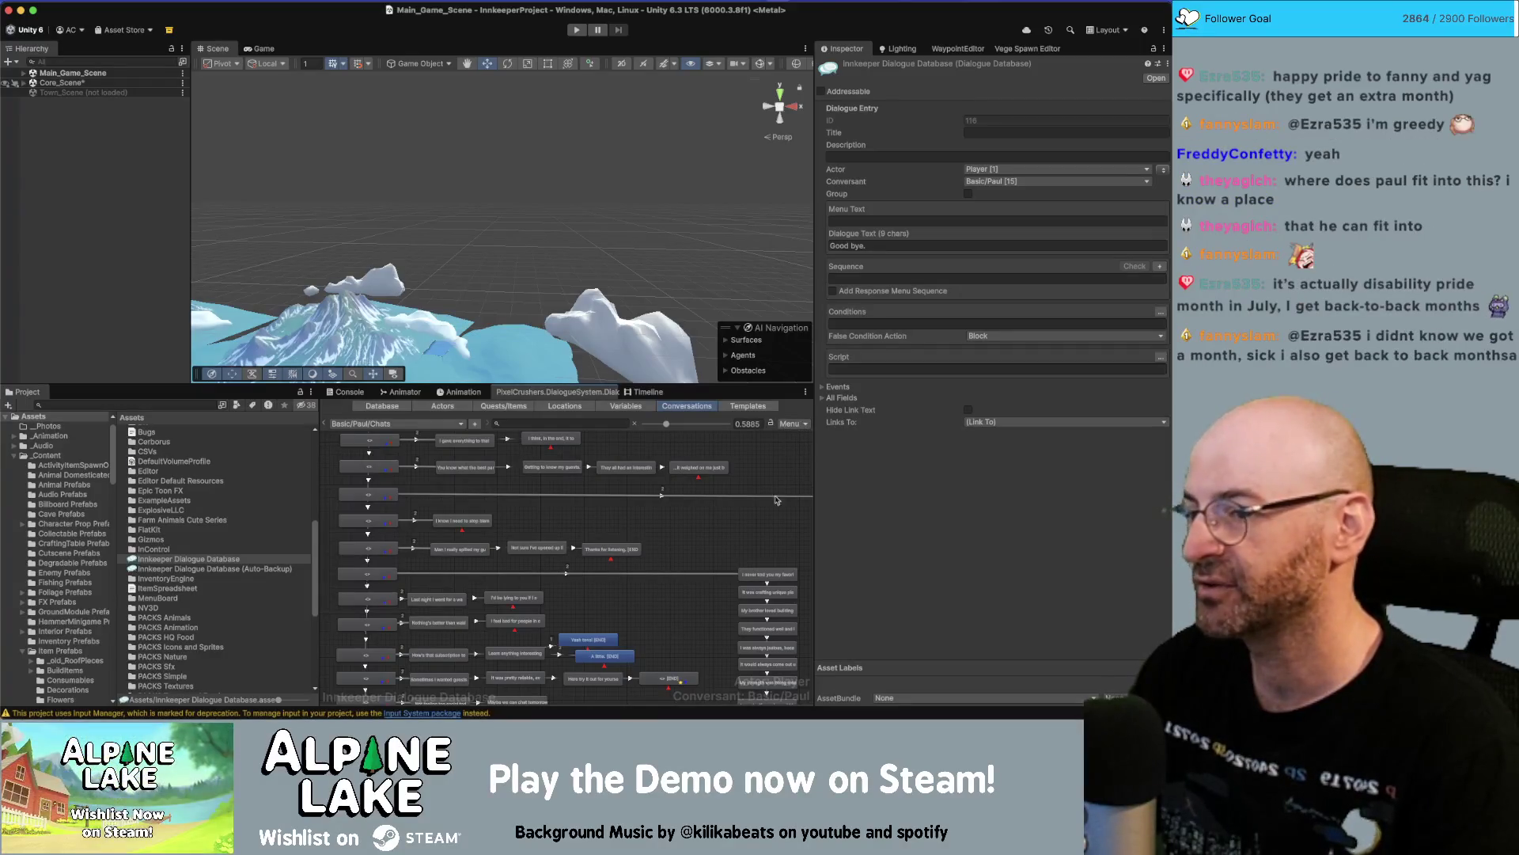
Show the current conversation's own properties and pan the node graph up and left.
click(717, 542)
scroll(710, 541, up, 2)
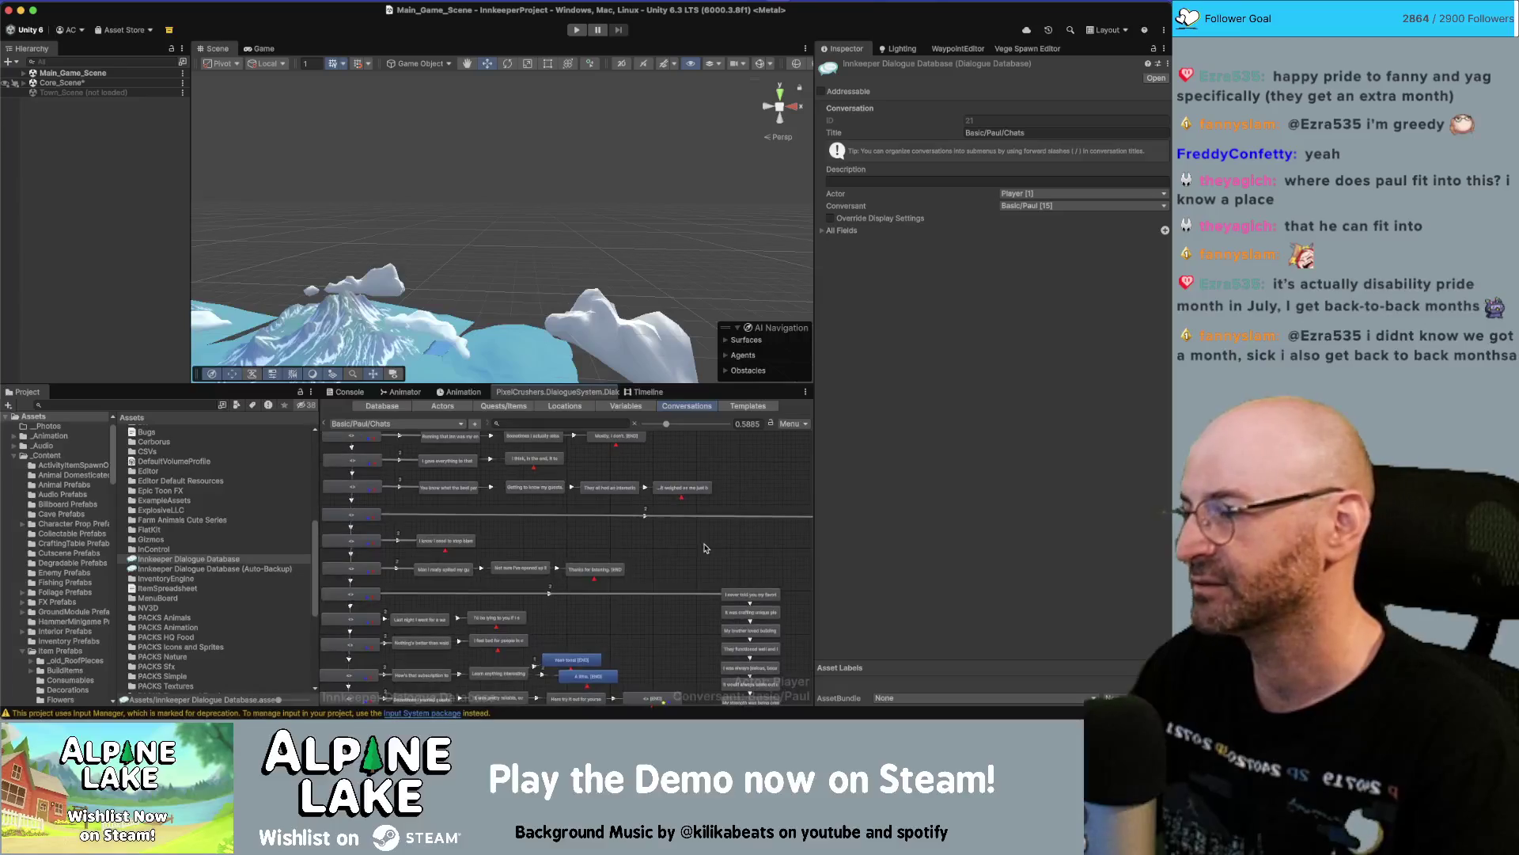
mouse_move(701, 549)
mouse_down()
mouse_move(638, 559)
mouse_move(620, 515)
mouse_up()
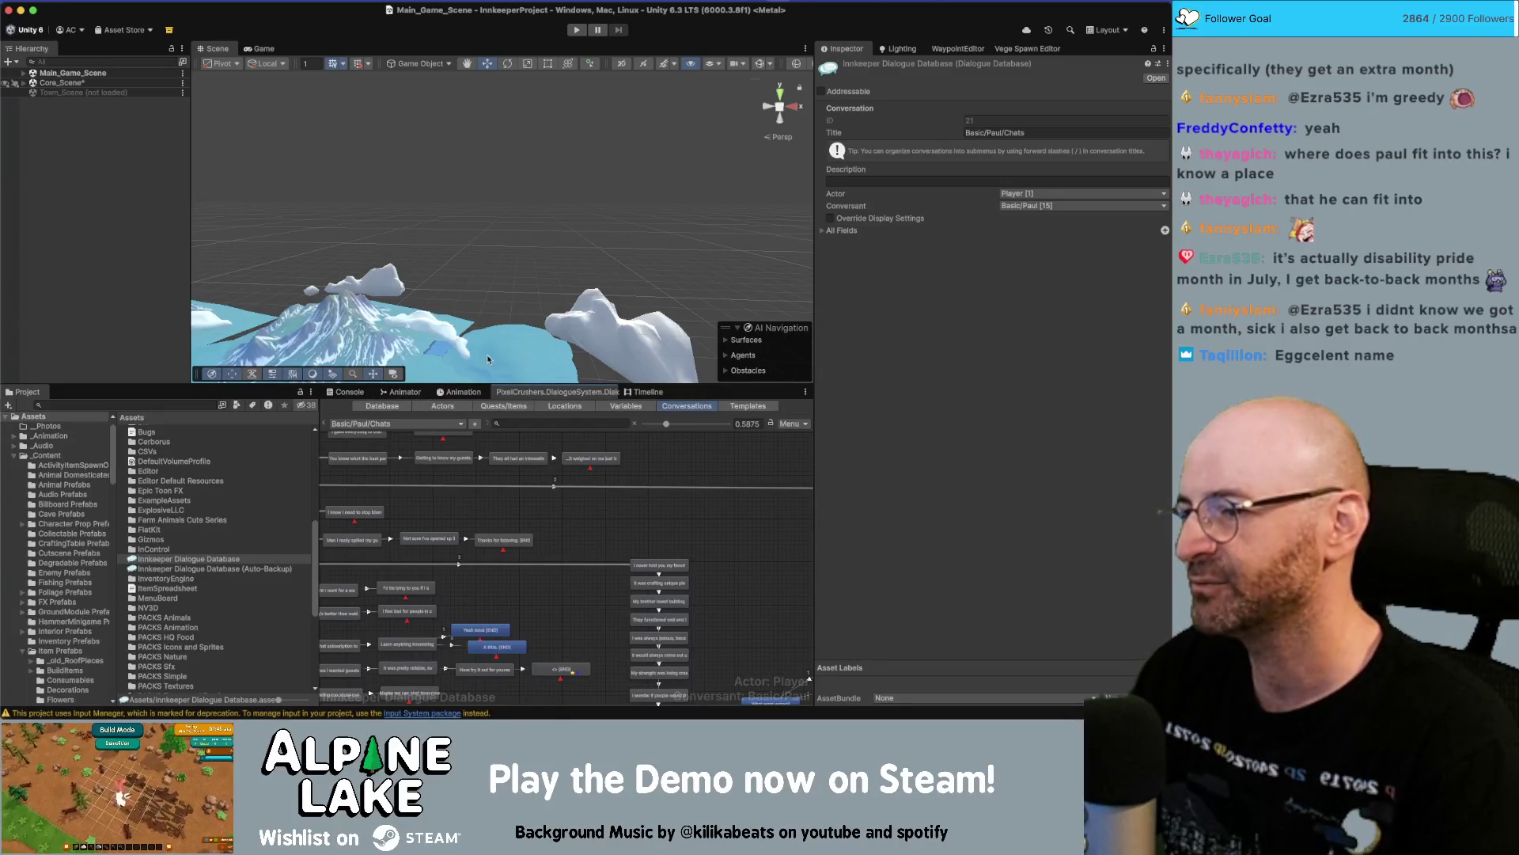
On the database's Database page, collapse Database Properties and expand Database Stats.
click(396, 408)
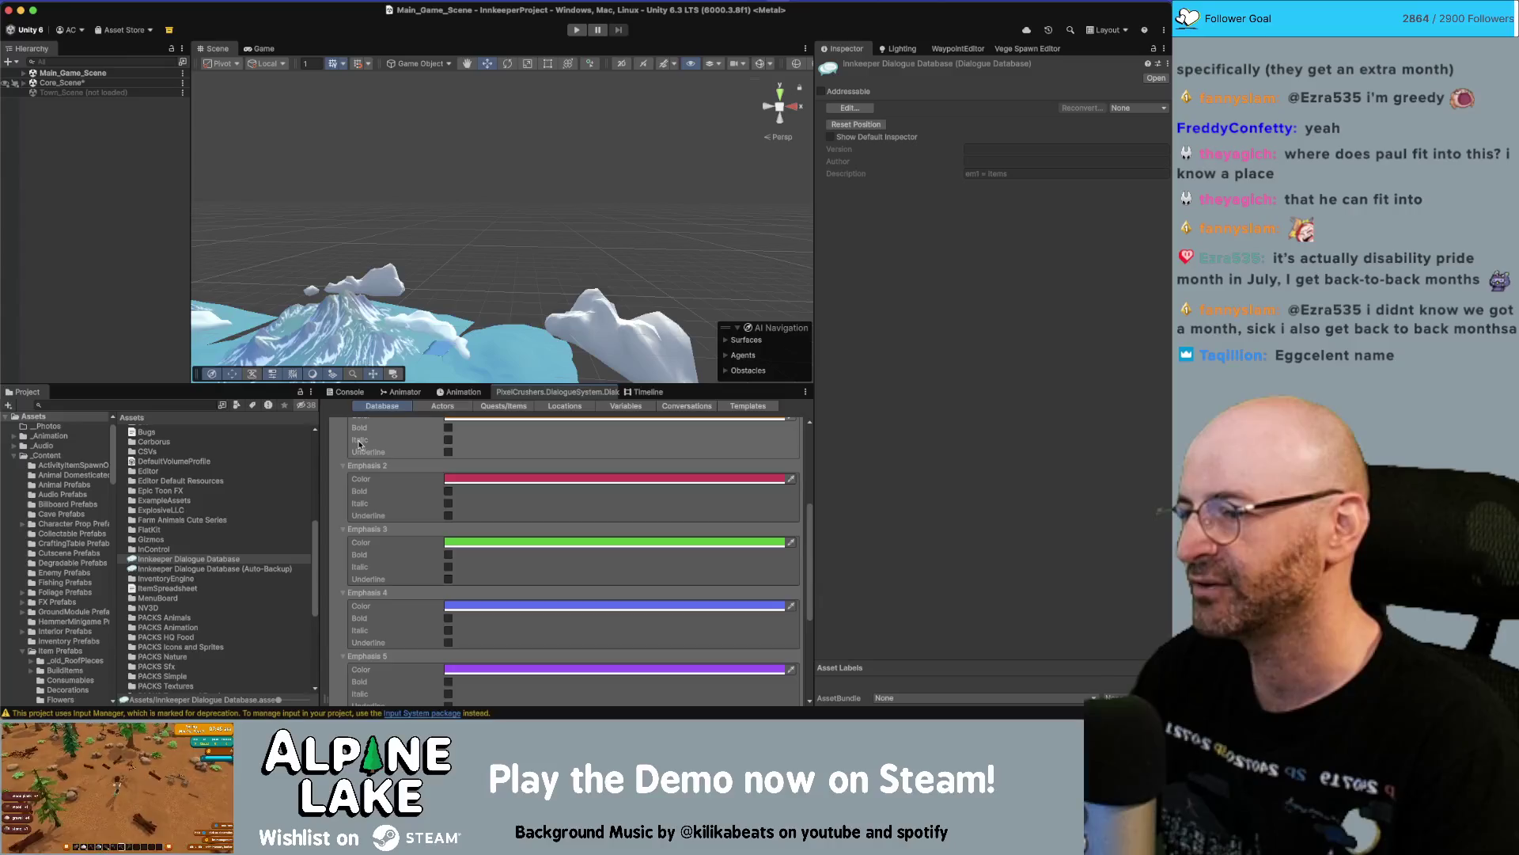
scroll(356, 474, up, 5)
click(328, 438)
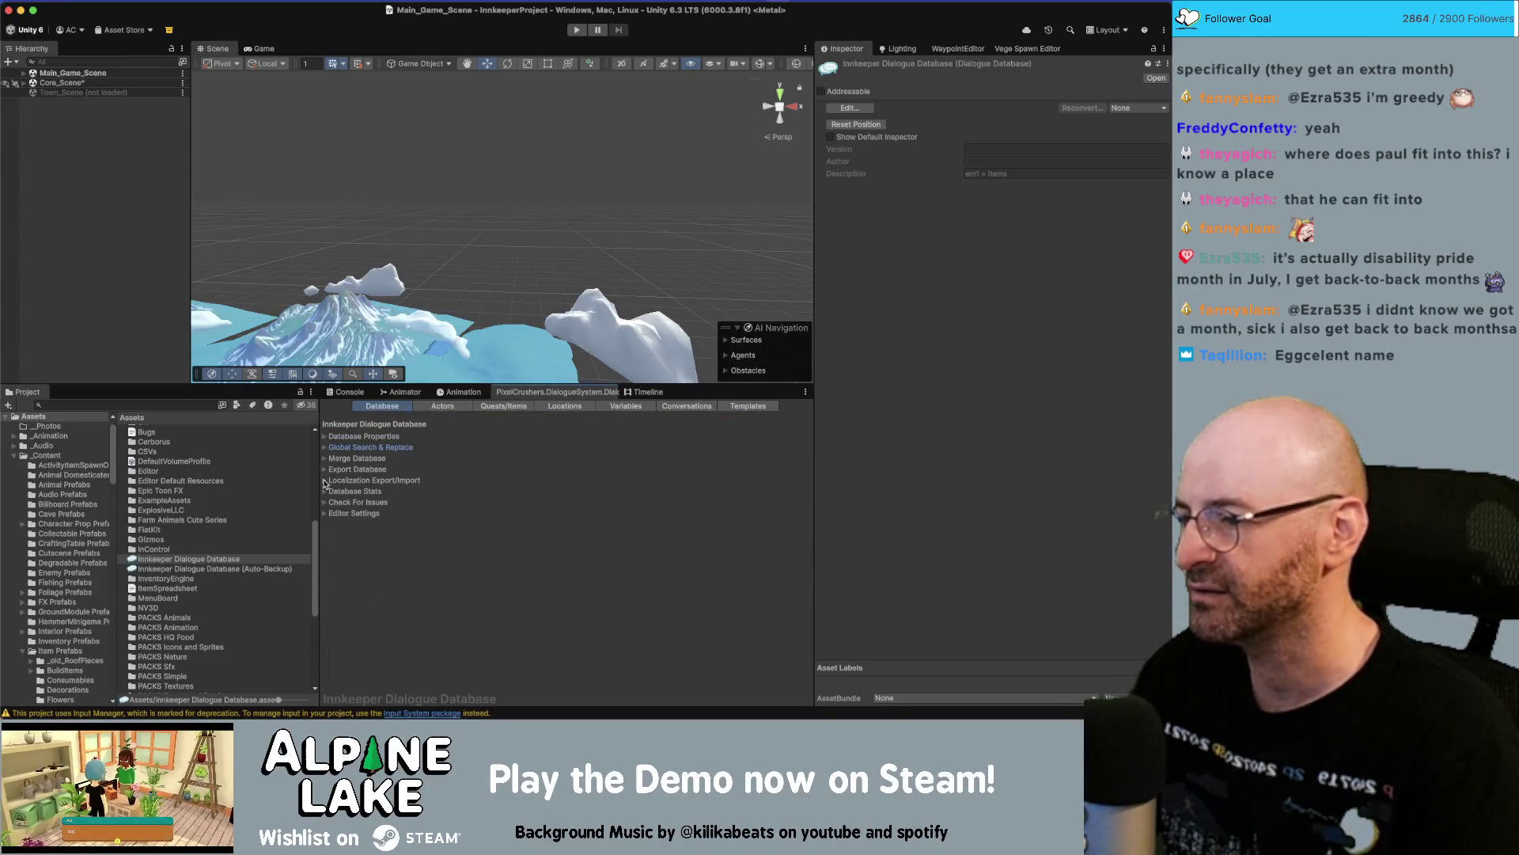
click(327, 491)
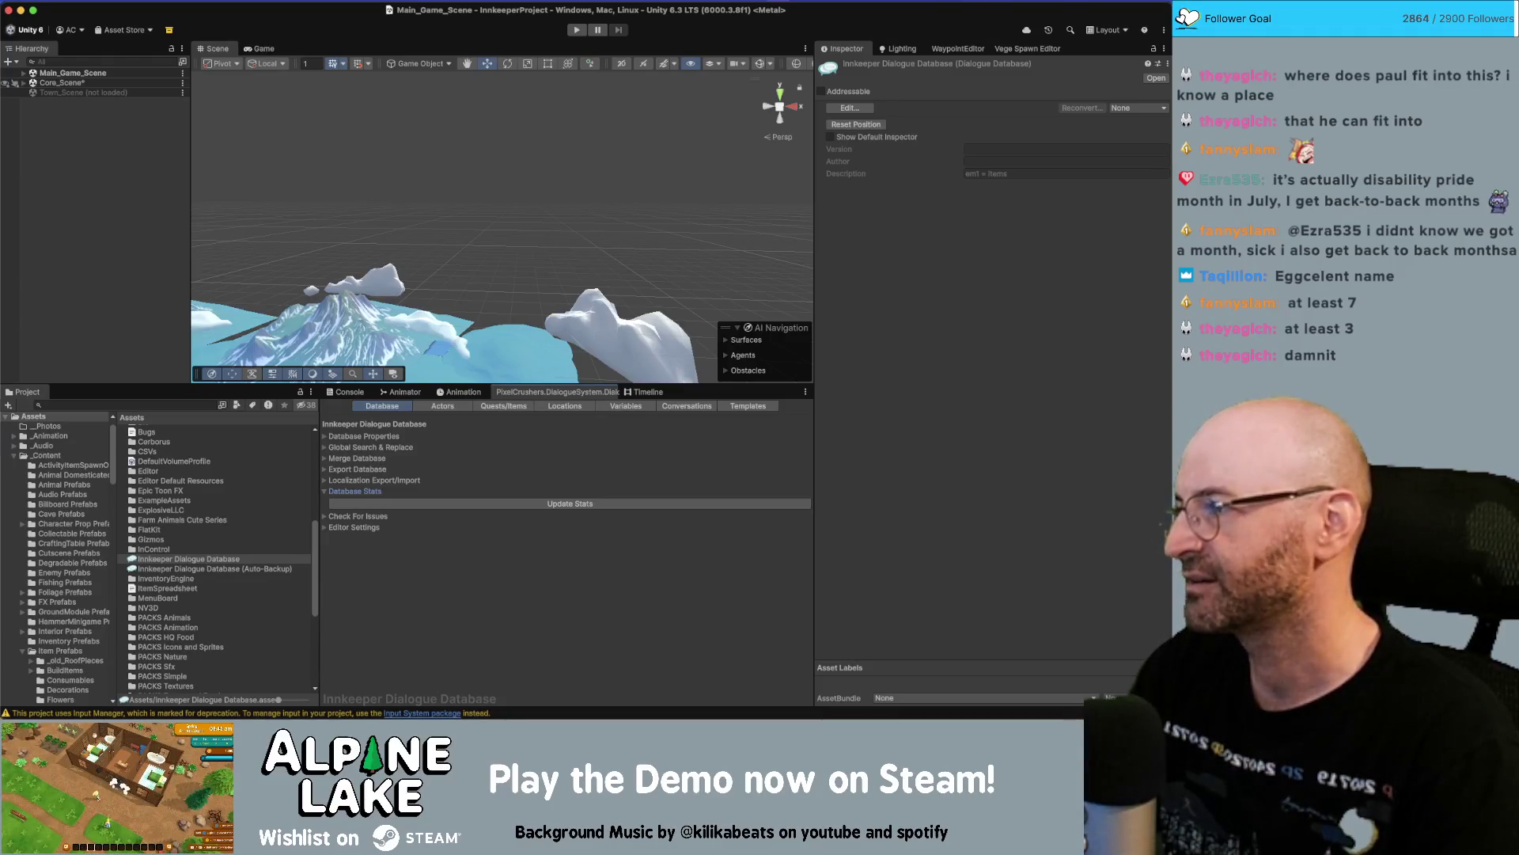
Bring the Miro Innkeep board forward and box-select all dialogue cards, counting 273 objects.
key(super+Tab)
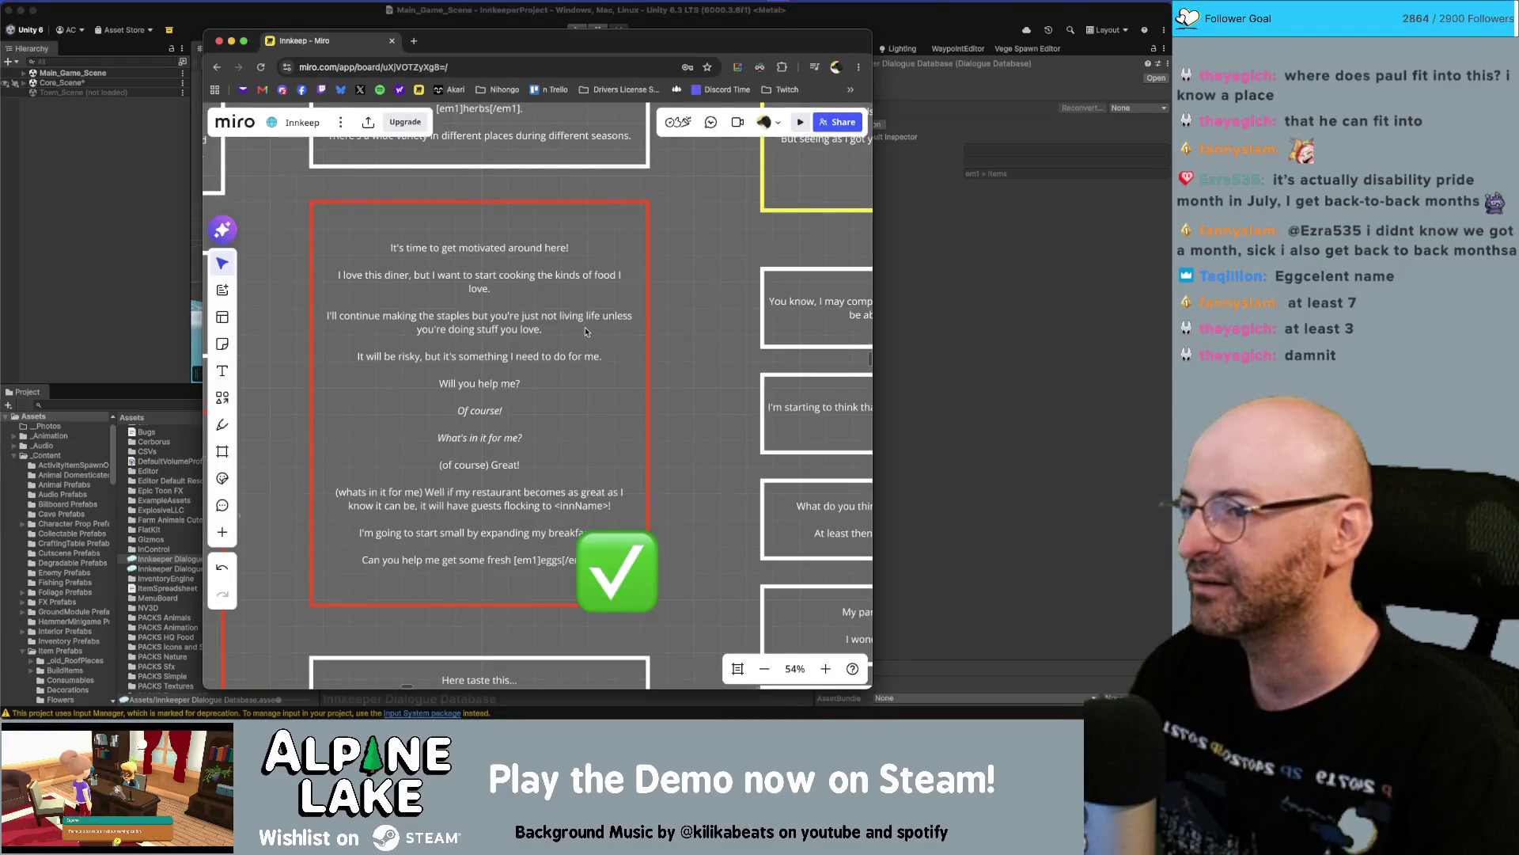
scroll(429, 303, down, 15)
scroll(429, 302, right, 3)
mouse_move(322, 458)
mouse_down()
mouse_move(764, 330)
mouse_move(776, 297)
mouse_up()
scroll(401, 274, up, 5)
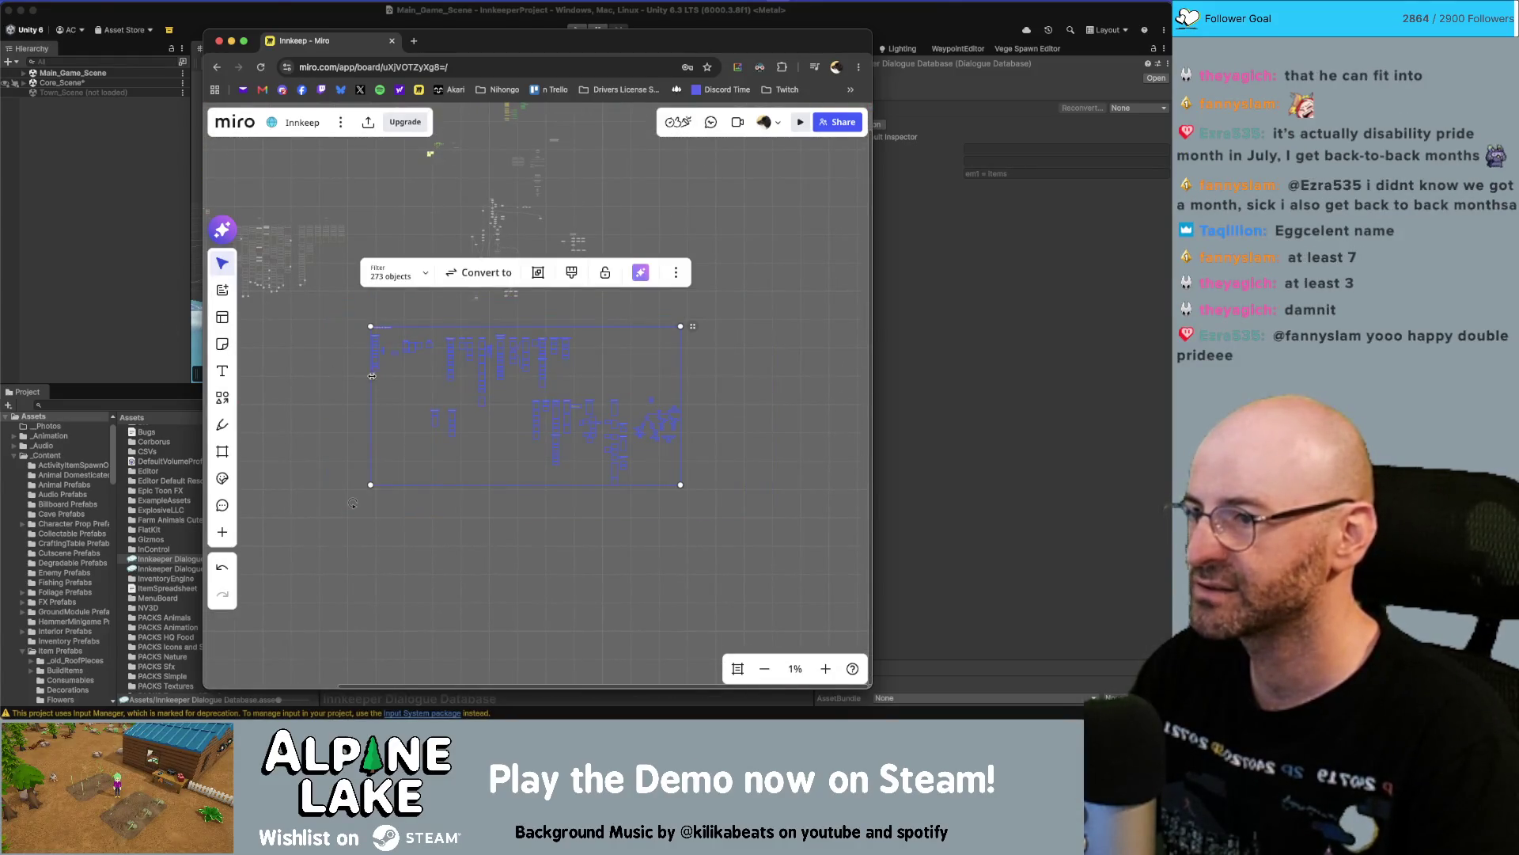
click(401, 274)
Box-select card groups and a single column, counting 171 objects in the main dialogue columns.
scroll(401, 274, right, 3)
mouse_move(333, 231)
mouse_down()
mouse_move(344, 245)
mouse_move(645, 277)
mouse_move(677, 324)
mouse_up()
mouse_move(425, 508)
mouse_down()
mouse_move(339, 401)
mouse_move(340, 244)
mouse_up()
click(742, 536)
scroll(742, 536, right, 3)
mouse_move(610, 475)
mouse_down()
mouse_move(339, 389)
mouse_move(310, 266)
mouse_up()
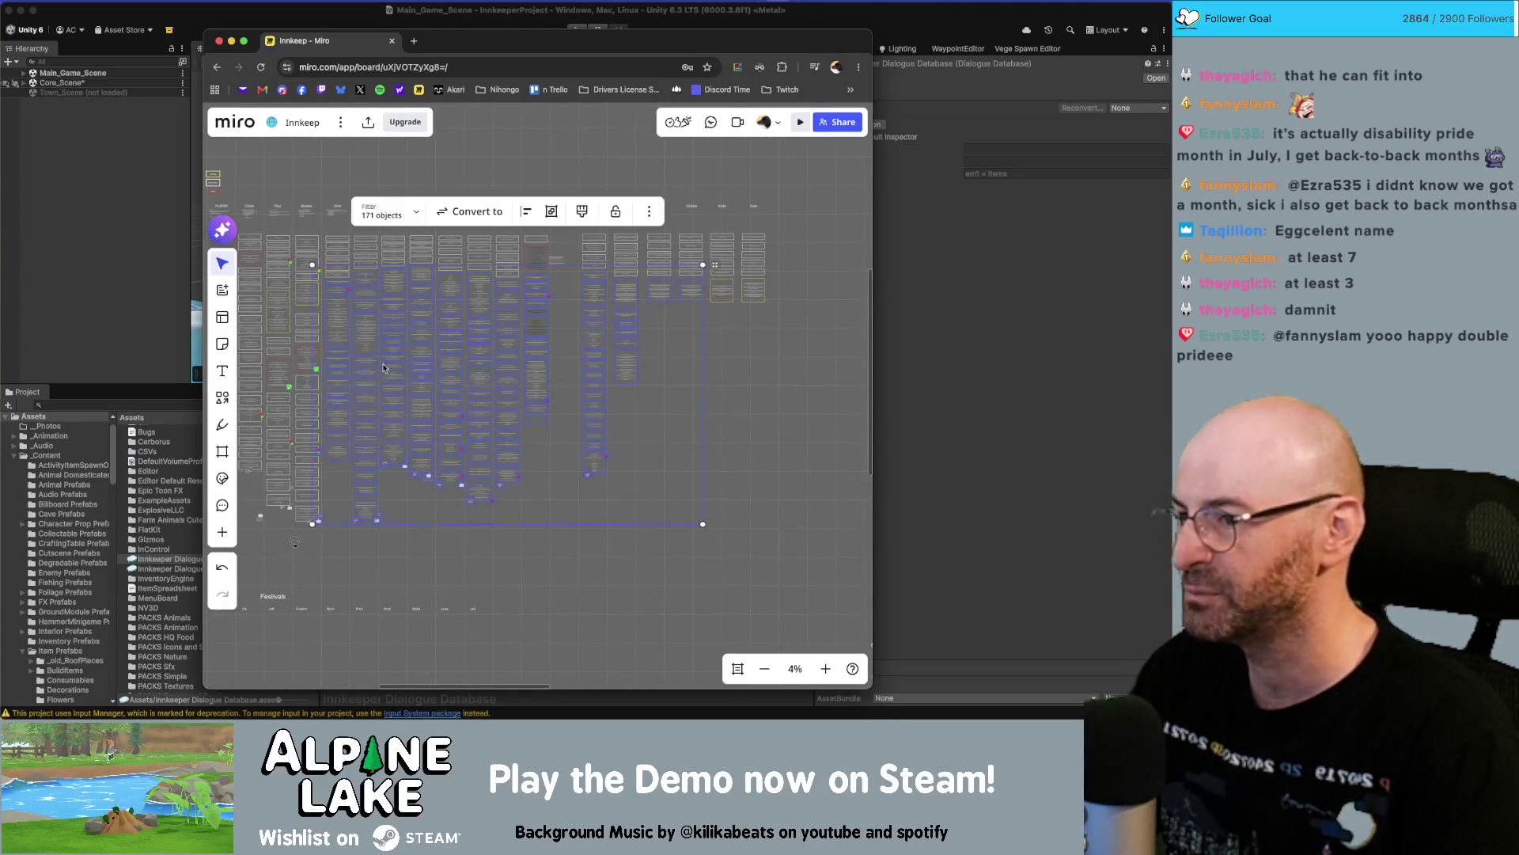
scroll(468, 364, up, 5)
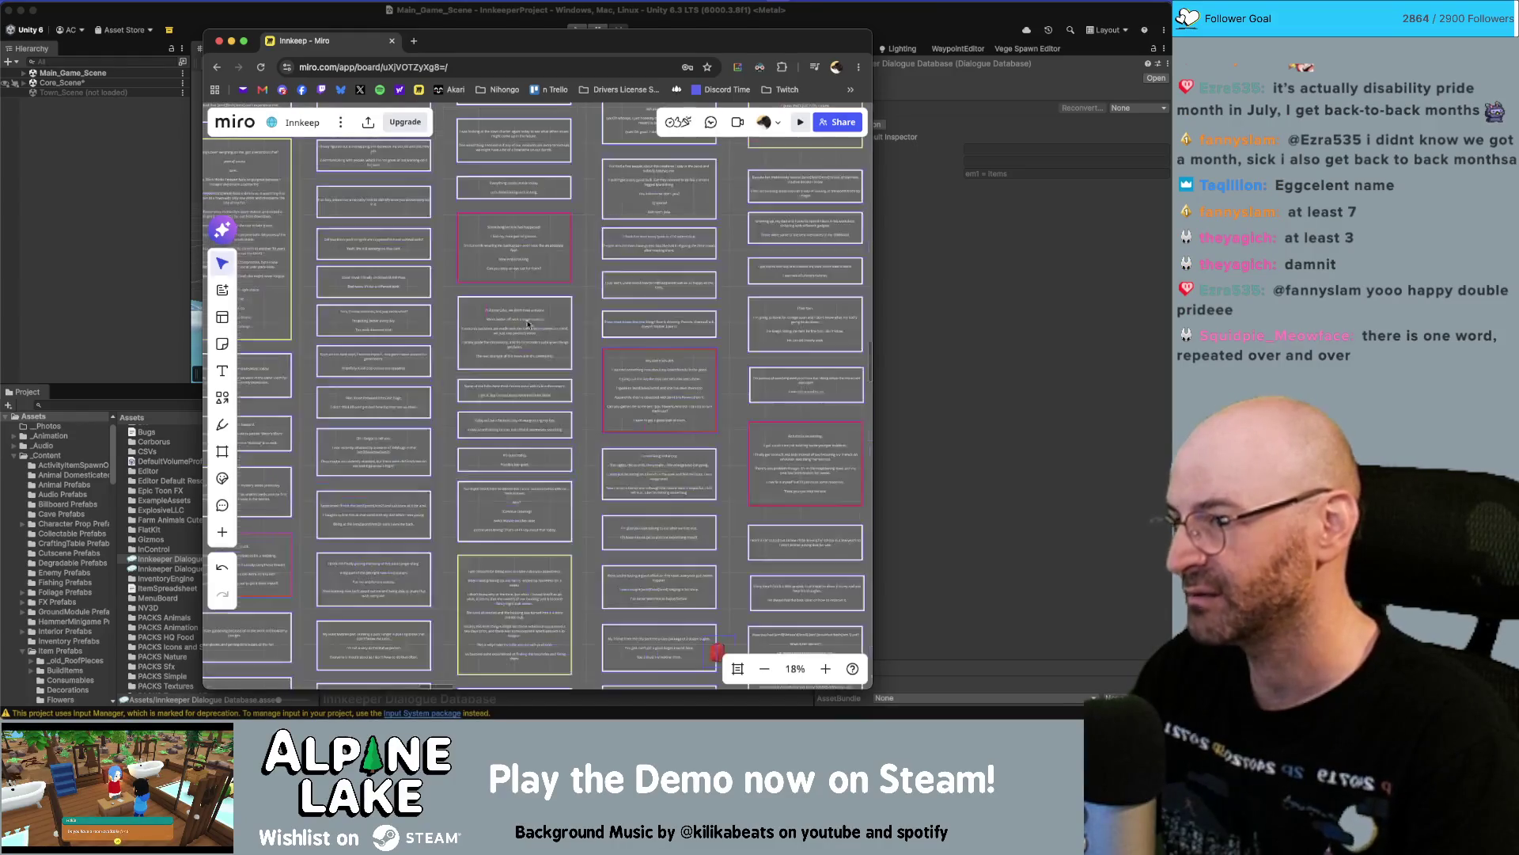
scroll(485, 219, down, 5)
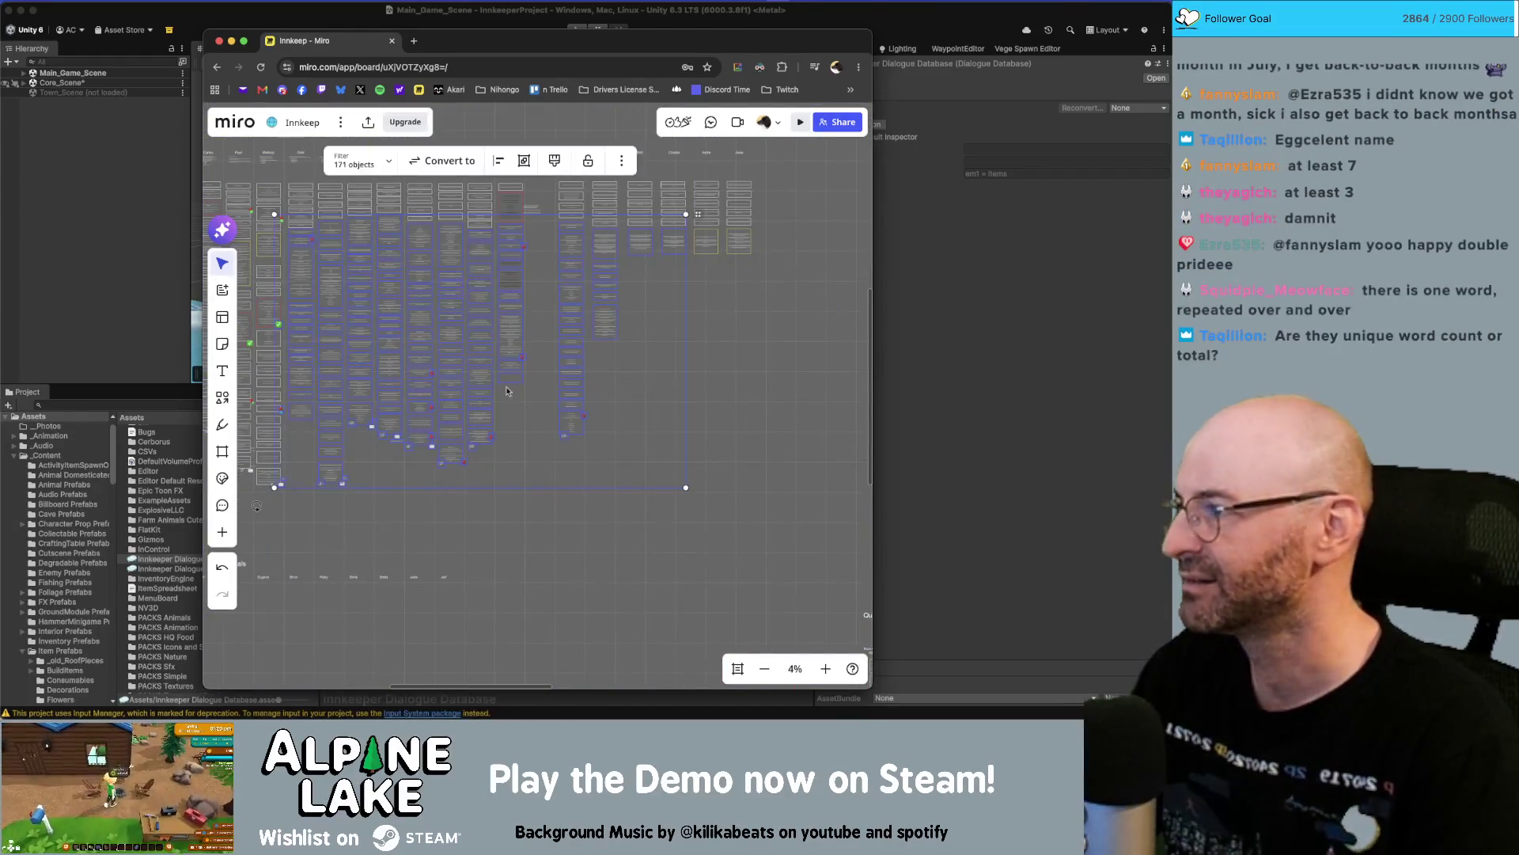
click(605, 404)
scroll(603, 404, down, 5)
scroll(554, 395, right, 5)
scroll(491, 443, down, 2)
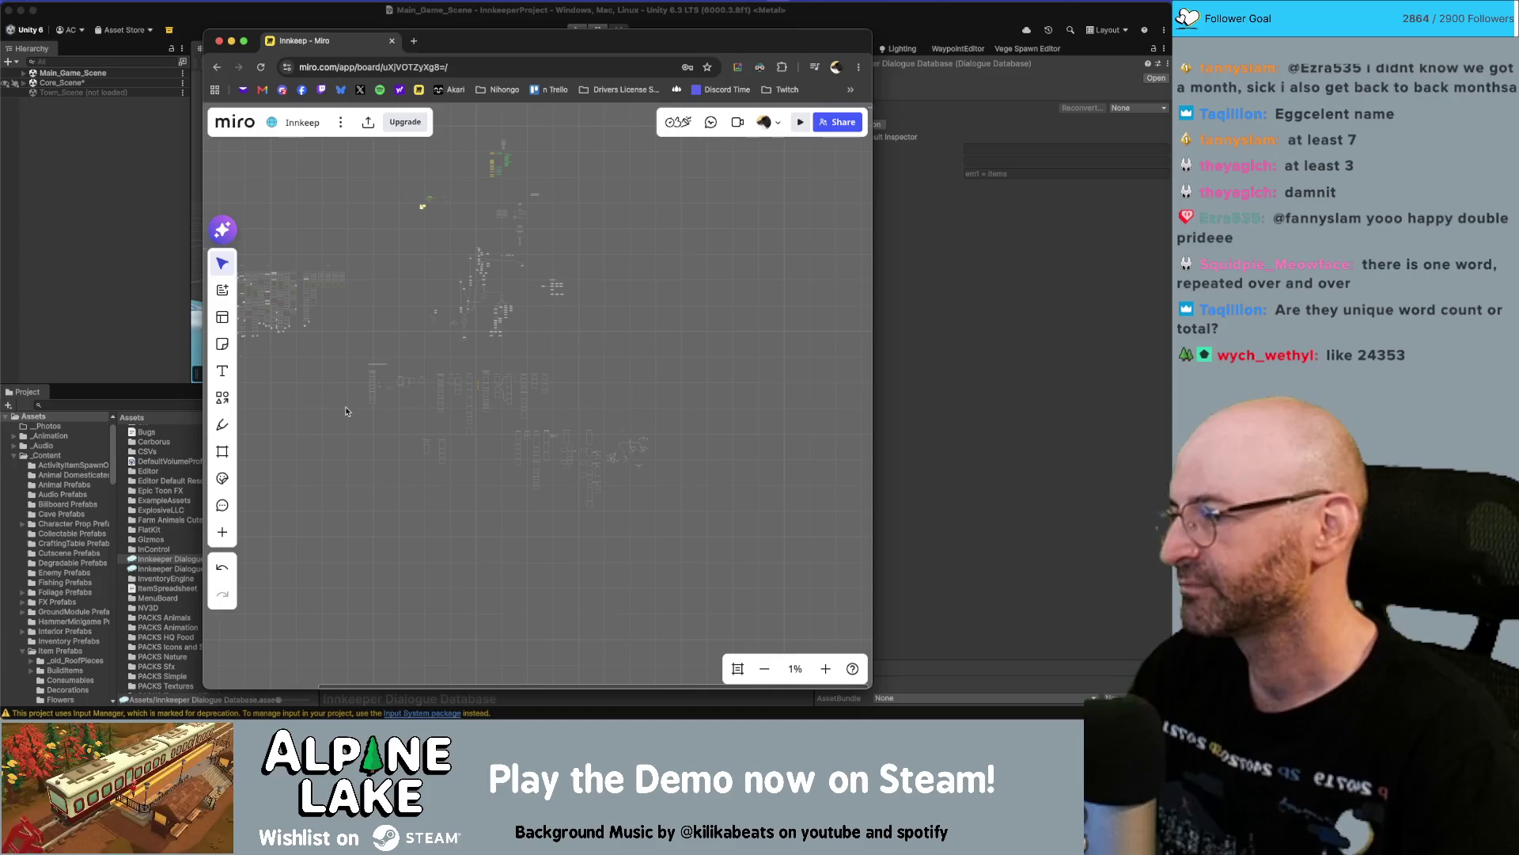
scroll(343, 402, left, 5)
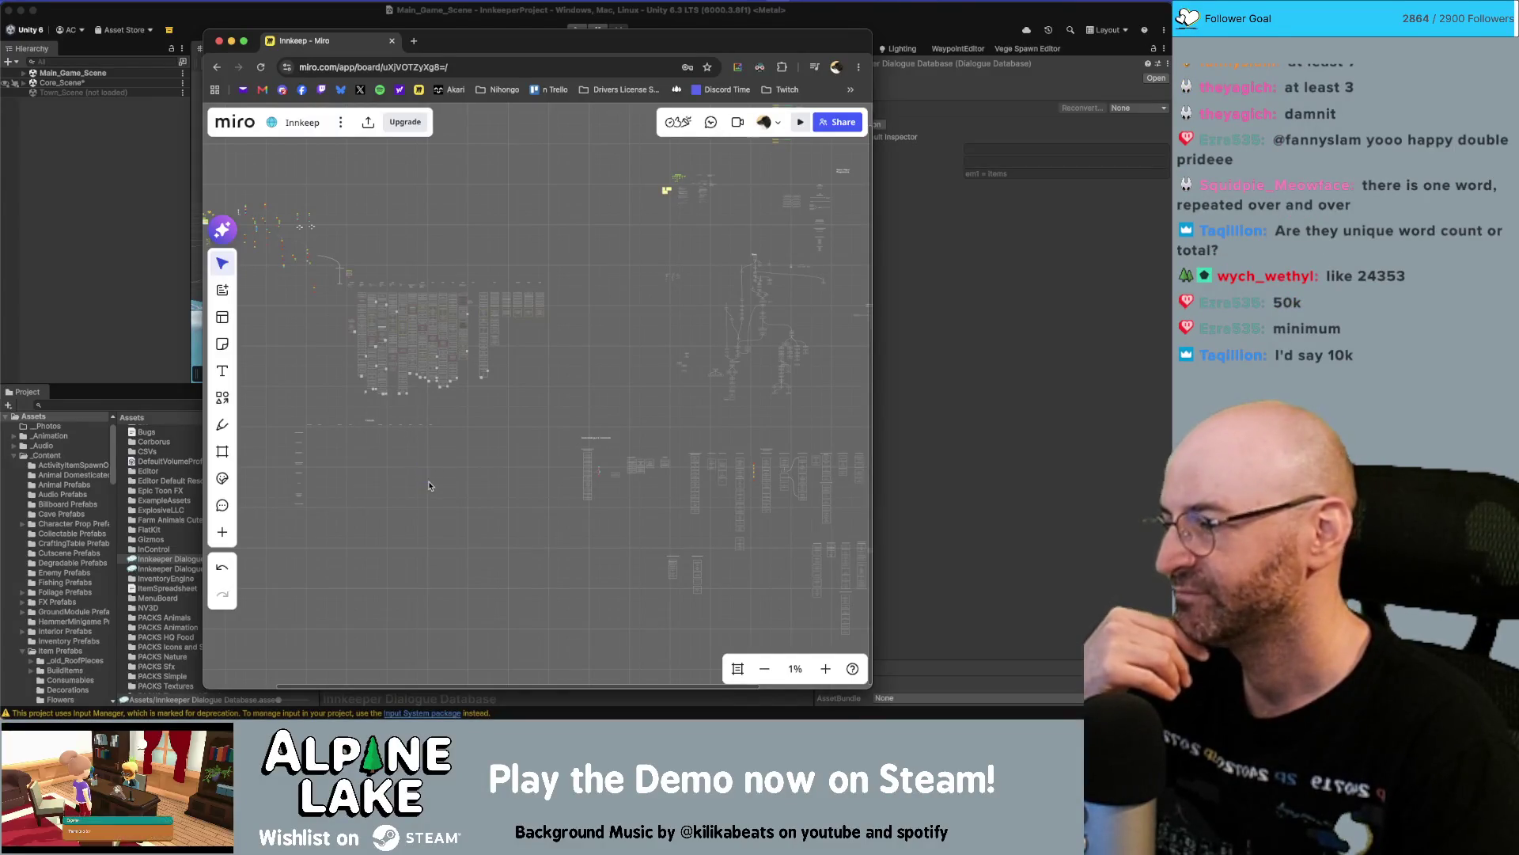
Zoom in and out over the Miro board, then return to the Unity dialogue database.
scroll(546, 496, up, 5)
scroll(557, 428, up, 1)
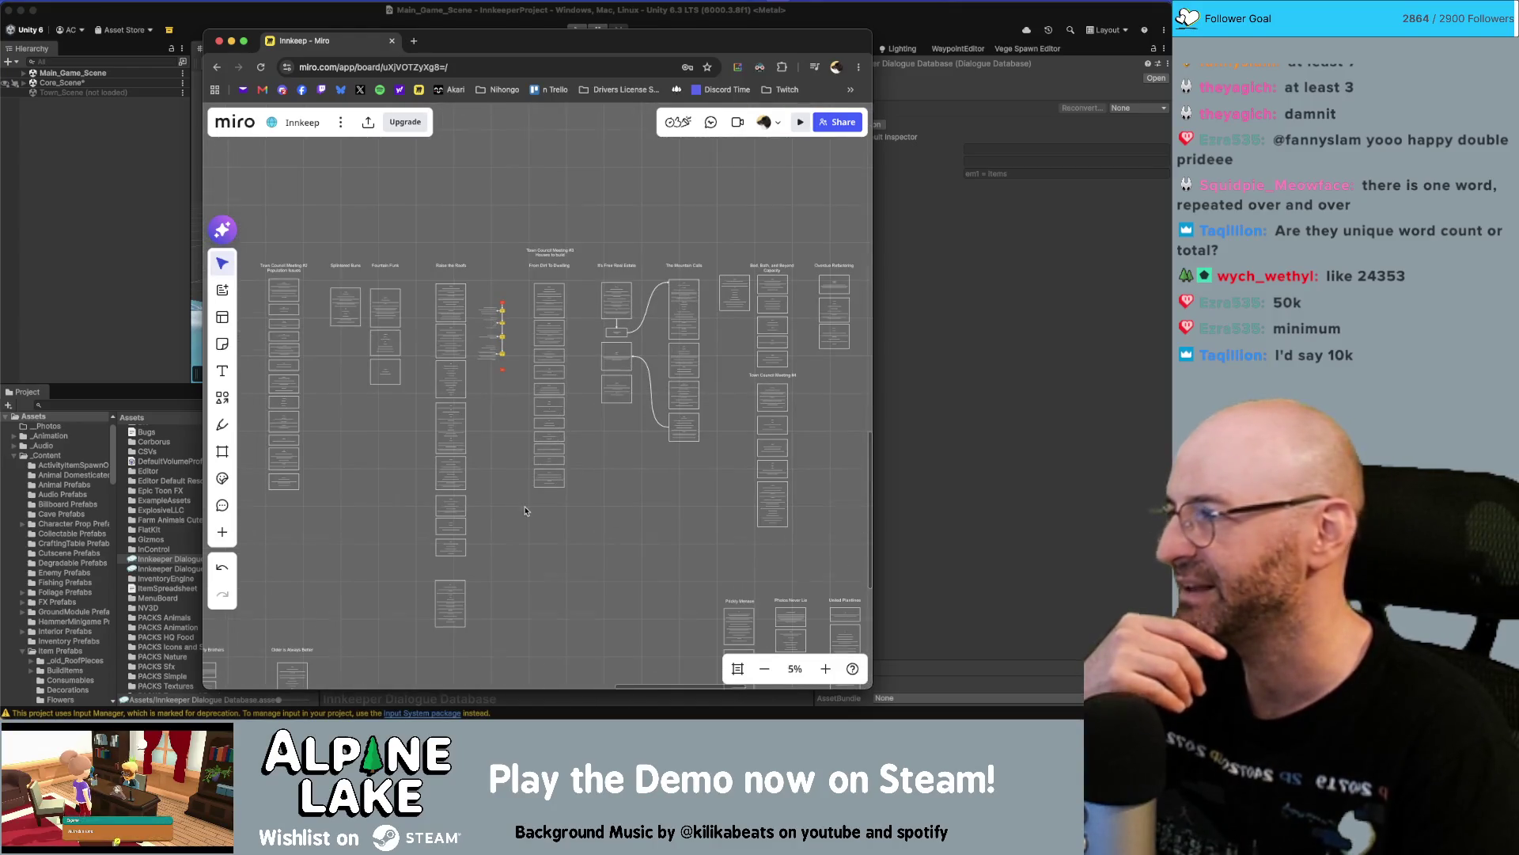
scroll(526, 510, down, 2)
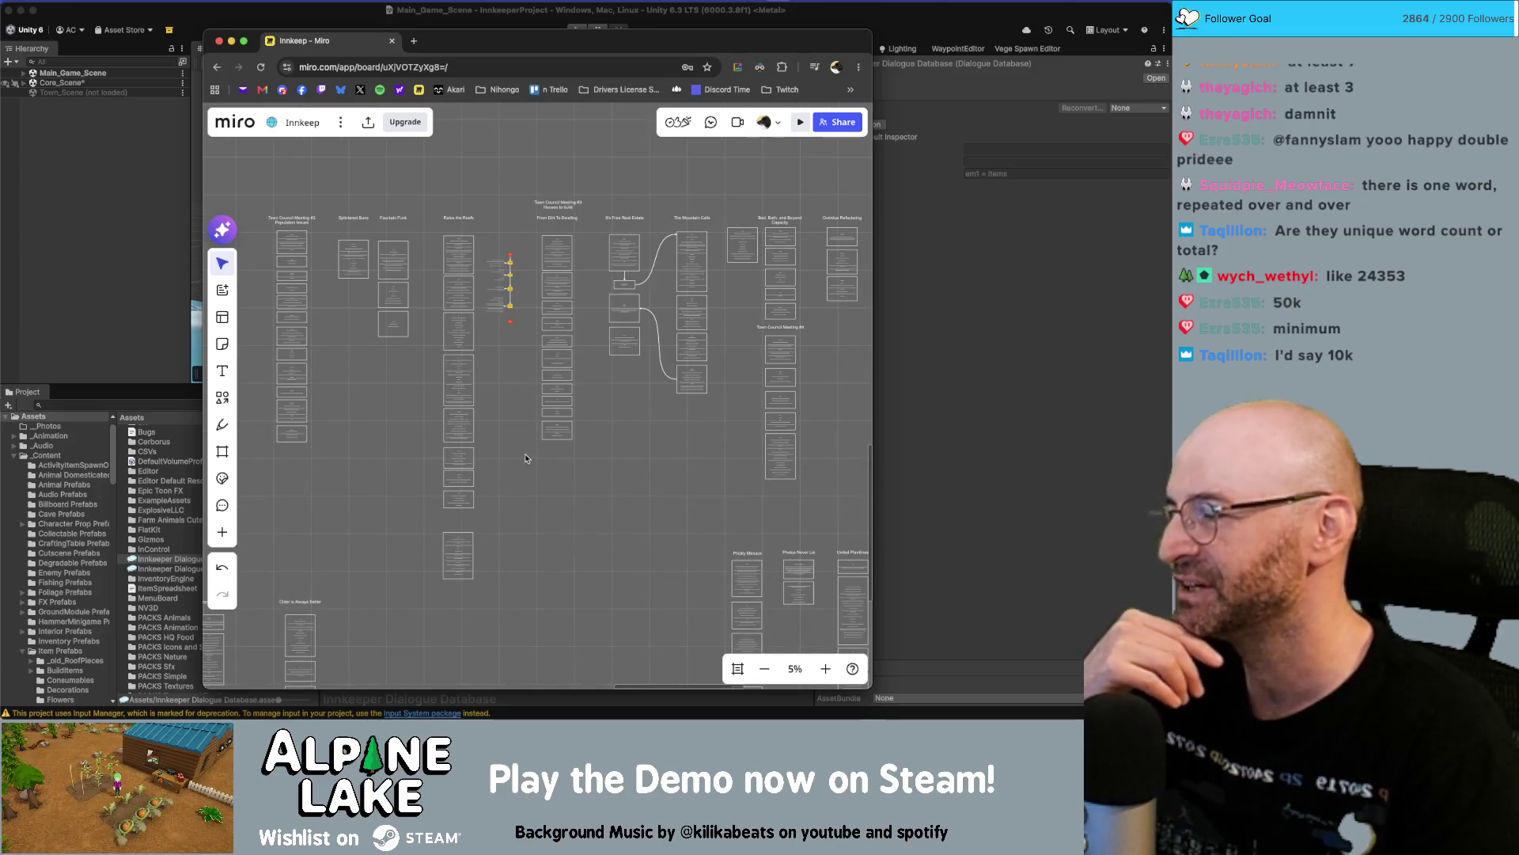
scroll(515, 450, down, 3)
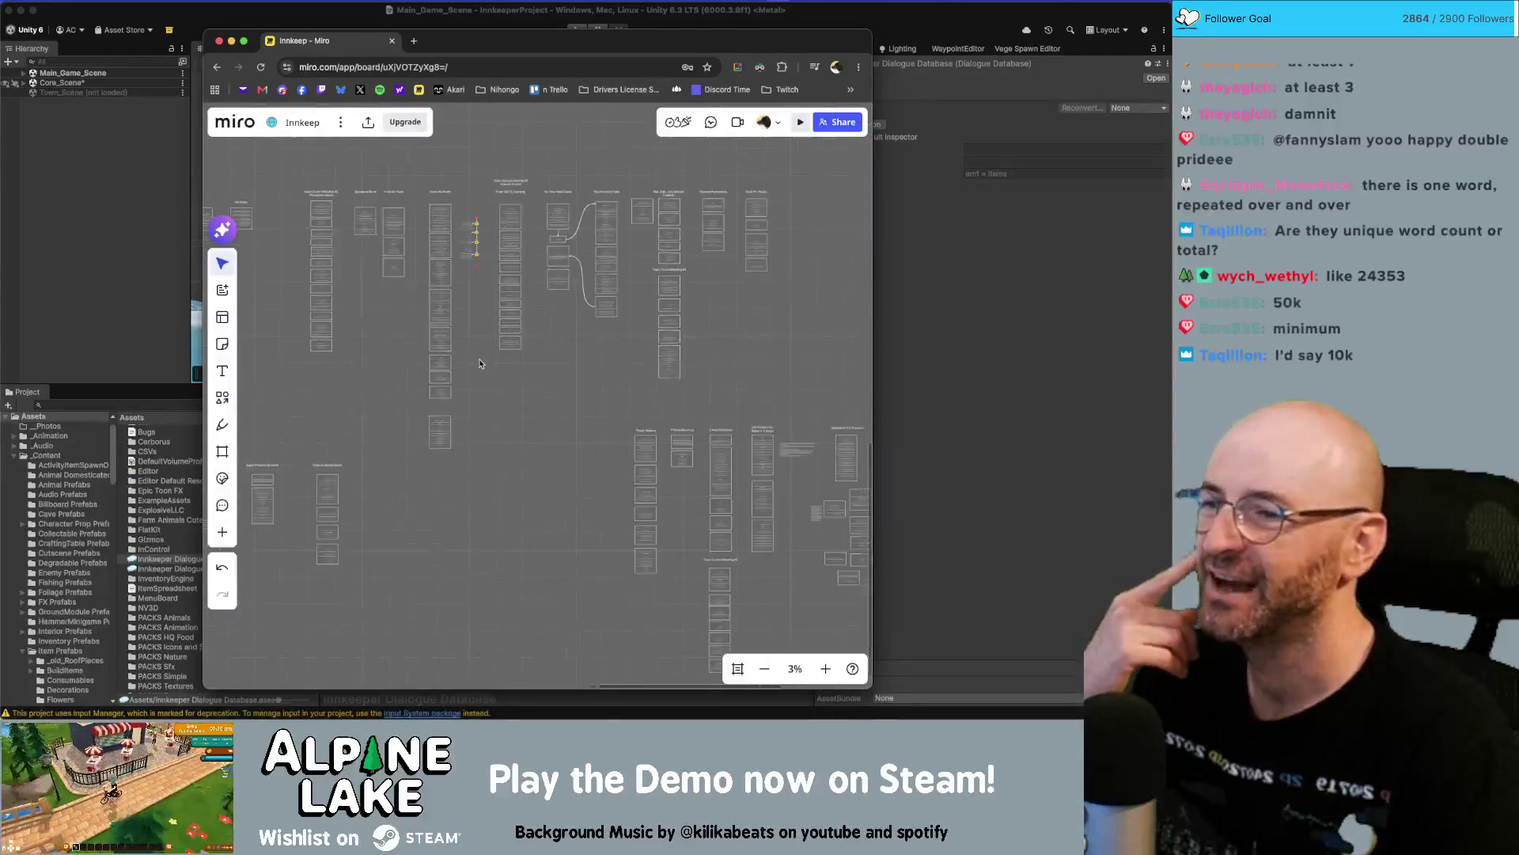
scroll(479, 363, down, 1)
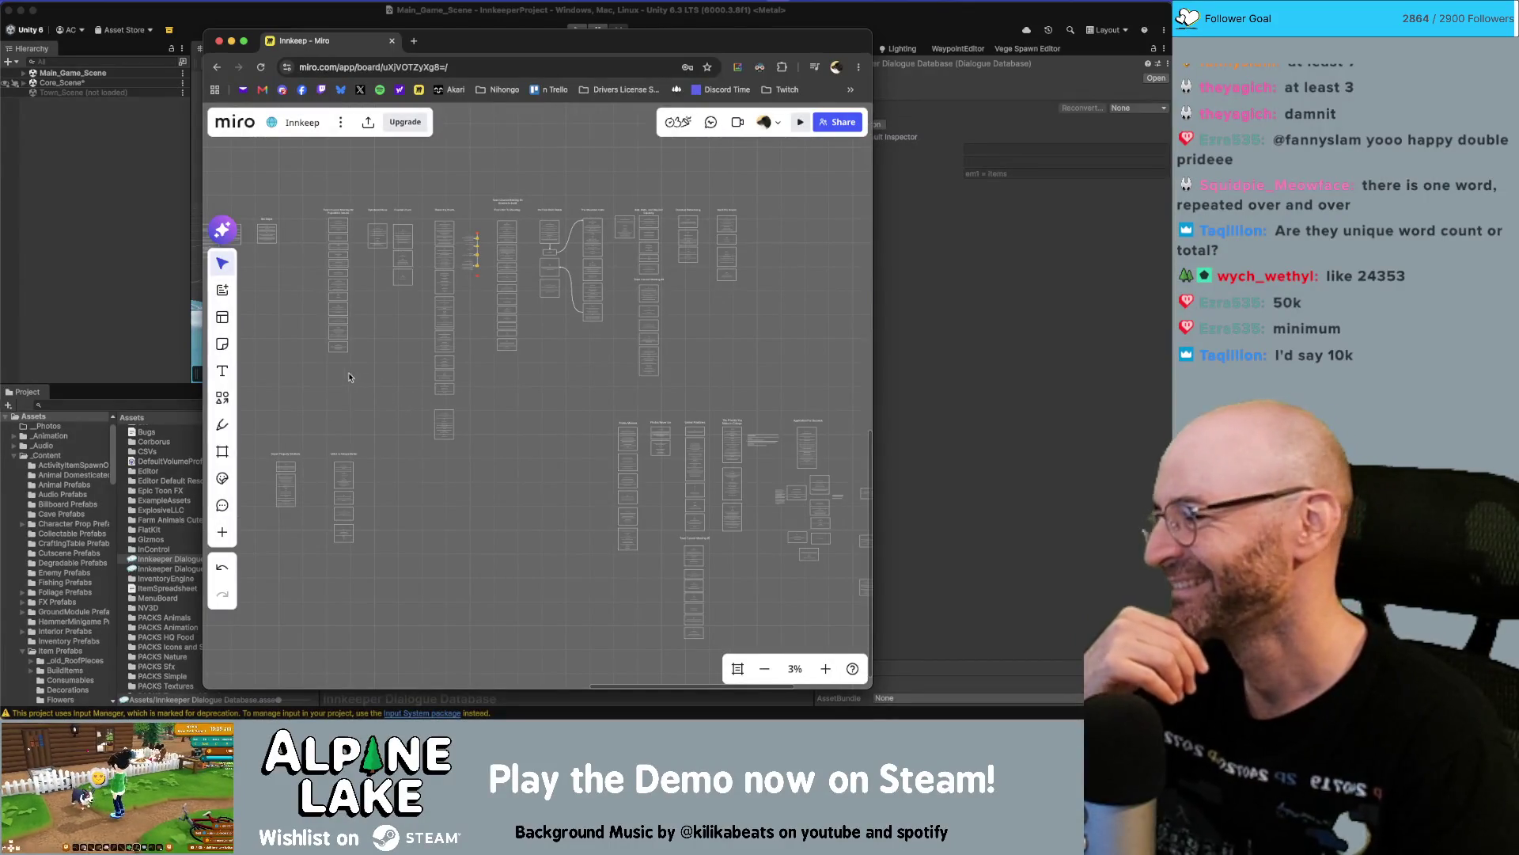
click(109, 150)
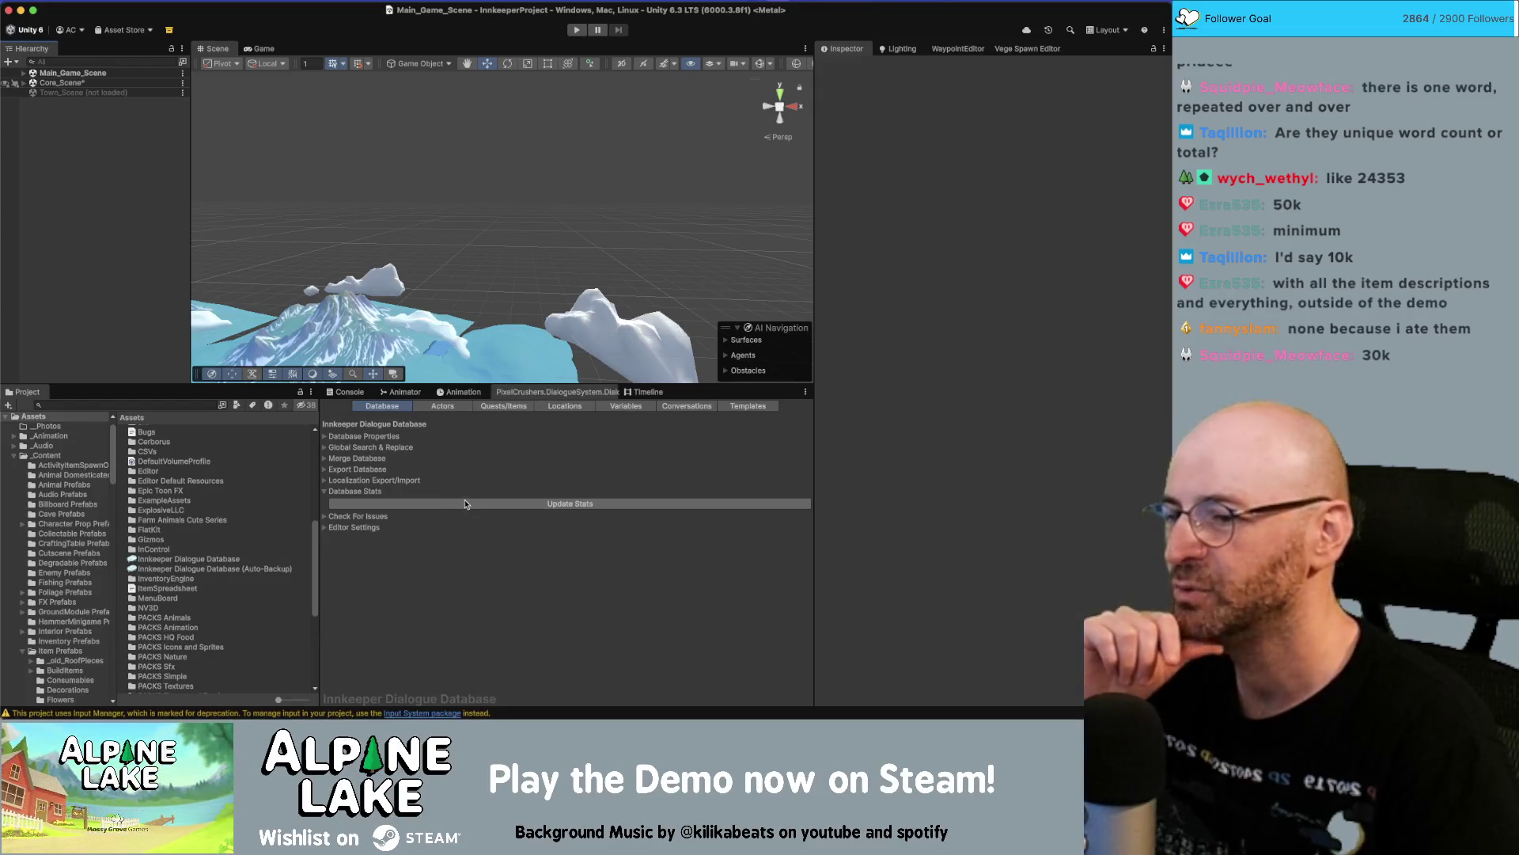
Refresh the asset and word counts with Update Stats, then bring Miro back forward.
click(484, 505)
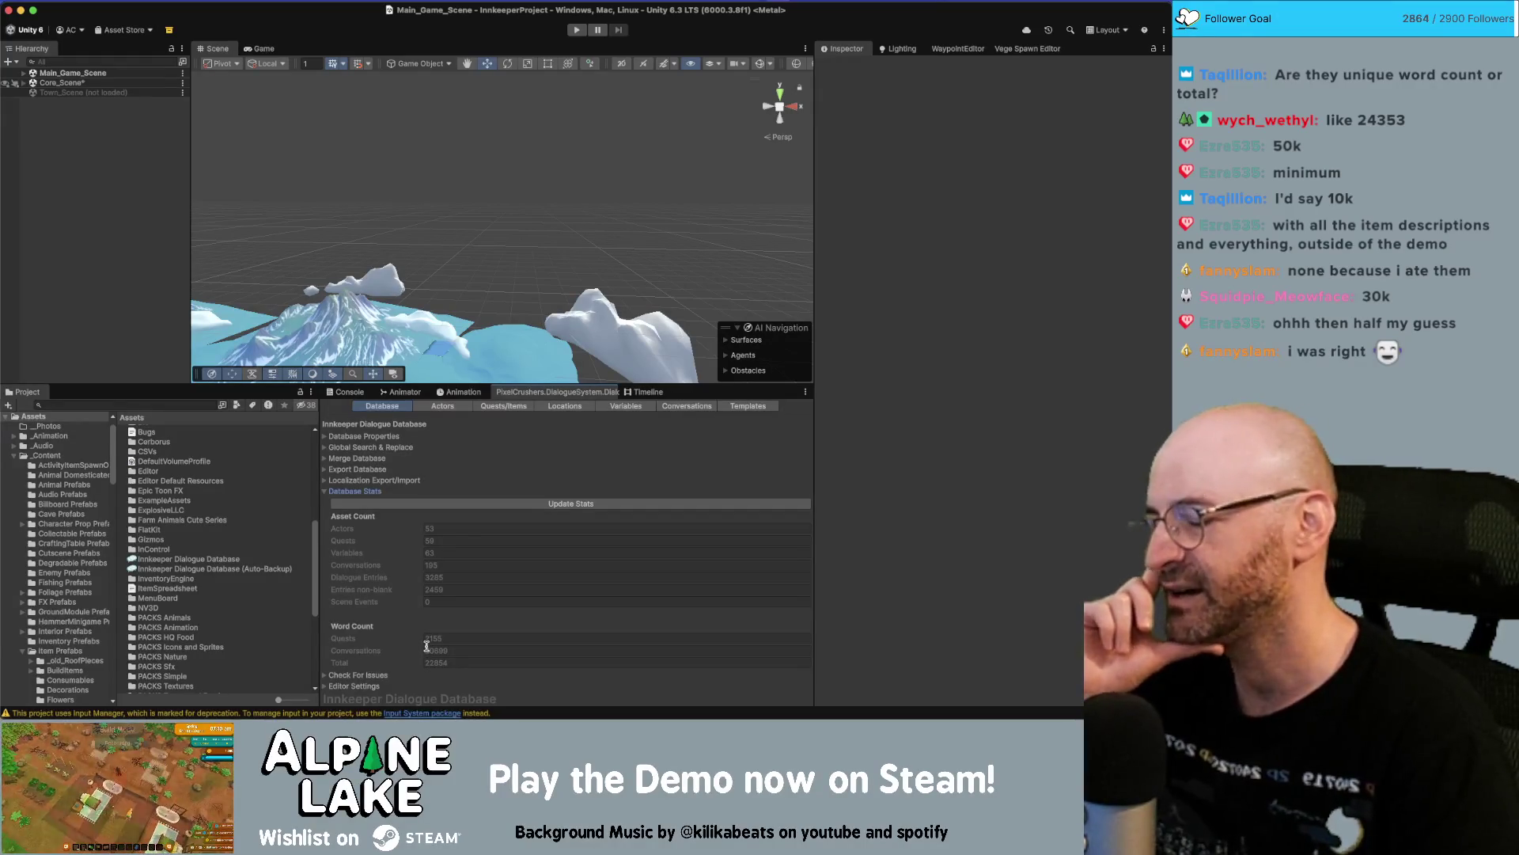
key(super+Tab)
Box-select the main dialogue card cluster to check its count, then clear the selection.
scroll(717, 424, down, 5)
scroll(717, 424, up, 5)
scroll(717, 424, left, 4)
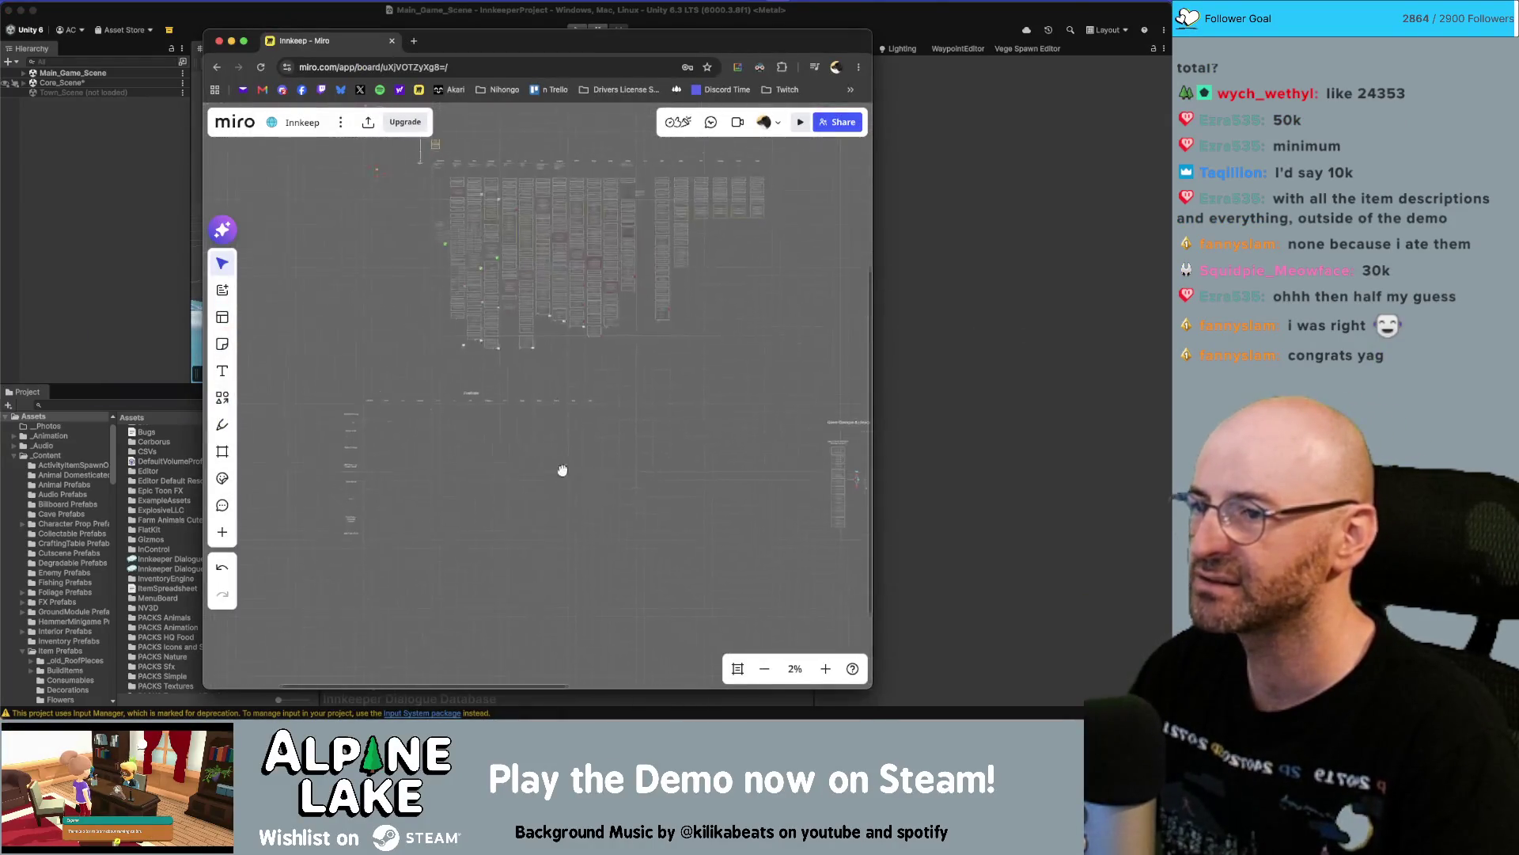
drag(669, 366, 574, 274)
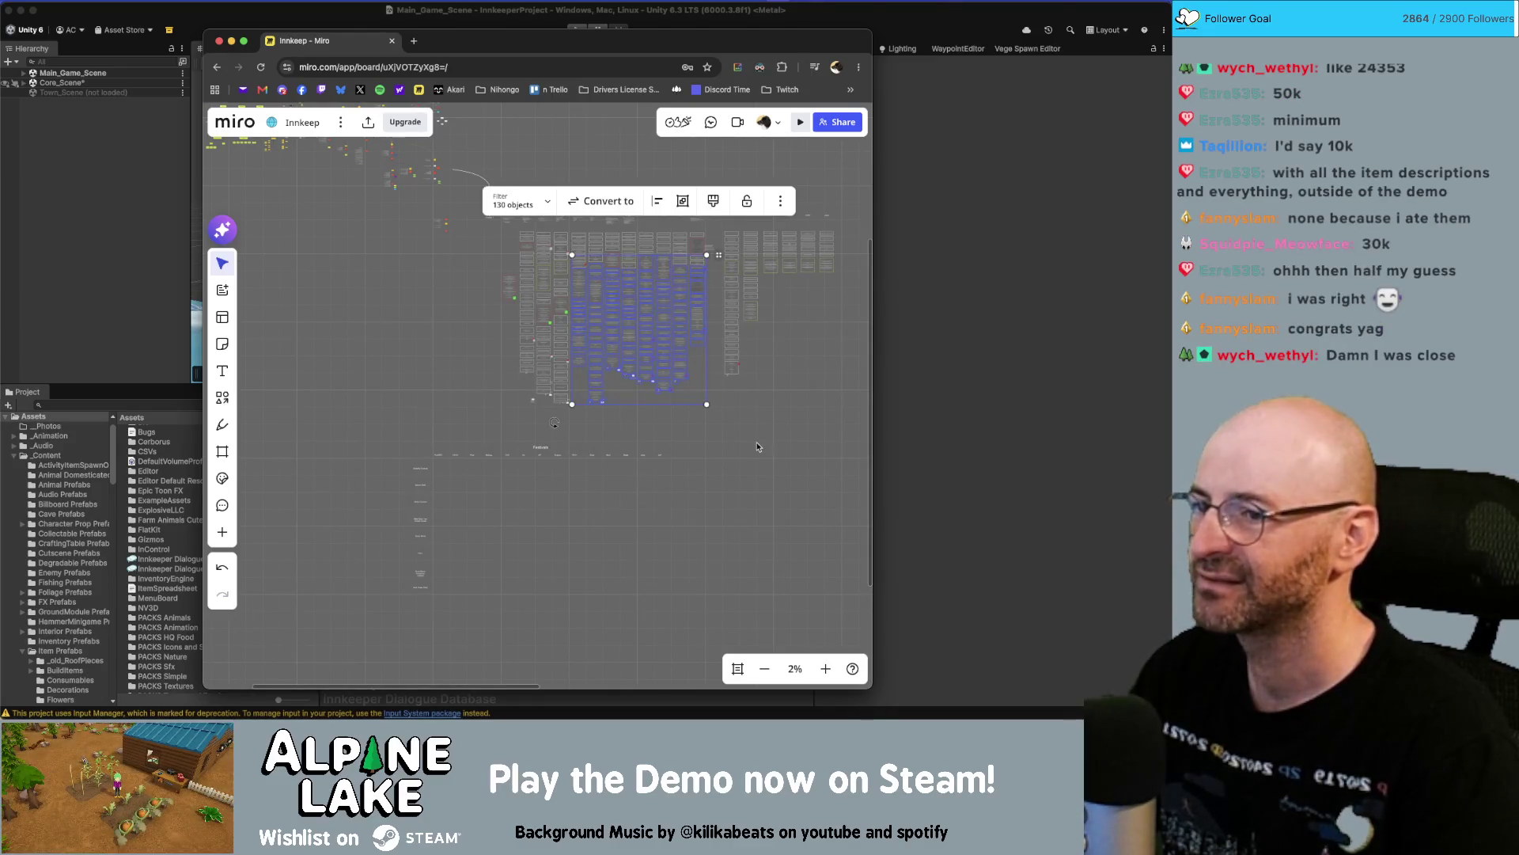
click(717, 436)
drag(790, 441, 567, 271)
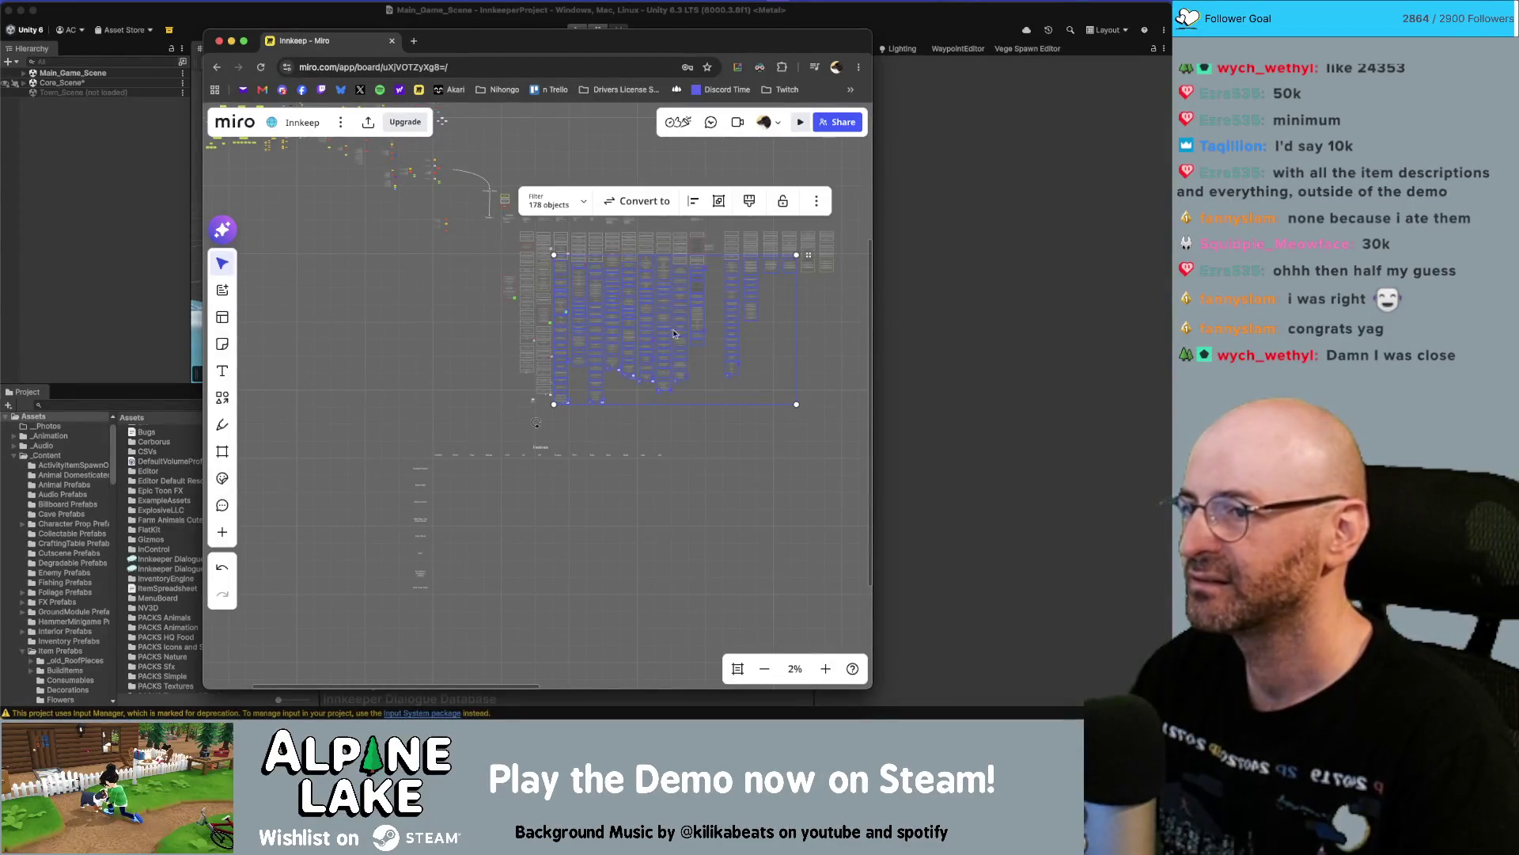
scroll(641, 334, up, 5)
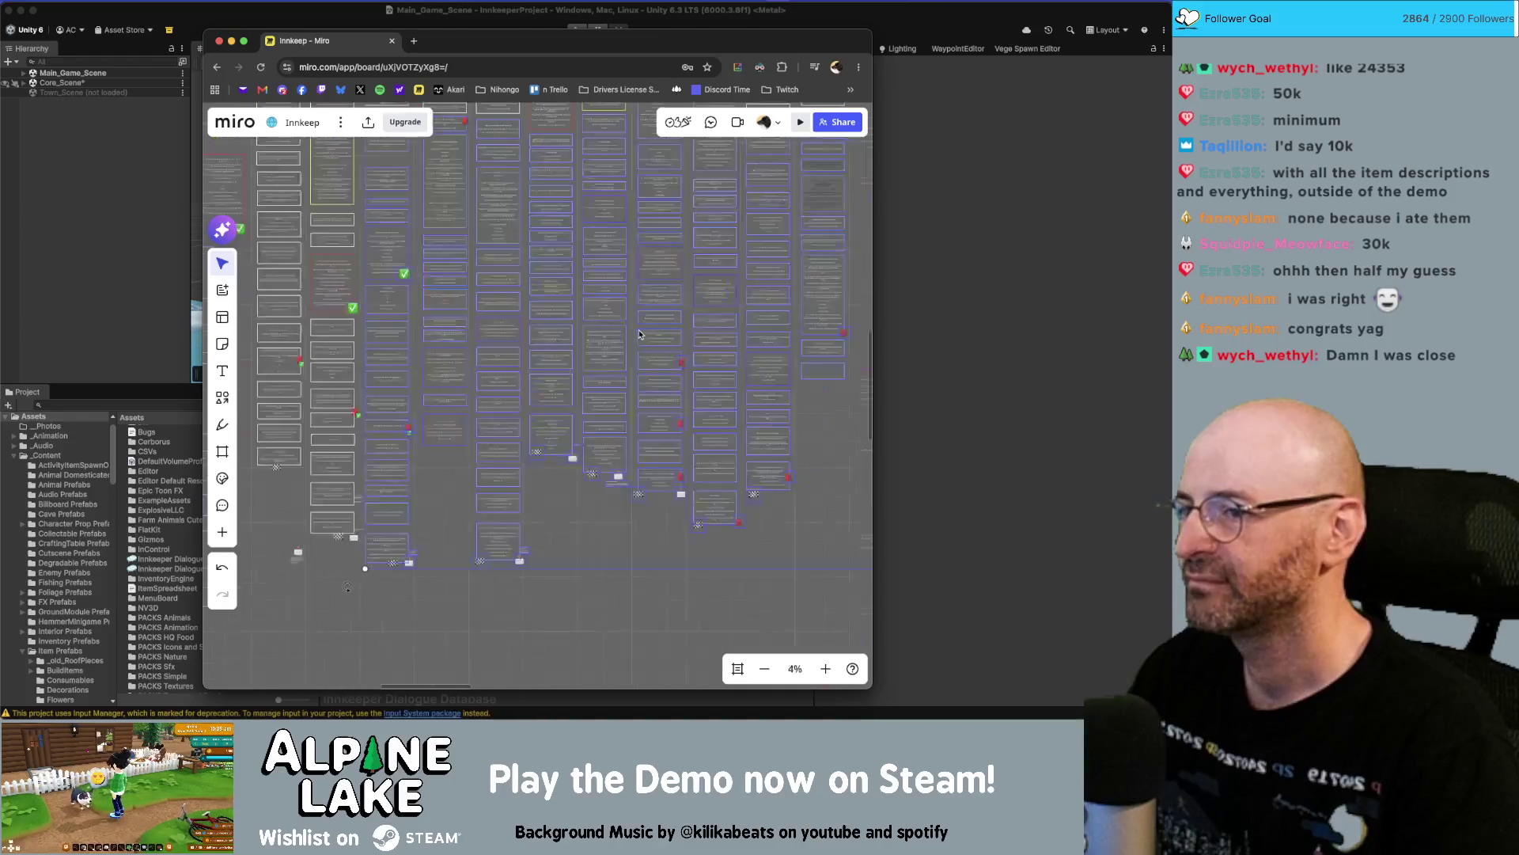
scroll(616, 332, down, 5)
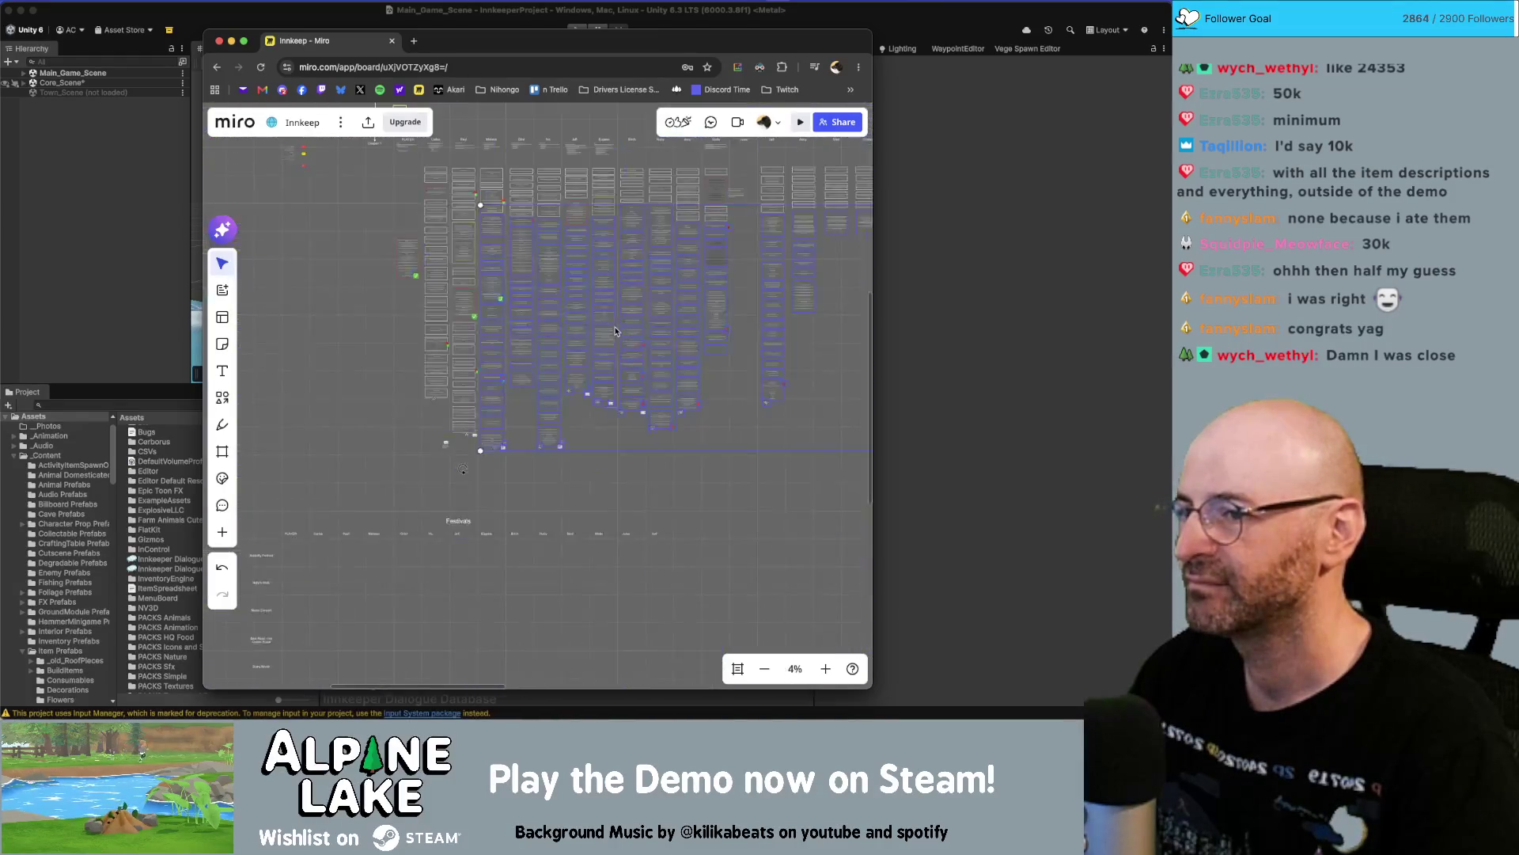
click(710, 425)
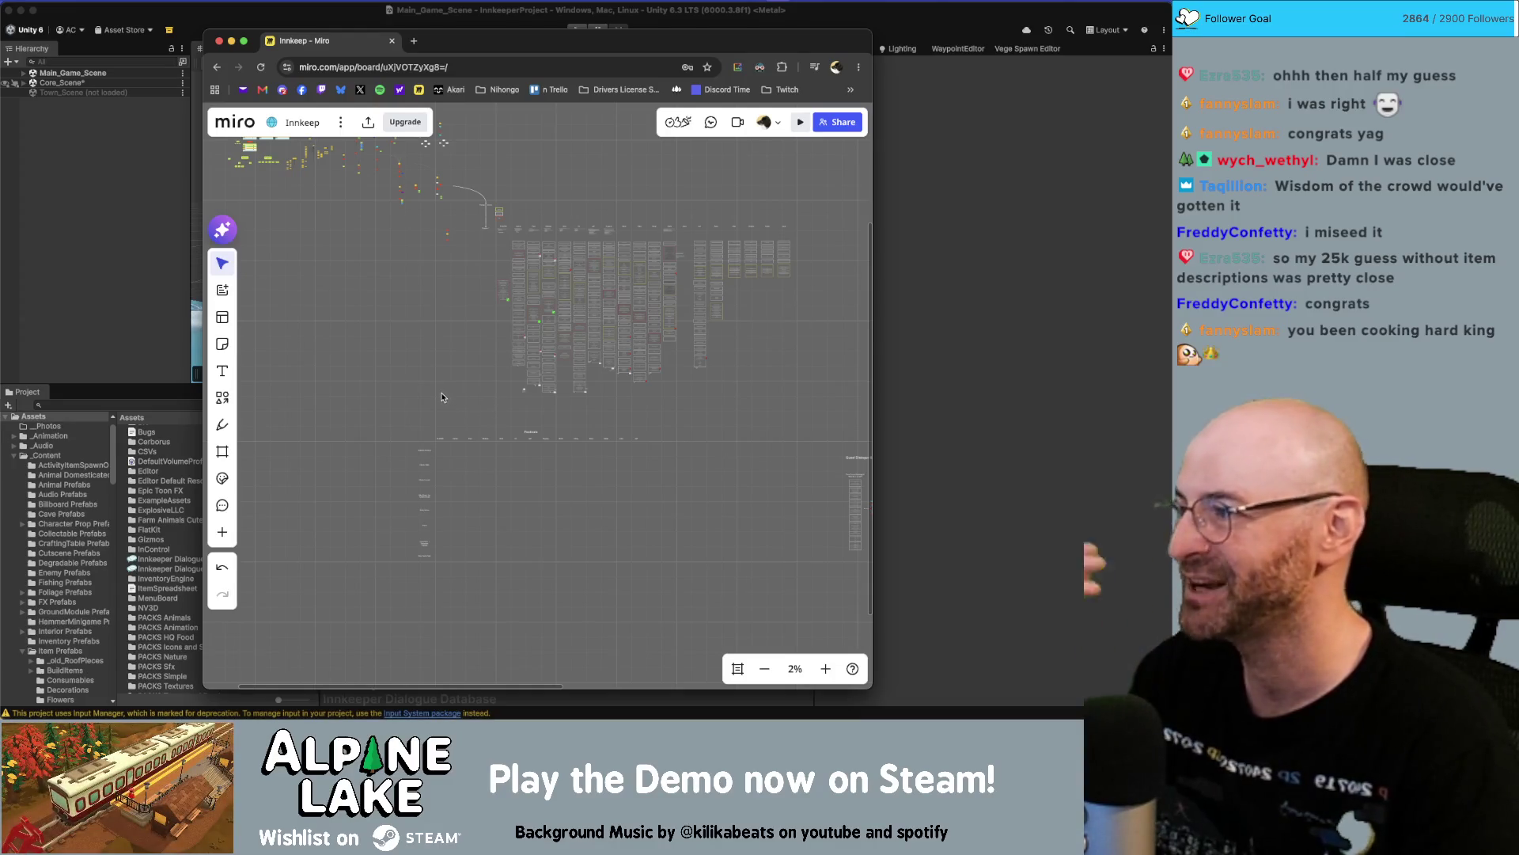
Zoom the Miro board out to 9% and pan left to Vic's column.
scroll(620, 303, up, 5)
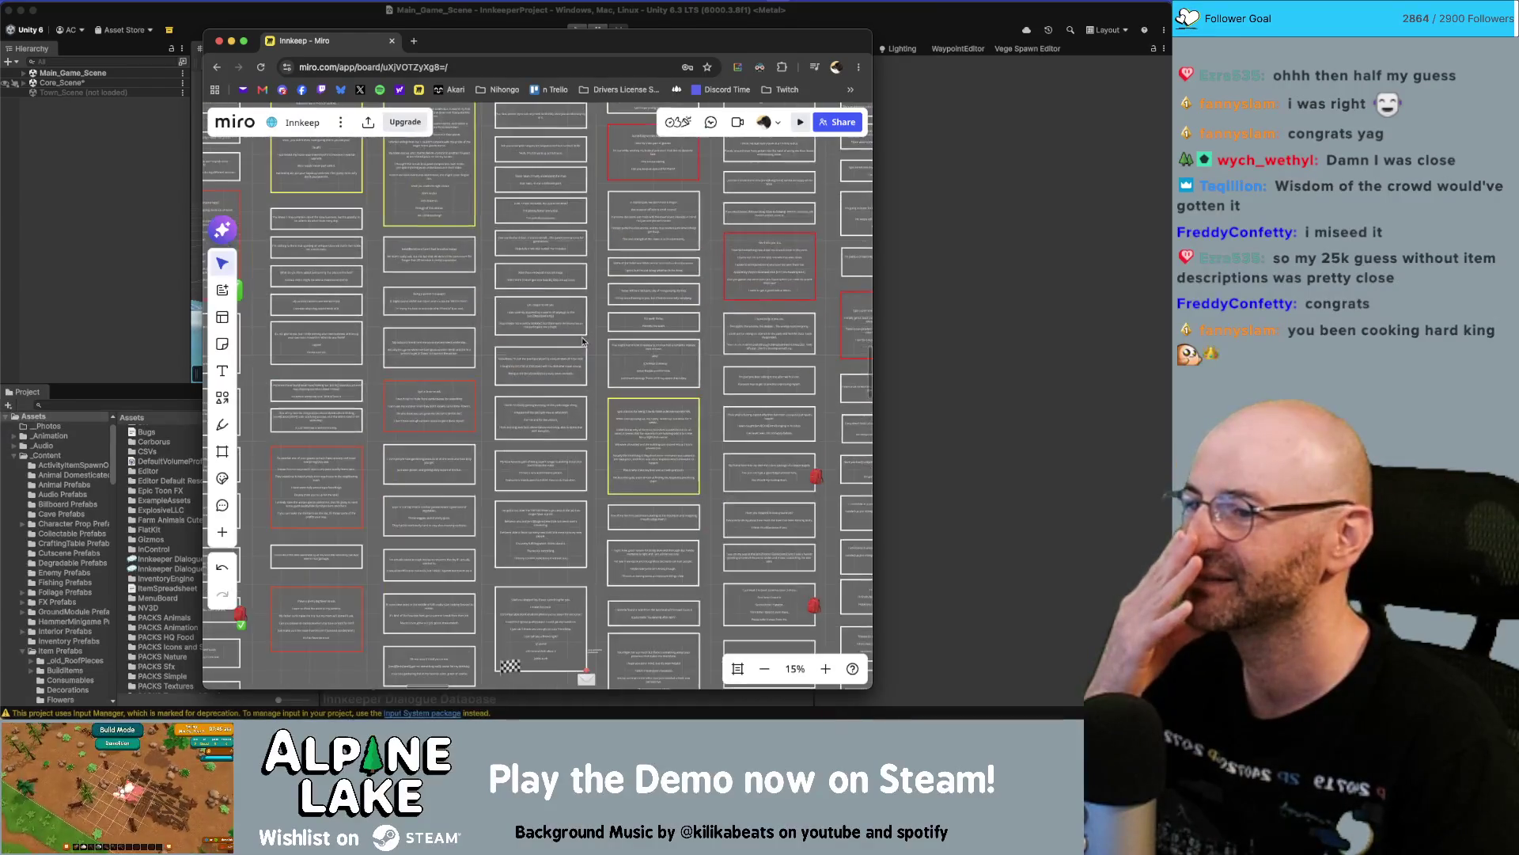
scroll(580, 339, down, 3)
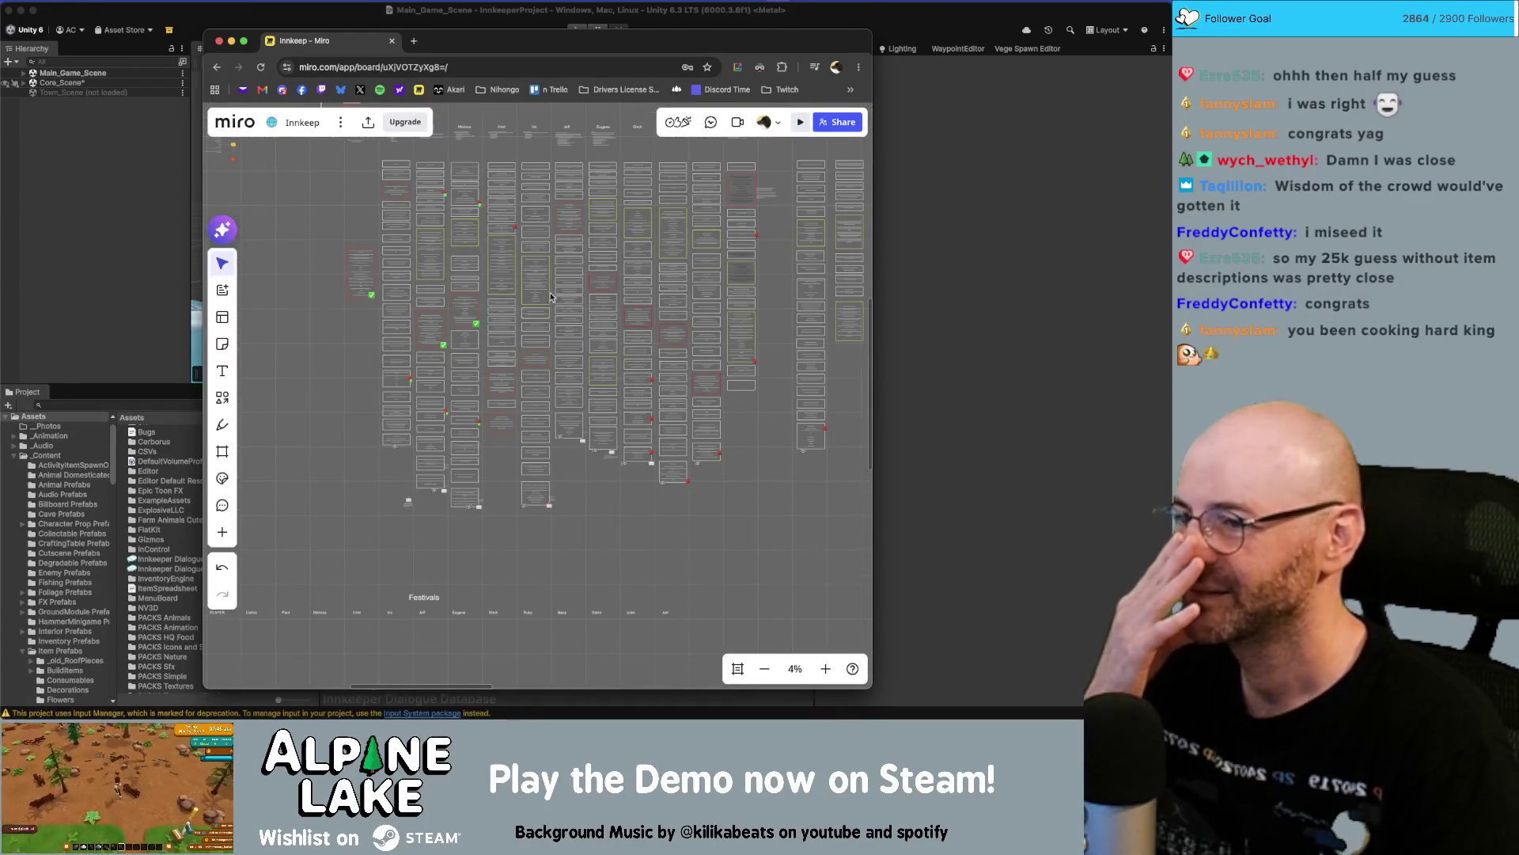
scroll(531, 311, up, 3)
scroll(478, 457, up, 3)
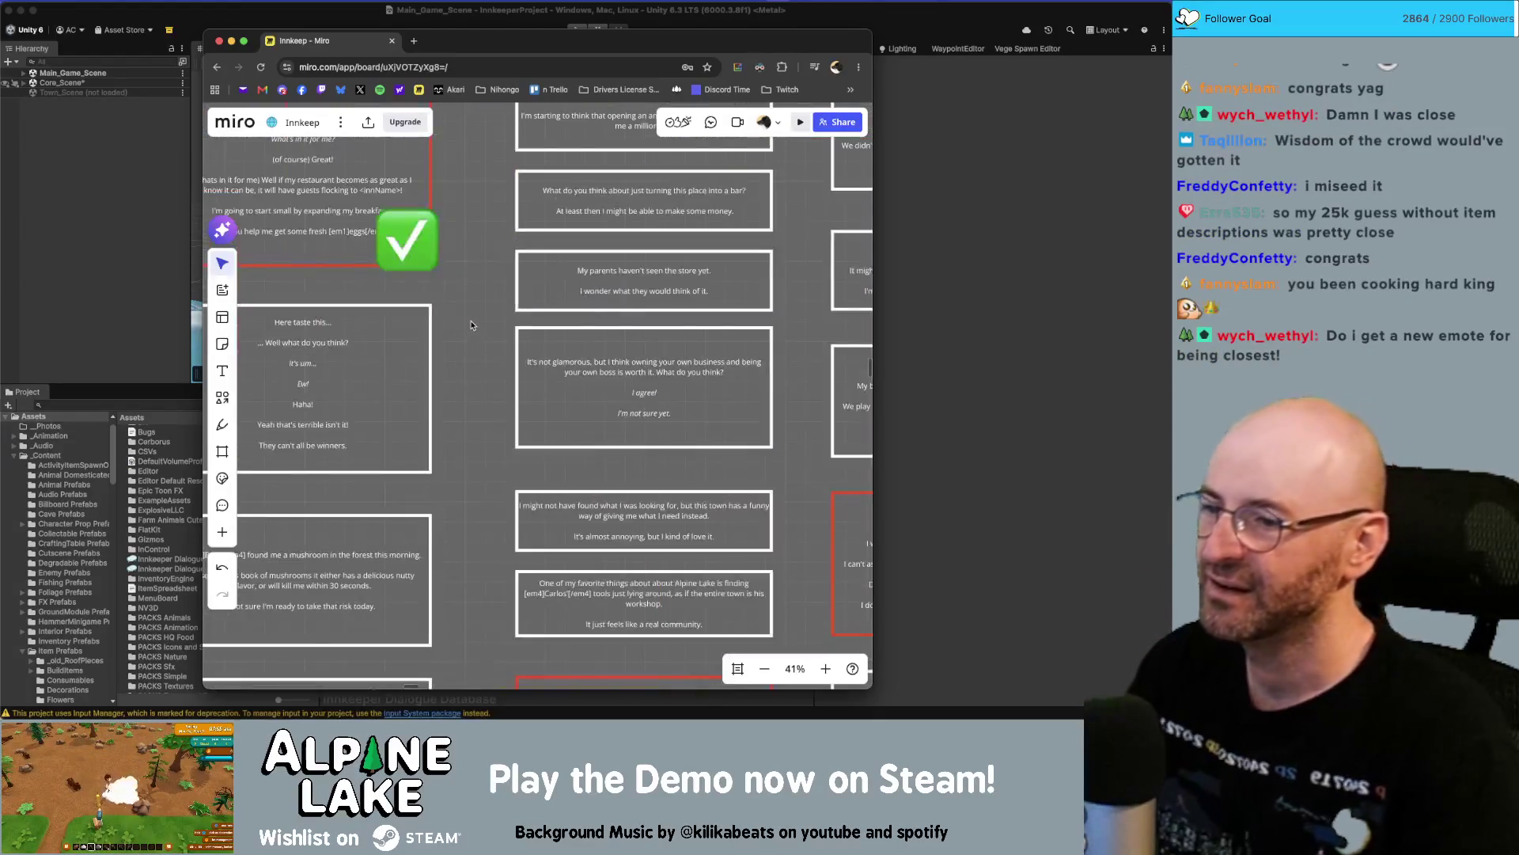
scroll(478, 457, down, 3)
scroll(526, 445, up, 5)
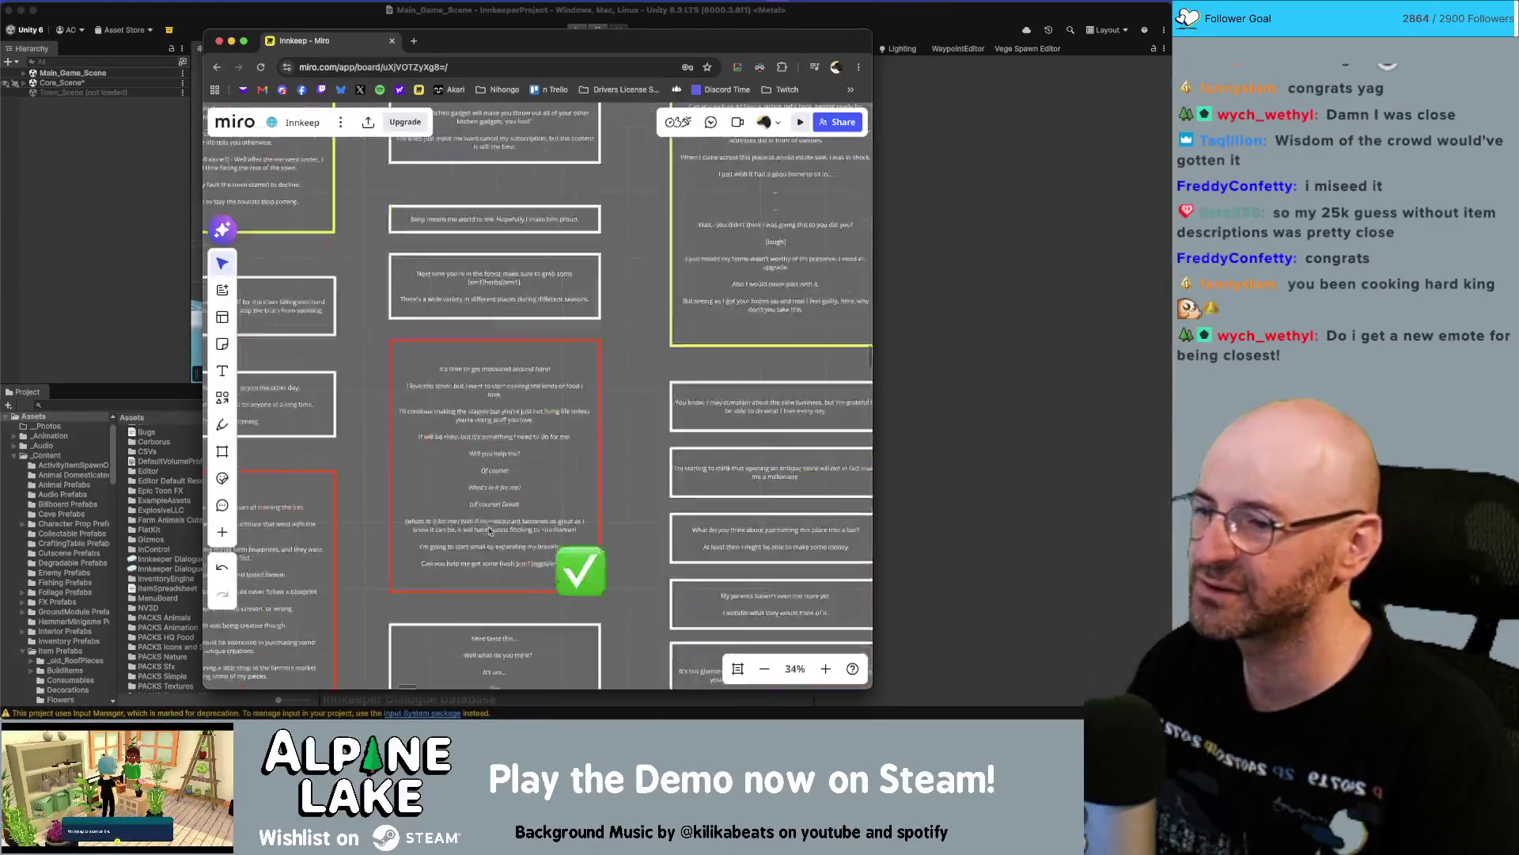
scroll(595, 327, down, 5)
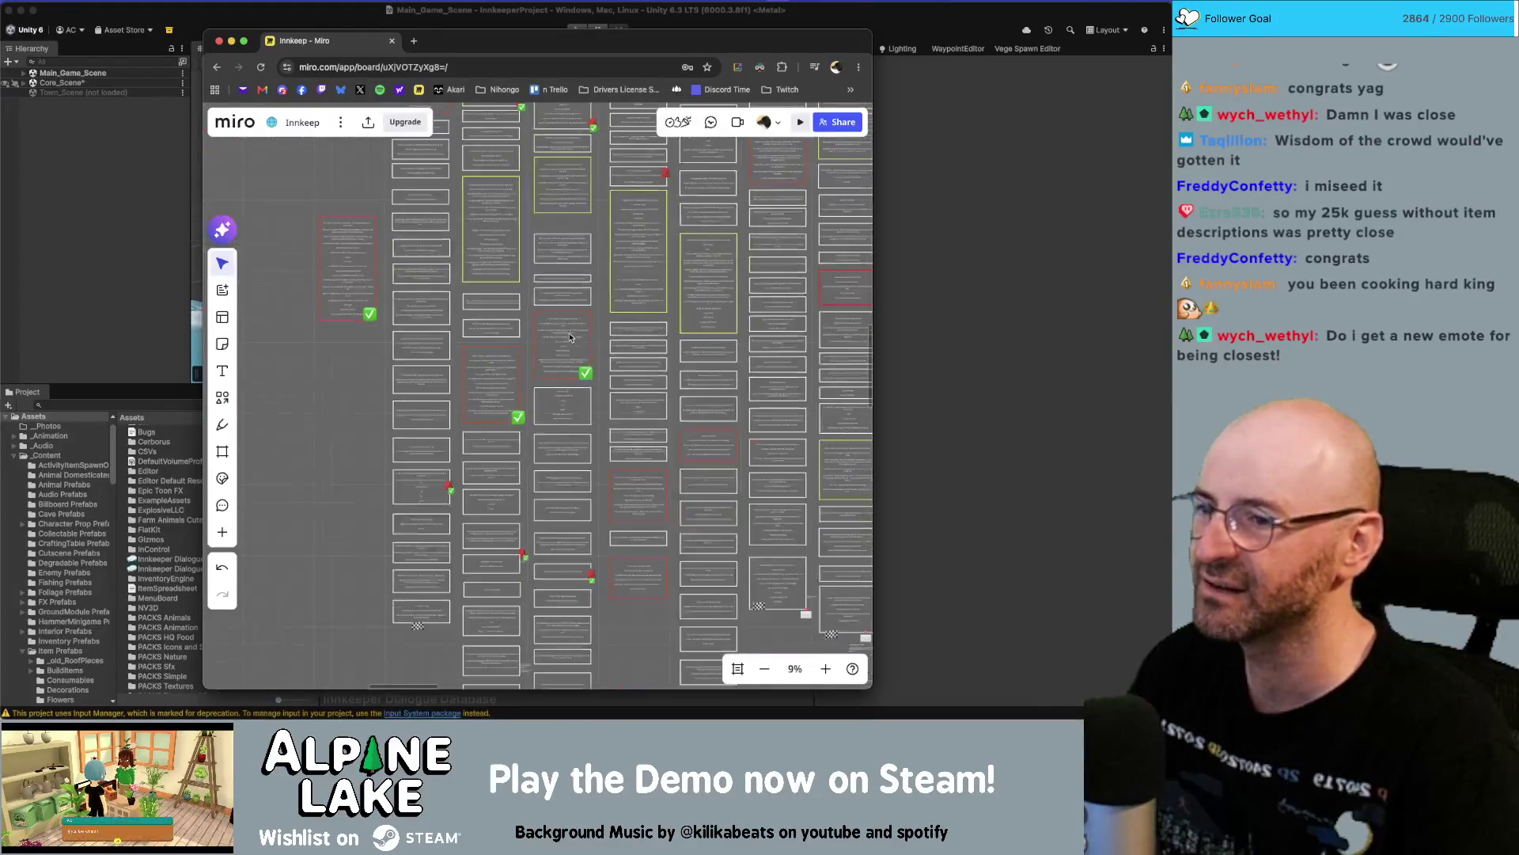
scroll(523, 383, up, 5)
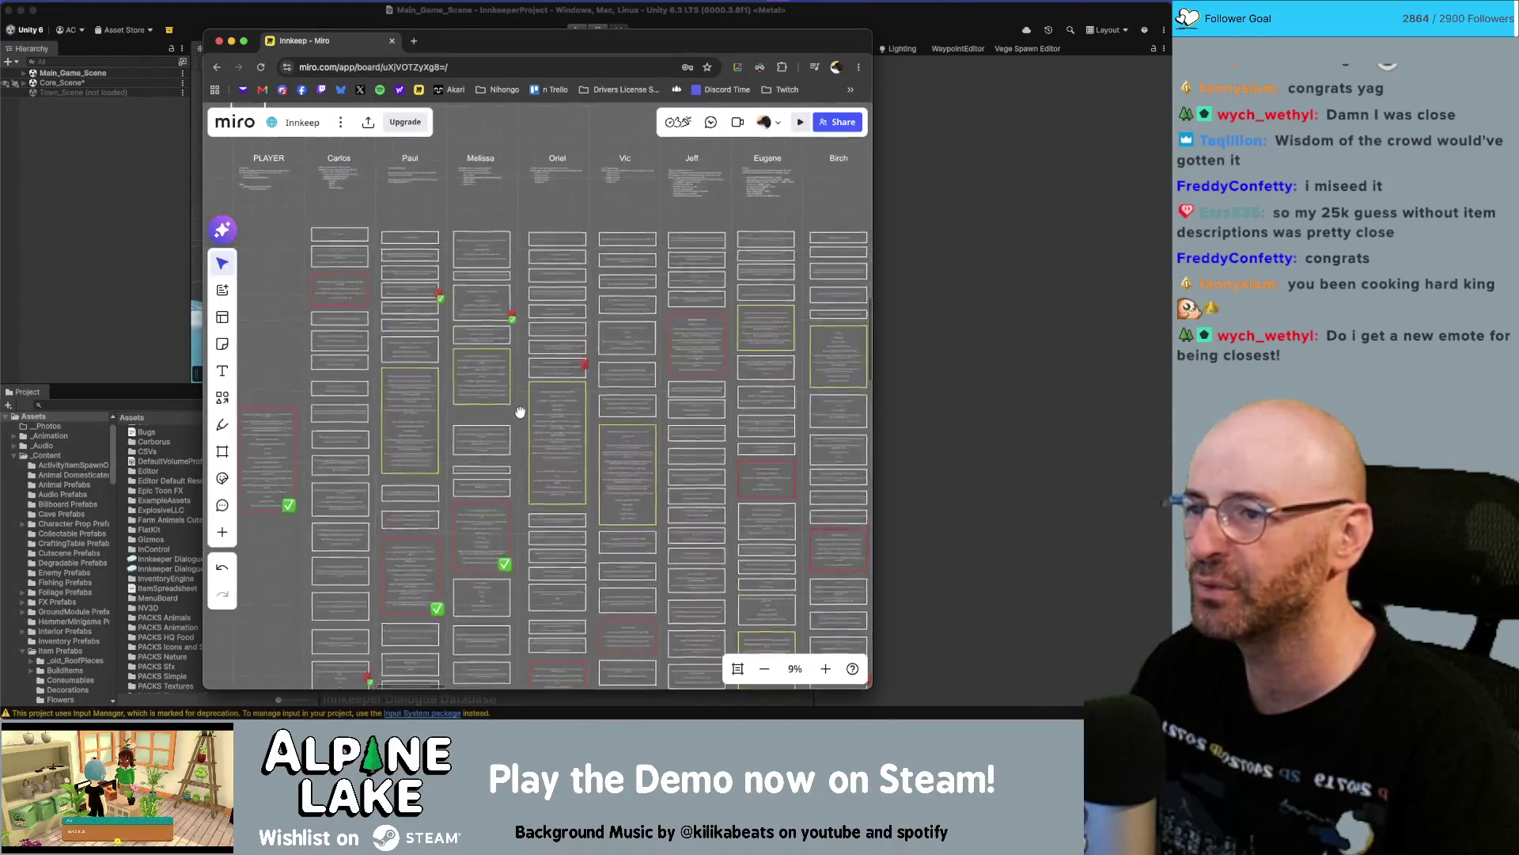
scroll(479, 351, left, 3)
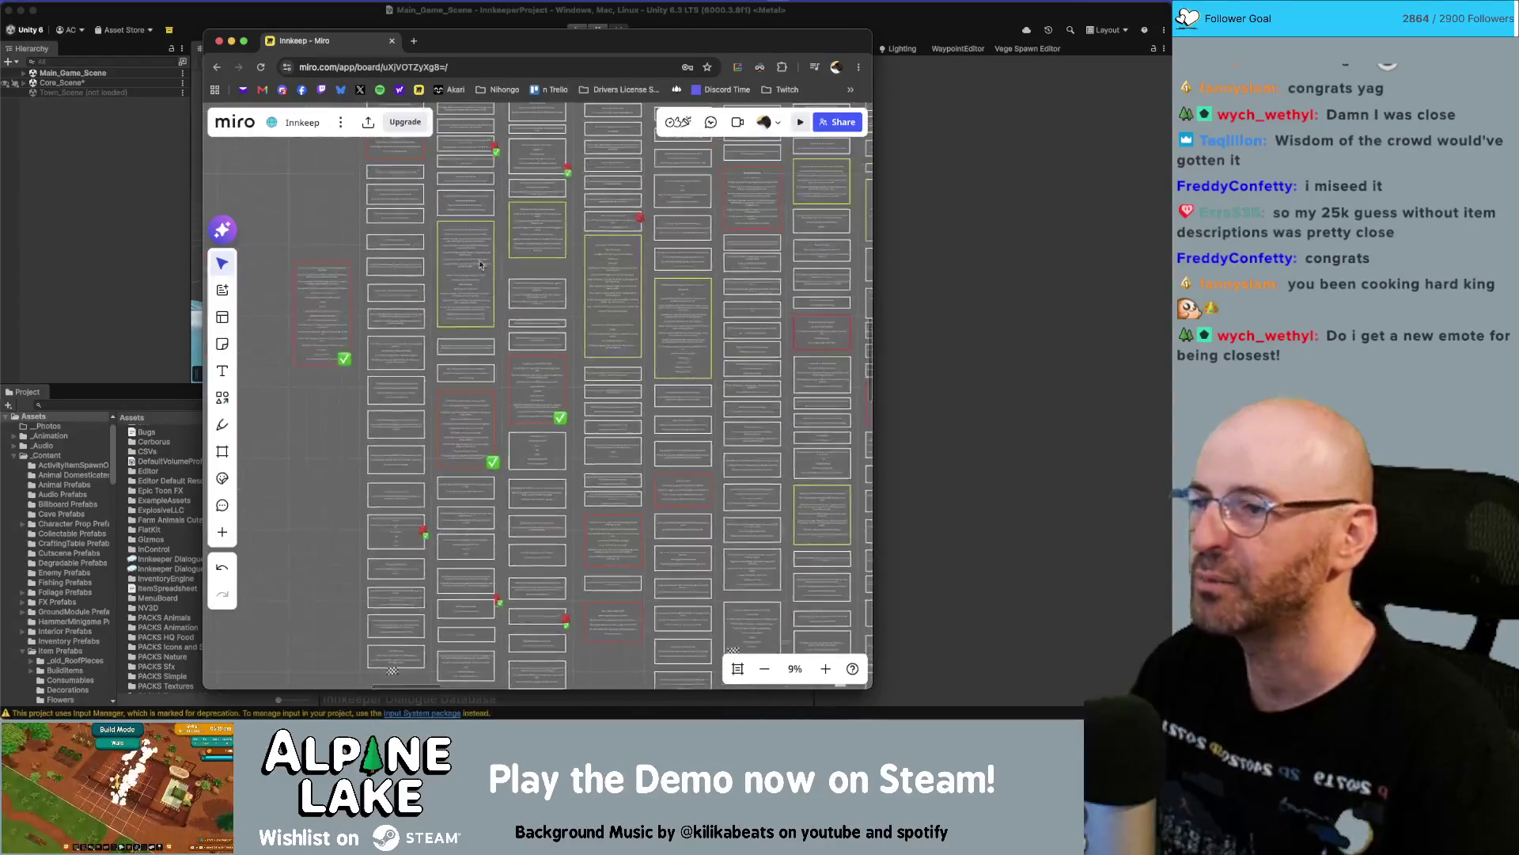
Zoom into the red 'I got a favor to ask' card, select it to read, then deselect.
scroll(578, 396, up, 3)
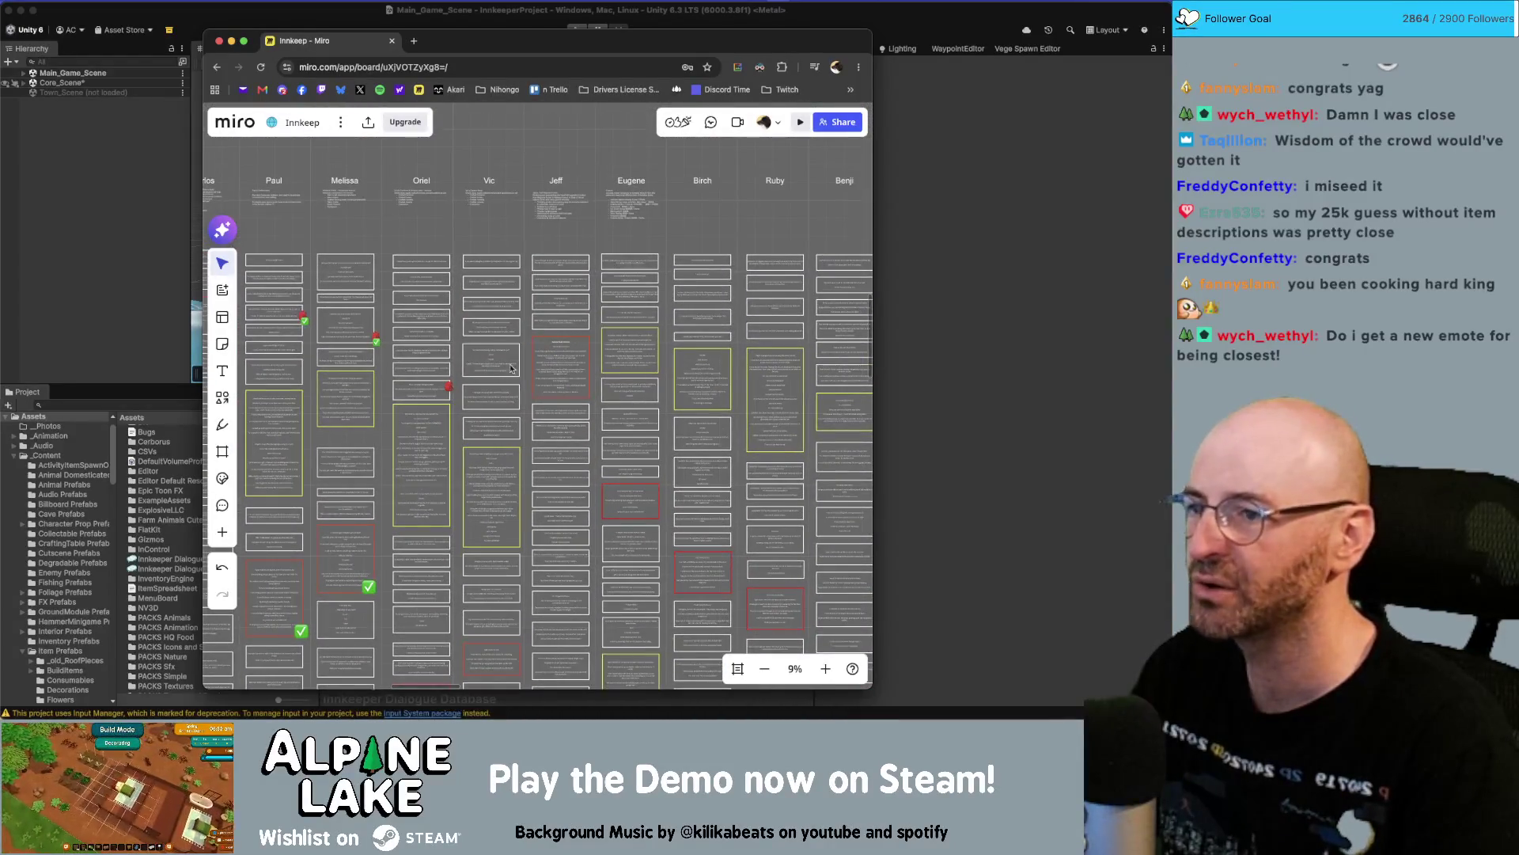
scroll(512, 368, up, 10)
scroll(486, 457, down, 3)
click(712, 498)
drag(755, 536, 443, 352)
drag(374, 310, 761, 541)
click(762, 542)
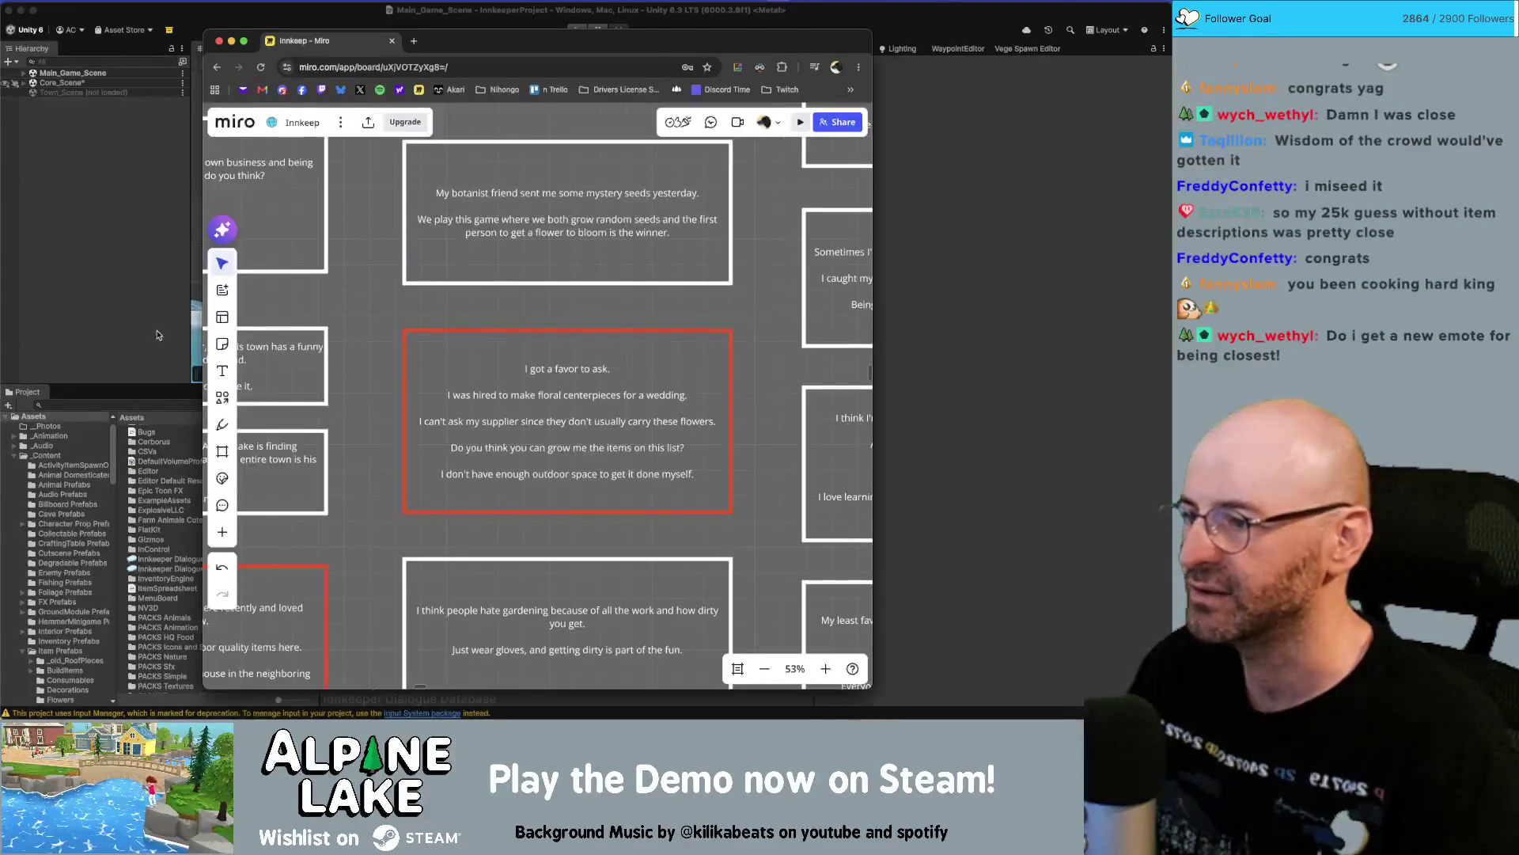
In Unity's Conversations list, filter by 'vic' and open Basic > Vic > Chats.
click(159, 335)
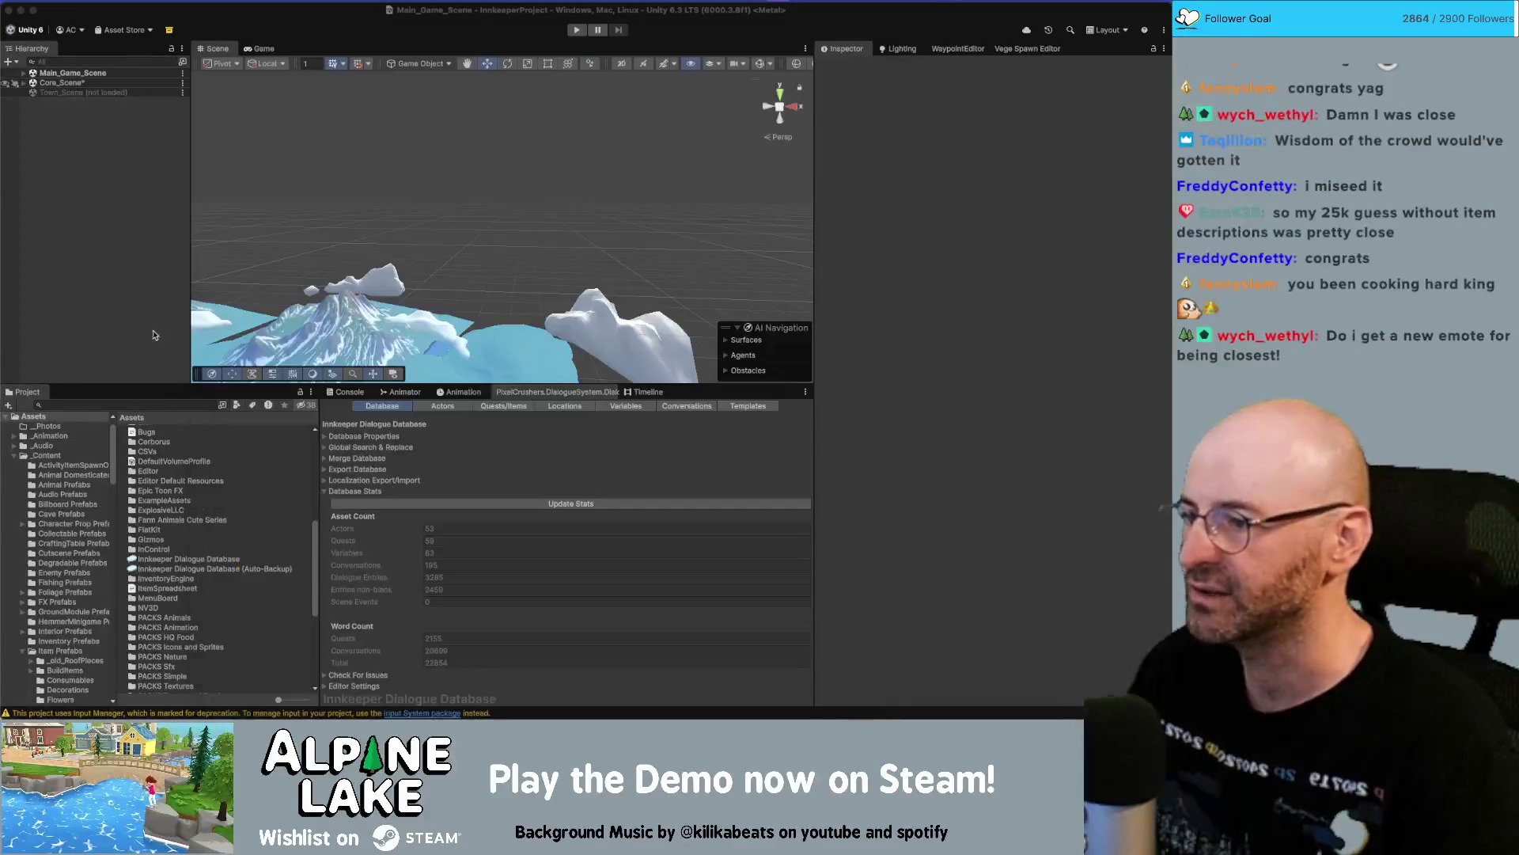
click(665, 406)
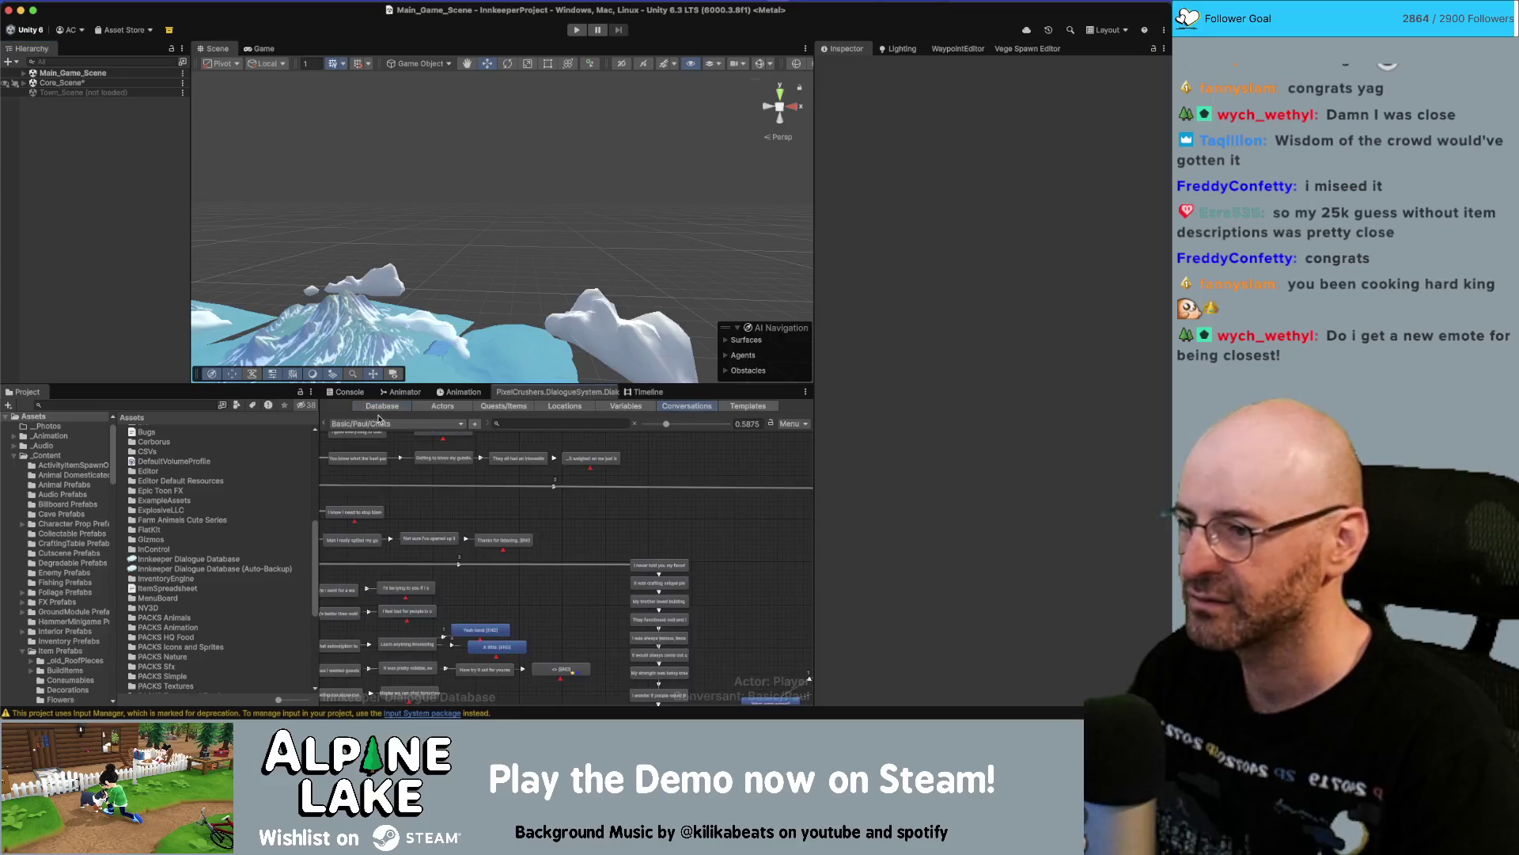
click(395, 424)
click(620, 426)
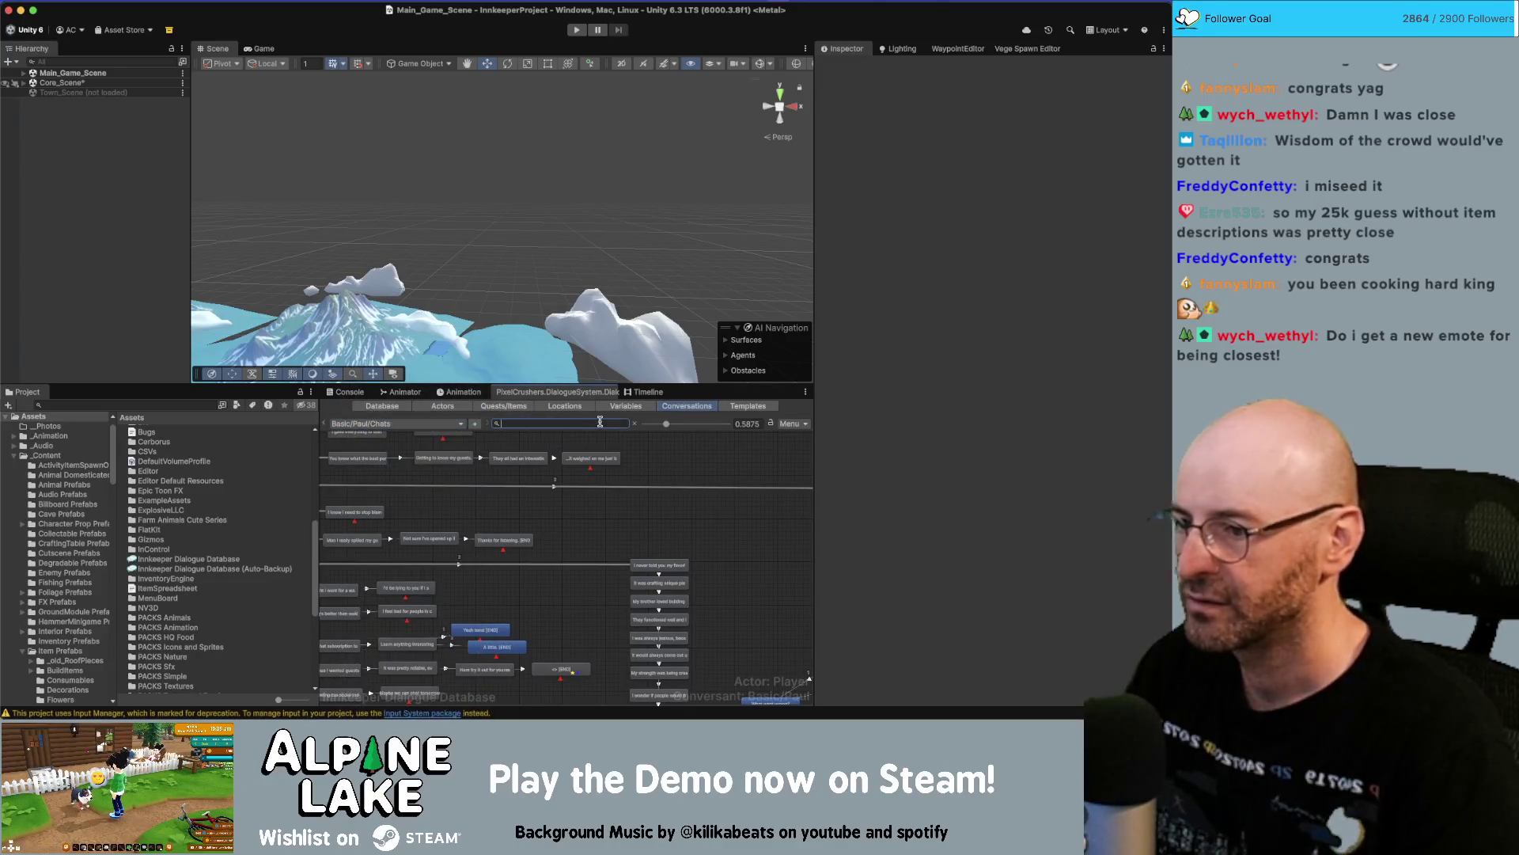
text(vic)
click(440, 425)
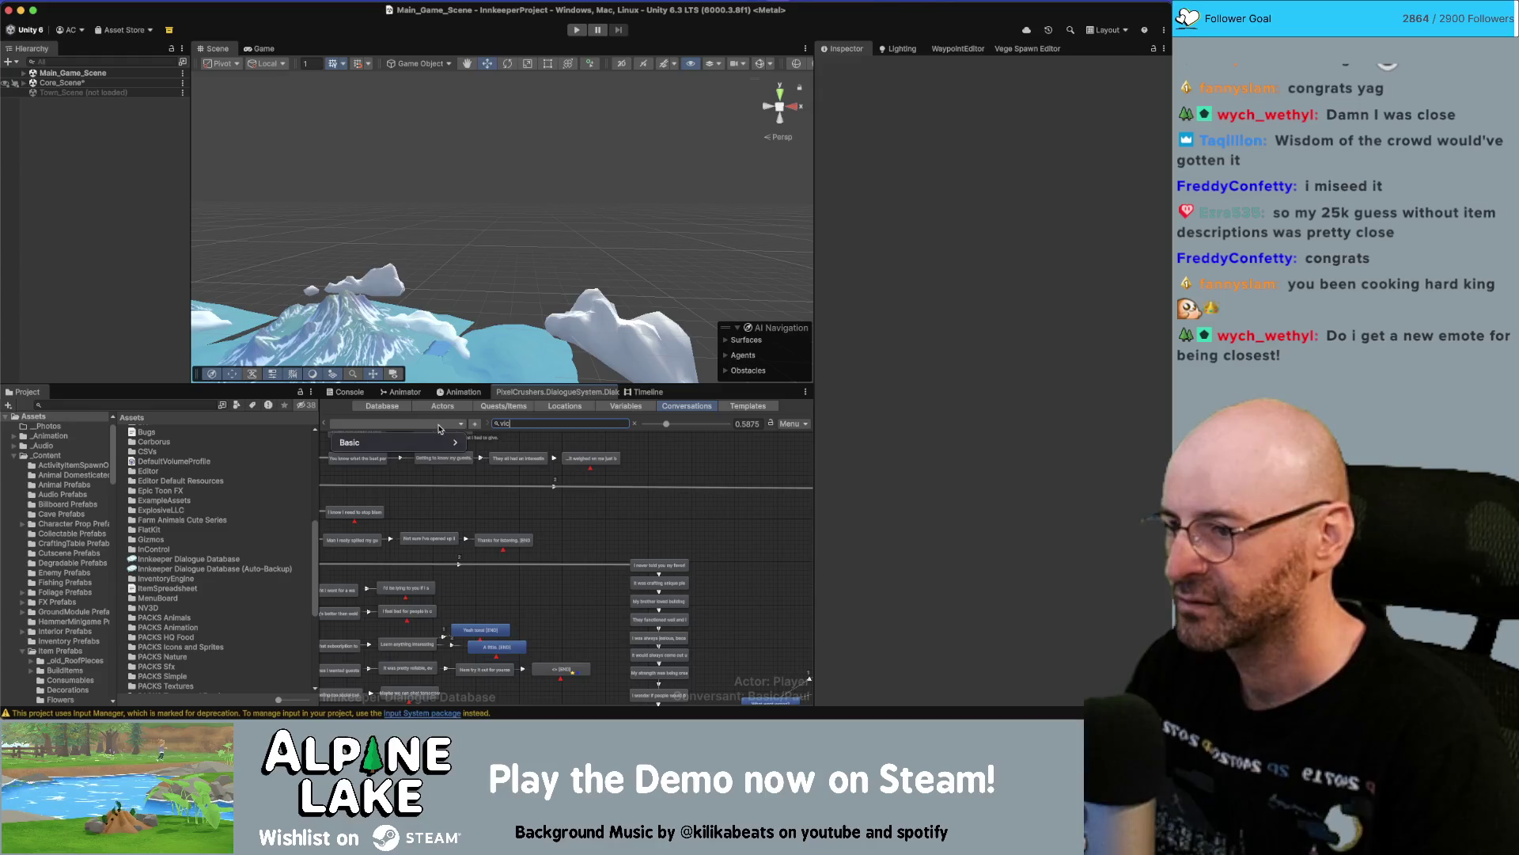
mouse_move(444, 443)
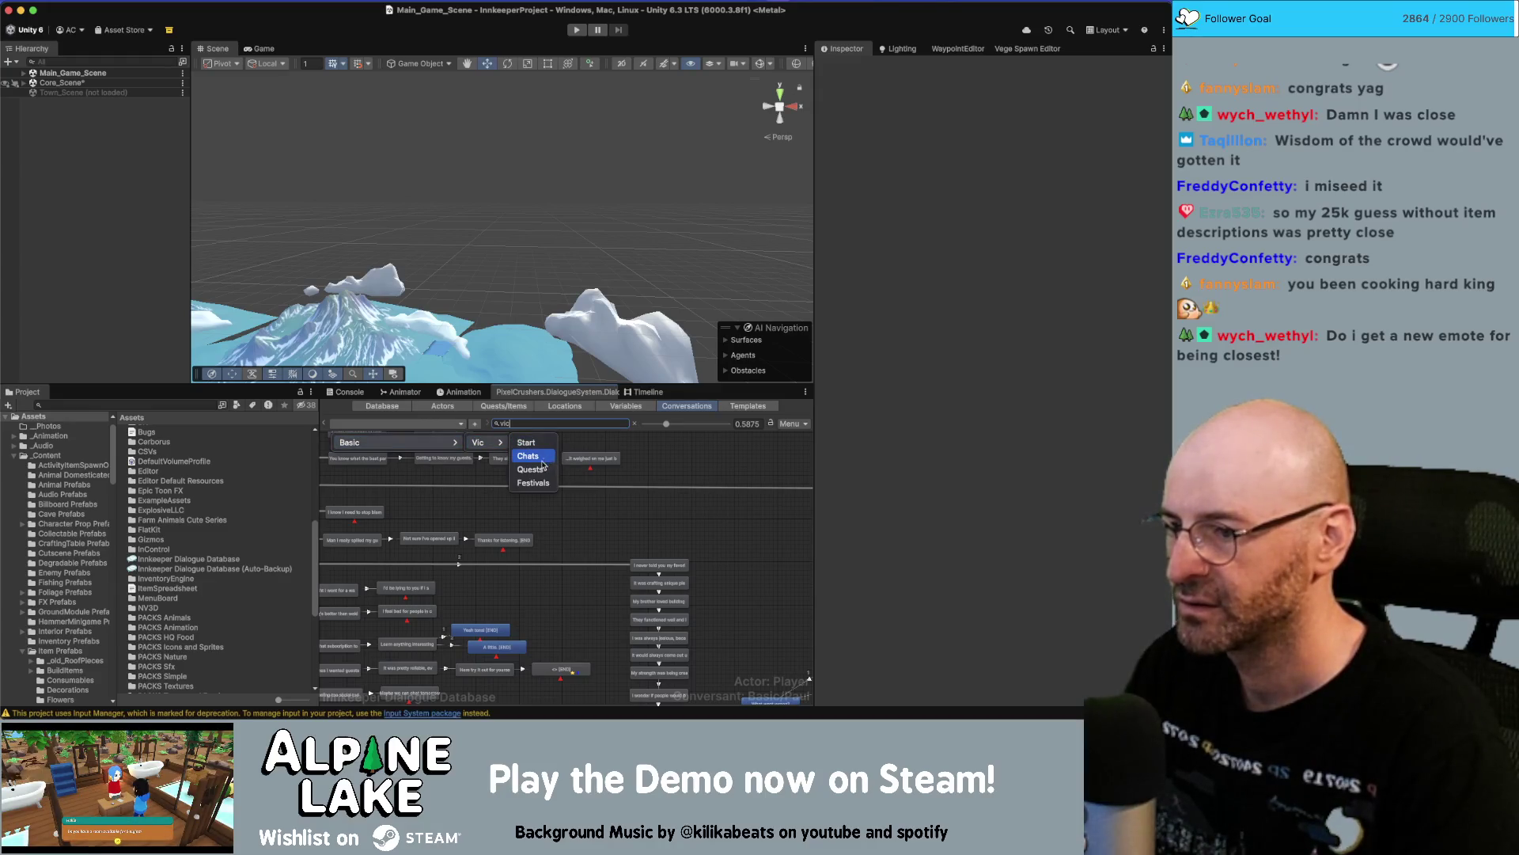
click(550, 457)
Show the Vic Chats conversation properties and scroll through its node graph.
click(643, 552)
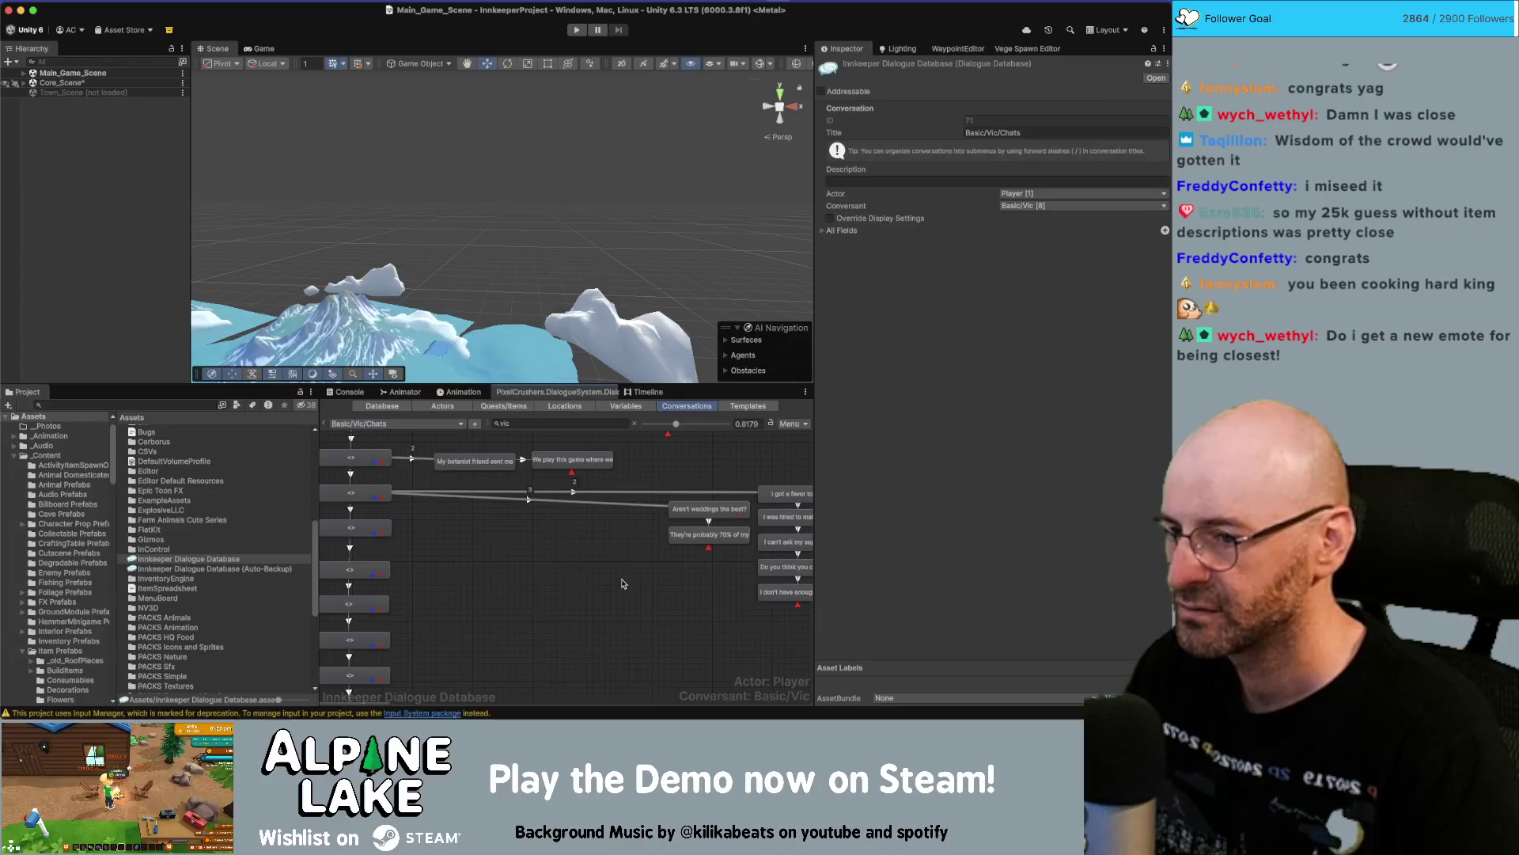
scroll(625, 558, down, 4)
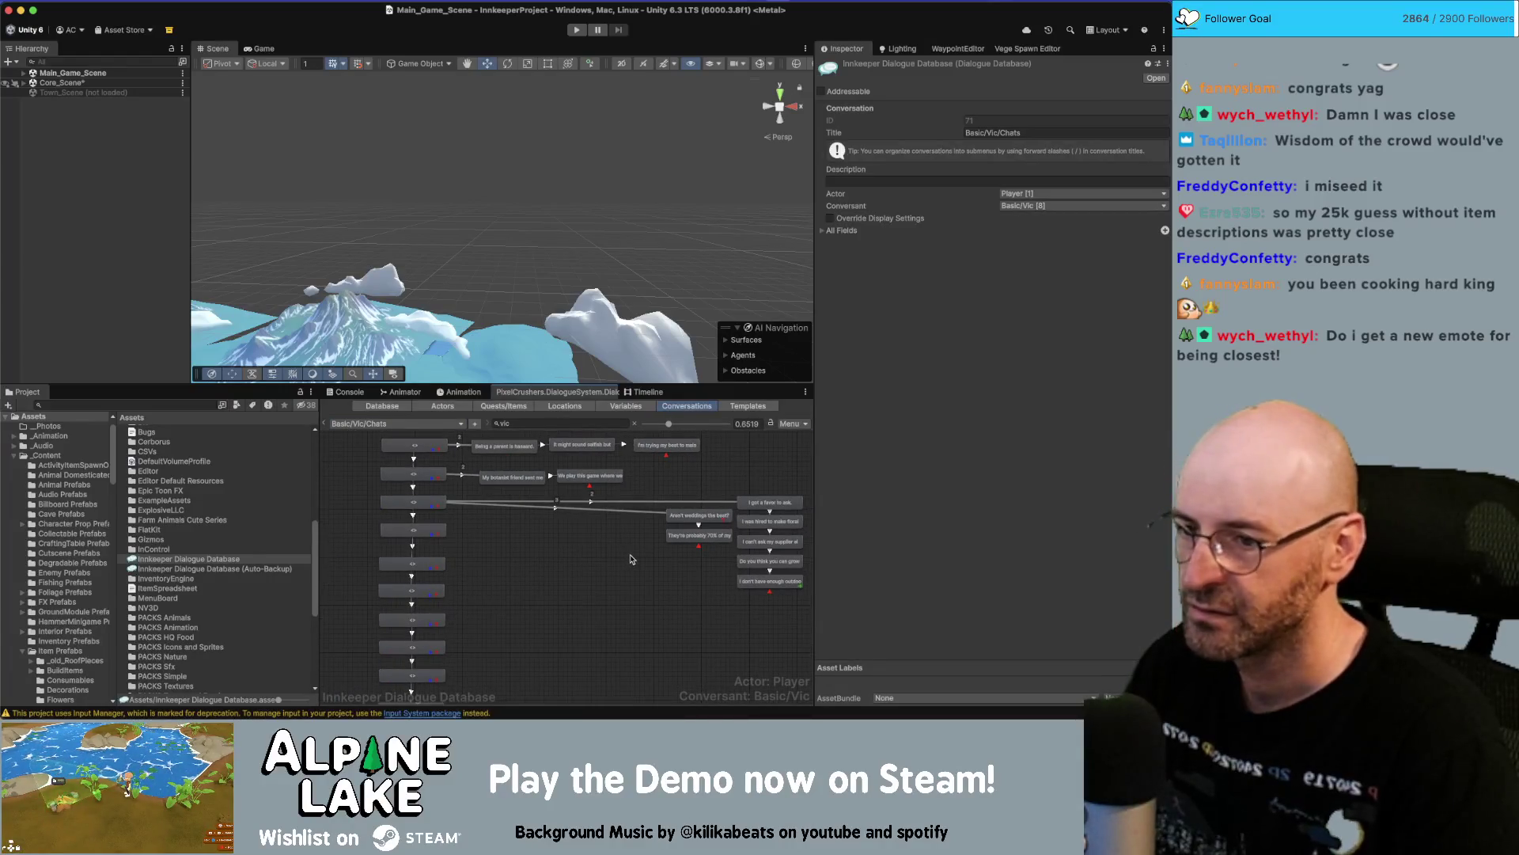
scroll(543, 570, down, 10)
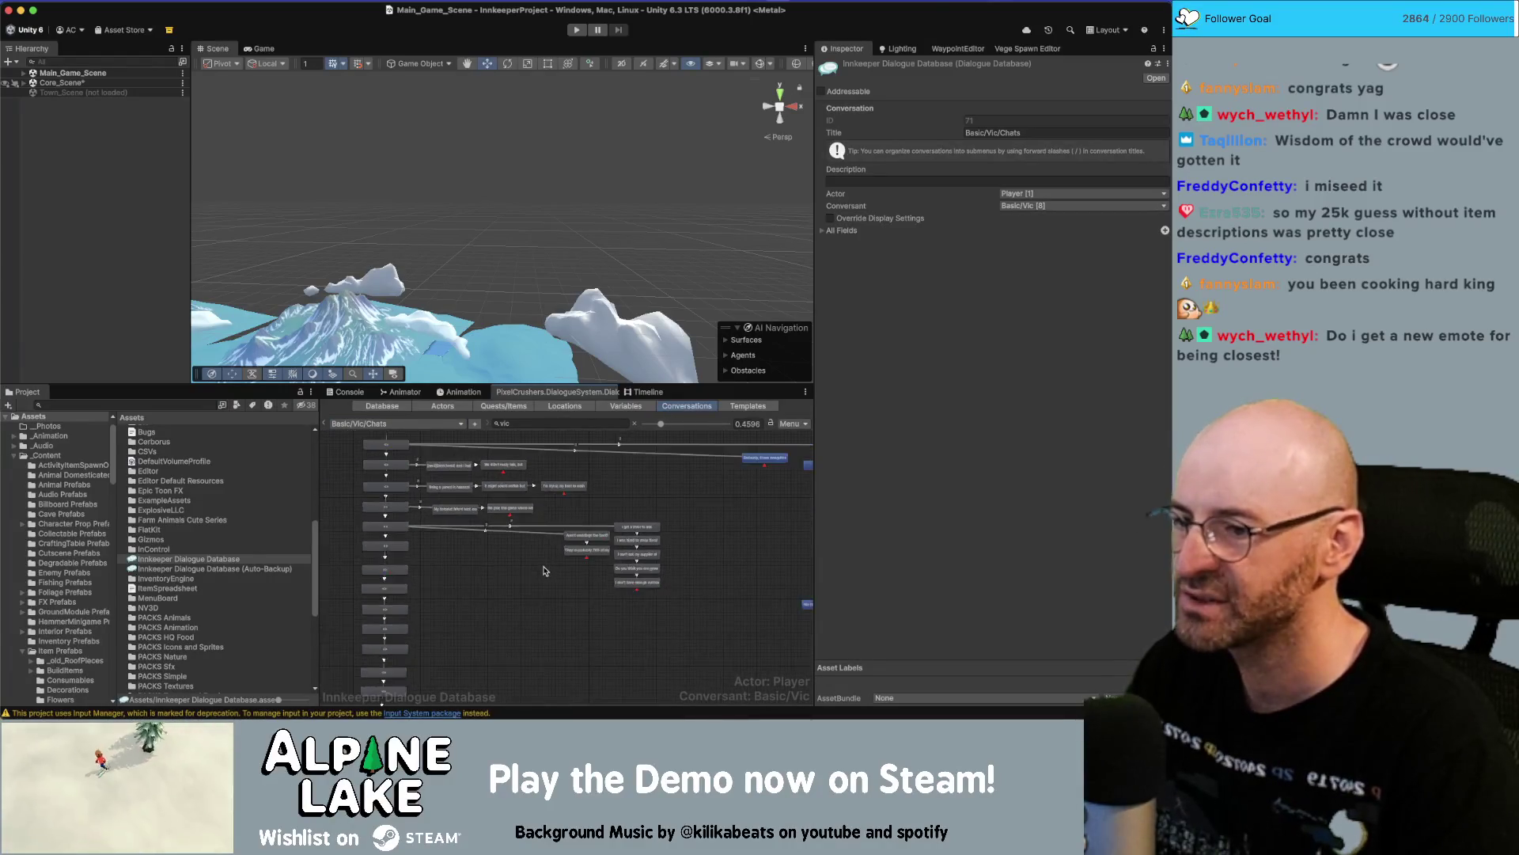
scroll(543, 618, up, 3)
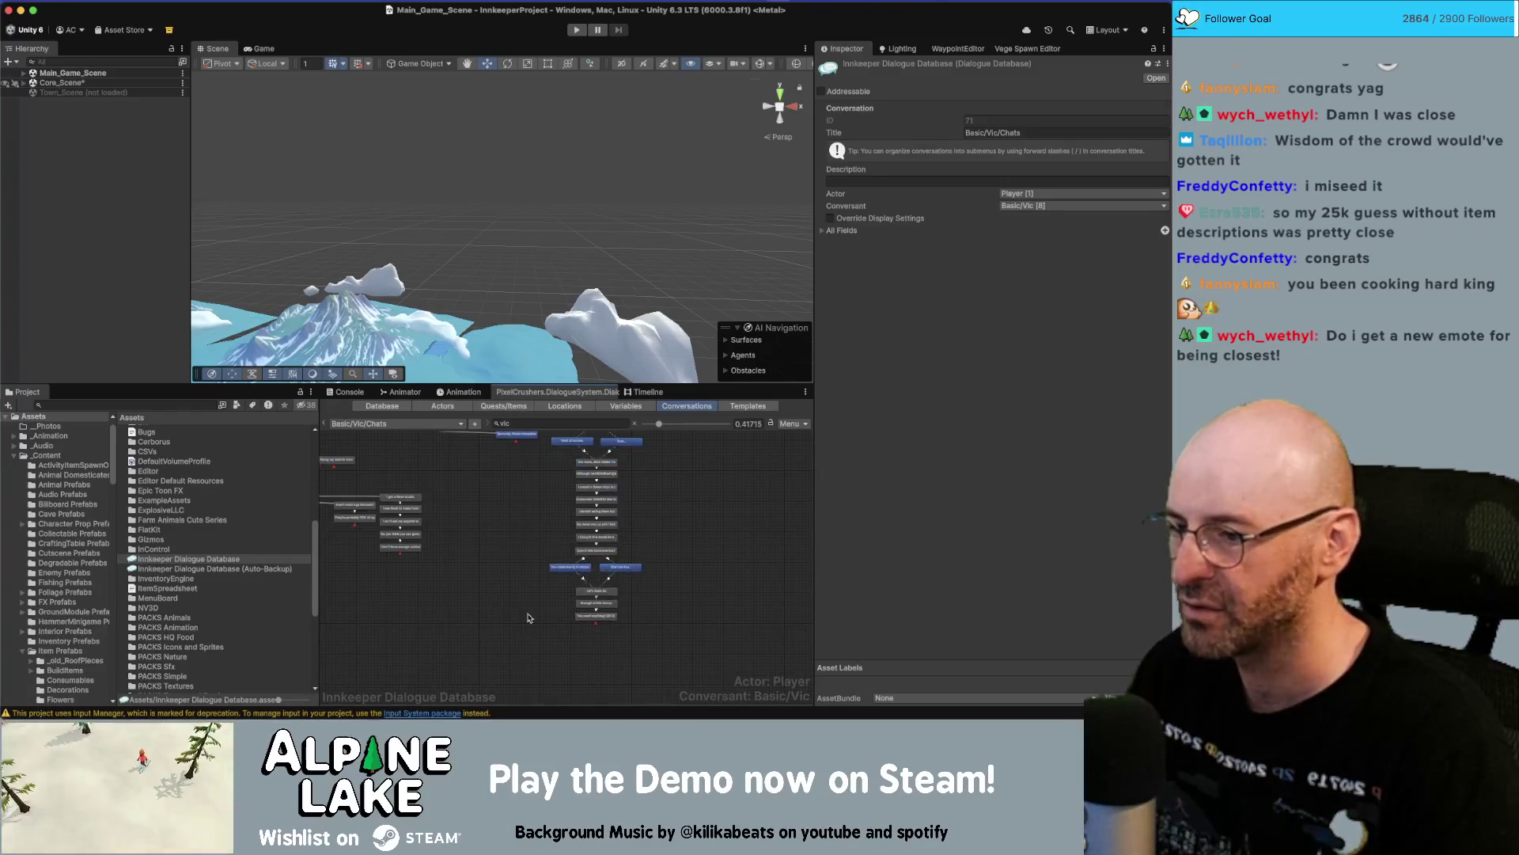
scroll(553, 566, up, 2)
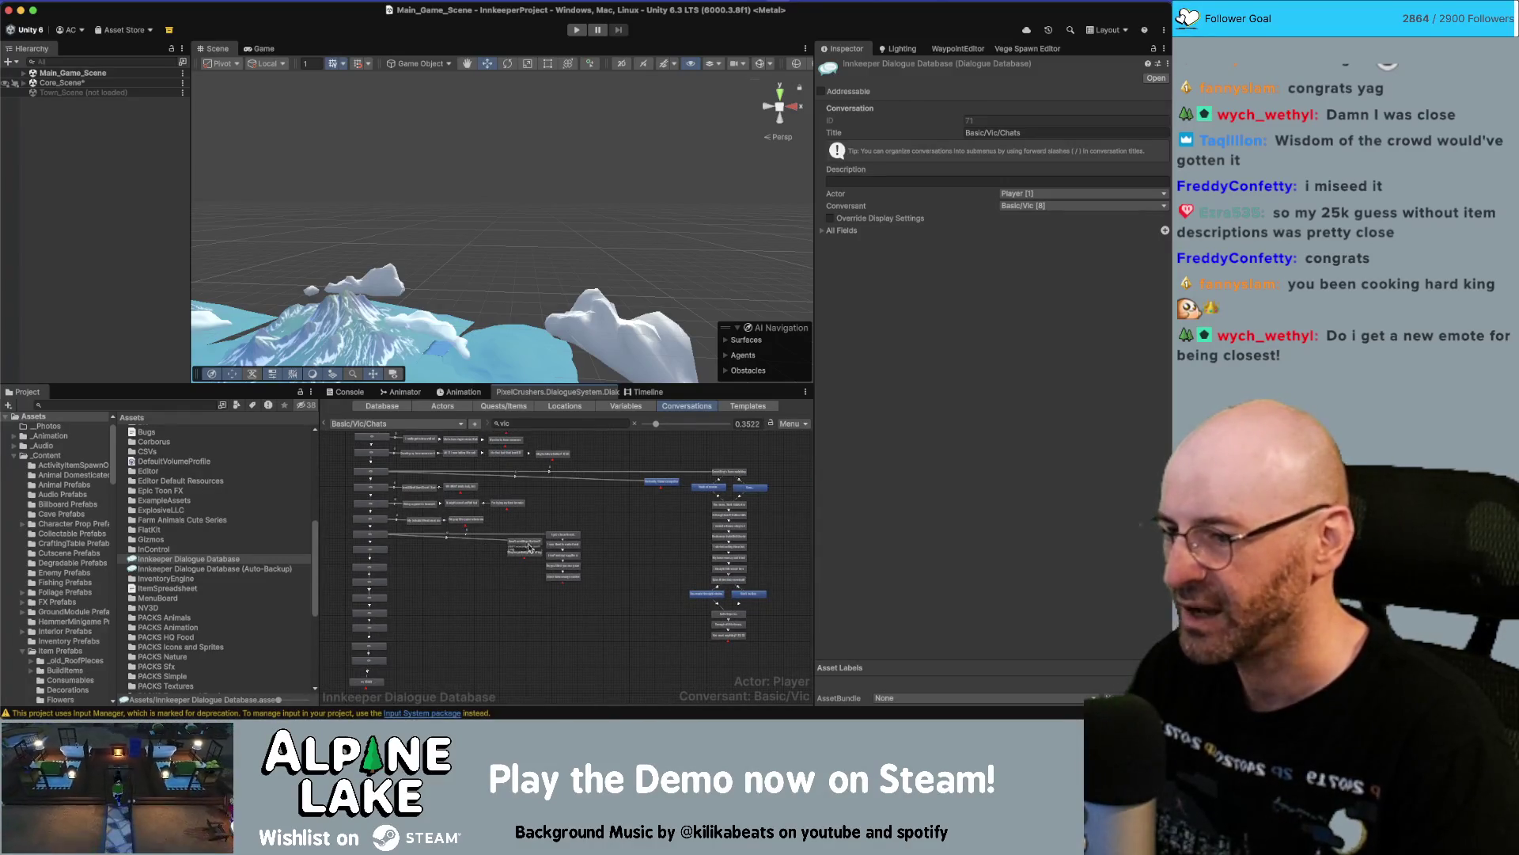
scroll(545, 565, up, 1)
scroll(544, 565, up, 2)
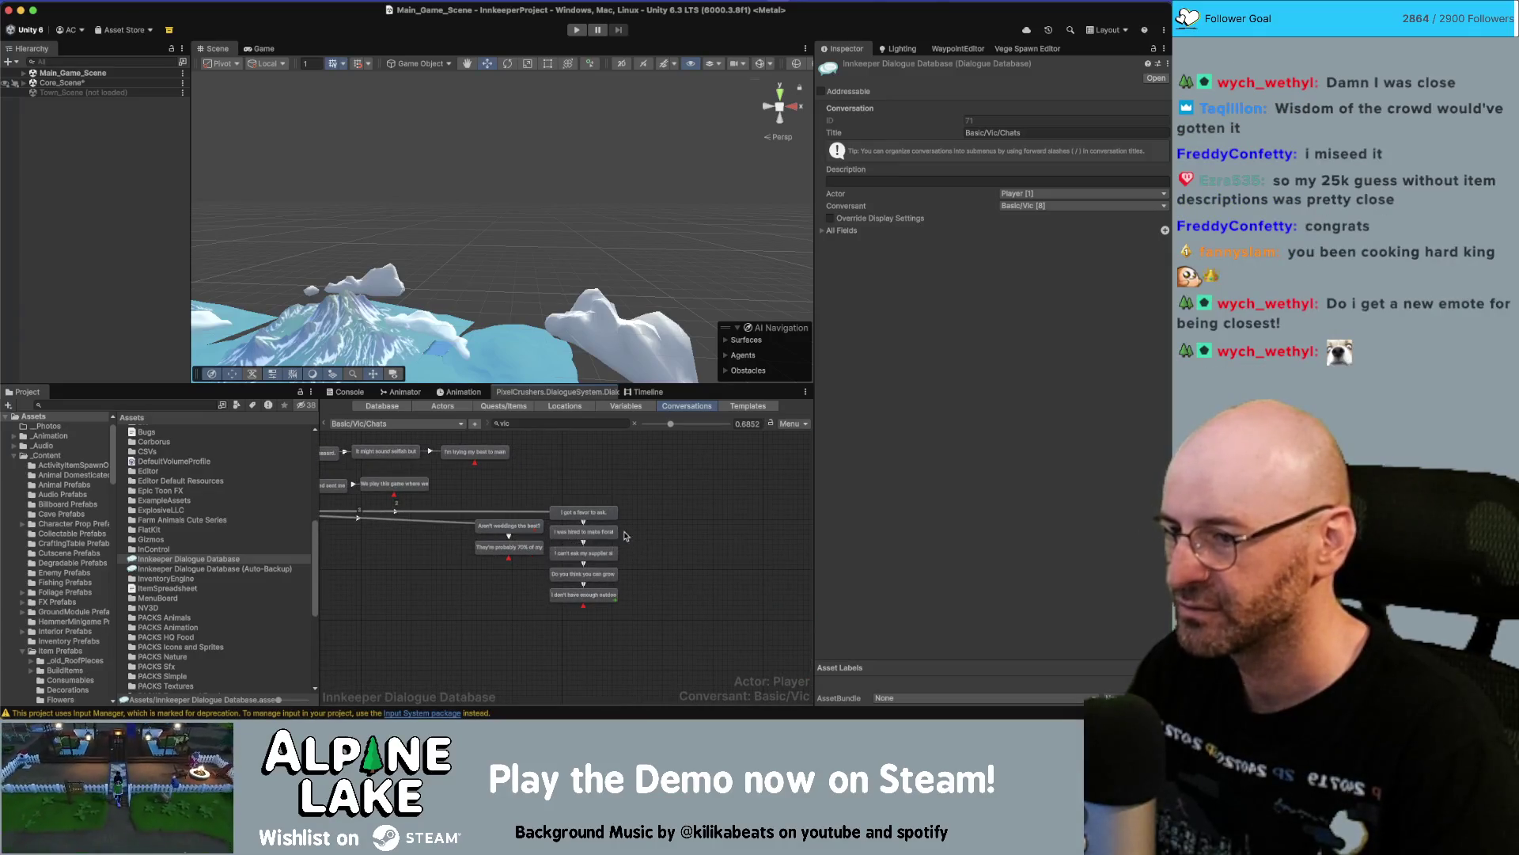
scroll(620, 536, up, 2)
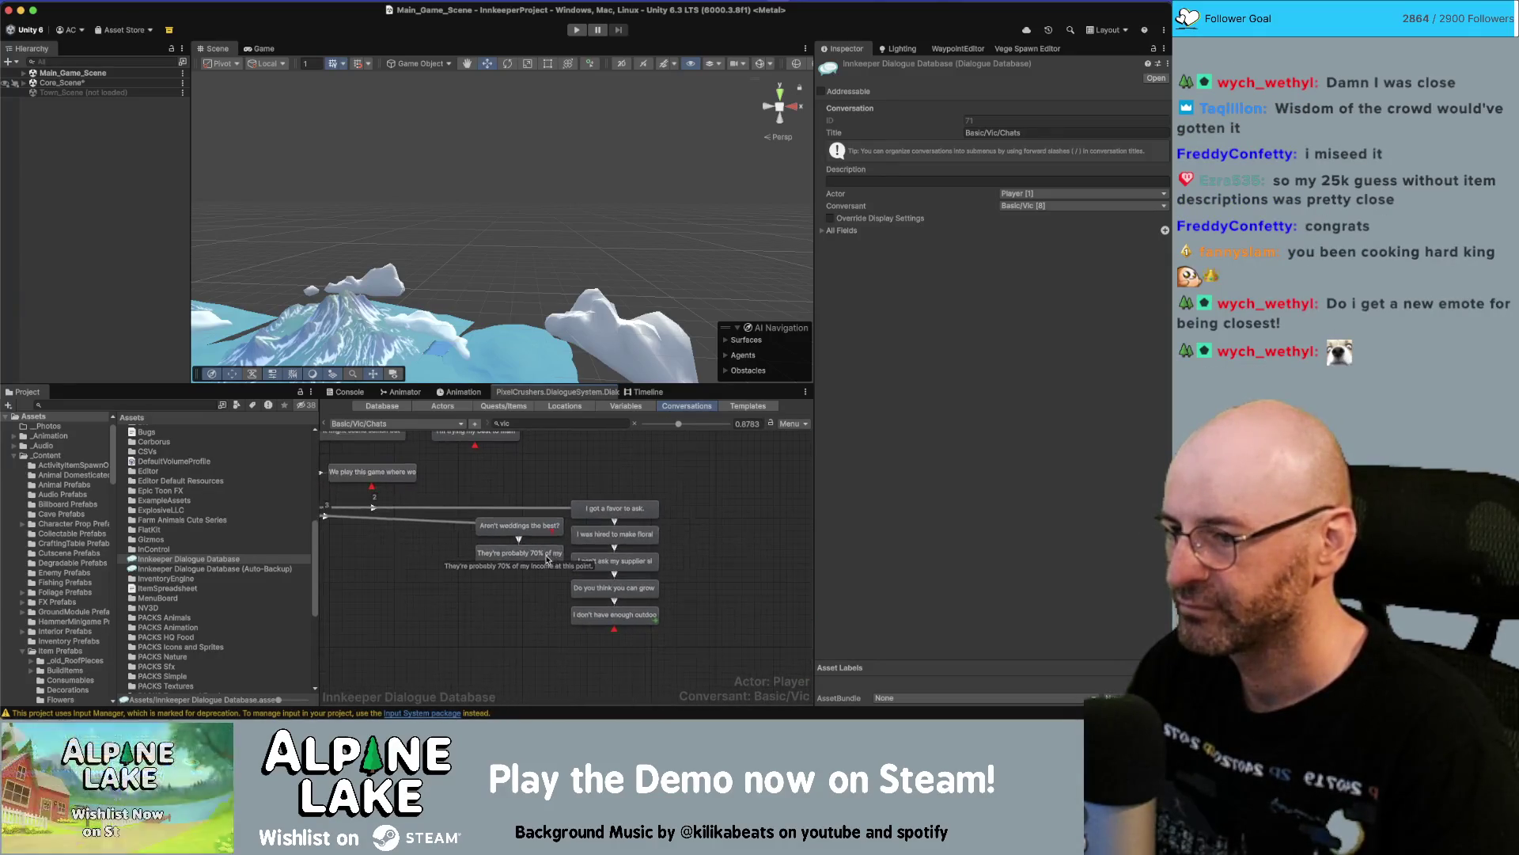
scroll(658, 544, up, 1)
scroll(657, 545, down, 1)
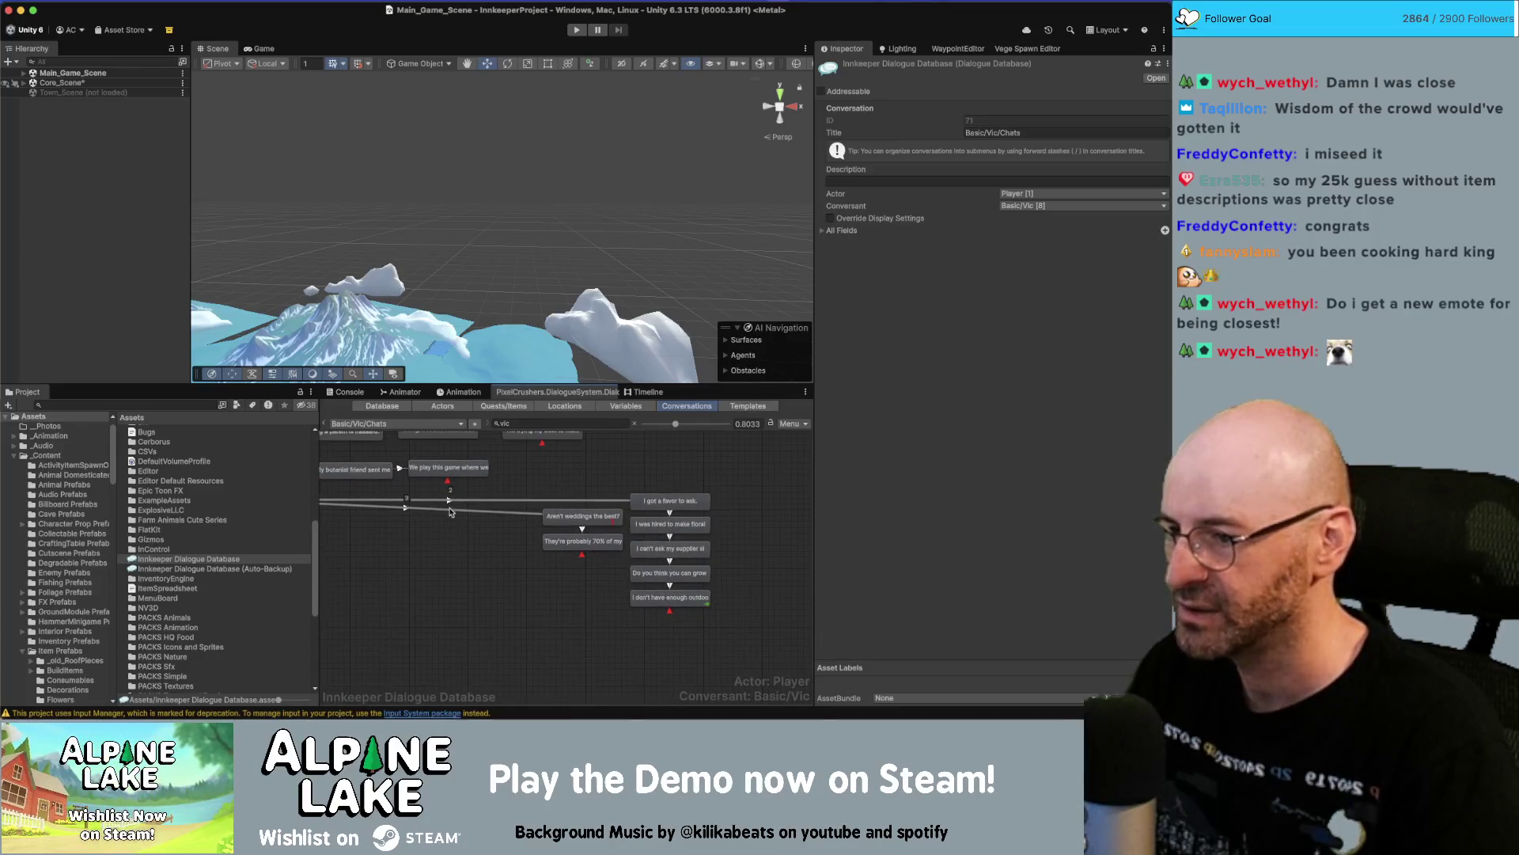
Delete the link into the favor chain and the two red wedding nodes.
click(424, 513)
key(Delete)
key(Return)
mouse_move(529, 505)
mouse_down()
mouse_move(573, 565)
mouse_move(736, 566)
mouse_move(713, 481)
mouse_up()
key(Delete)
Inspect each favor-chain node in turn, including the last node's quest-state script.
click(669, 524)
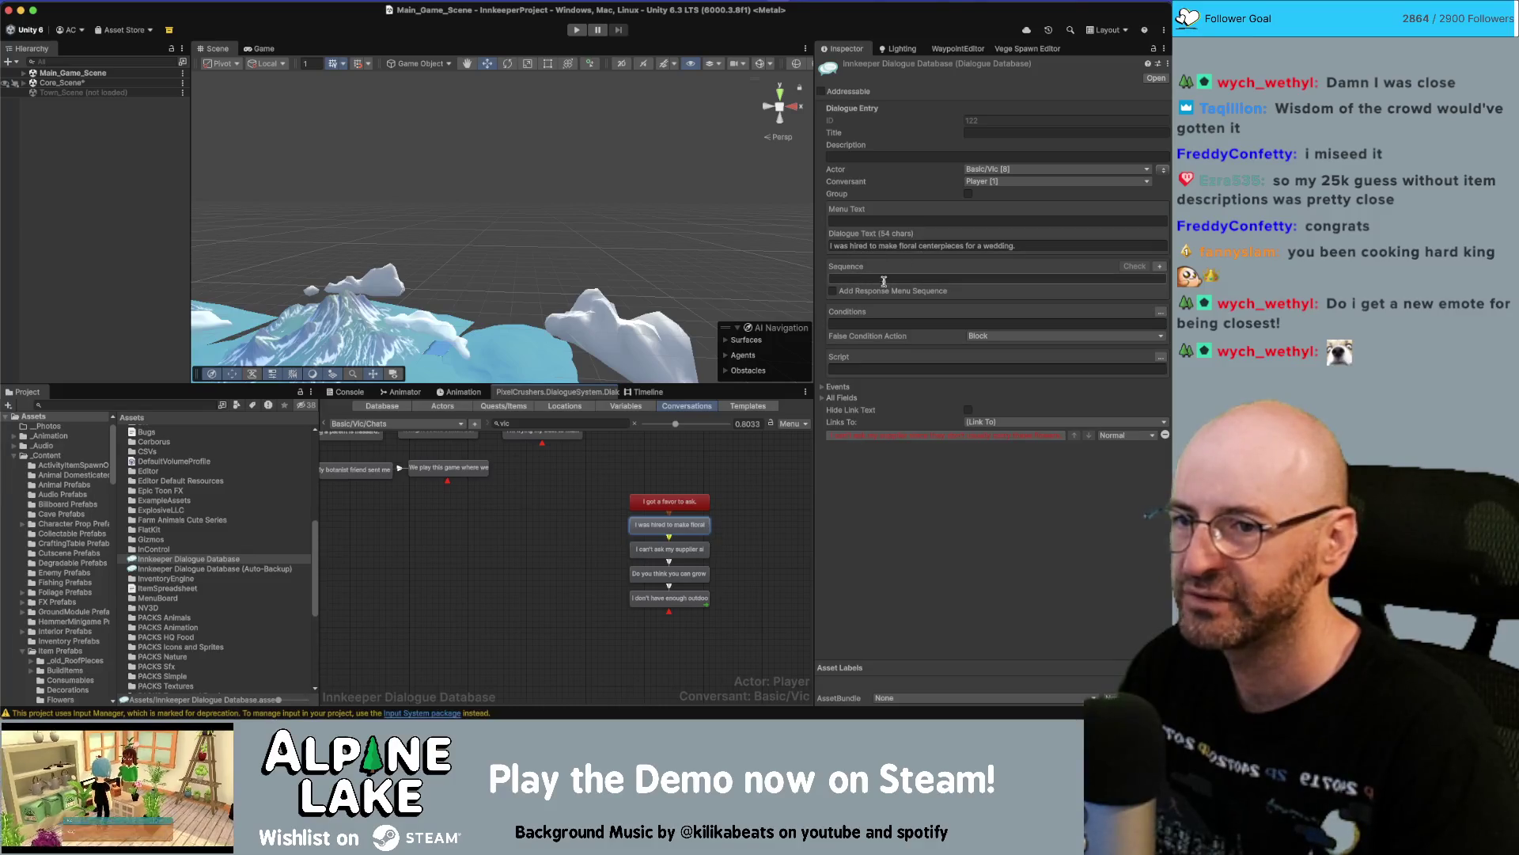
click(676, 549)
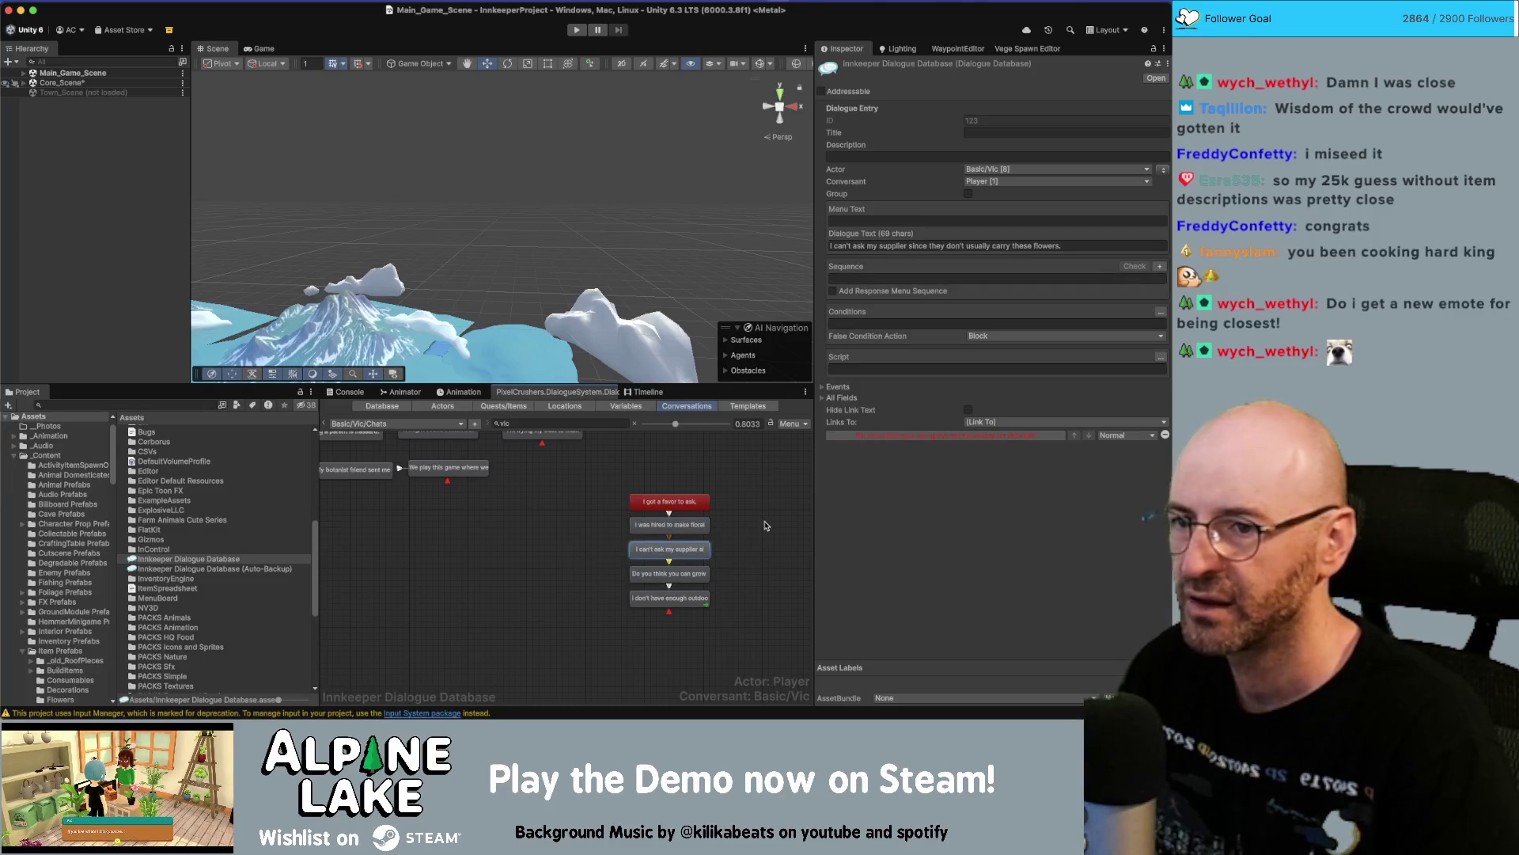
click(688, 570)
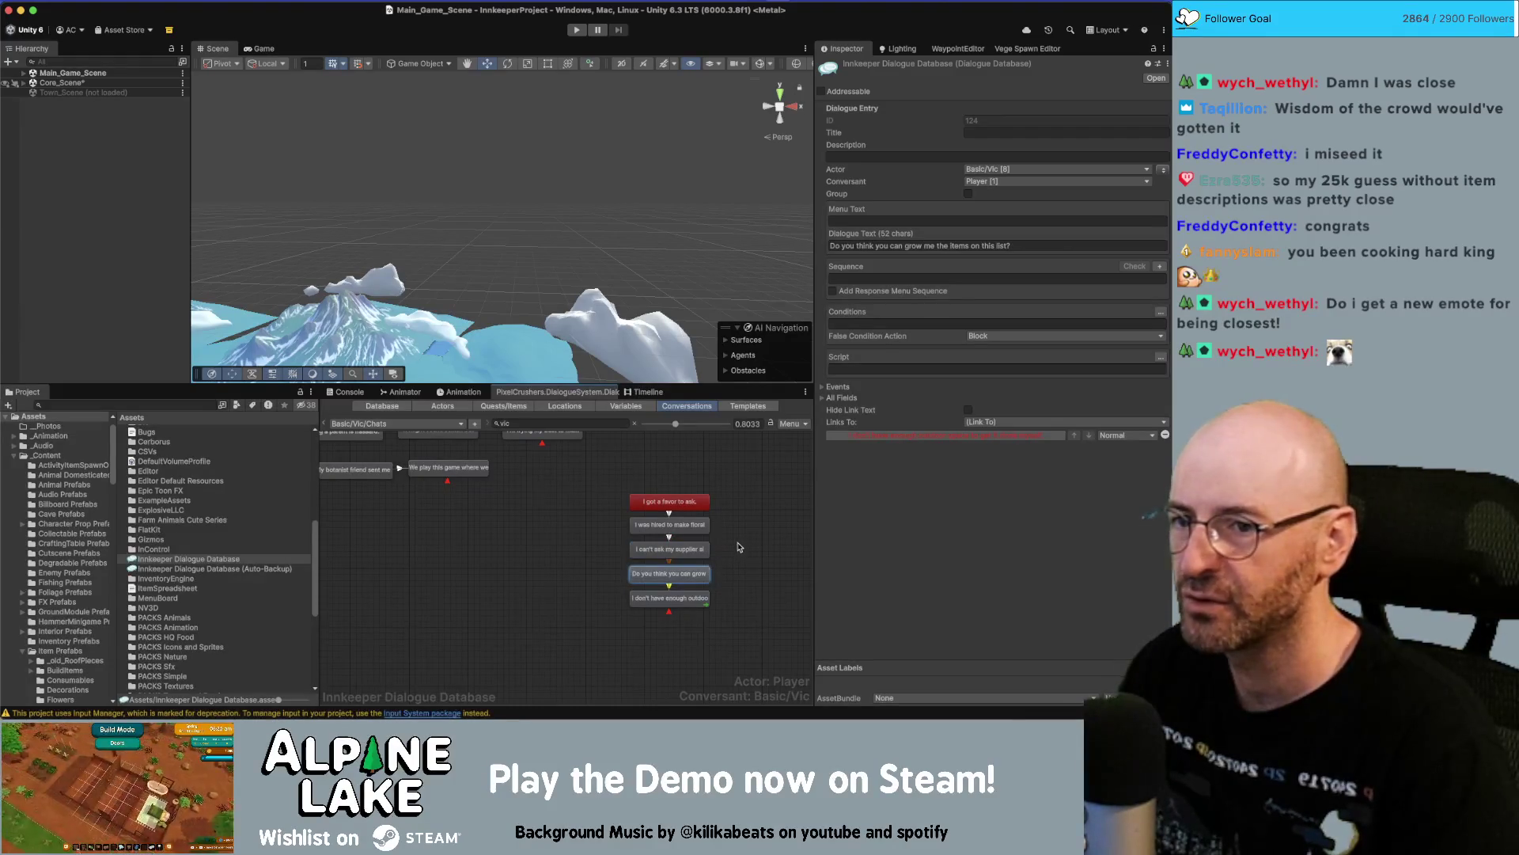
click(692, 599)
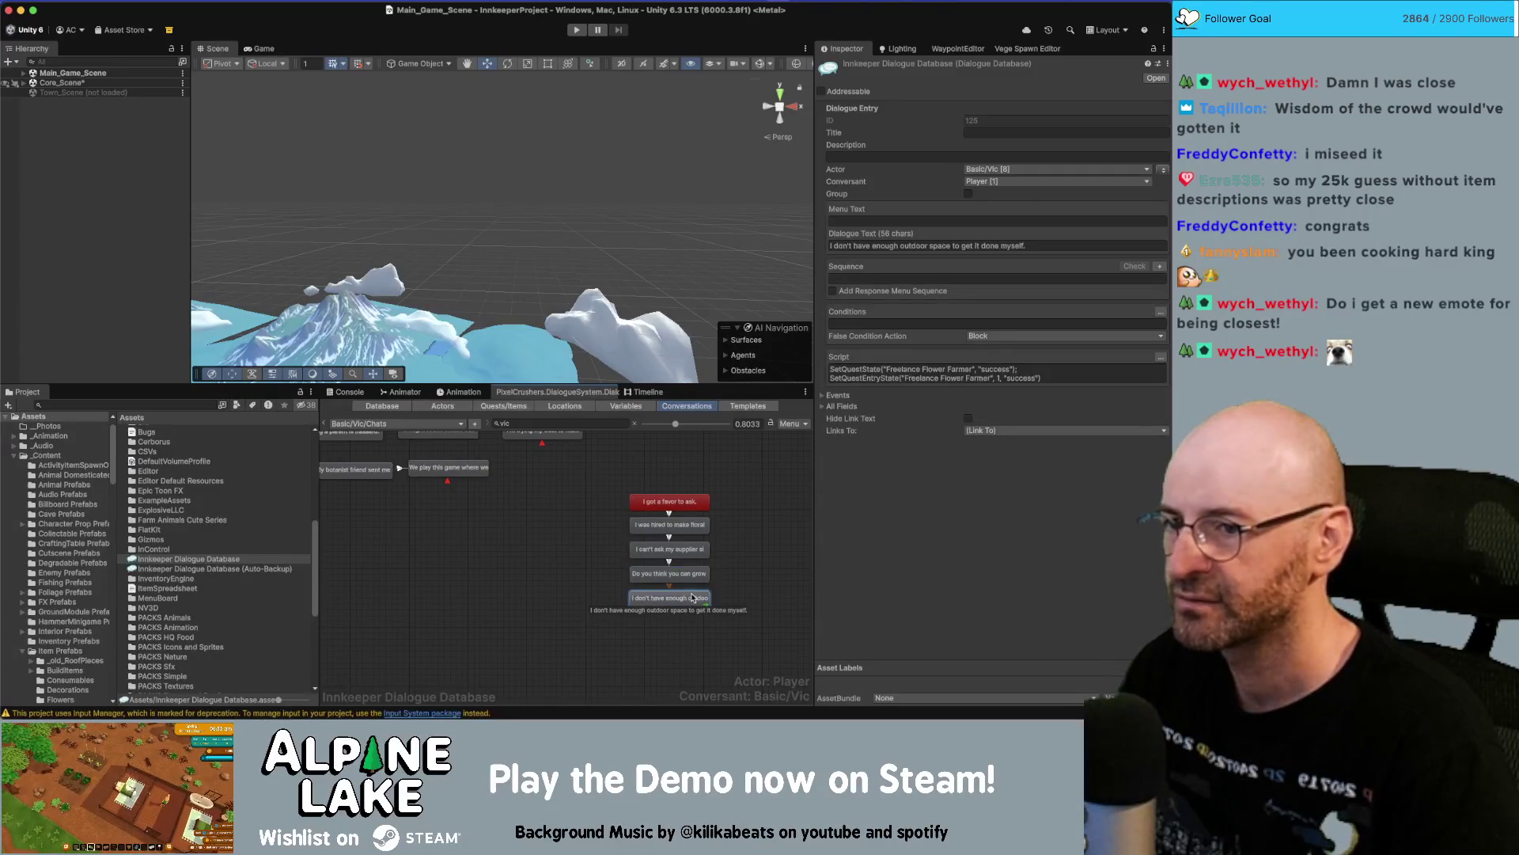
click(689, 574)
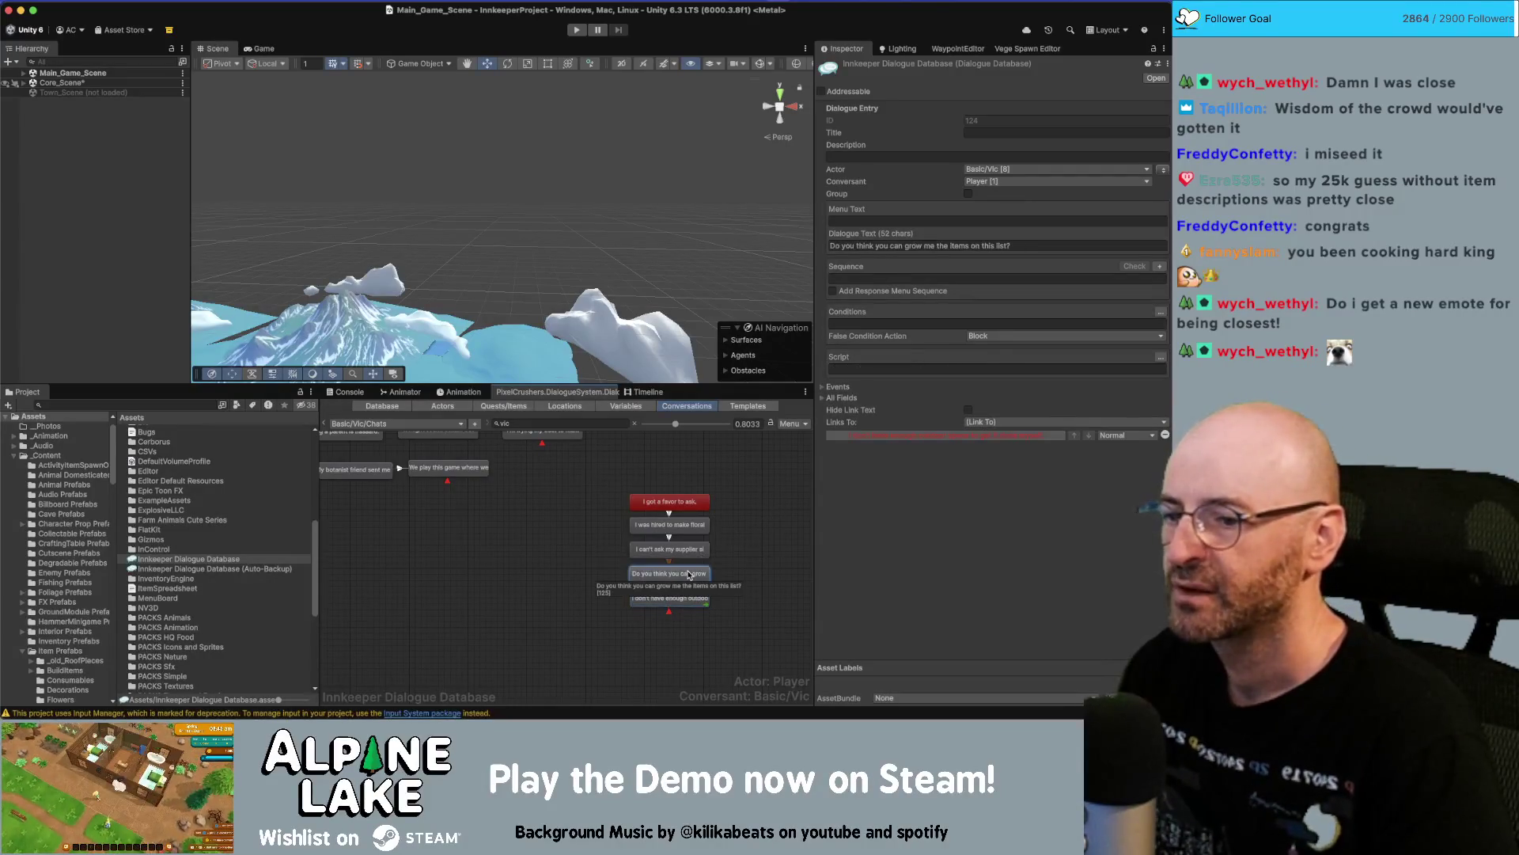
click(681, 599)
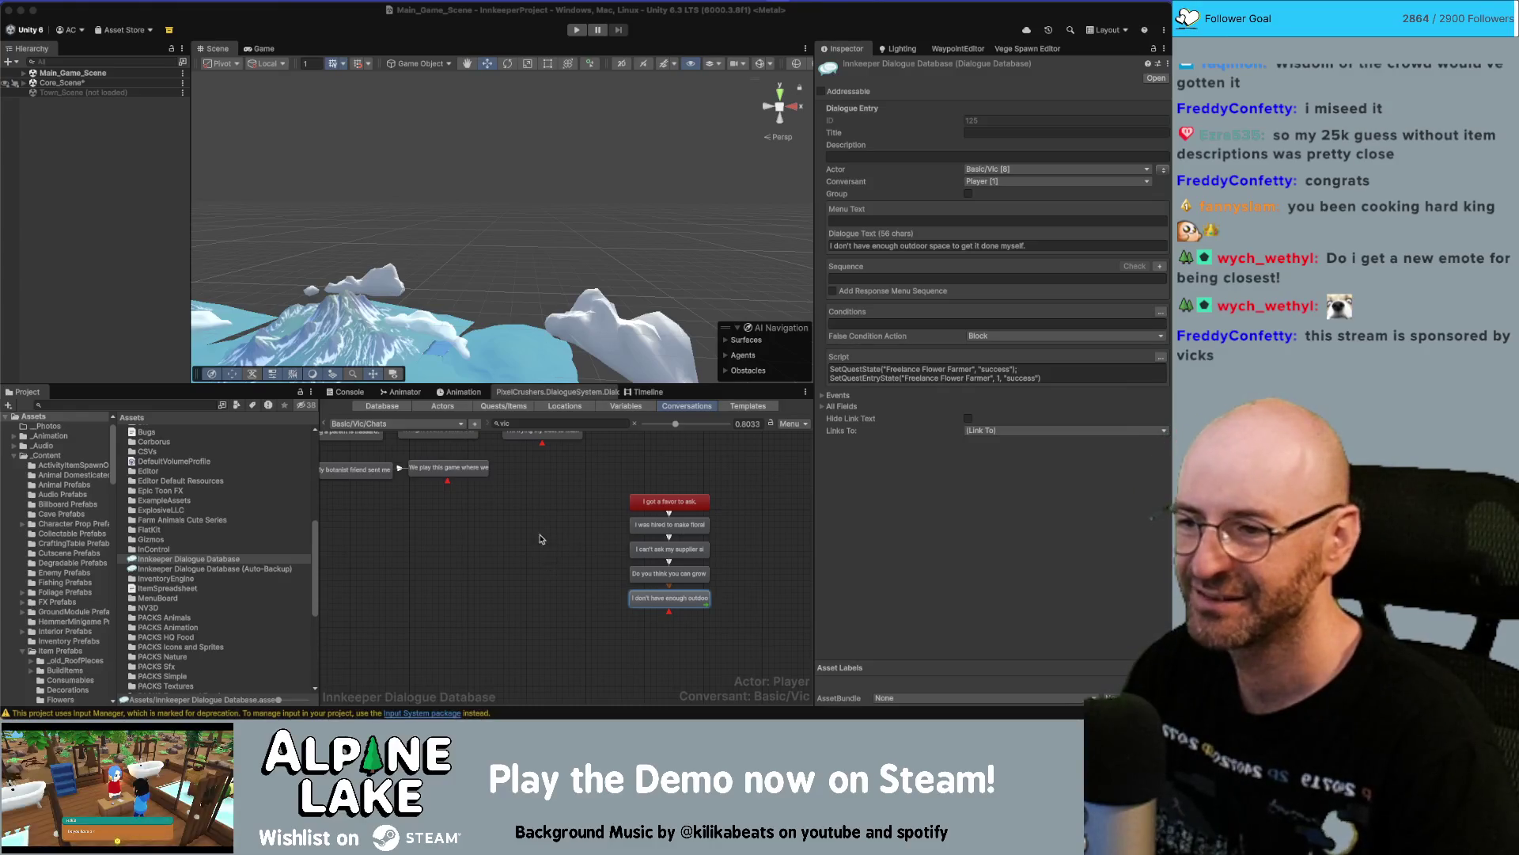
drag(541, 540, 490, 555)
scroll(537, 516, right, 2)
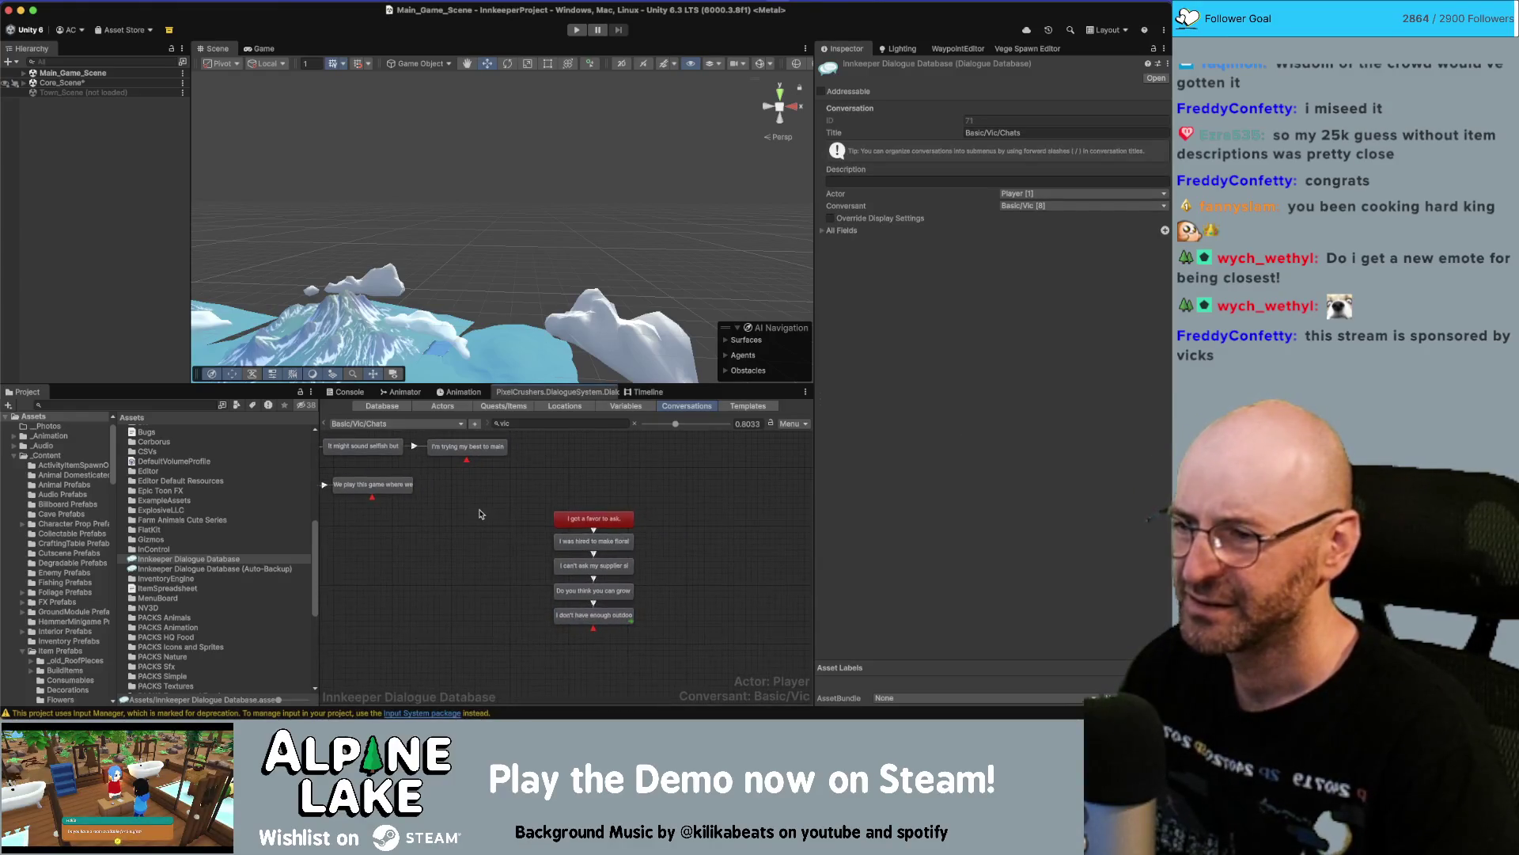
Copy the five favor-chain nodes from Vic's Chats conversation.
drag(515, 490, 578, 653)
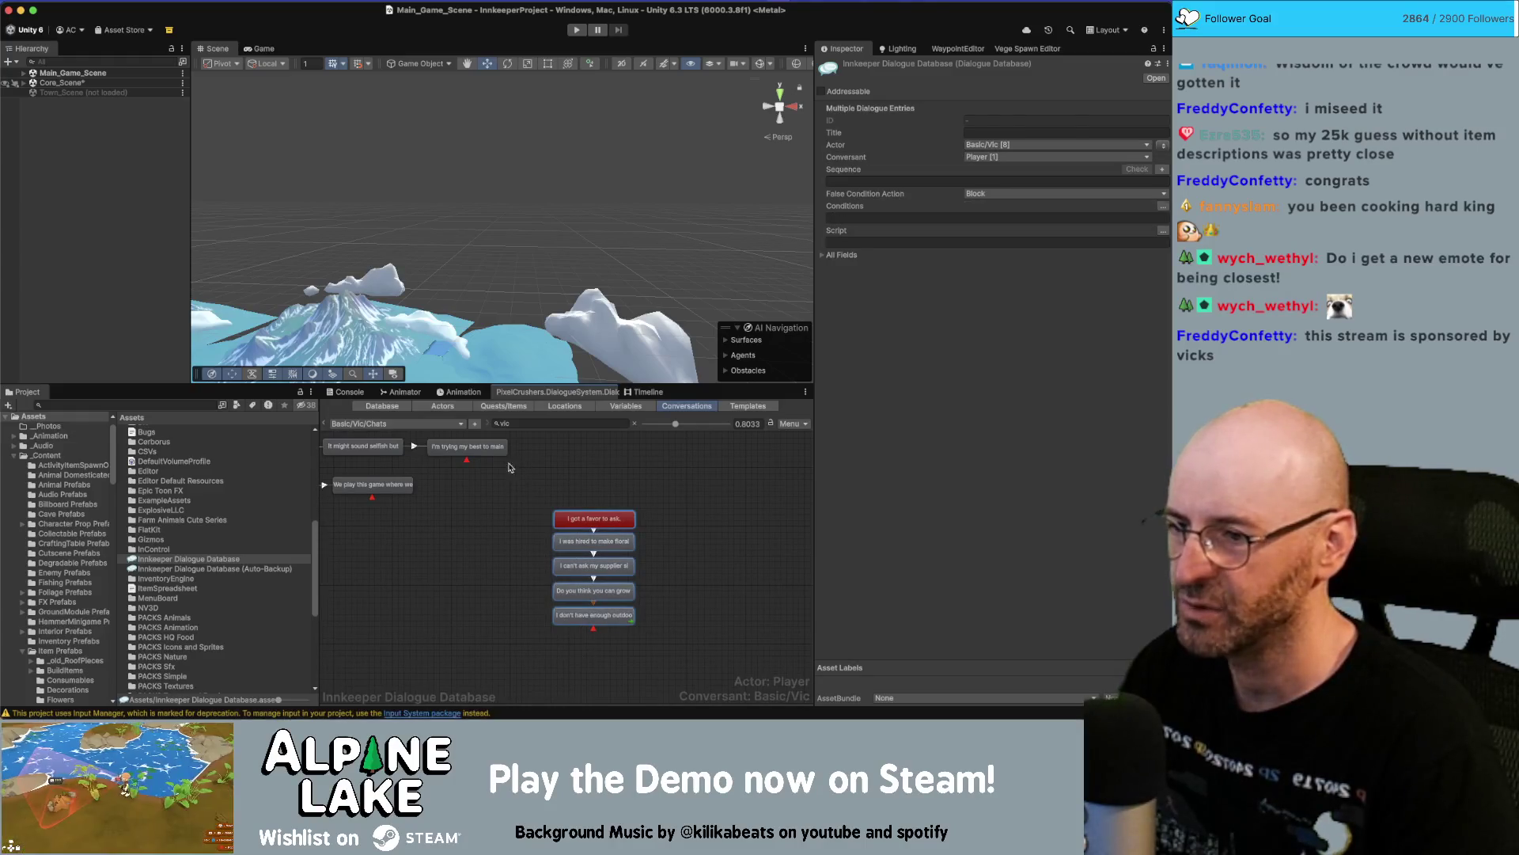
right_click(606, 537)
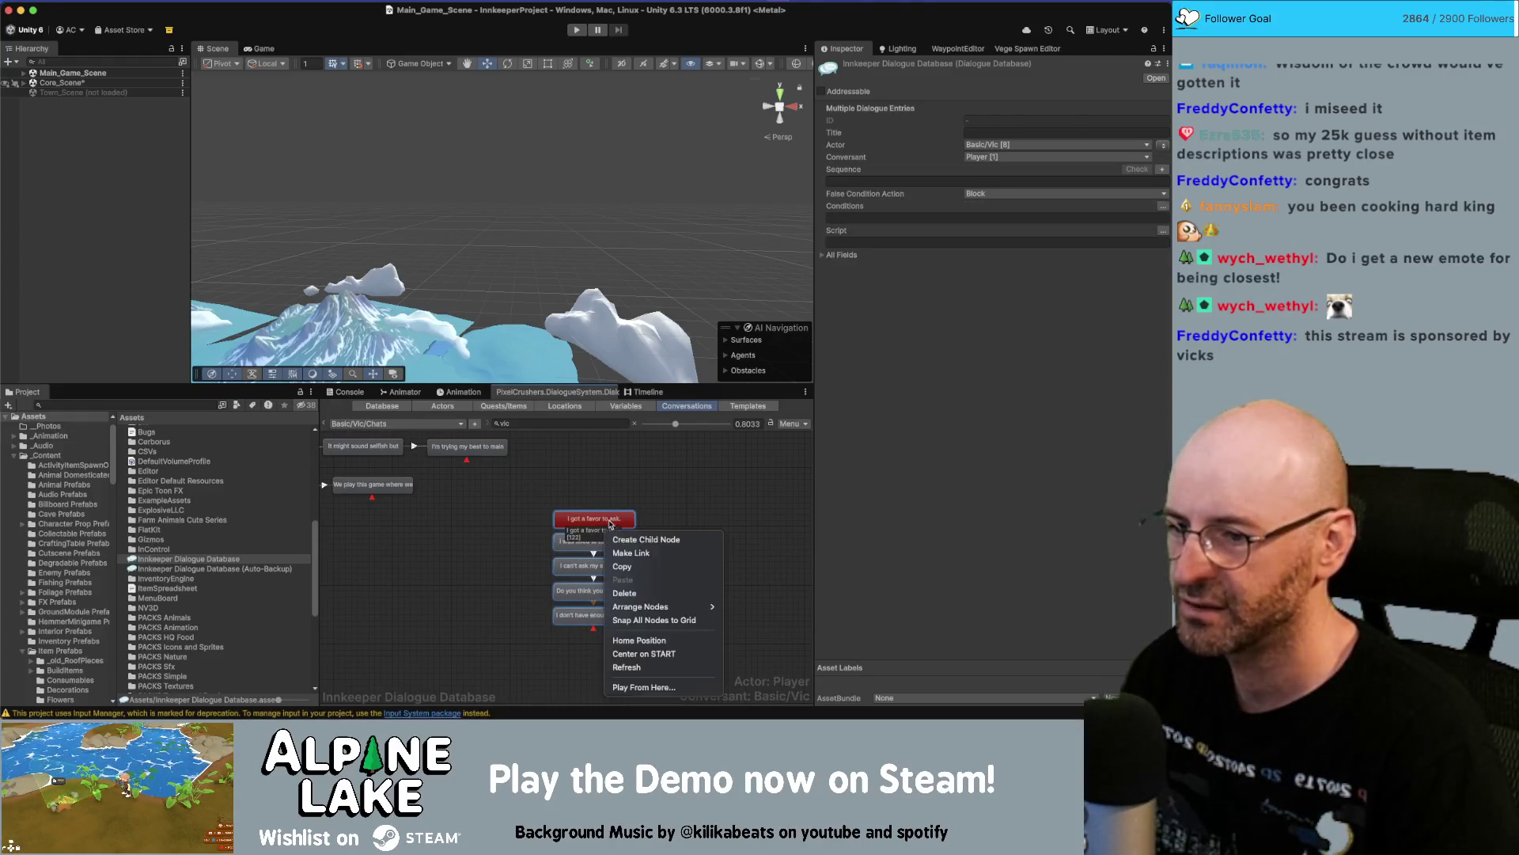
click(639, 567)
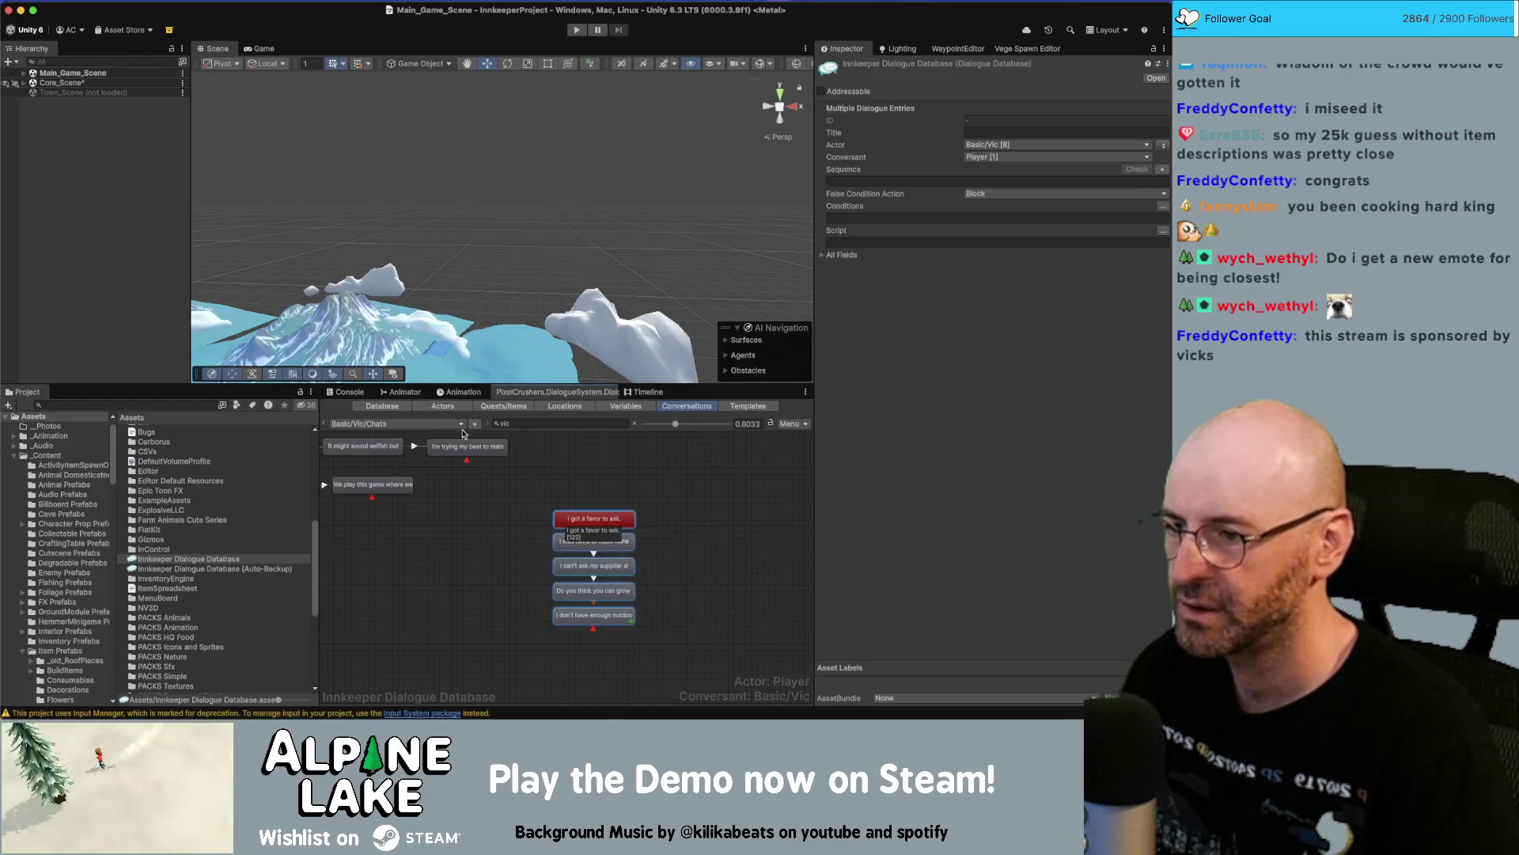
Switch to the Basic/Vic/Quests conversation.
click(443, 427)
mouse_move(451, 442)
mouse_move(499, 445)
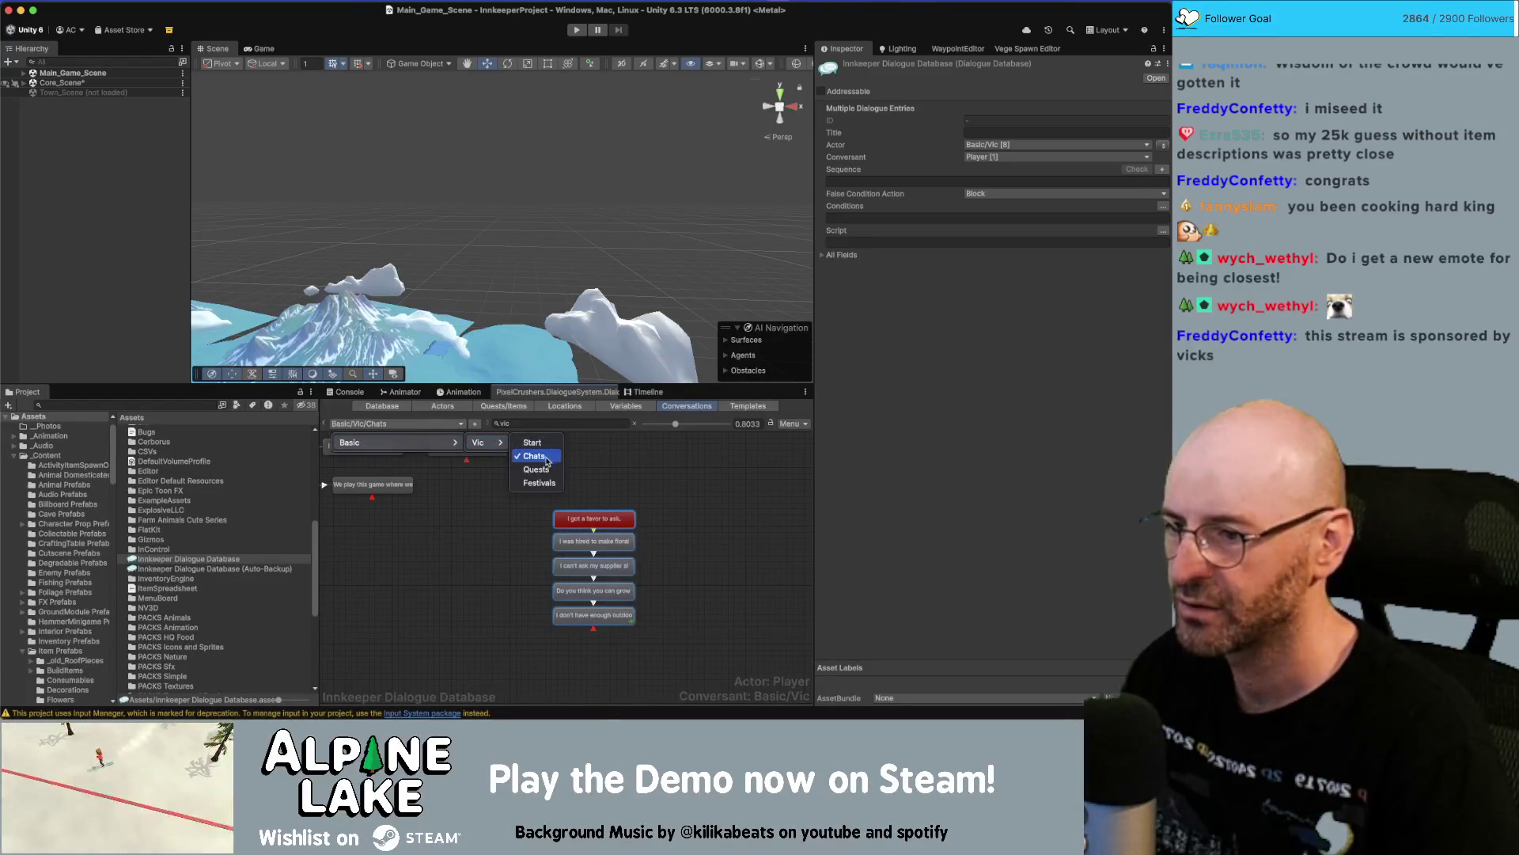
click(544, 469)
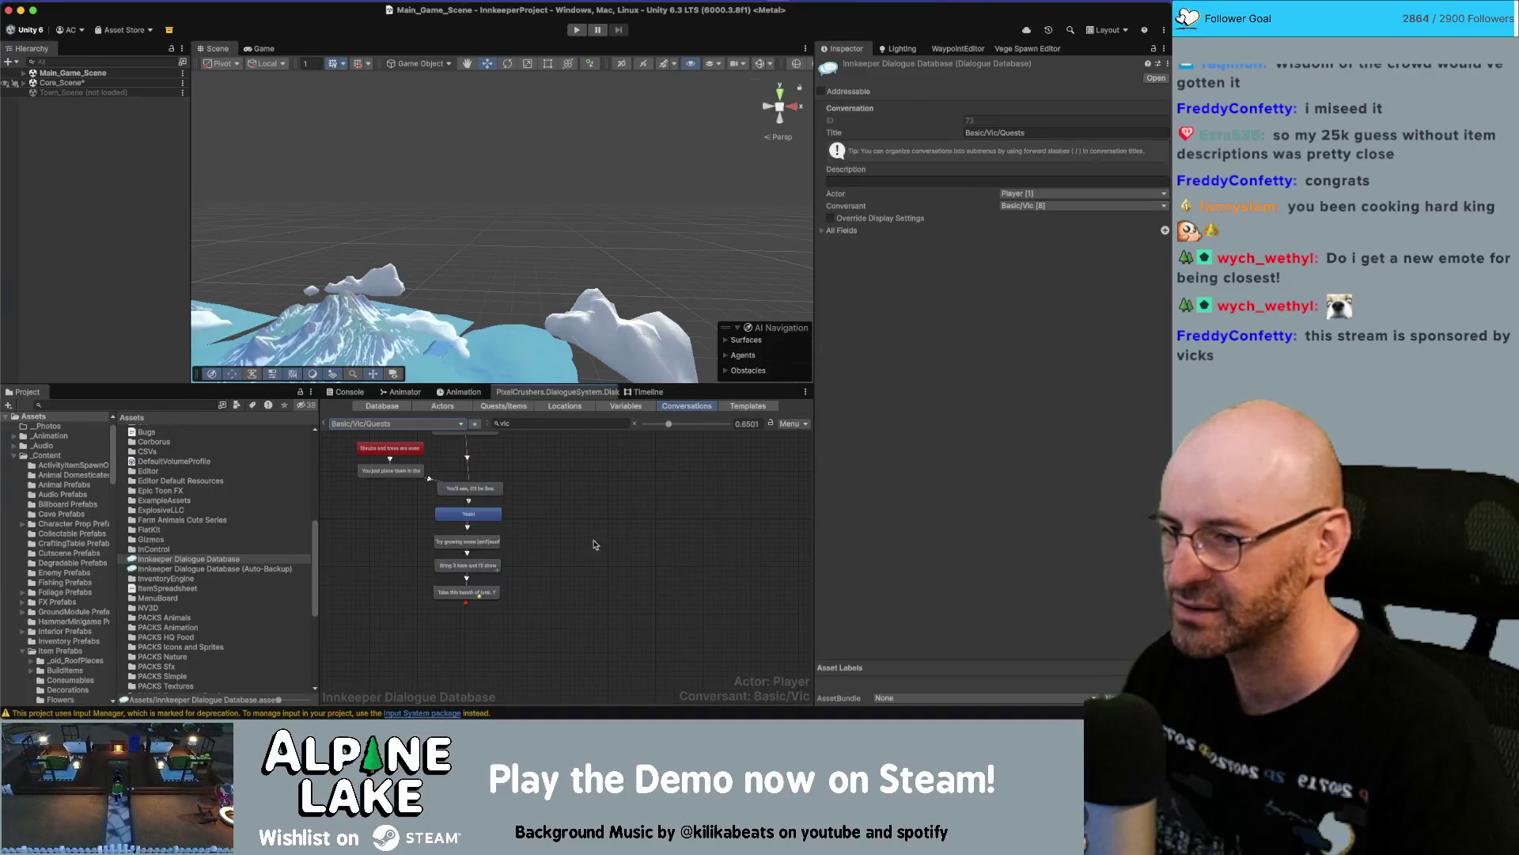
scroll(595, 564, down, 10)
scroll(413, 483, up, 6)
Create a new node to the right of the graph titled '_START Wedding Bells'.
right_click(413, 482)
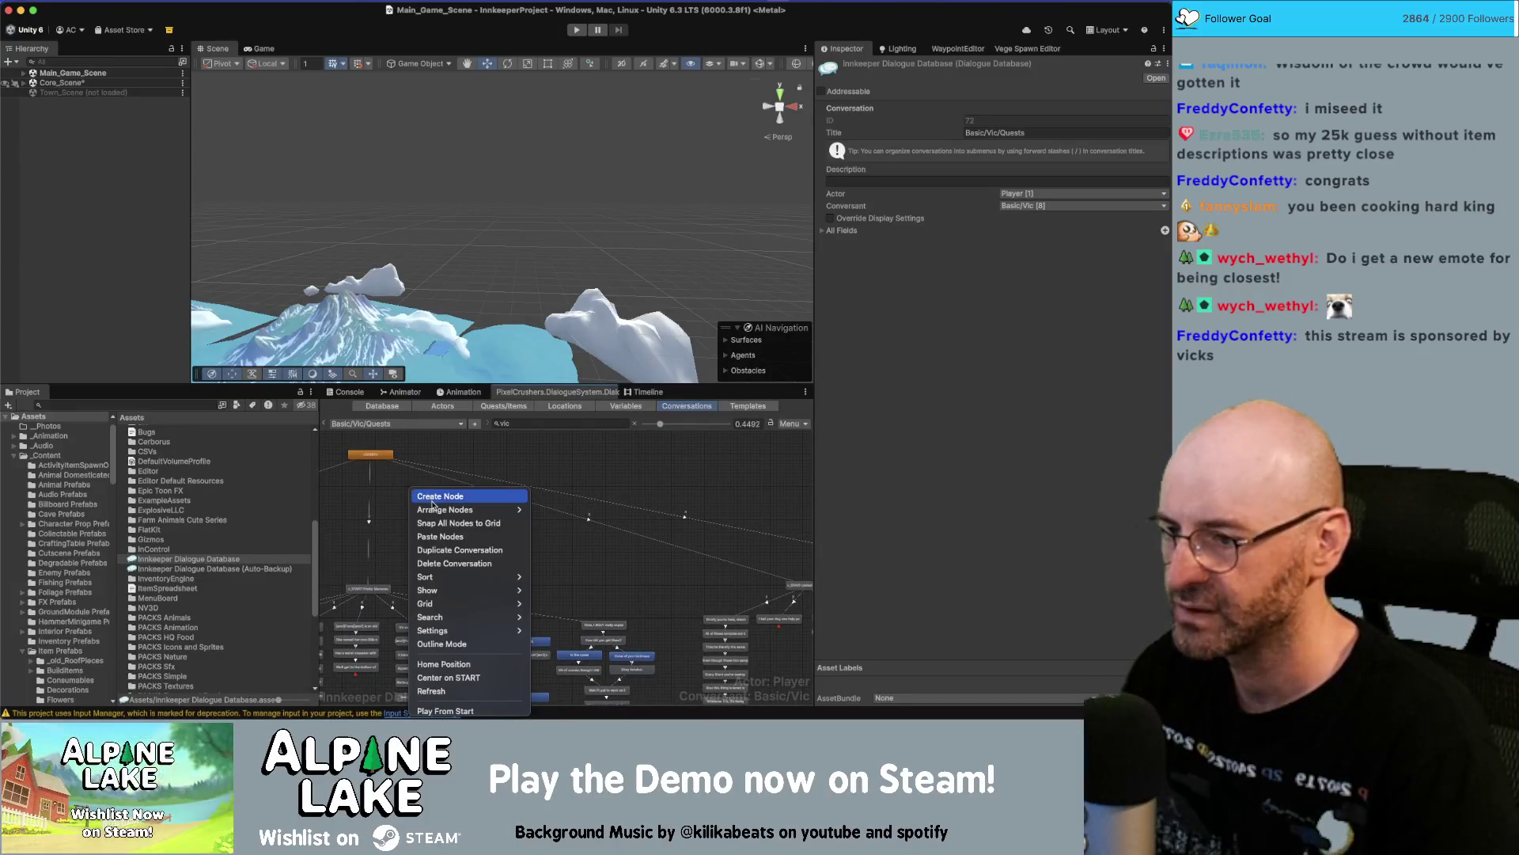
click(435, 496)
mouse_move(386, 476)
mouse_down()
mouse_move(708, 504)
mouse_move(340, 507)
mouse_move(731, 528)
mouse_move(775, 550)
mouse_move(694, 546)
mouse_move(728, 536)
mouse_up()
scroll(694, 546, up, 2)
click(1014, 133)
text(START)
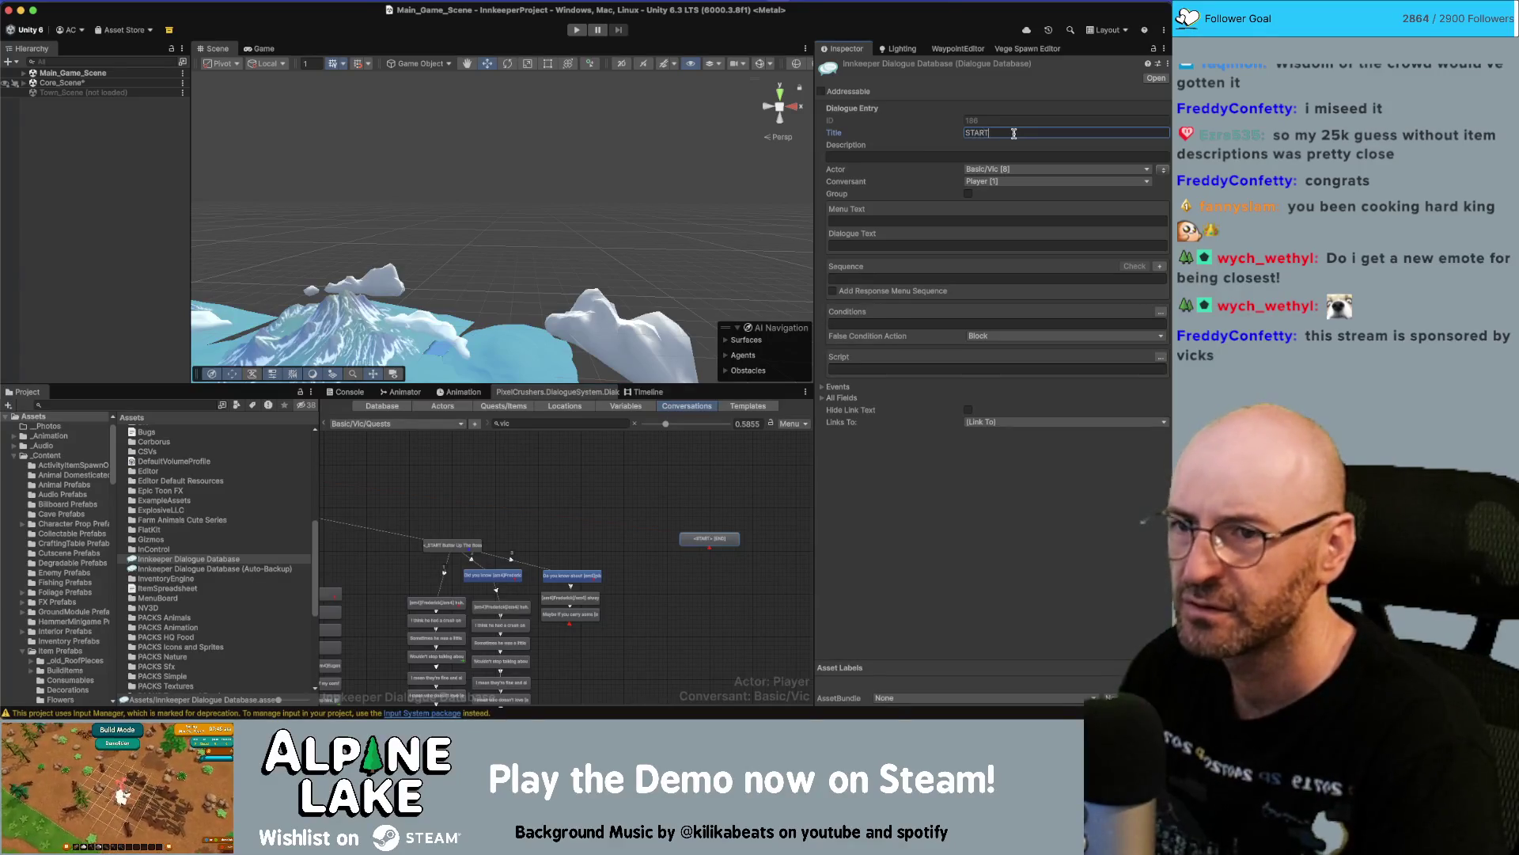
text(START)
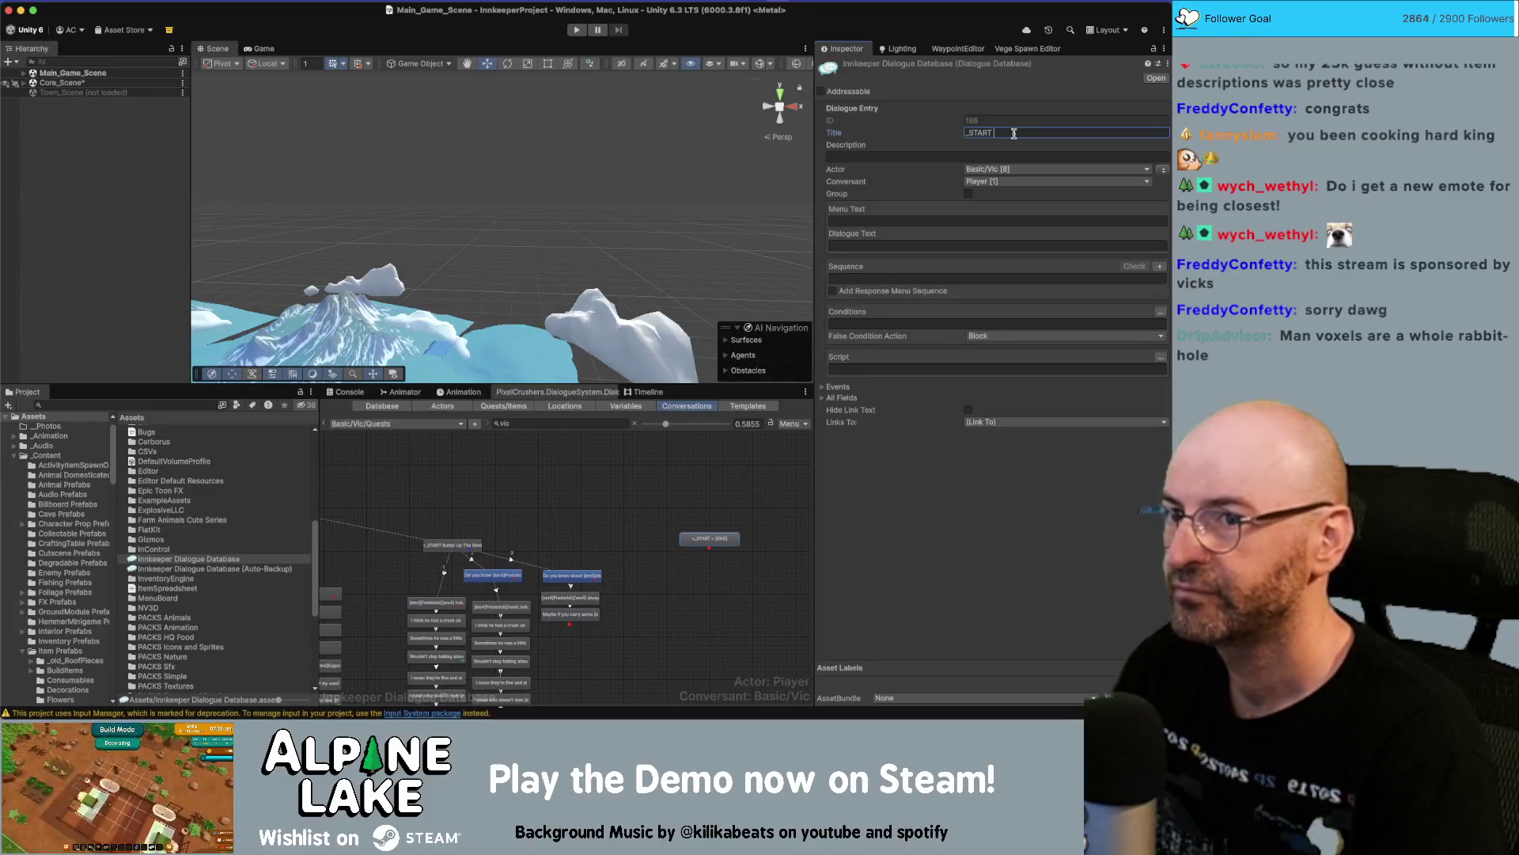
text(e)
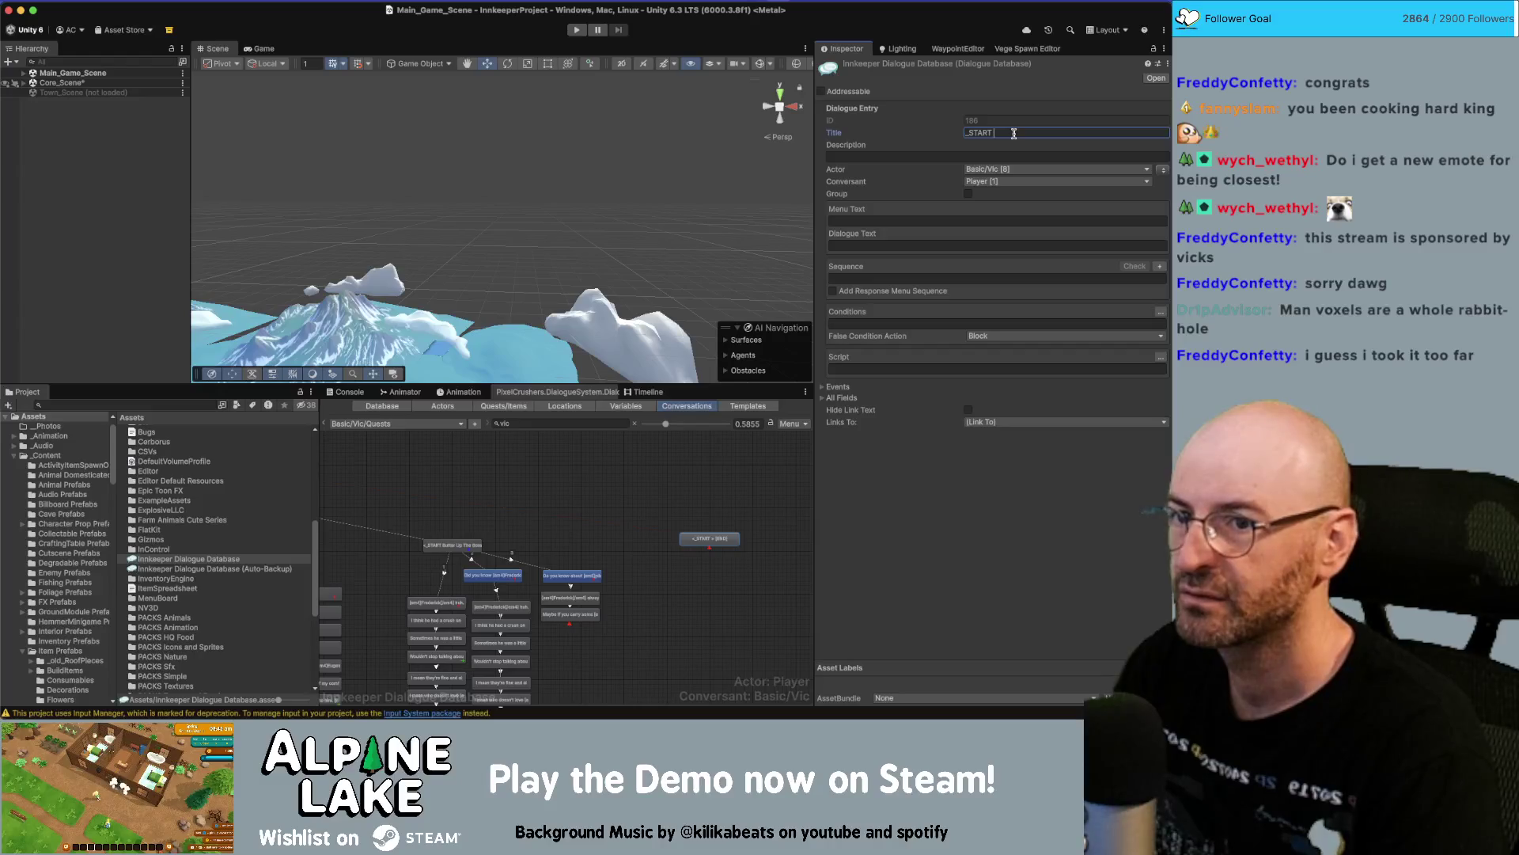
text(edding Bells)
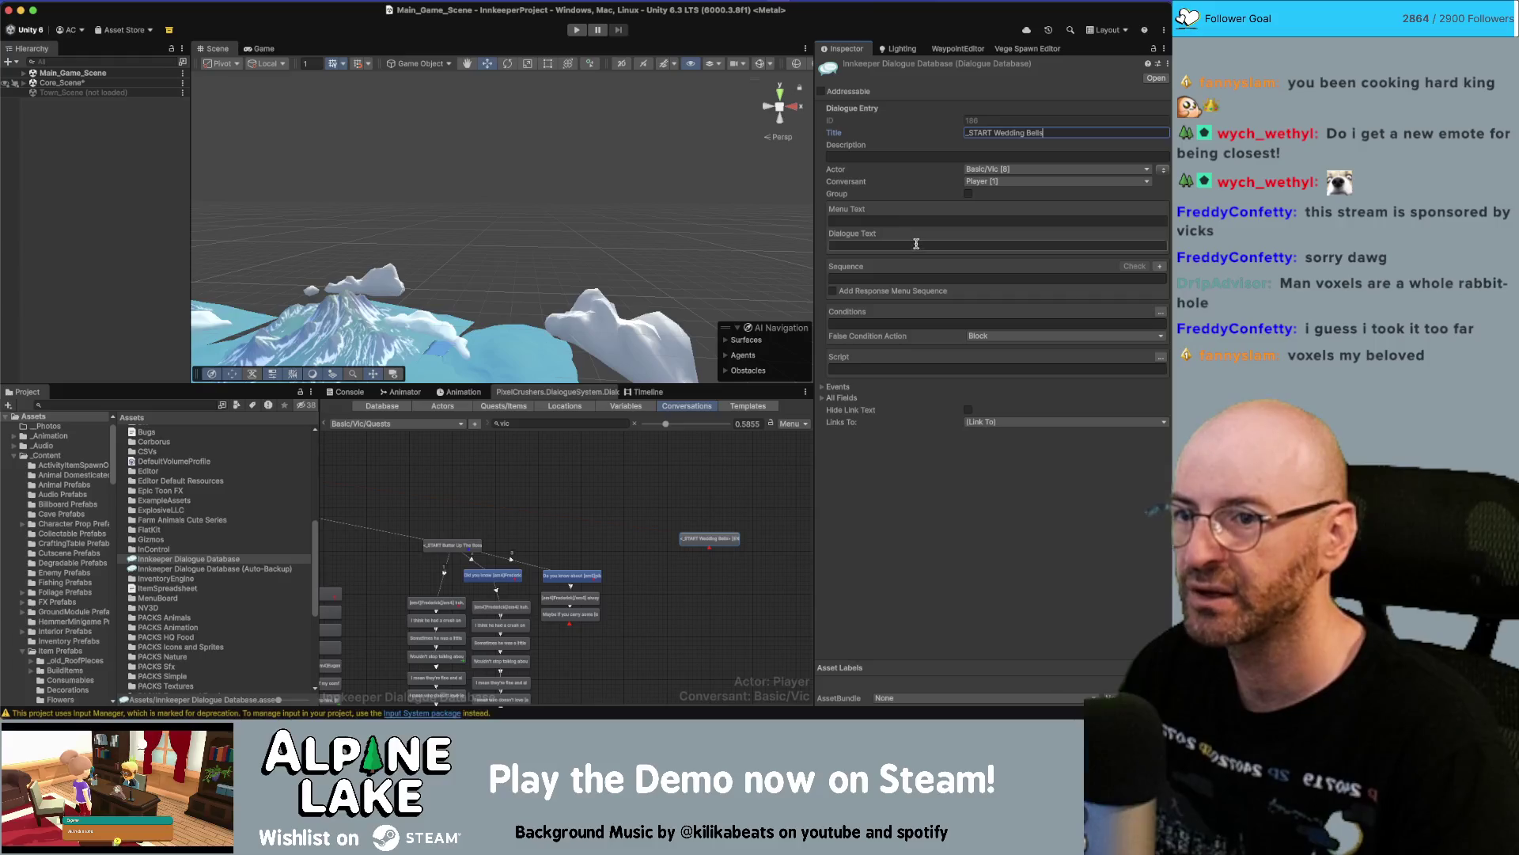
scroll(710, 542, up, 2)
right_click(715, 551)
Paste the copied favor-chain nodes near the _START Wedding Bells node and deselect them.
key(Escape)
drag(738, 555, 707, 491)
right_click(707, 490)
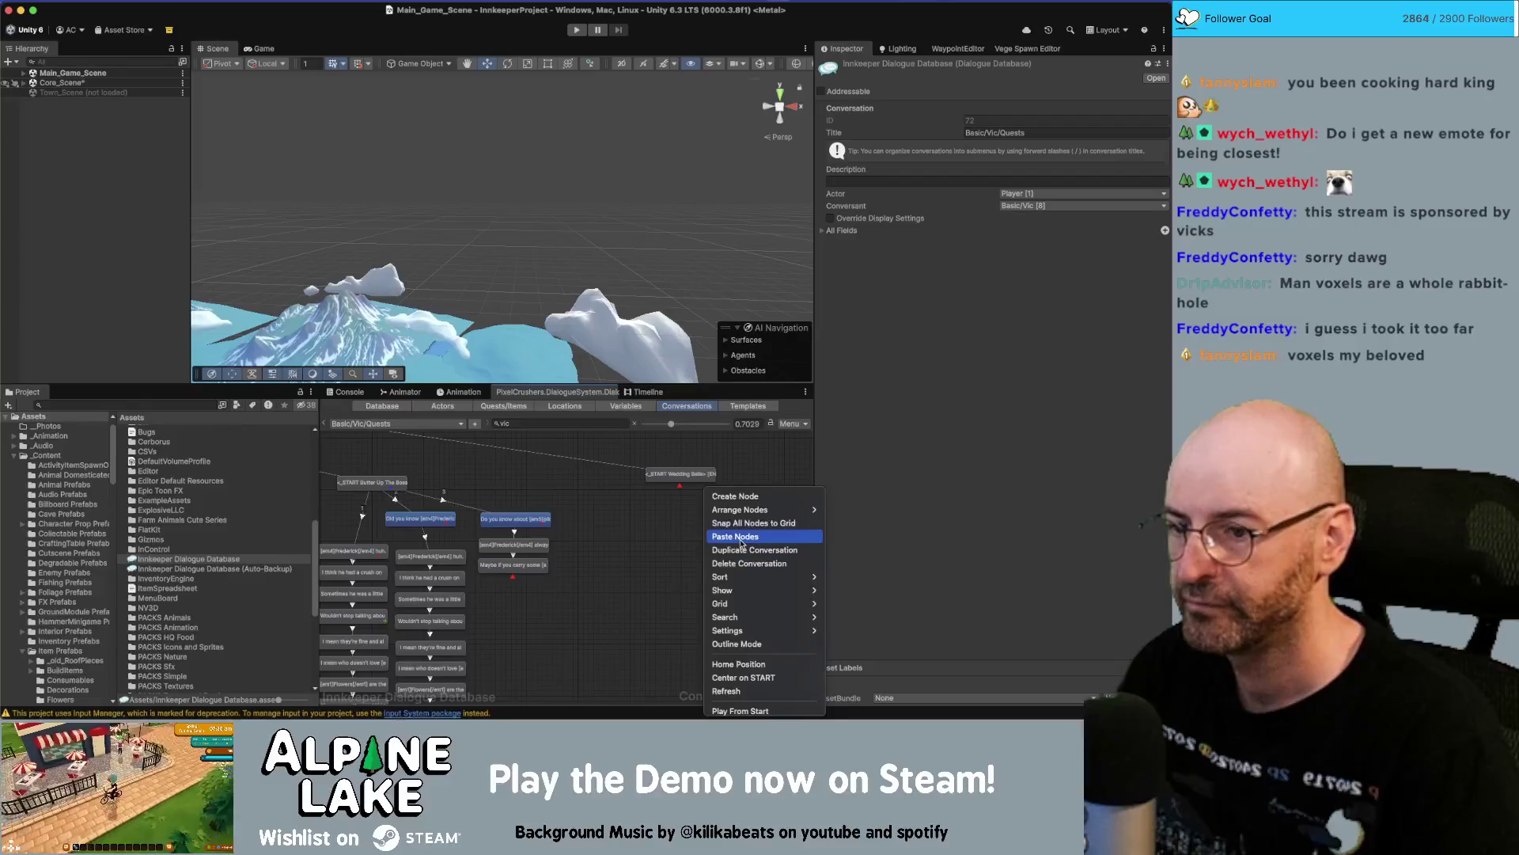
click(736, 537)
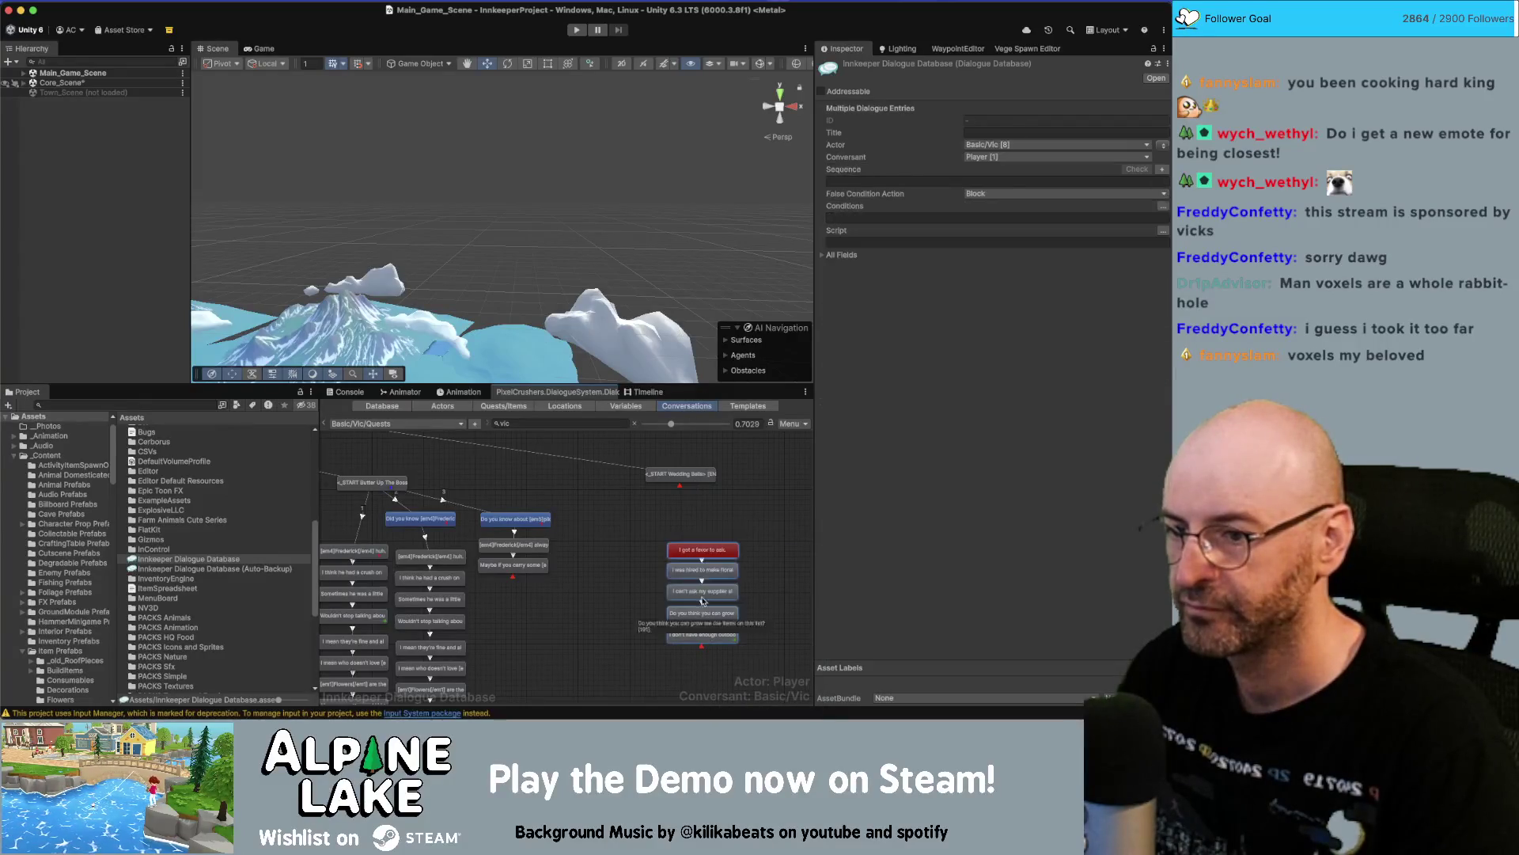
click(624, 448)
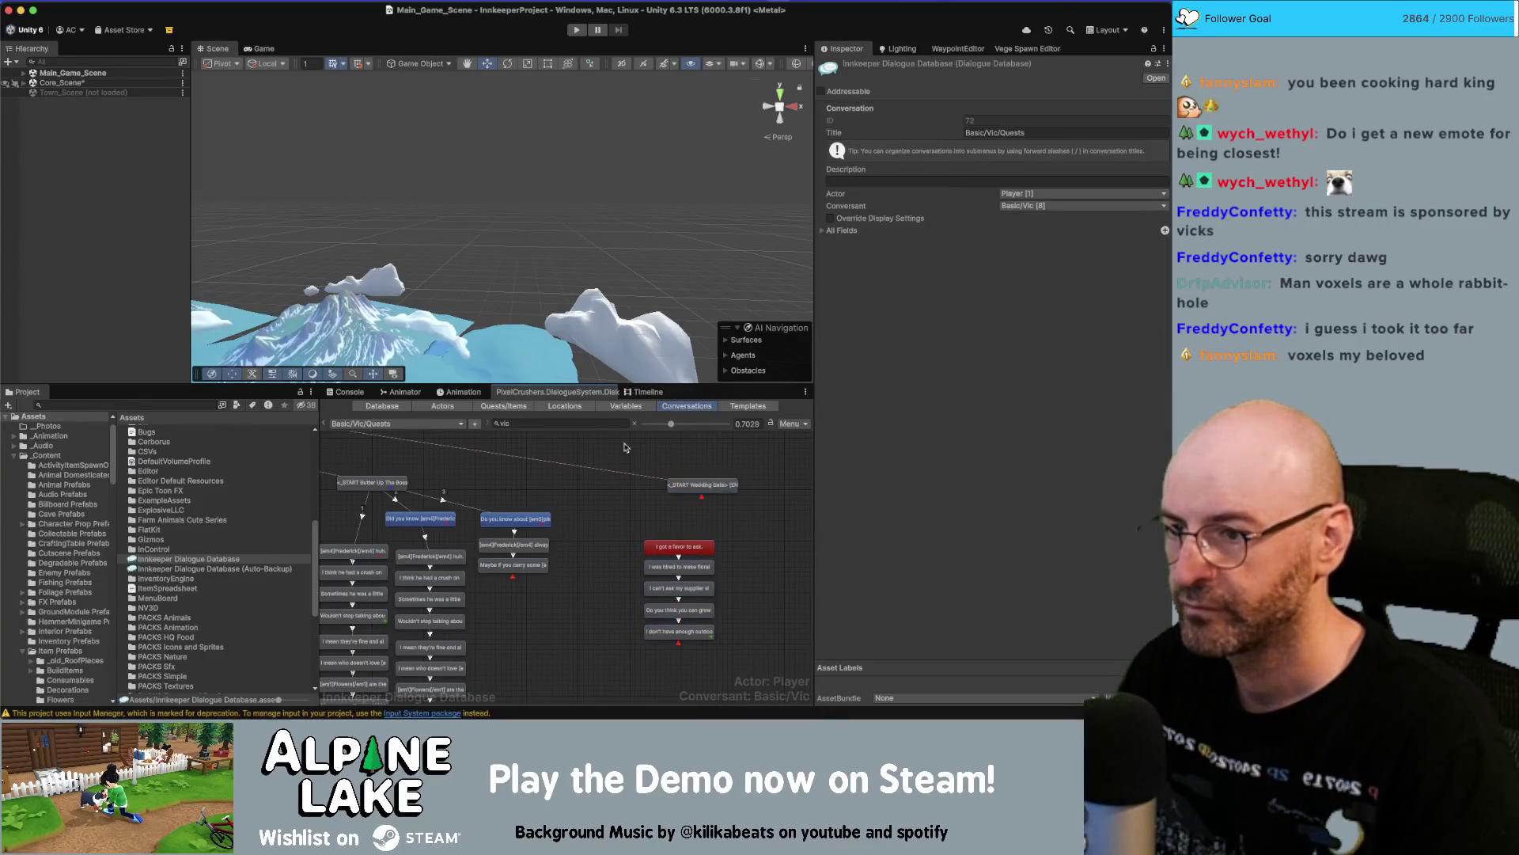
Open the Quests/Items list and bring up the Freelance Flower Farmer quest's details.
click(520, 407)
scroll(601, 554, down, 10)
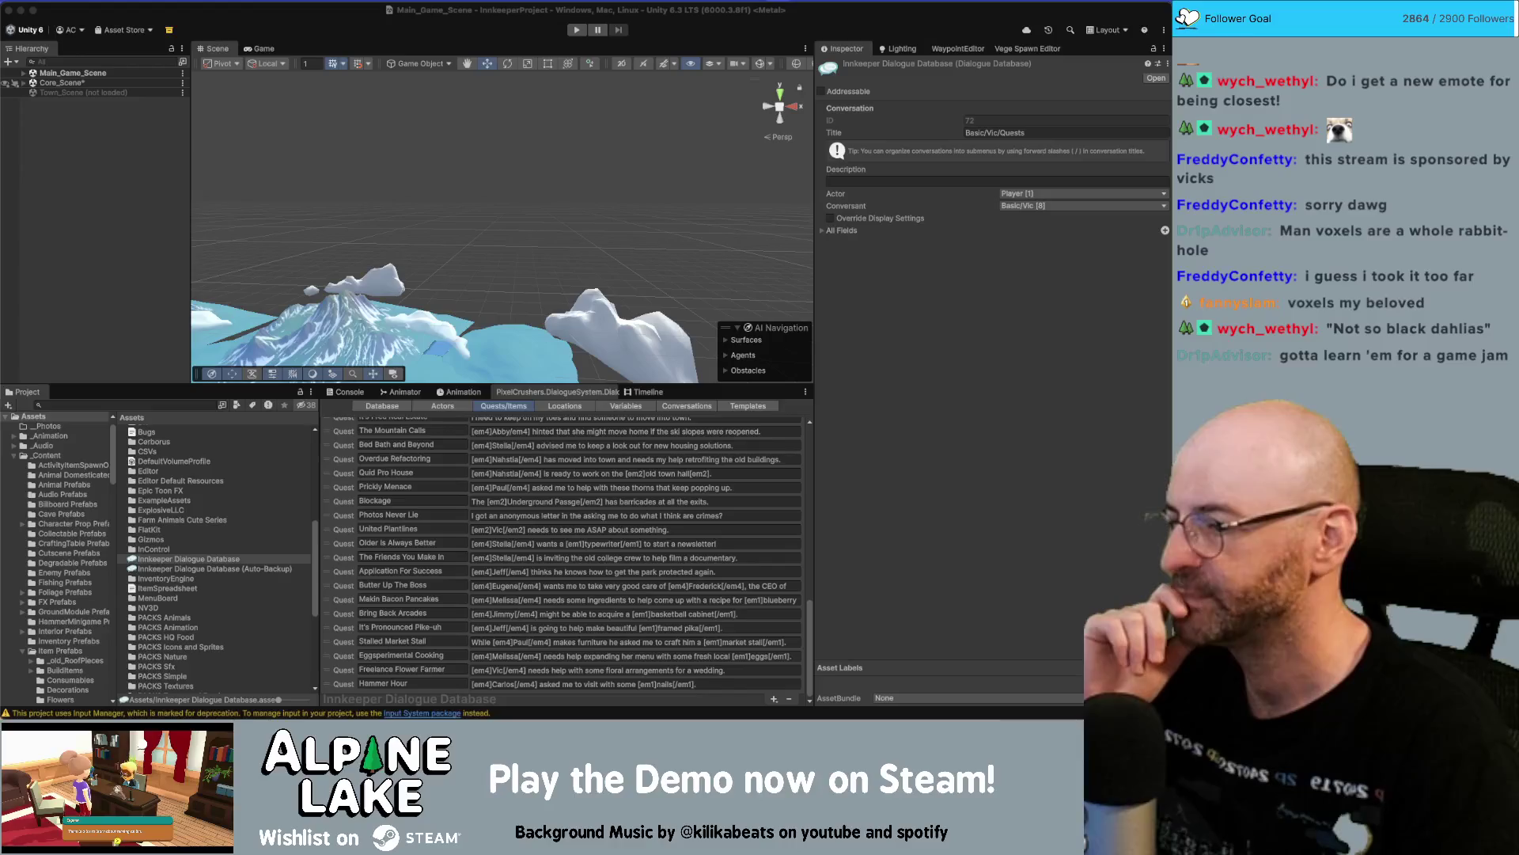
click(447, 671)
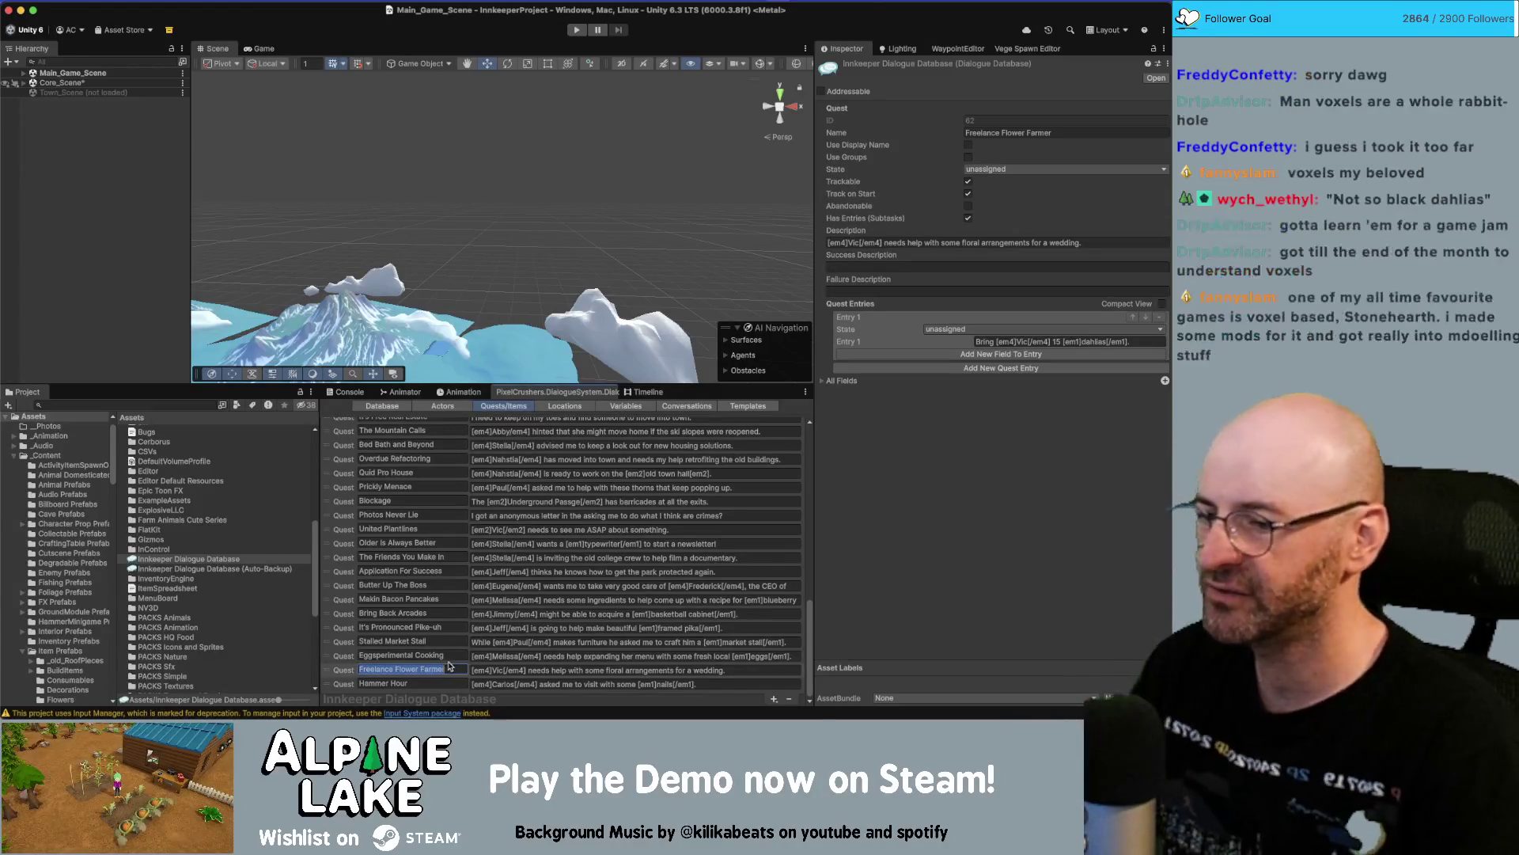
Retitle the _START Wedding Bells node to _START Freelance Flower Farmer.
click(682, 406)
click(700, 486)
click(989, 133)
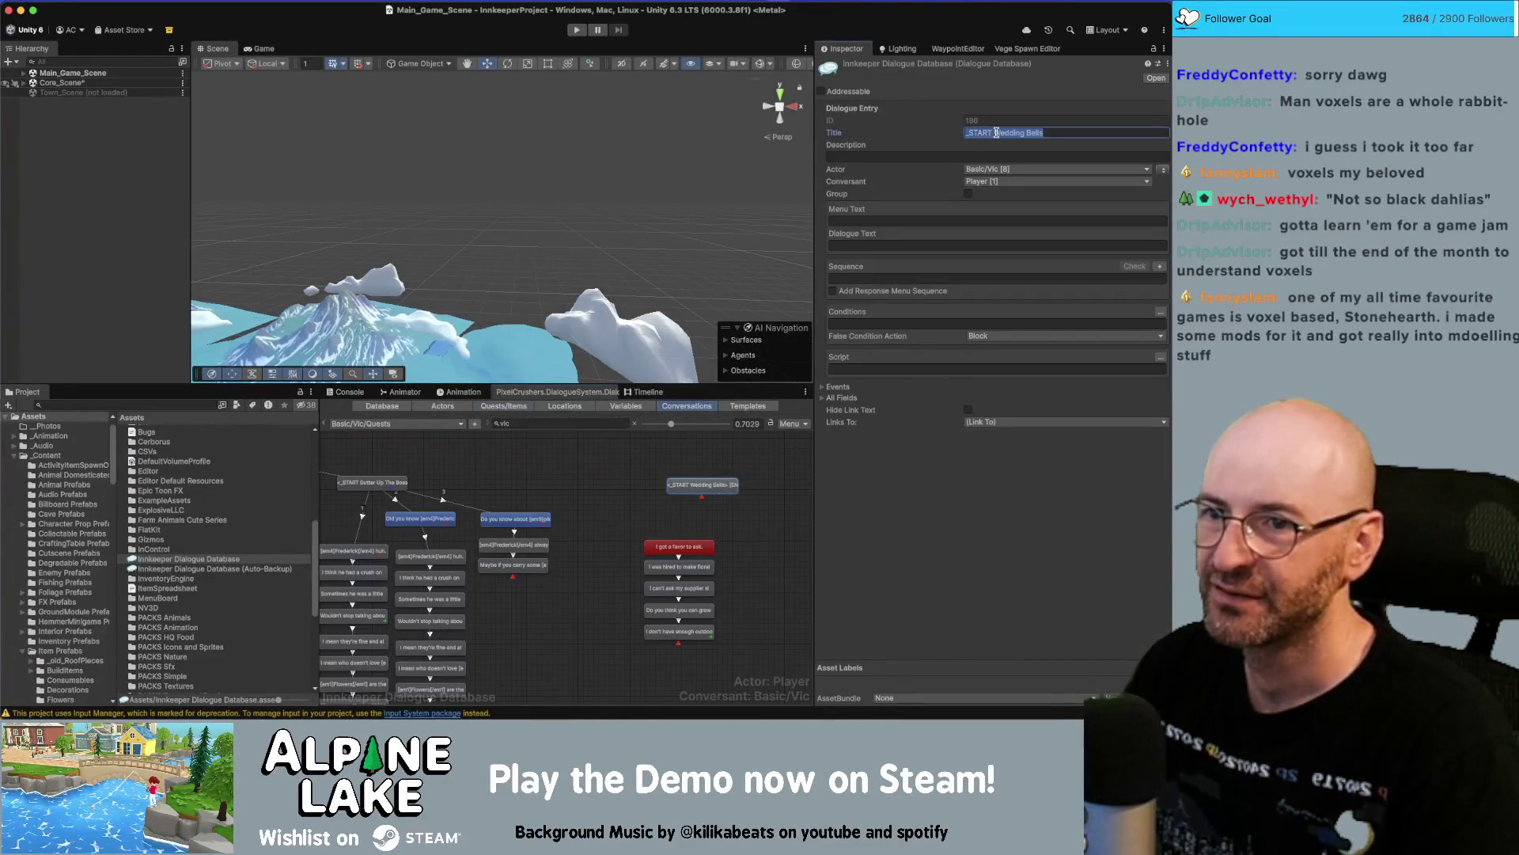
drag(993, 133, 1100, 134)
text(Freelance Flowe)
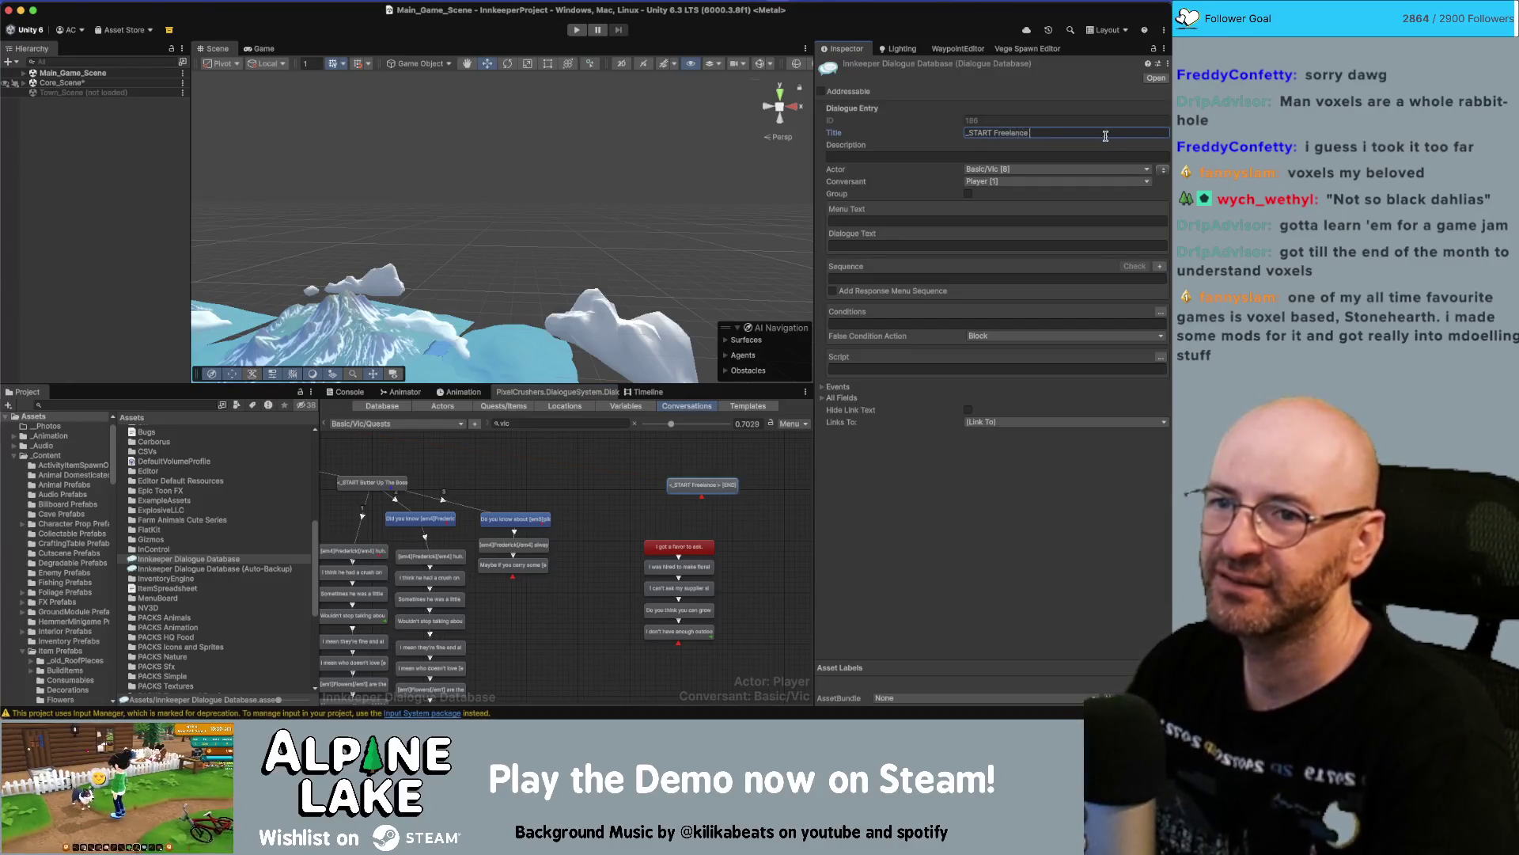
text(r Farmer)
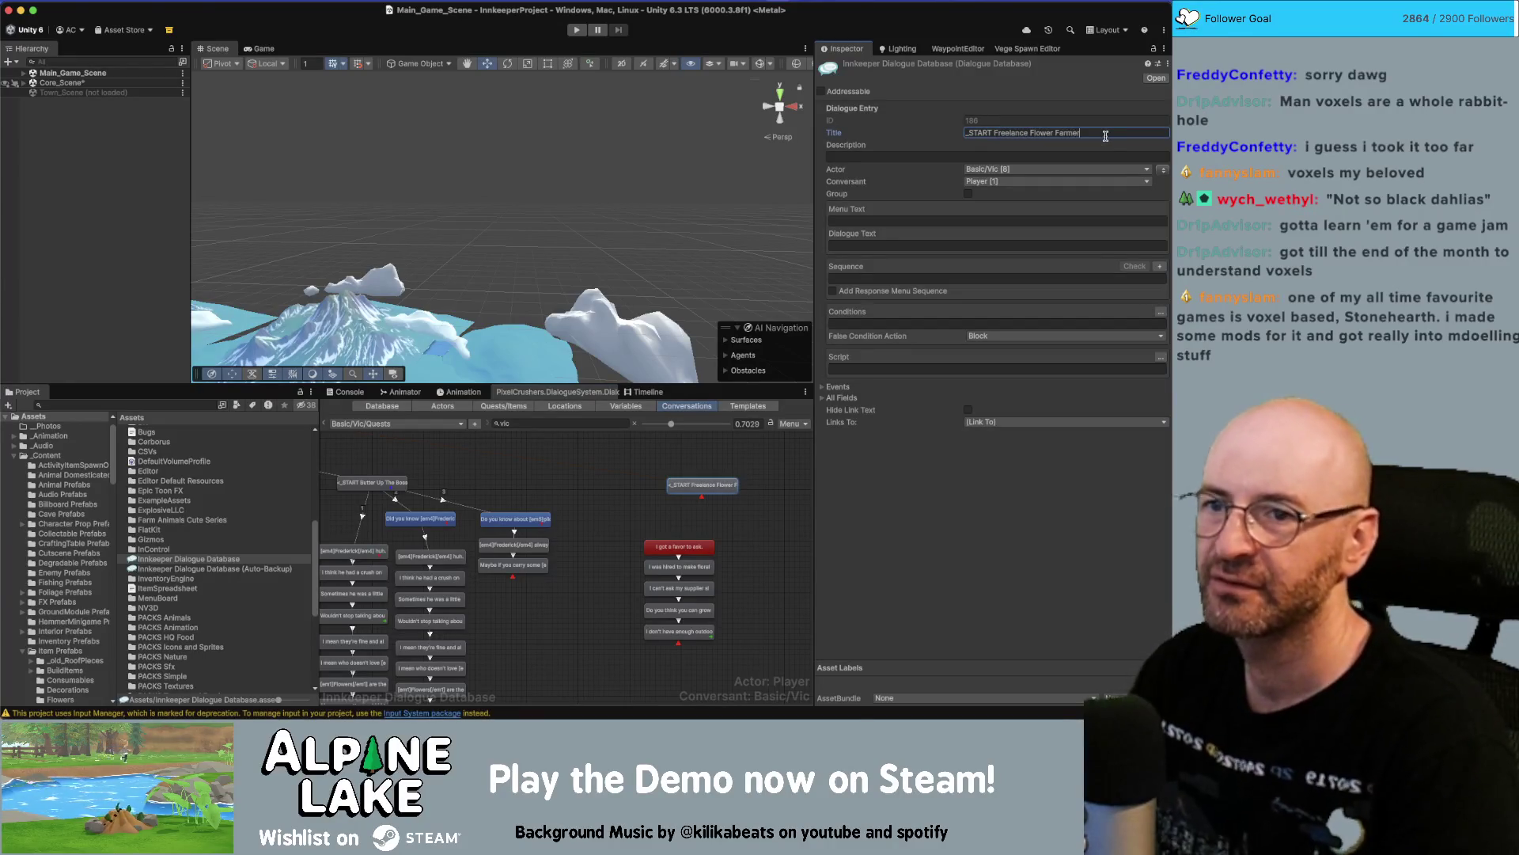
click(738, 518)
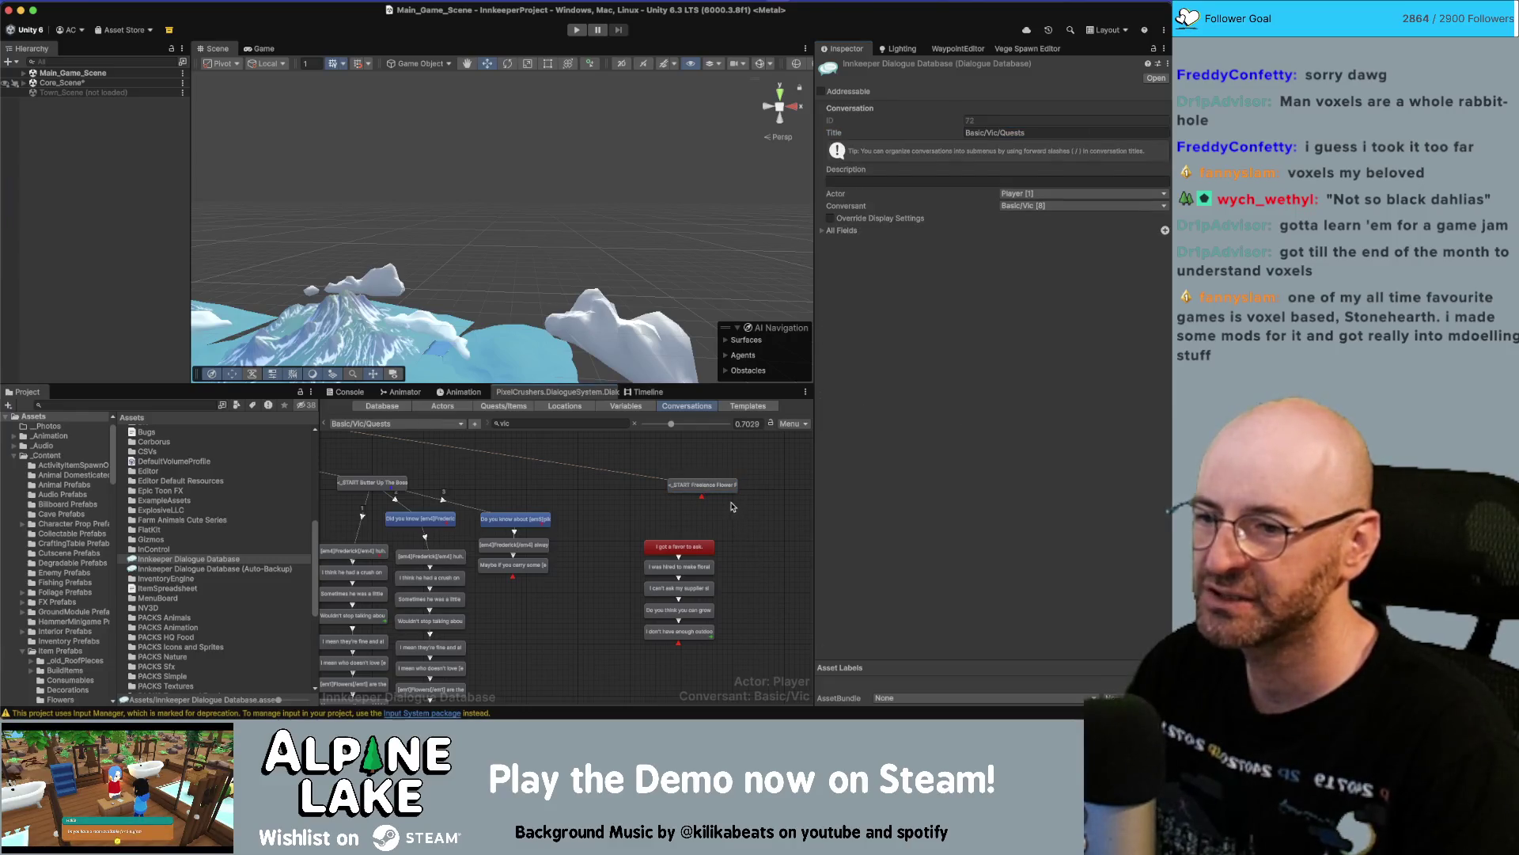
Go back to the quest list and reopen the Freelance Flower Farmer quest.
scroll(731, 507, up, 2)
right_click(657, 493)
key(Escape)
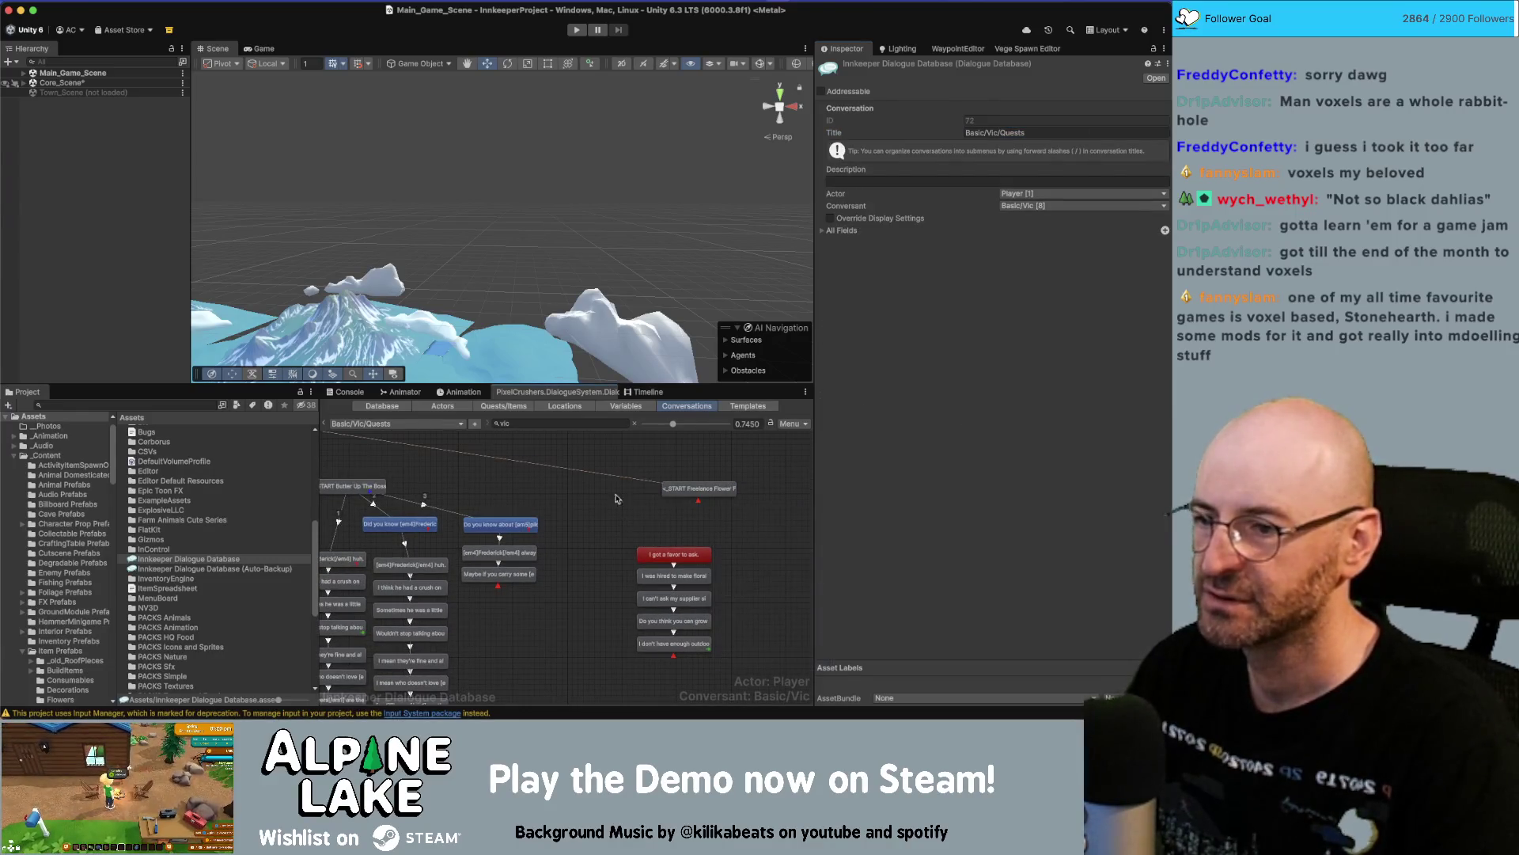
click(503, 405)
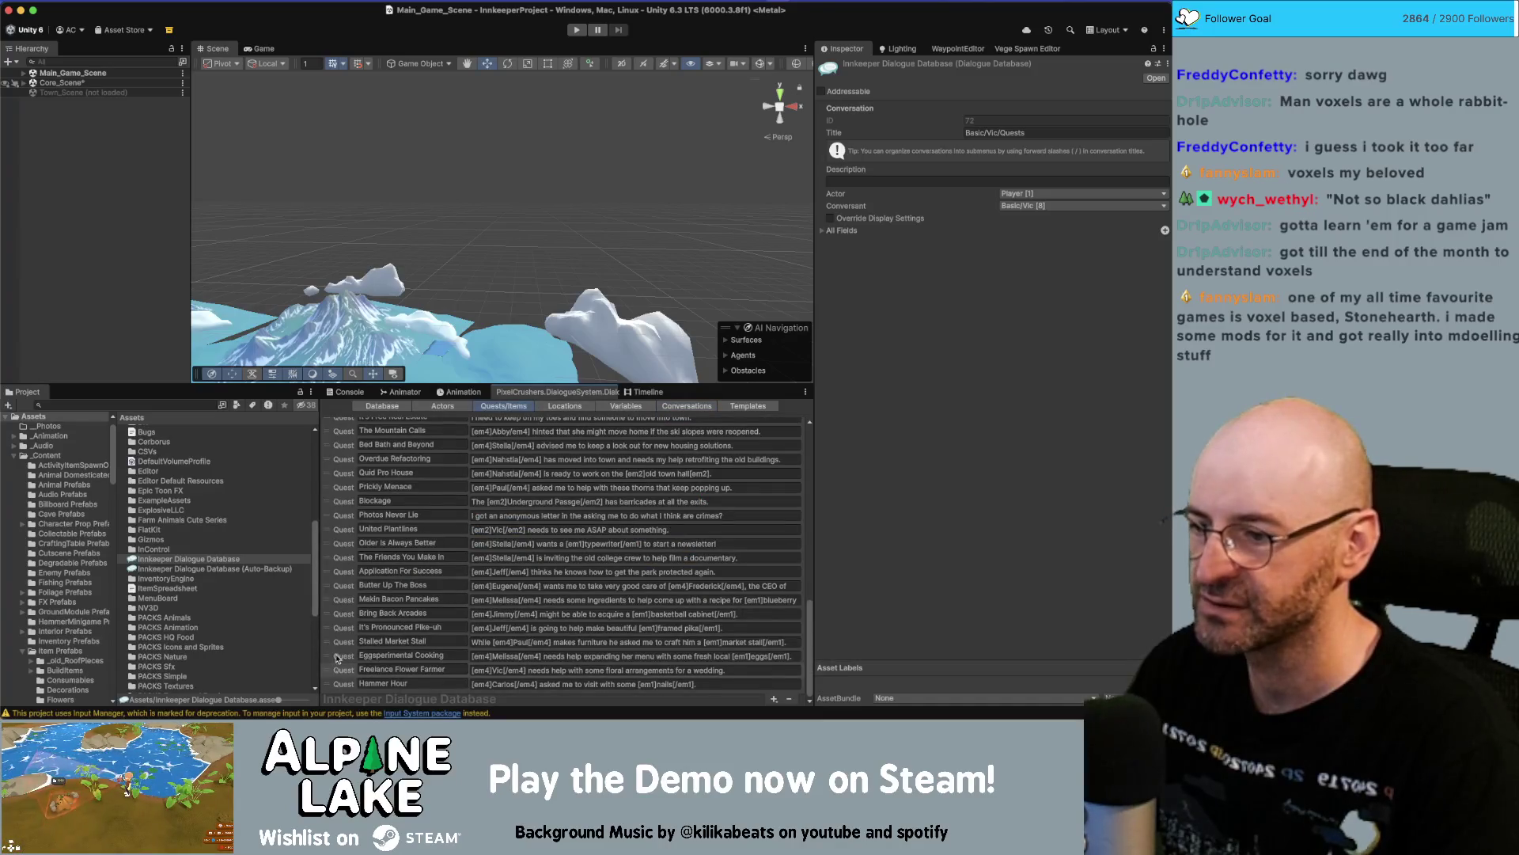
click(341, 671)
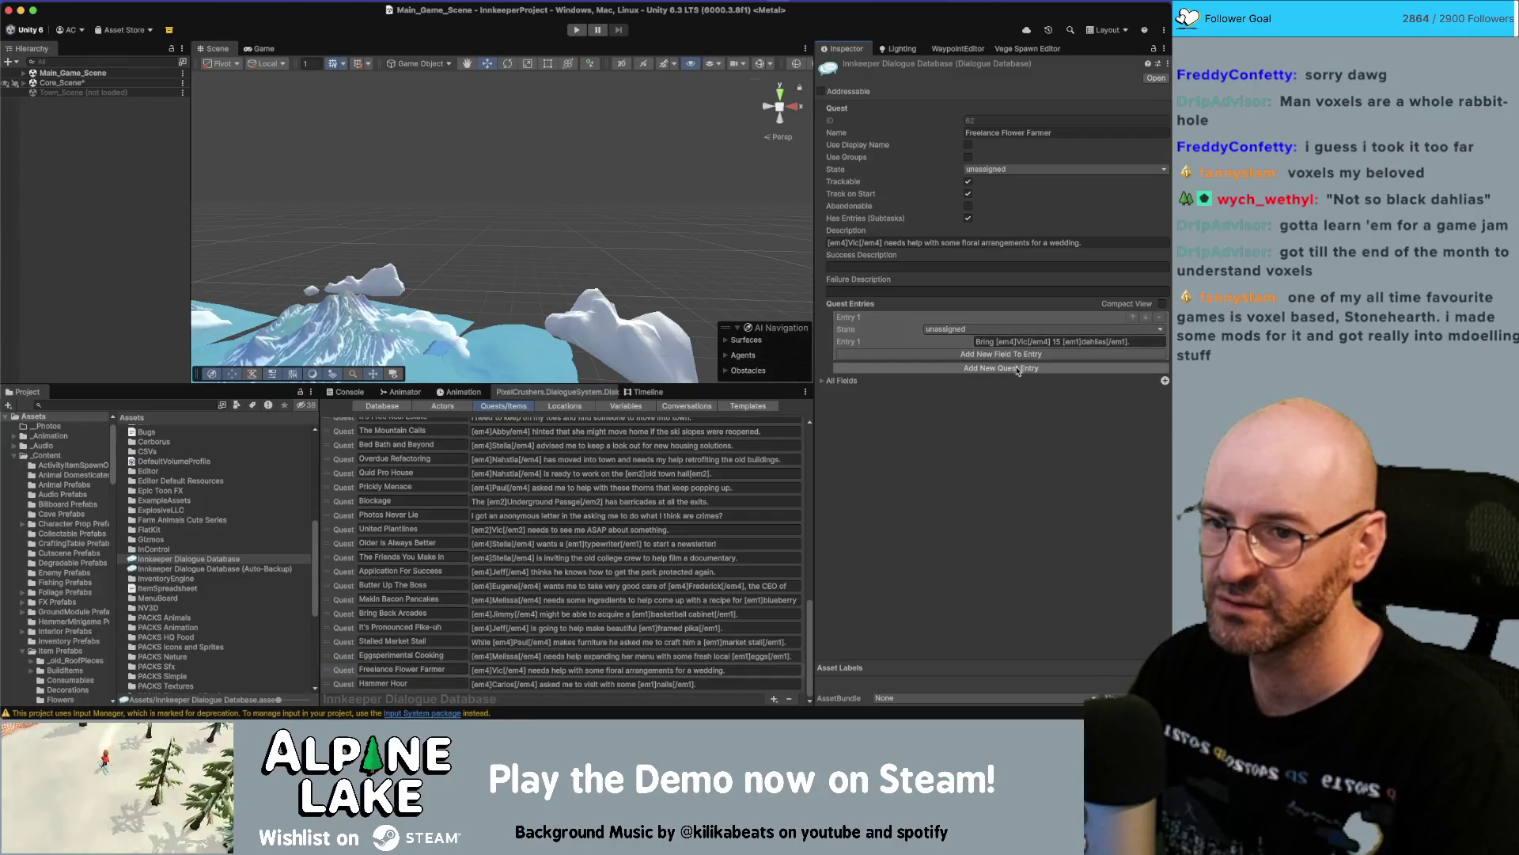
Add a second quest entry above the dahlia entry and start typing its text.
click(1127, 368)
click(1132, 369)
click(1064, 341)
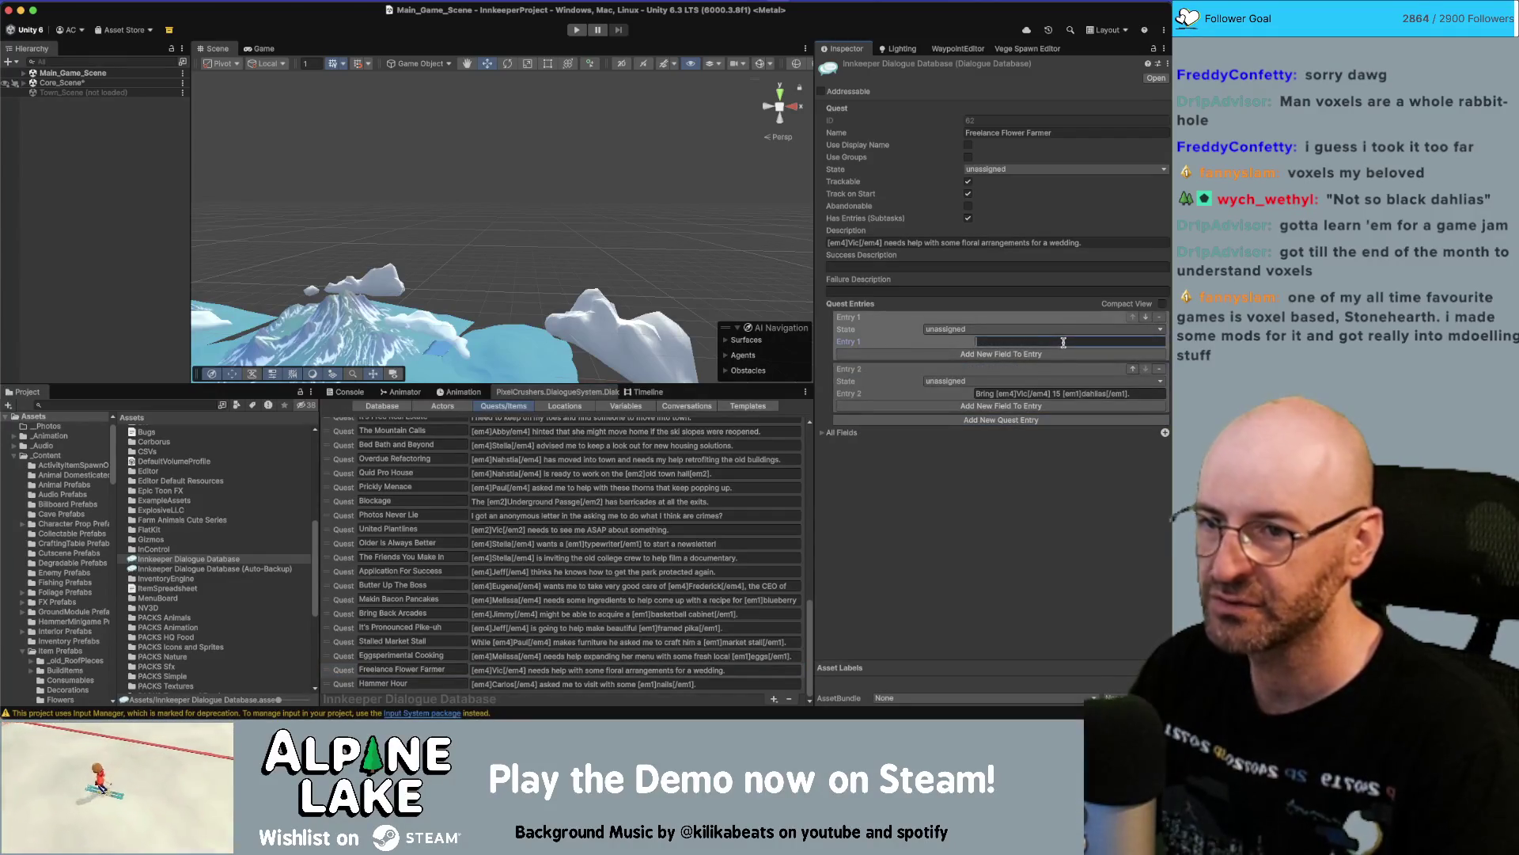
text(Sa)
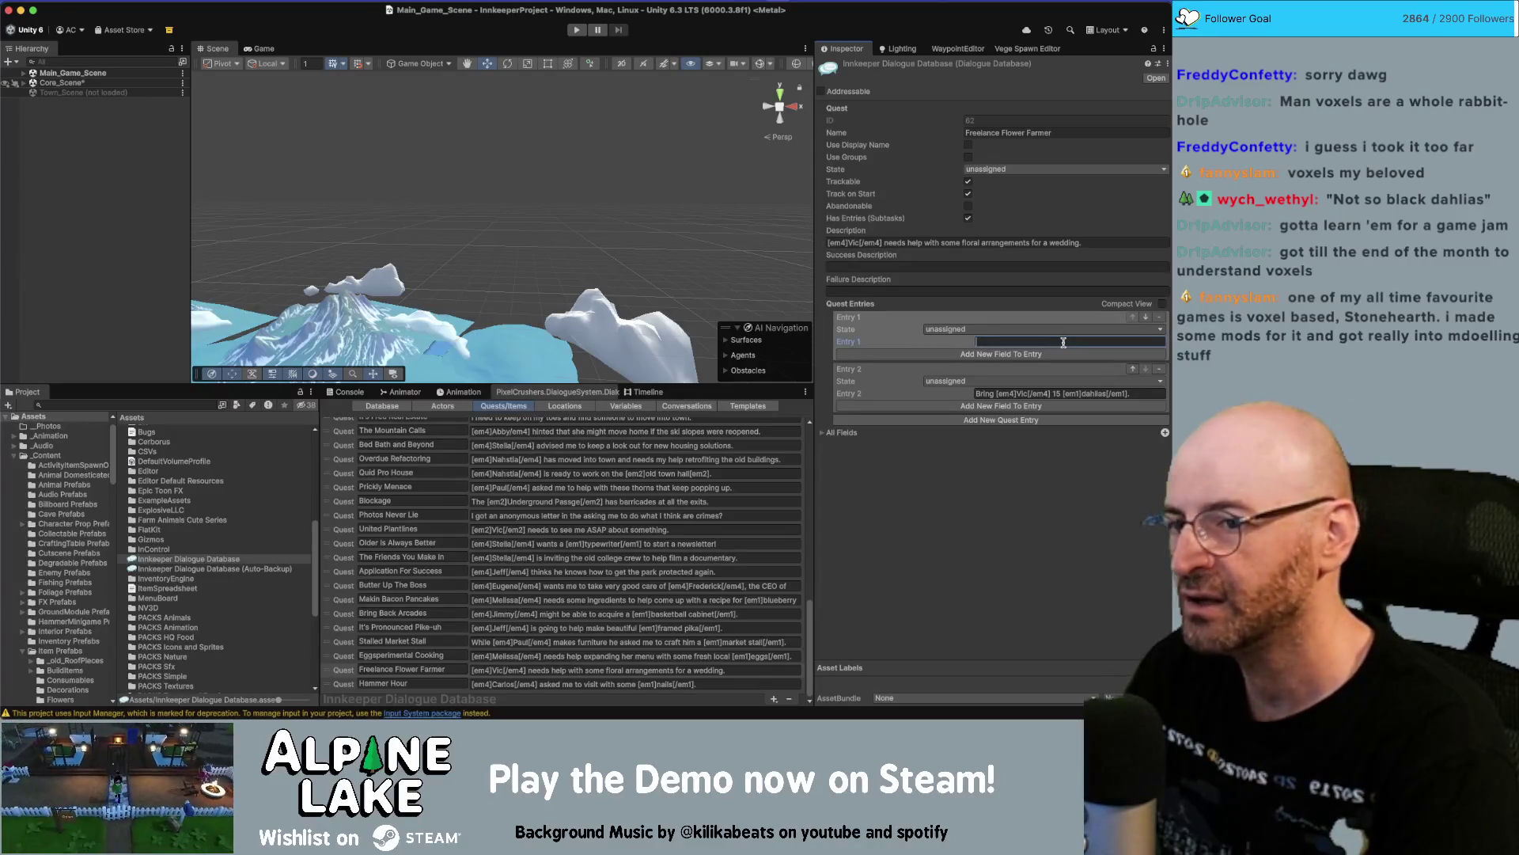
text(e what [em4)
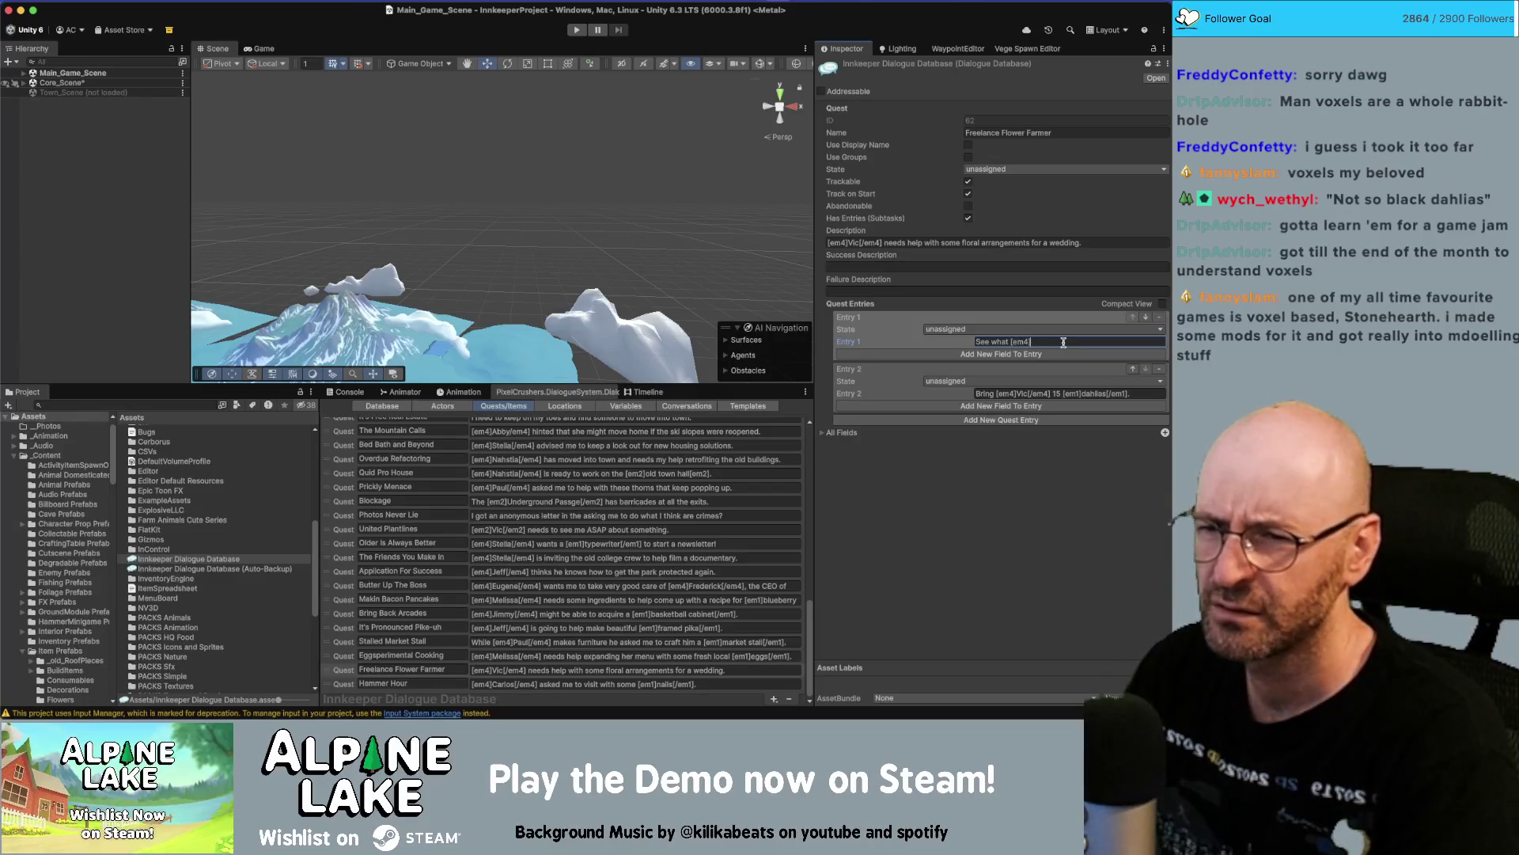
text(Vic)
text([/em4] needs)
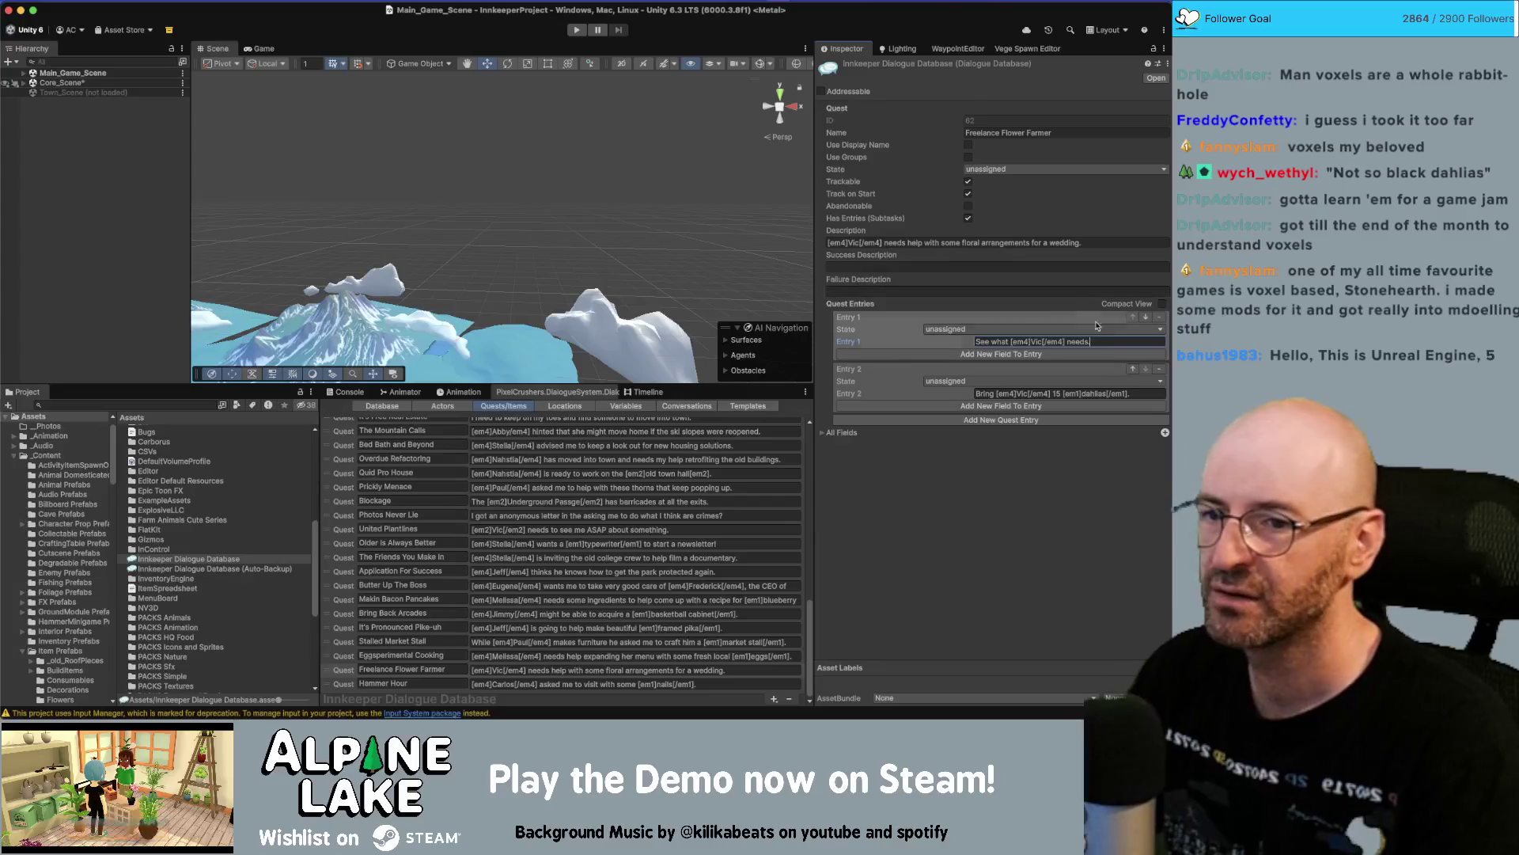
Delete the new first entry, confirm it, and reselect the Freelance Flower Farmer quest.
click(1159, 316)
click(605, 257)
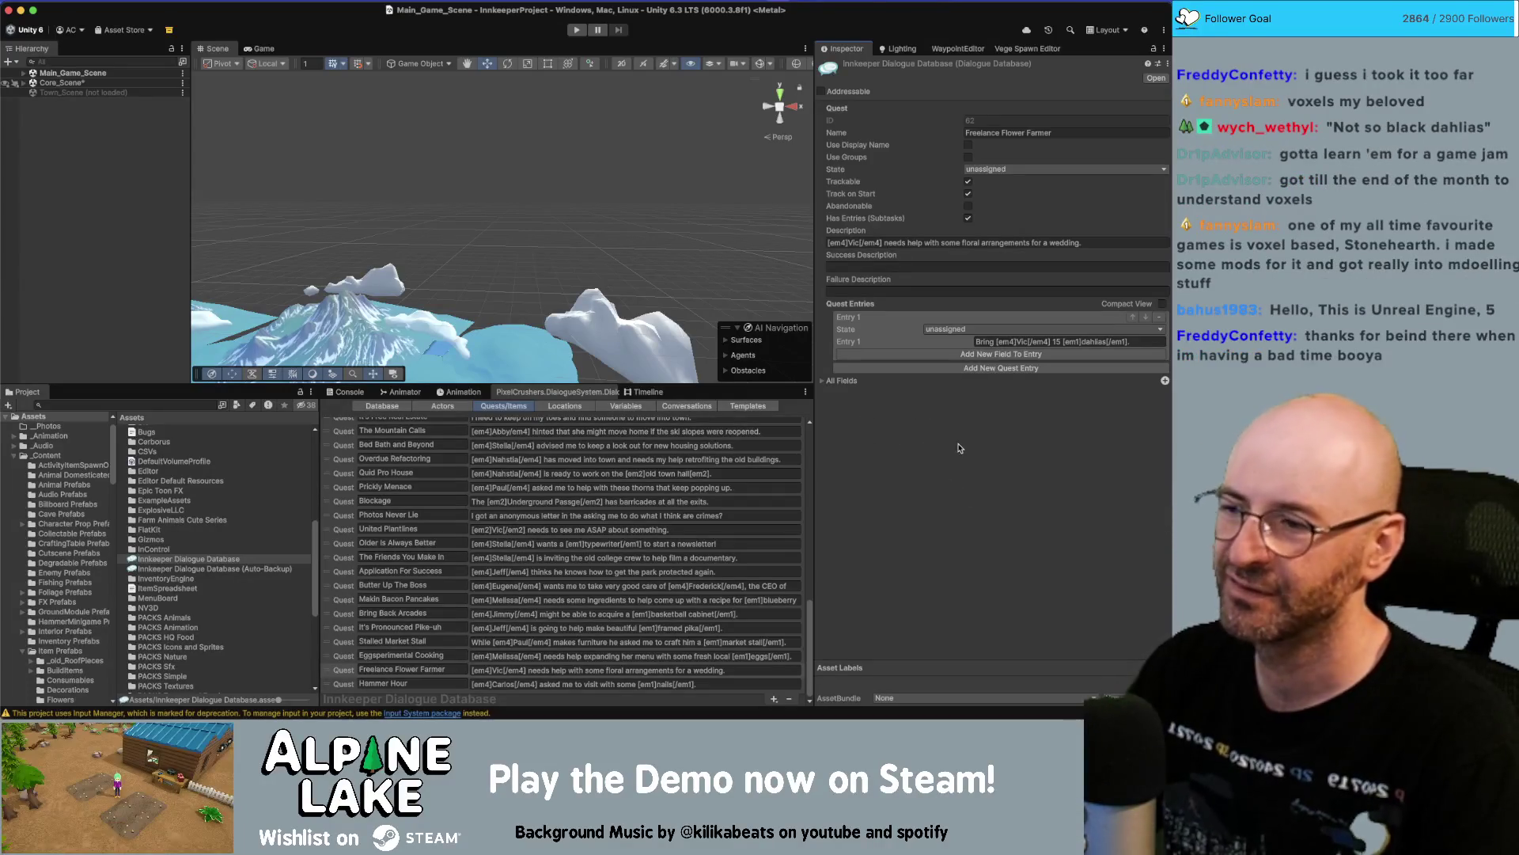
click(347, 669)
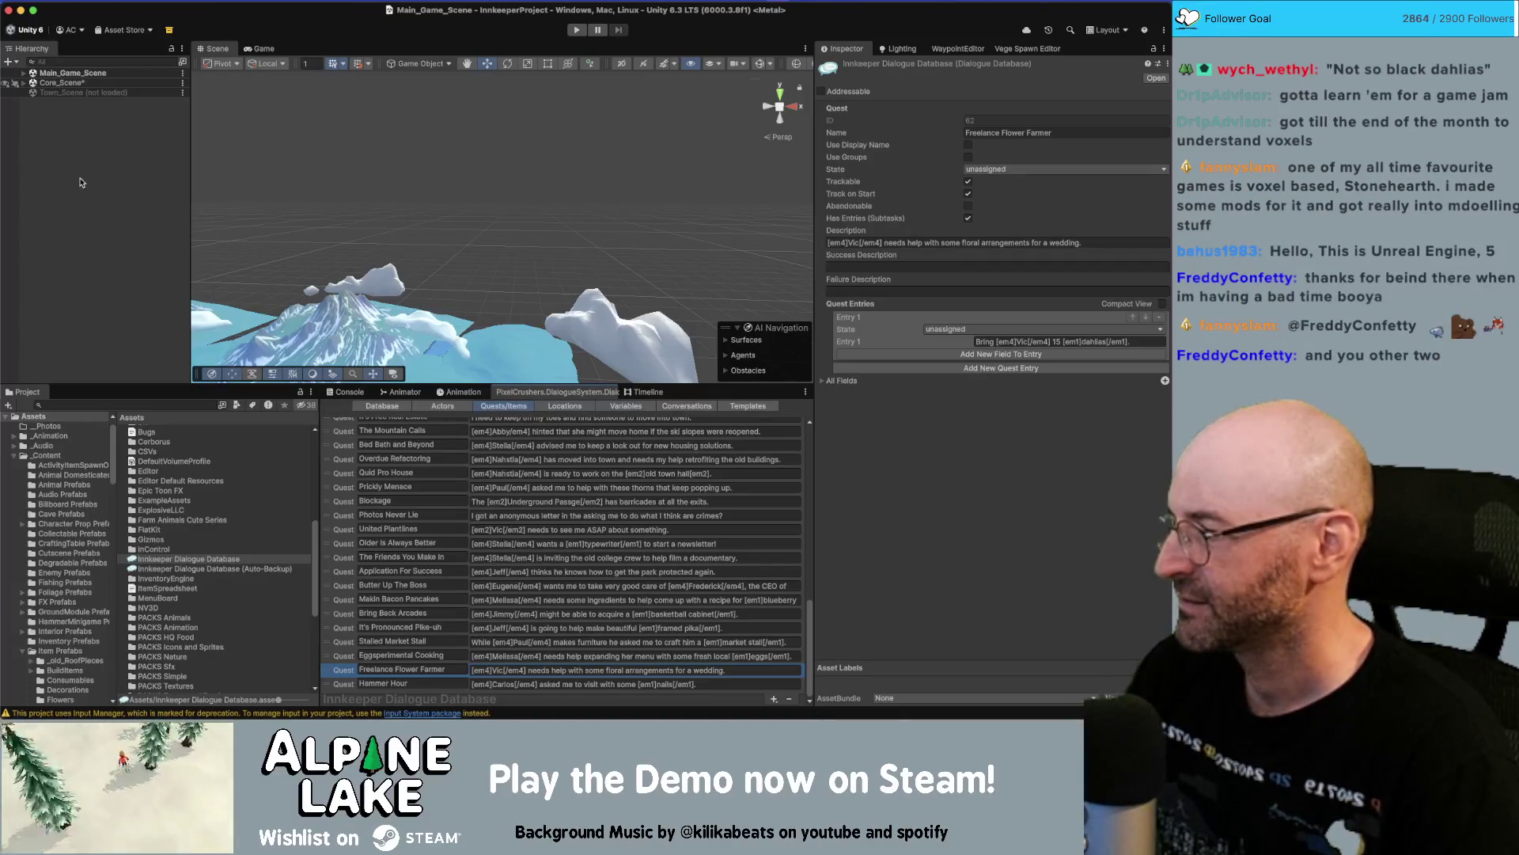
click(108, 170)
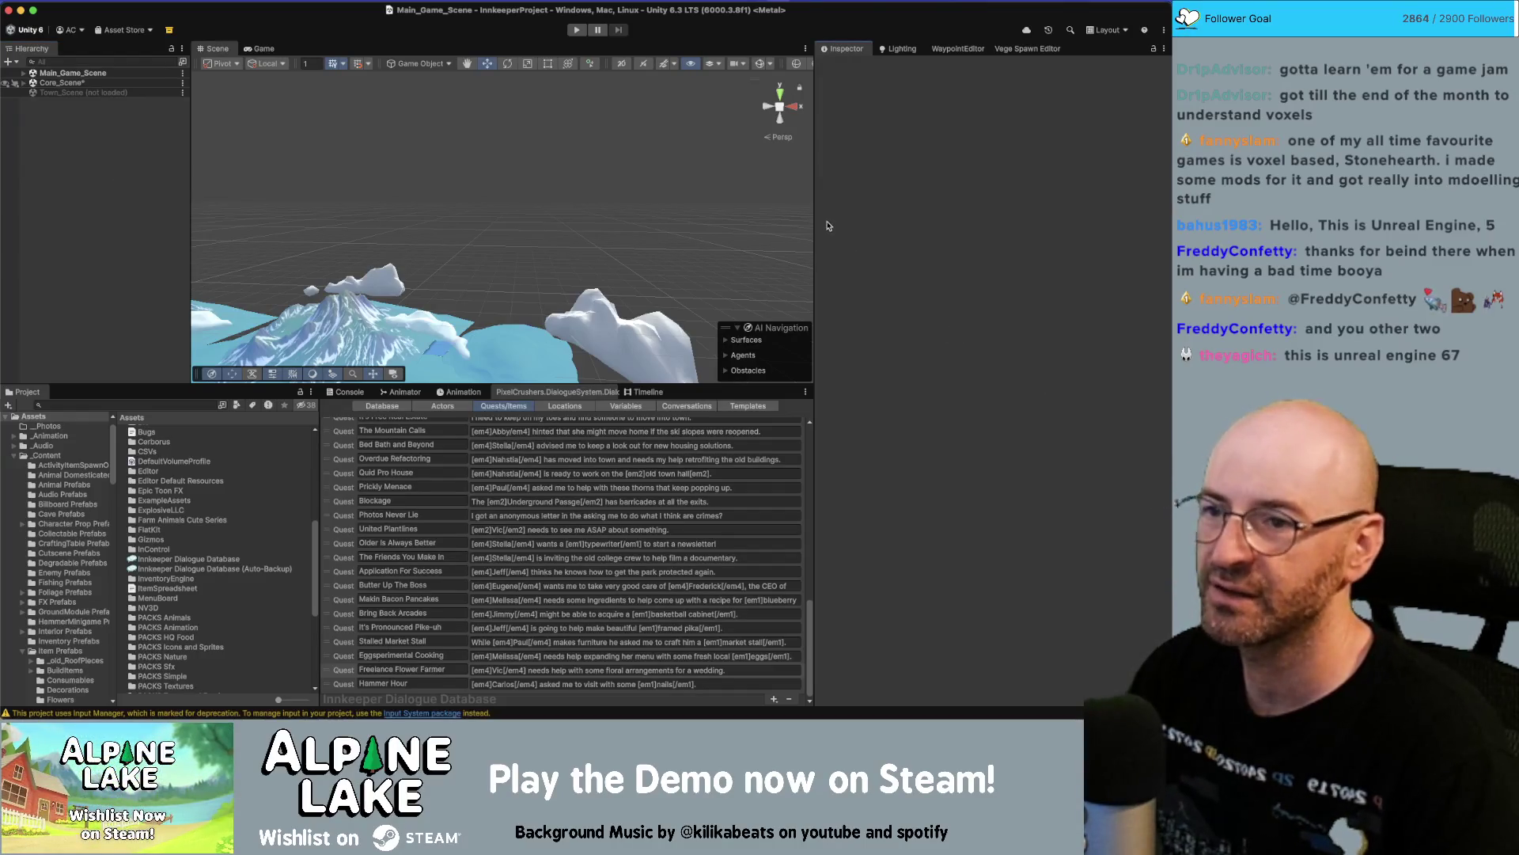
Search the Project assets for 'letter start', then clear the search again.
drag(814, 219, 811, 219)
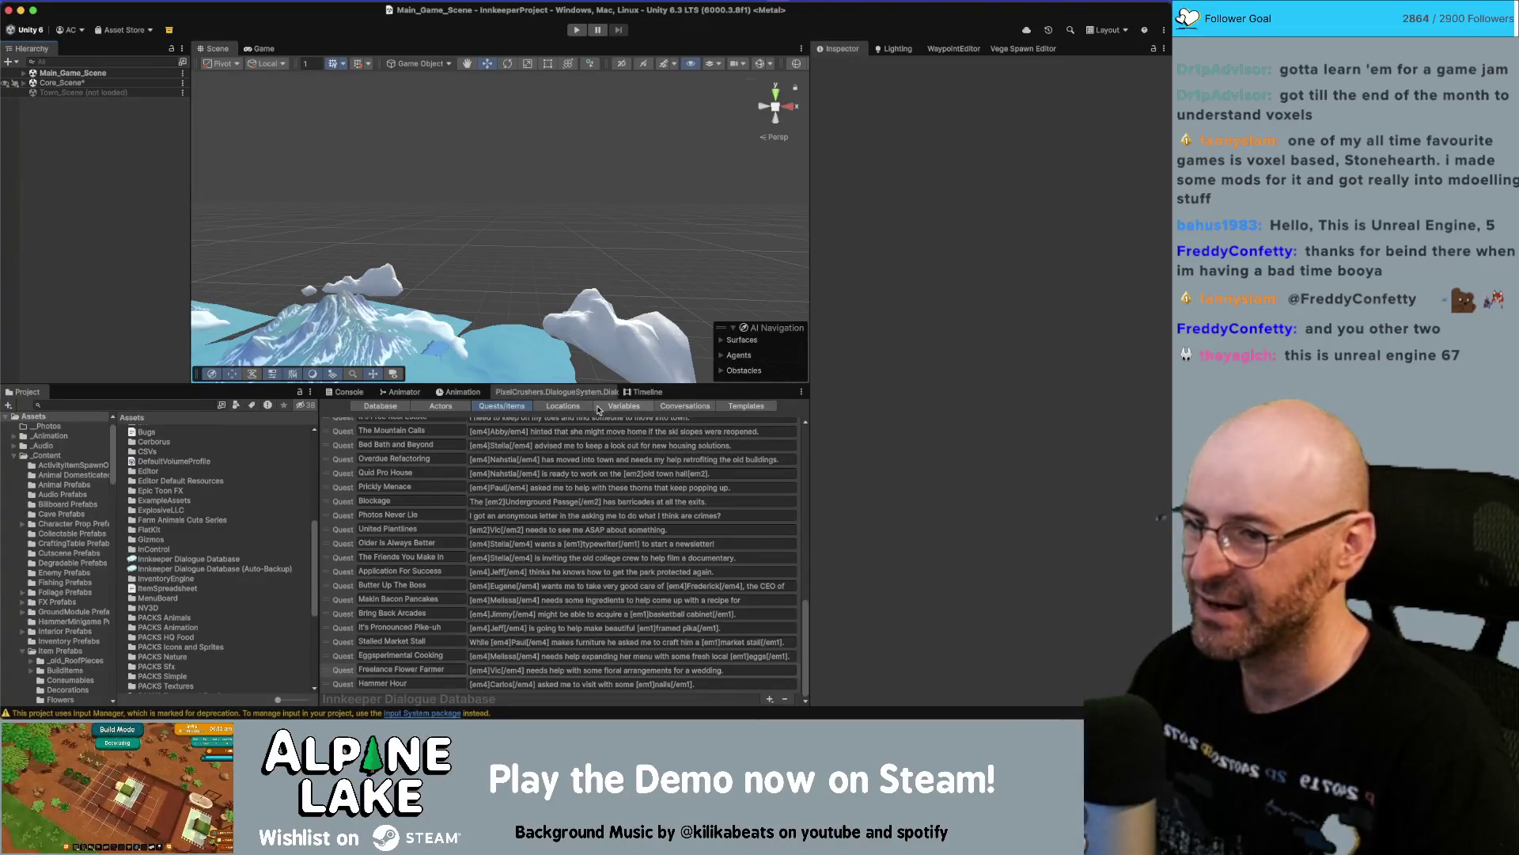
click(150, 402)
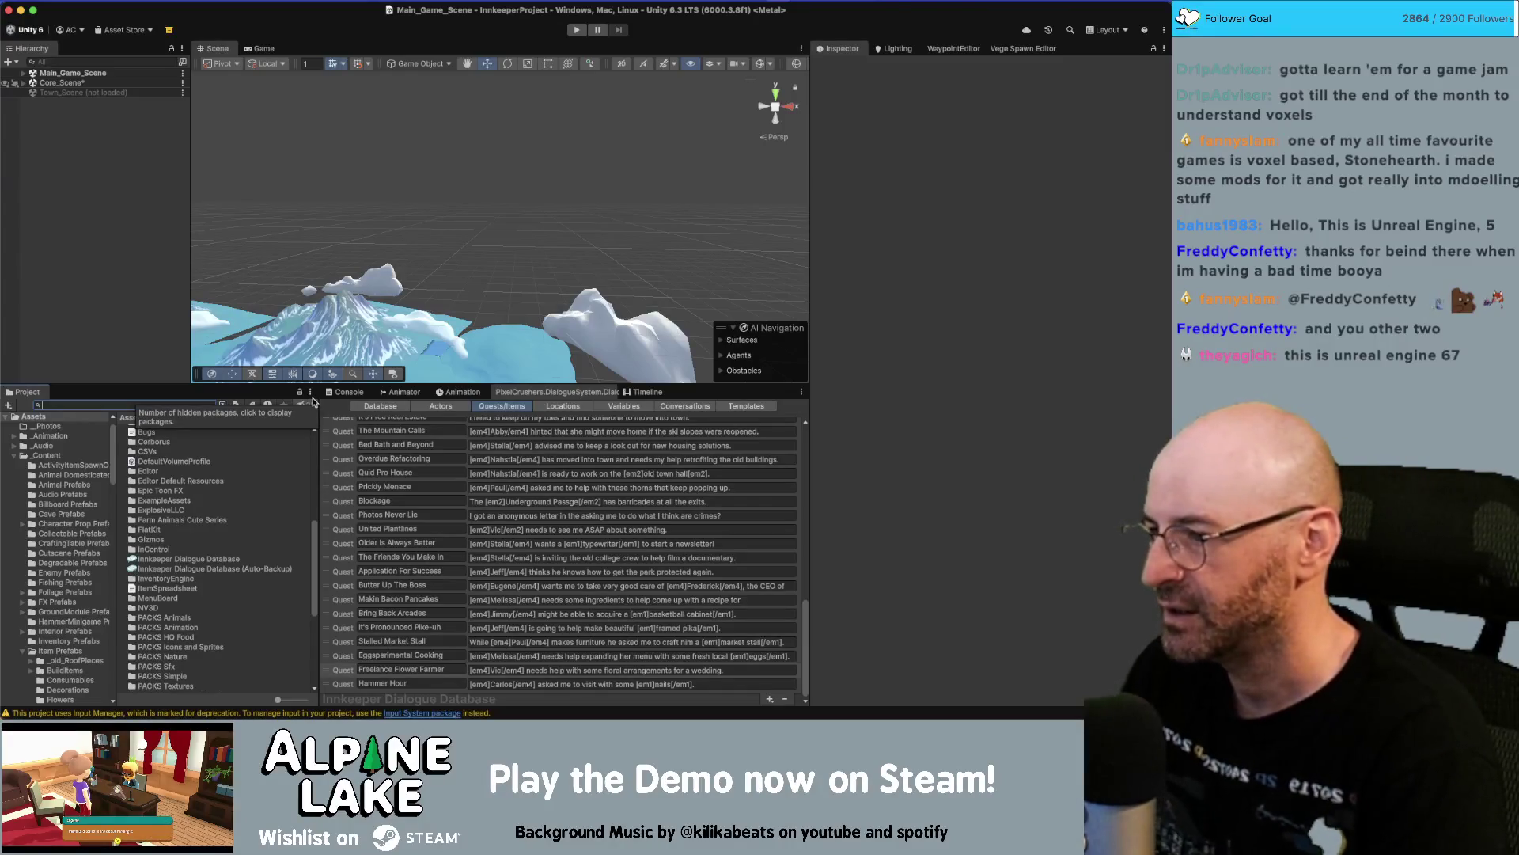
text(letter start)
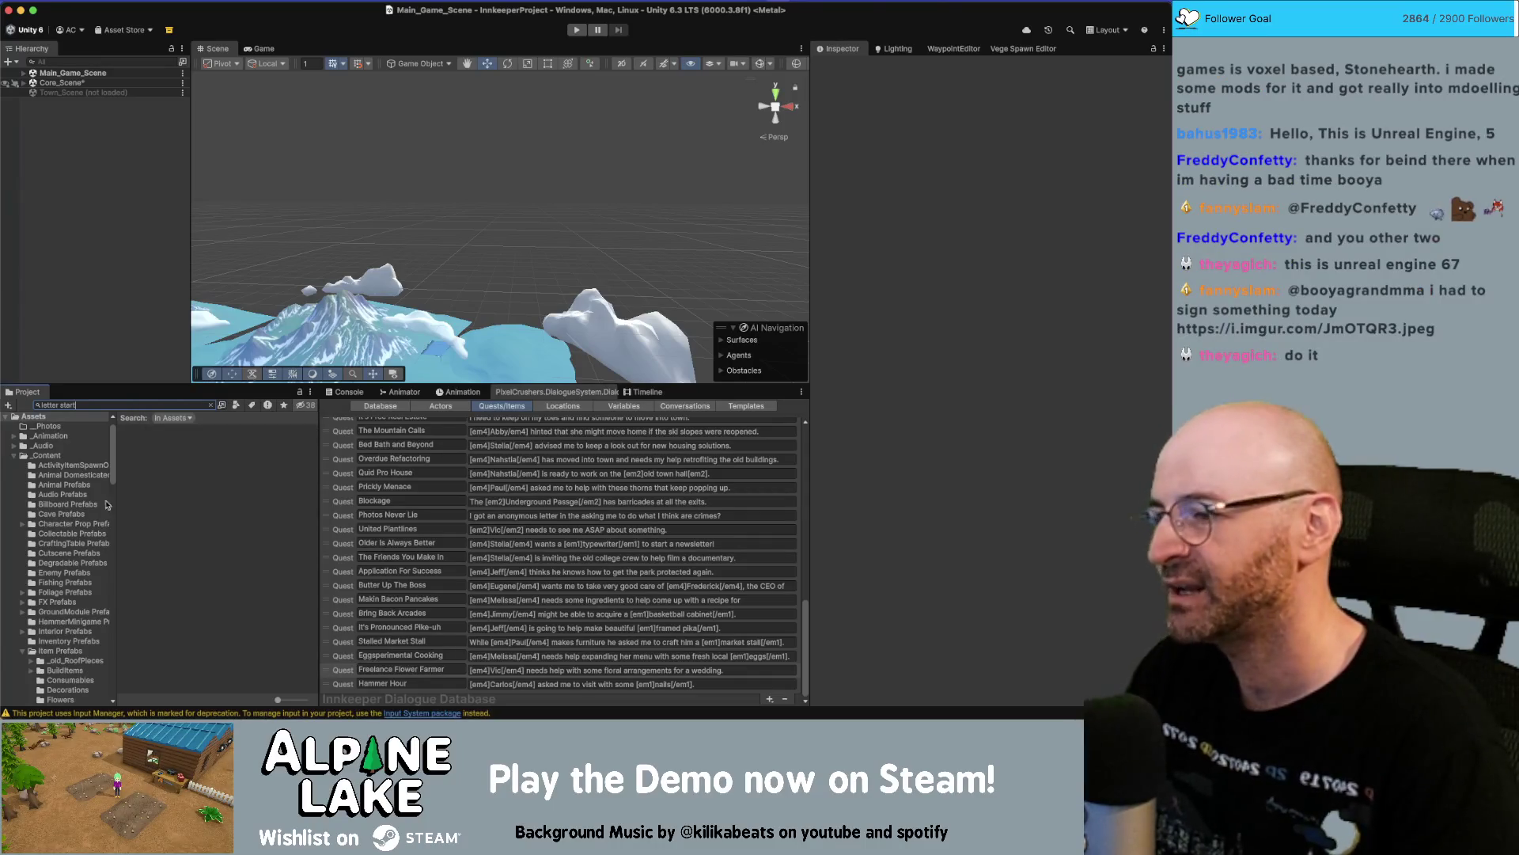
key(super+a)
key(BackSpace)
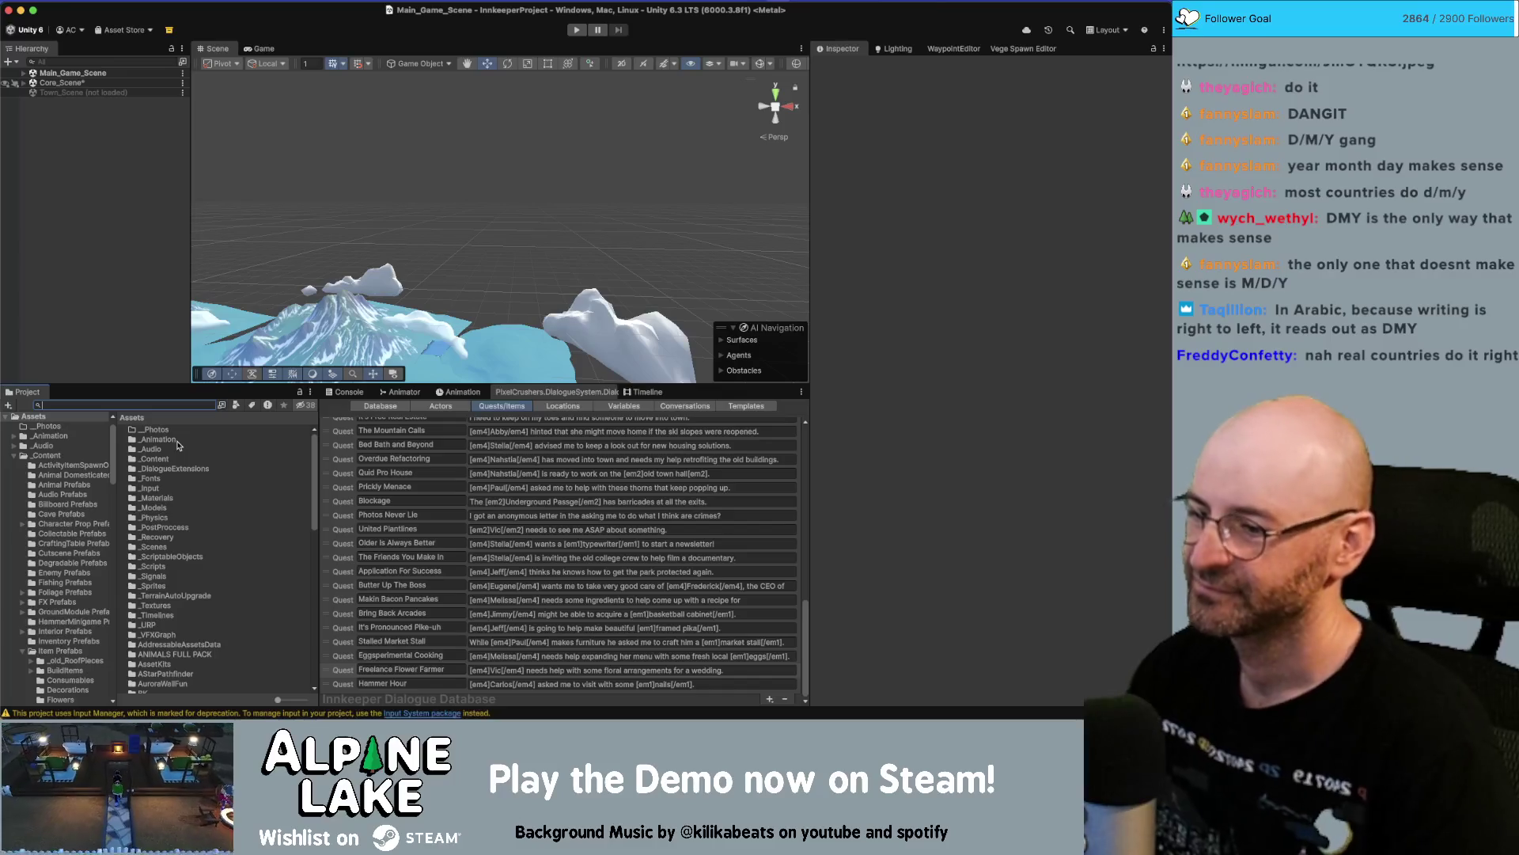
View the Freelance Flower Farmer quest, then find the Pity Party BEGIN letter via 'letter begin'.
click(355, 687)
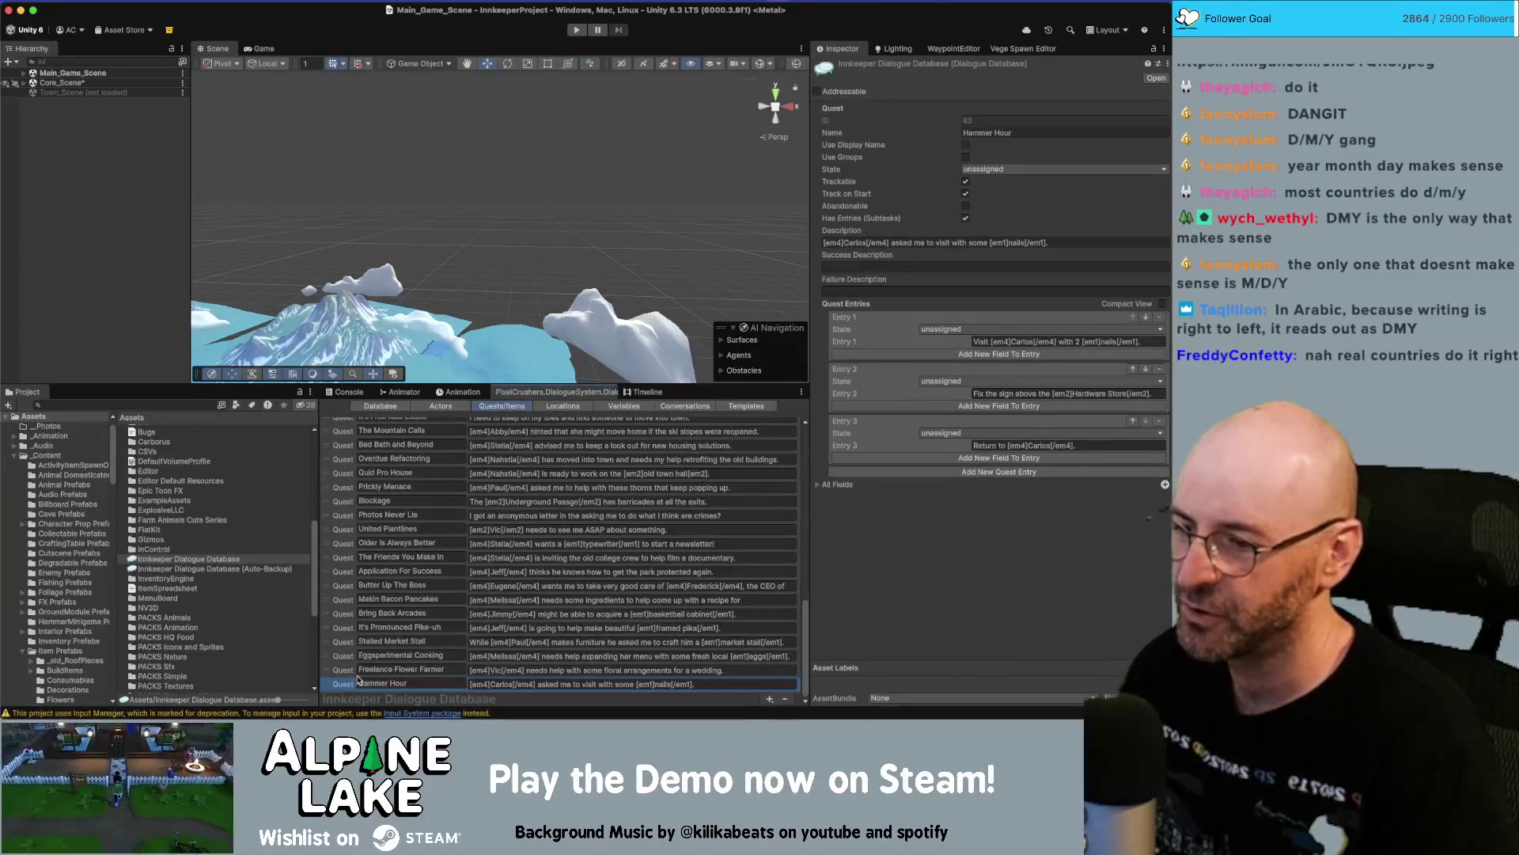
click(350, 672)
click(205, 403)
text(letter)
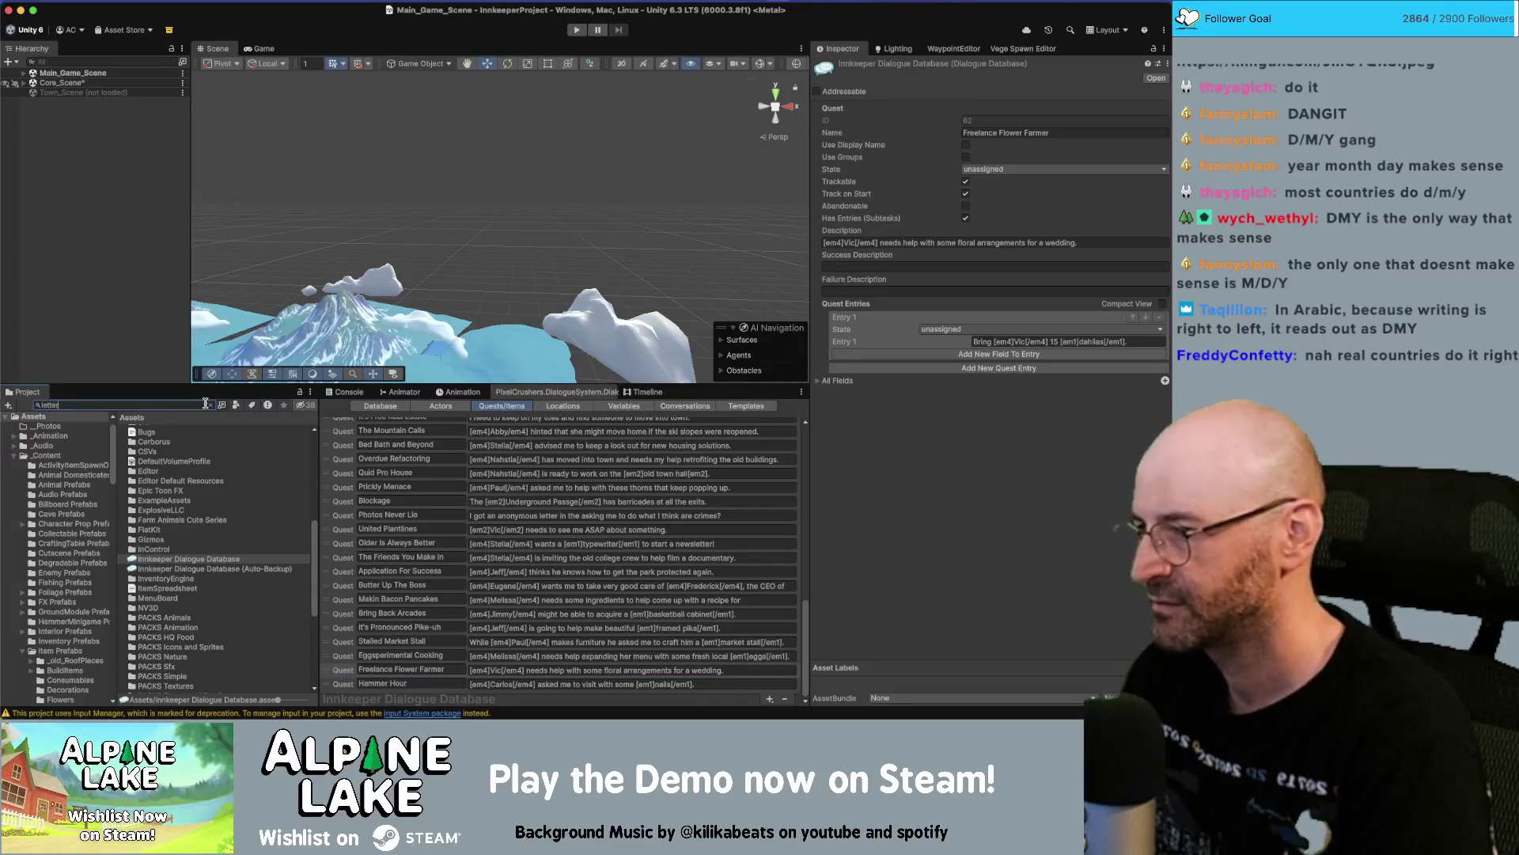
text( begin)
click(188, 487)
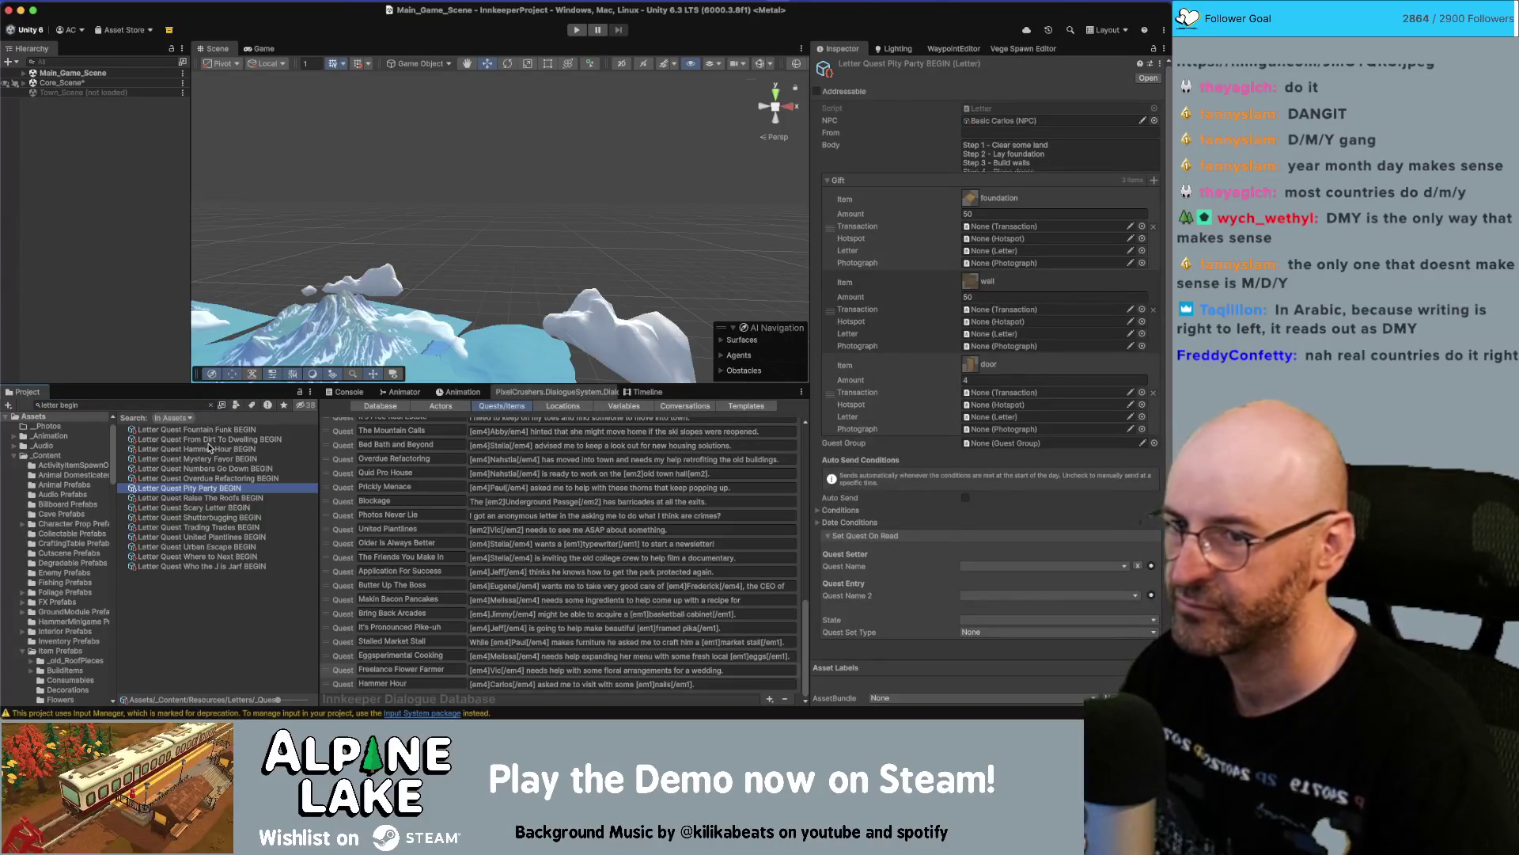
Clear the search and duplicate Letter Quest Pity Party BEGIN in its Quests folder.
click(210, 405)
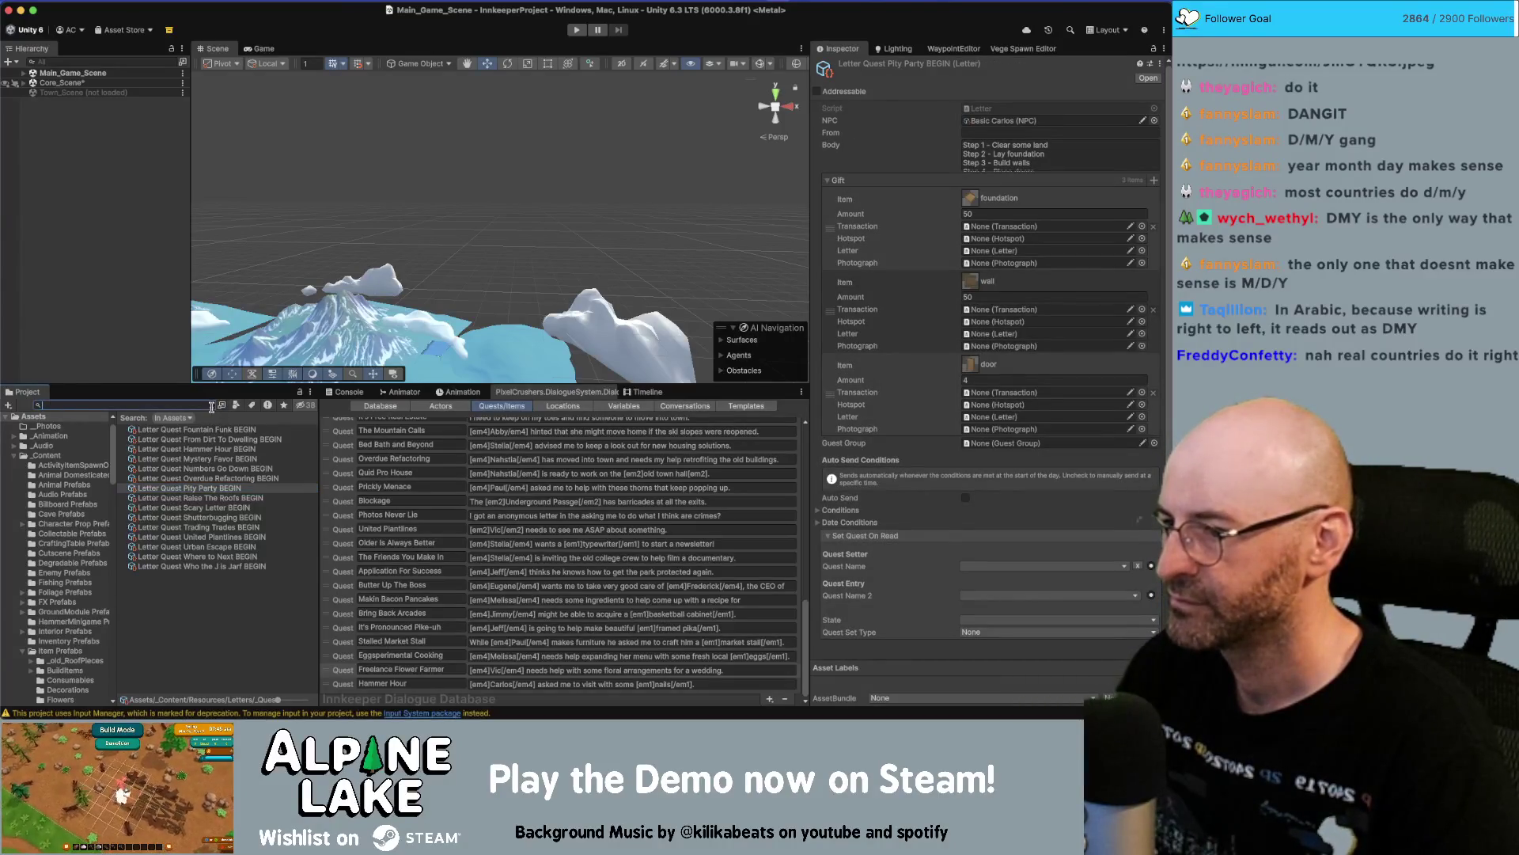
click(221, 561)
click(217, 570)
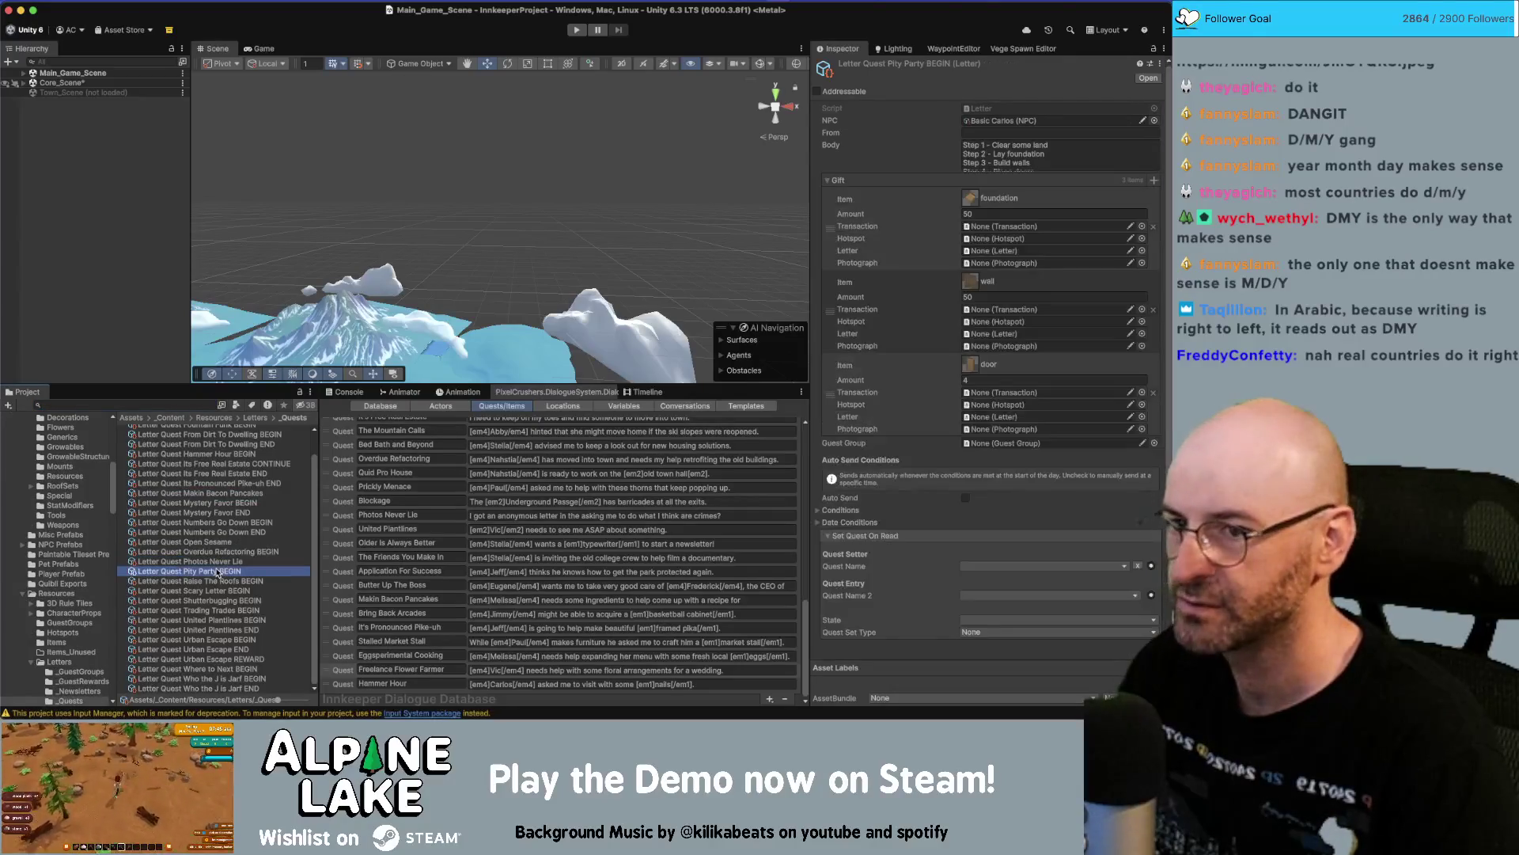
key(super+d)
key(Return)
Rename the copy to Letter Quest Freelance Flower Farmer BEGIN.
key(BackSpace)
key(BackSpace)
key(BackSpace)
key(BackSpace)
key(BackSpace)
text(Freelan)
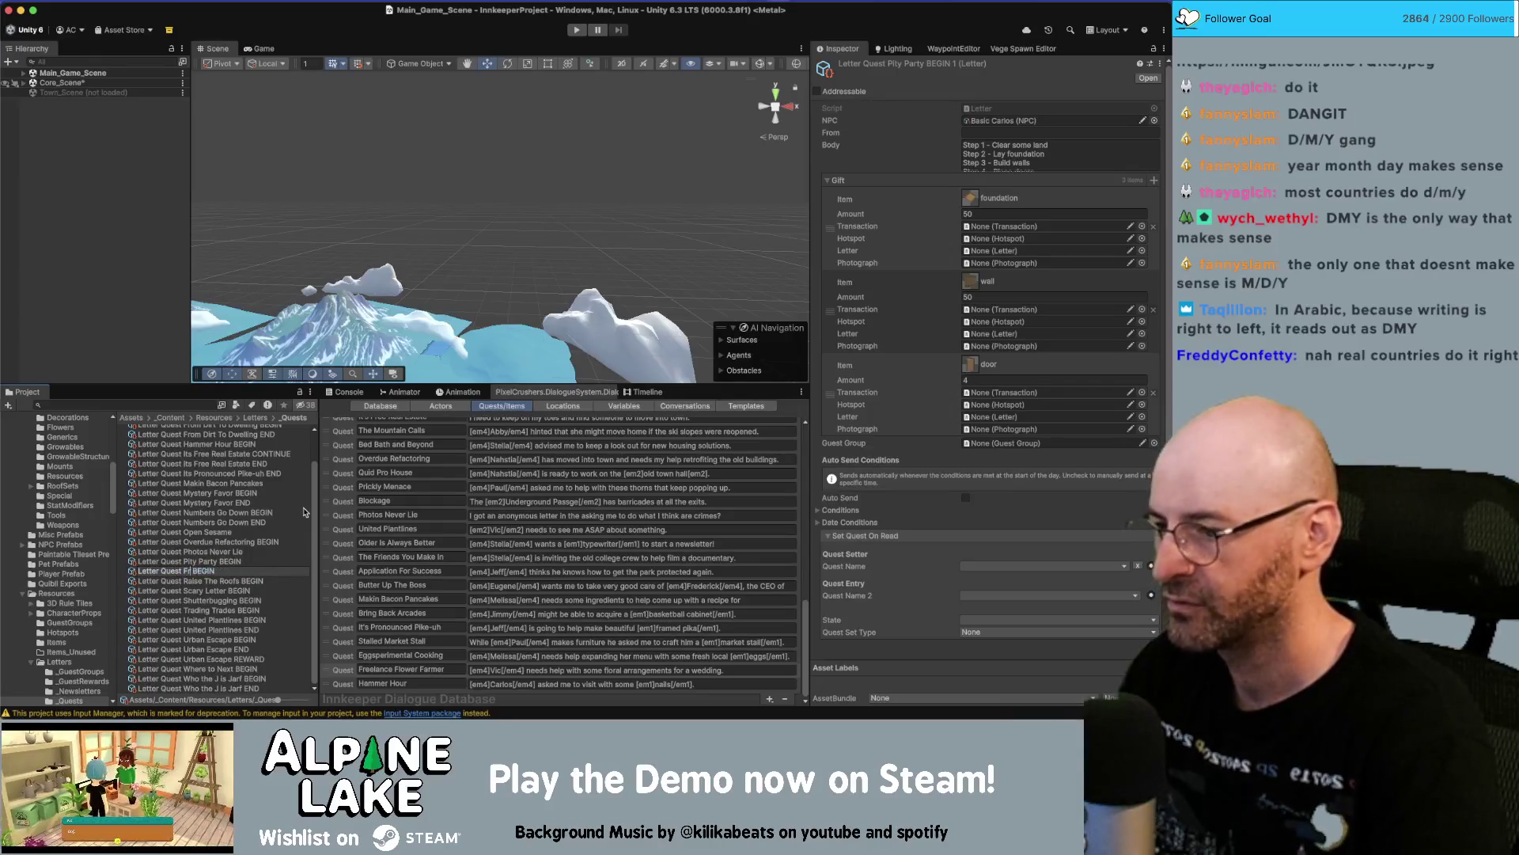
text(ce Flower Farmer)
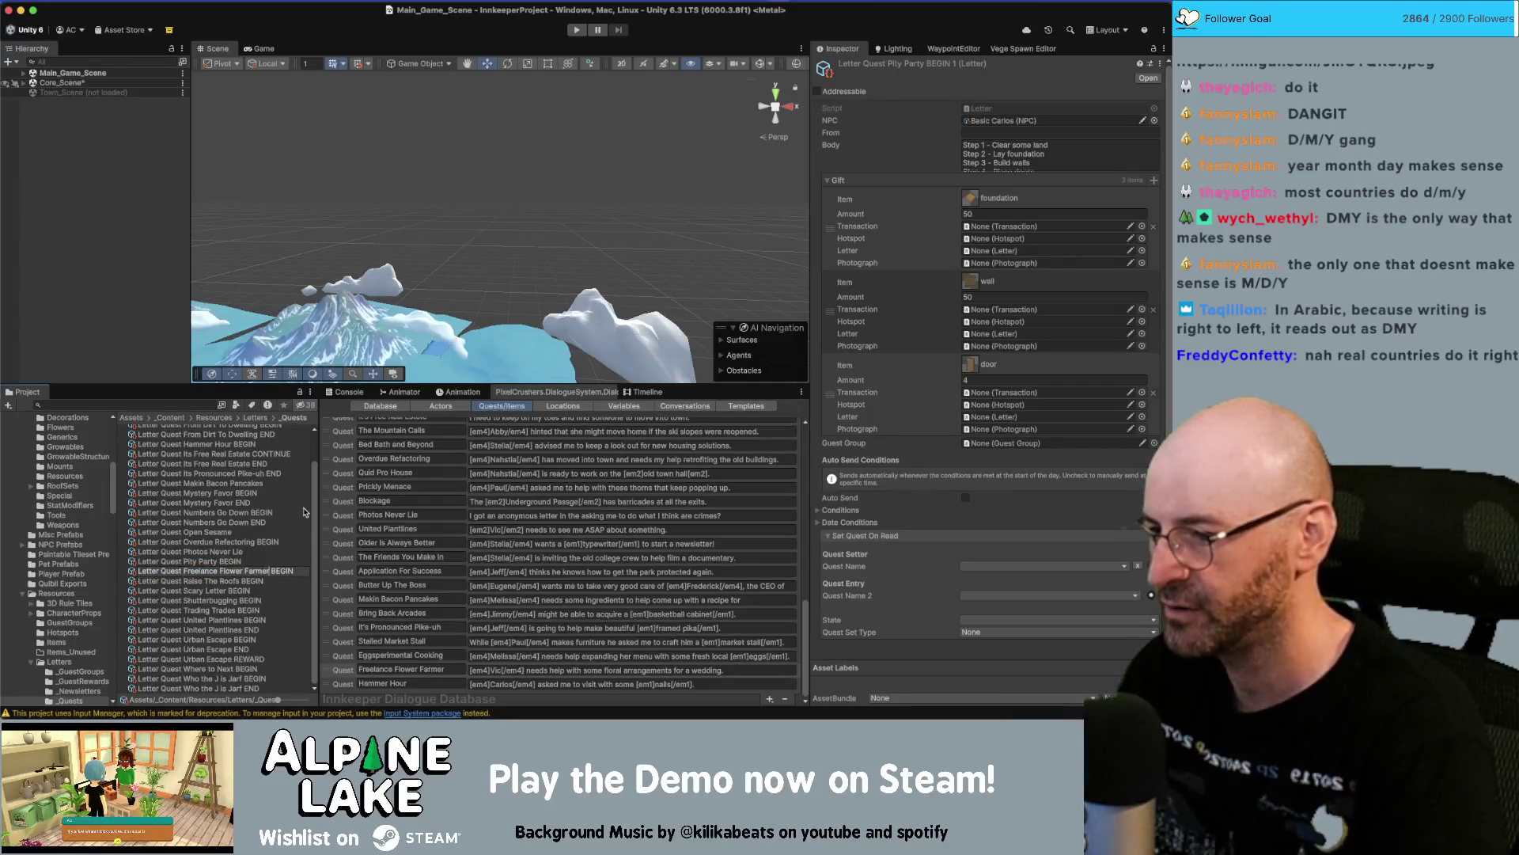
key(Return)
Clear the letter's gift list, set its NPC to Basic Vic, and erase the body text.
right_click(1001, 186)
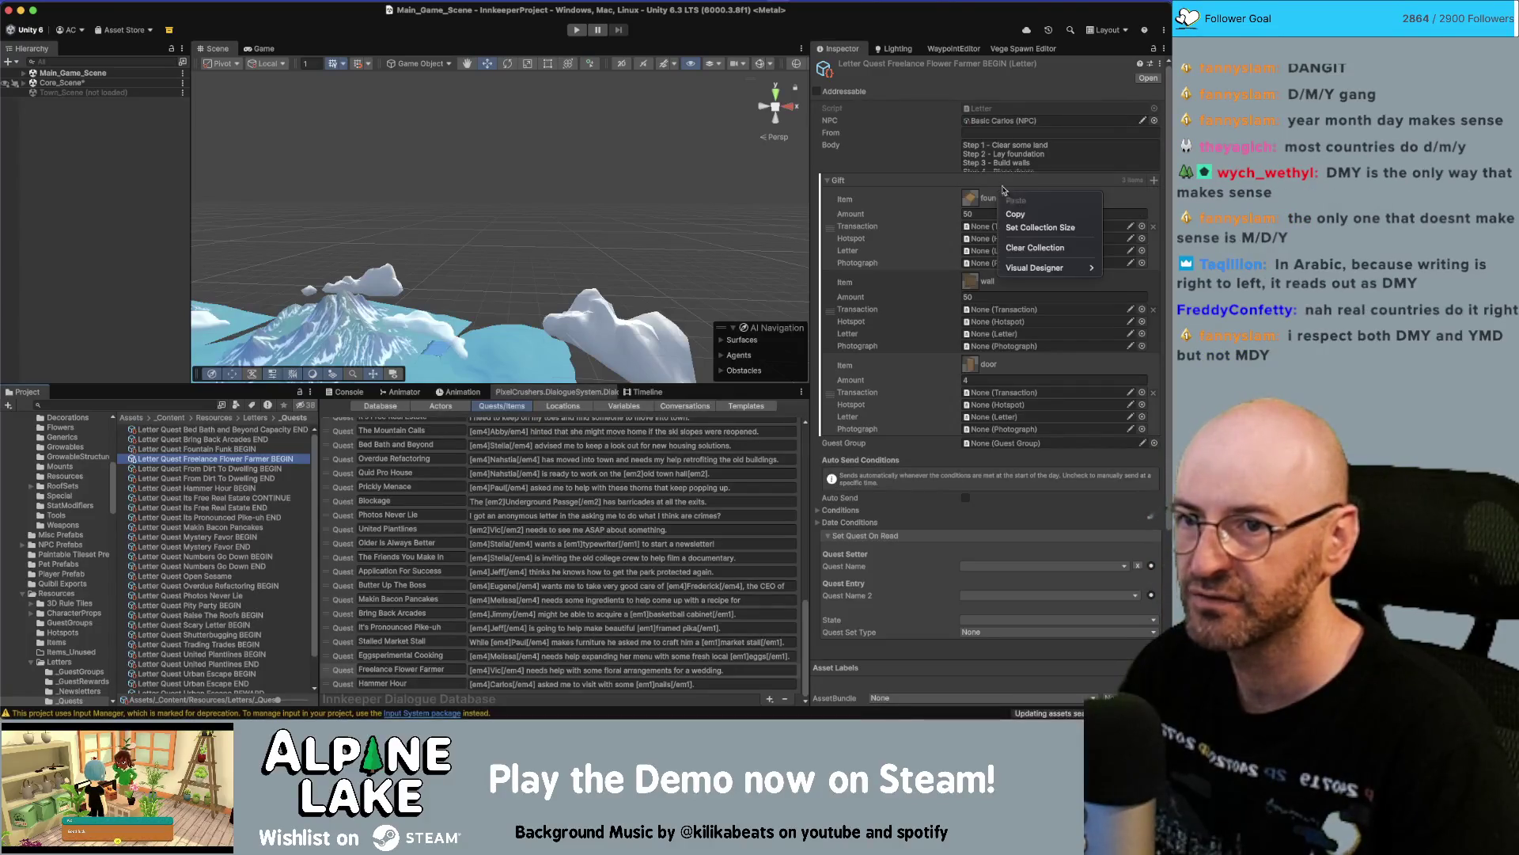
click(1032, 248)
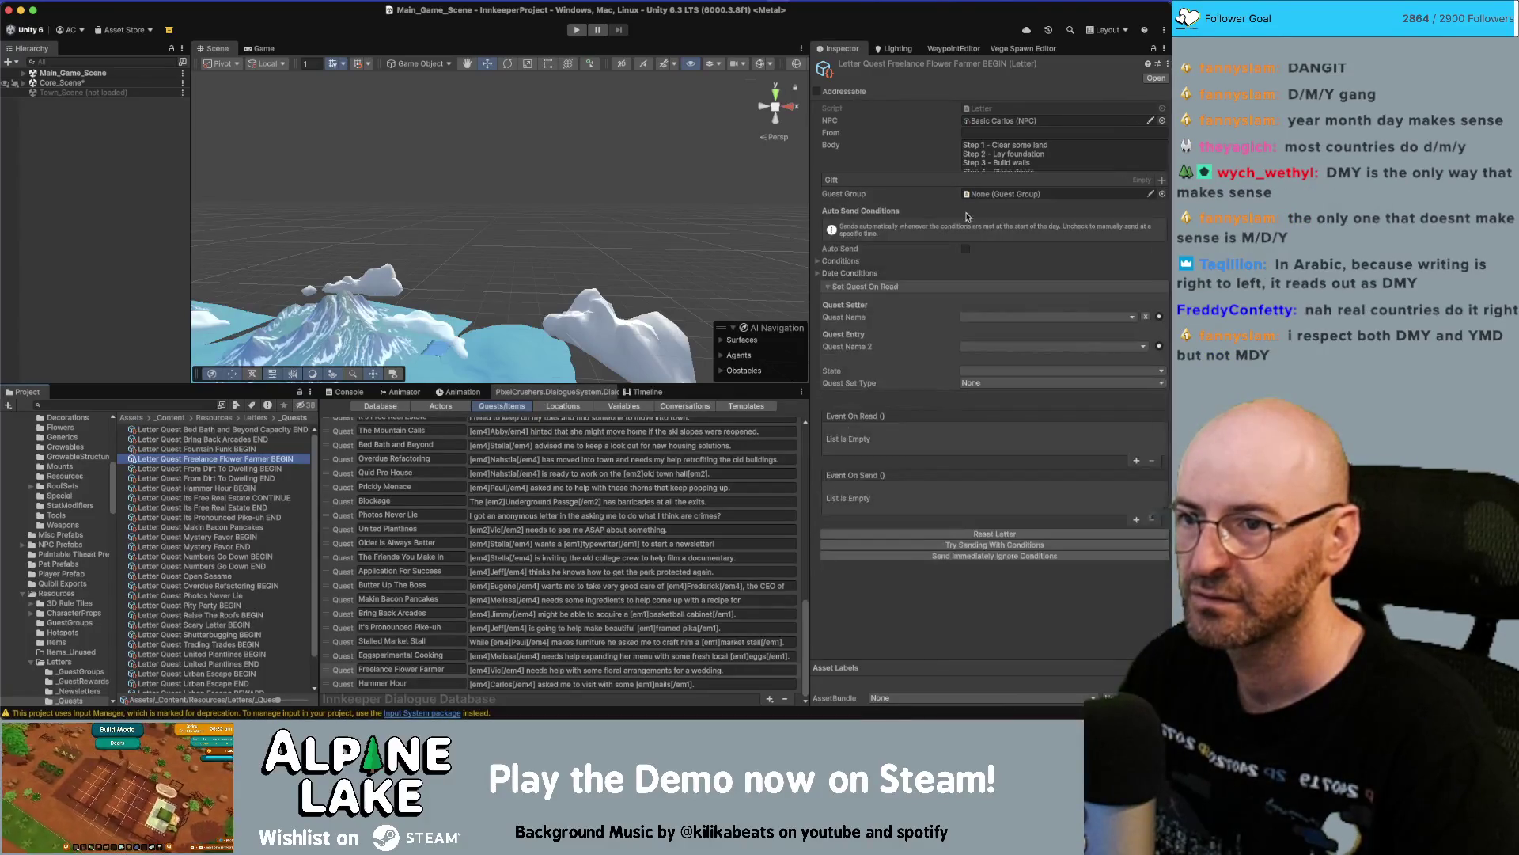
click(1161, 120)
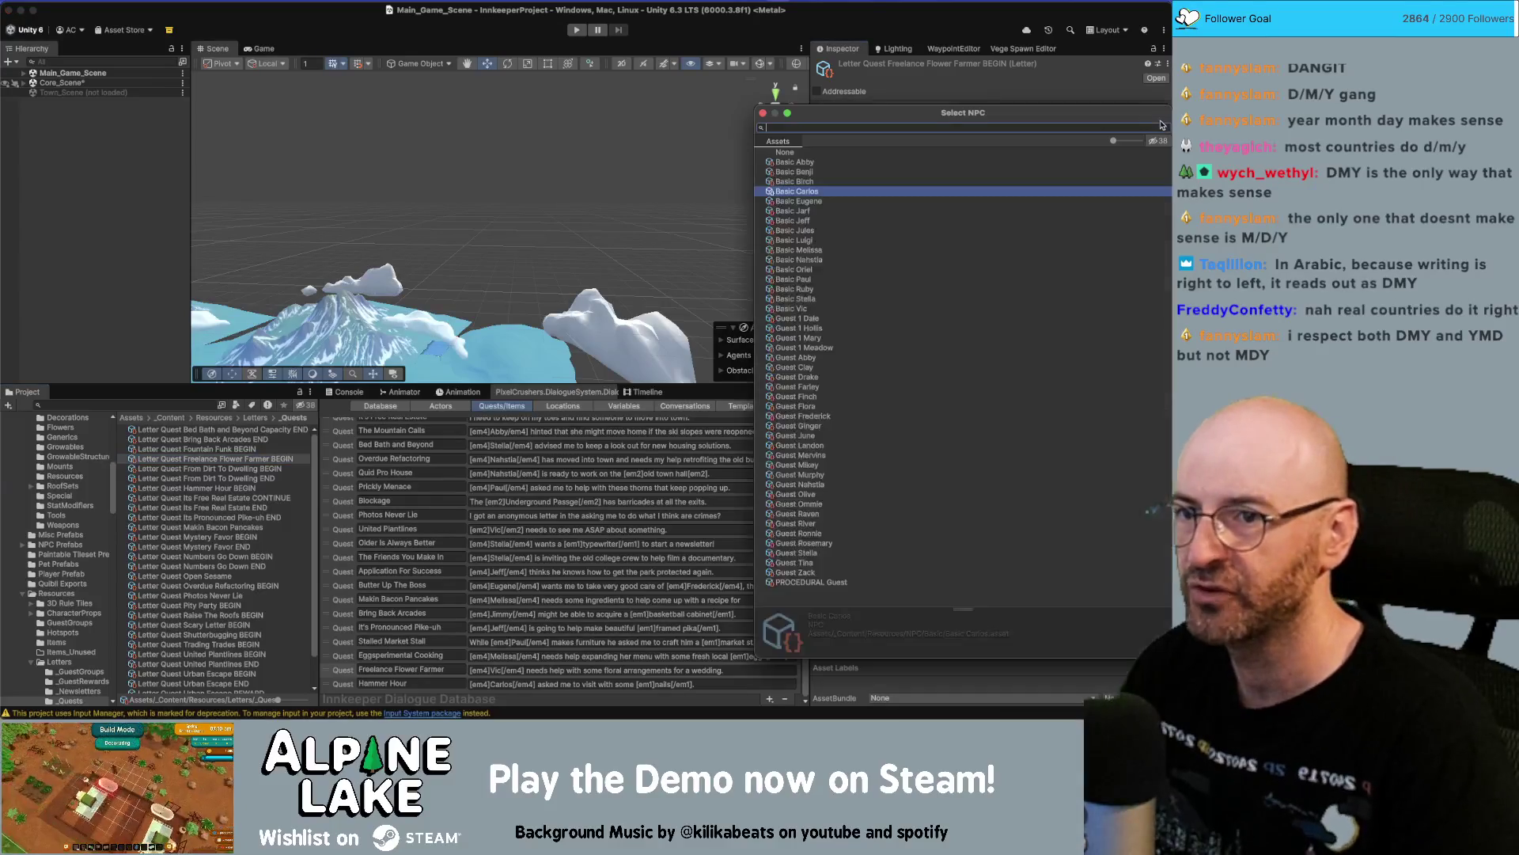
key(Return)
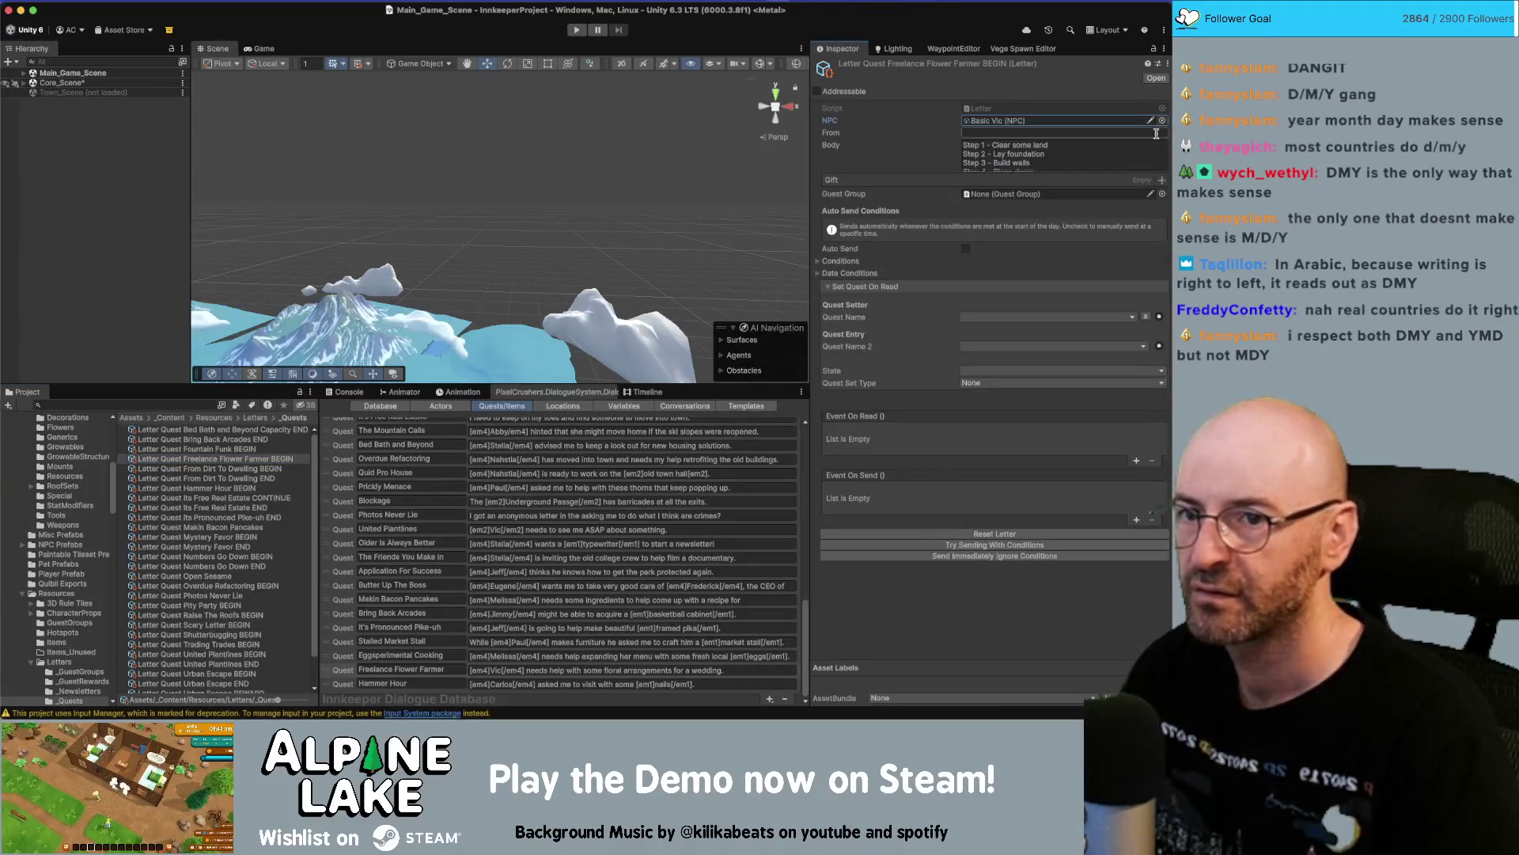
key(BackSpace)
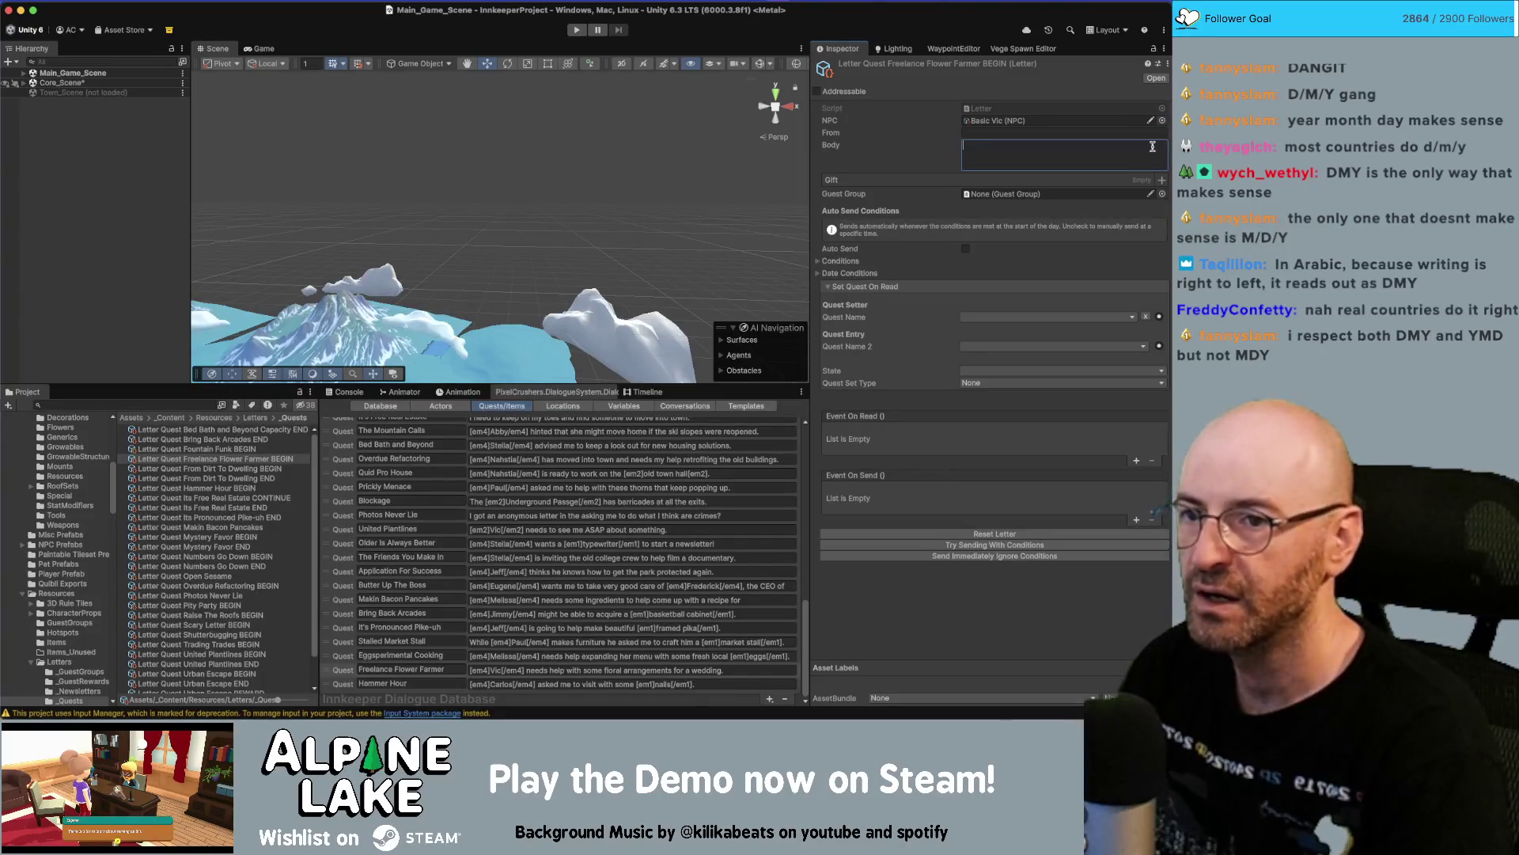
Write the body 'HELP! I was hired to do centerpieces for a wedding… help grow some for me?' with dahlias emphasized.
text(HELP)
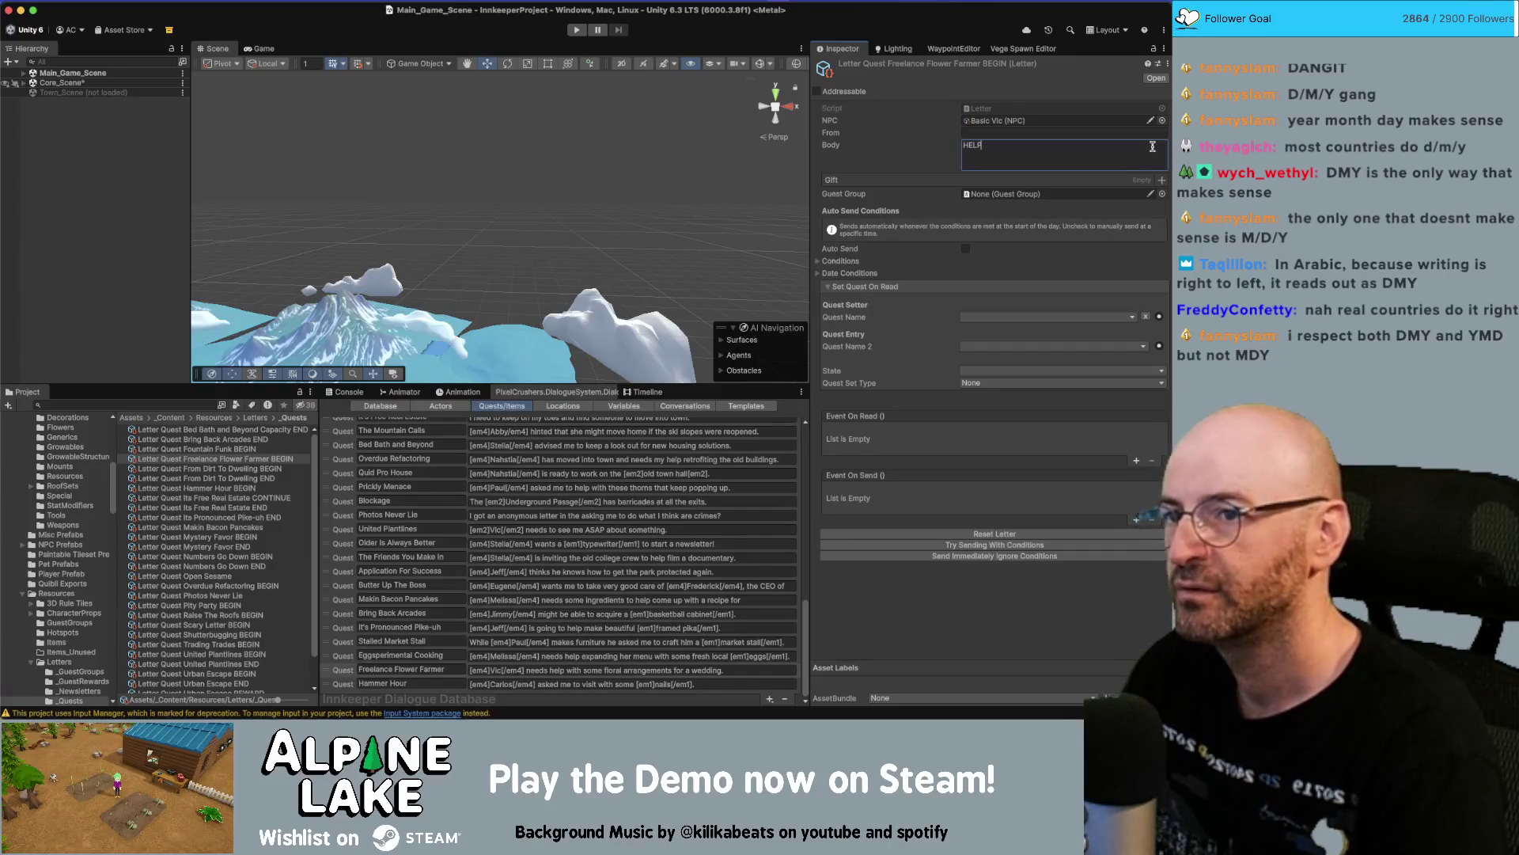
text(!)
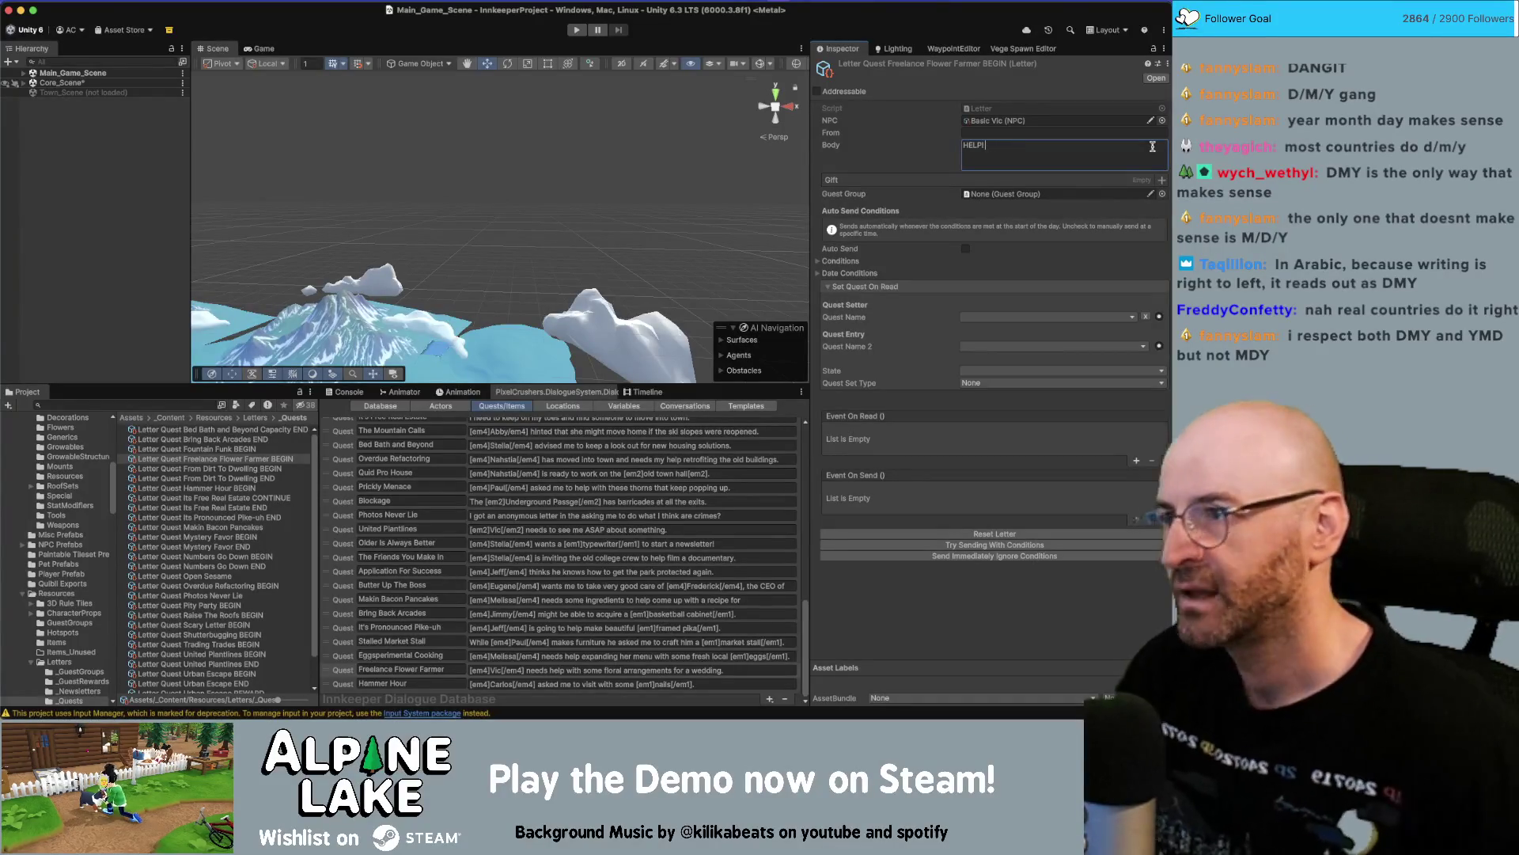
text( I was hired to do cer)
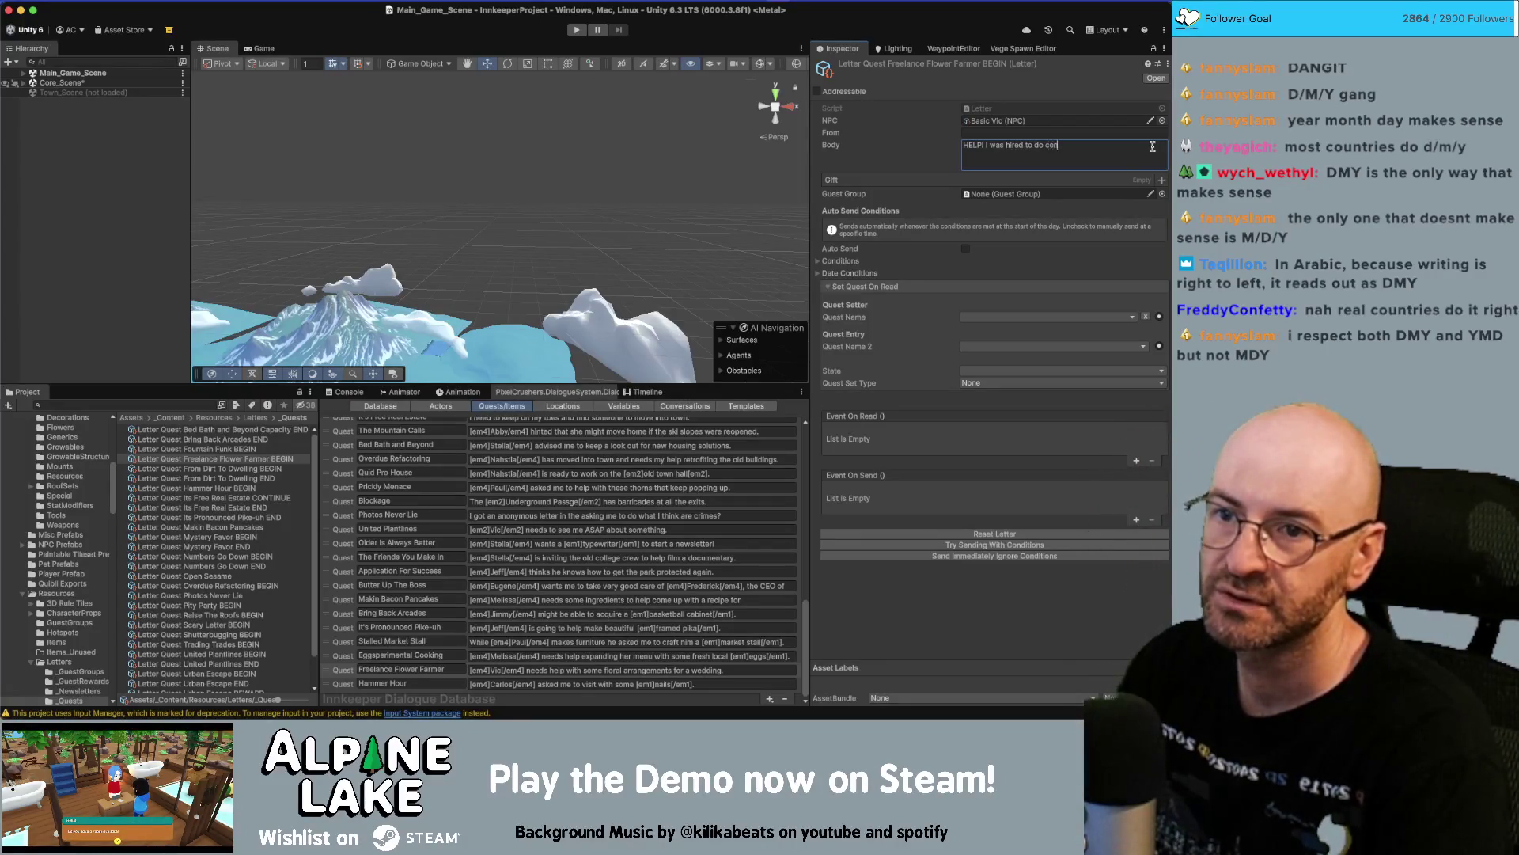
key(BackSpace)
text(nter piec)
text(pie)
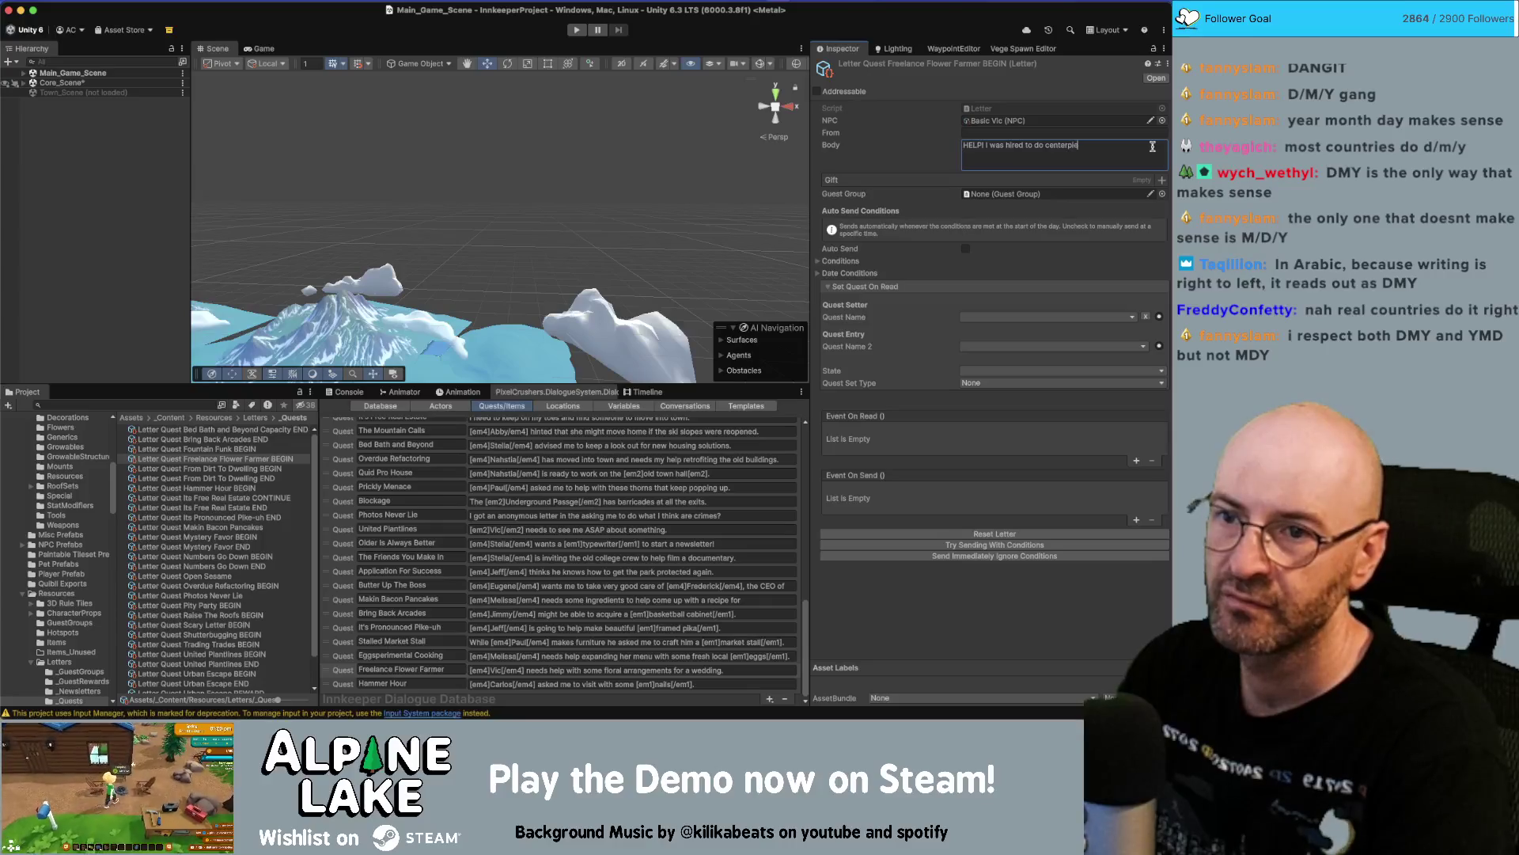
text(ces for a weddin)
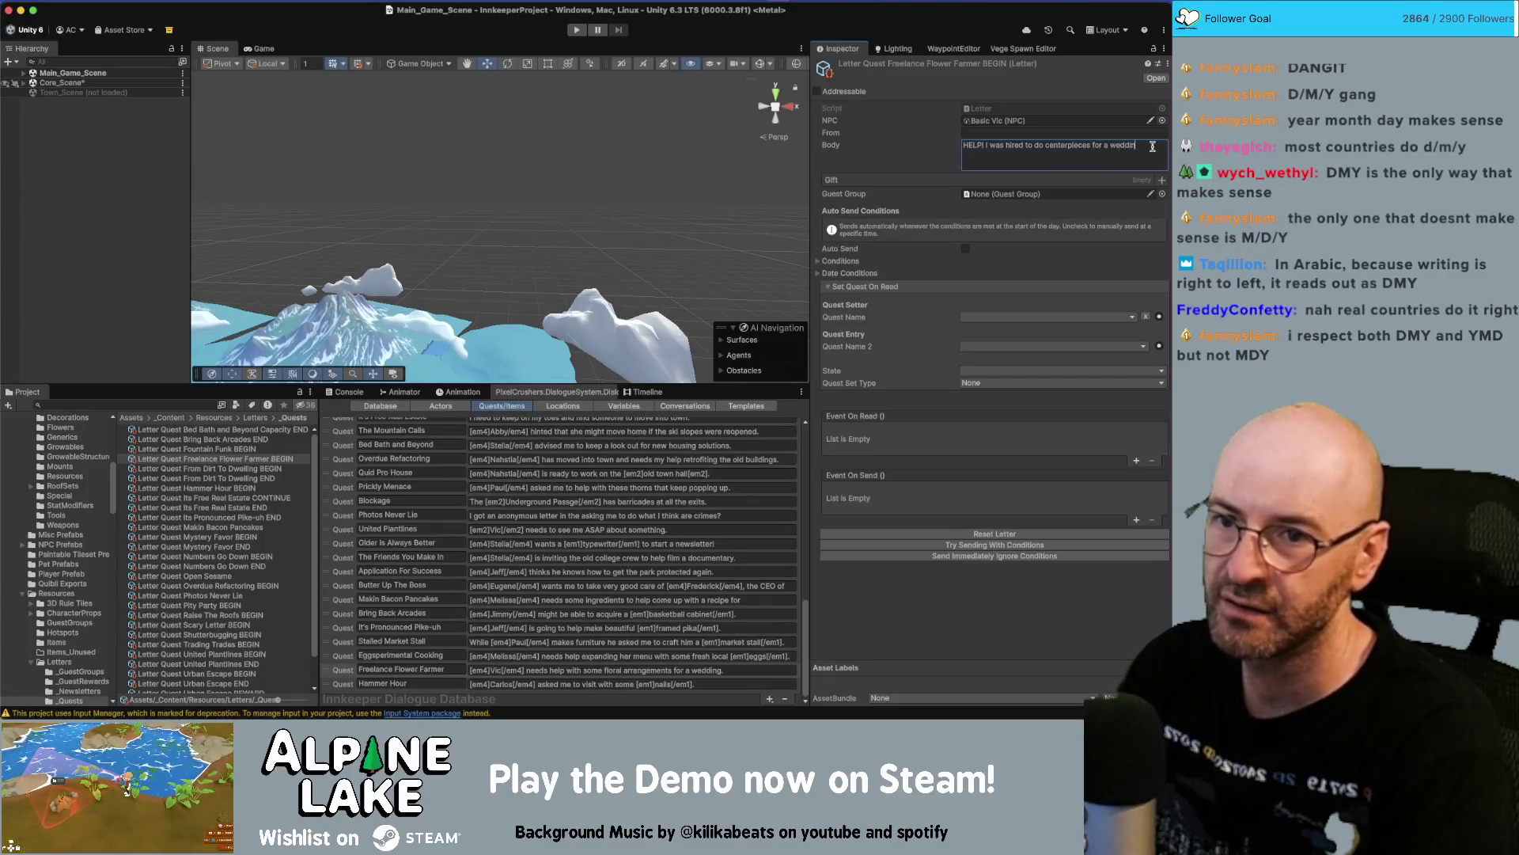
text(g but don't have enough dah)
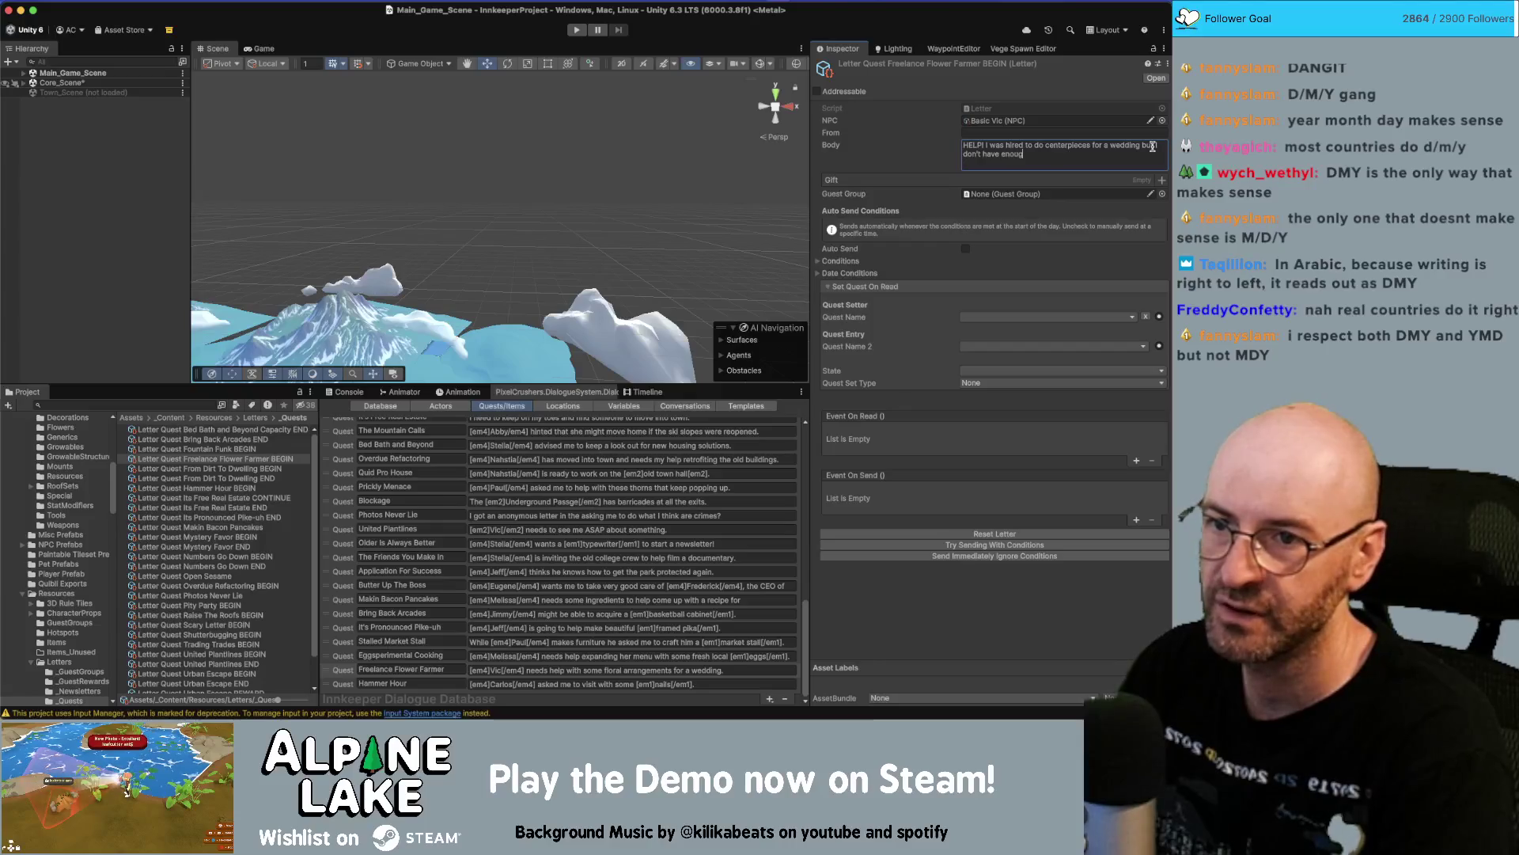
key(BackSpace)
key(BackSpace)
text([em1]da)
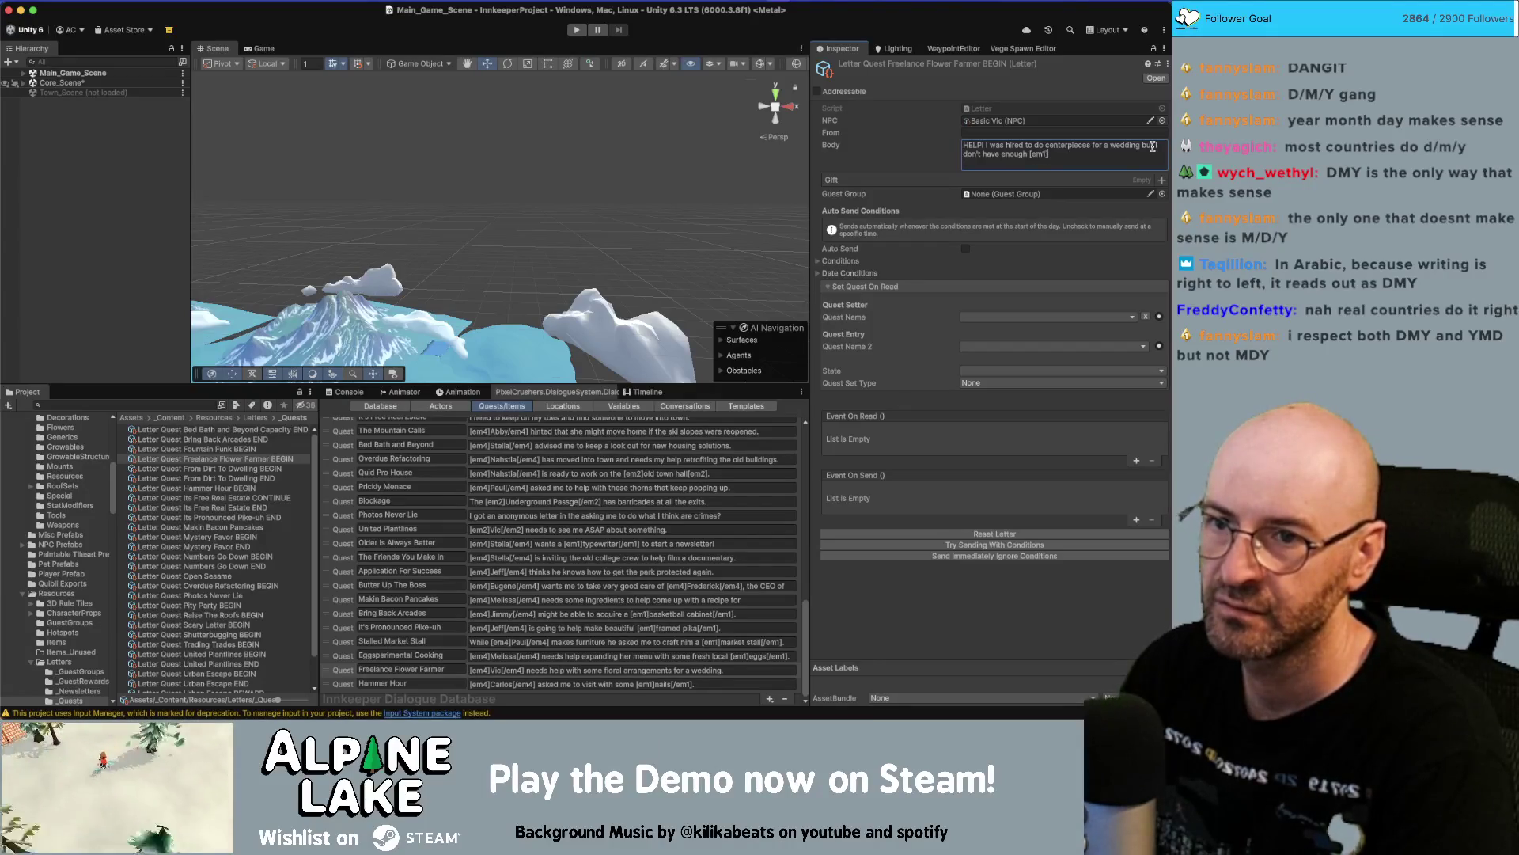
text(hlias[/em1])
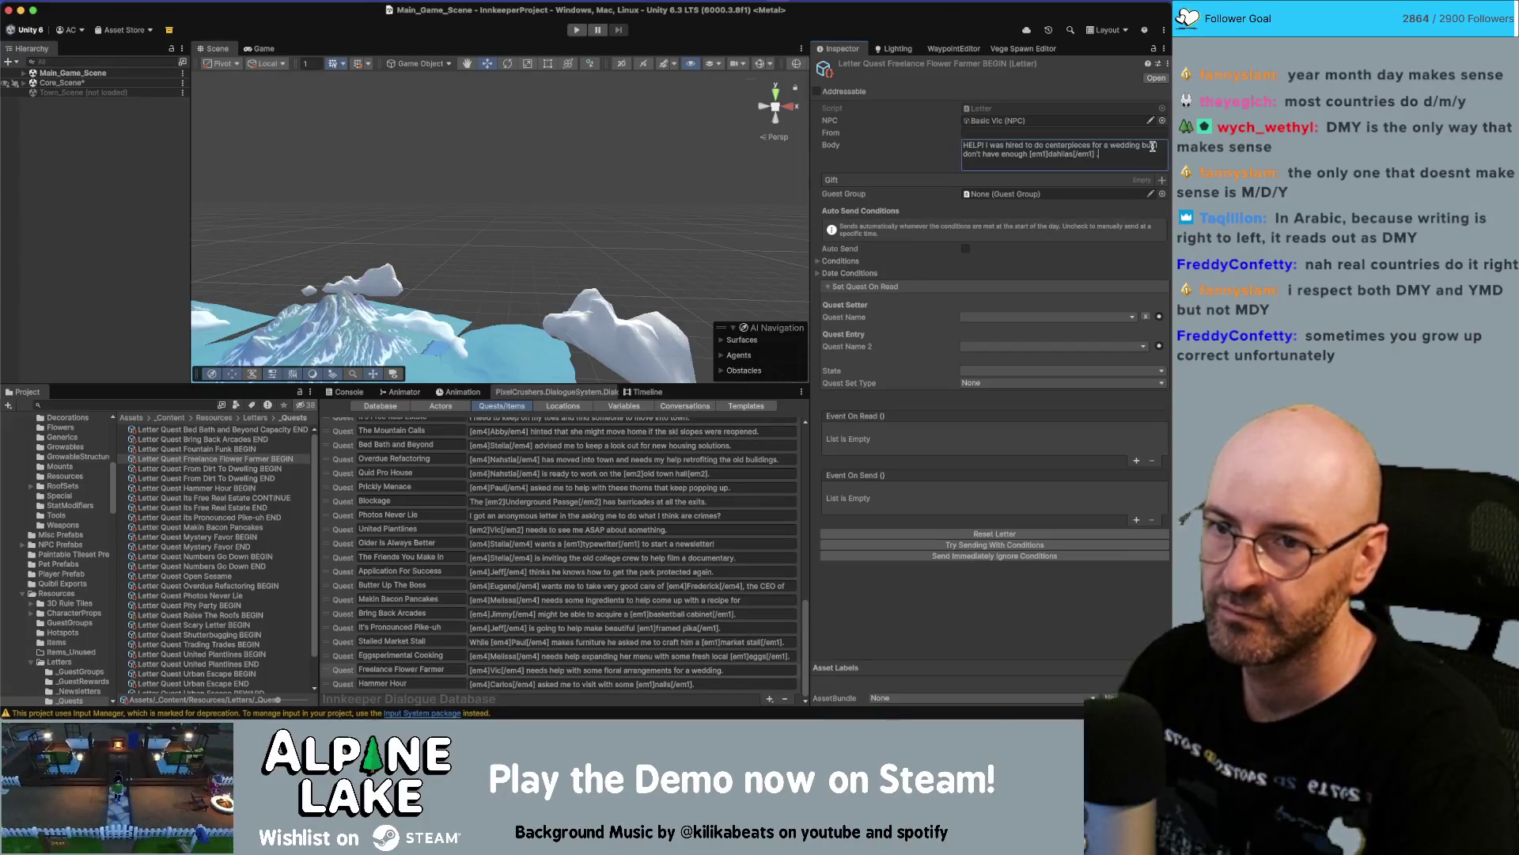
text(. Can yo)
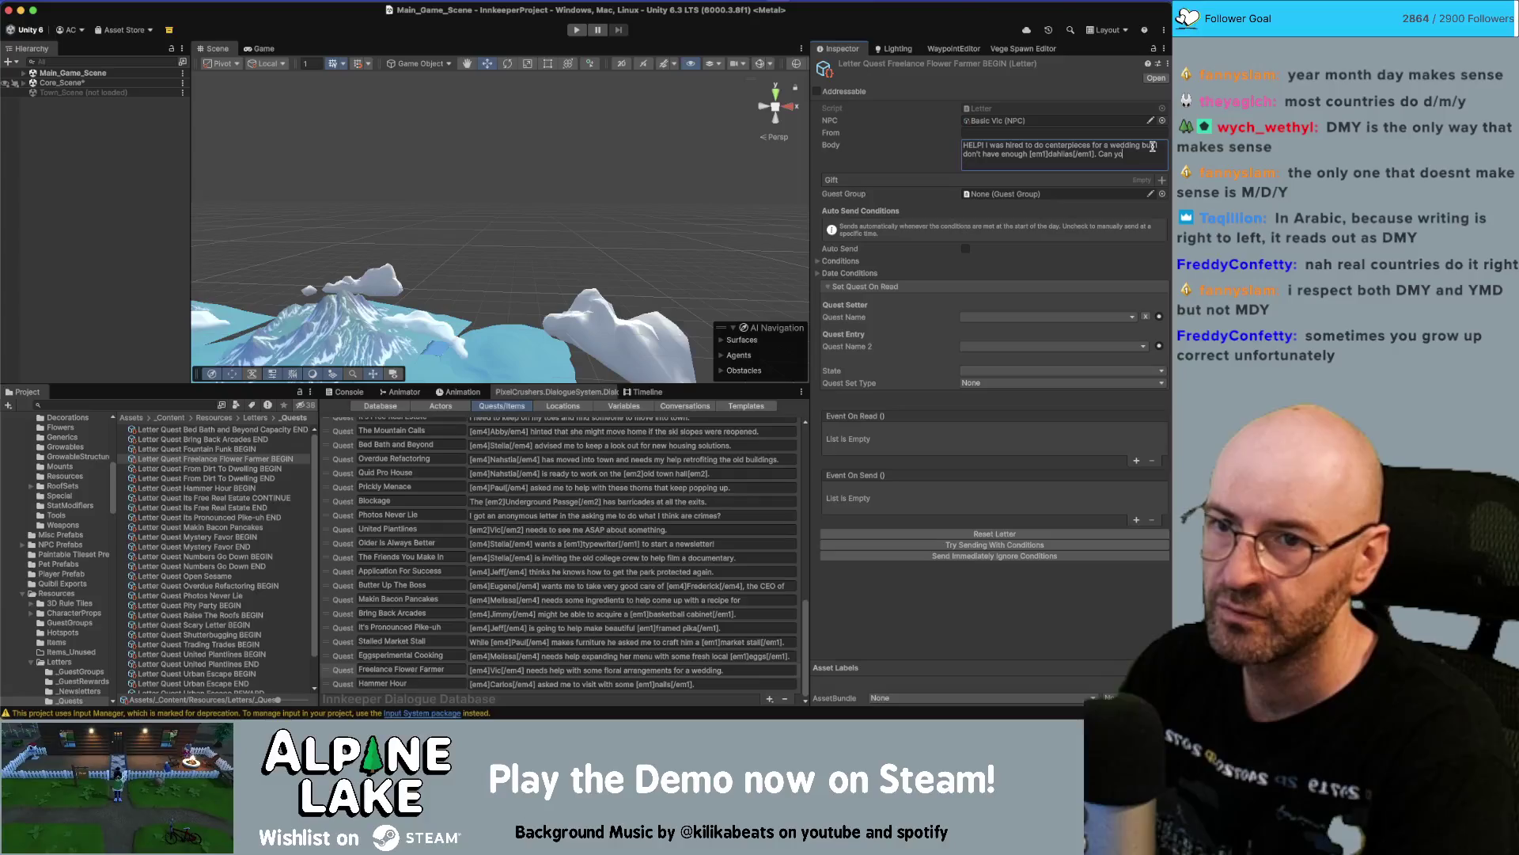
text(u please pleas)
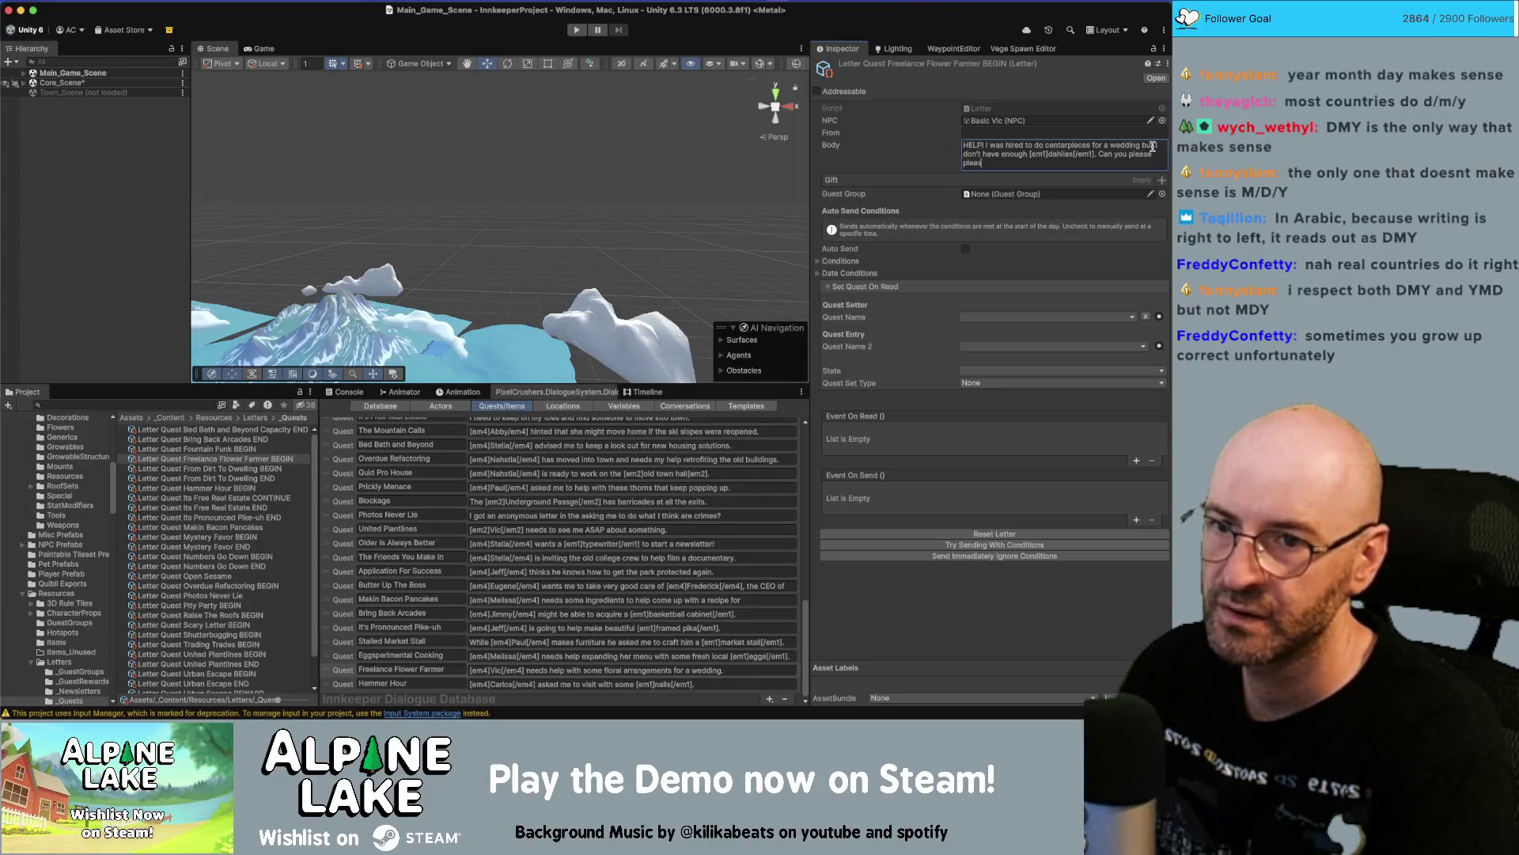
text(e please)
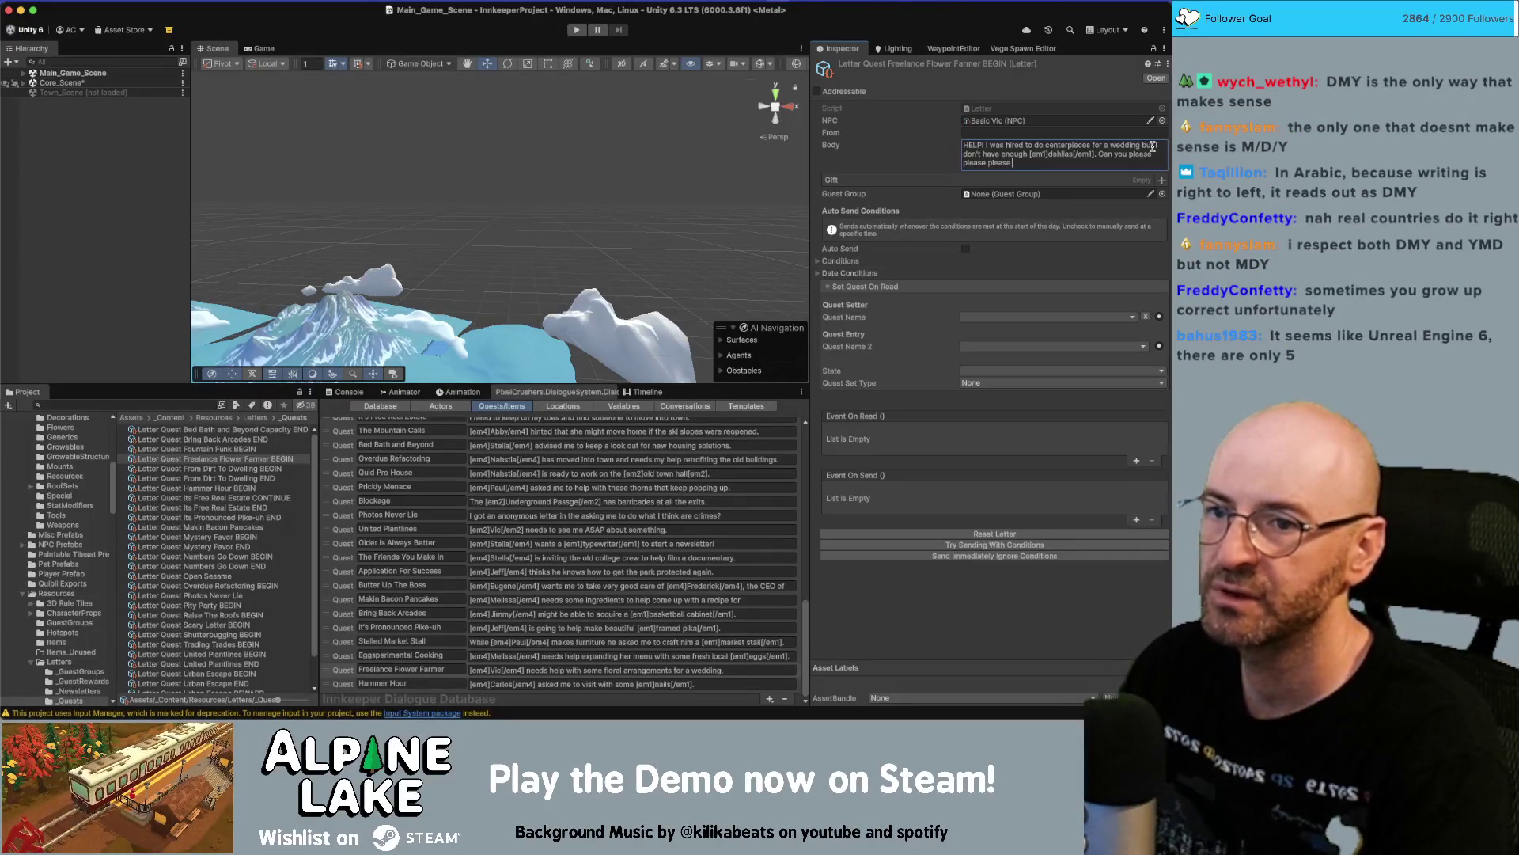
text(help grow some for me?)
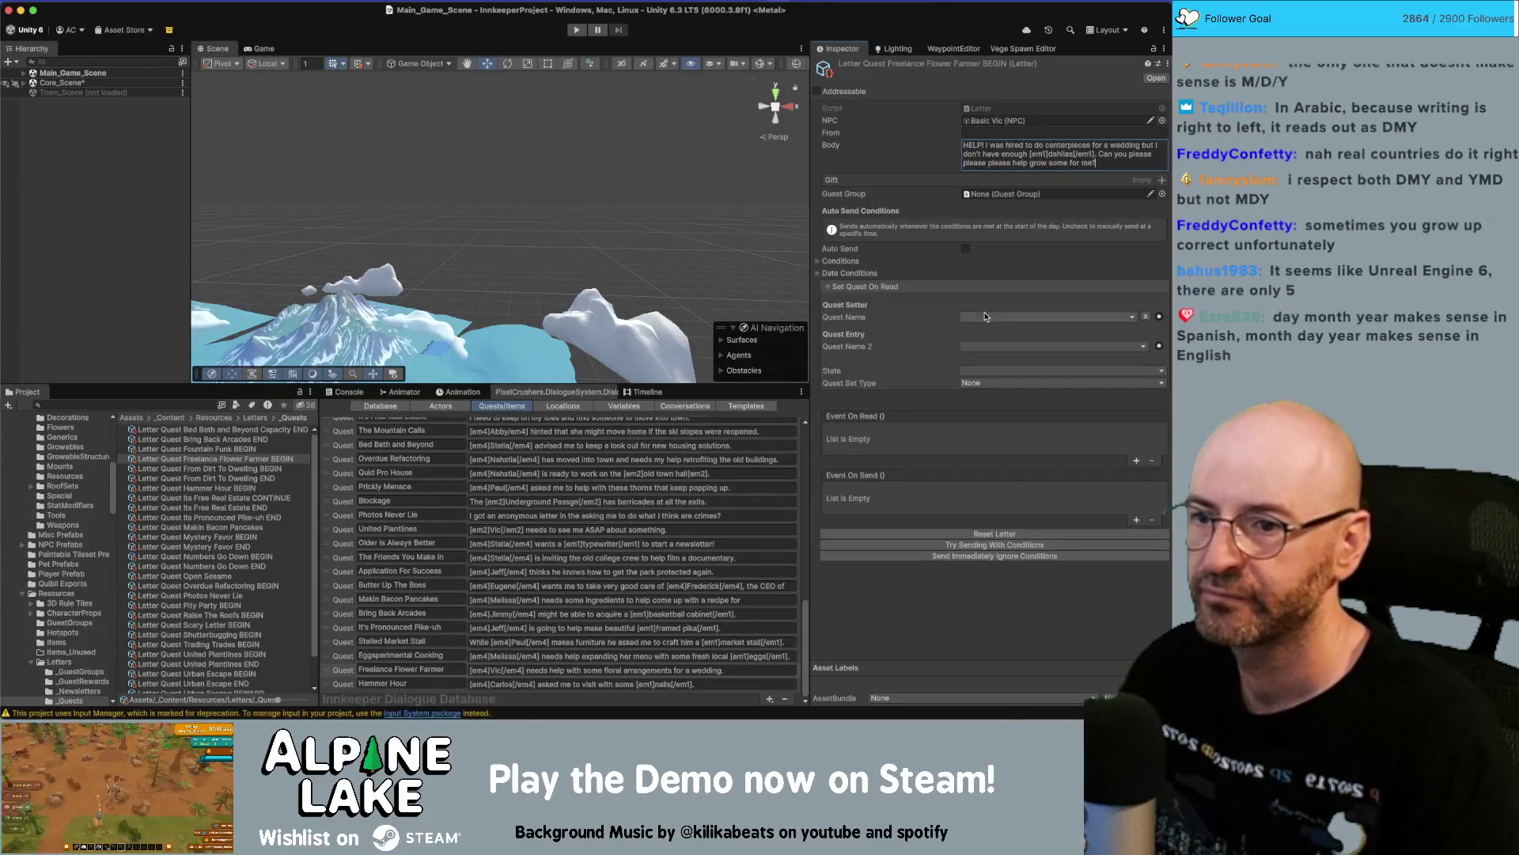
click(985, 316)
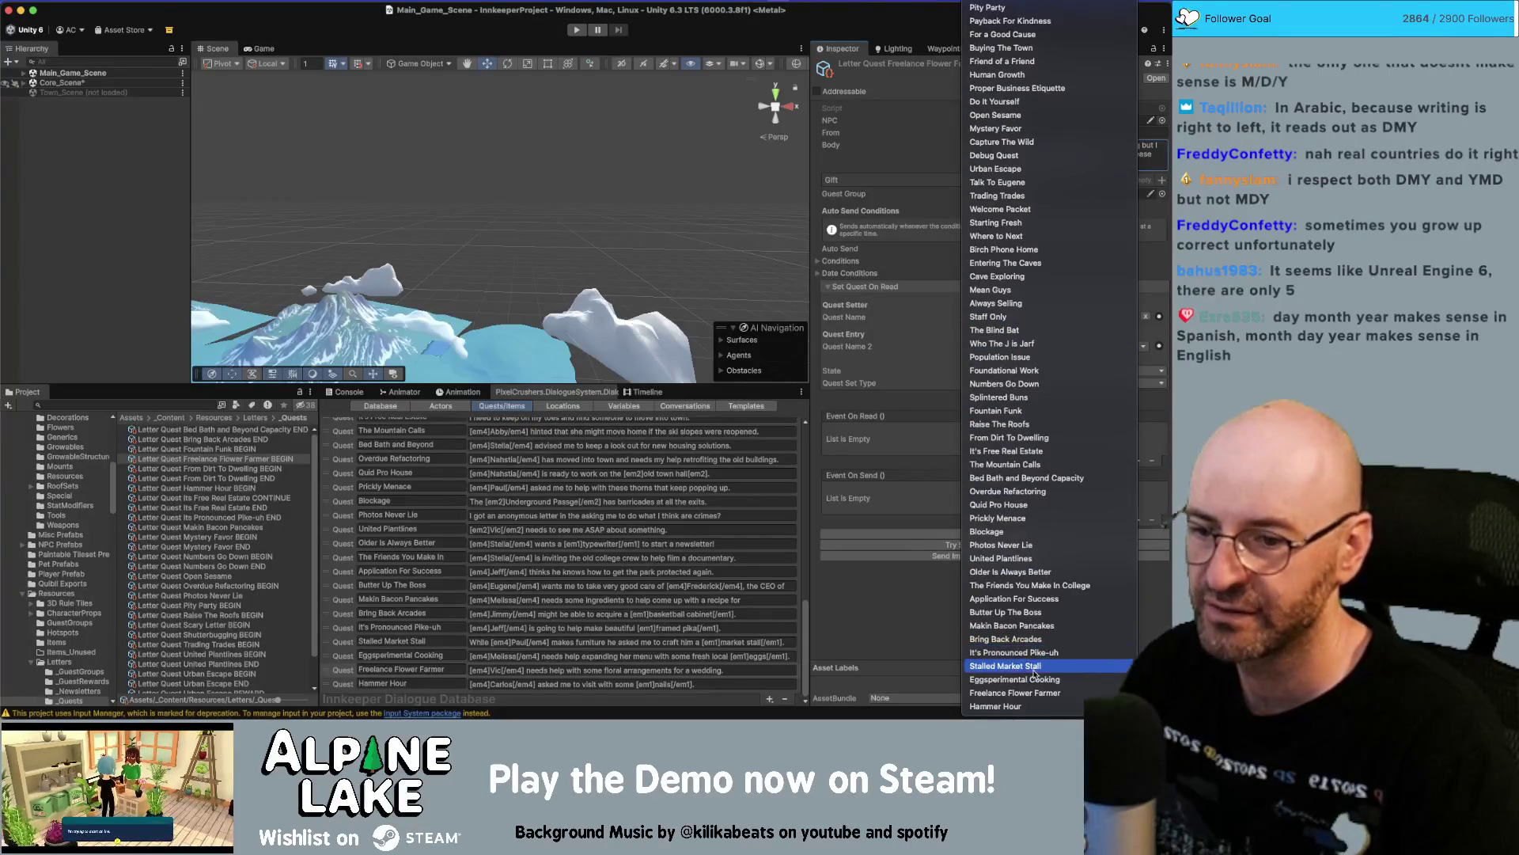
Link the letter to Freelance Flower Farmer's 'bring 15 dahlias' entry, state active, set type Set Both.
click(1021, 692)
click(1073, 348)
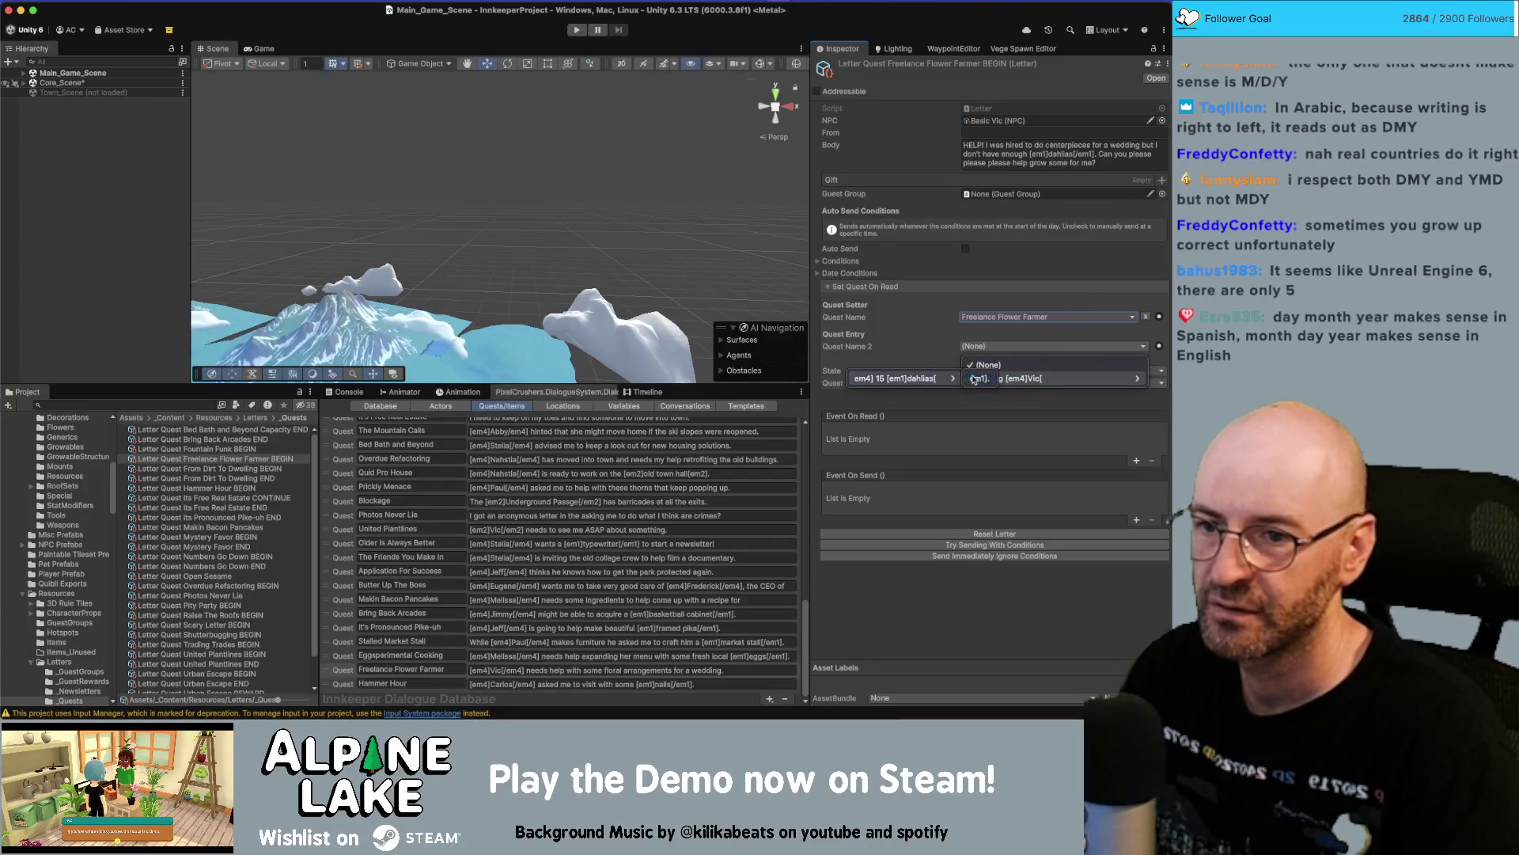
click(977, 378)
click(993, 370)
click(953, 376)
click(956, 372)
click(982, 399)
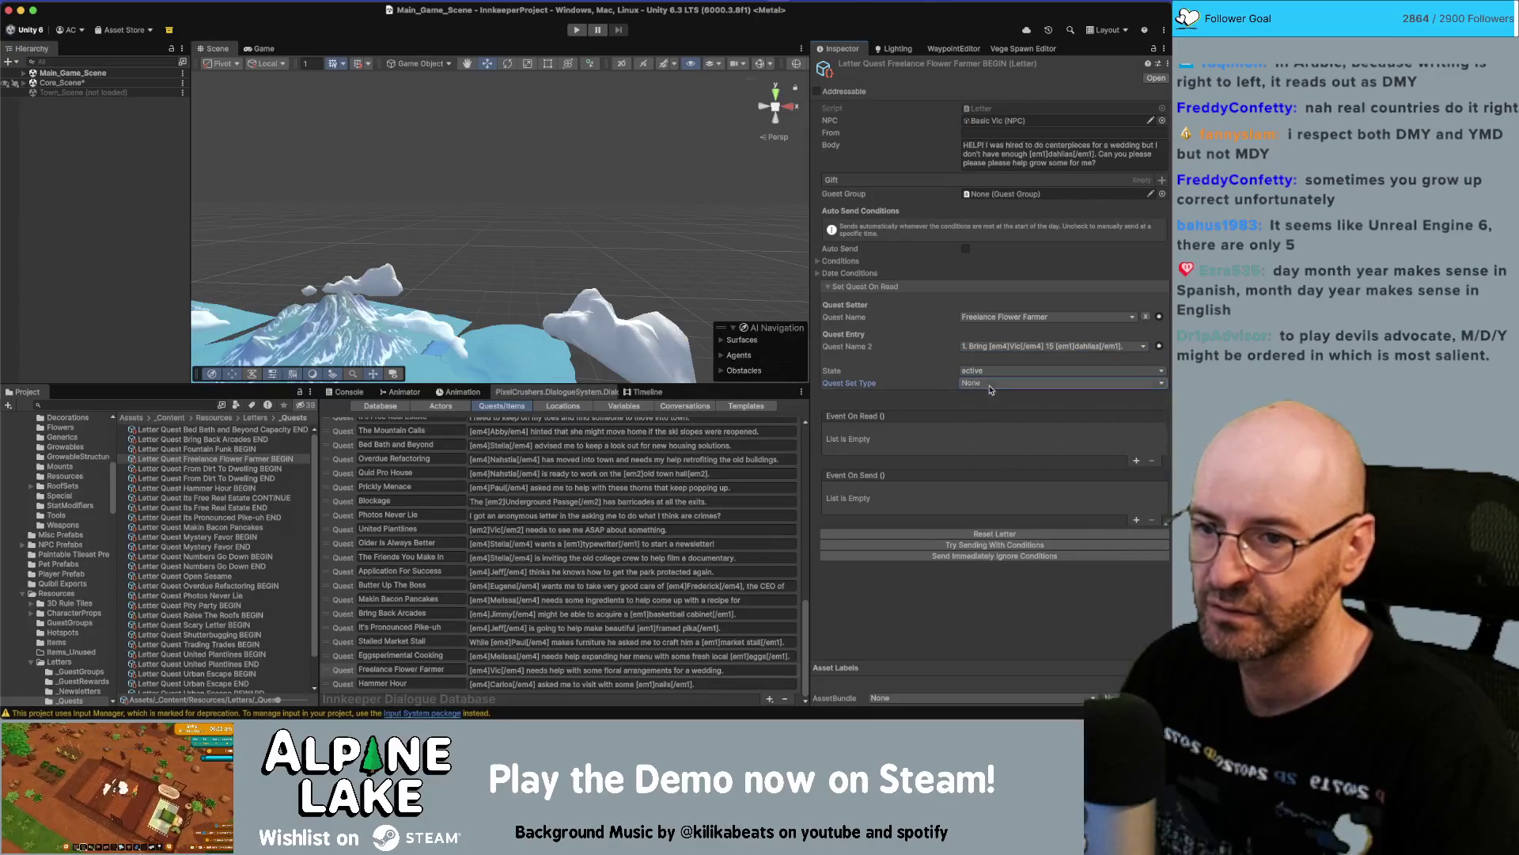
click(1000, 390)
click(999, 387)
click(999, 387)
click(1002, 448)
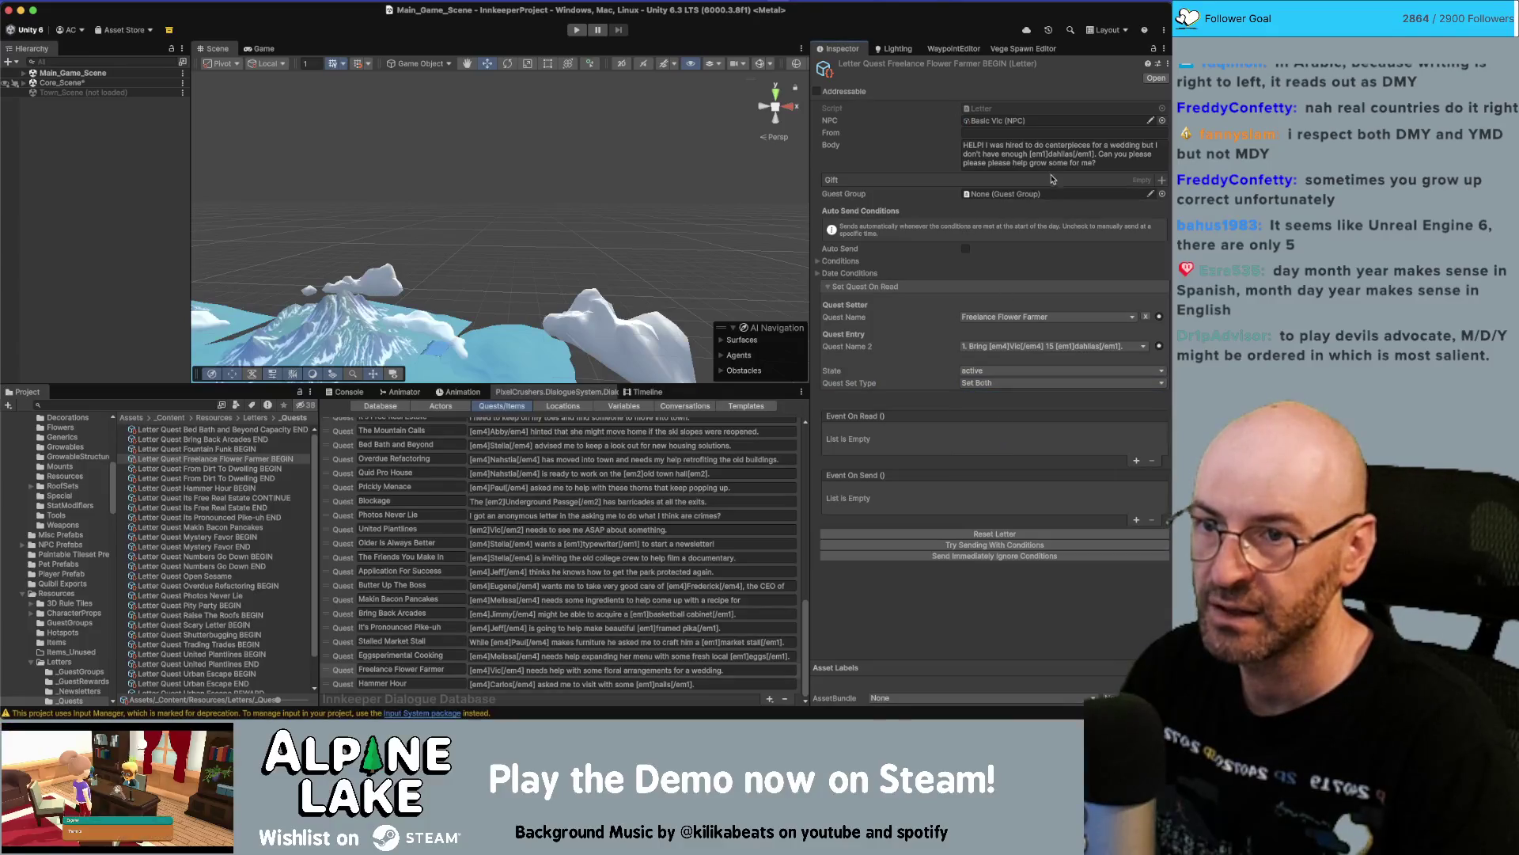
click(1162, 180)
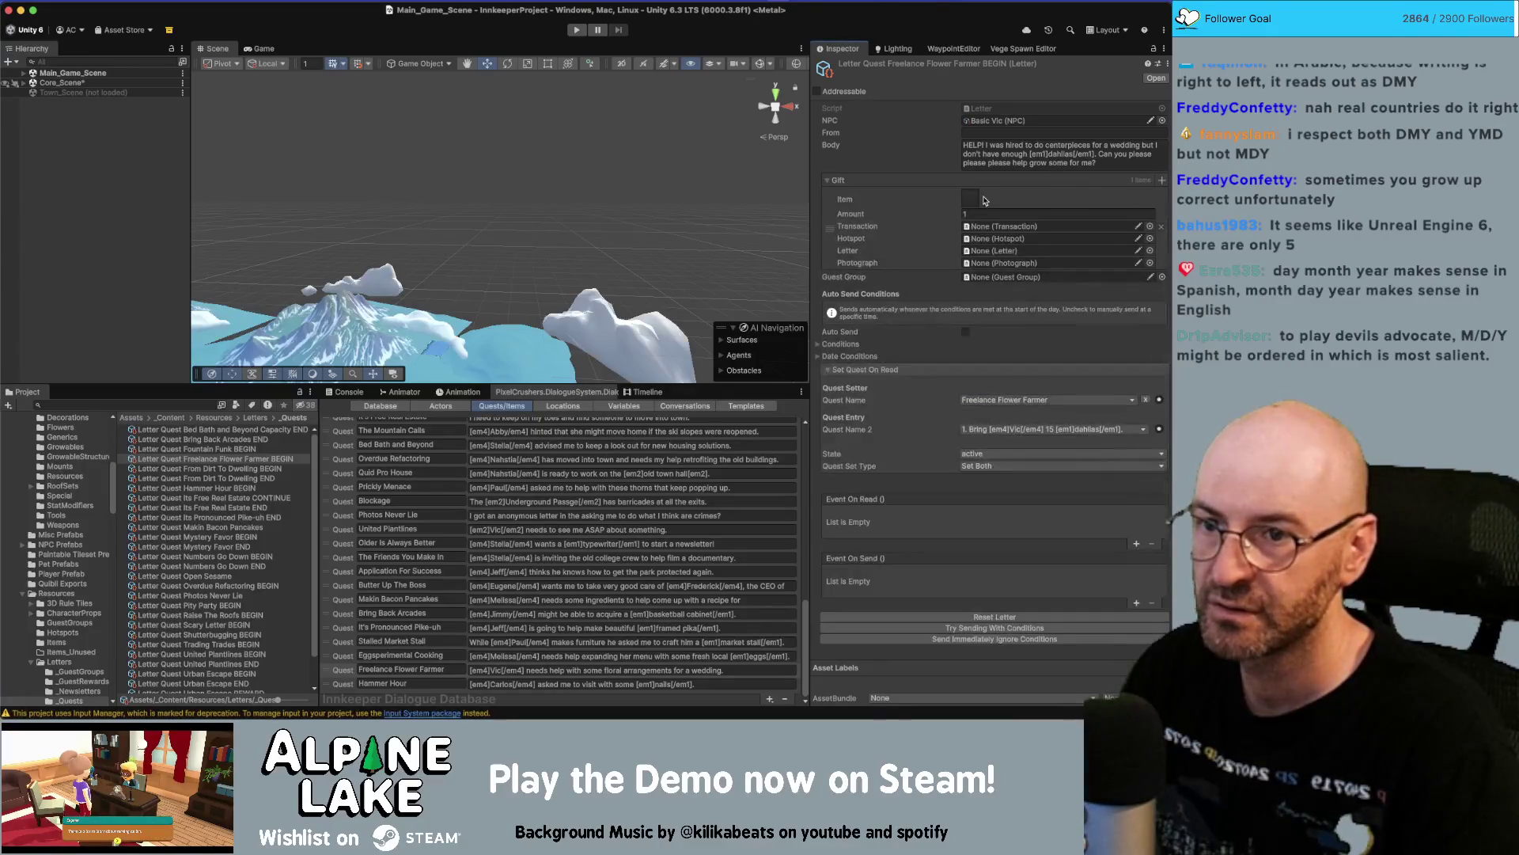
Set the gift item to Dahlia flower seed with a gift amount of 25.
click(975, 202)
text(dahl)
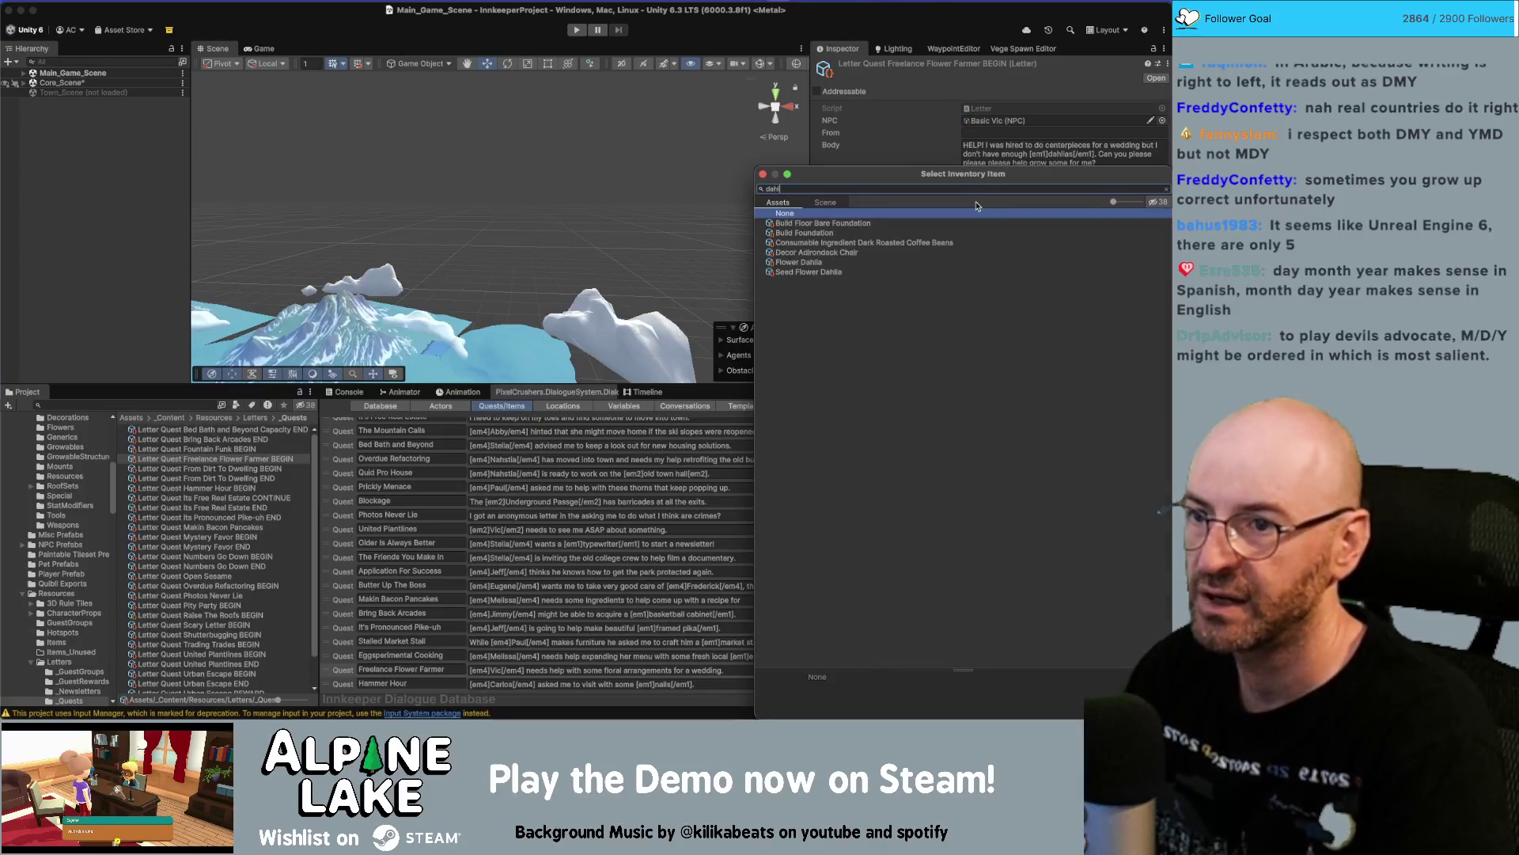
key(Down)
key(Down)
key(Return)
click(975, 207)
text(20)
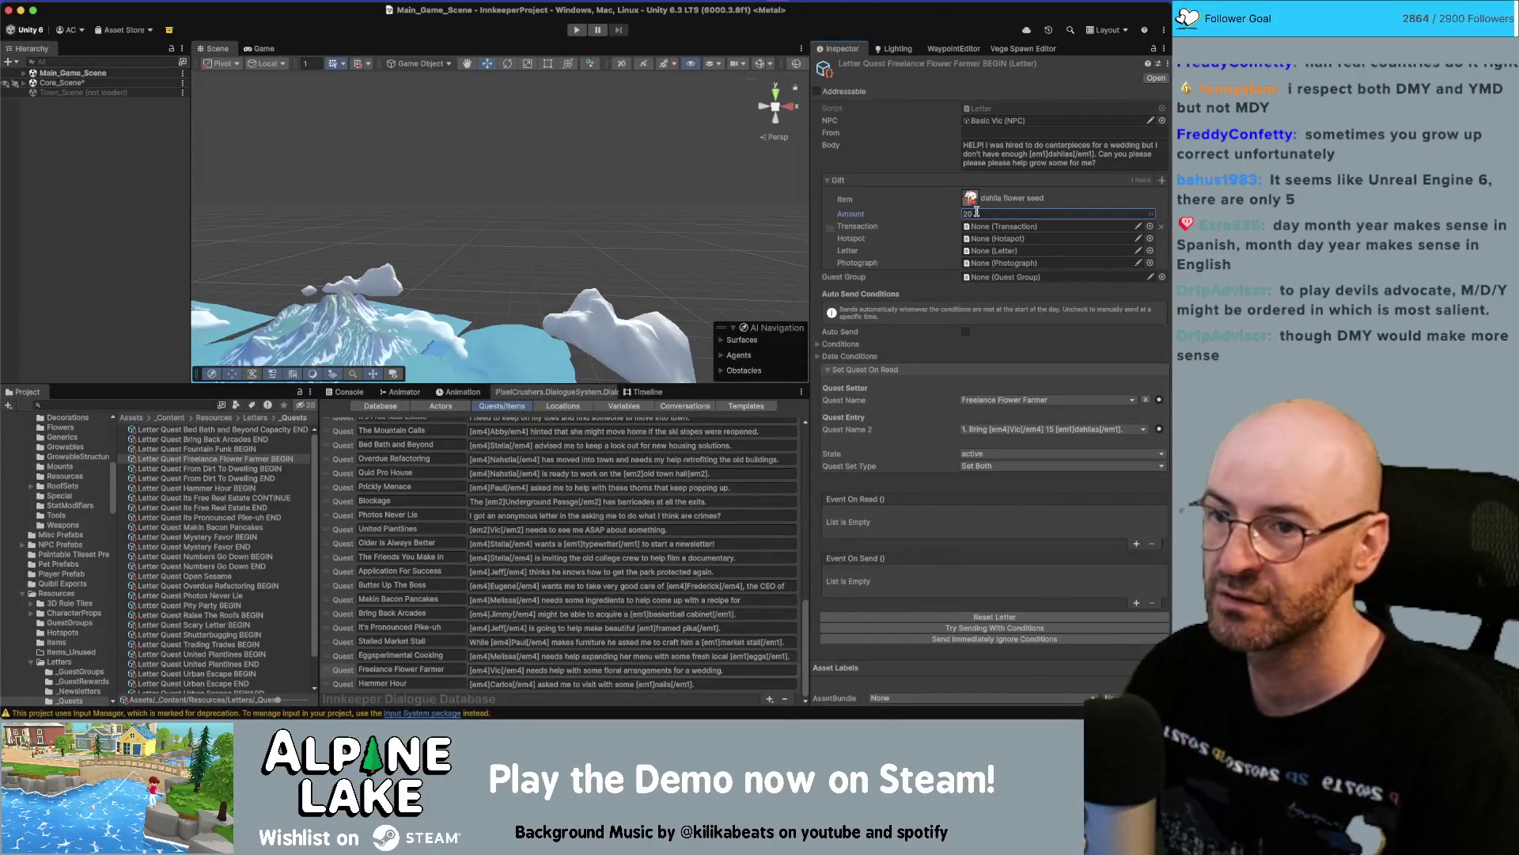
key(Return)
text(25)
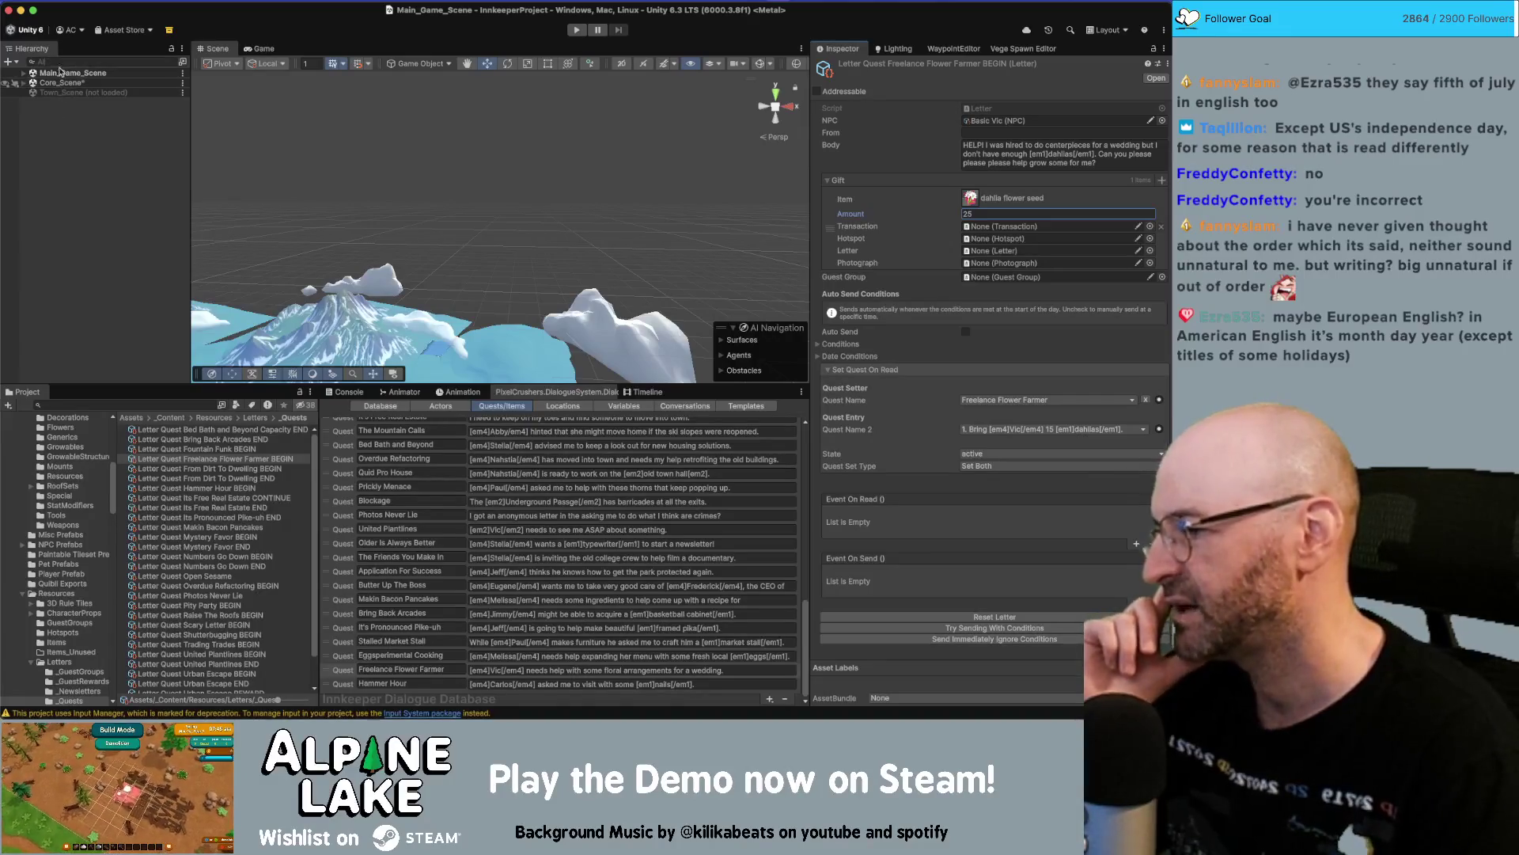
Reselect the Freelance Flower Farmer BEGIN letter and tick Auto Send under its Conditions.
click(114, 147)
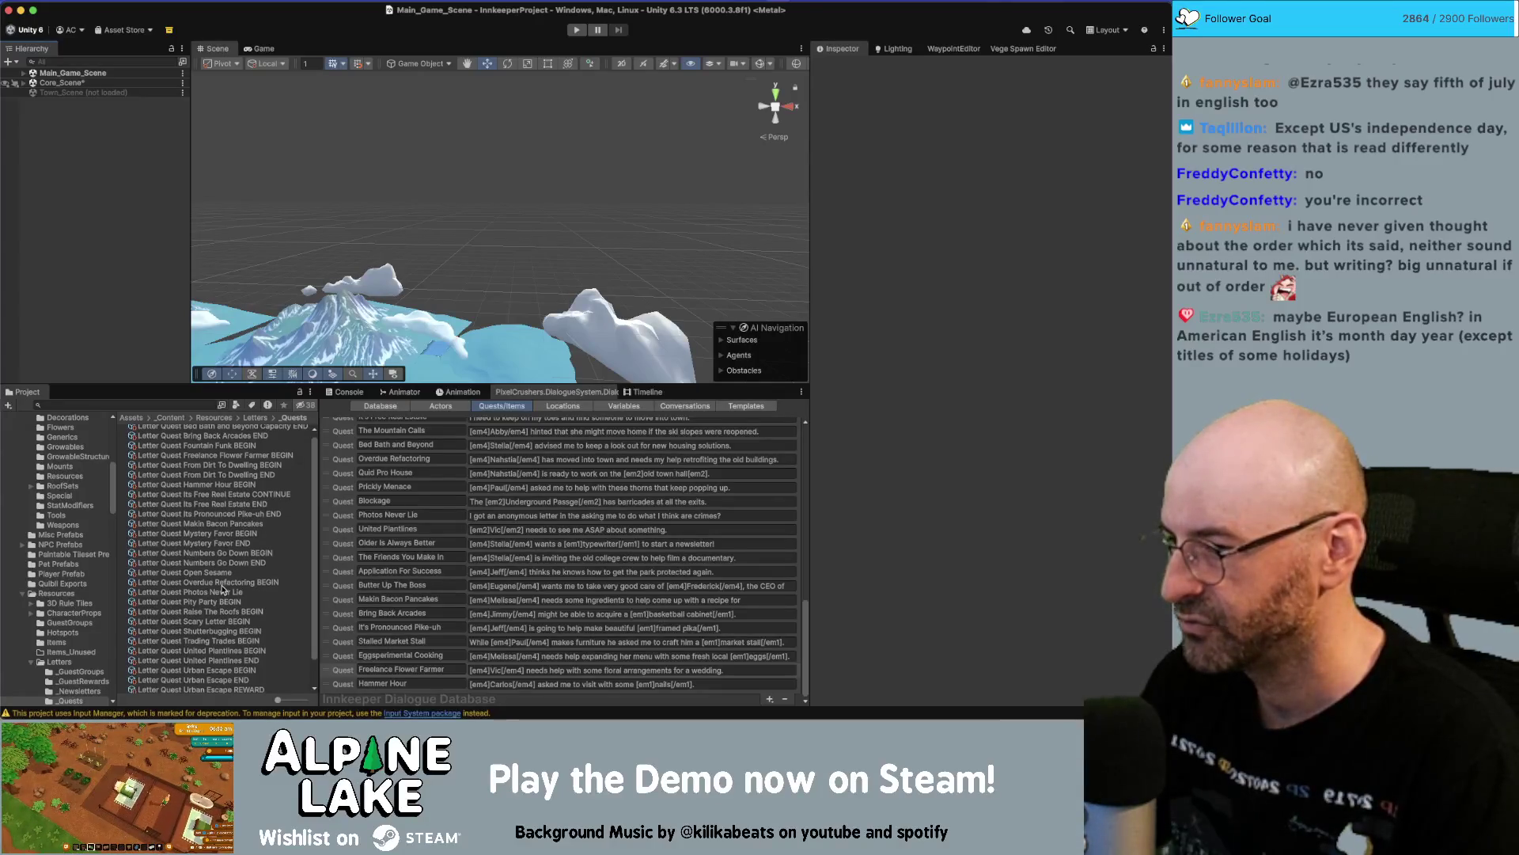
click(224, 459)
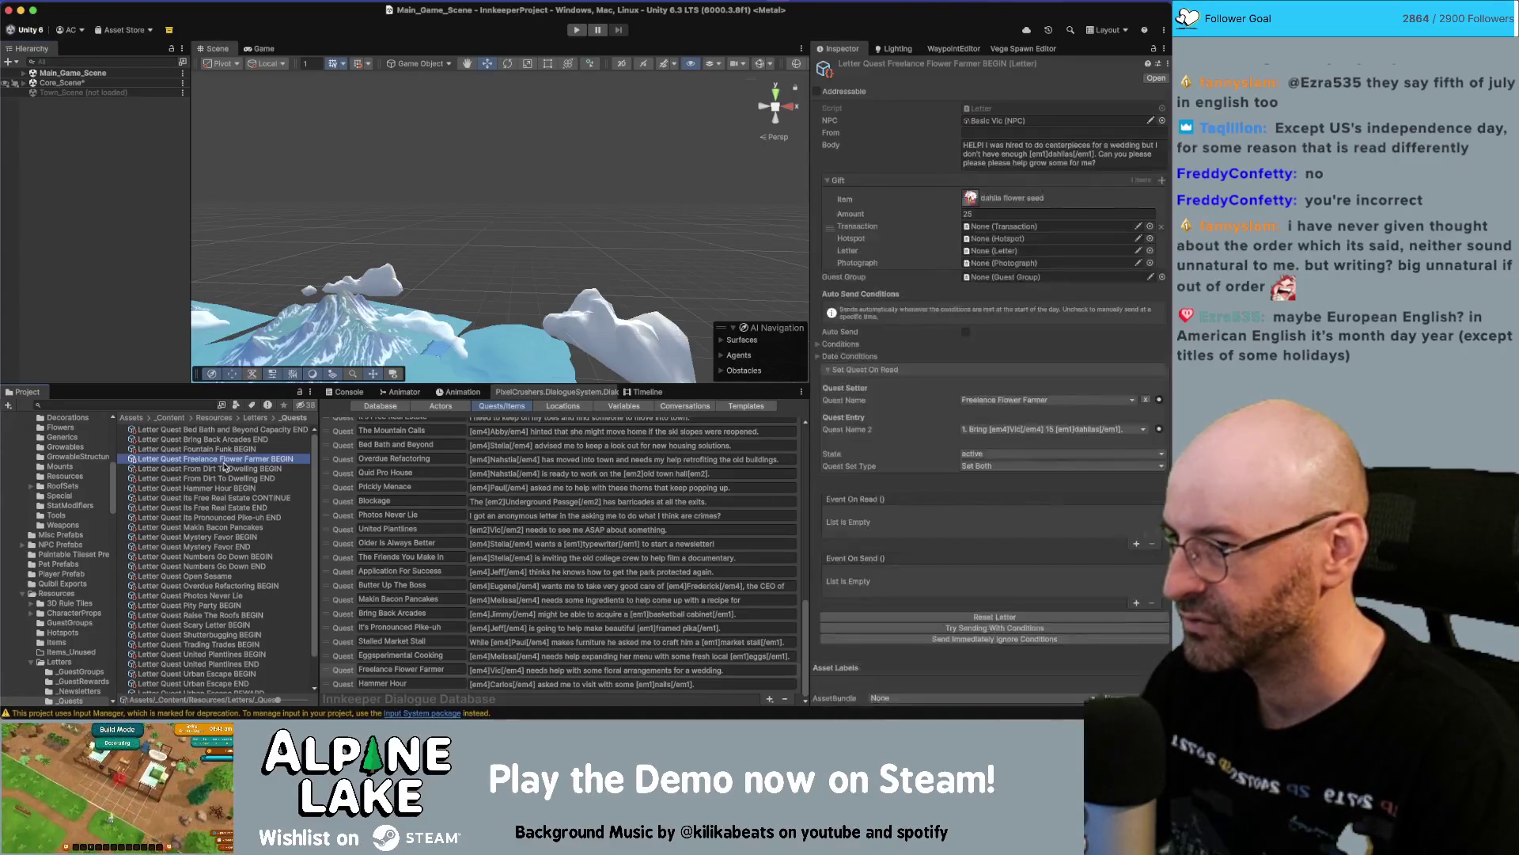
click(827, 344)
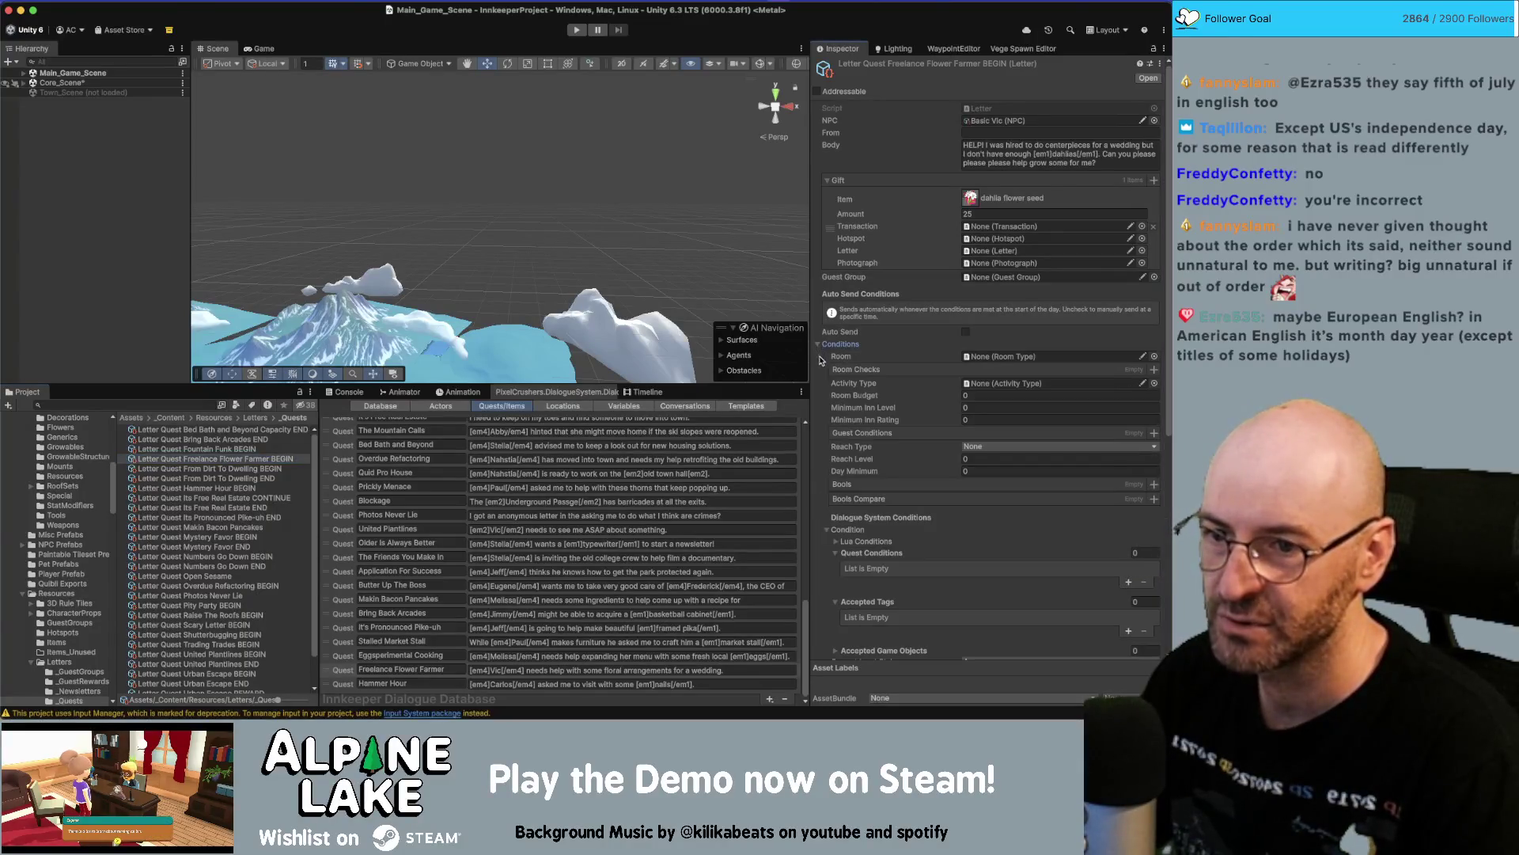
click(843, 541)
scroll(841, 540, down, 1)
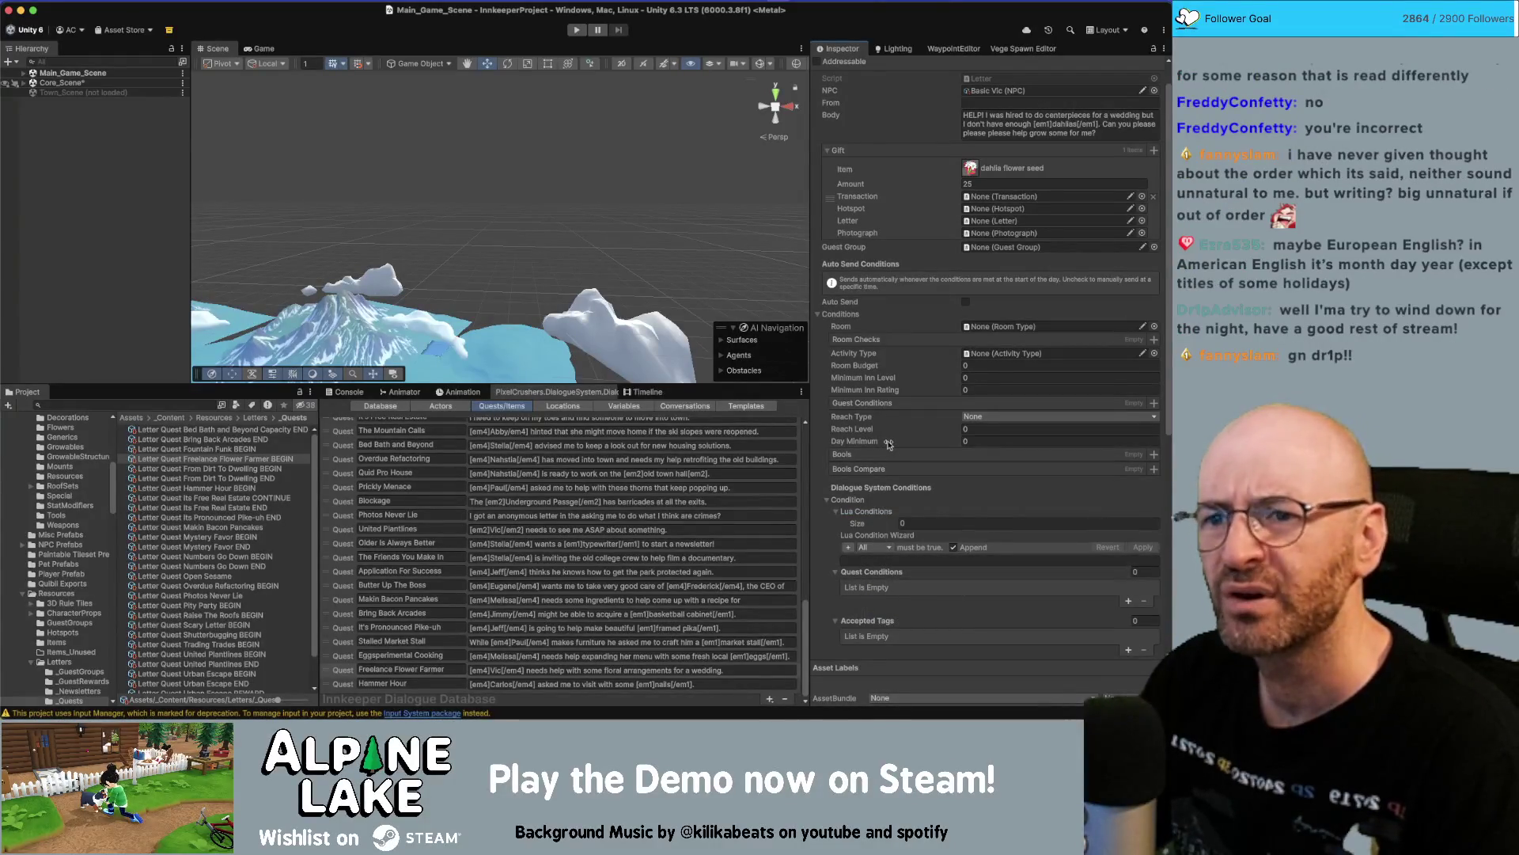
scroll(897, 454, down, 5)
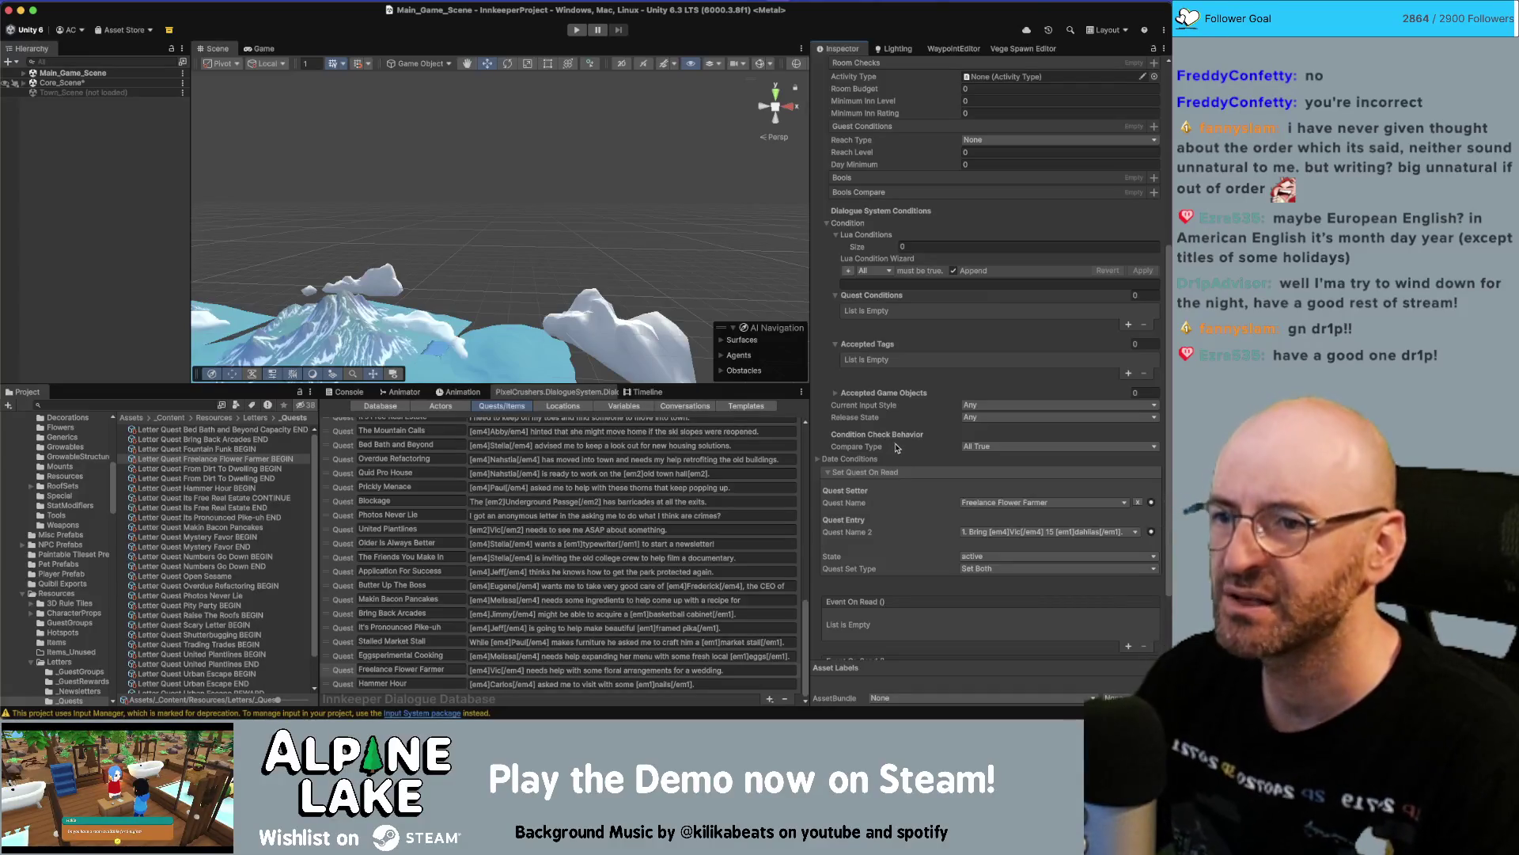
scroll(902, 452, down, 2)
scroll(902, 451, up, 8)
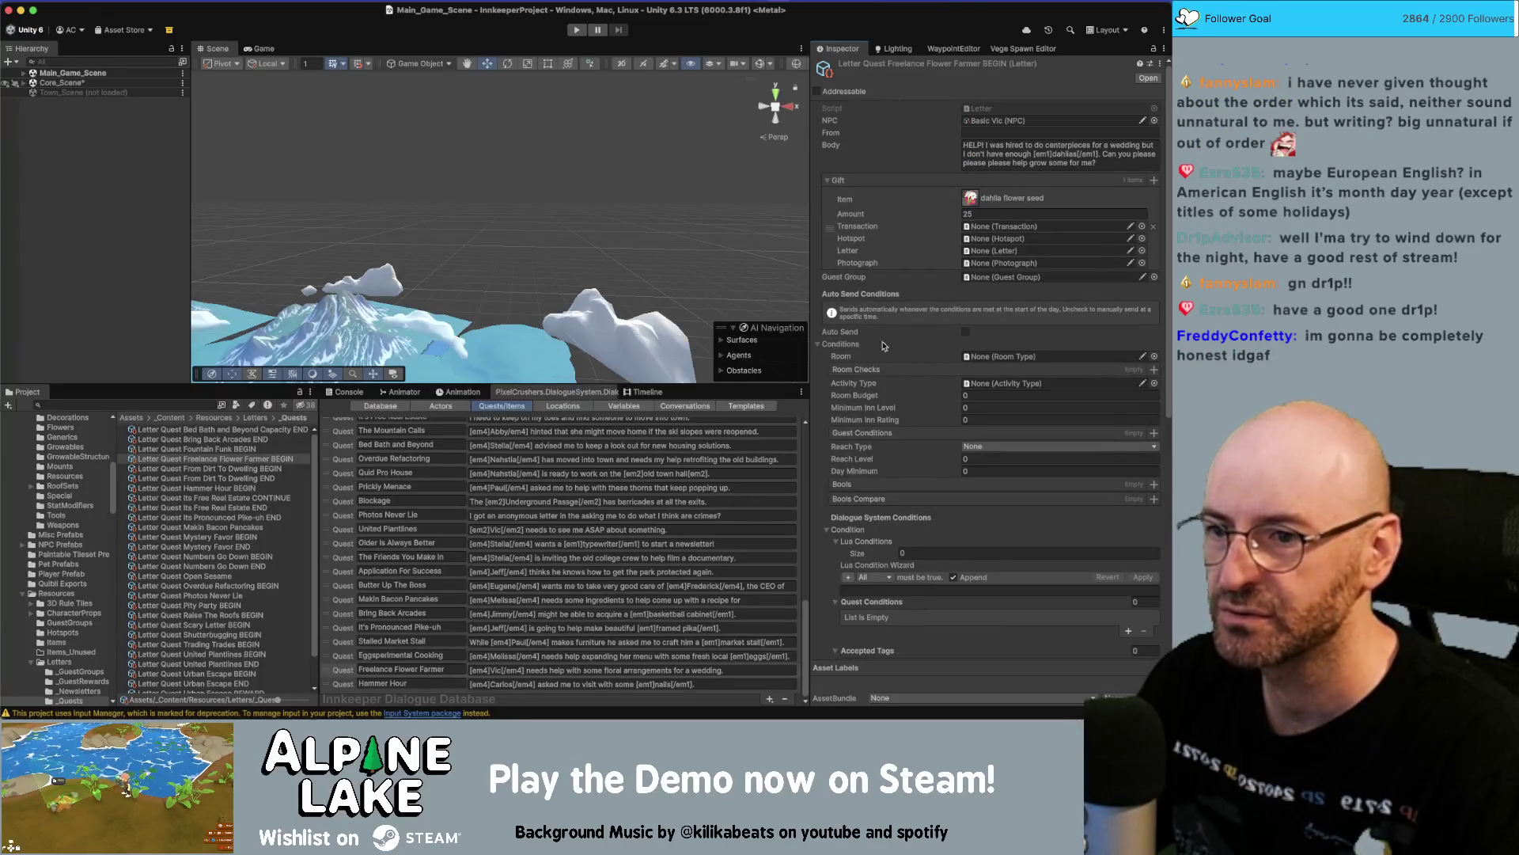
click(965, 333)
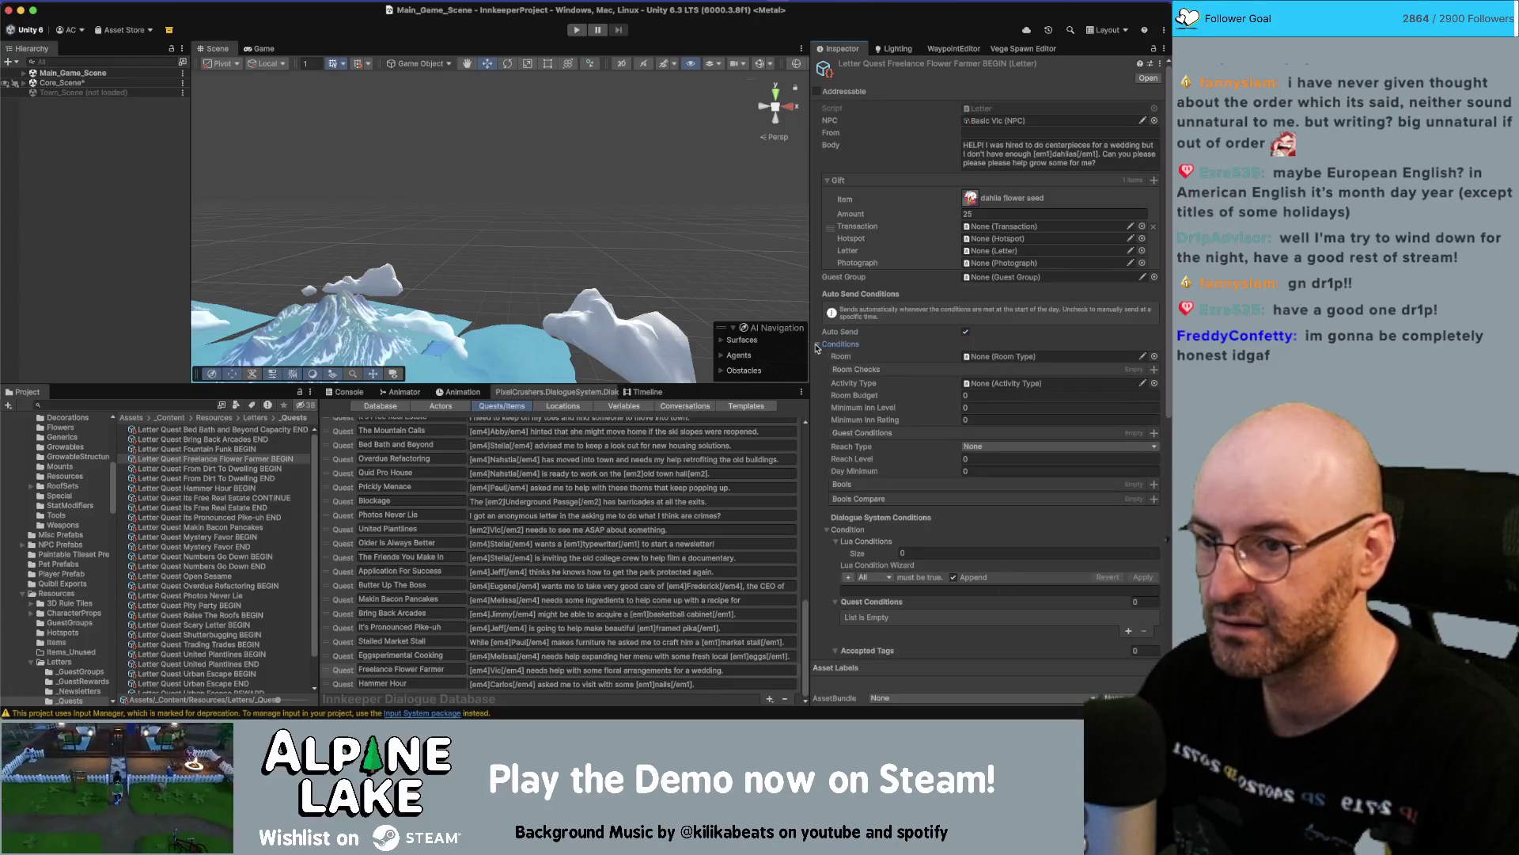
click(816, 346)
Set the letter's Specific Day date condition to month Summer, day 1.
click(821, 357)
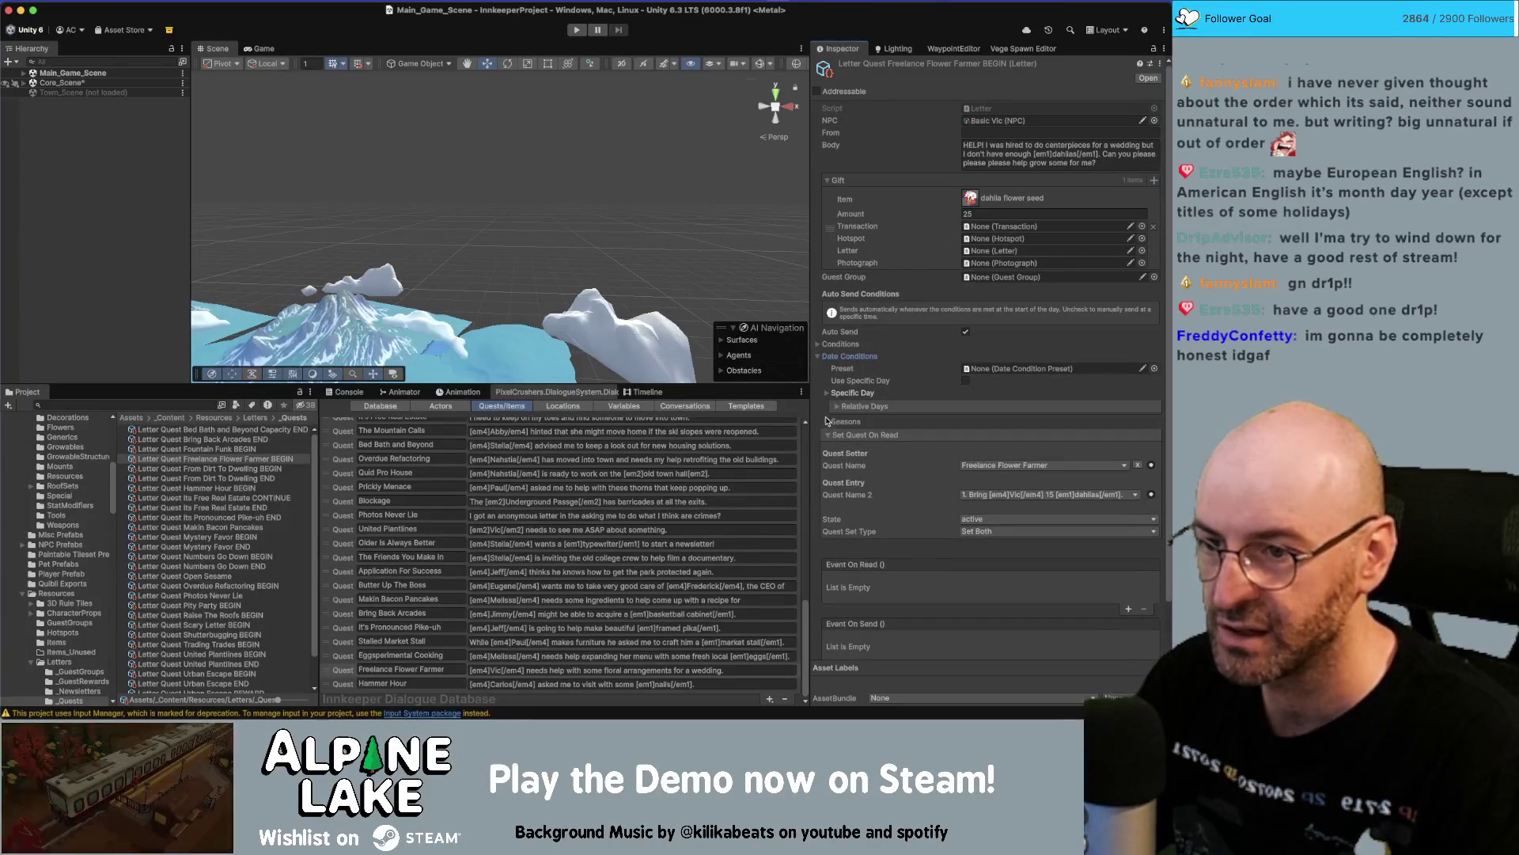
click(836, 407)
click(831, 402)
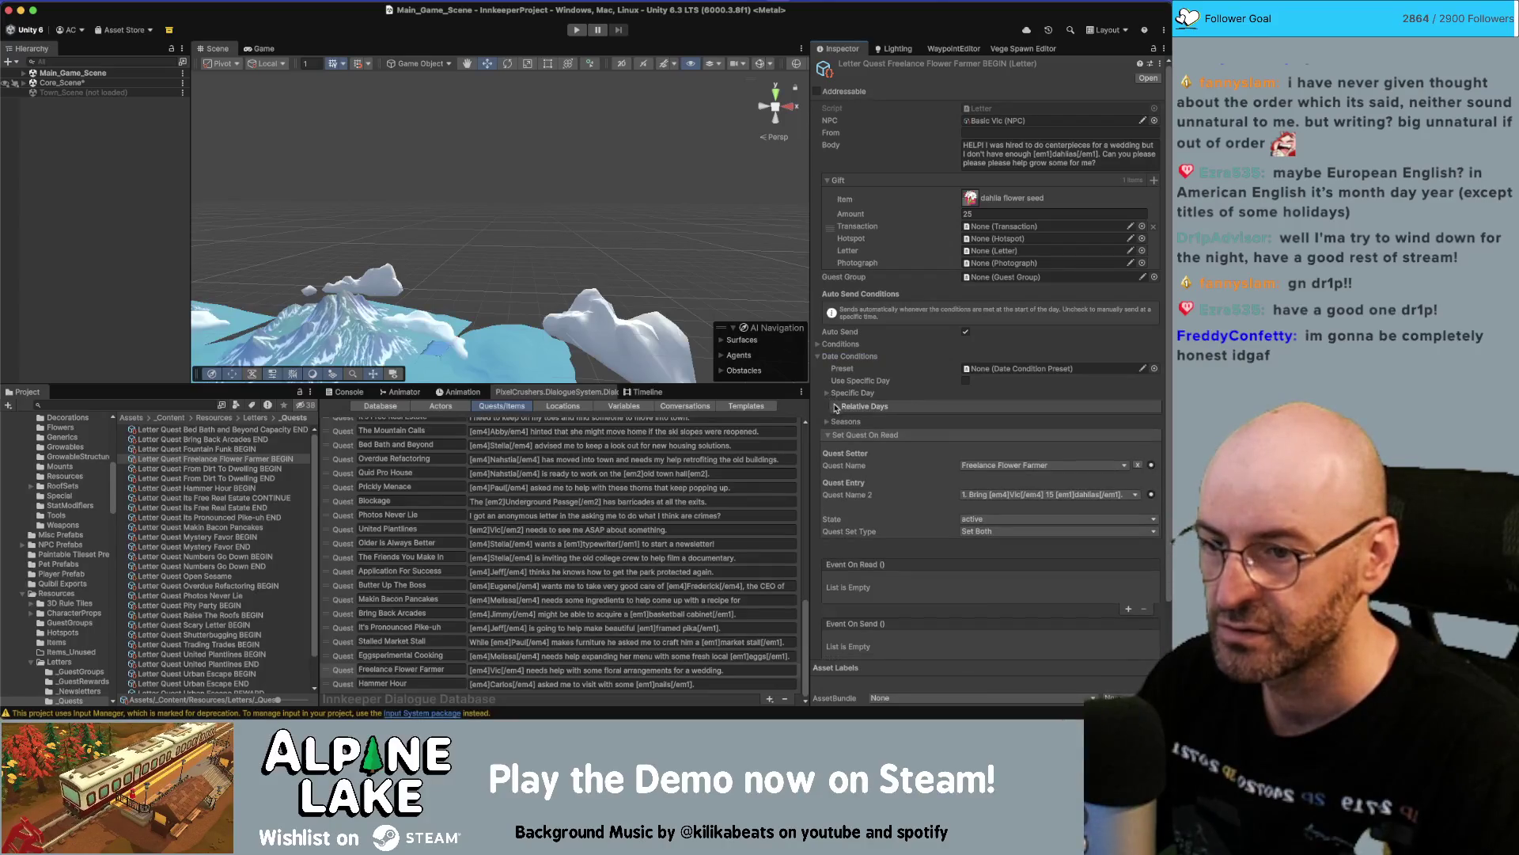
click(831, 396)
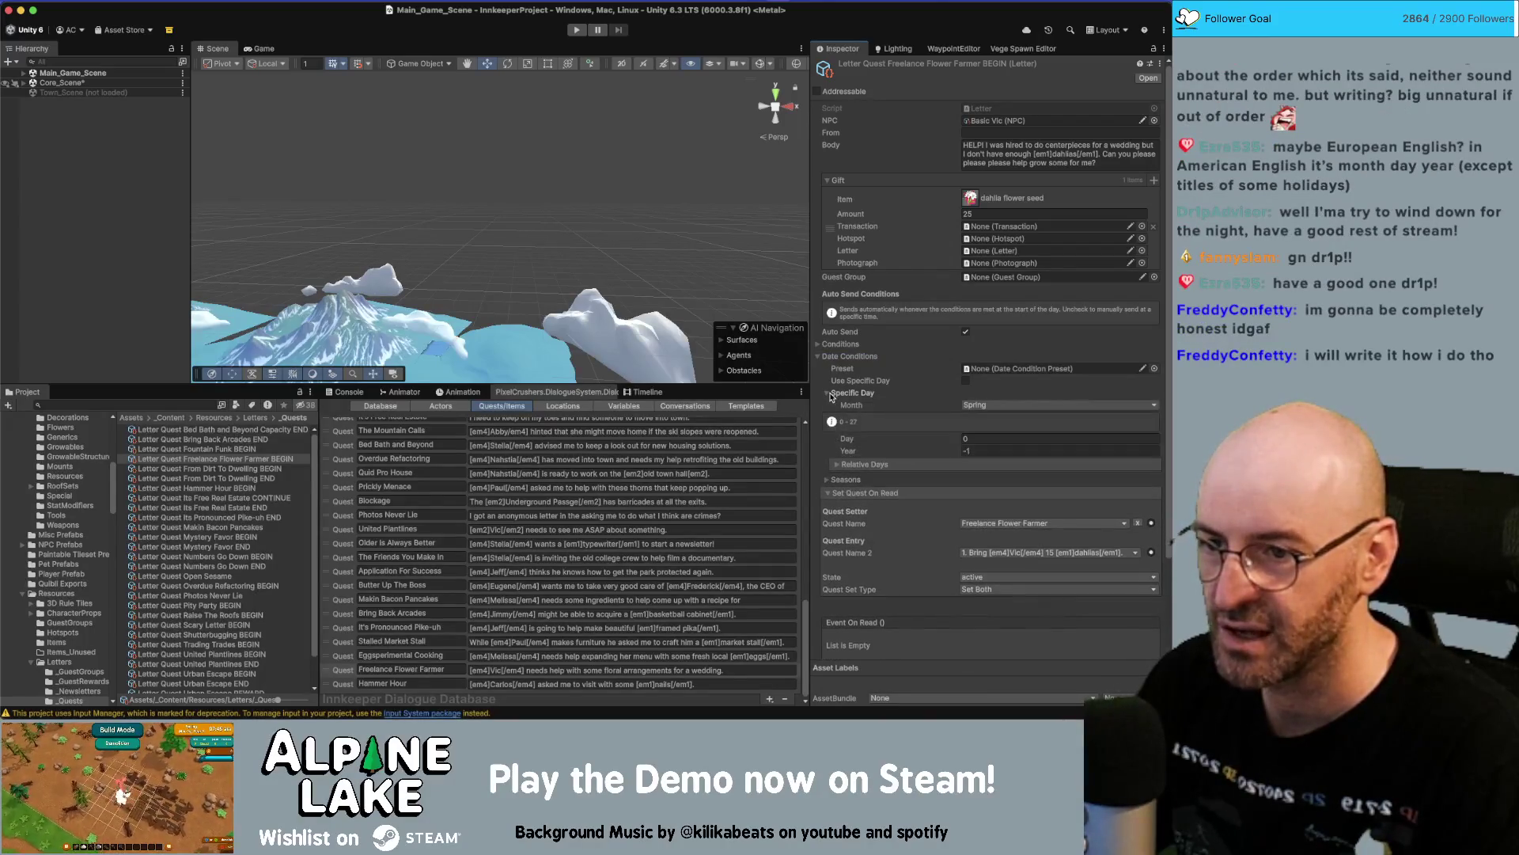
click(980, 404)
click(986, 445)
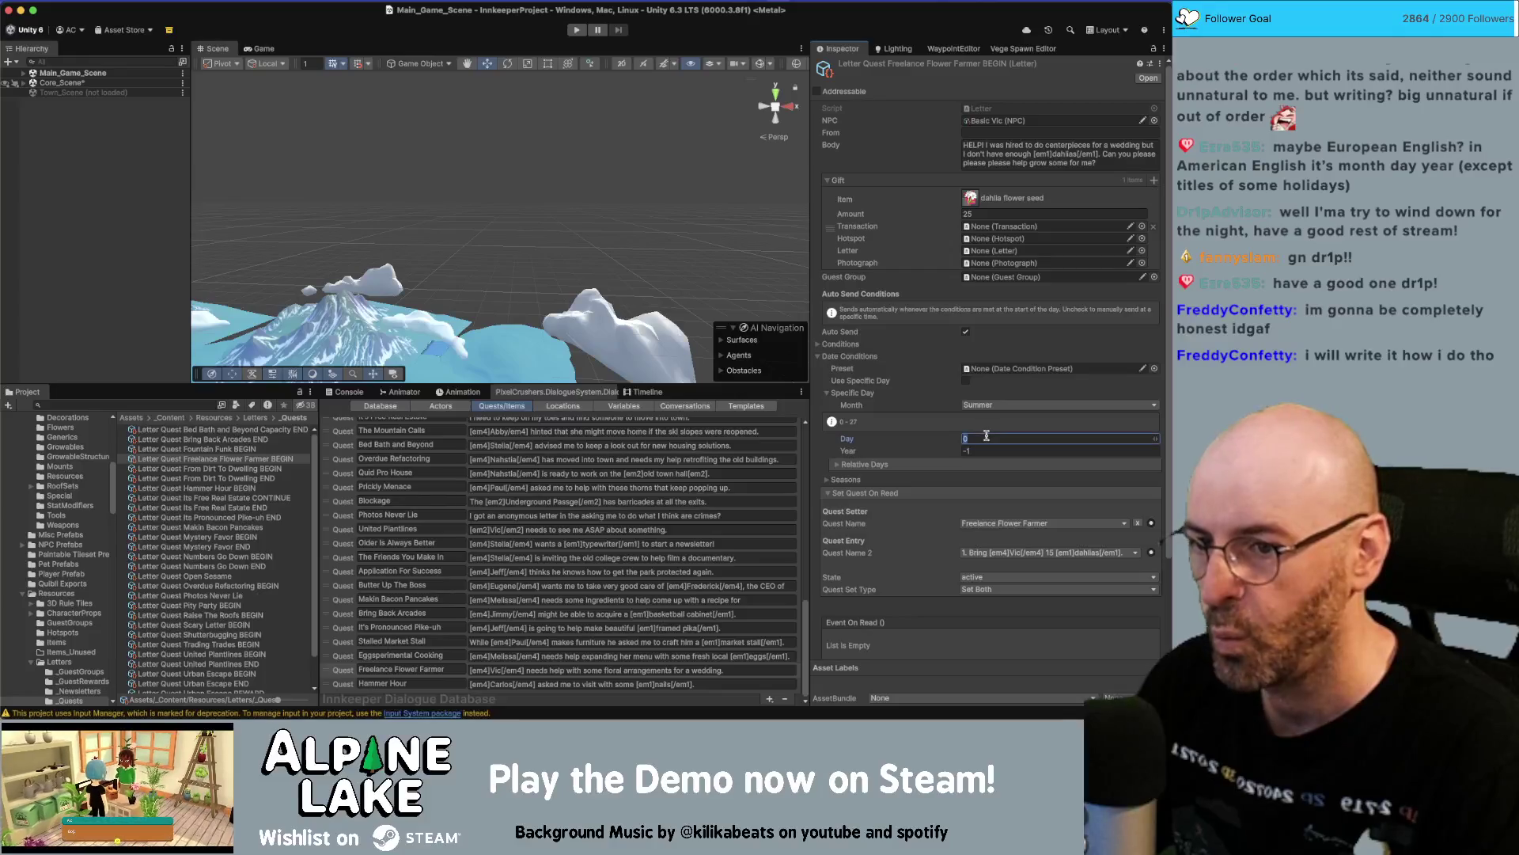
text(1)
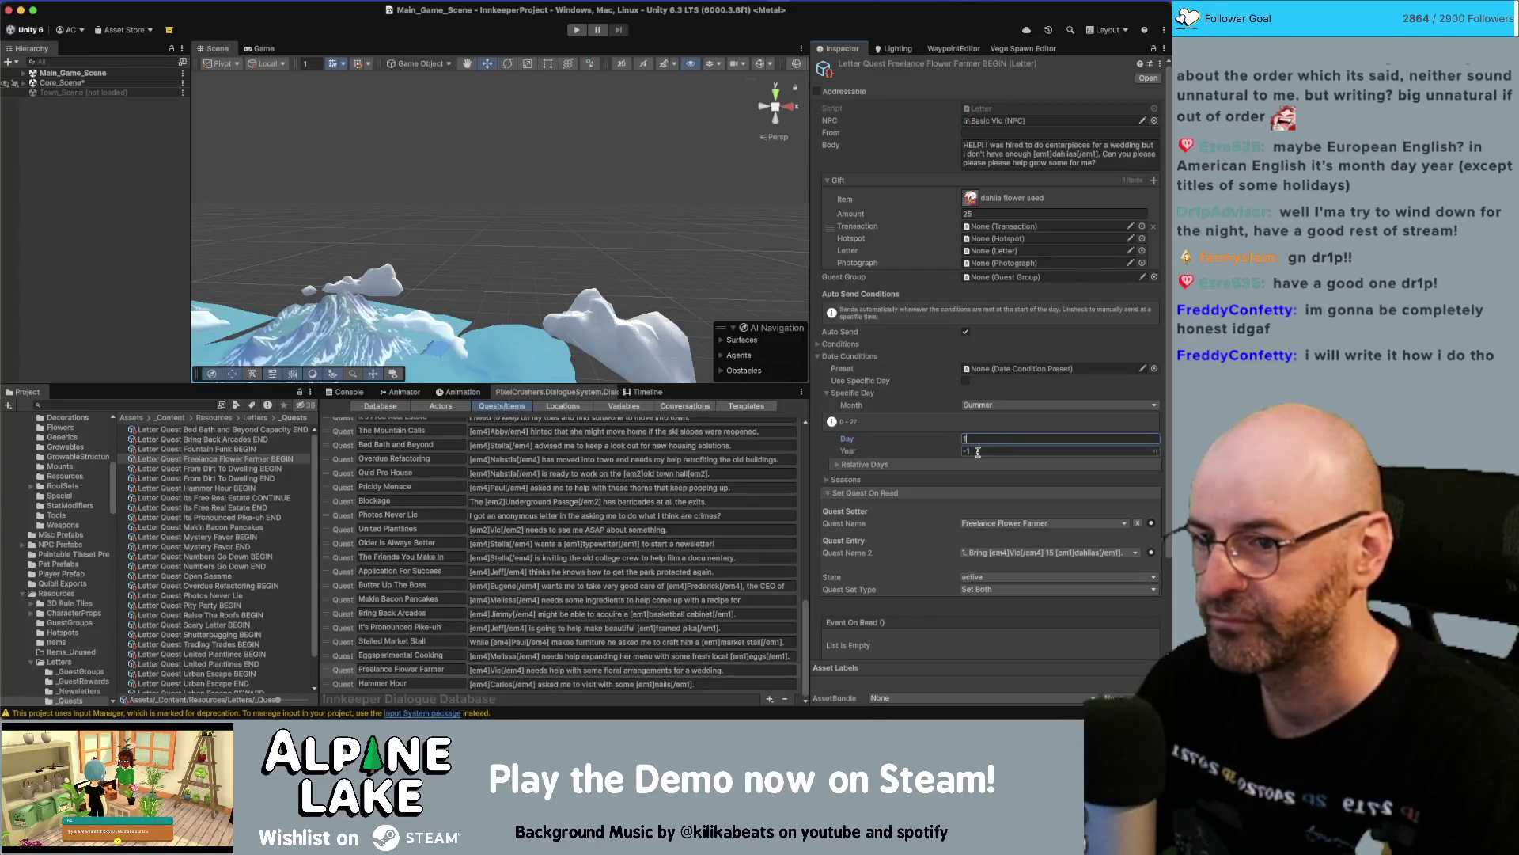
click(978, 451)
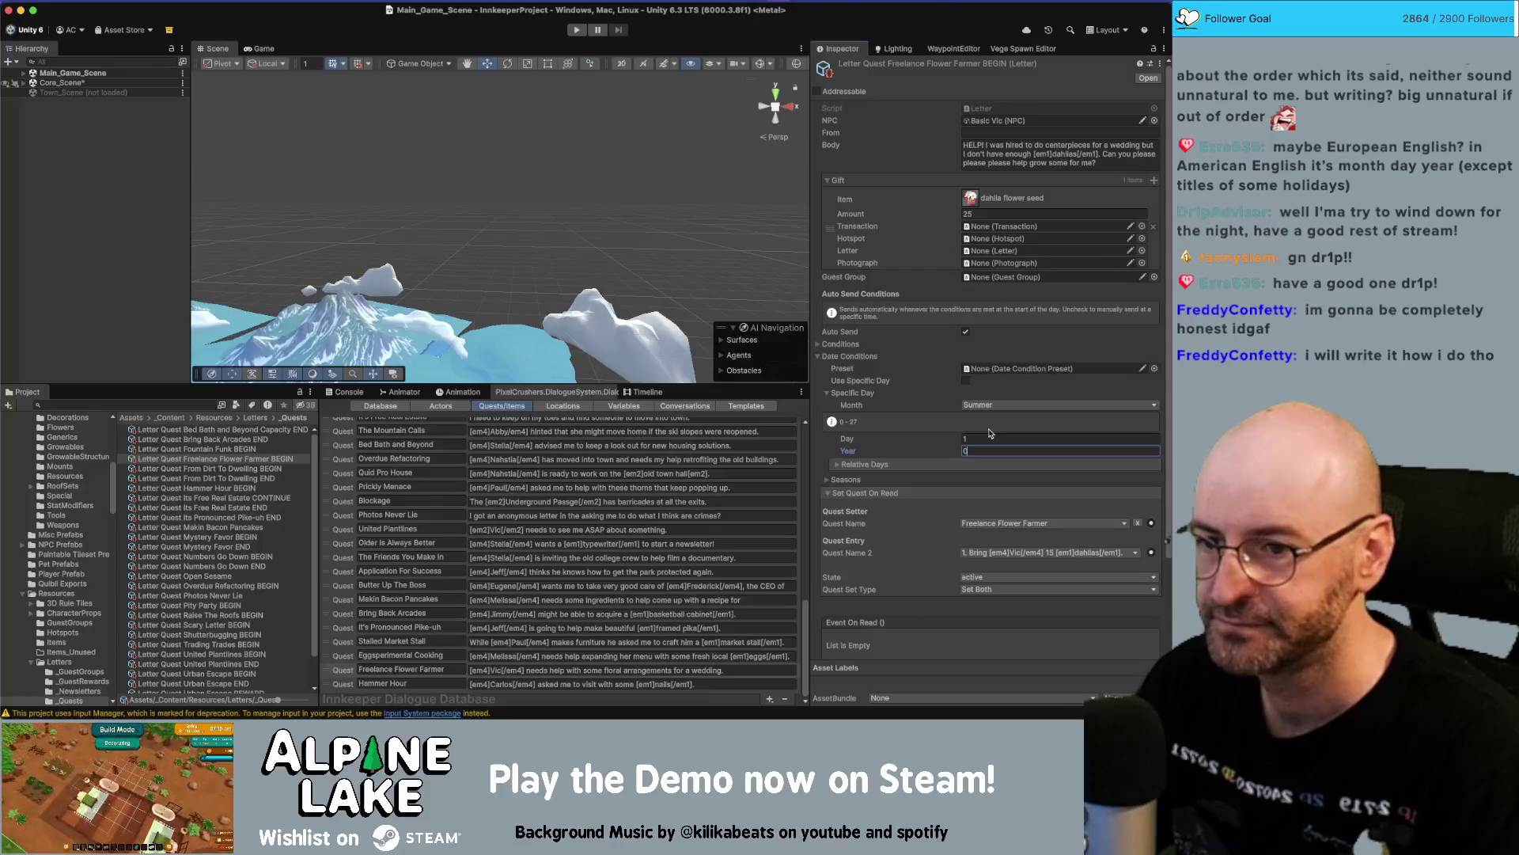
click(114, 200)
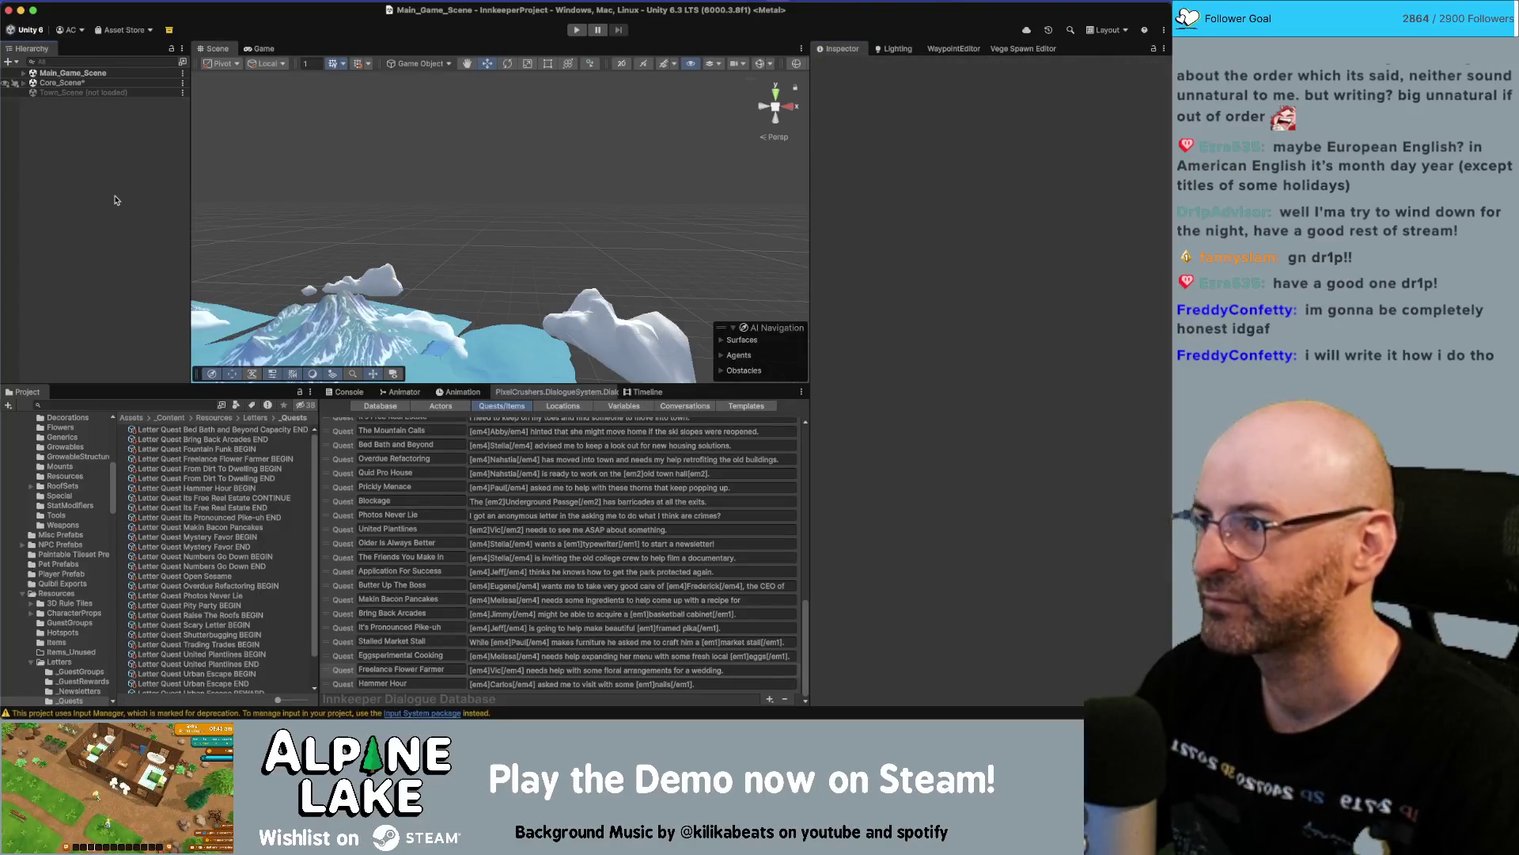
Save the scene, run the game in Play mode to test the letter, then switch to Chrome.
key(super+s)
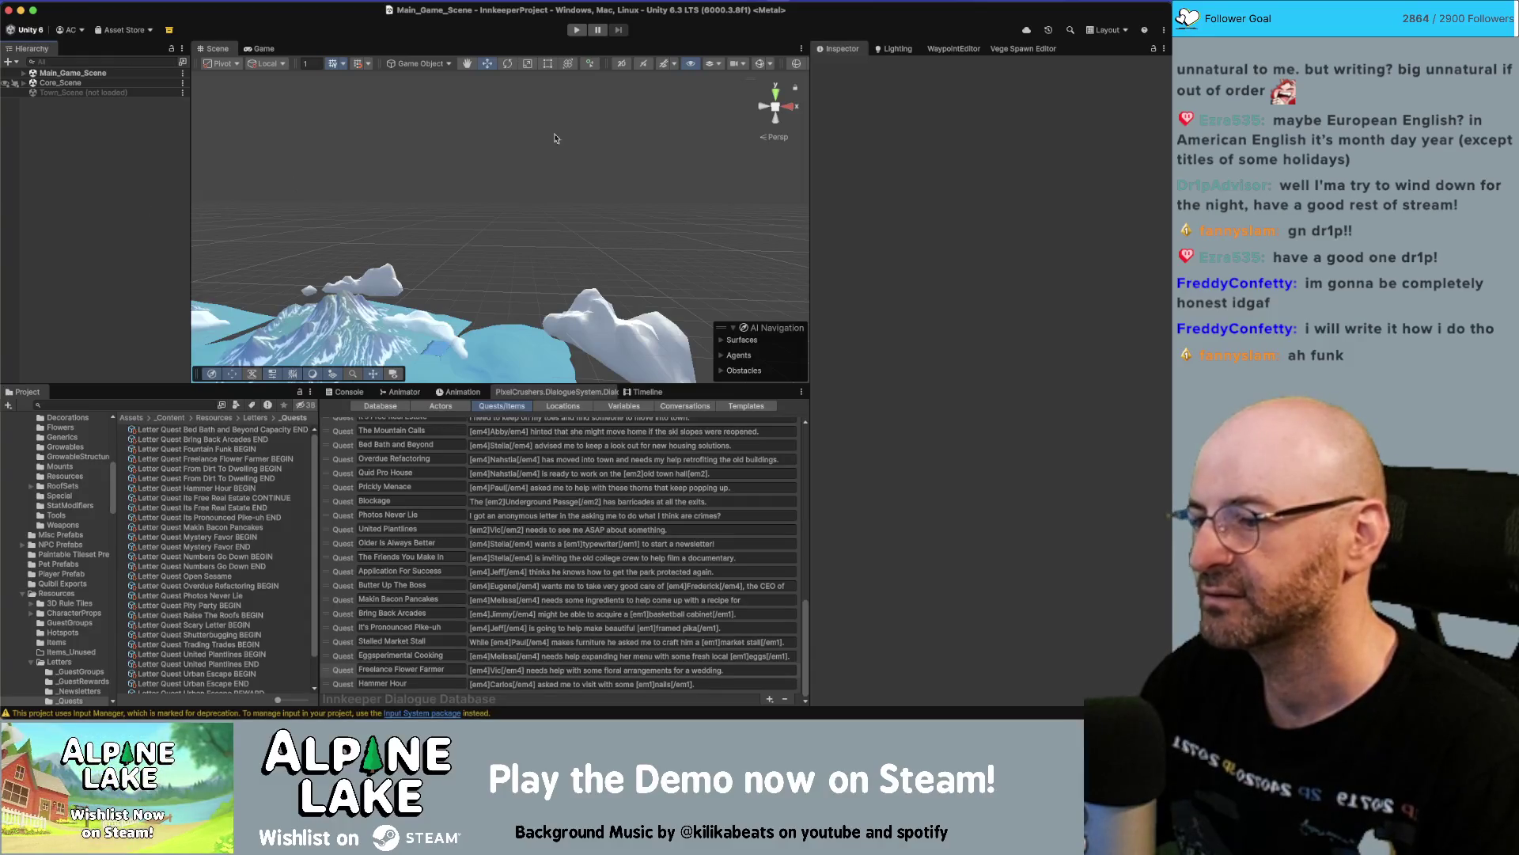
click(578, 31)
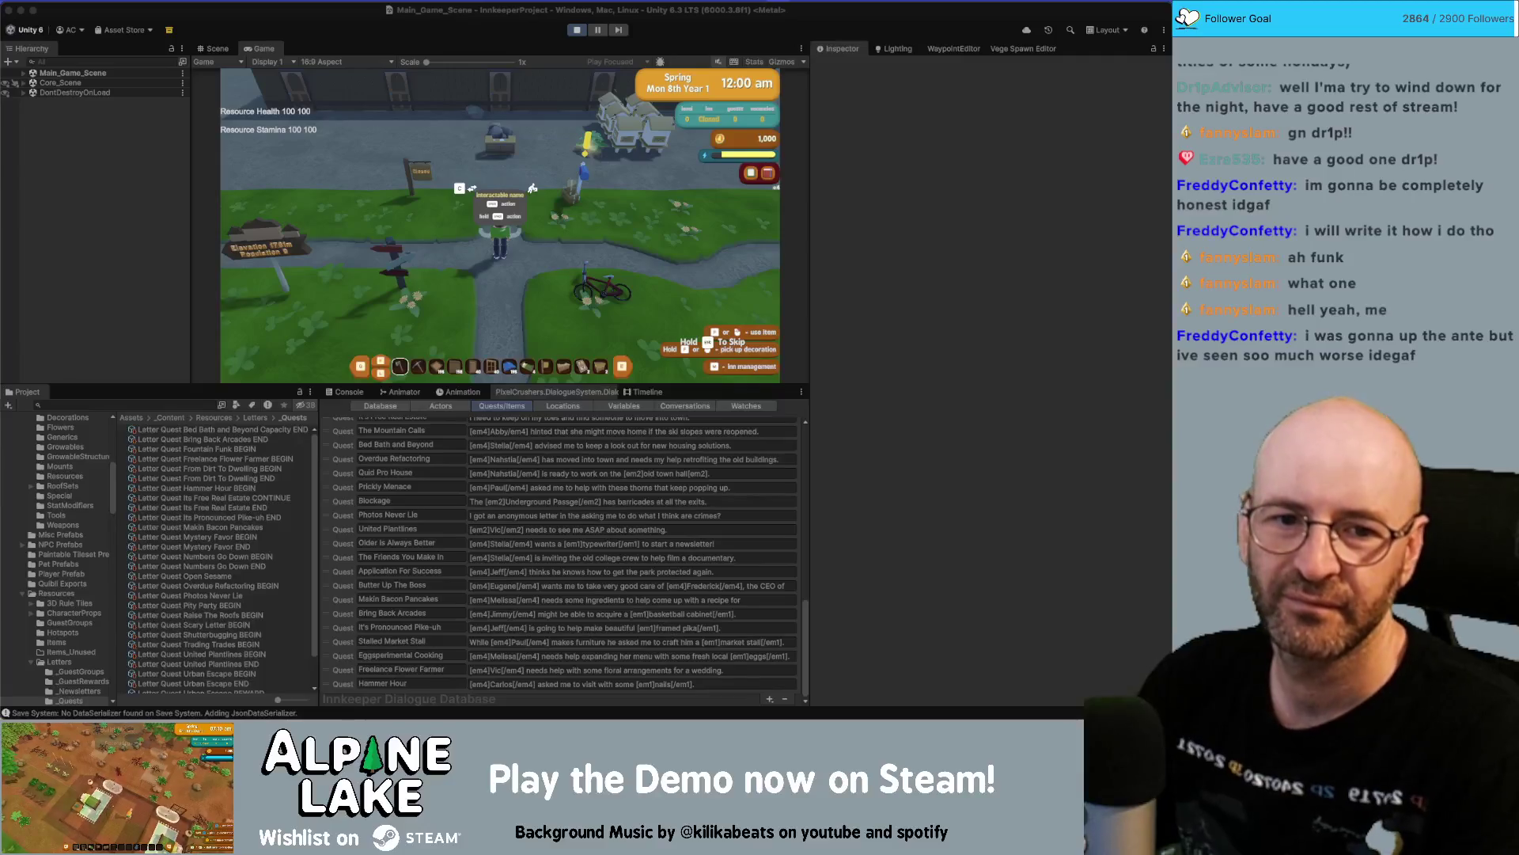
key(super+Tab)
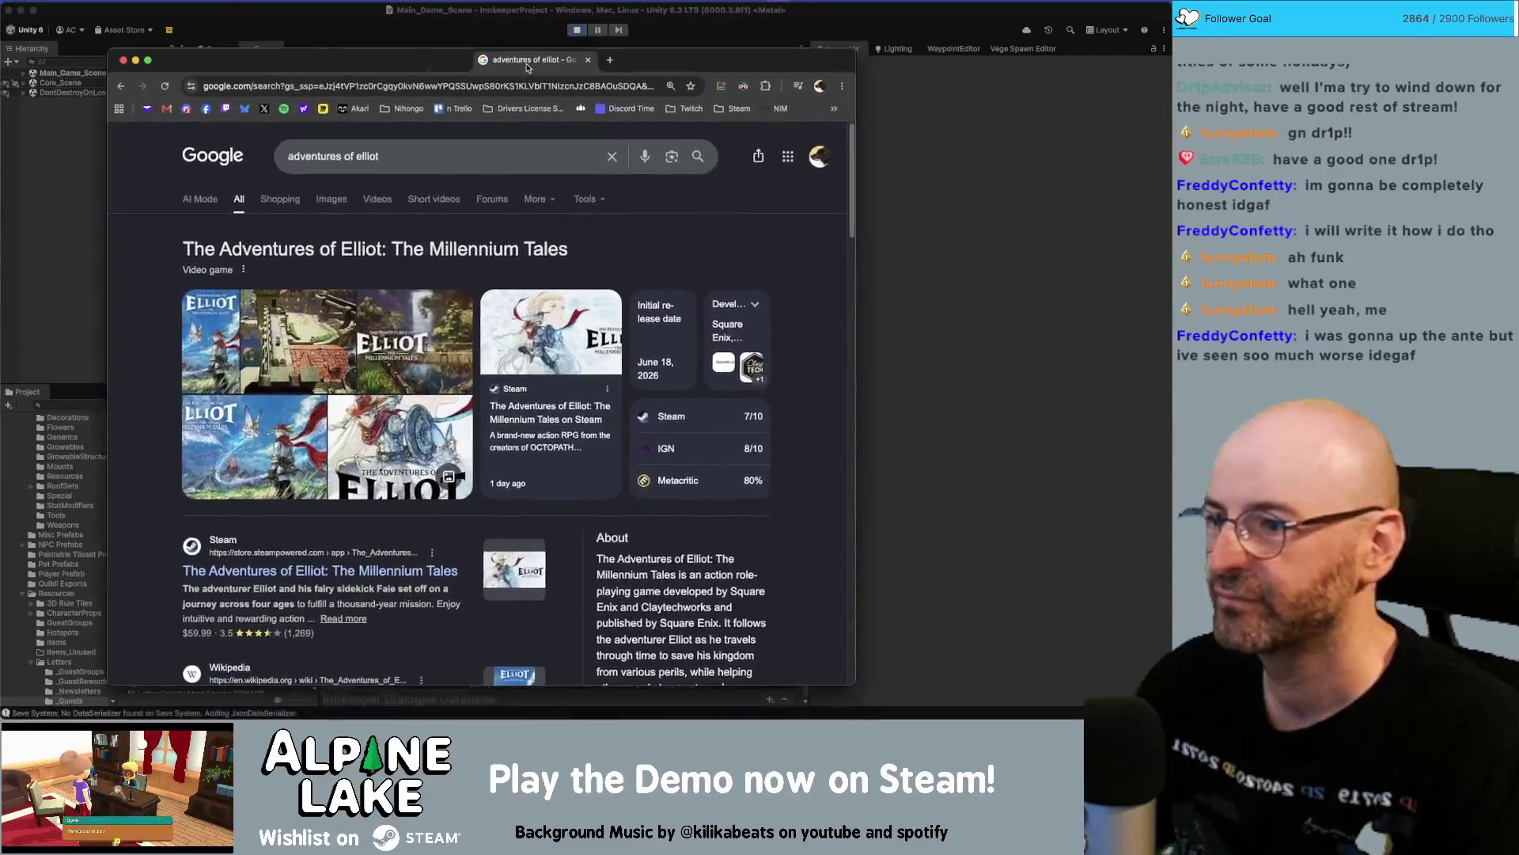
Browse the game's Steam store page, then close it to return to the Miro board.
click(552, 325)
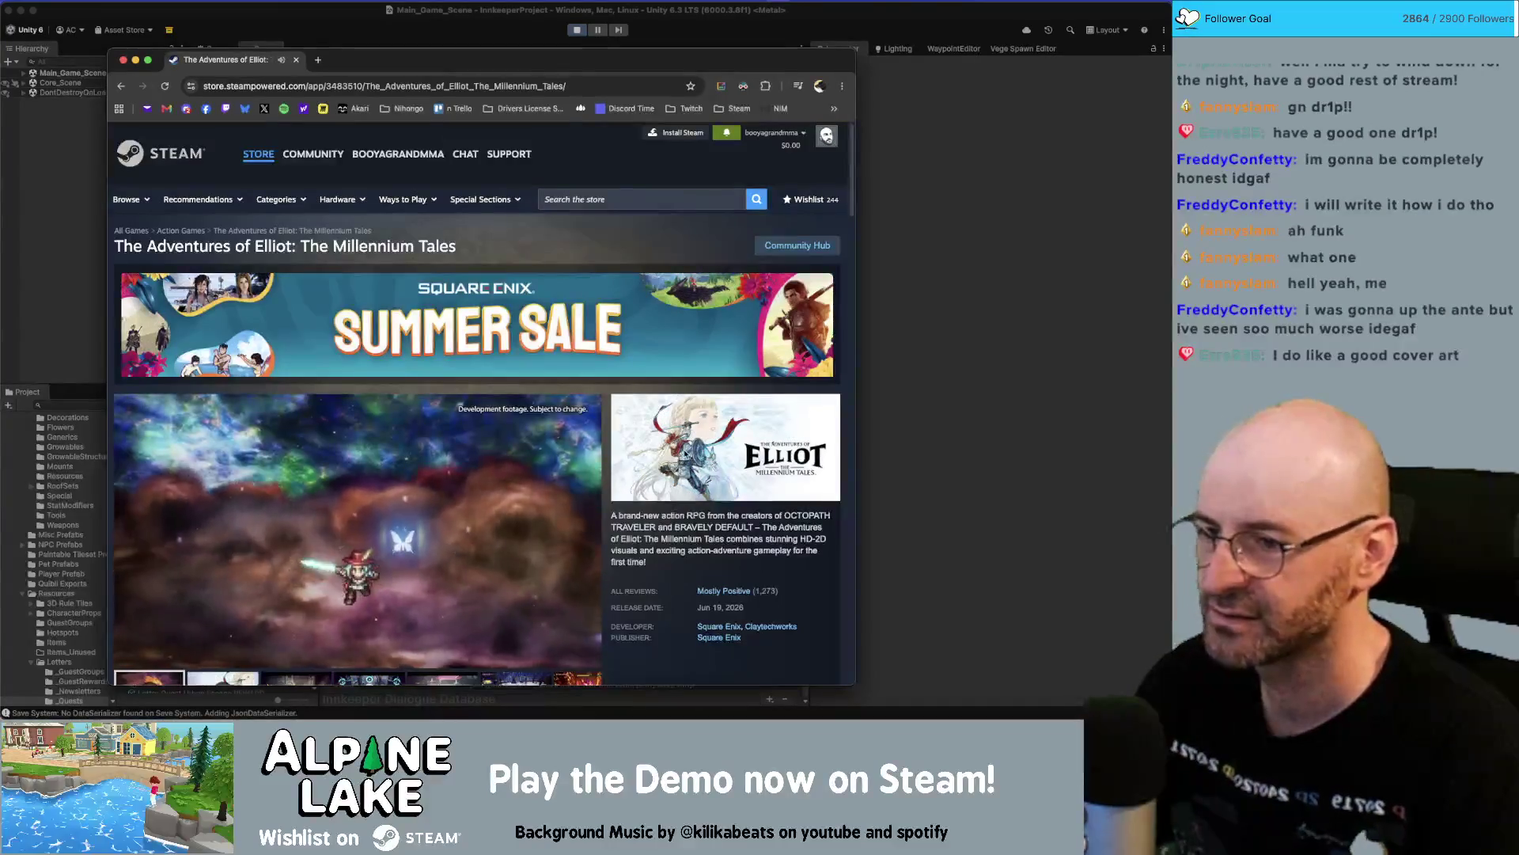
scroll(320, 541, down, 2)
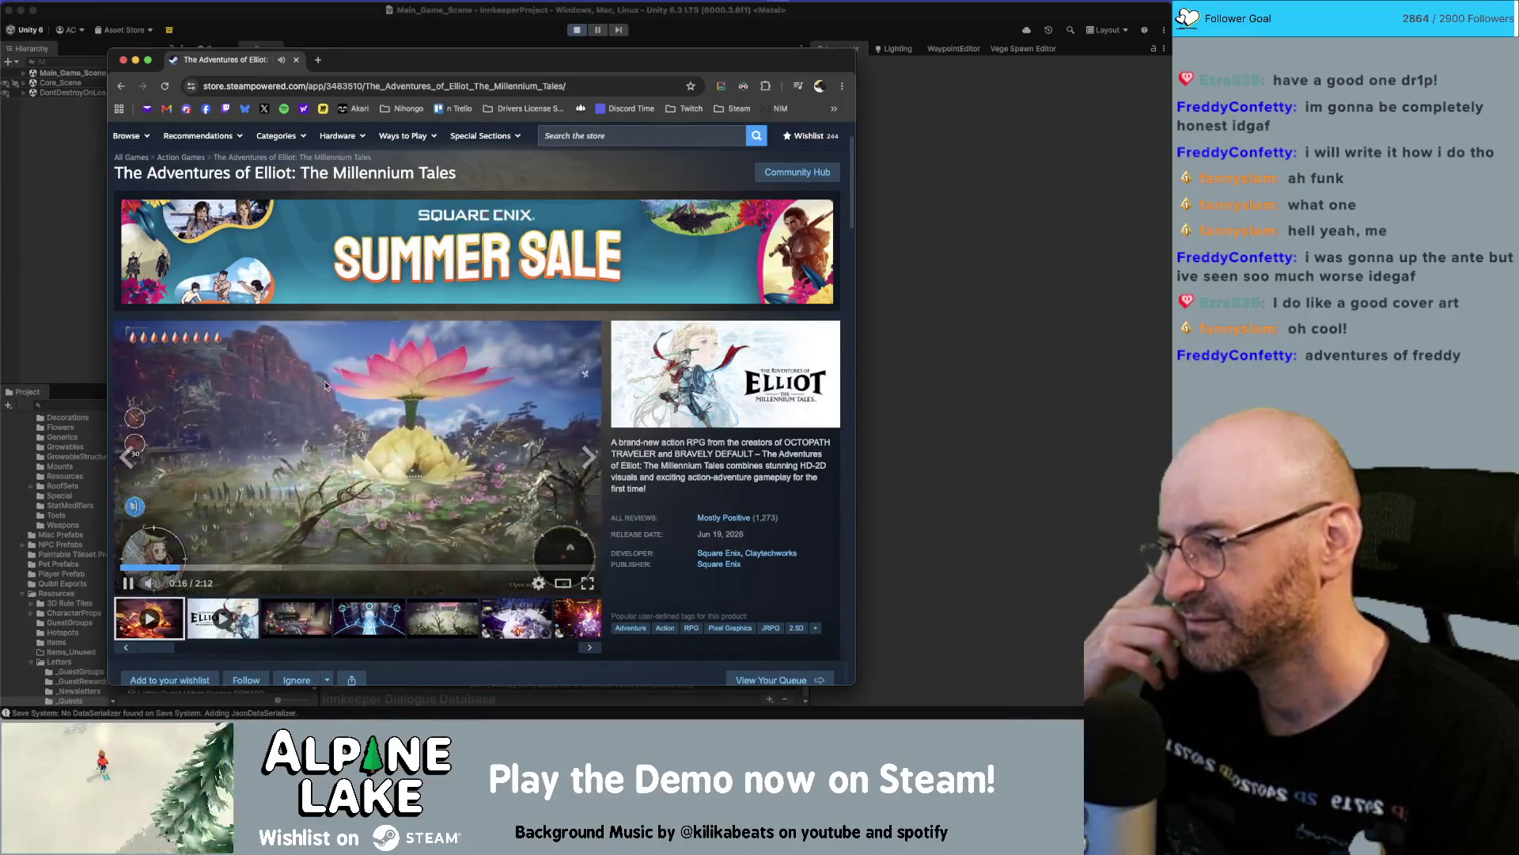
scroll(387, 364, down, 2)
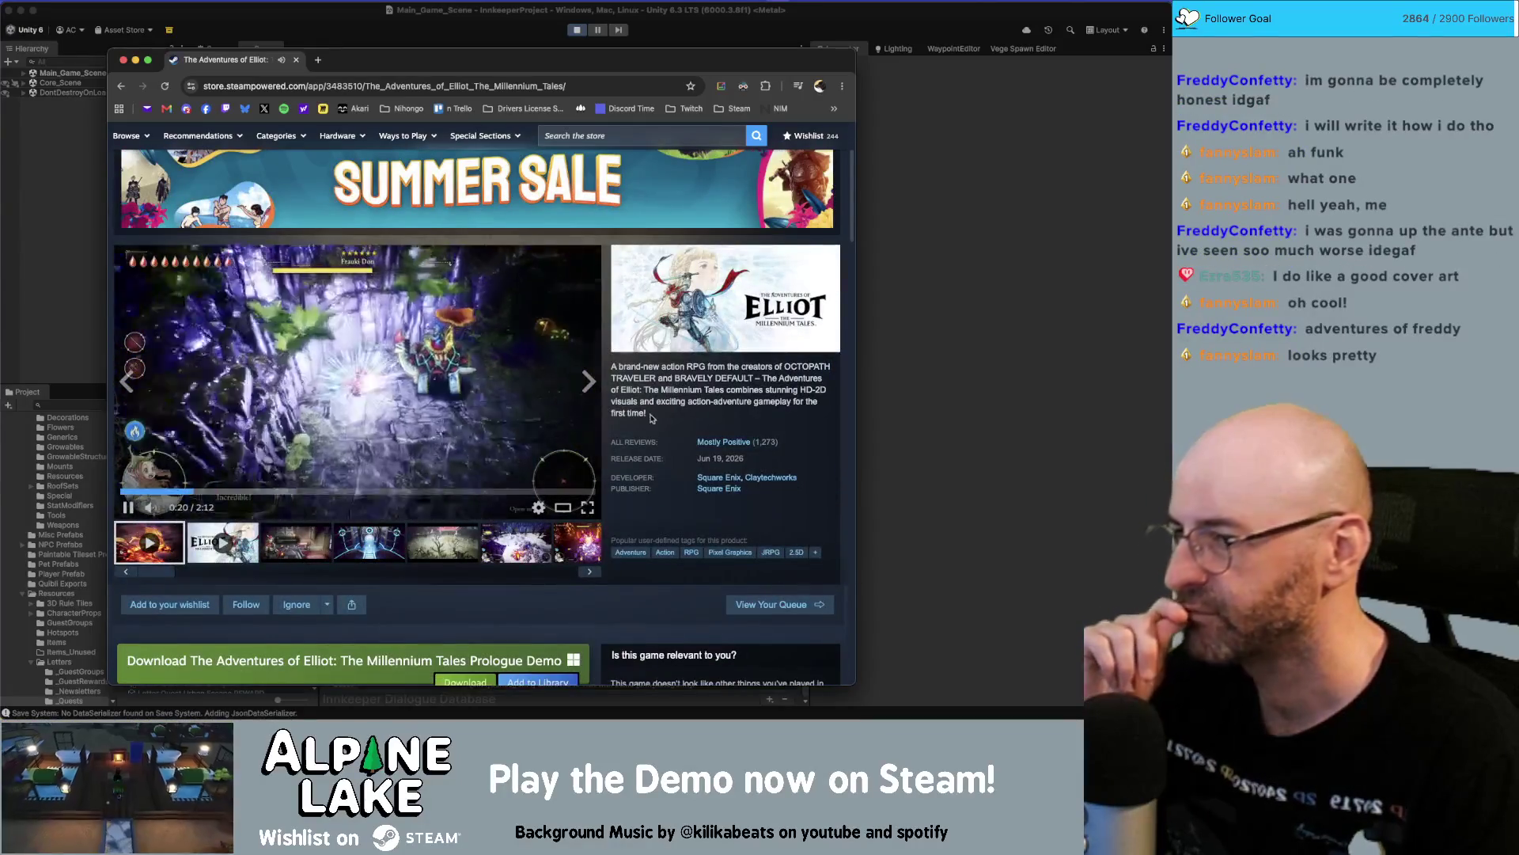
mouse_move(711, 443)
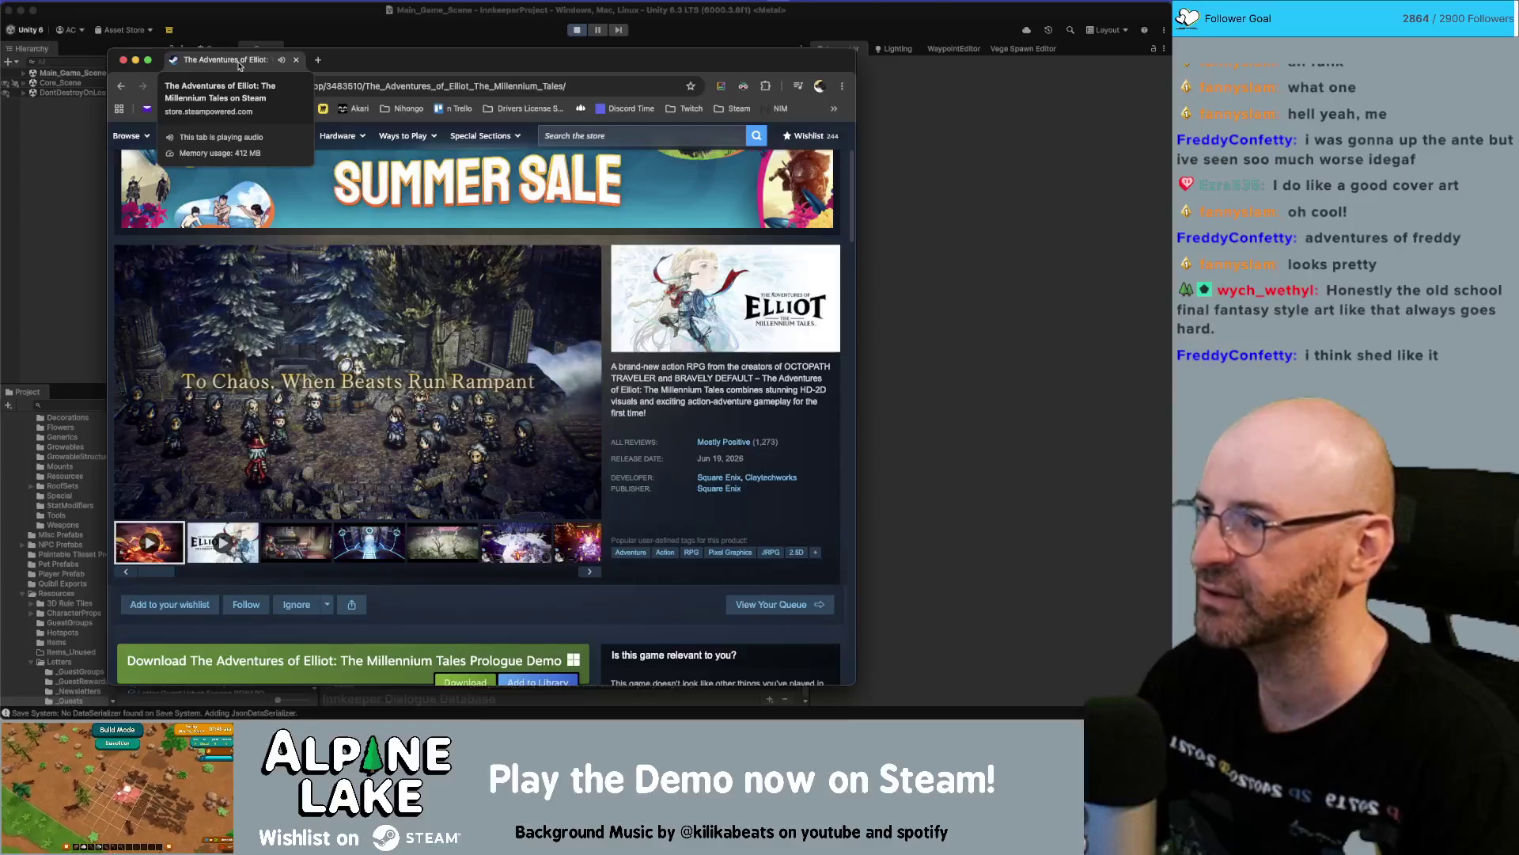
key(super+w)
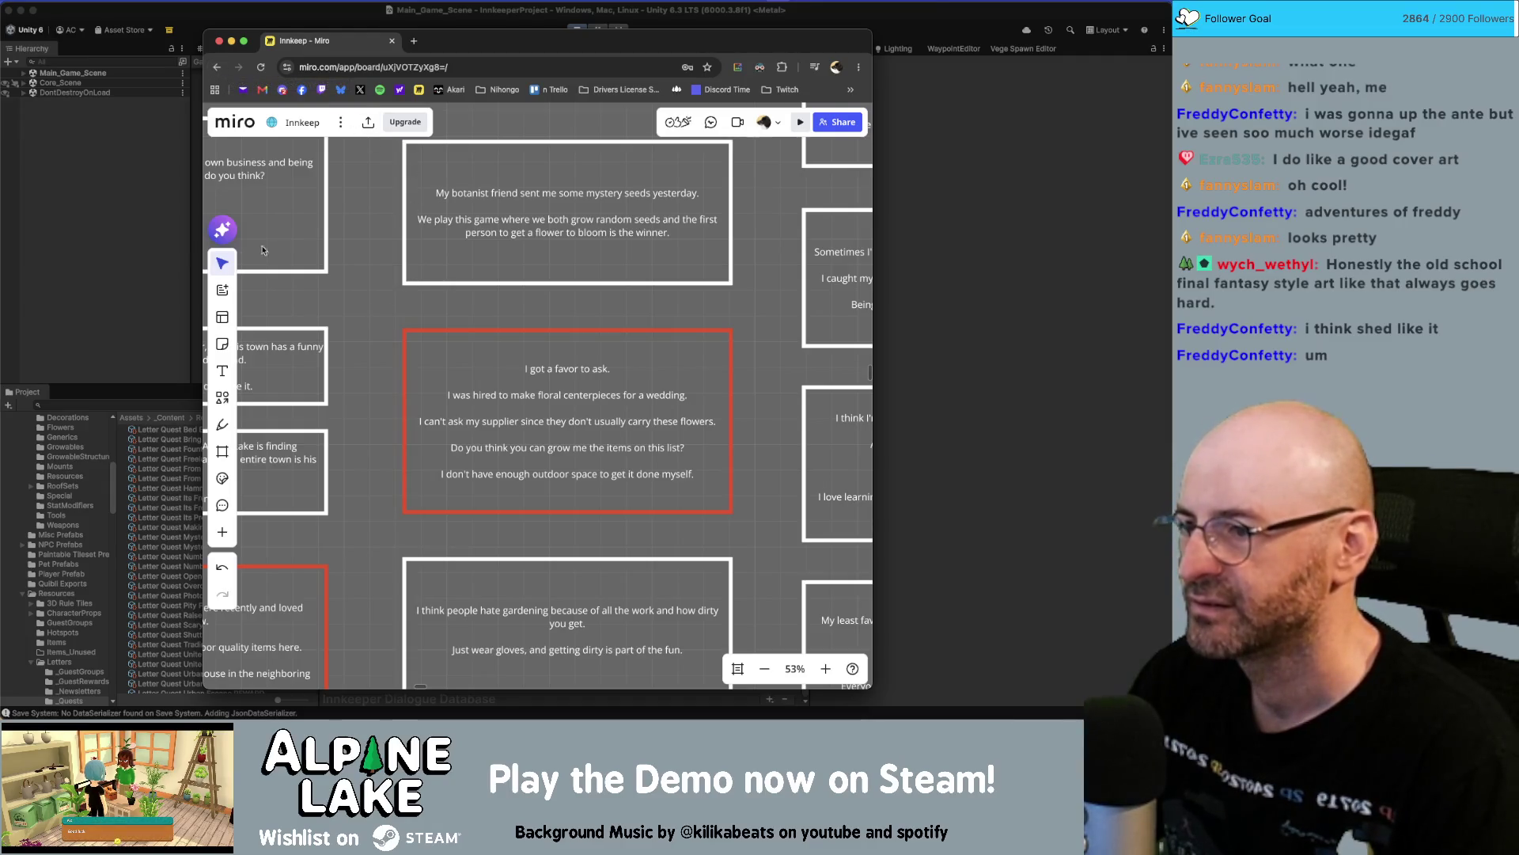
Review the mystery seeds letter text on the Miro board, then return to Unity.
click(409, 283)
click(363, 286)
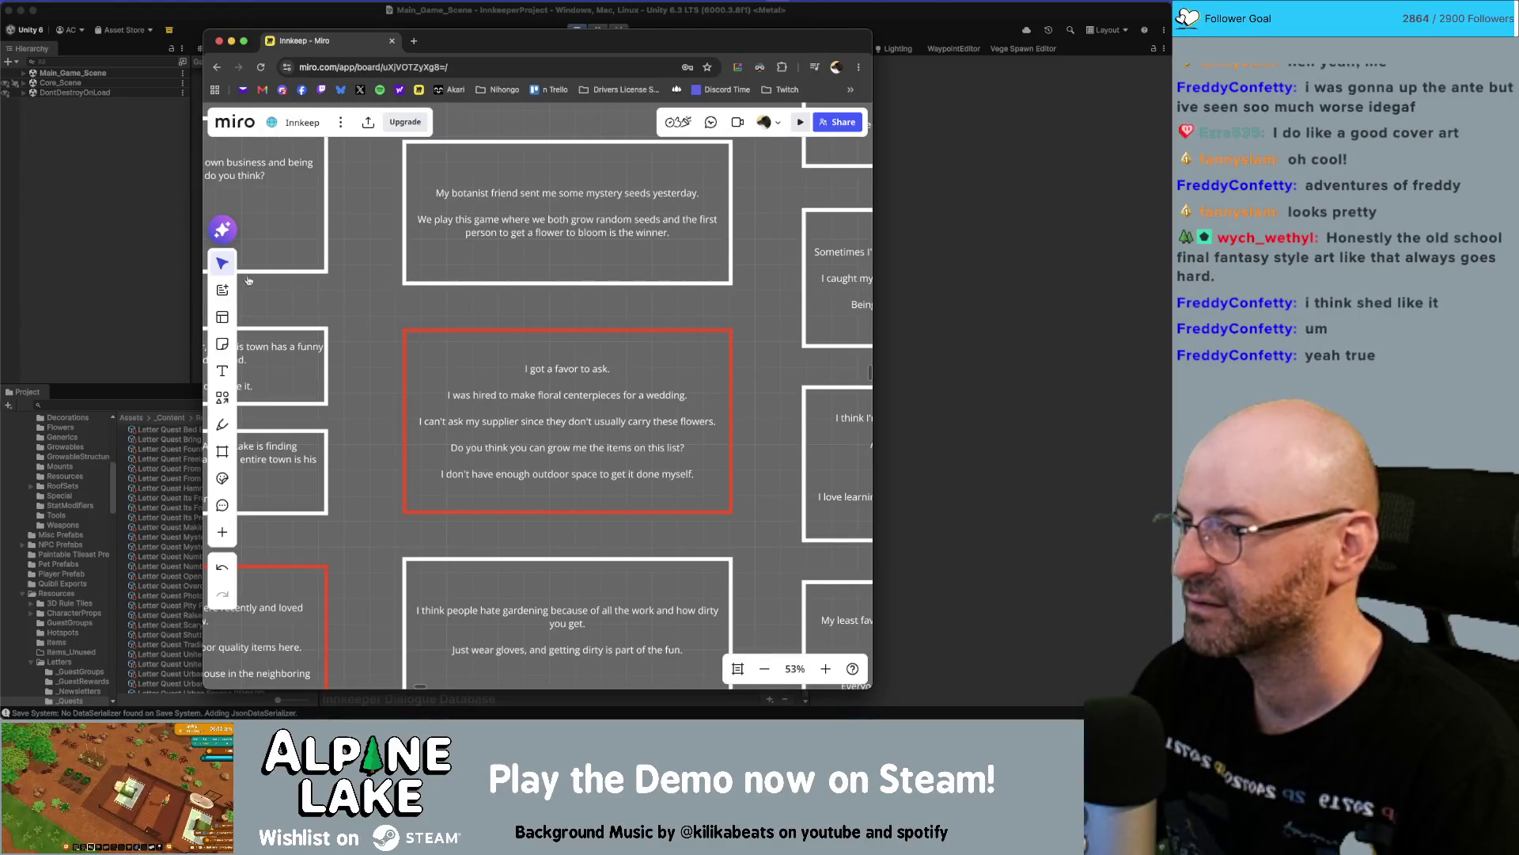
key(super+Tab)
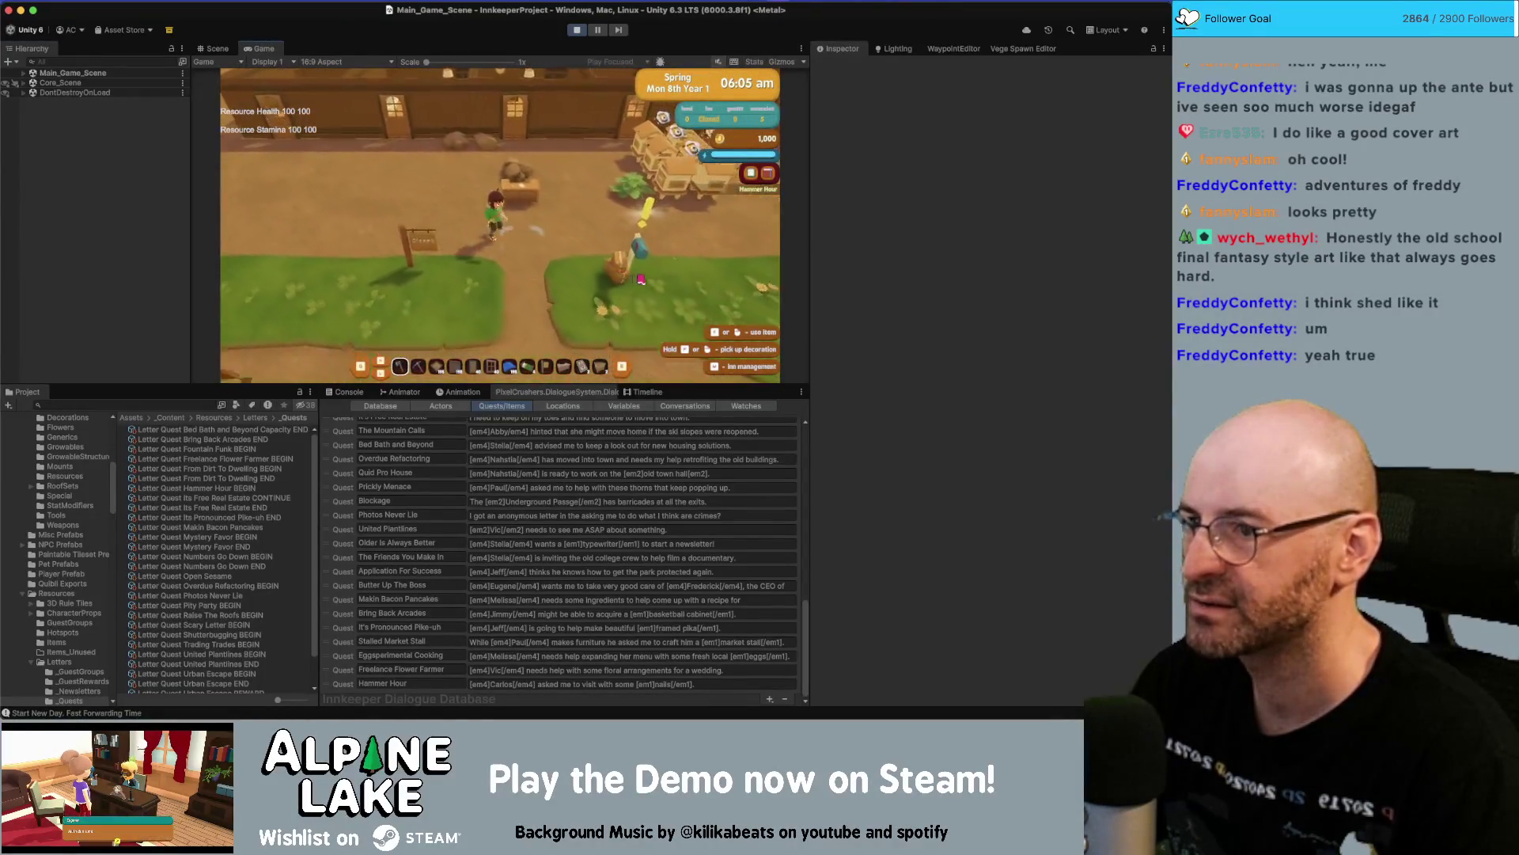
In the running game, open the mailbox and accept Vic's letter with its dahlia seeds.
key(e)
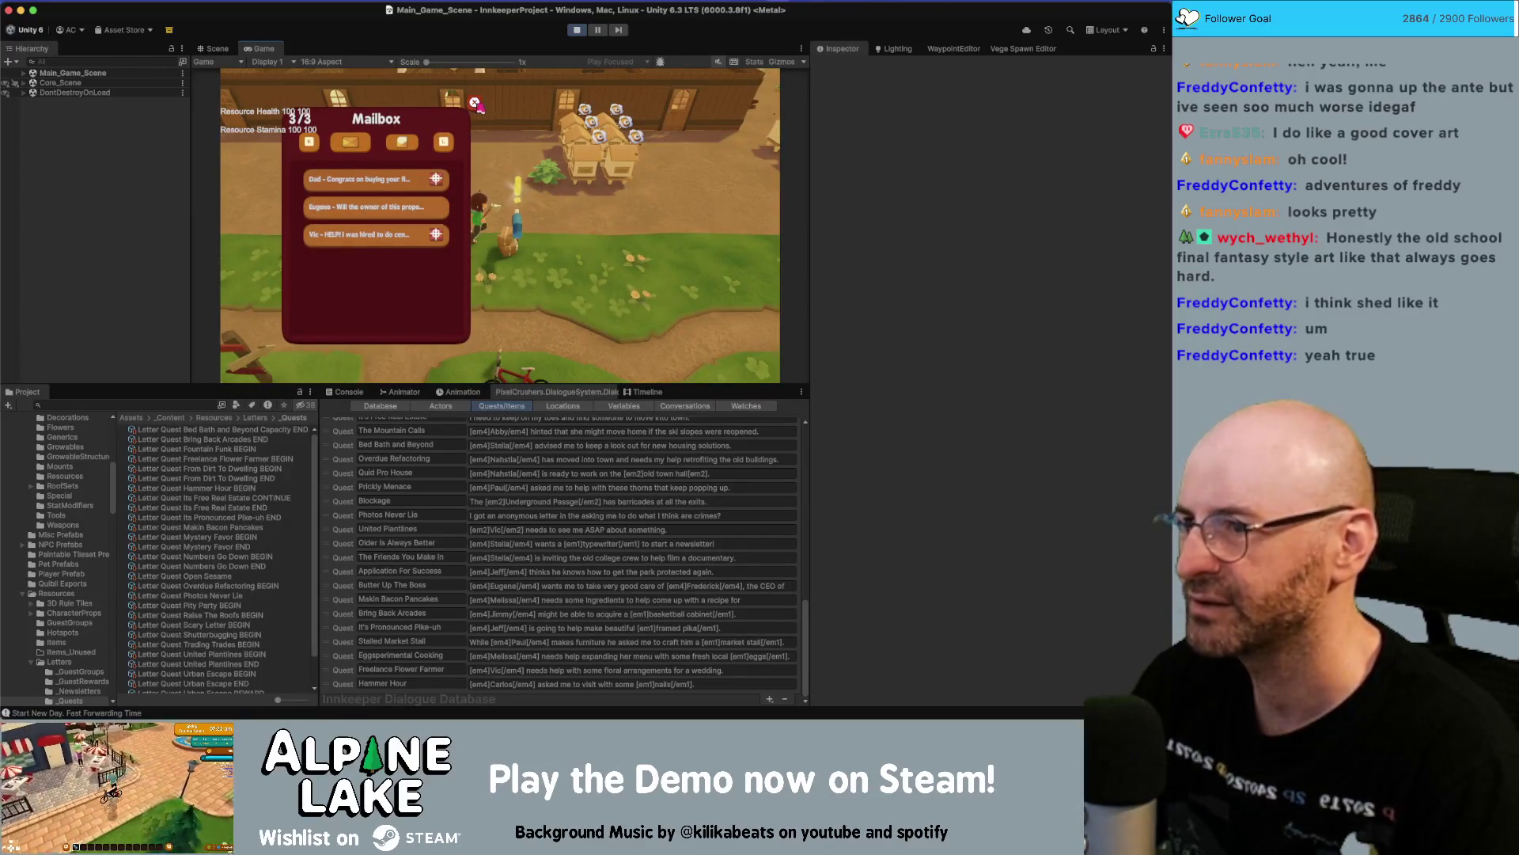
click(385, 238)
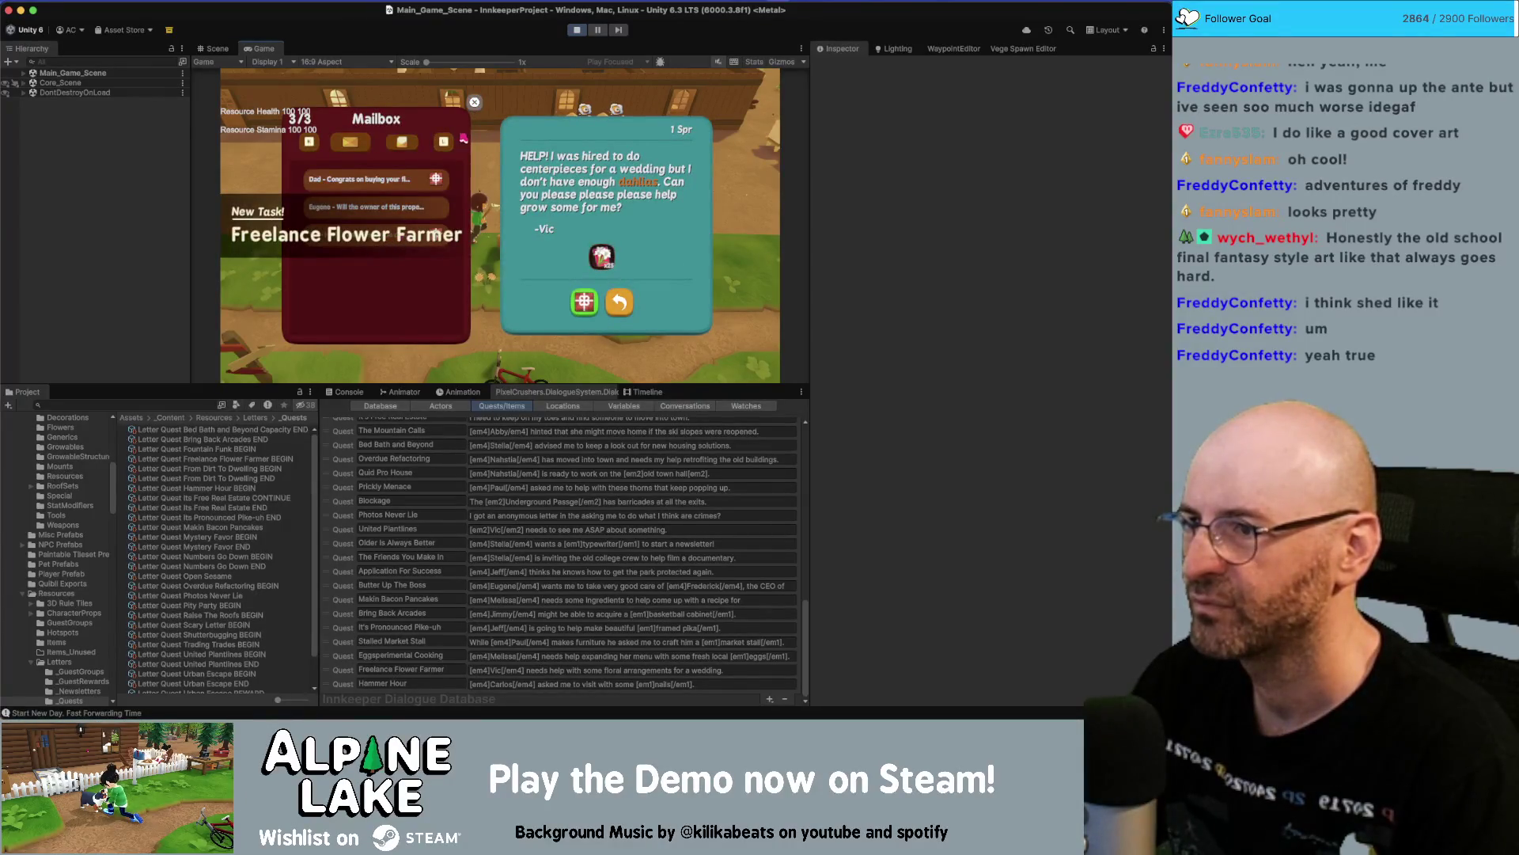
key(Escape)
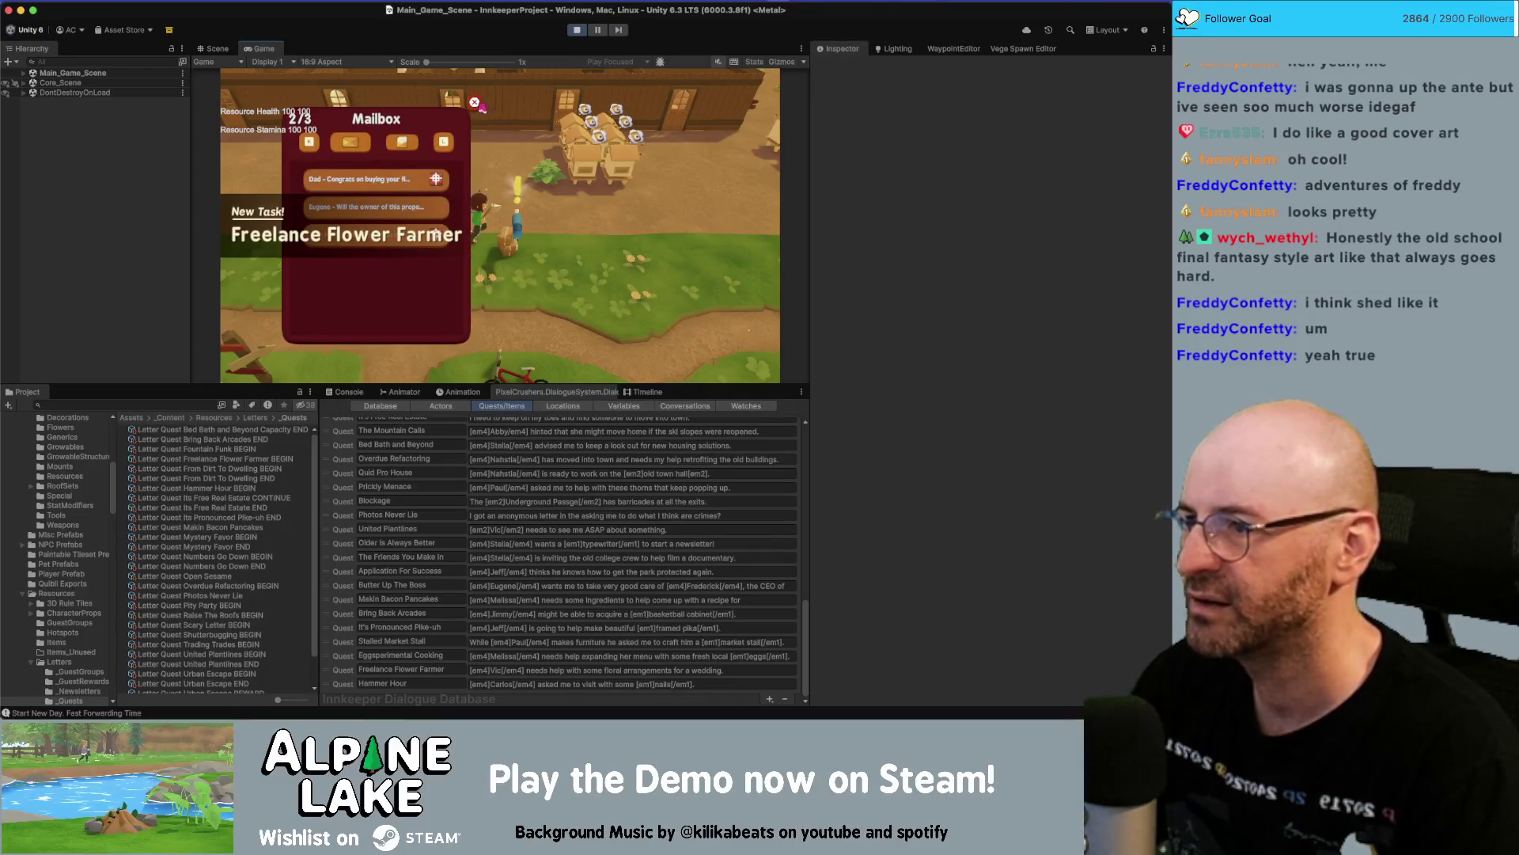
click(396, 241)
click(584, 301)
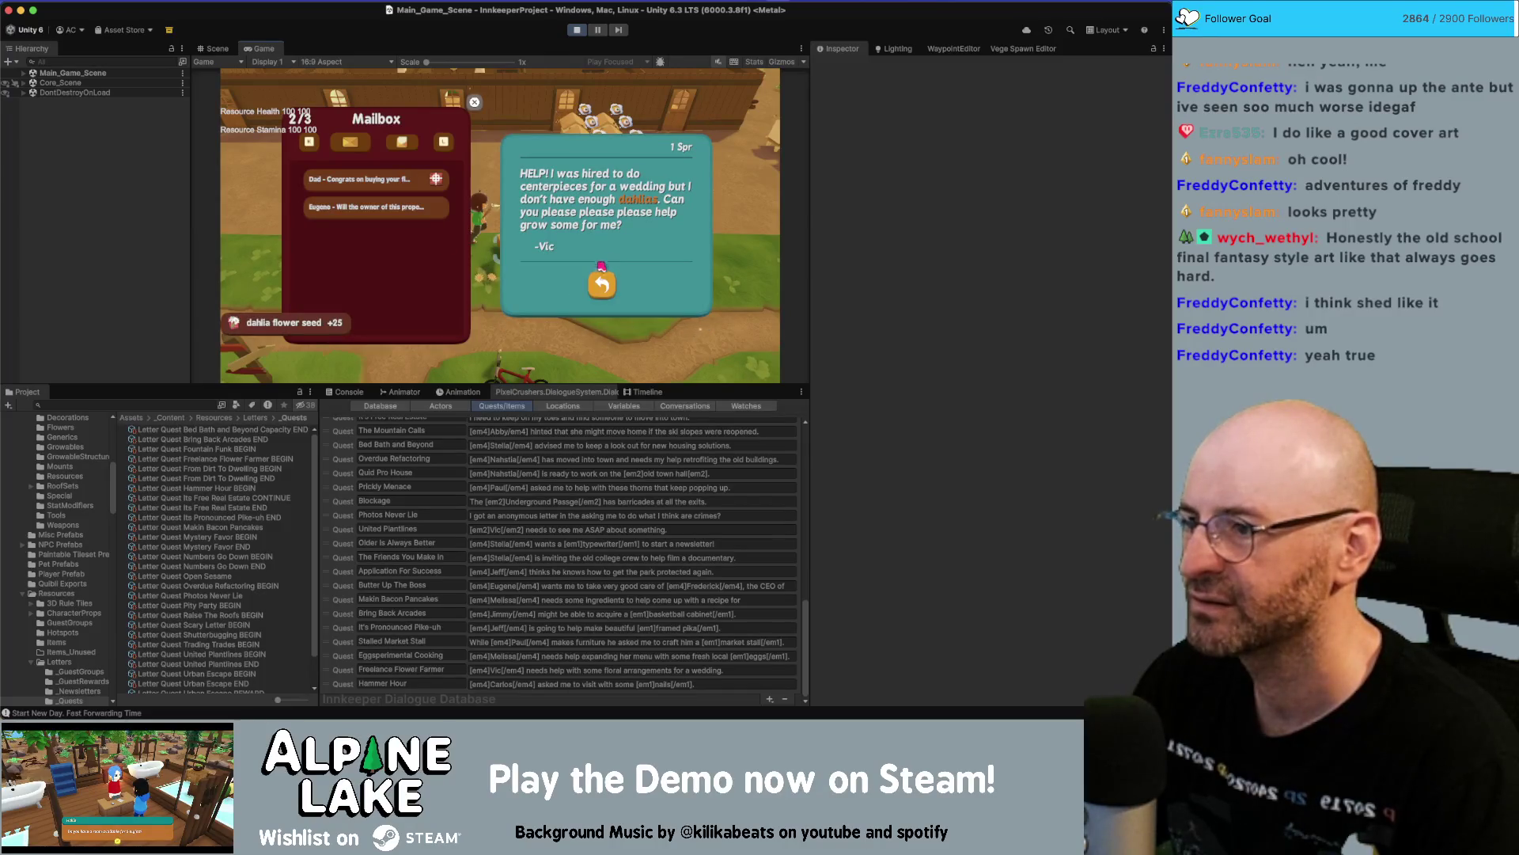
Accept Dad's housewarming letter gift and close the mailbox.
click(592, 294)
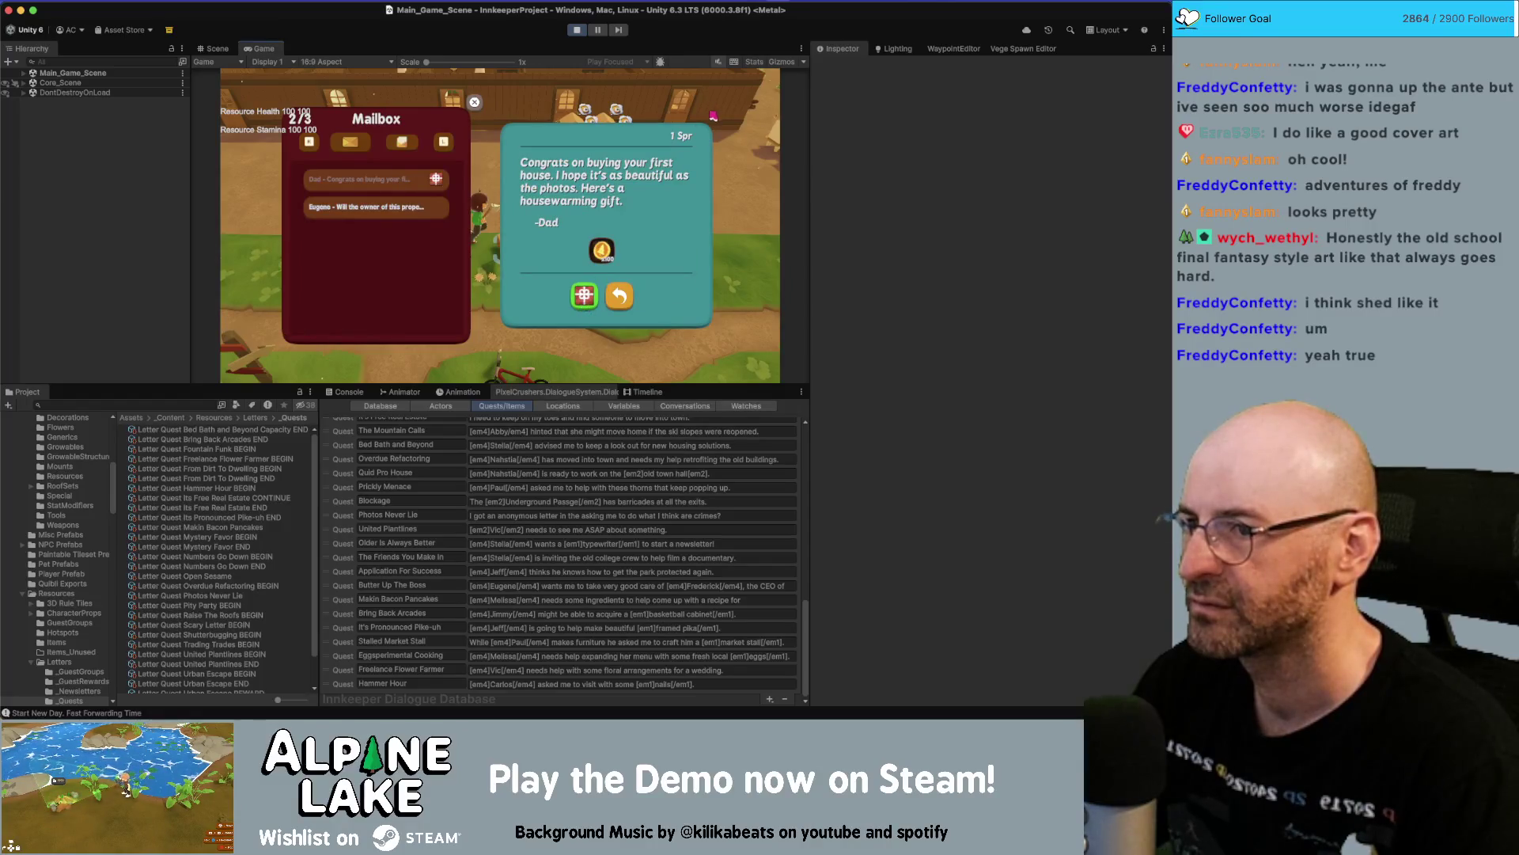
click(427, 182)
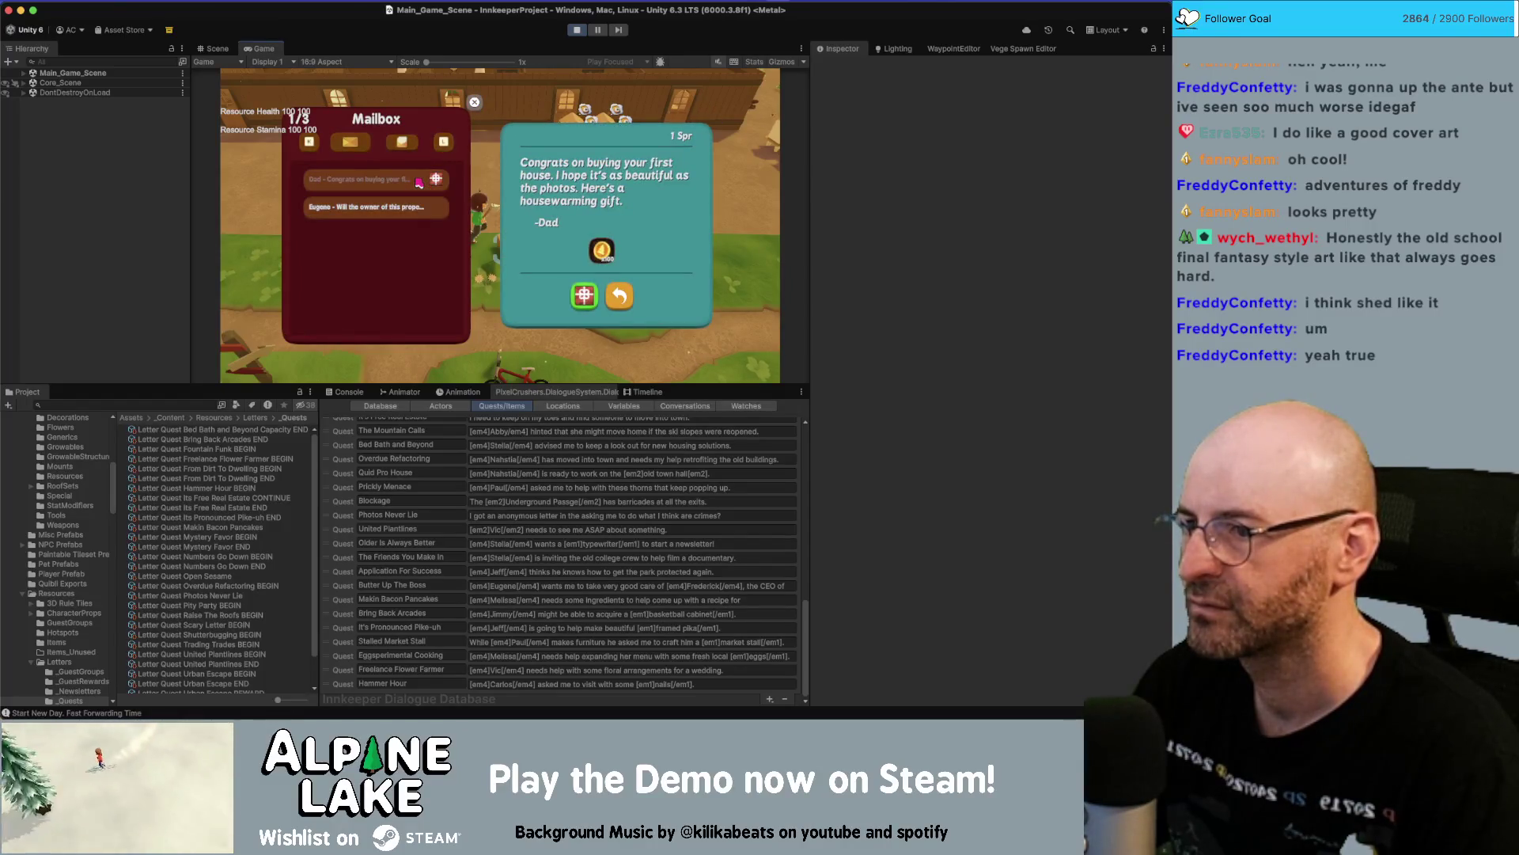
click(420, 182)
click(473, 105)
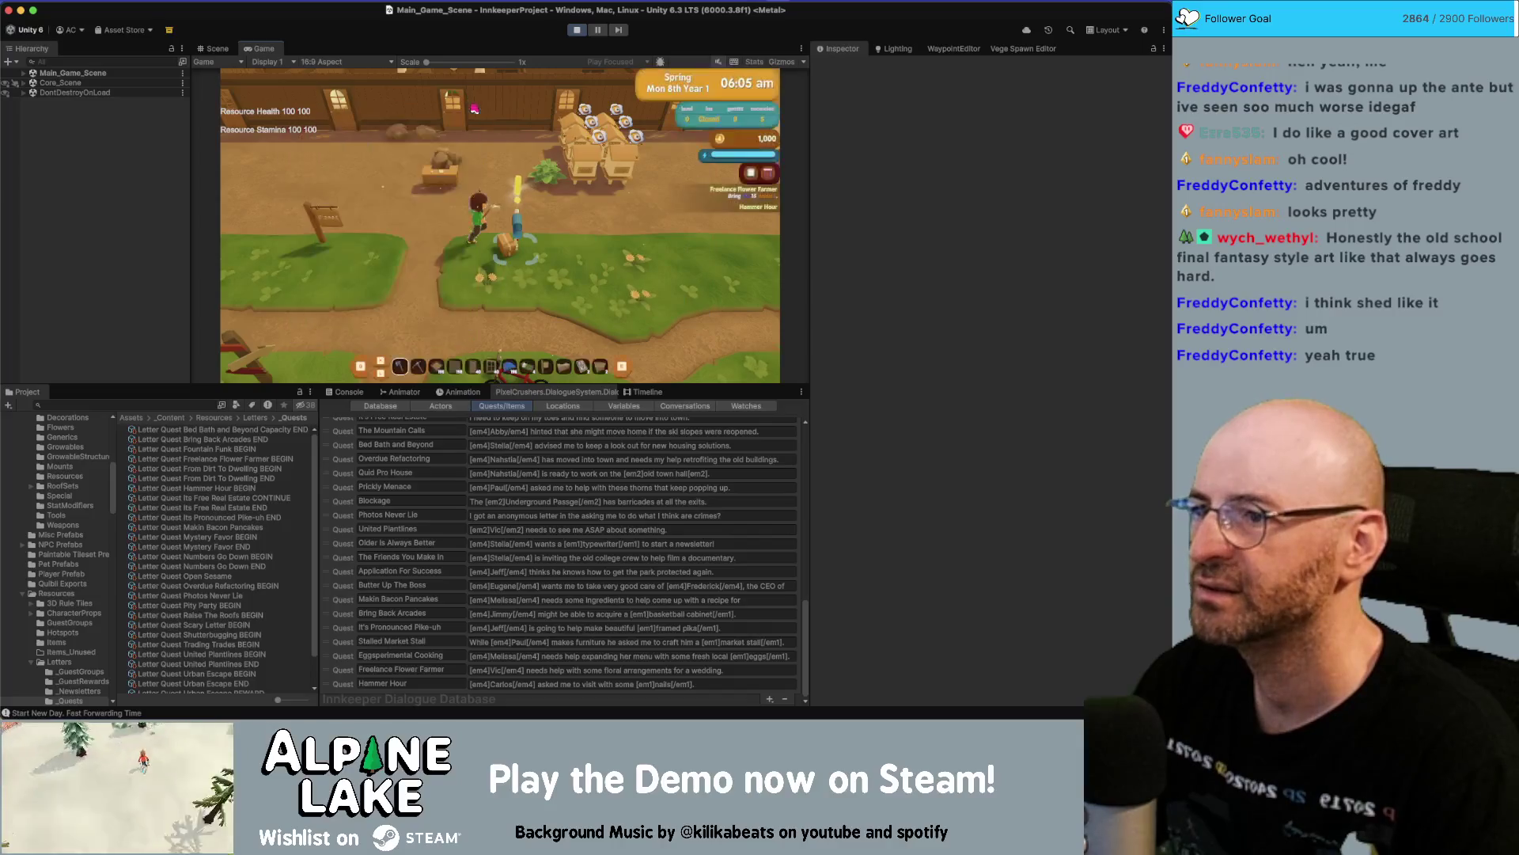
Stop Play mode and select the Freelance Flower Farmer BEGIN letter asset.
click(576, 31)
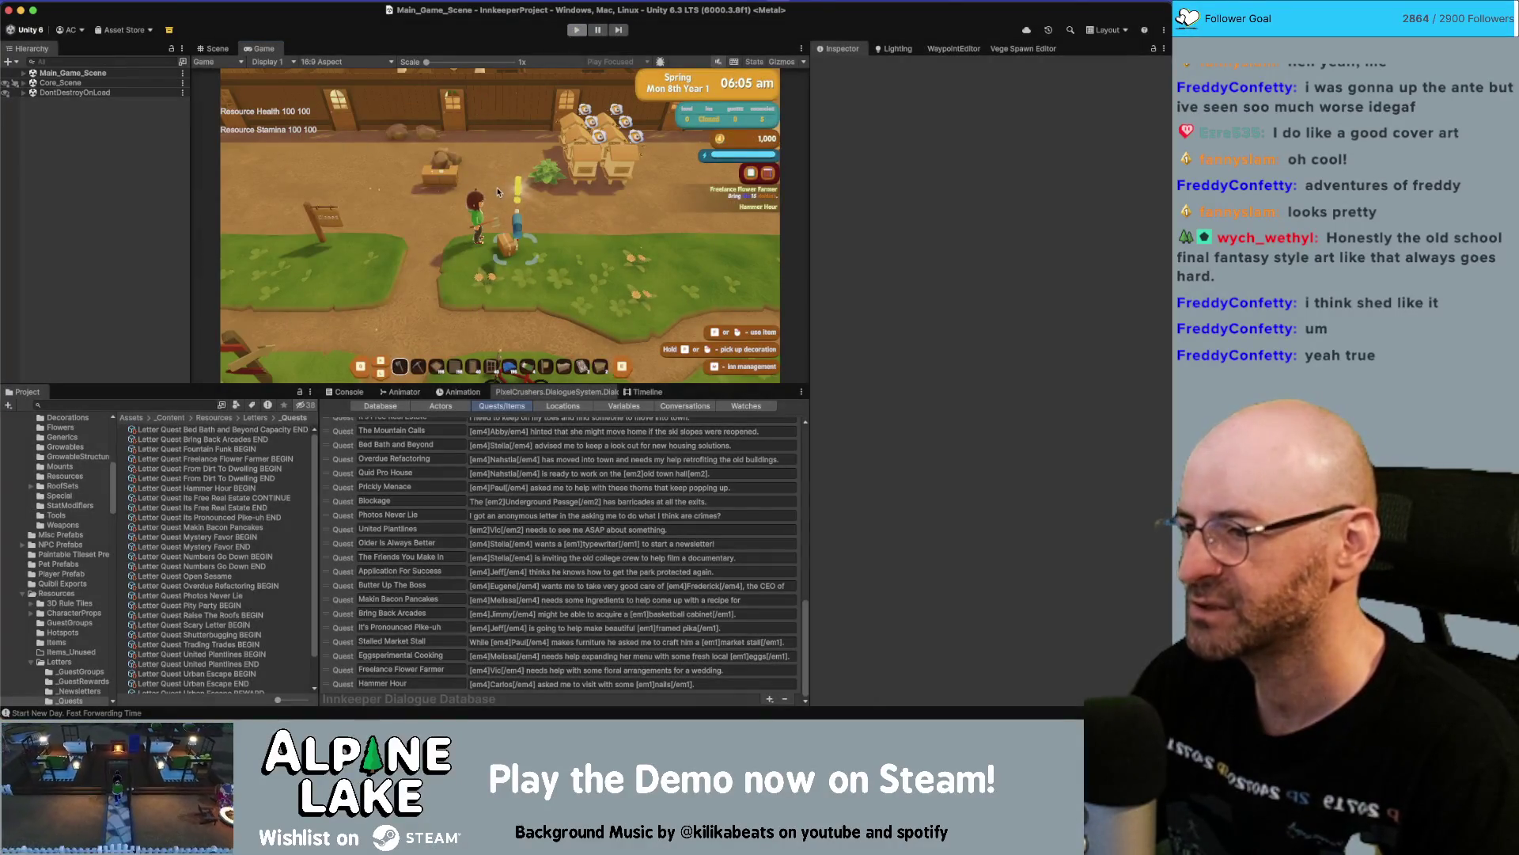
key(super+Tab)
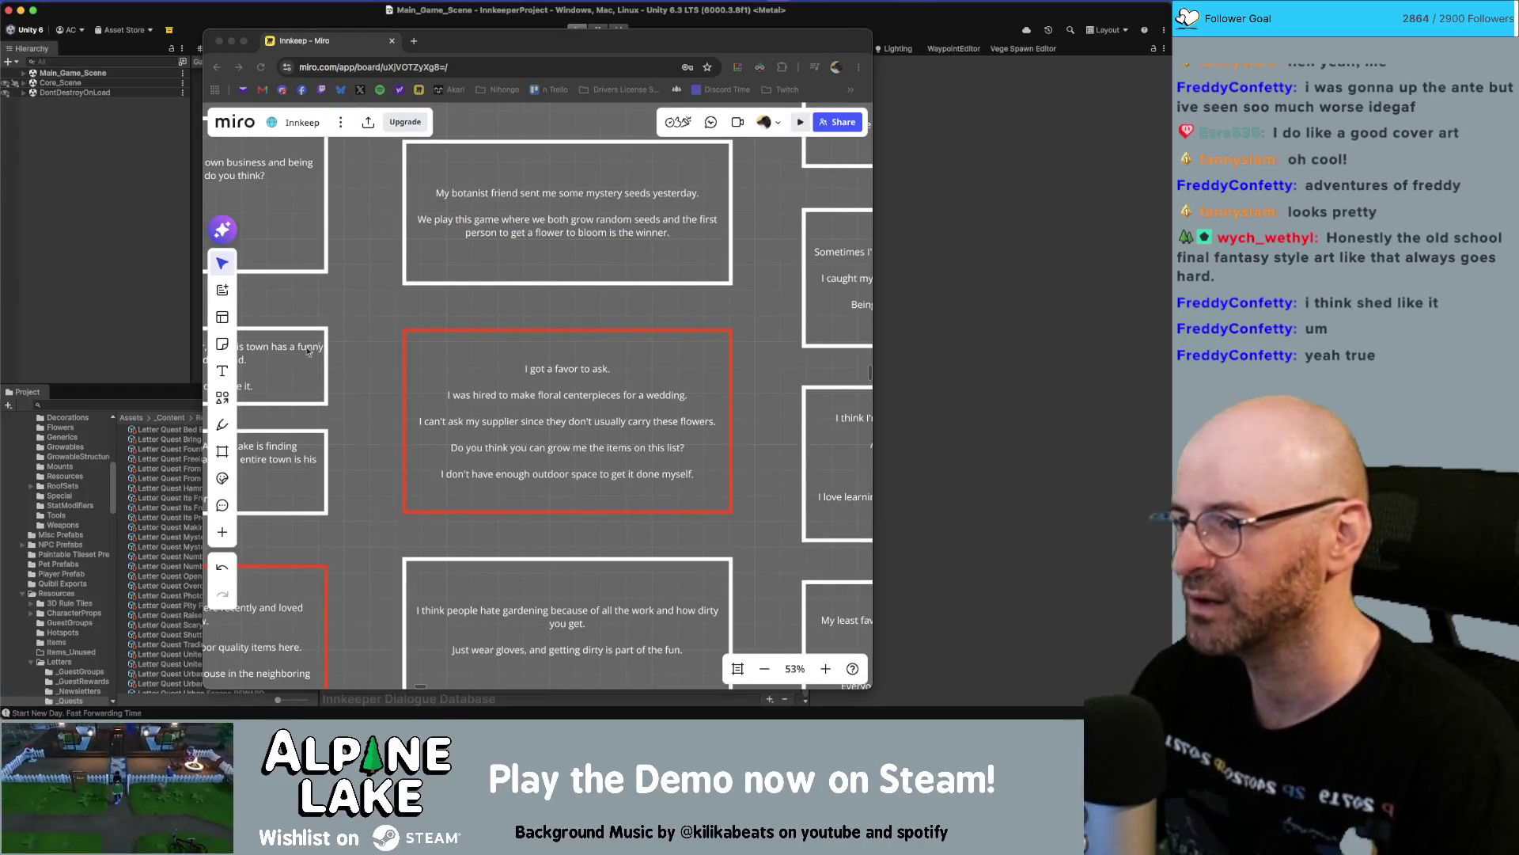
click(190, 459)
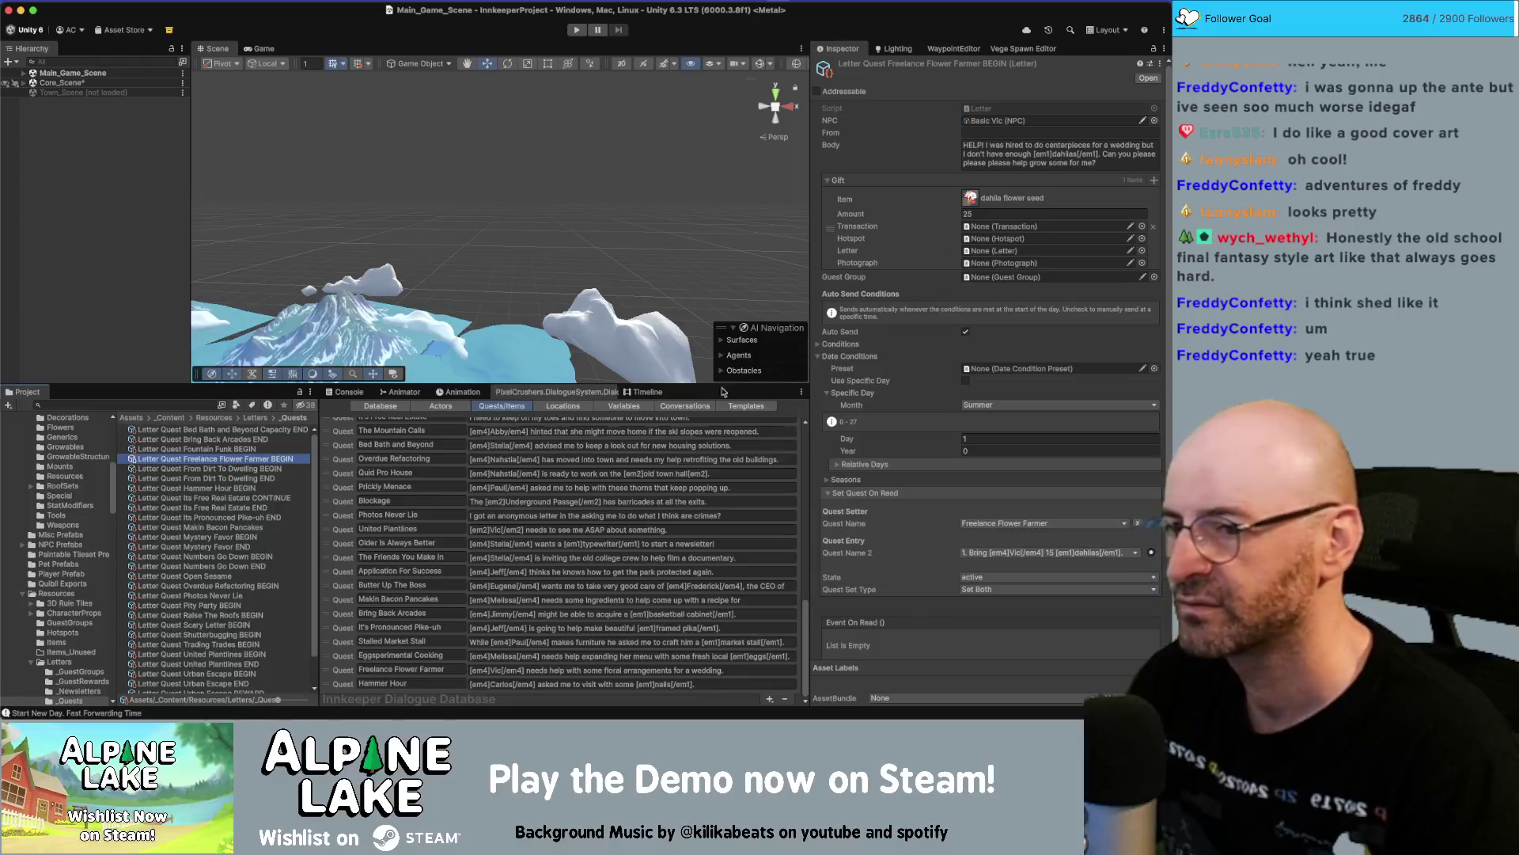
Check the Freelance Flower Farmer BEGIN letter's Year date condition, then replay and open the mailbox.
click(964, 450)
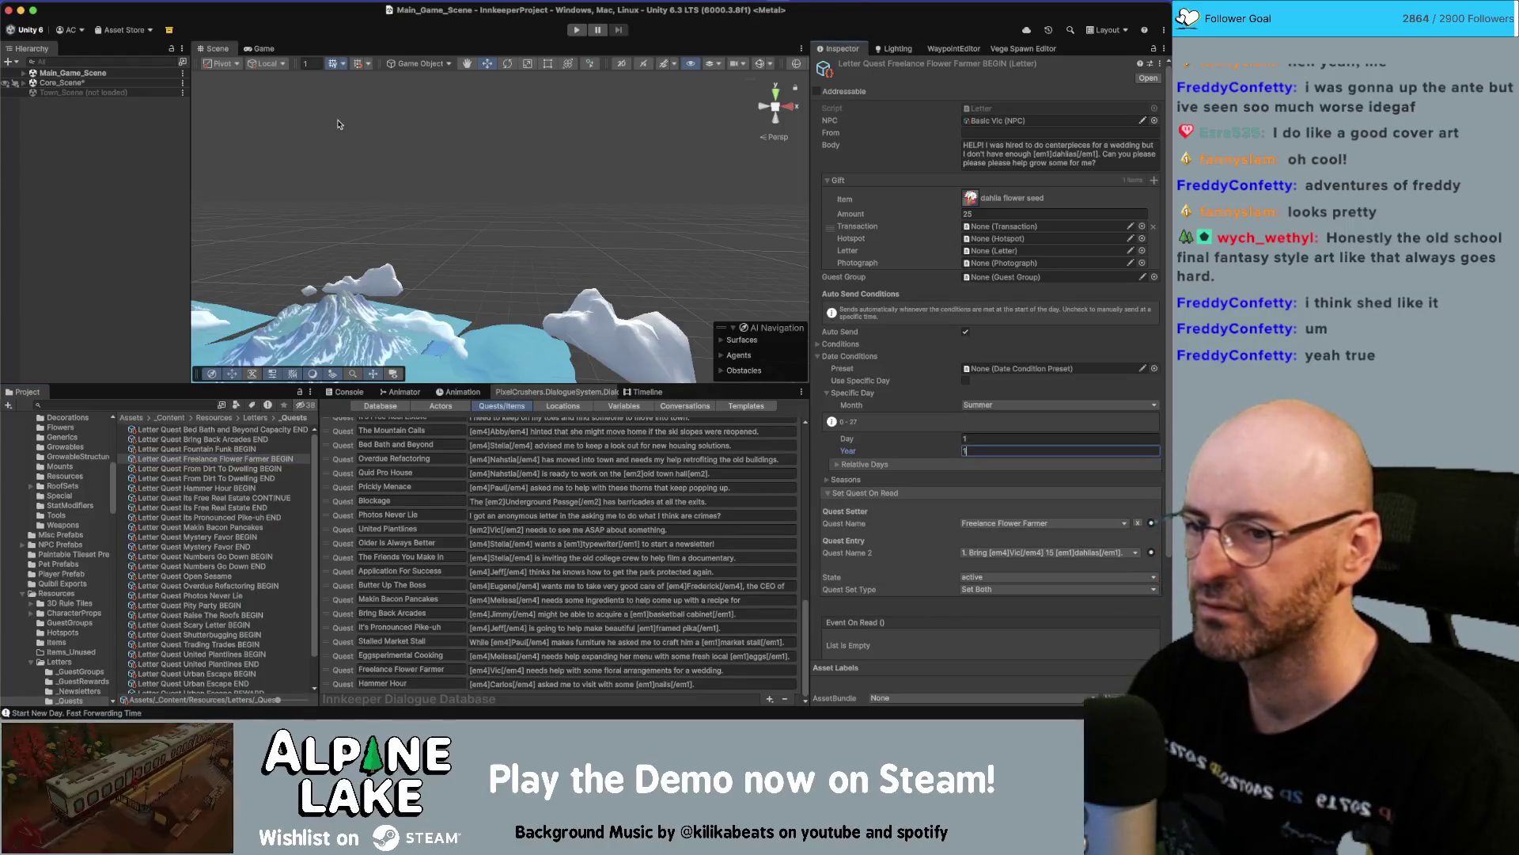
click(106, 137)
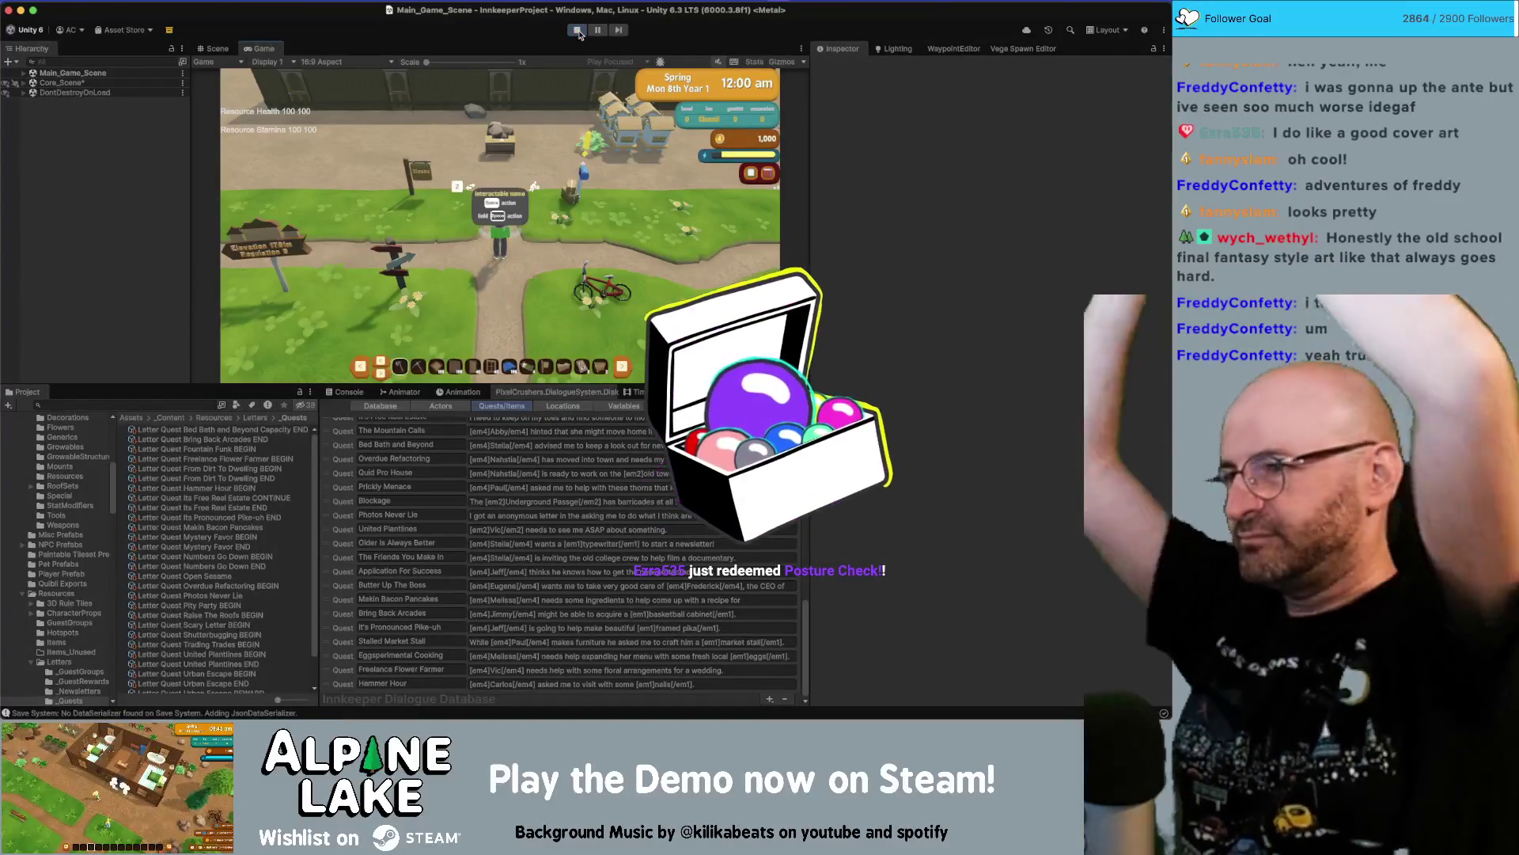
click(567, 154)
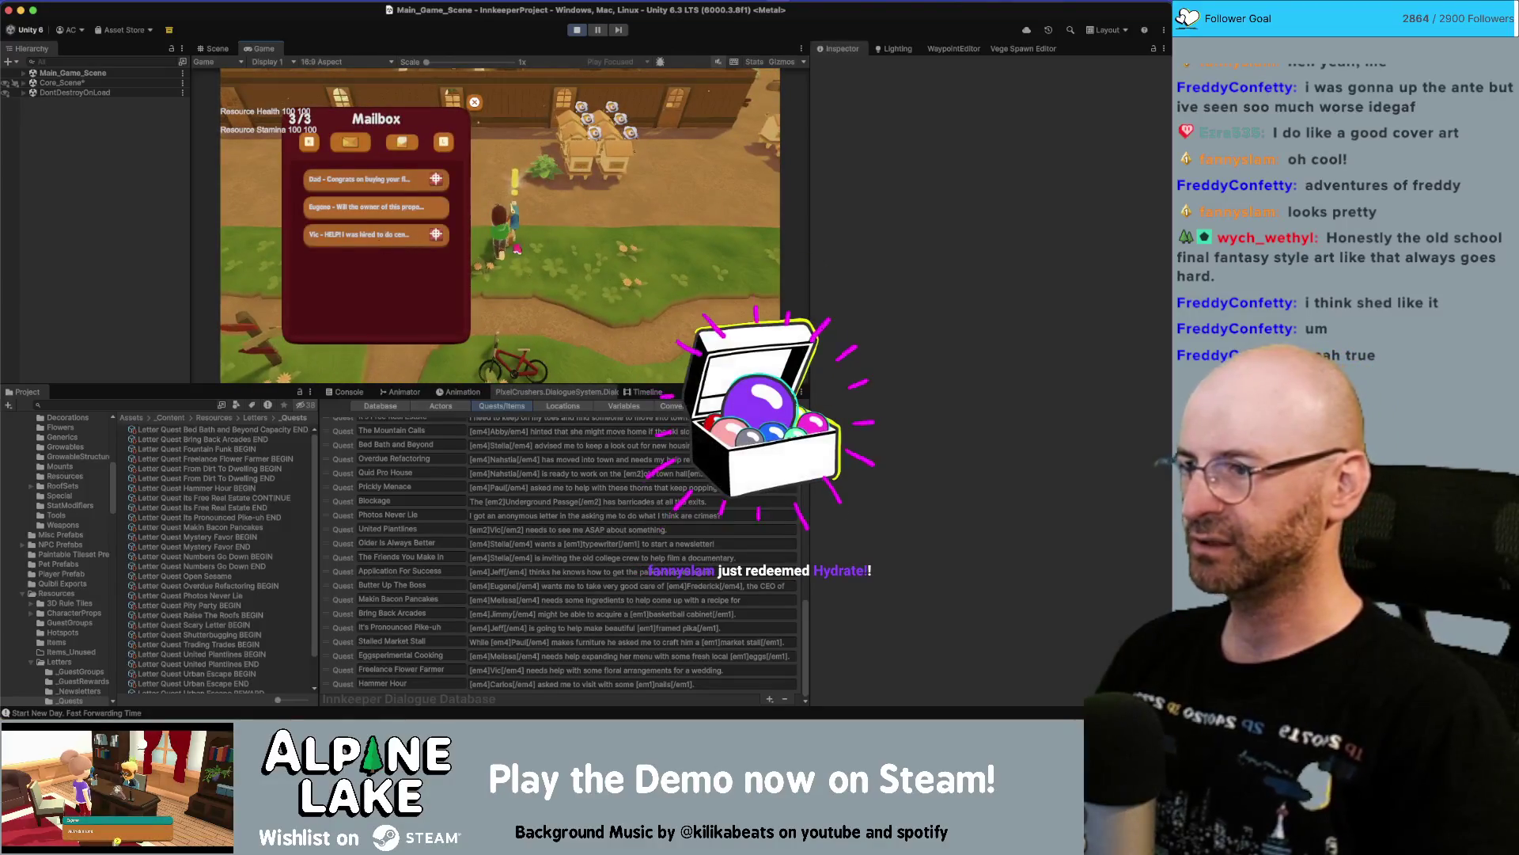
Tick Use Specific Day on the Freelance Flower Farmer BEGIN letter, then recheck the mailbox and end the day.
click(475, 101)
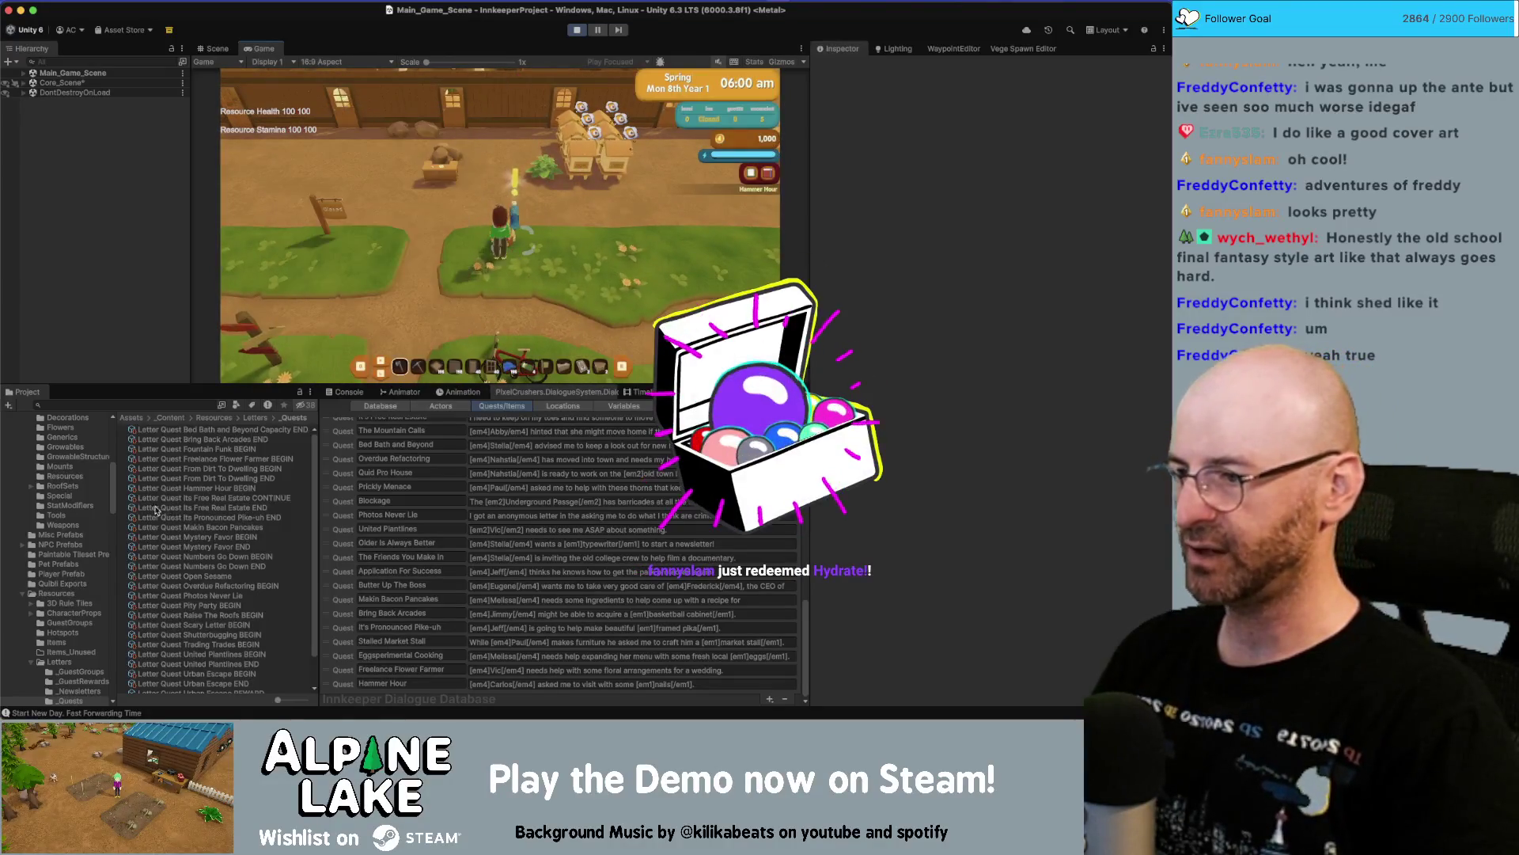
click(227, 461)
click(577, 30)
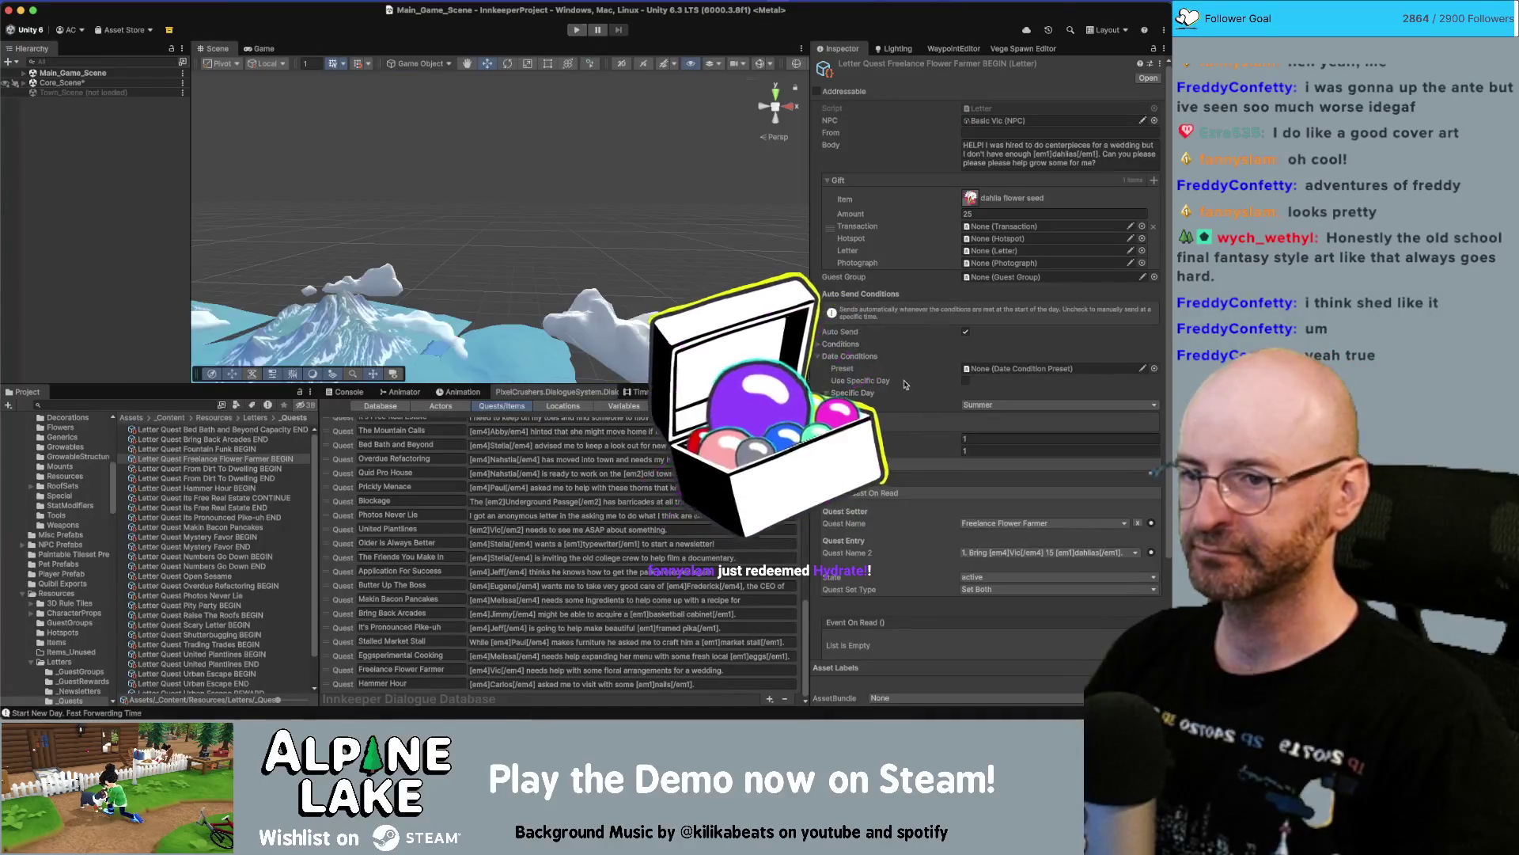
click(965, 381)
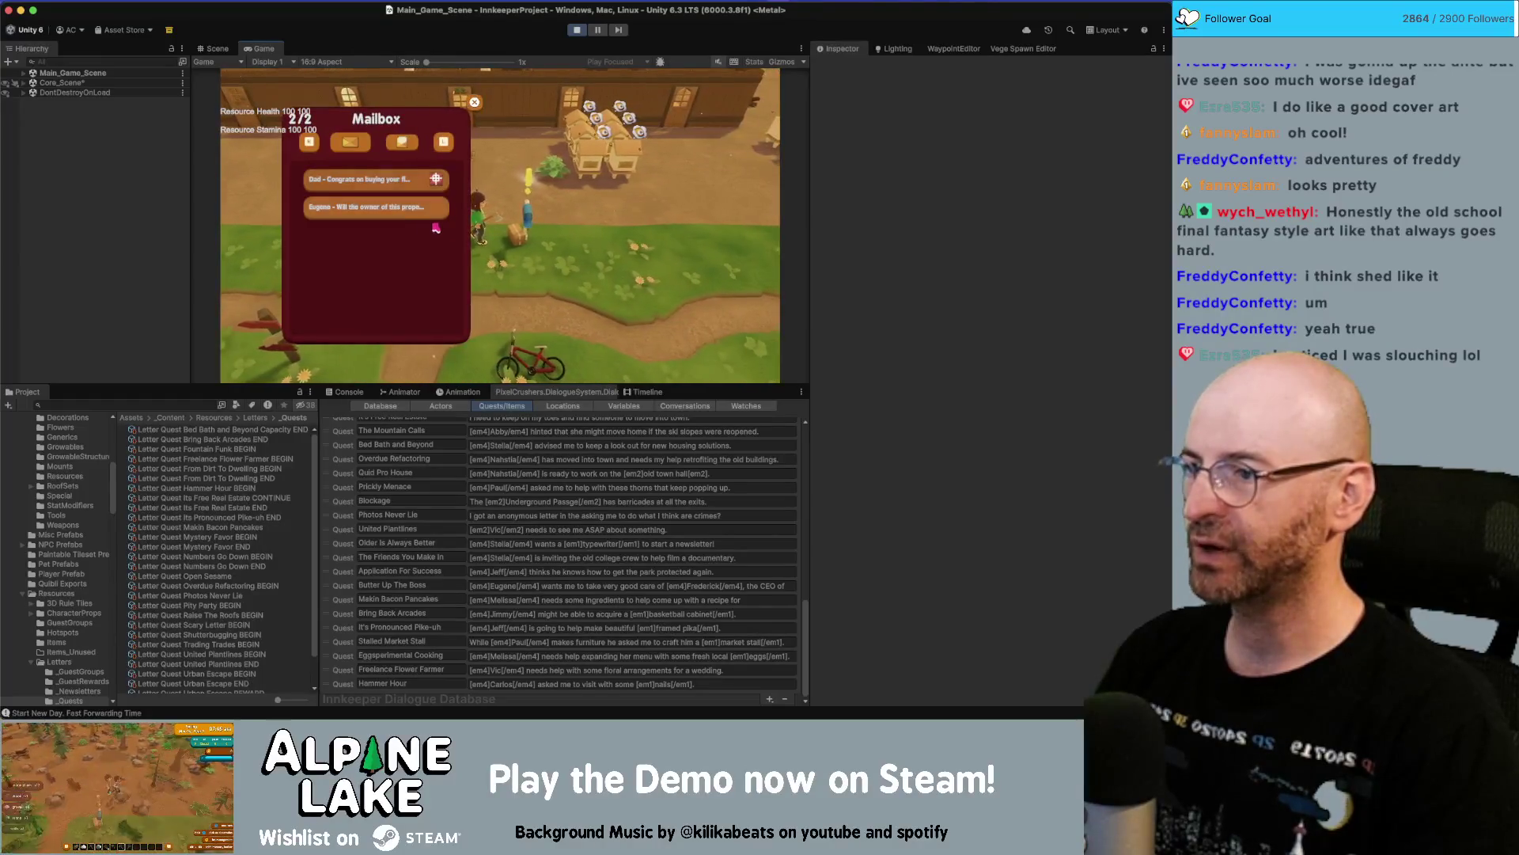
click(475, 102)
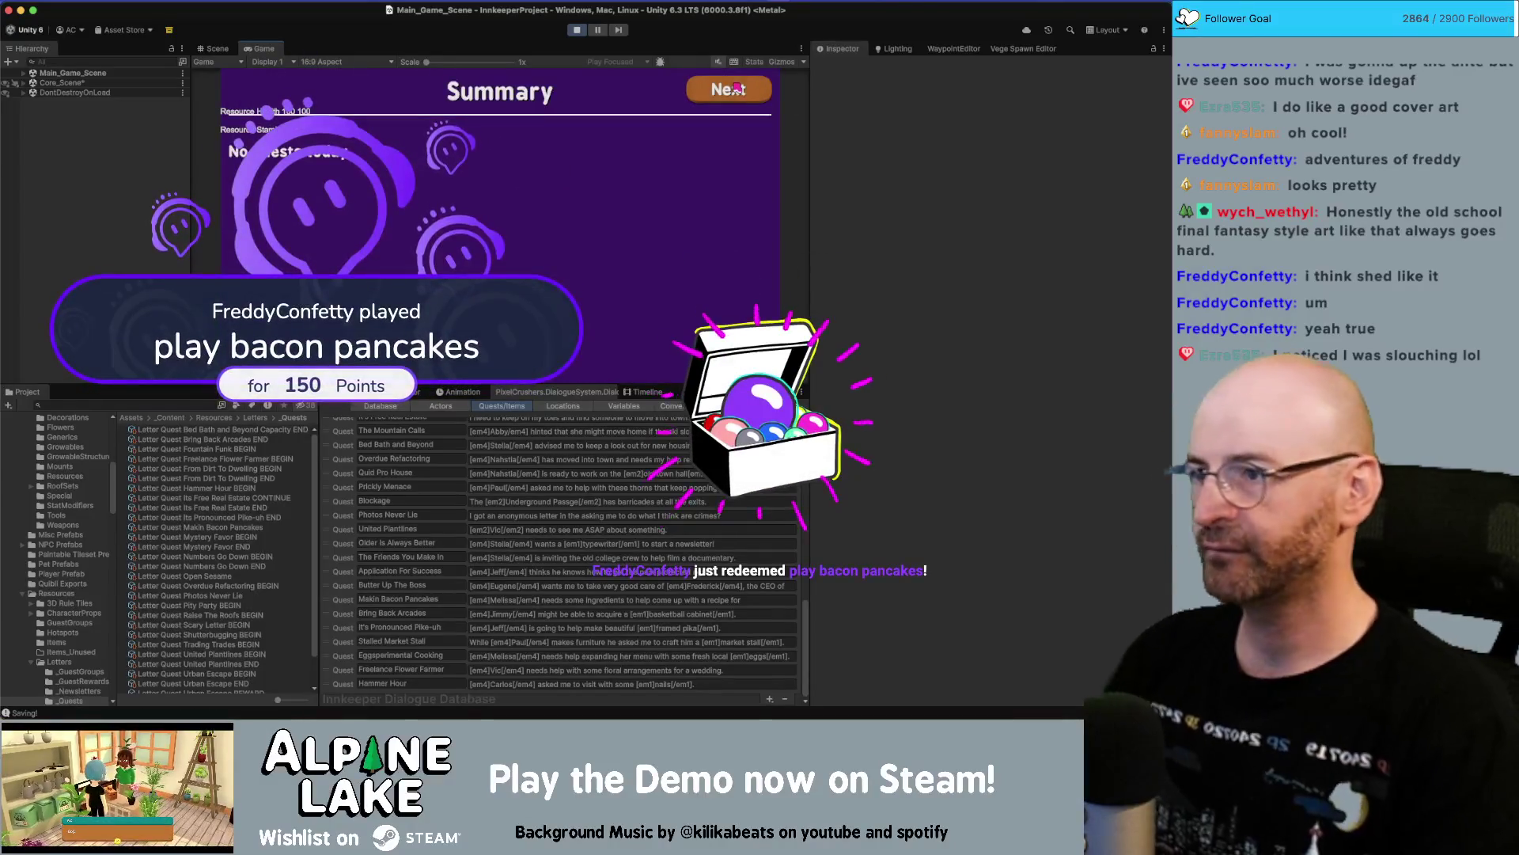
Skip through the Summary, Totals and calendar screens to Summer Mon 1st, then close the mailbox.
click(732, 90)
click(732, 90)
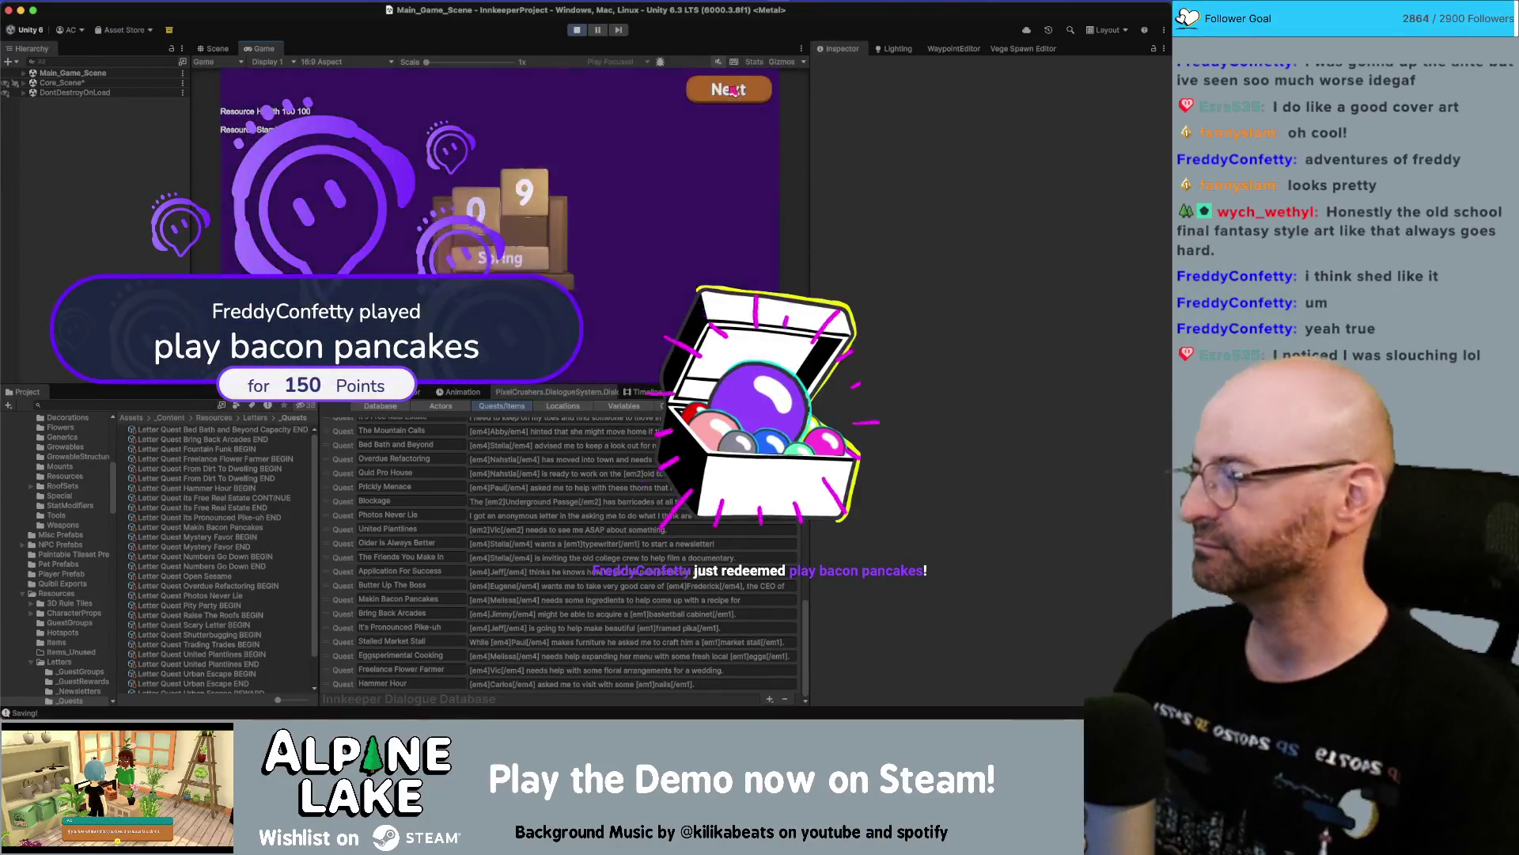
click(732, 89)
click(732, 90)
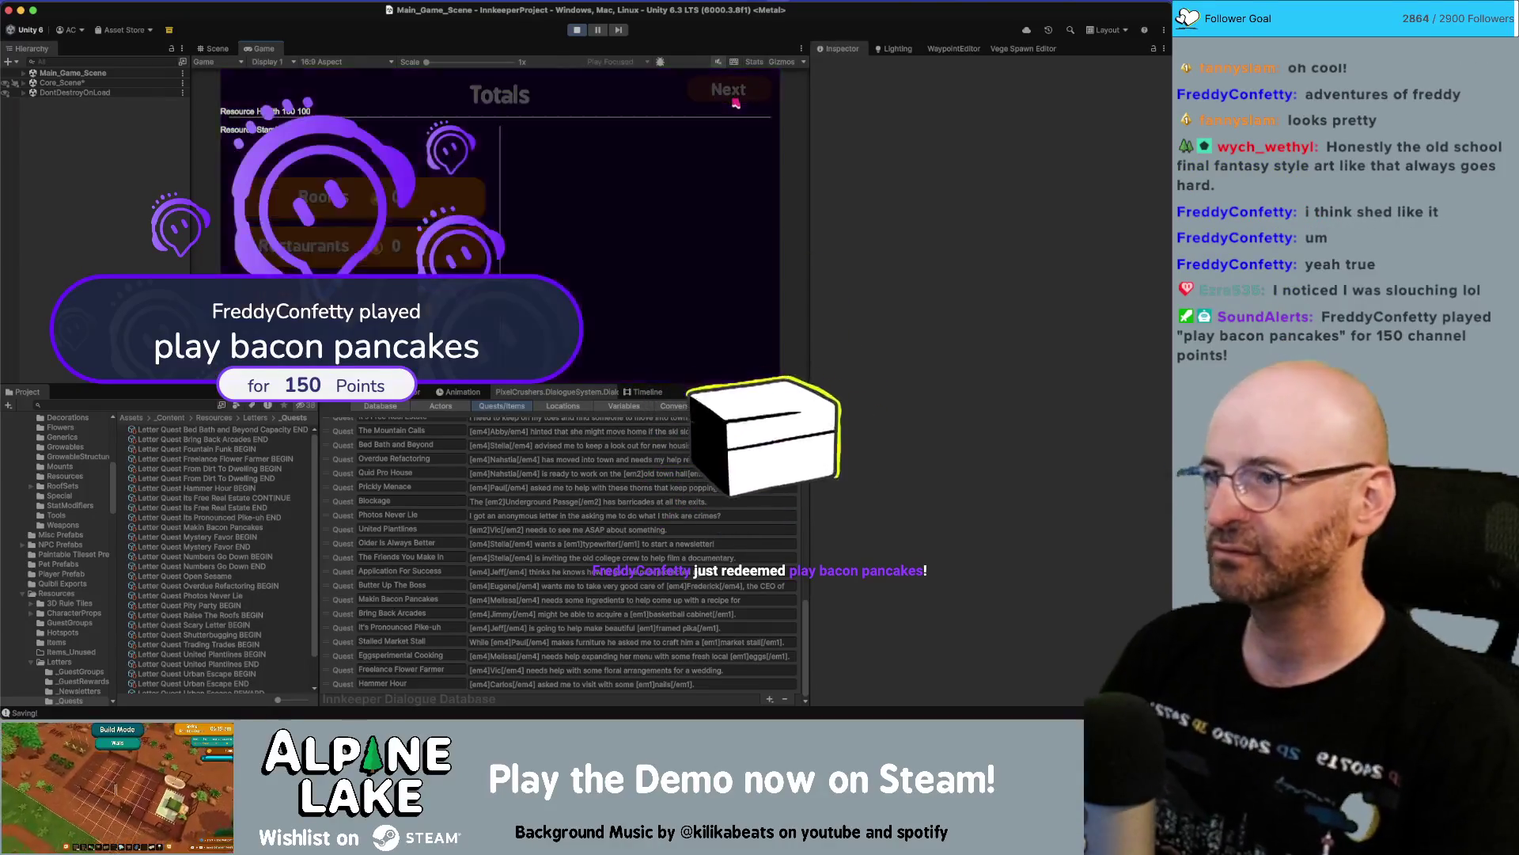
click(732, 89)
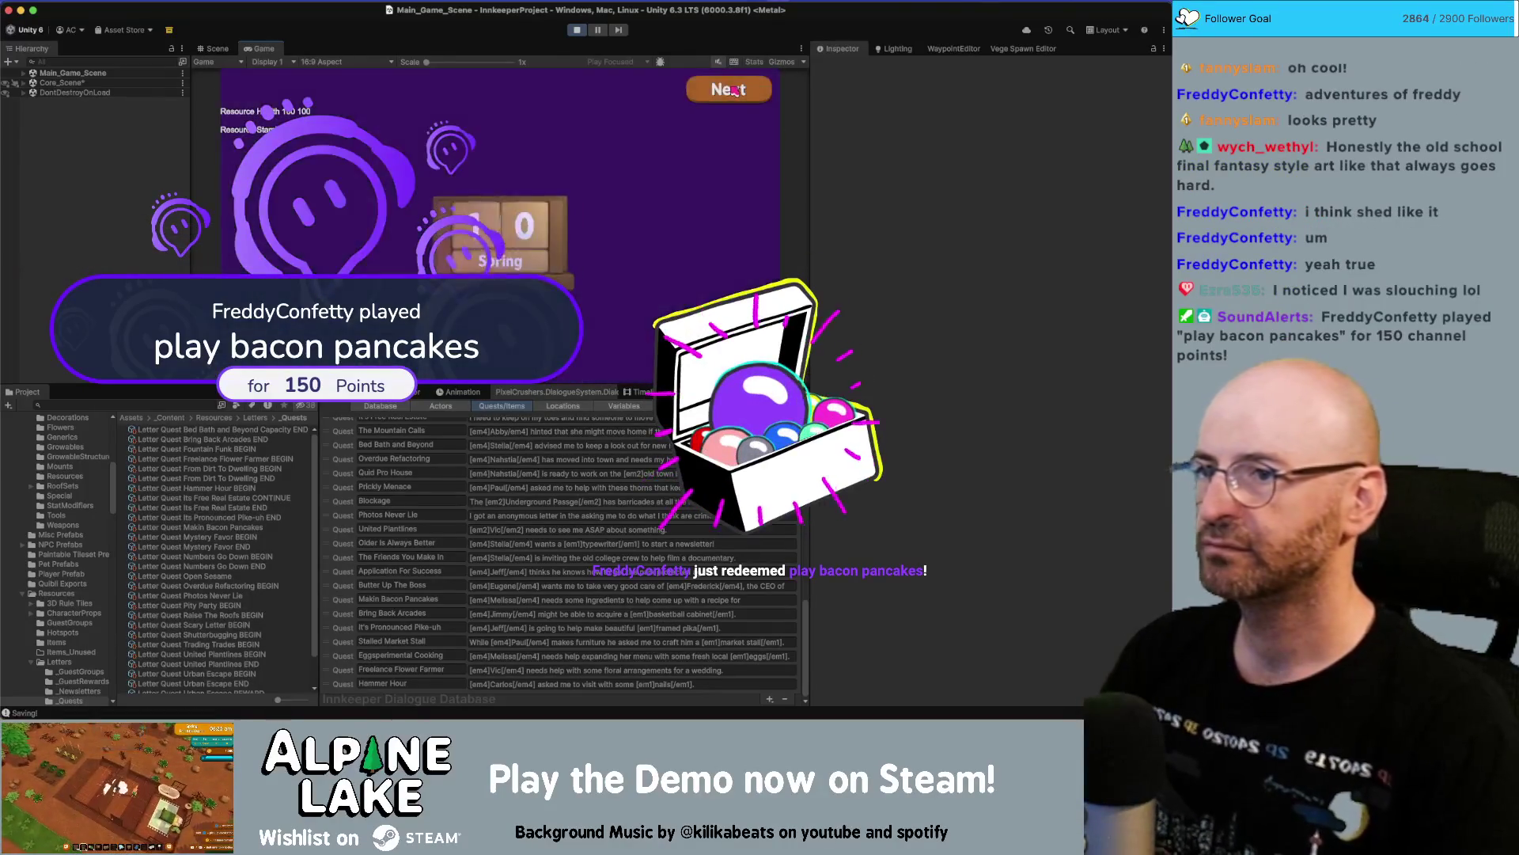
click(732, 89)
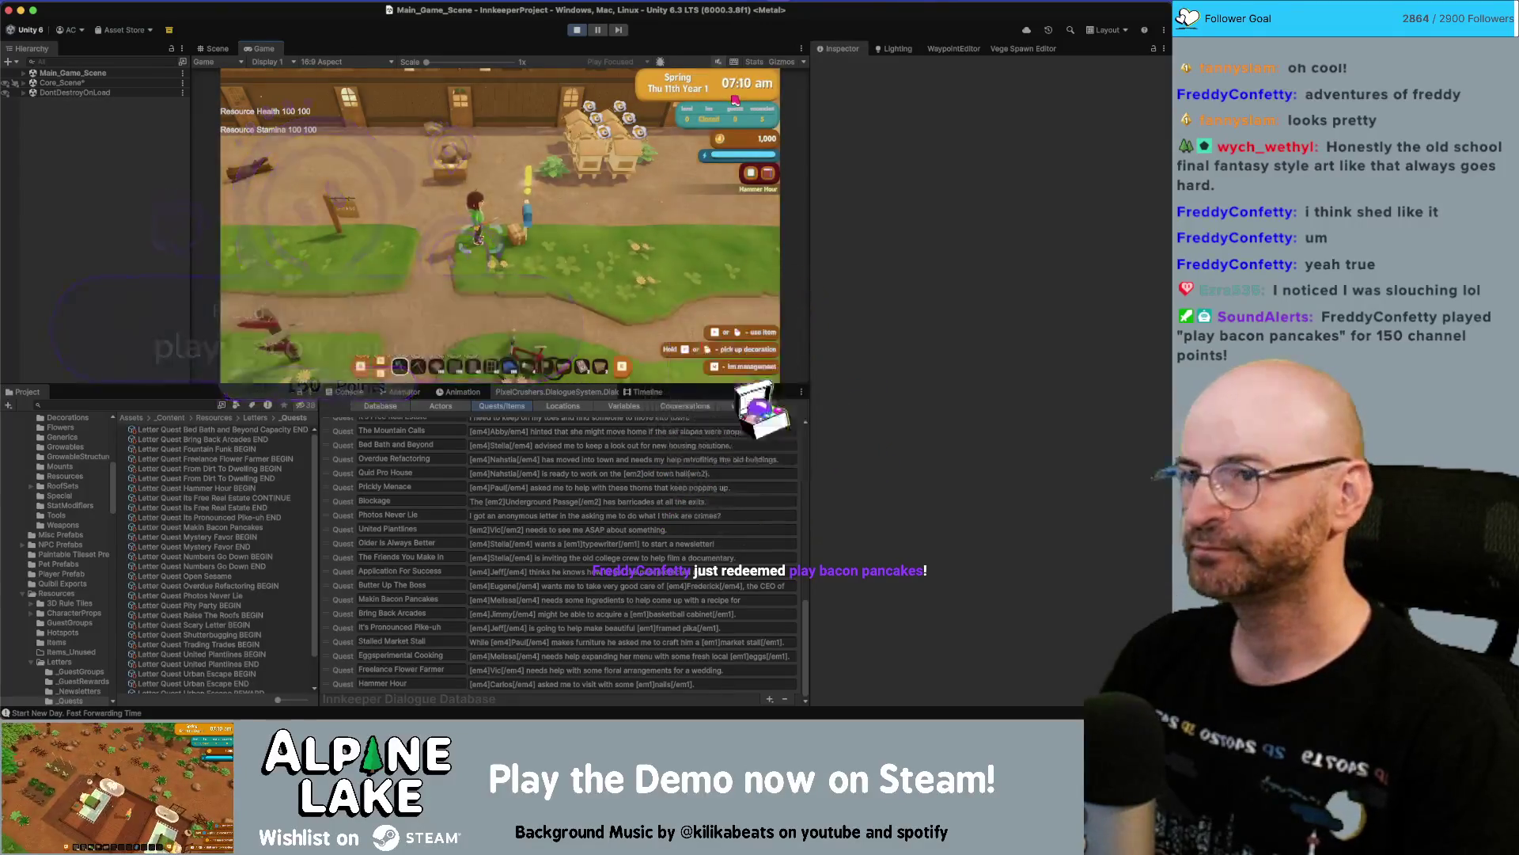
click(735, 99)
click(735, 98)
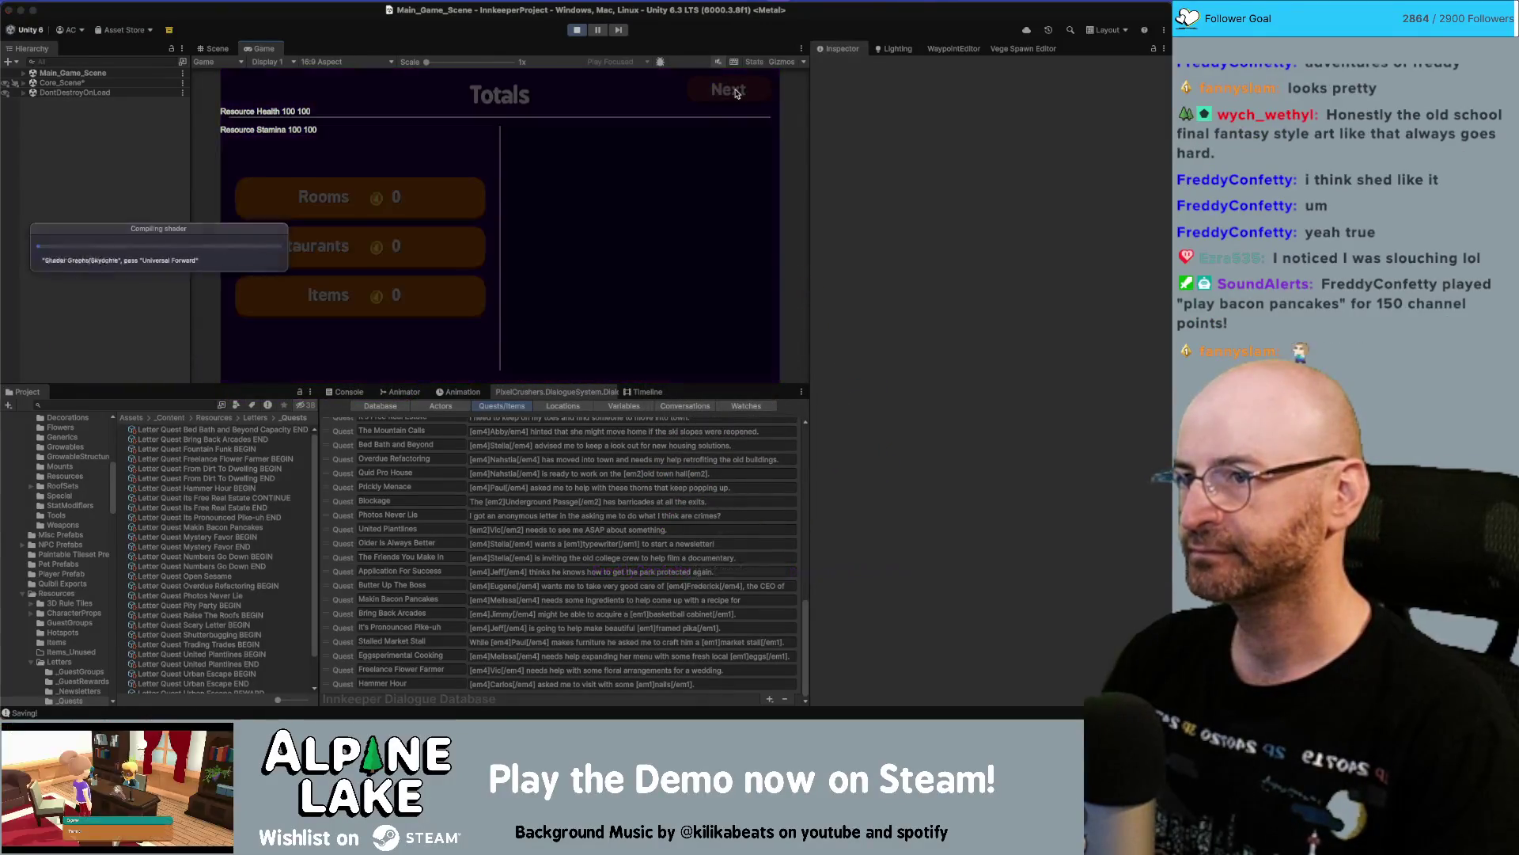
click(735, 93)
click(735, 93)
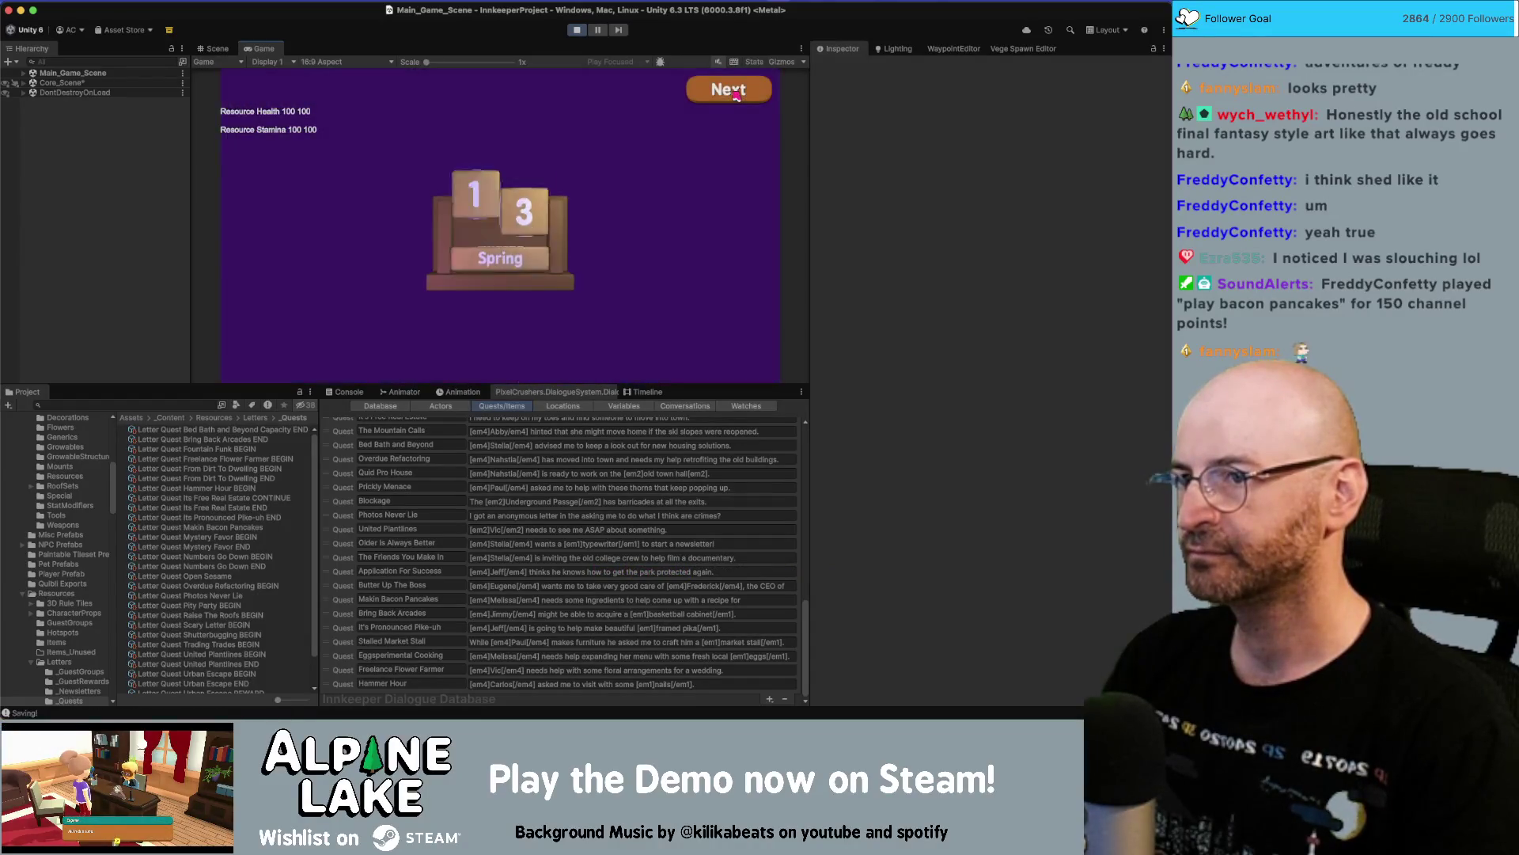
click(736, 94)
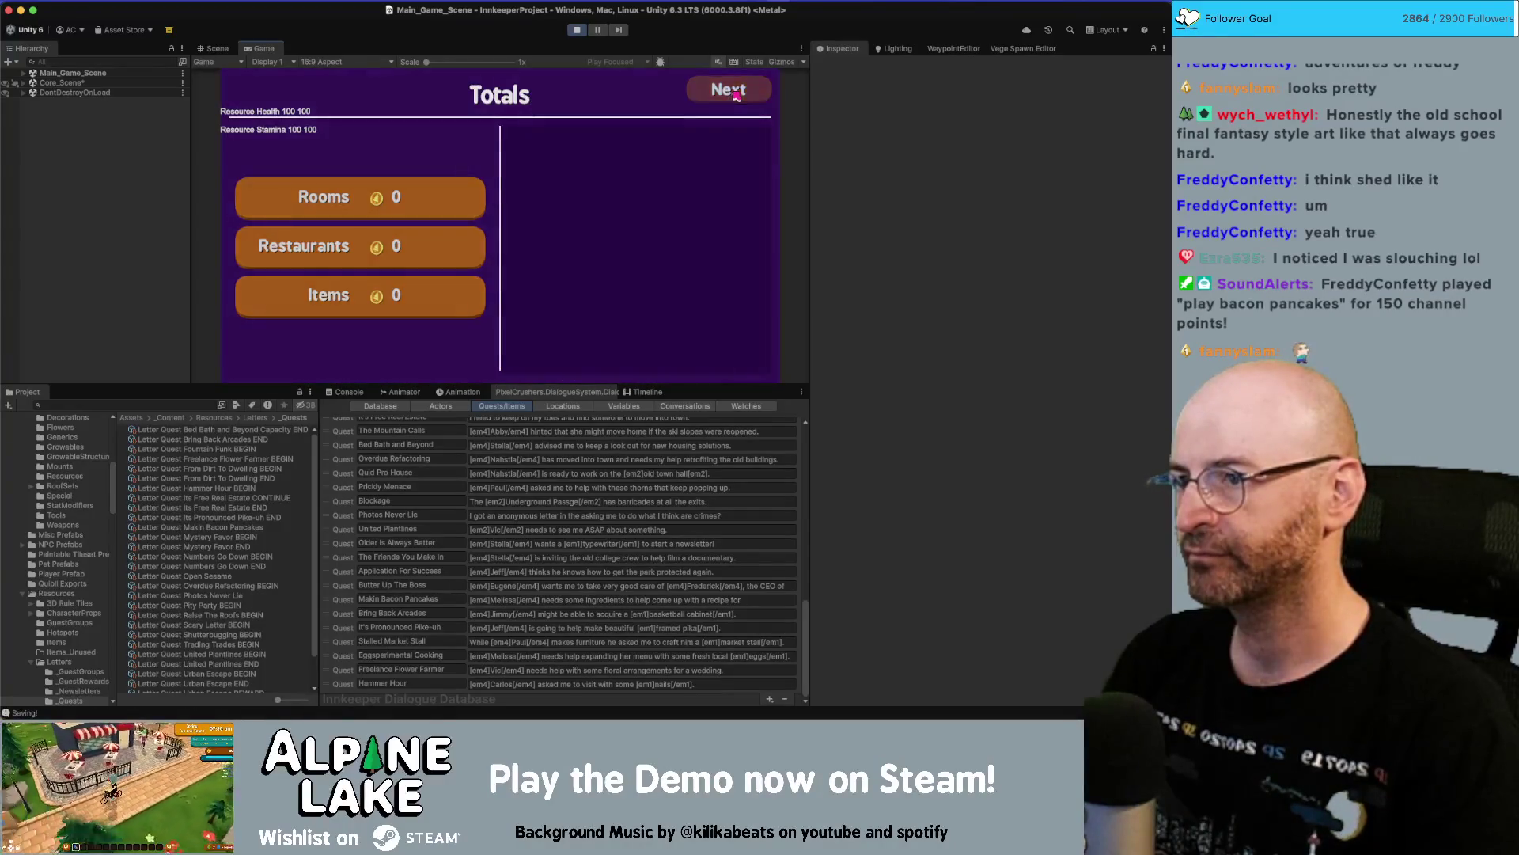
click(736, 93)
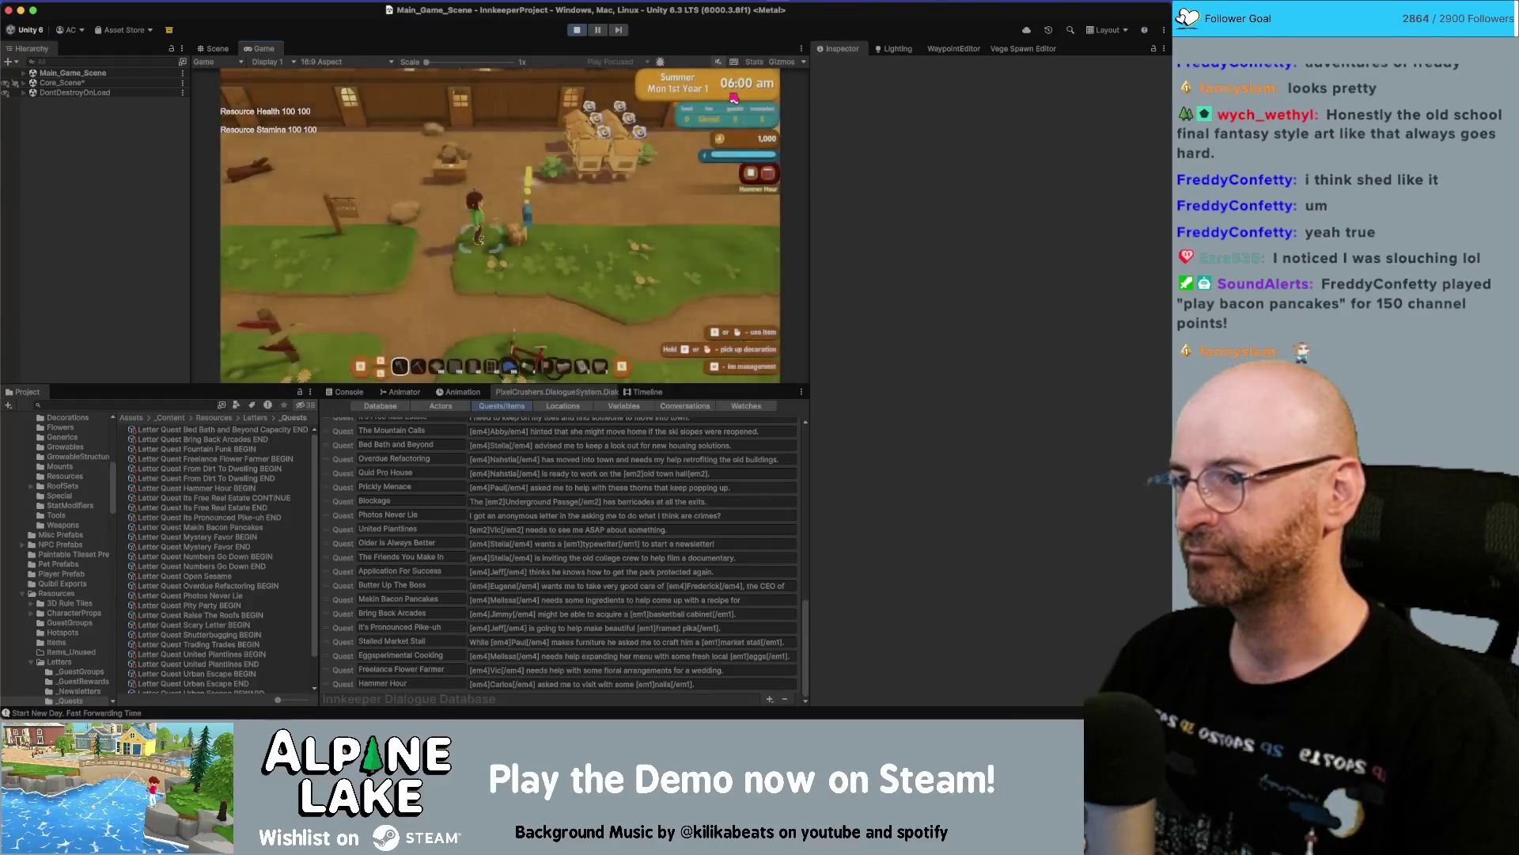
key(Escape)
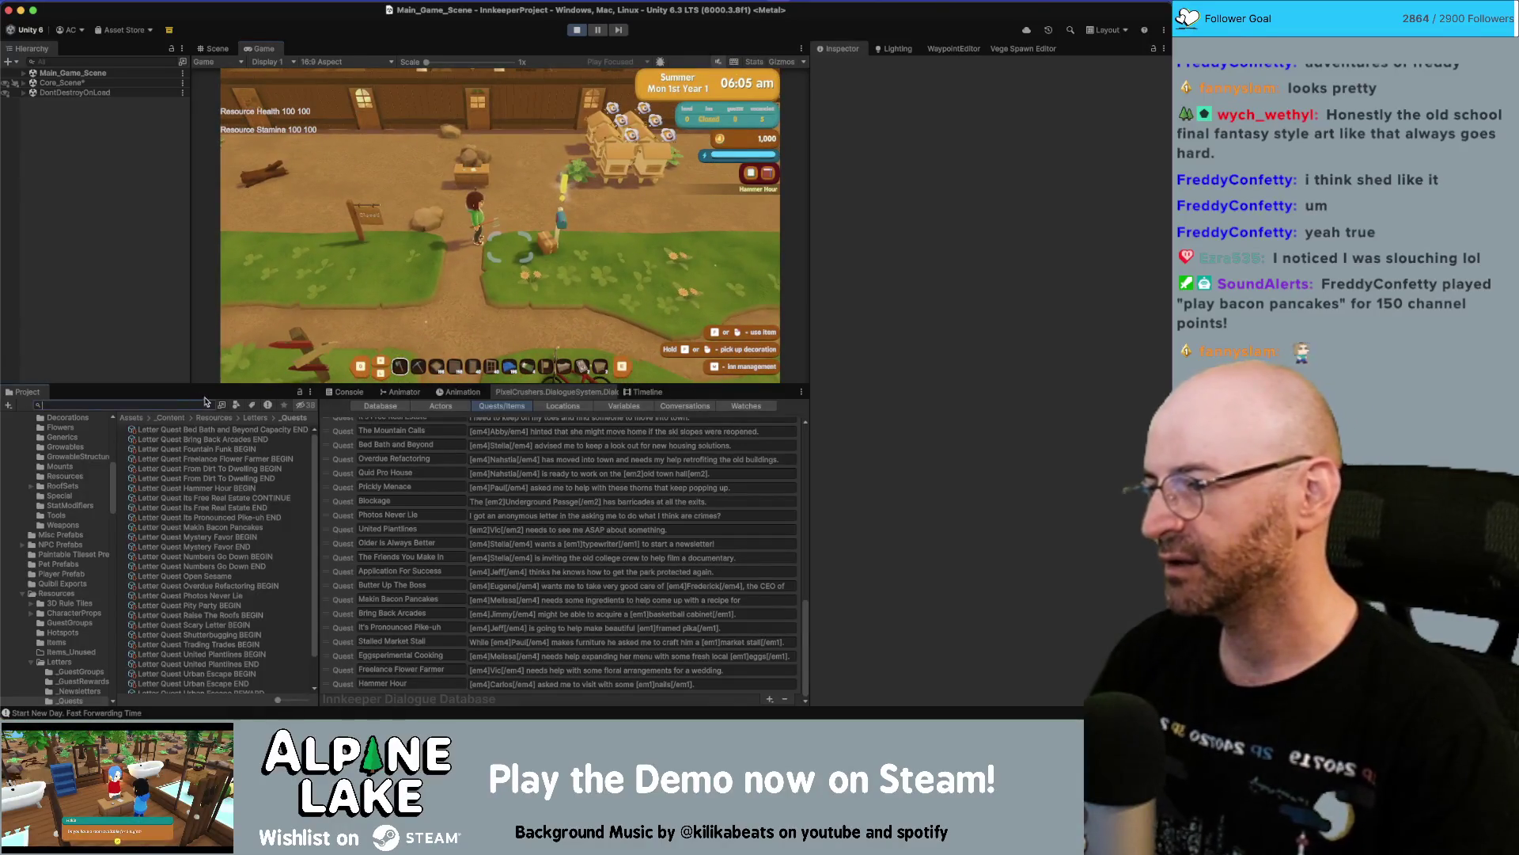
Set the Freelance Flower Farmer BEGIN letter's Year date condition to 1.
click(222, 459)
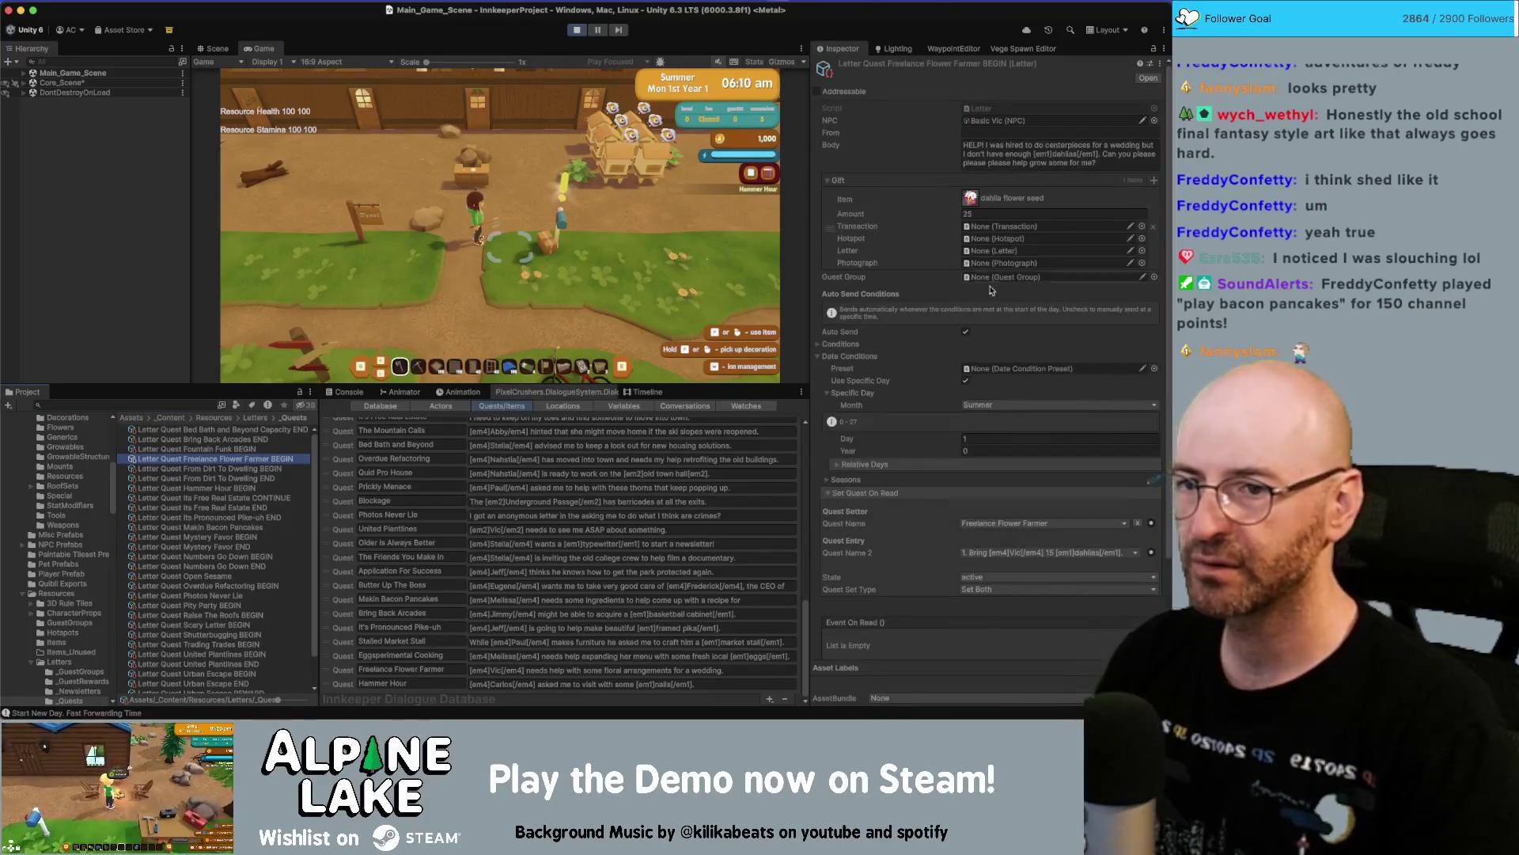
click(973, 449)
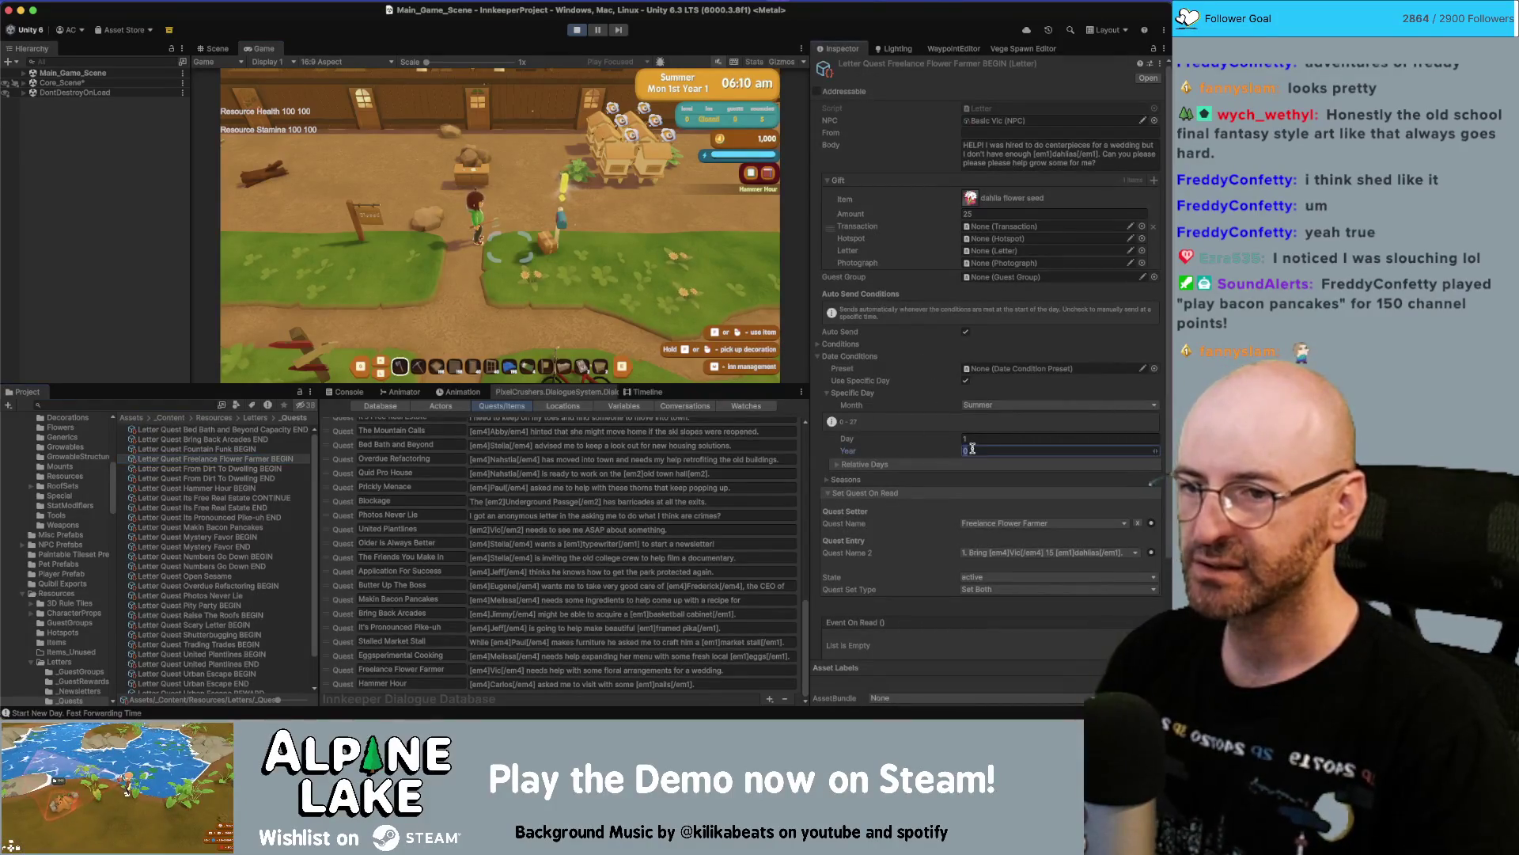
click(598, 251)
Walk the farmer to the mailbox, check its two letters, and stop Play mode.
key(d)
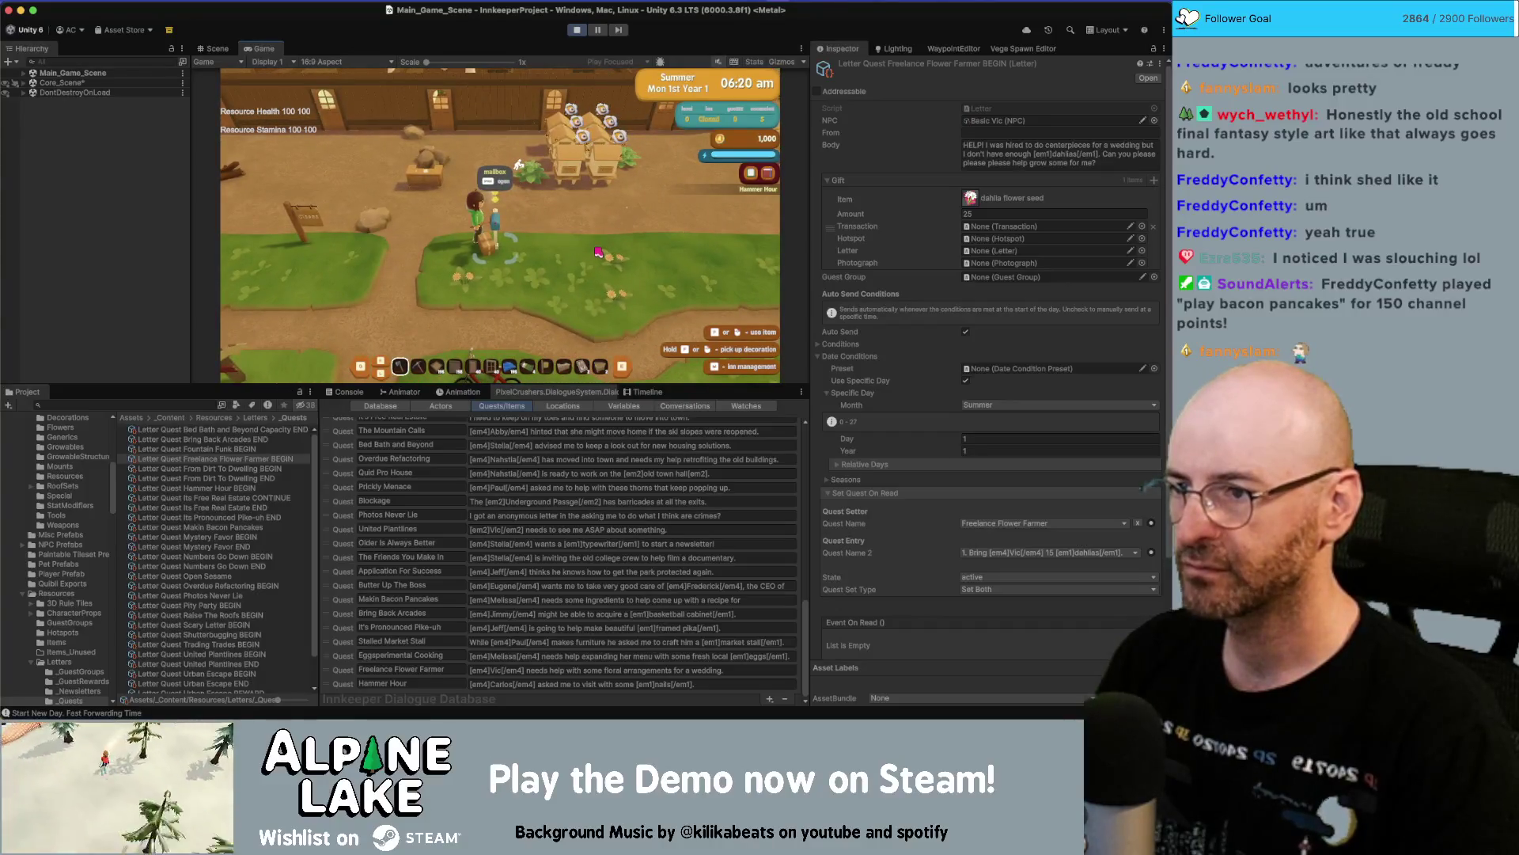
key(e)
click(598, 251)
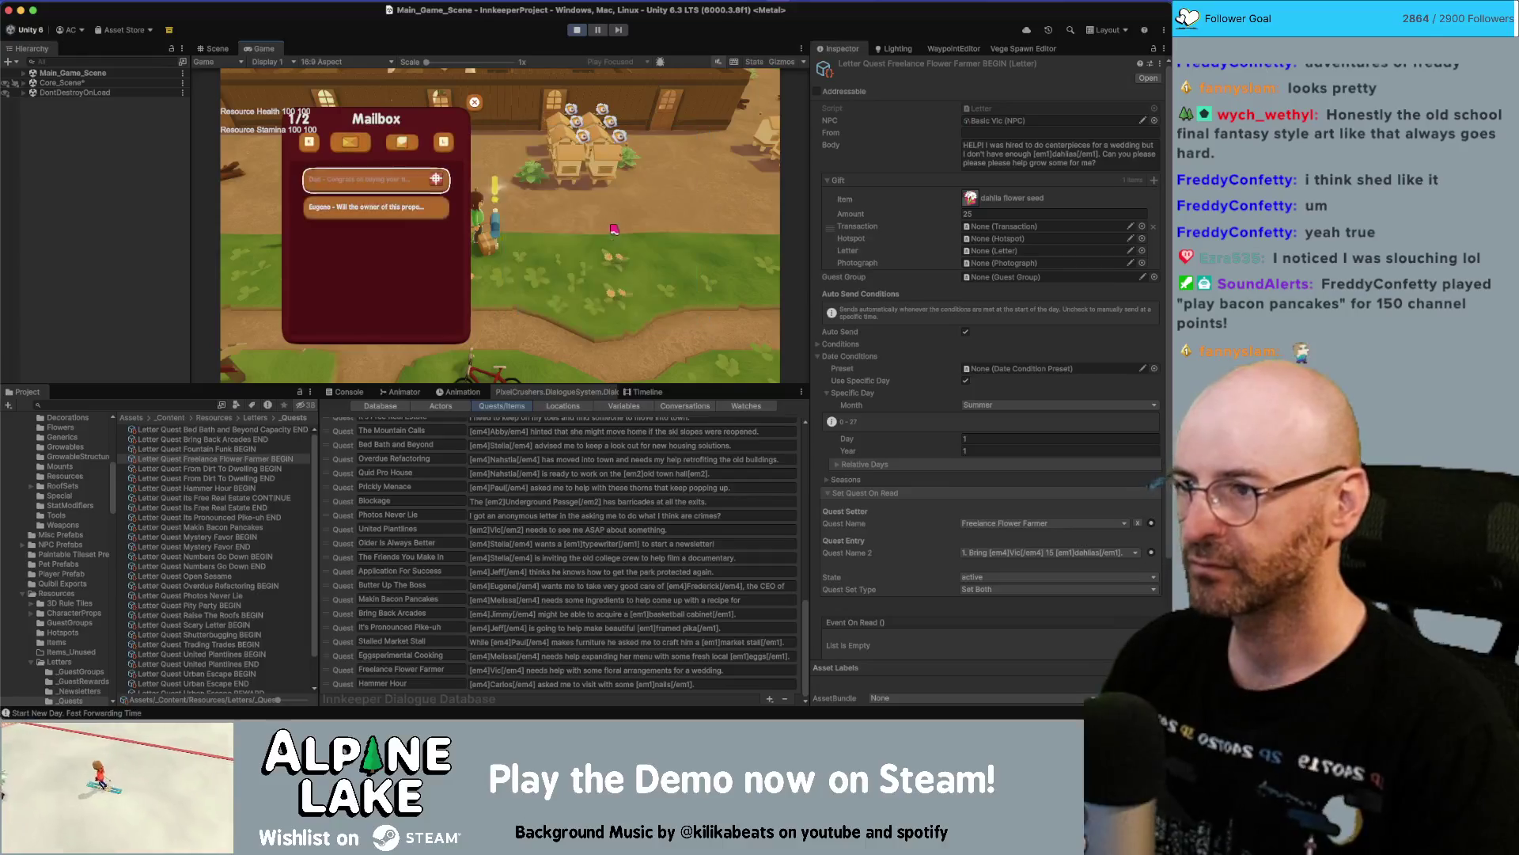
click(577, 29)
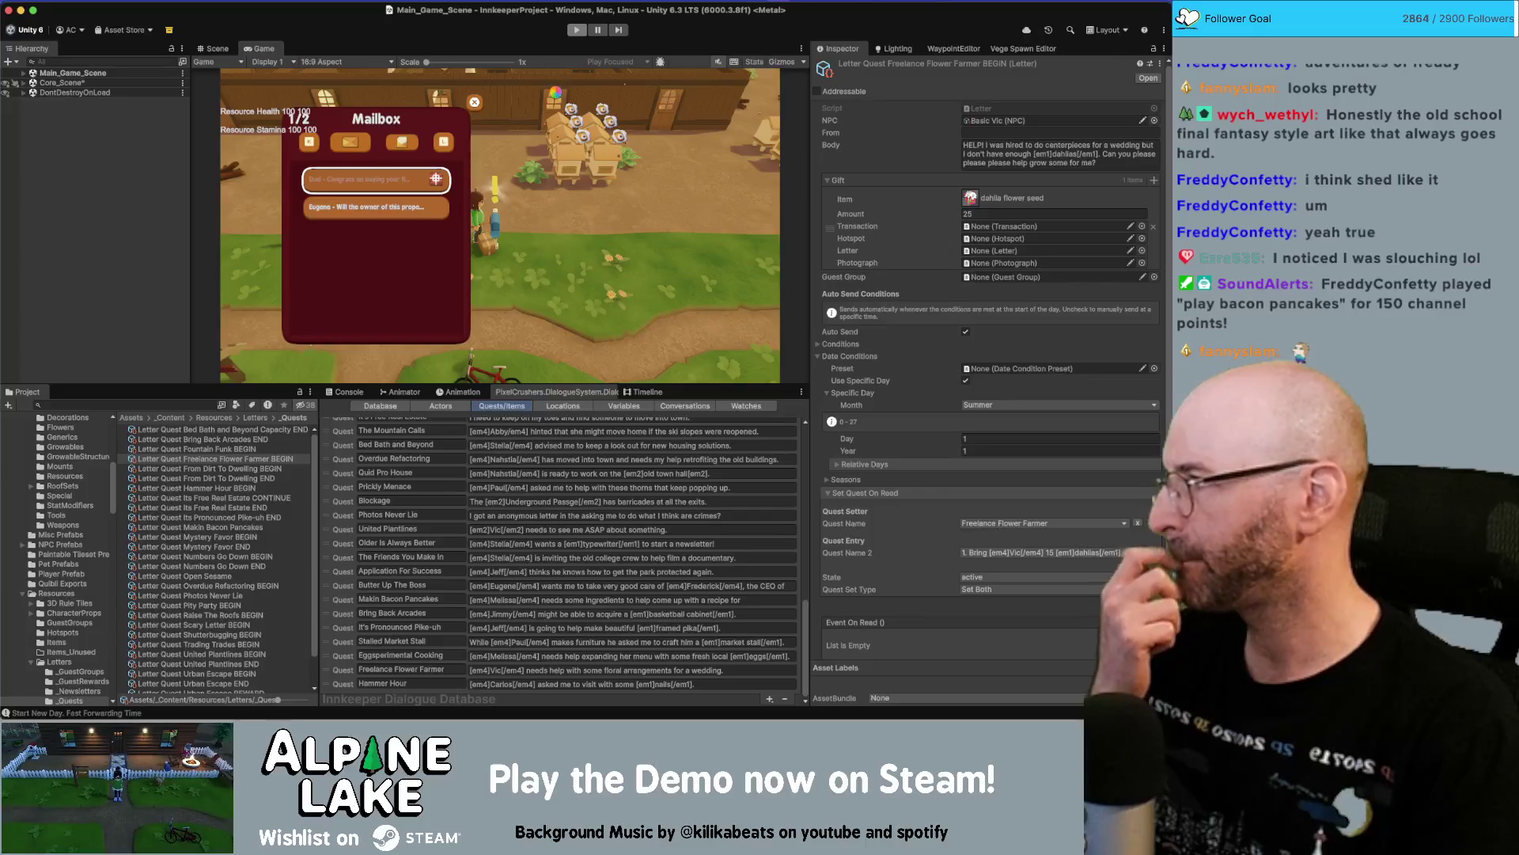
Set the letter's specific Day to 0 and Year to 0, then restart the game.
click(576, 33)
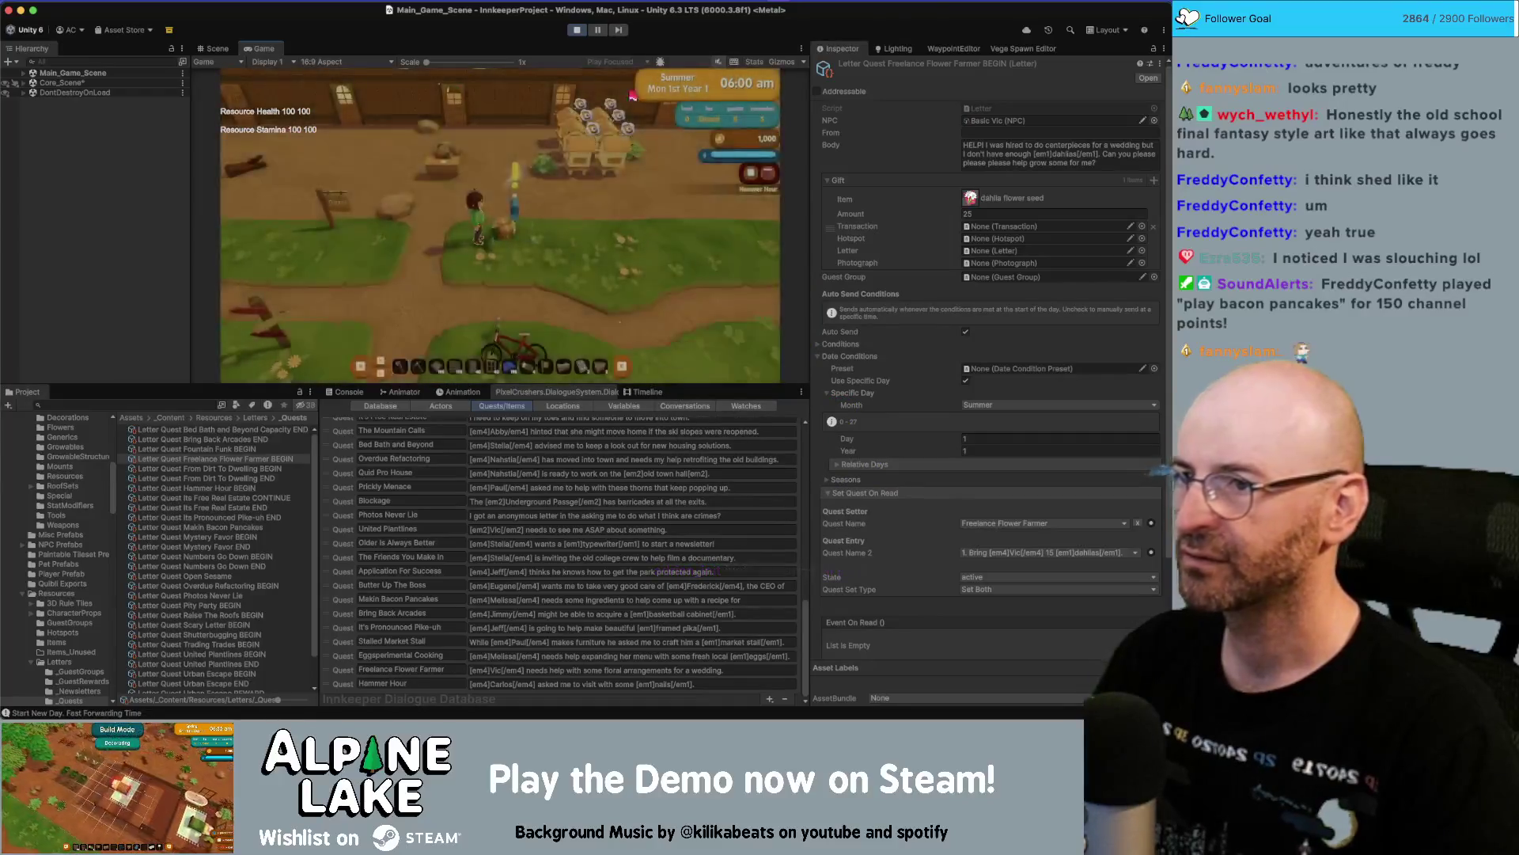
click(577, 29)
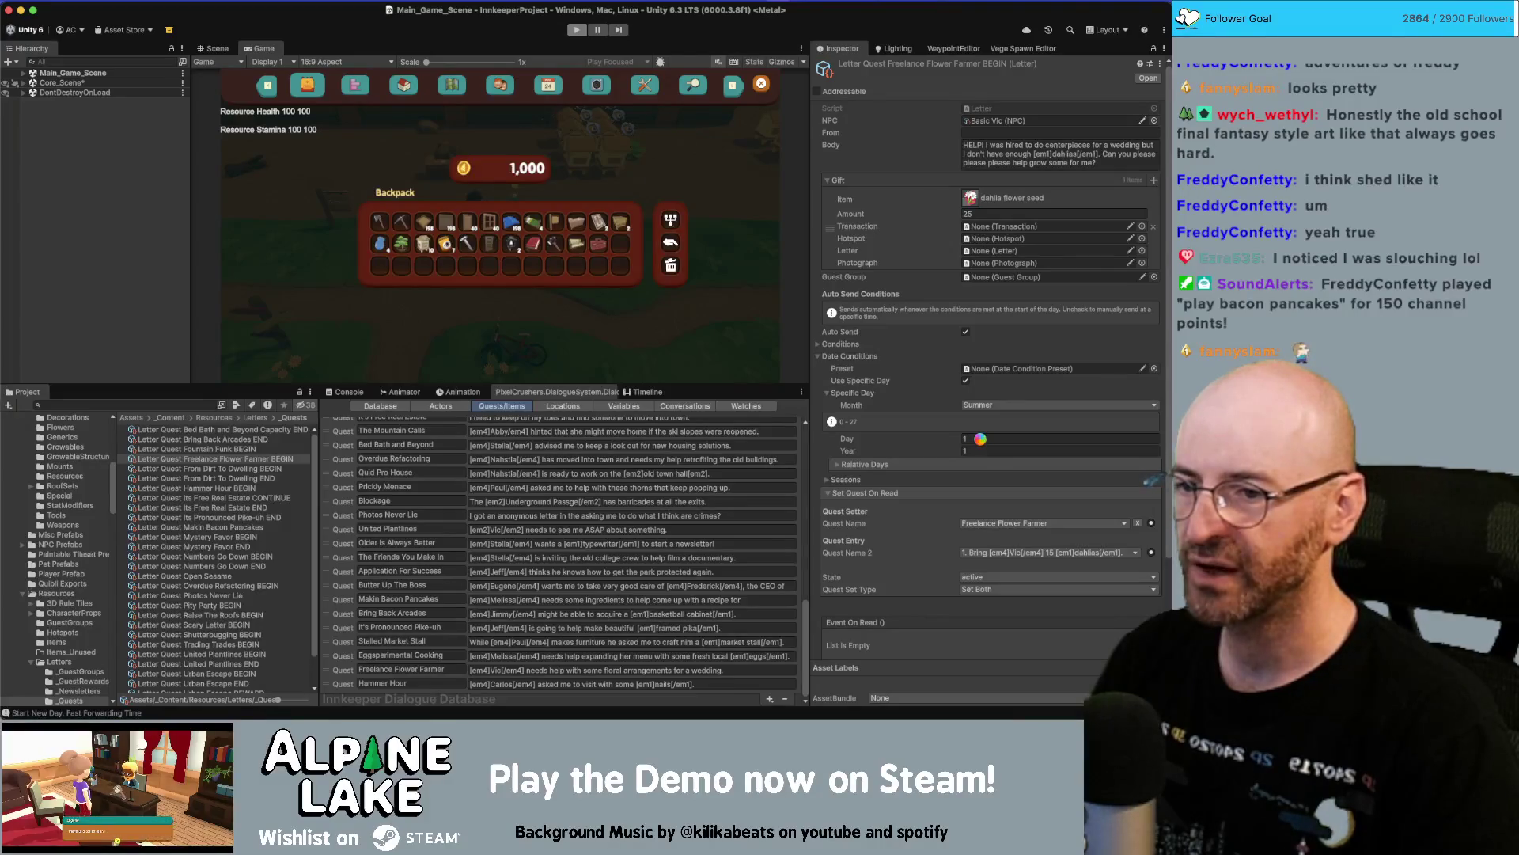
click(979, 439)
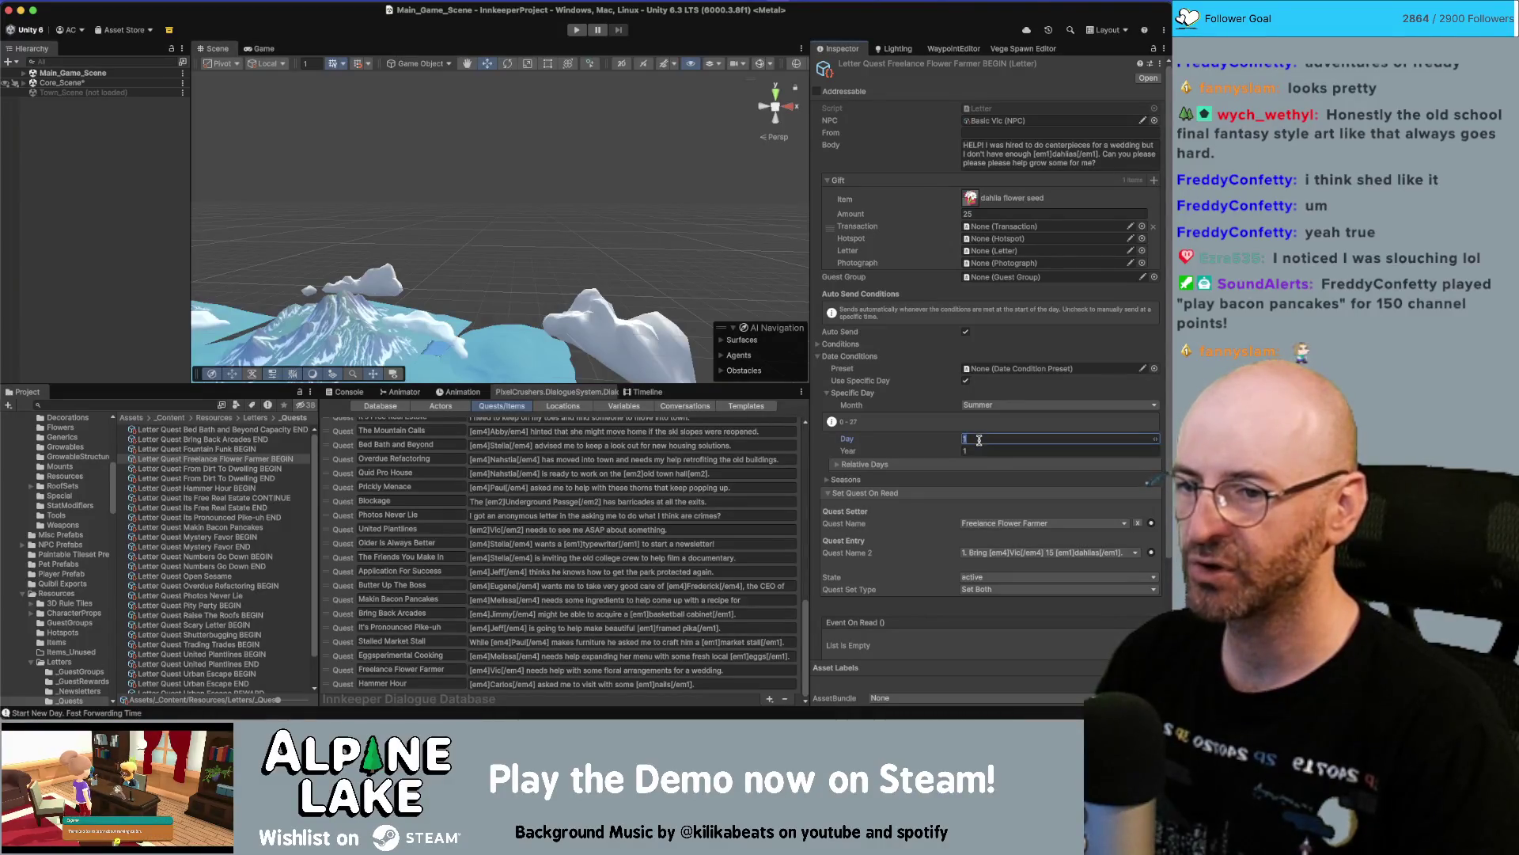
text(0)
key(Tab)
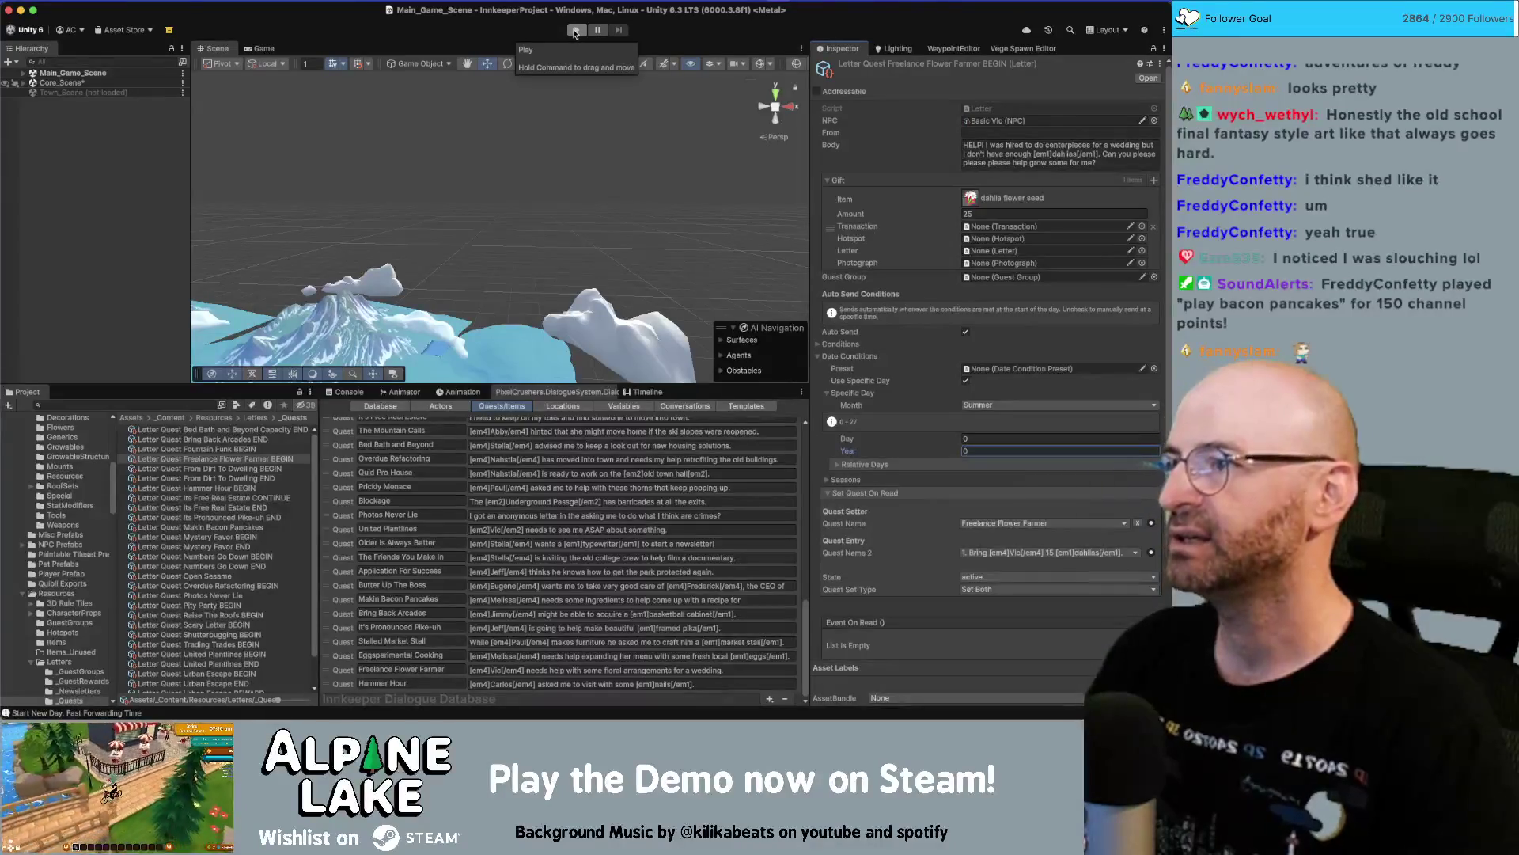
click(576, 30)
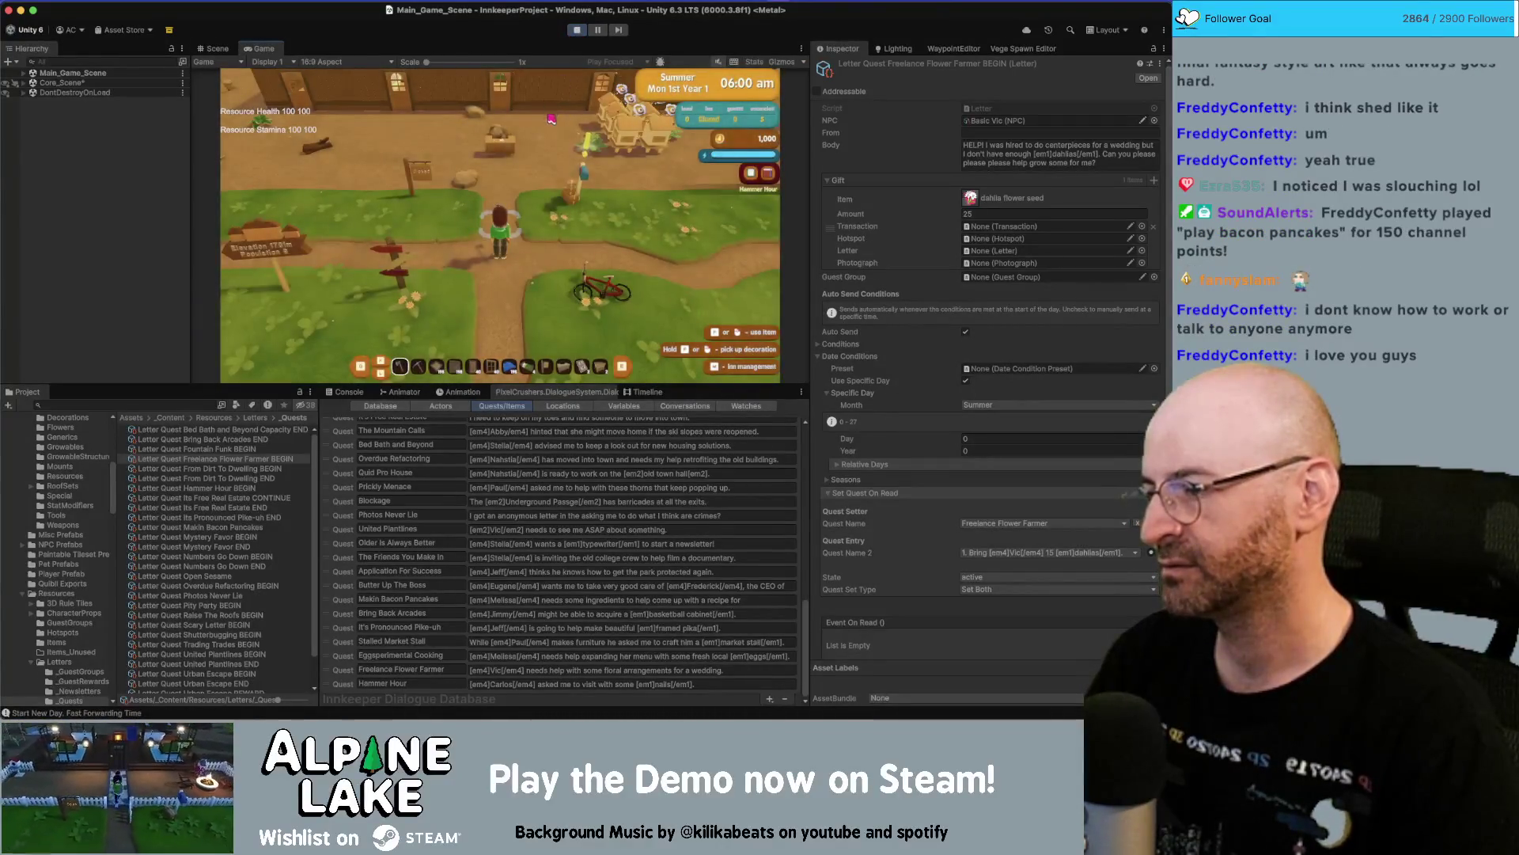
Walk to the mailbox, read Vic's dahlia letter in an enlarged Game view, then stop Play mode.
key(w)
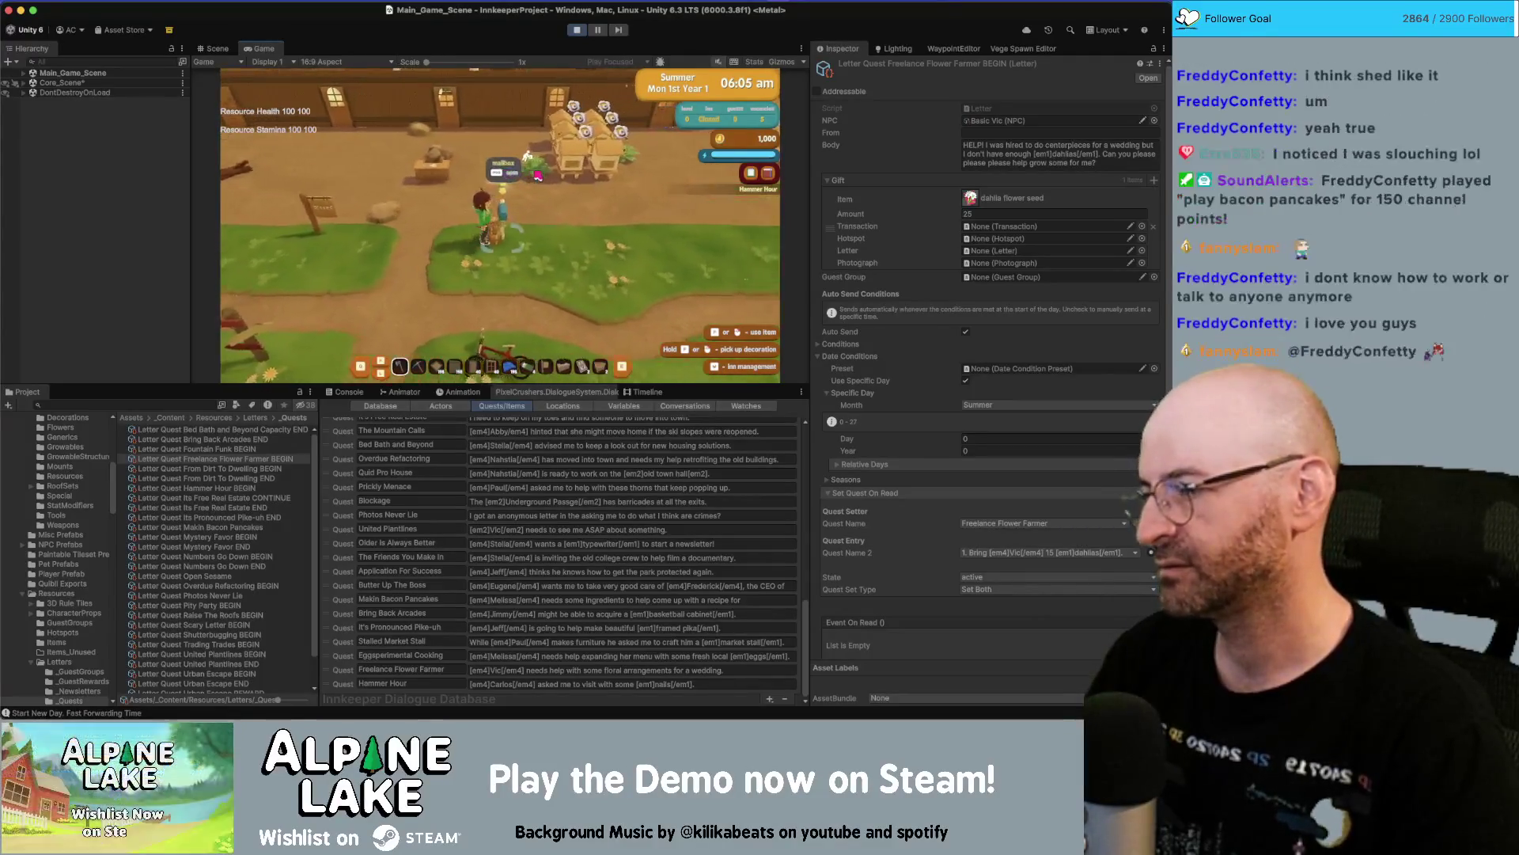
key(a)
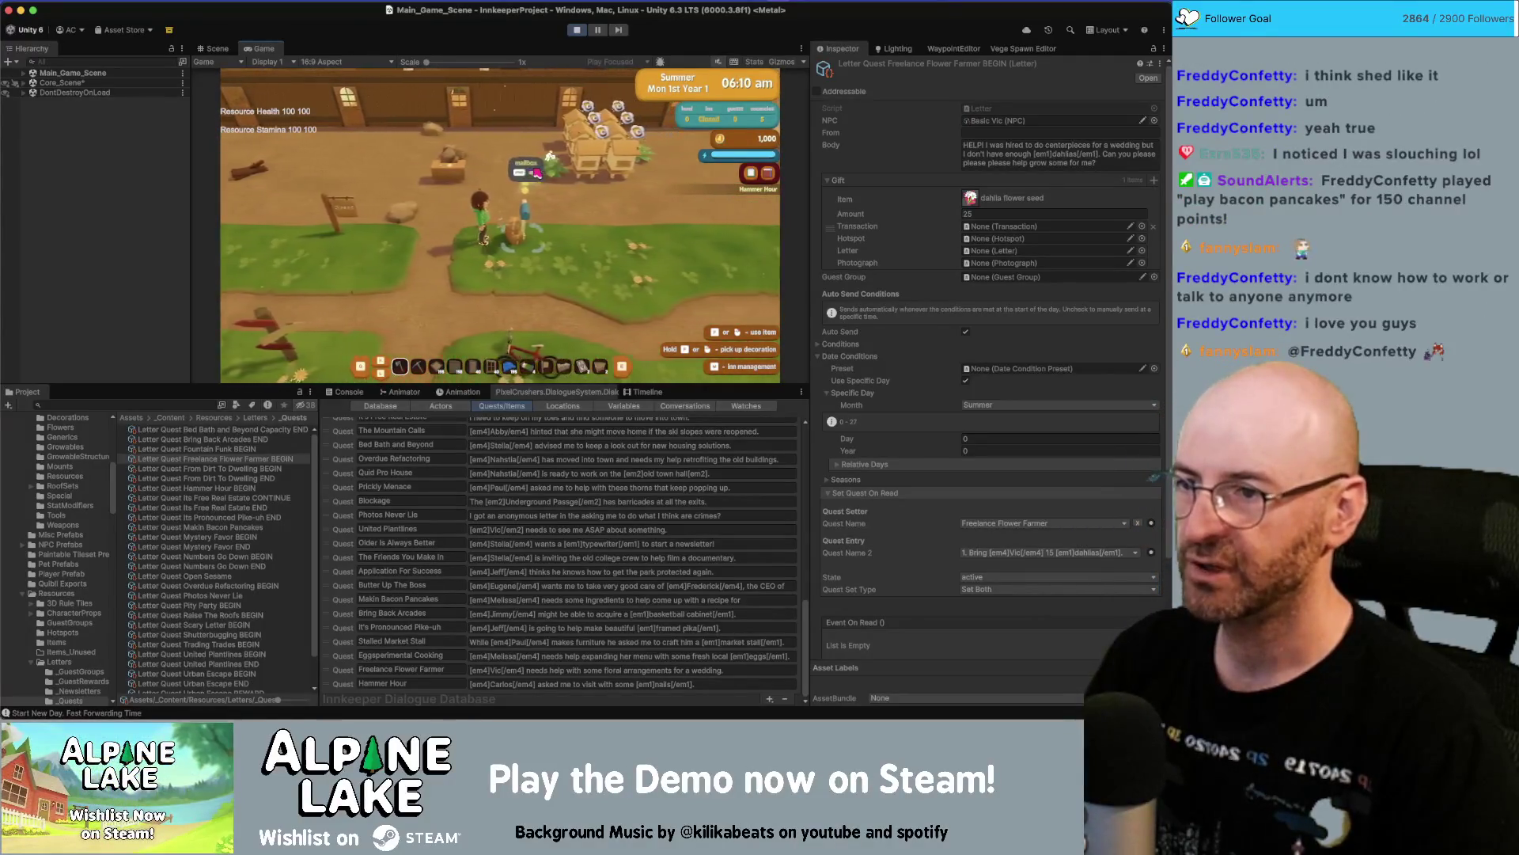
key(e)
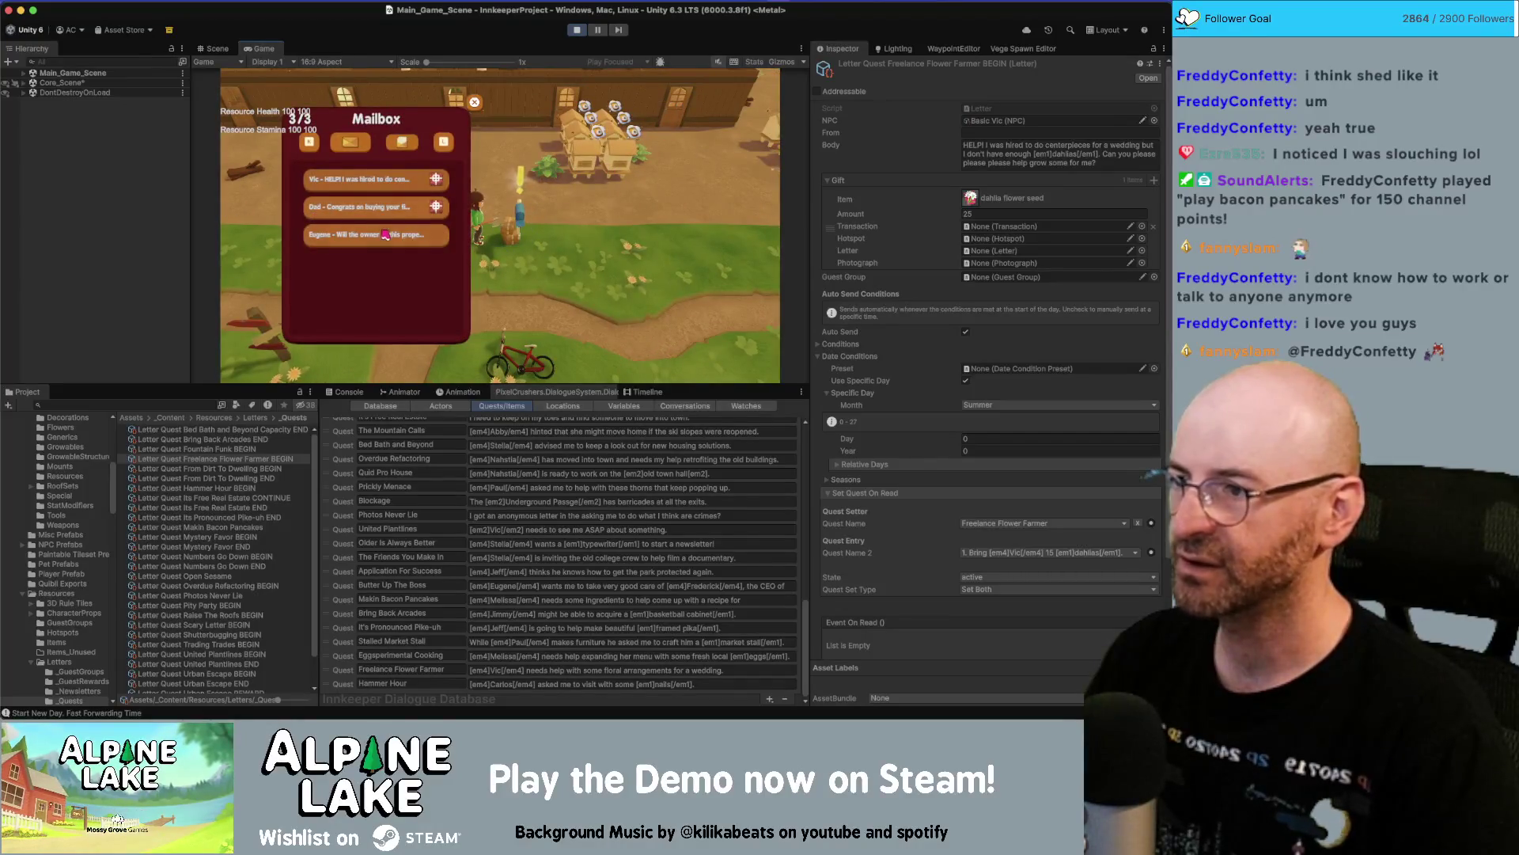
click(391, 181)
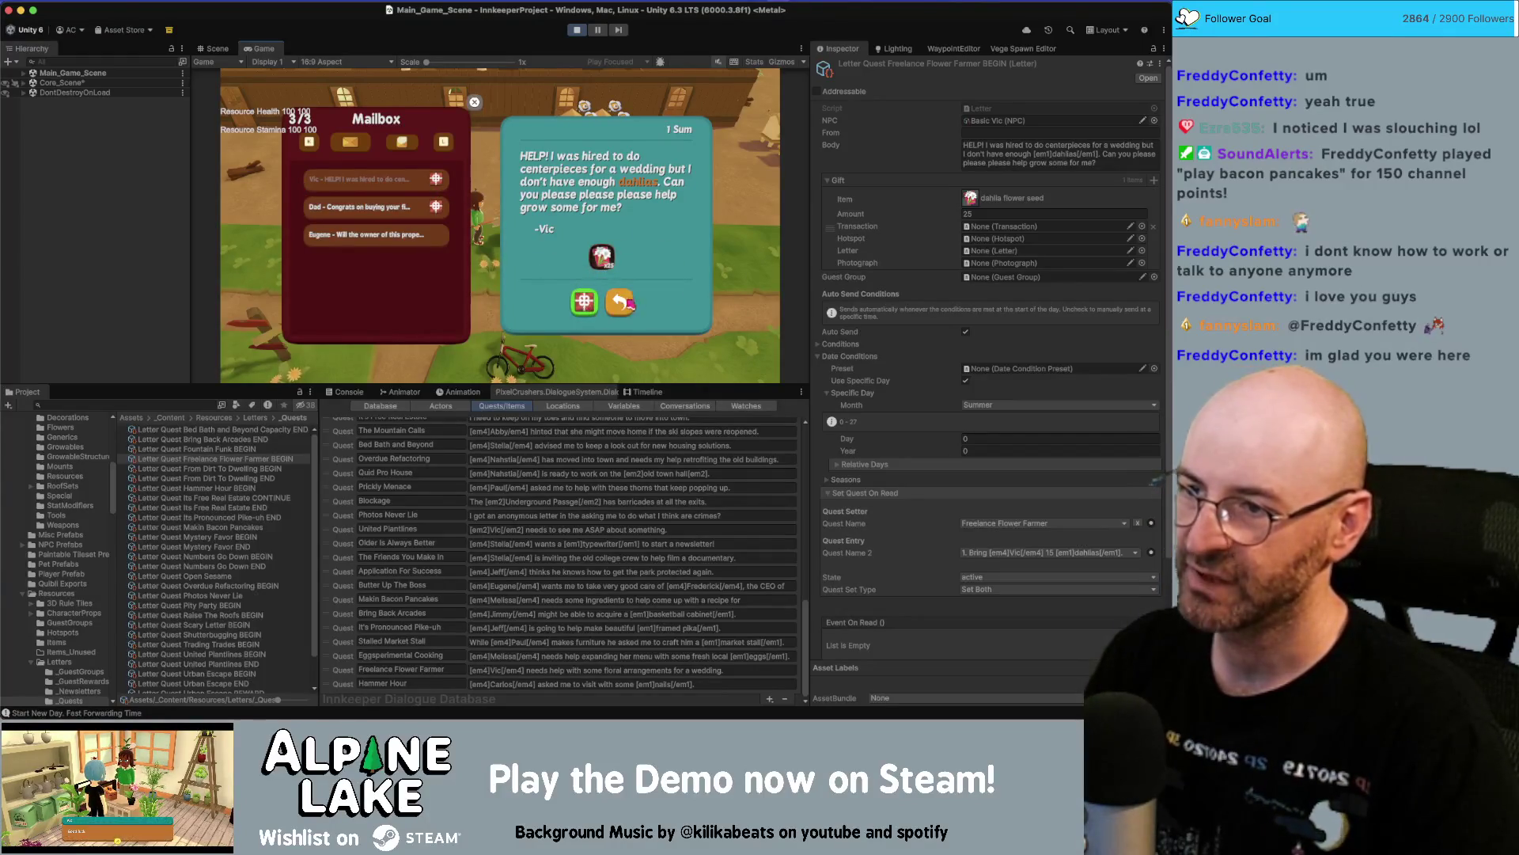
double_click(264, 49)
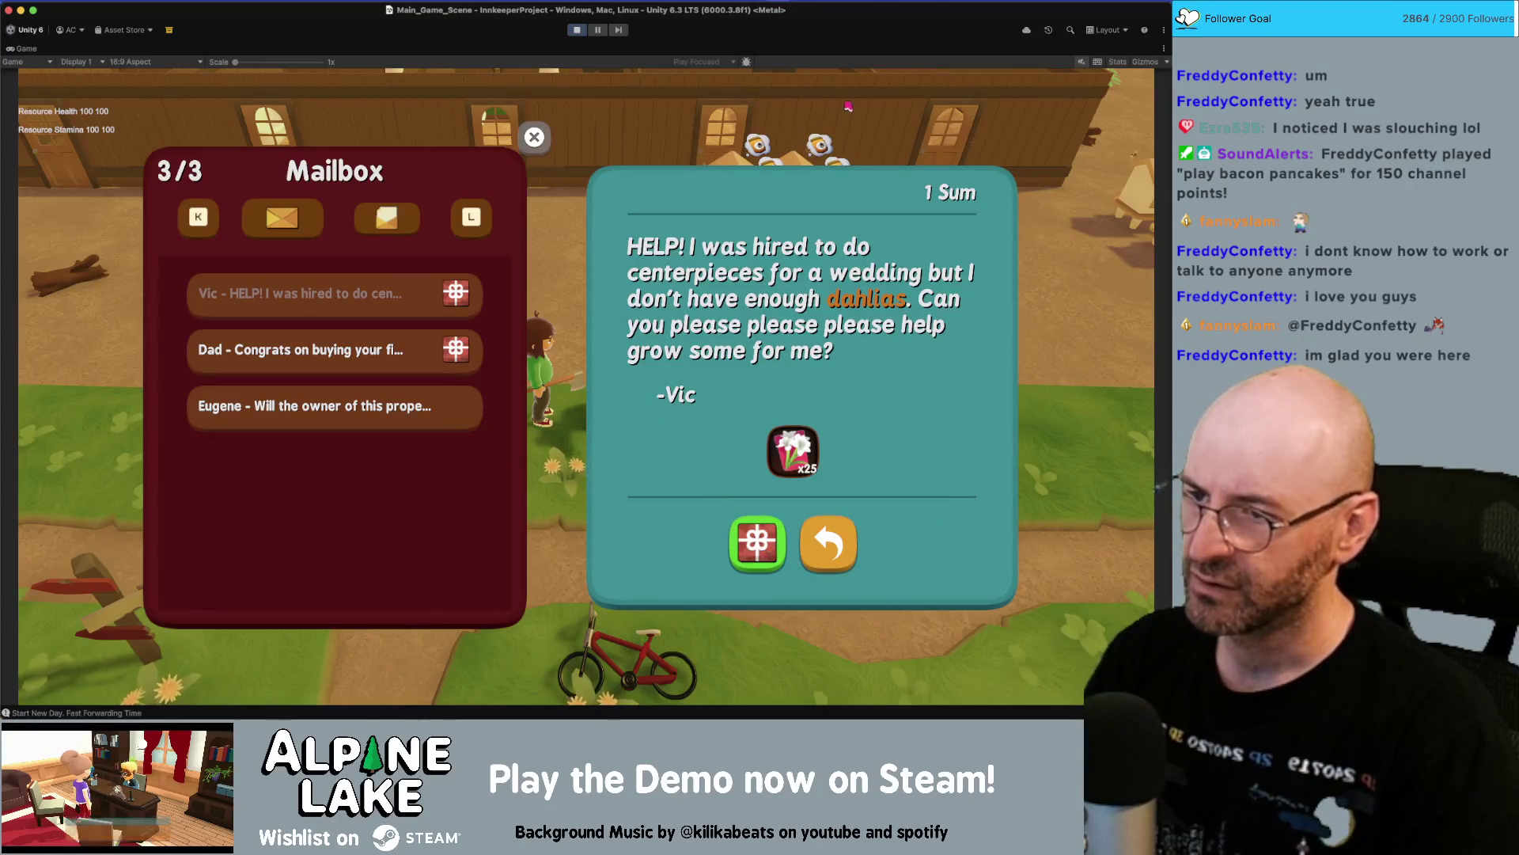
click(761, 551)
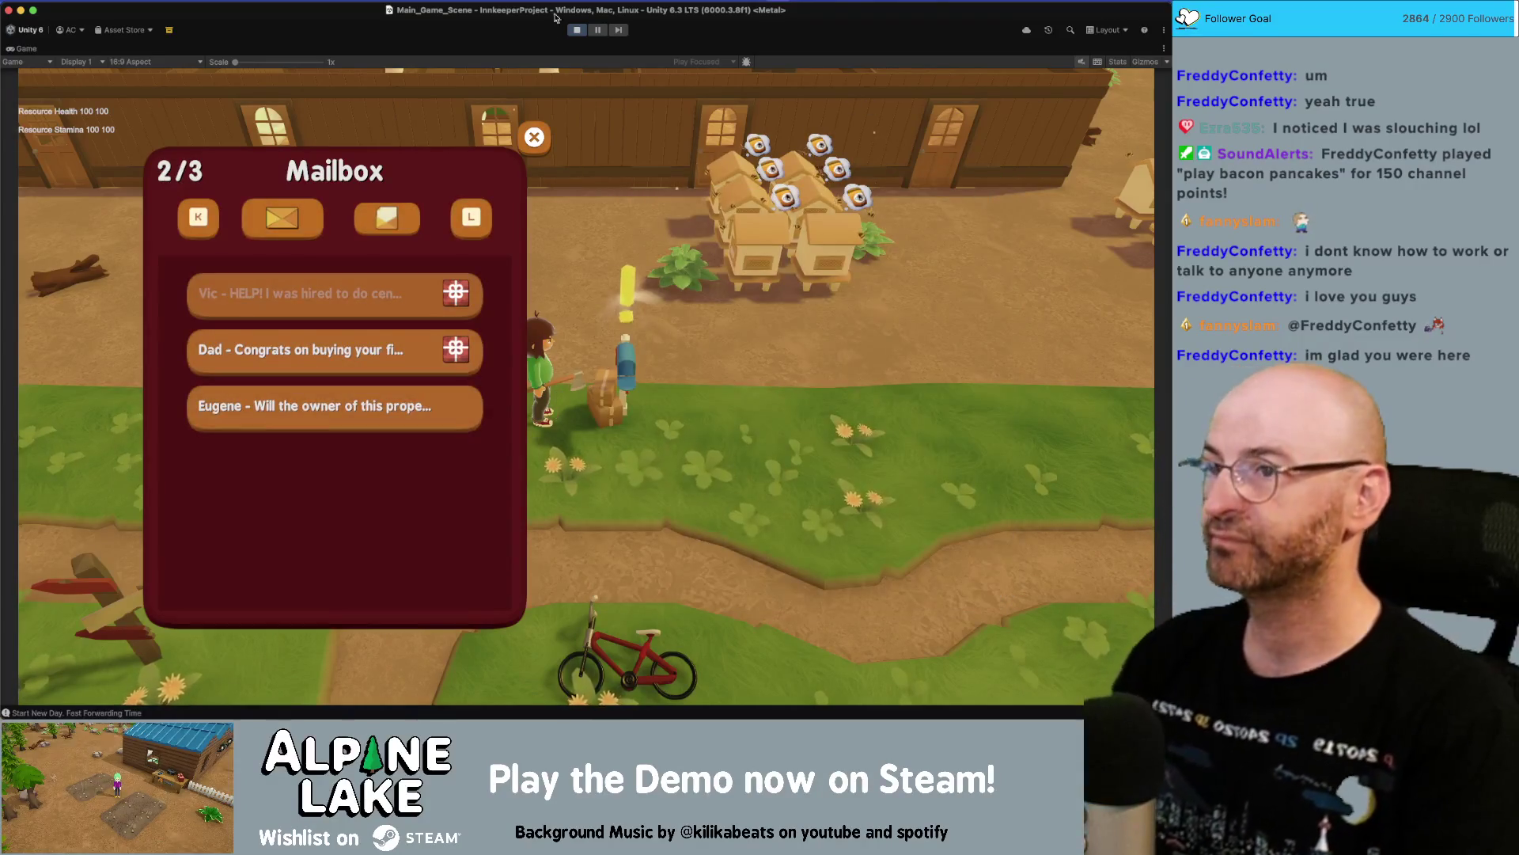
click(577, 29)
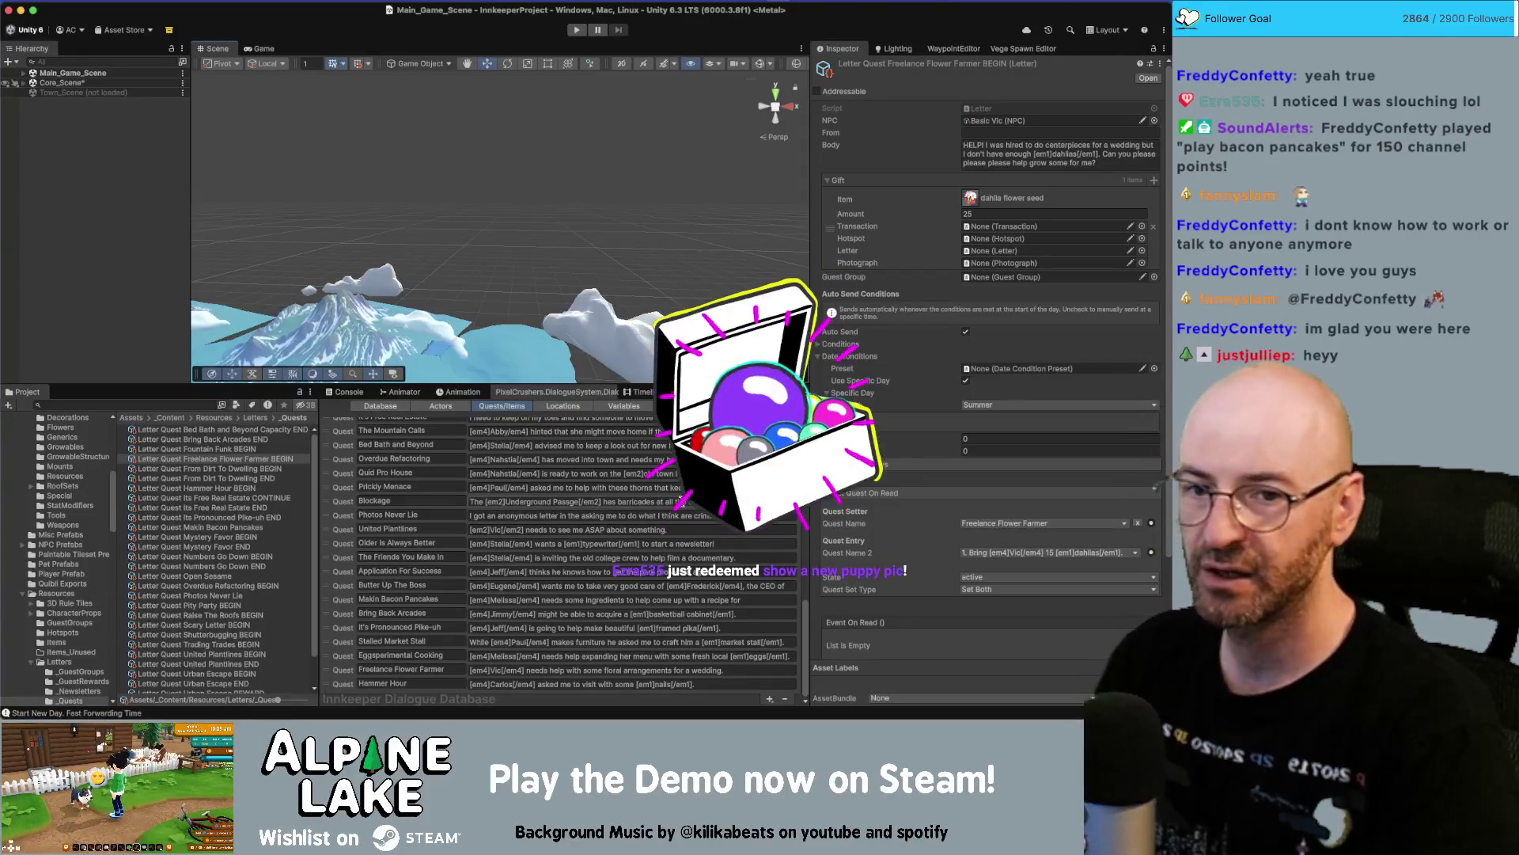
key(super+space)
text(ho)
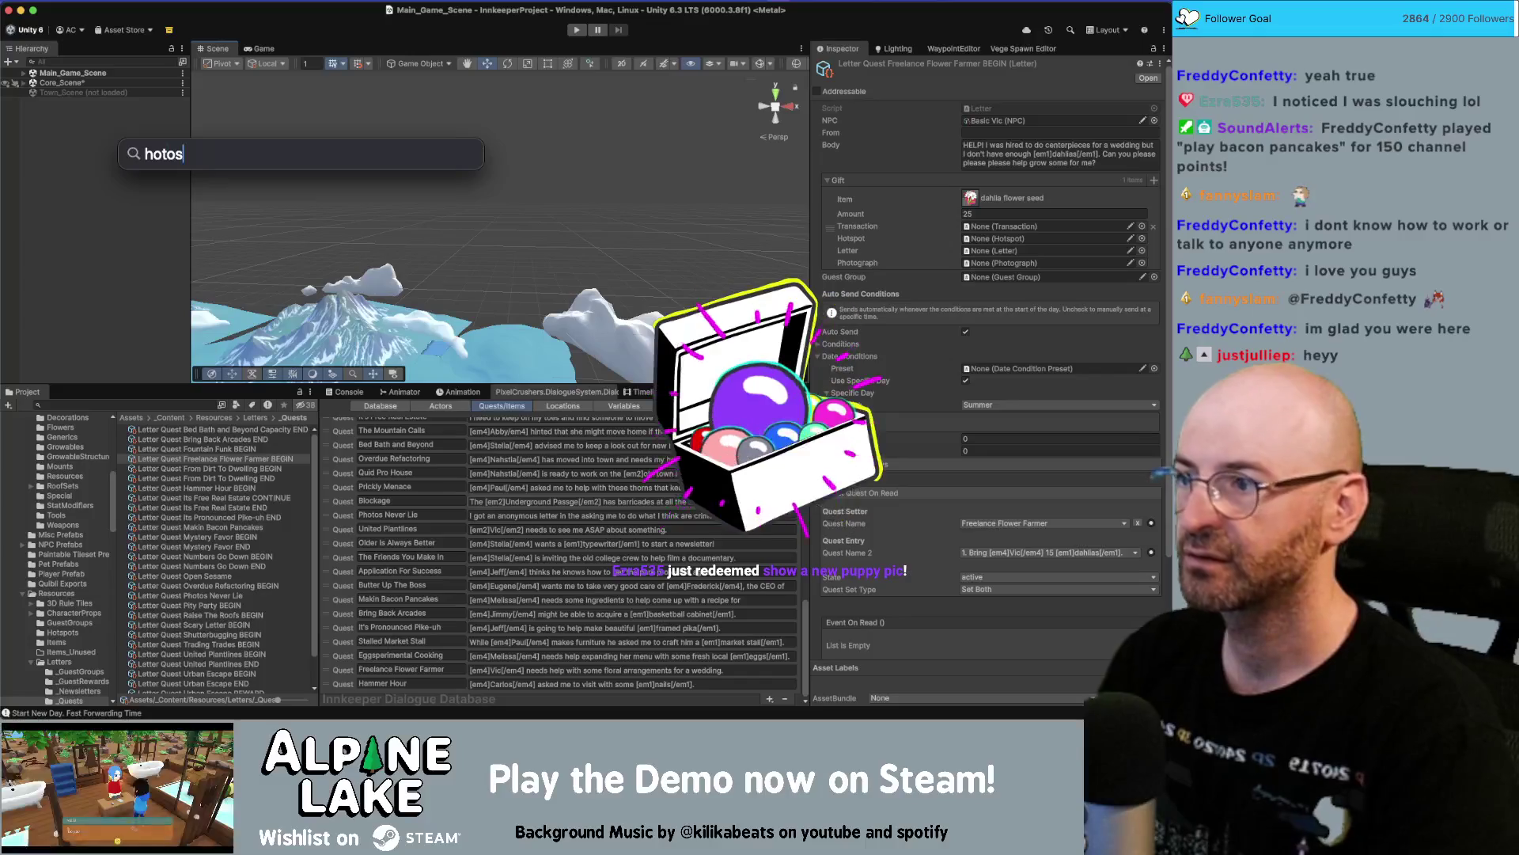
key(BackSpace)
key(BackSpace)
text(photos)
key(Return)
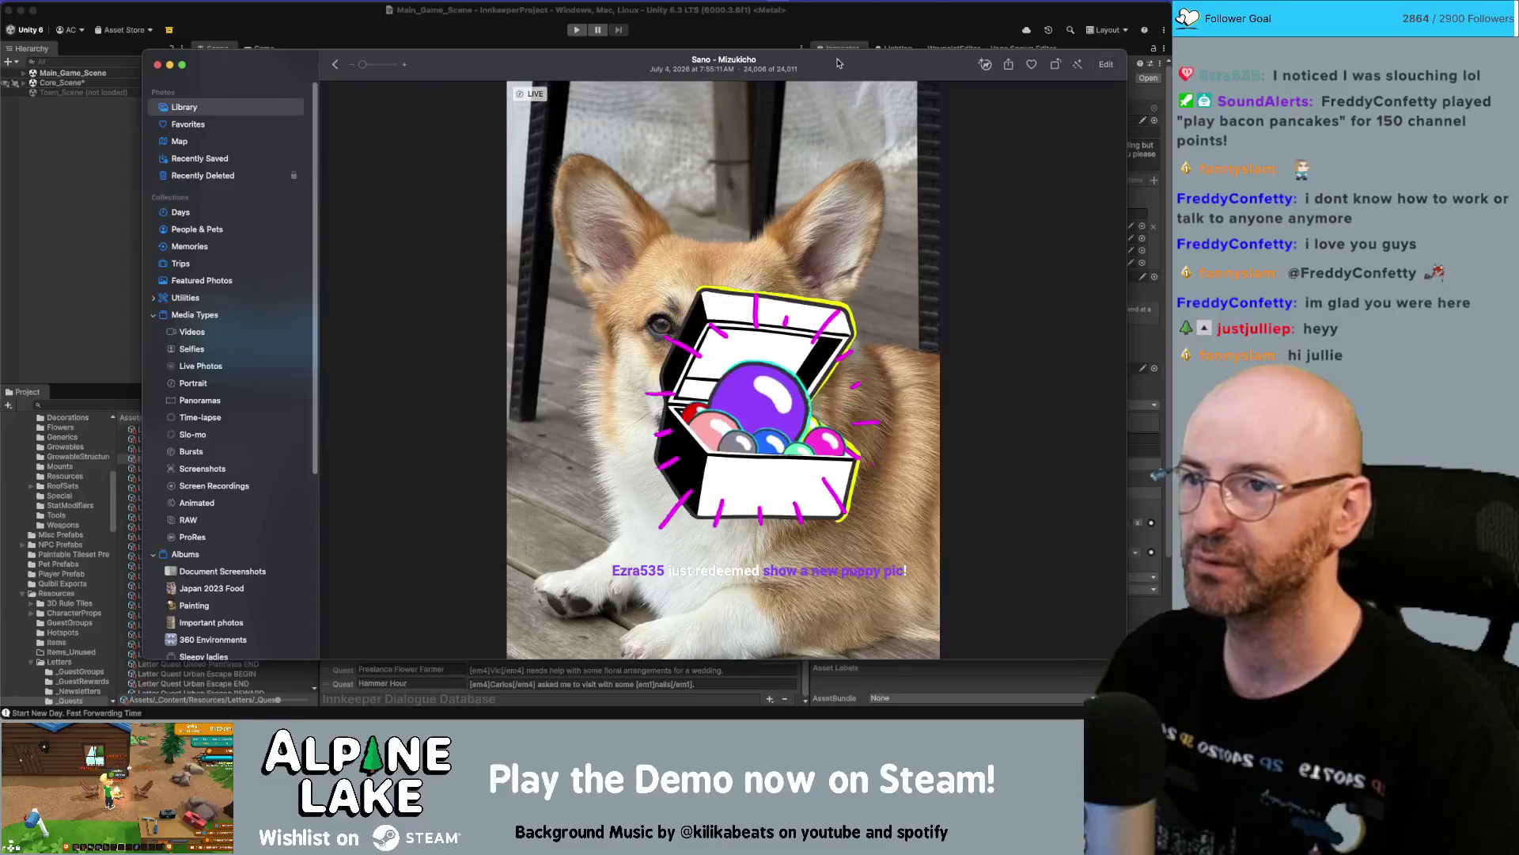
key(super+w)
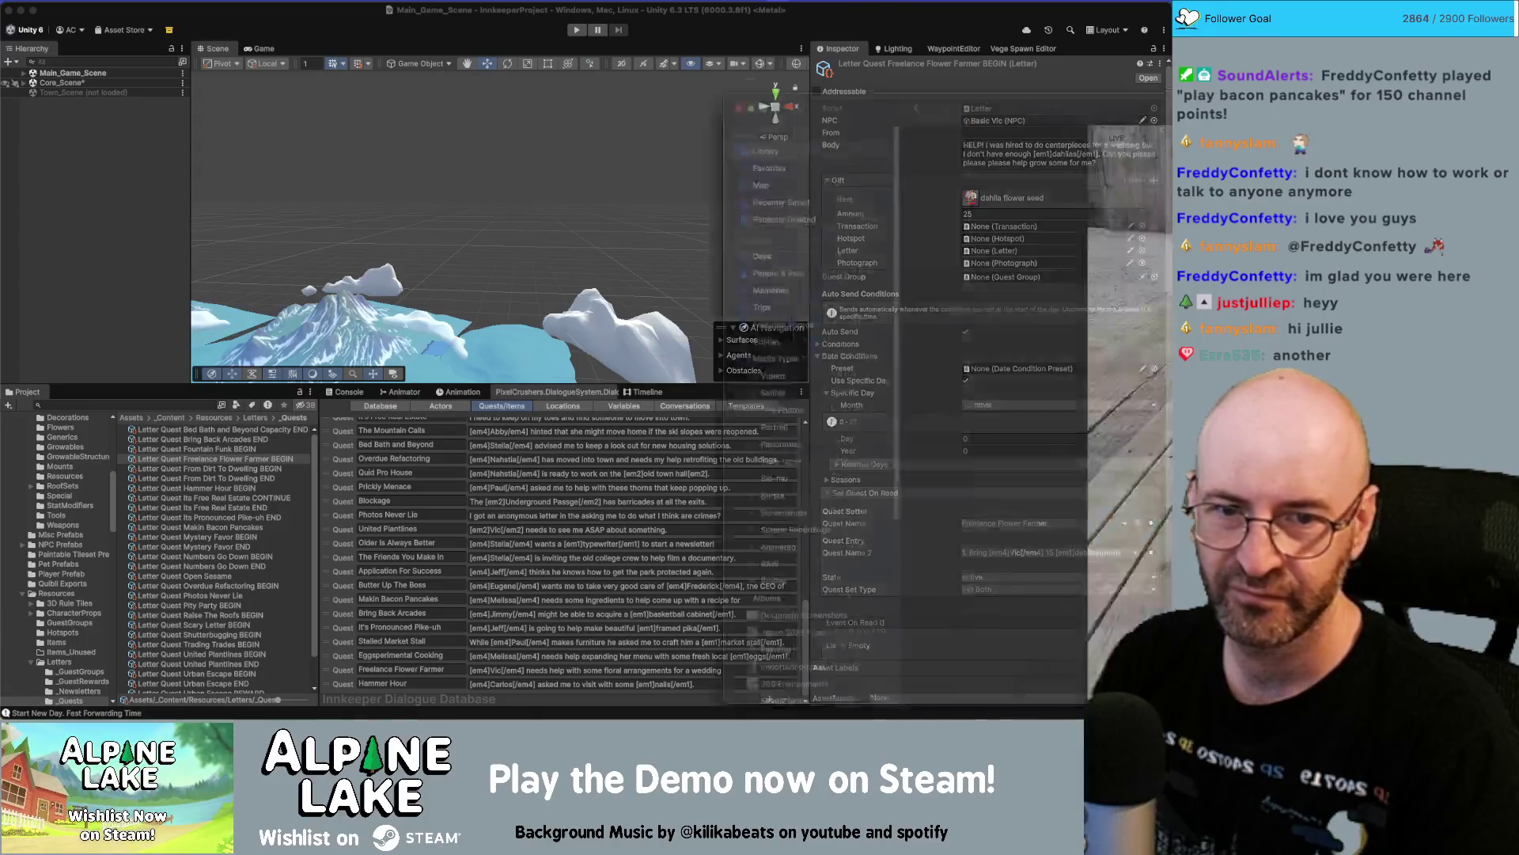
key(super+Tab)
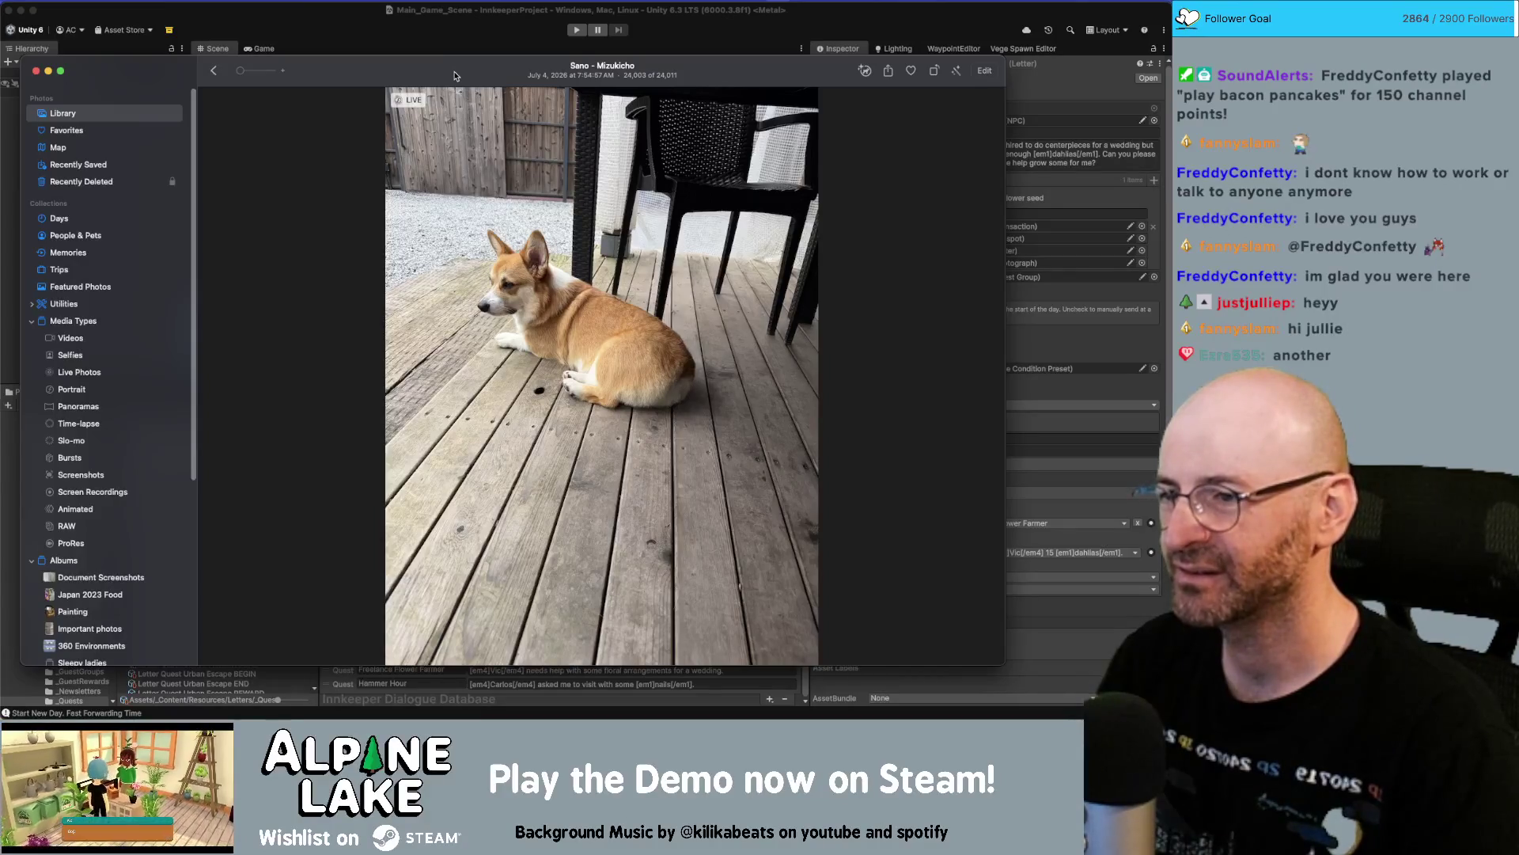
drag(455, 76, 478, 63)
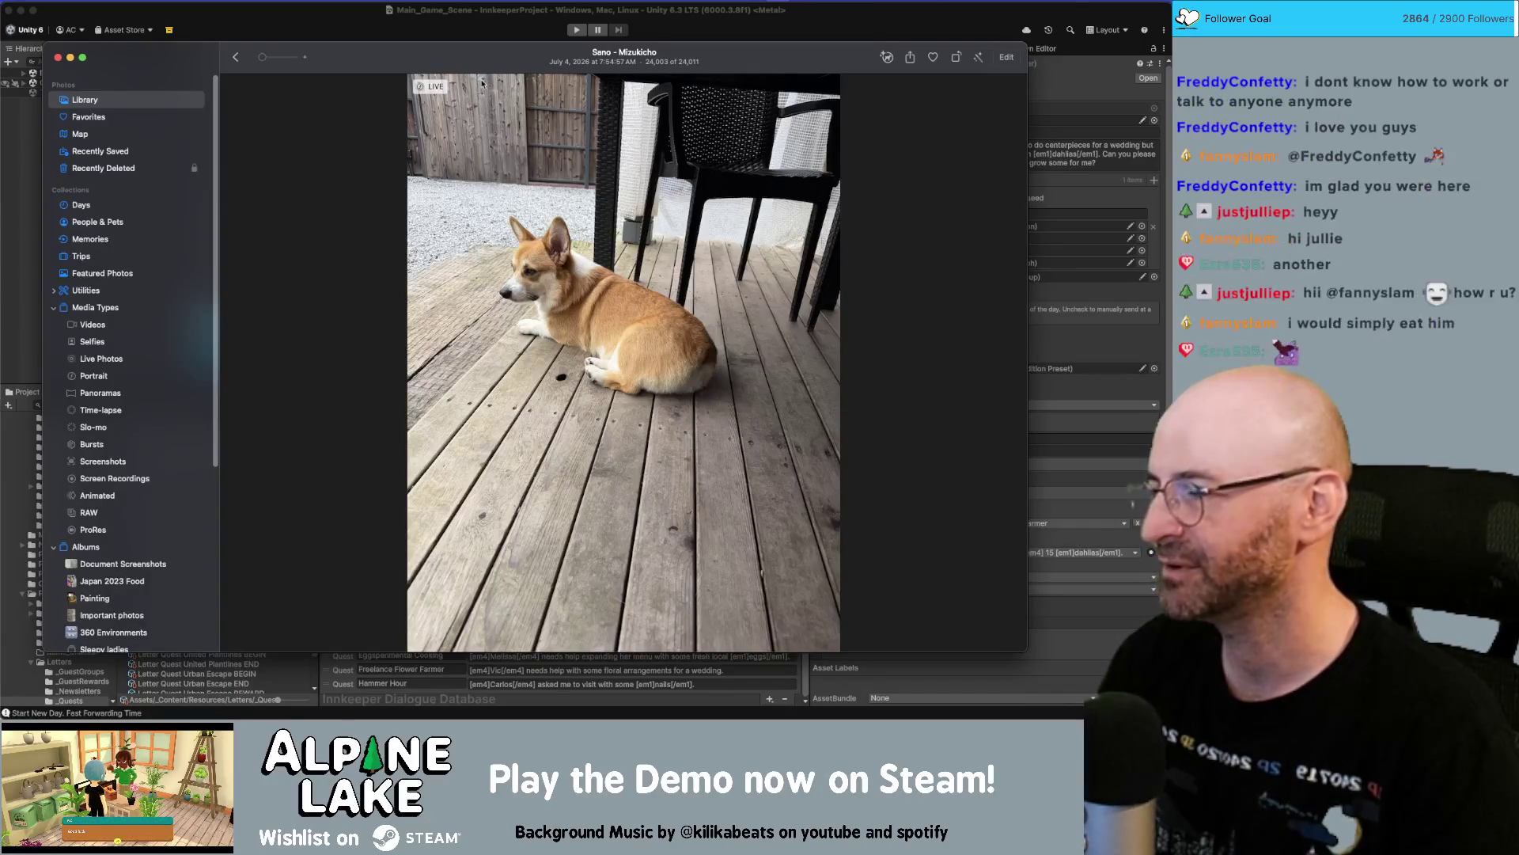
mouse_move(437, 87)
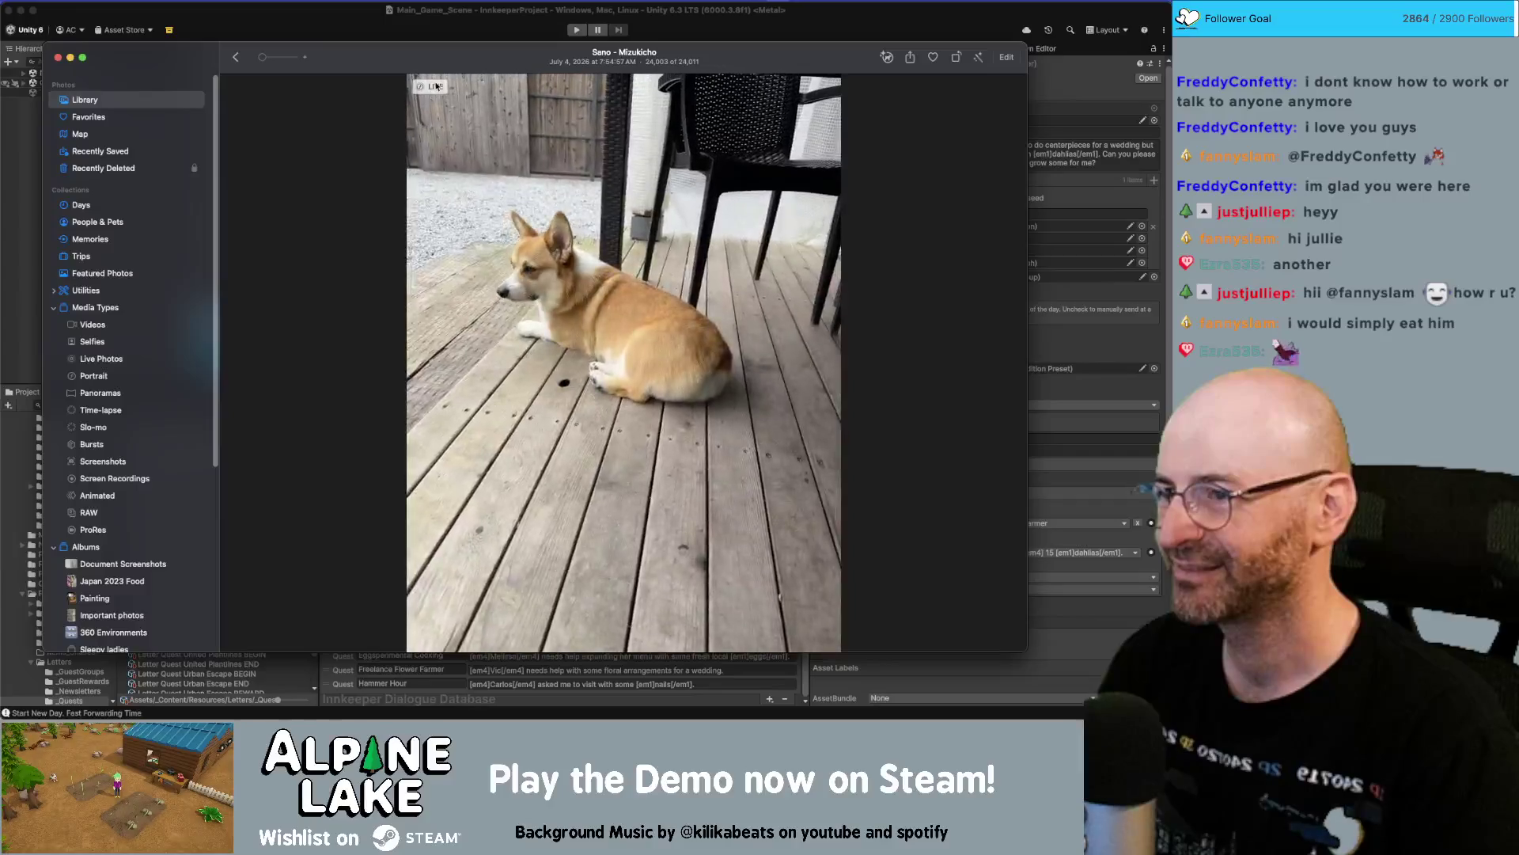
key(super+w)
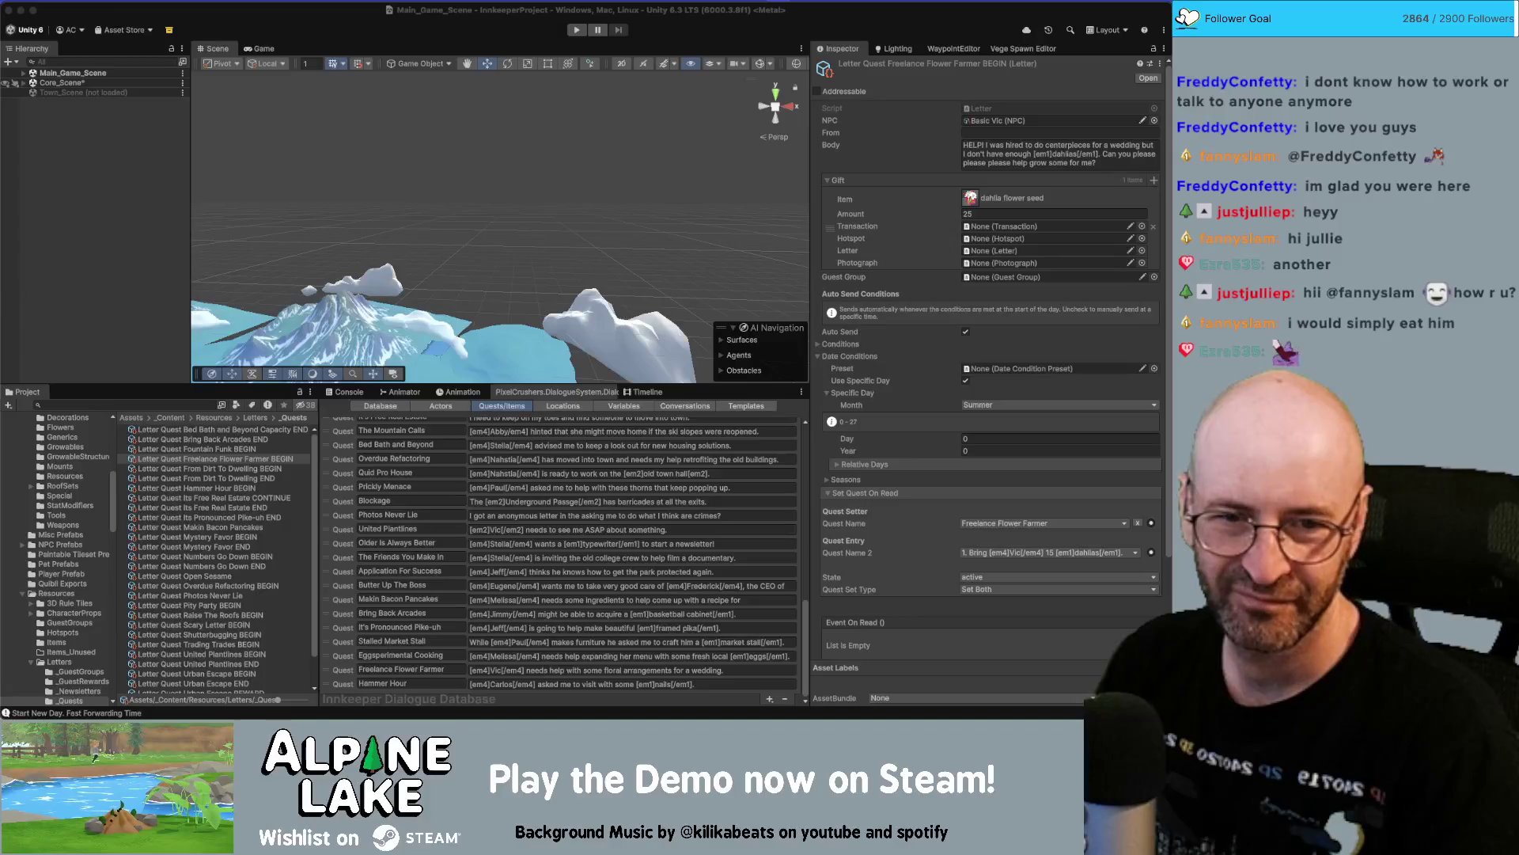
key(super+Tab)
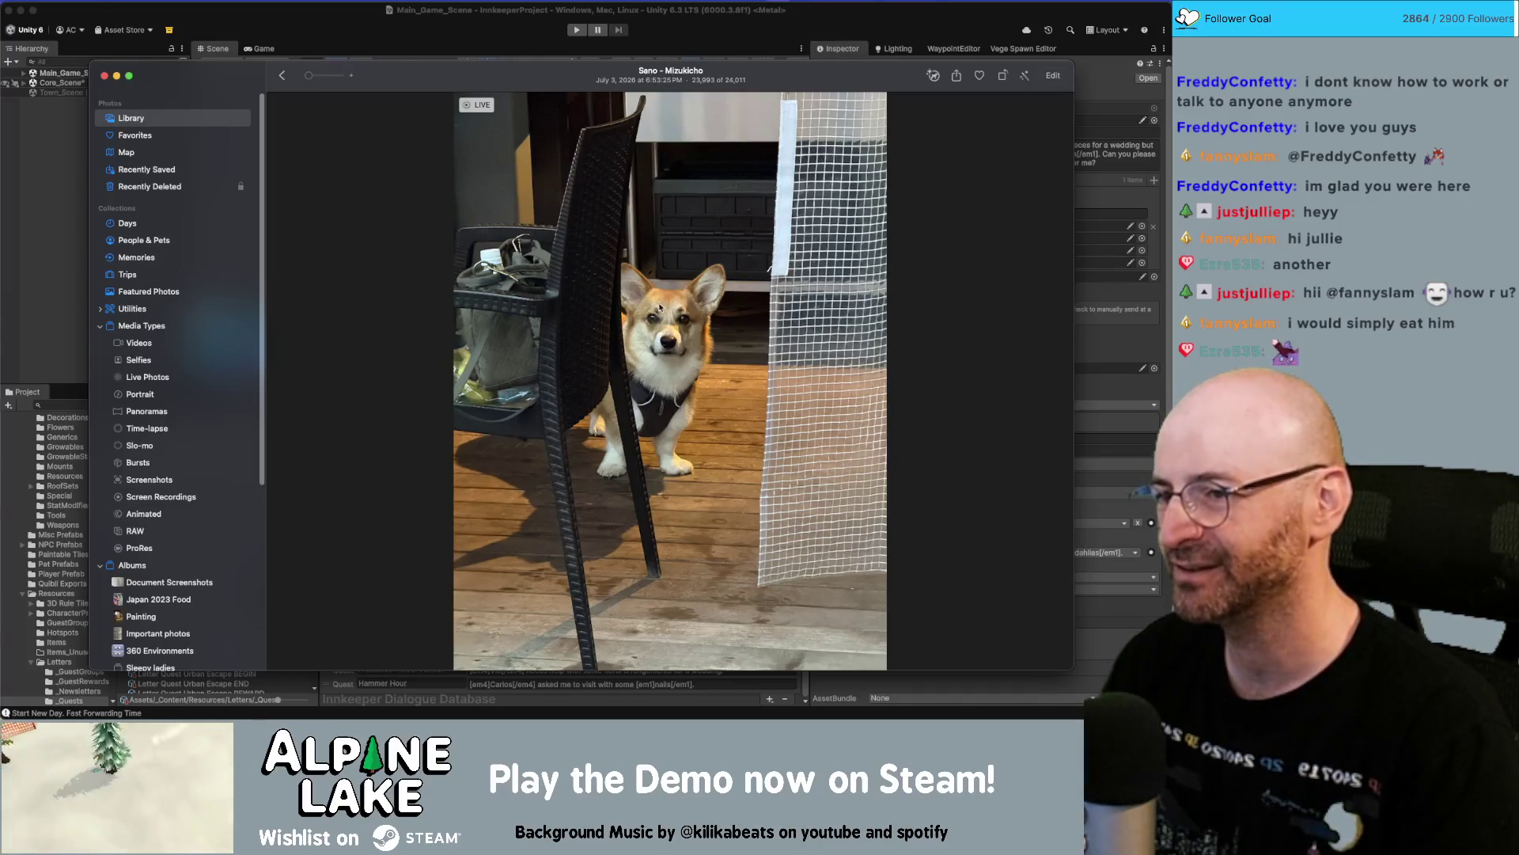
scroll(671, 313, up, 3)
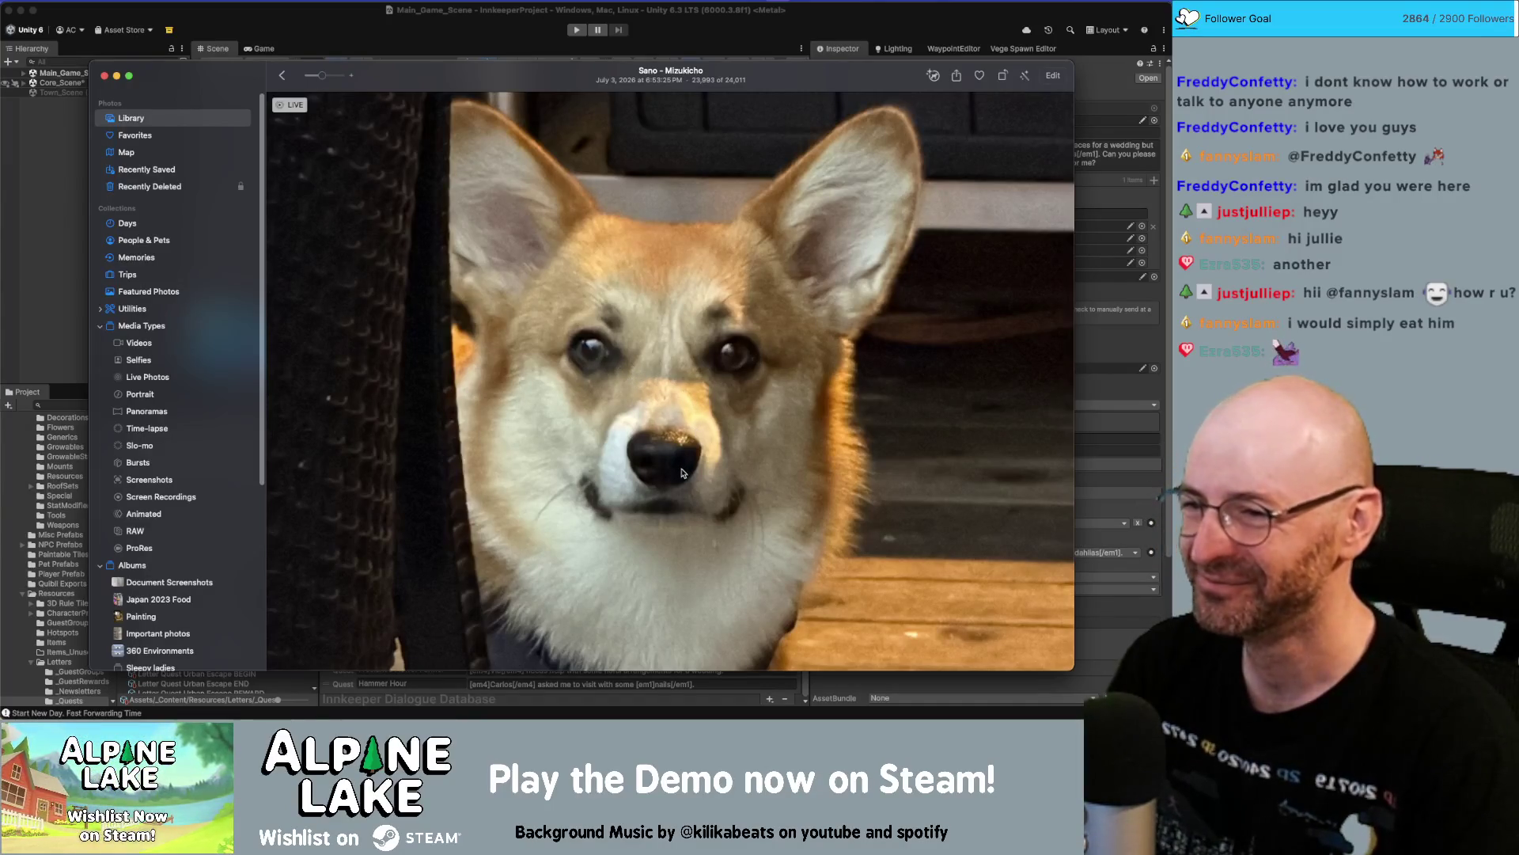
scroll(682, 473, down, 3)
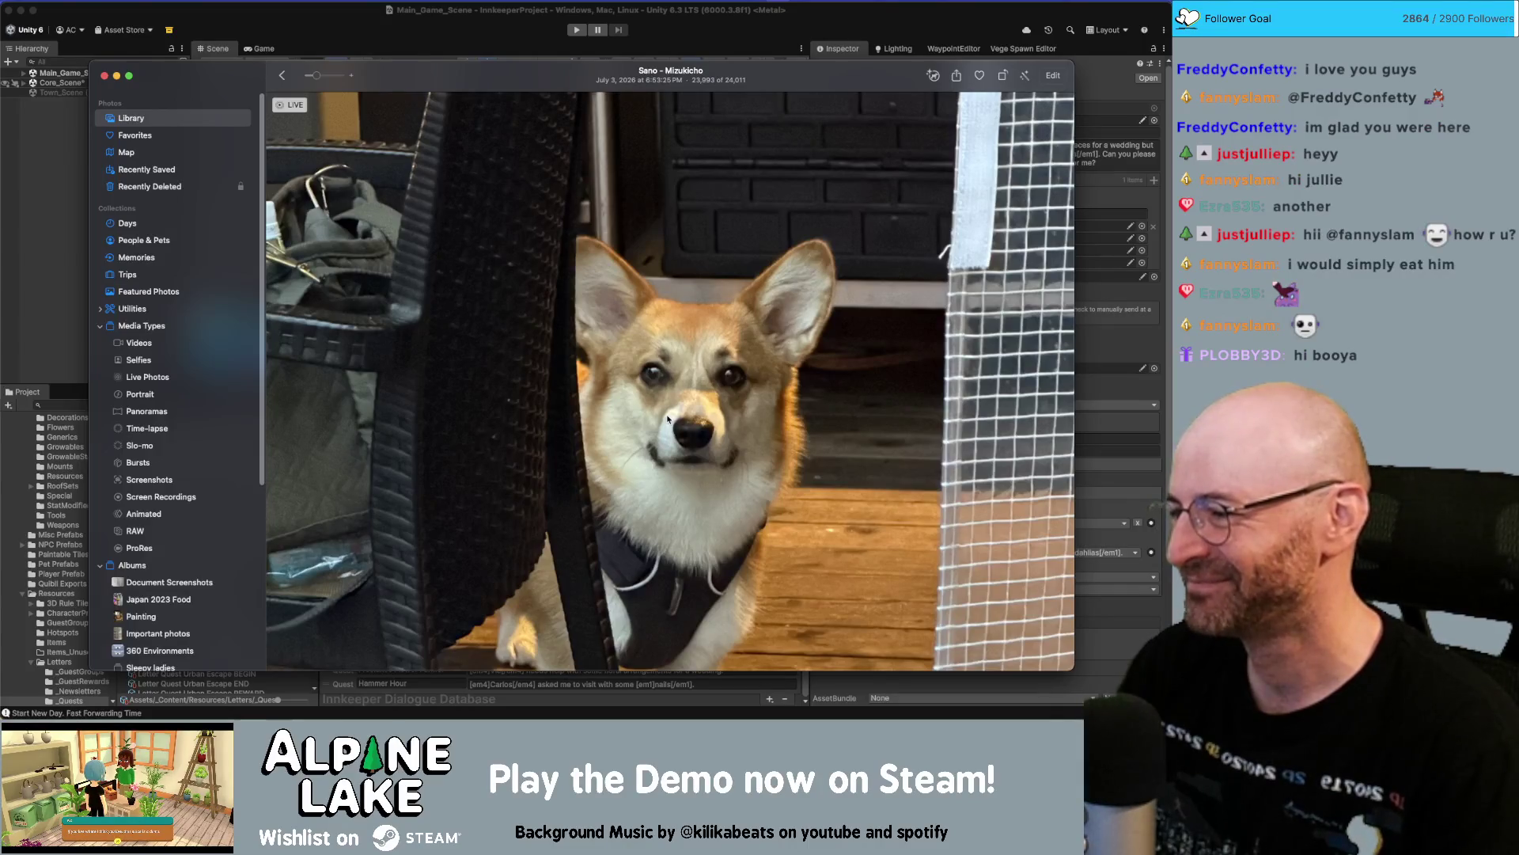
key(super+minus)
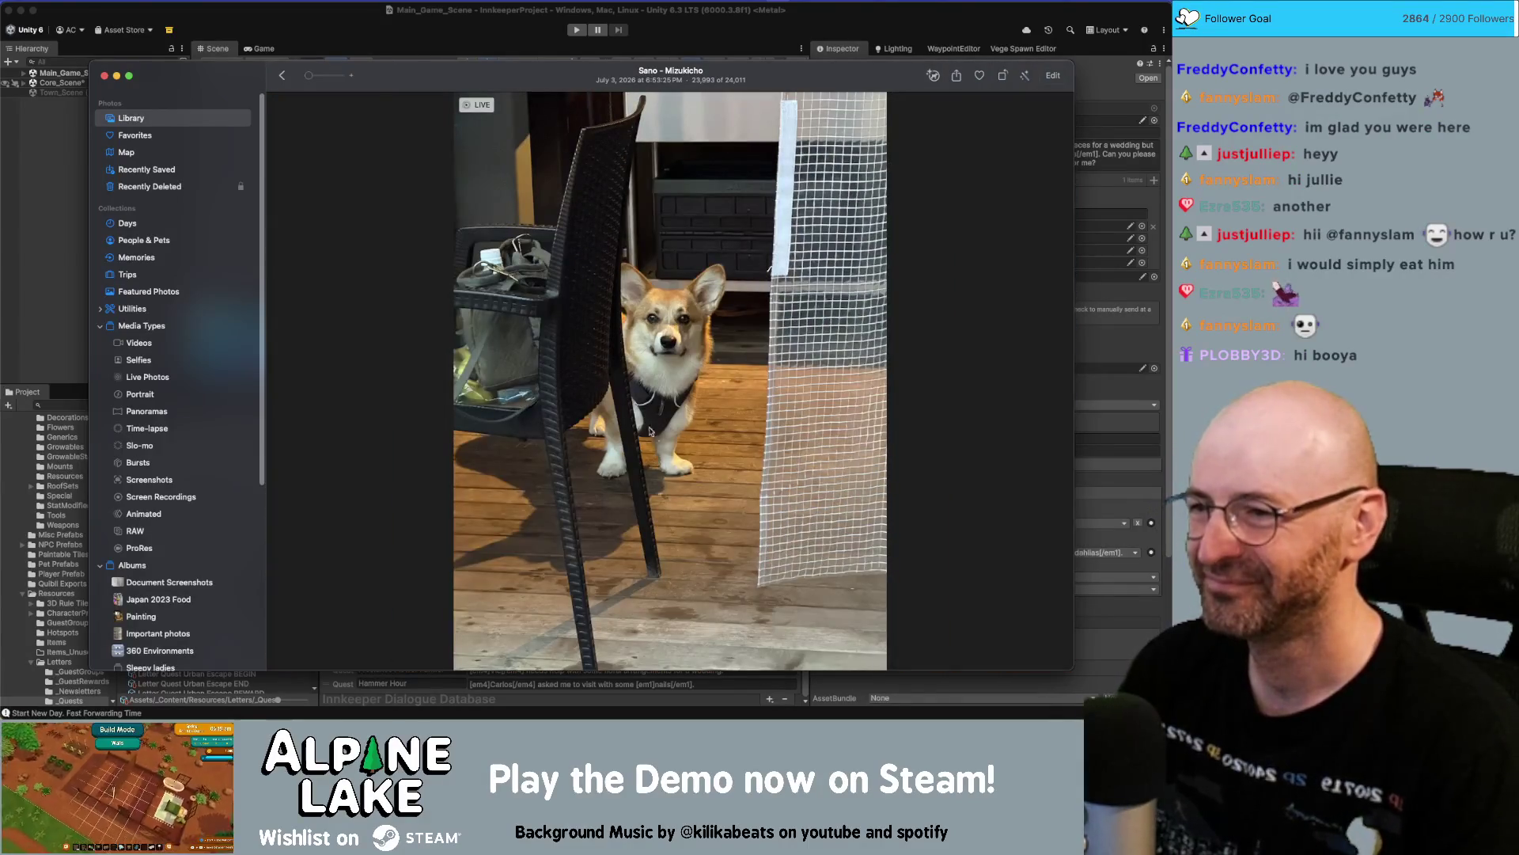
key(super+w)
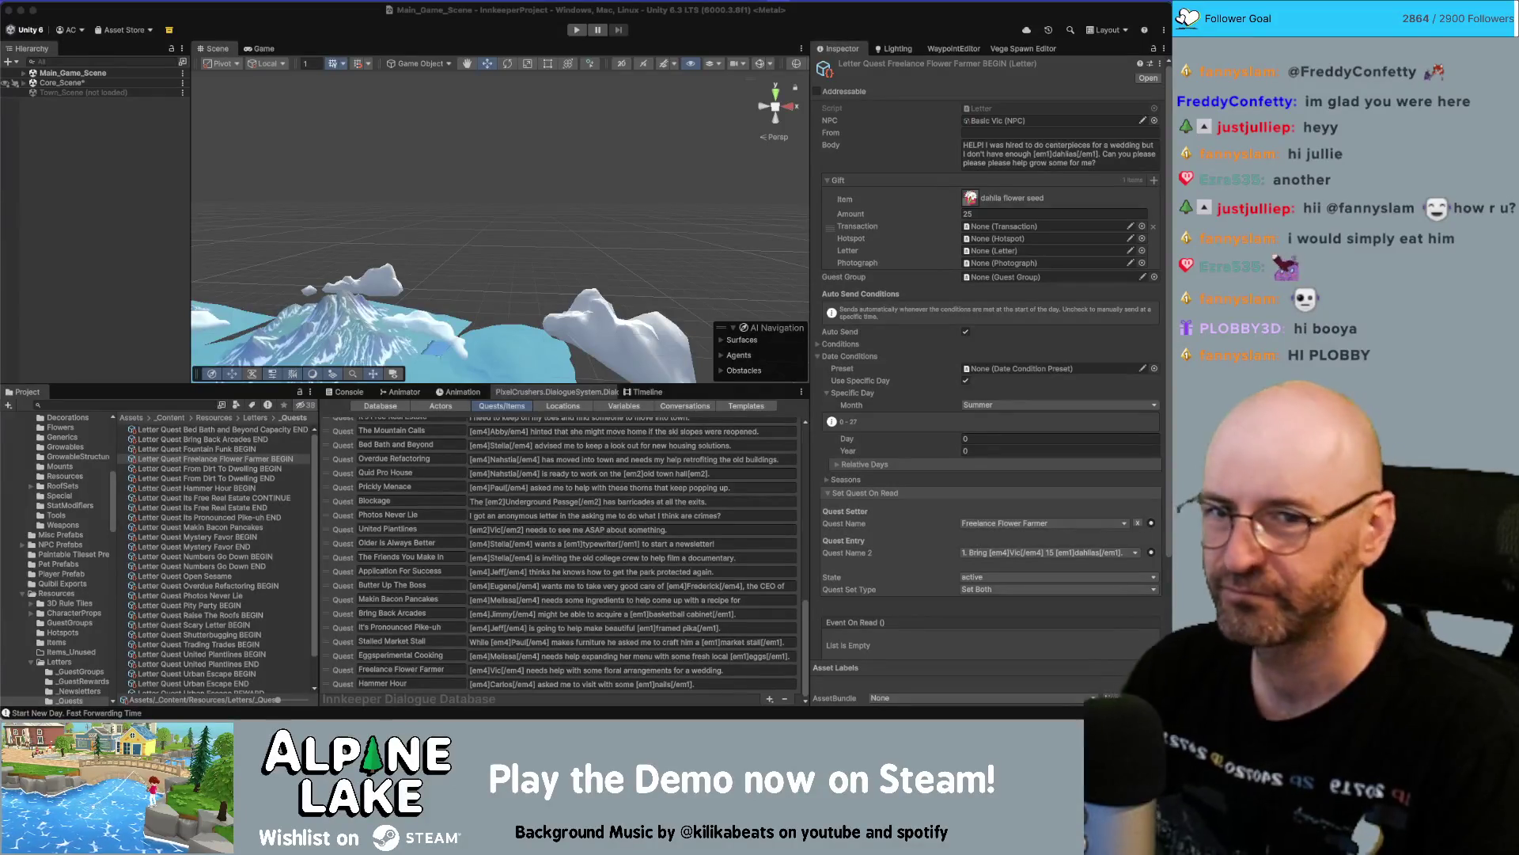
key(super+Tab)
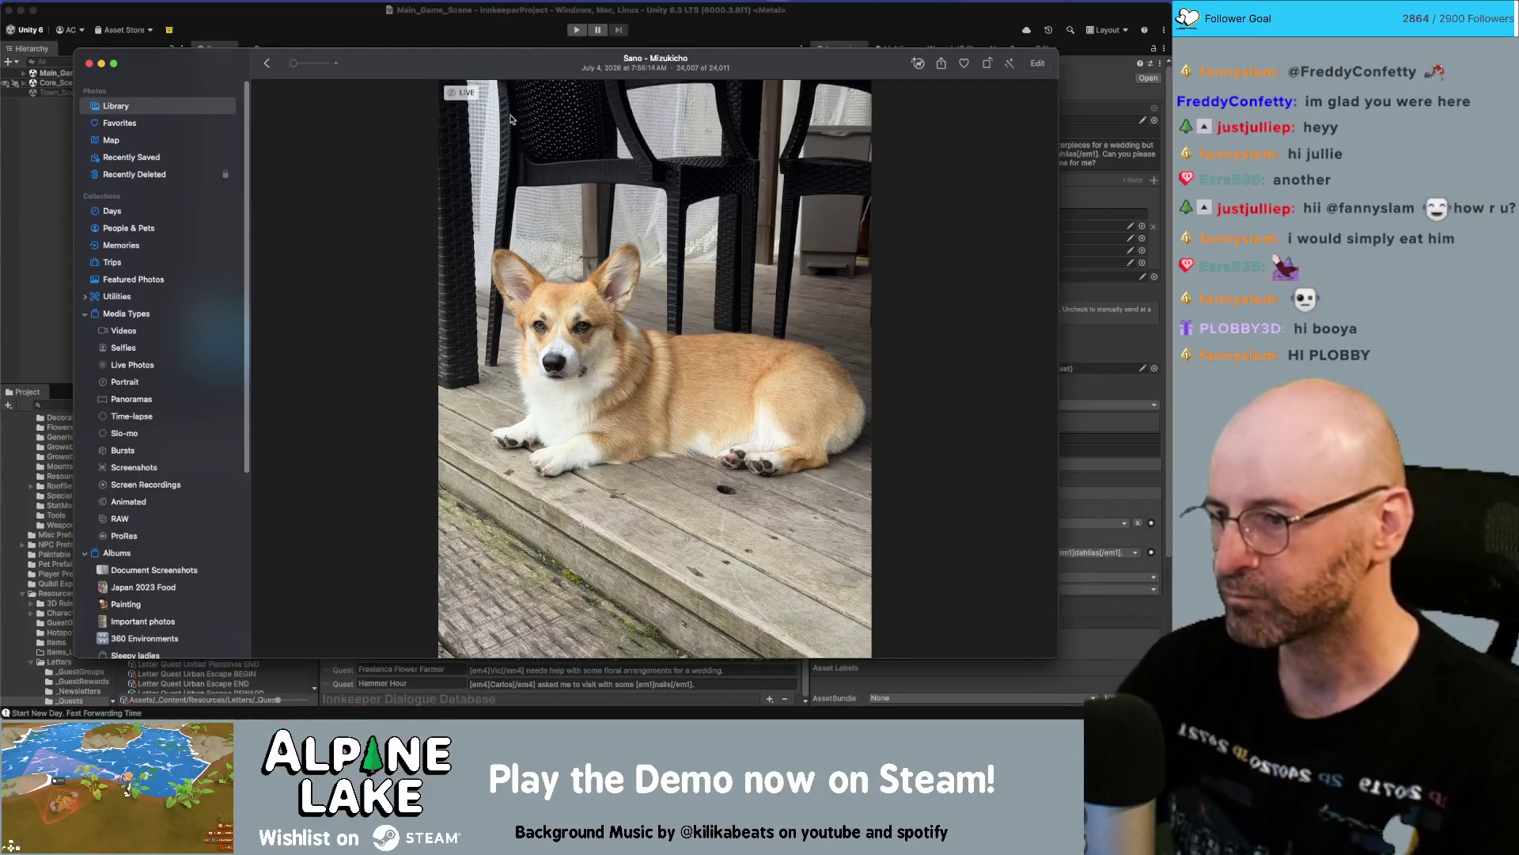
scroll(550, 344, down, 1)
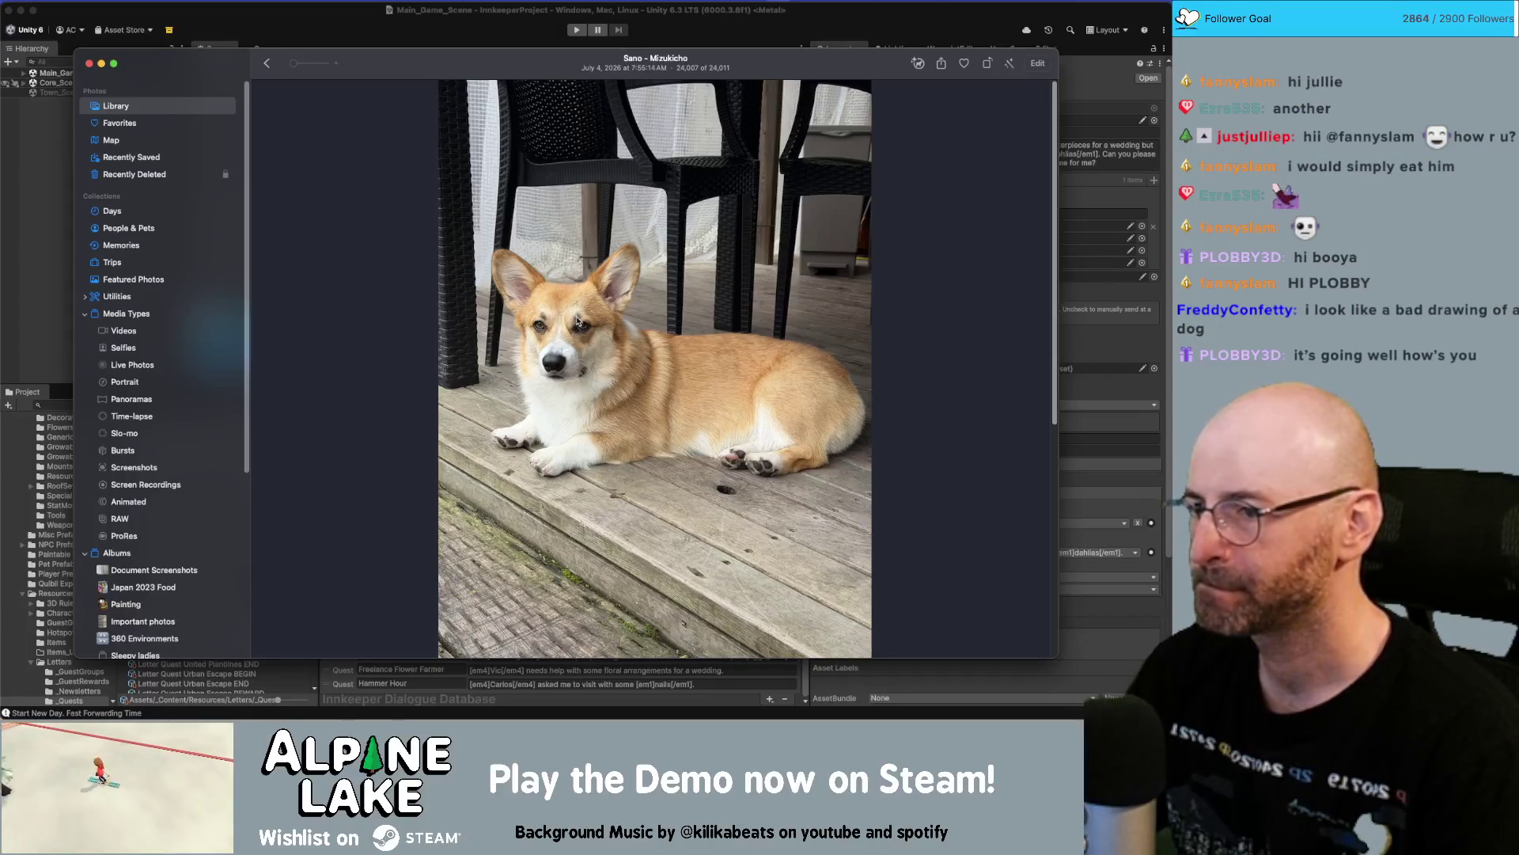
scroll(578, 322, down, 1)
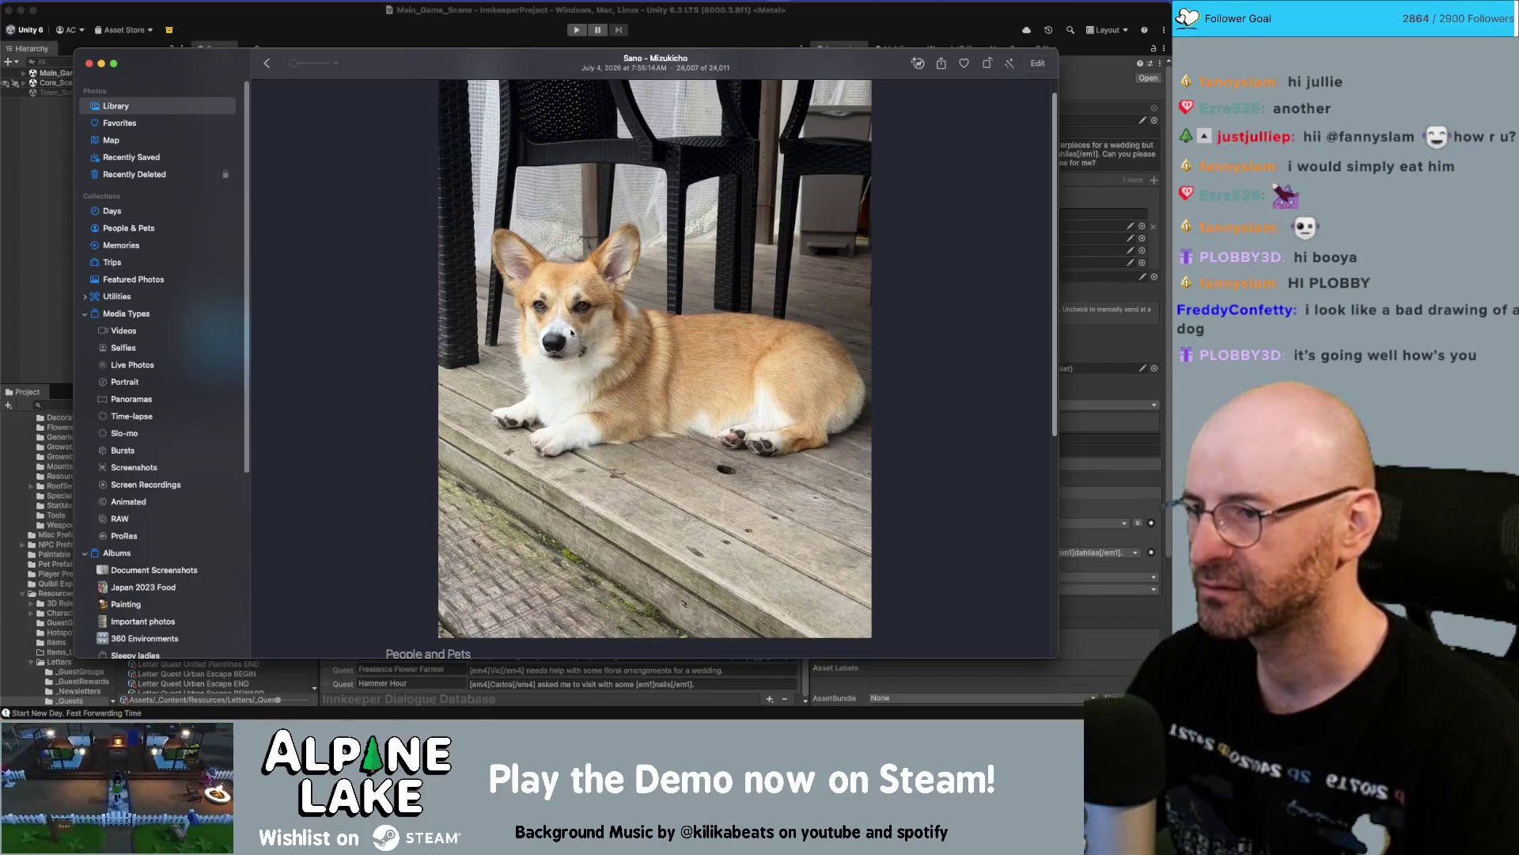
scroll(572, 333, up, 1)
scroll(531, 316, up, 3)
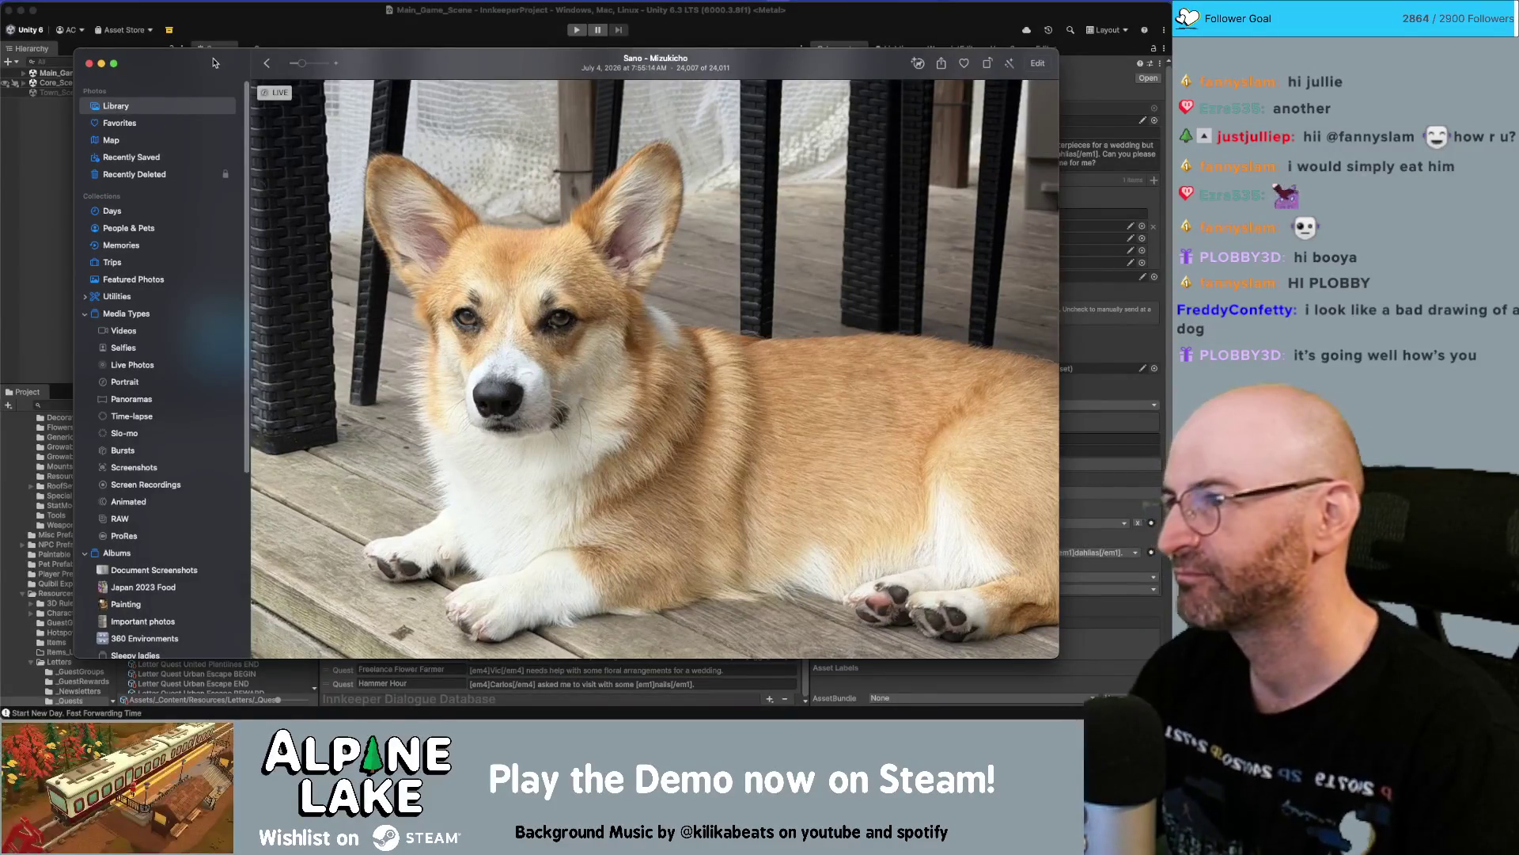
double_click(214, 64)
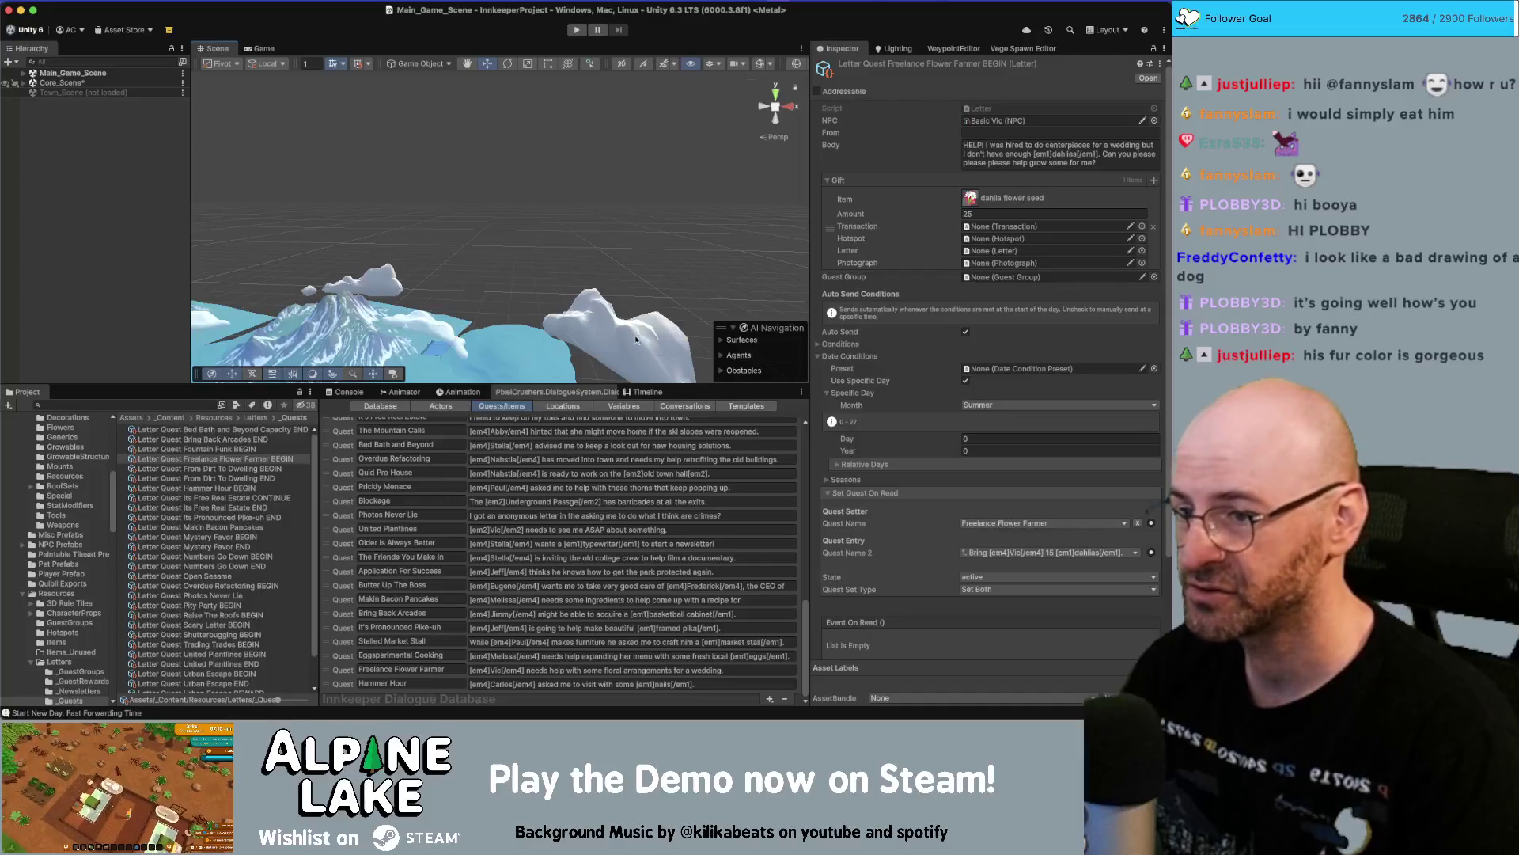
click(666, 407)
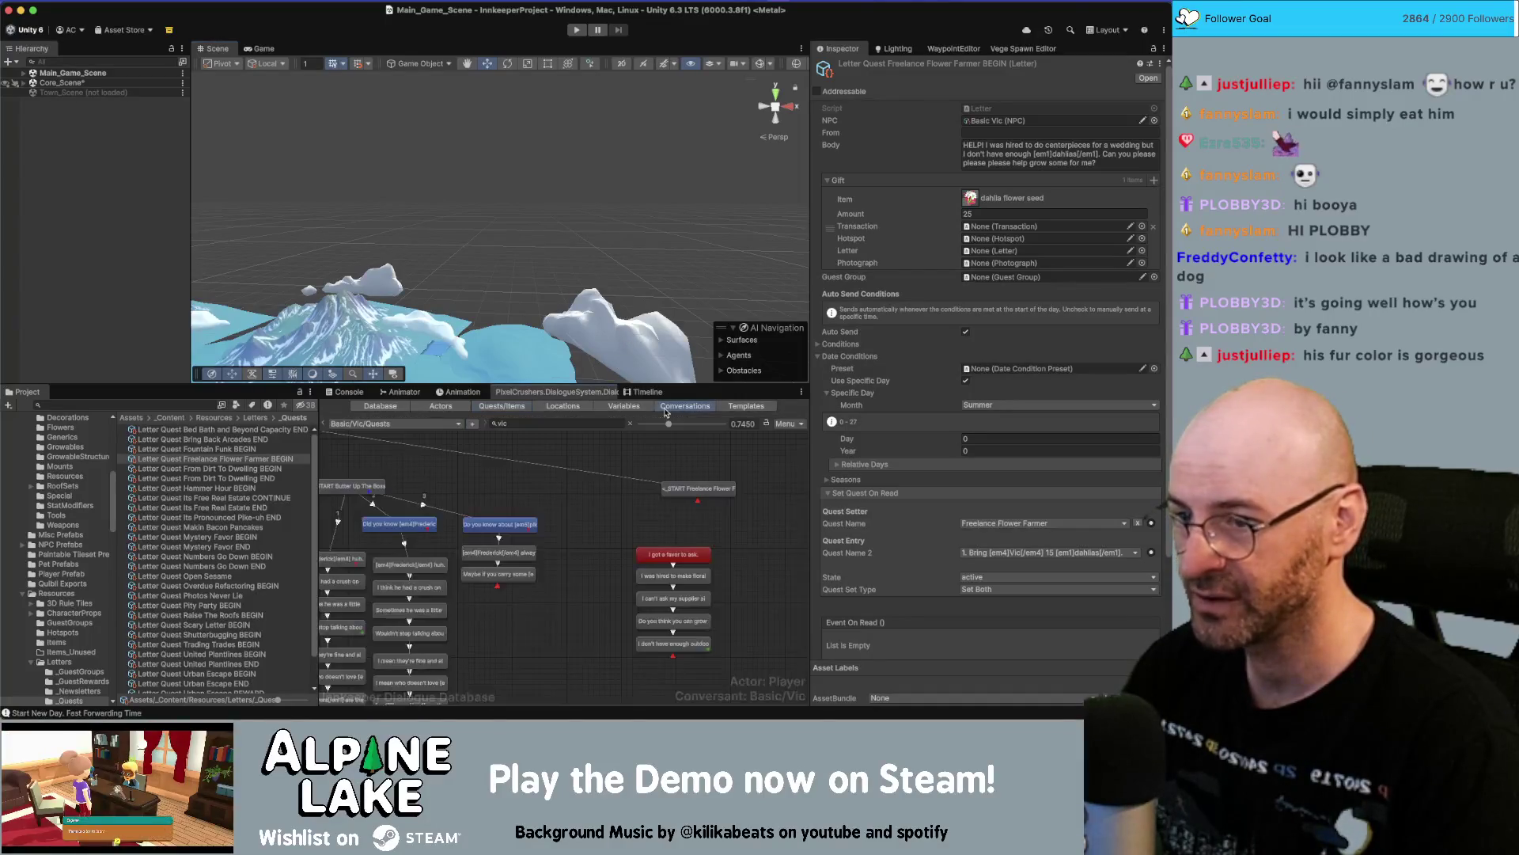
Branch the START Freelance Flower Farmer node to a child END node and the 'I got a favor to ask.' reply column.
click(594, 551)
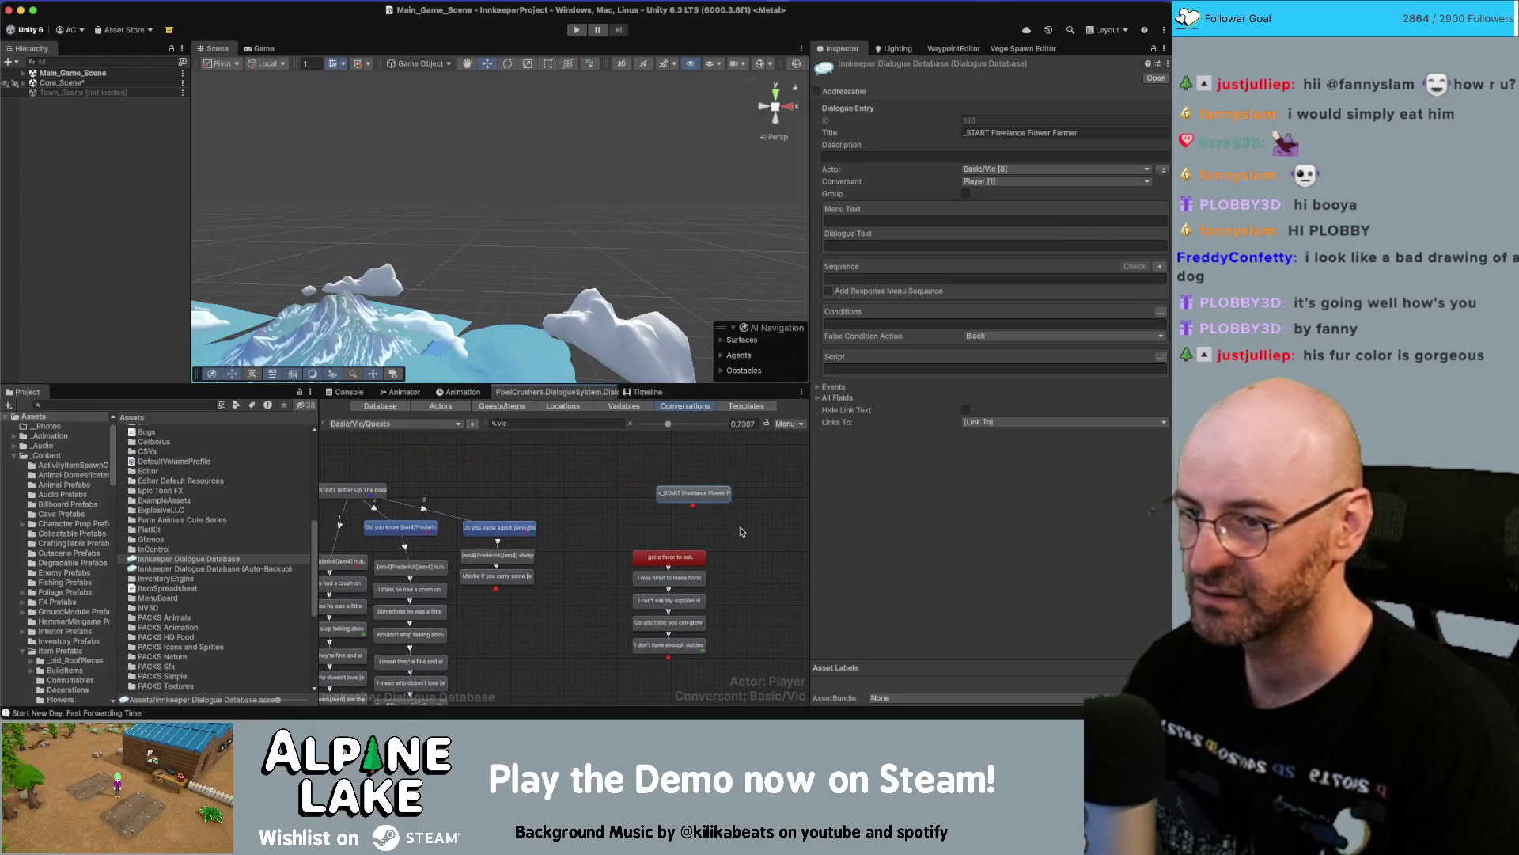
right_click(713, 495)
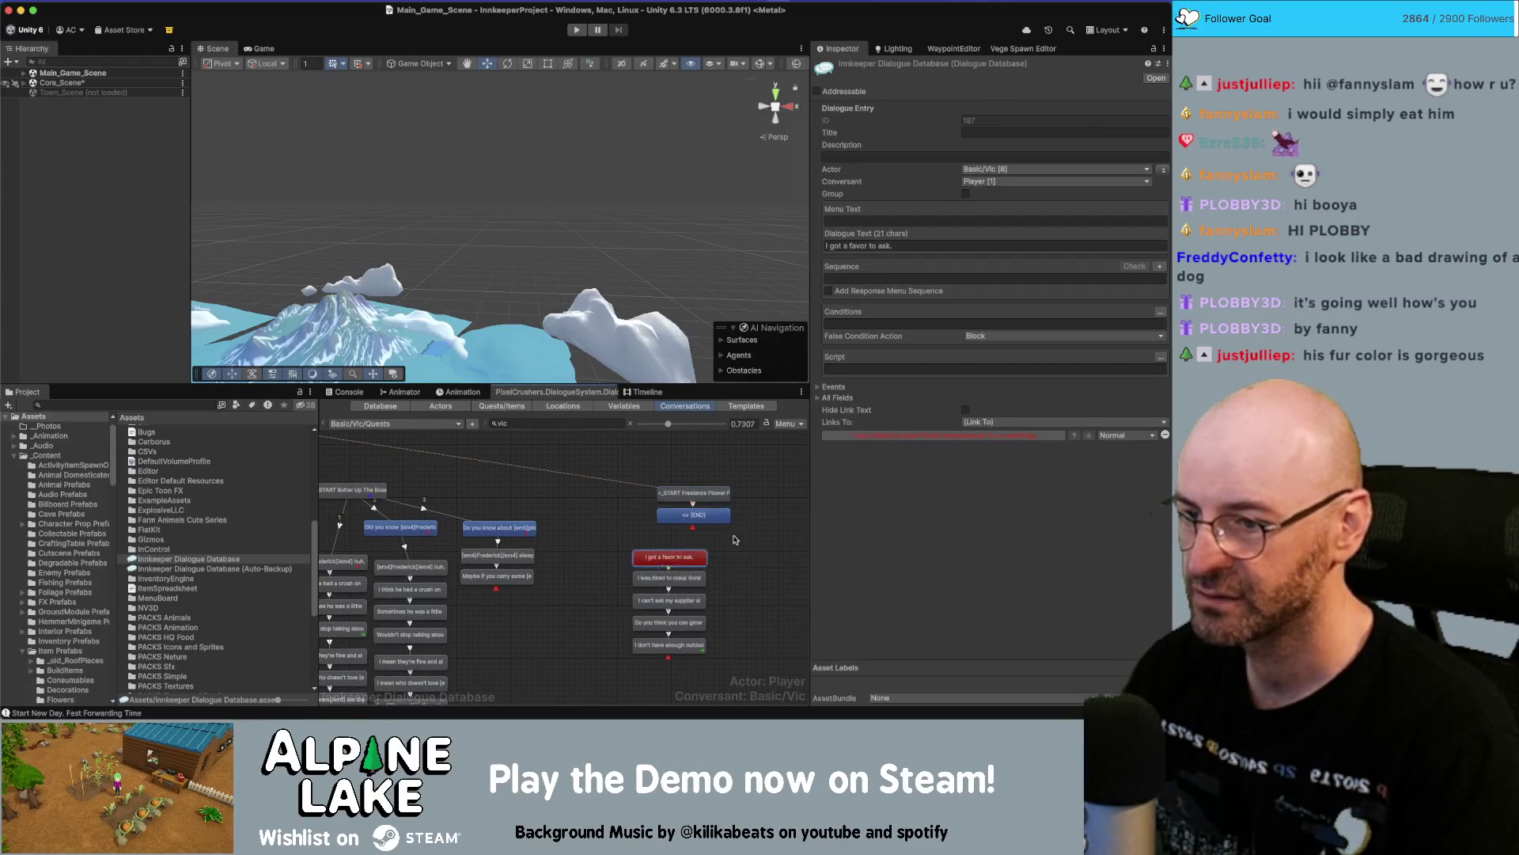
drag(706, 550, 625, 656)
drag(669, 601, 705, 574)
right_click(713, 516)
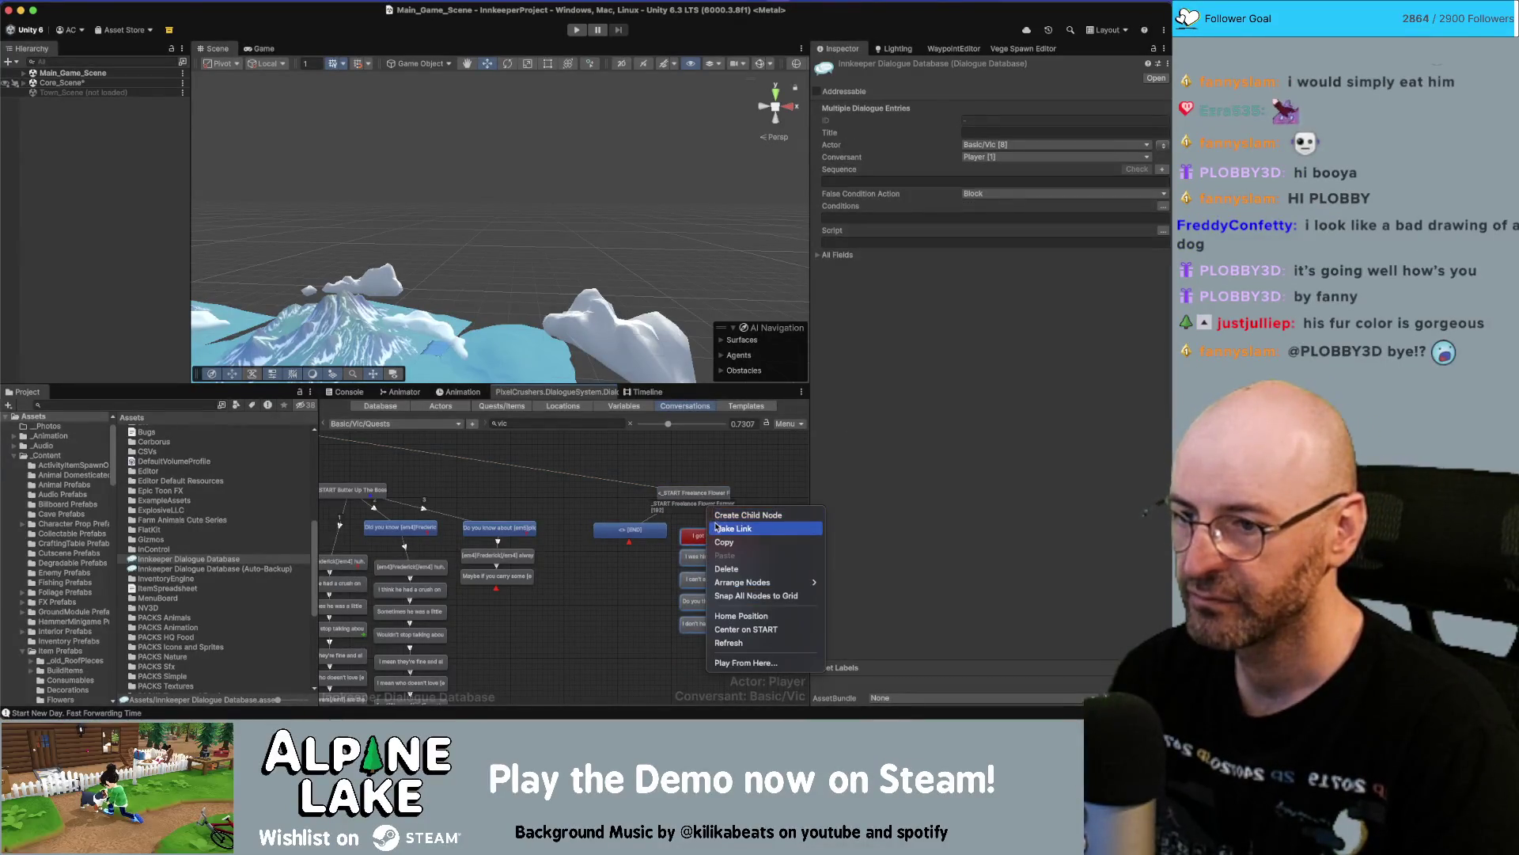
click(748, 595)
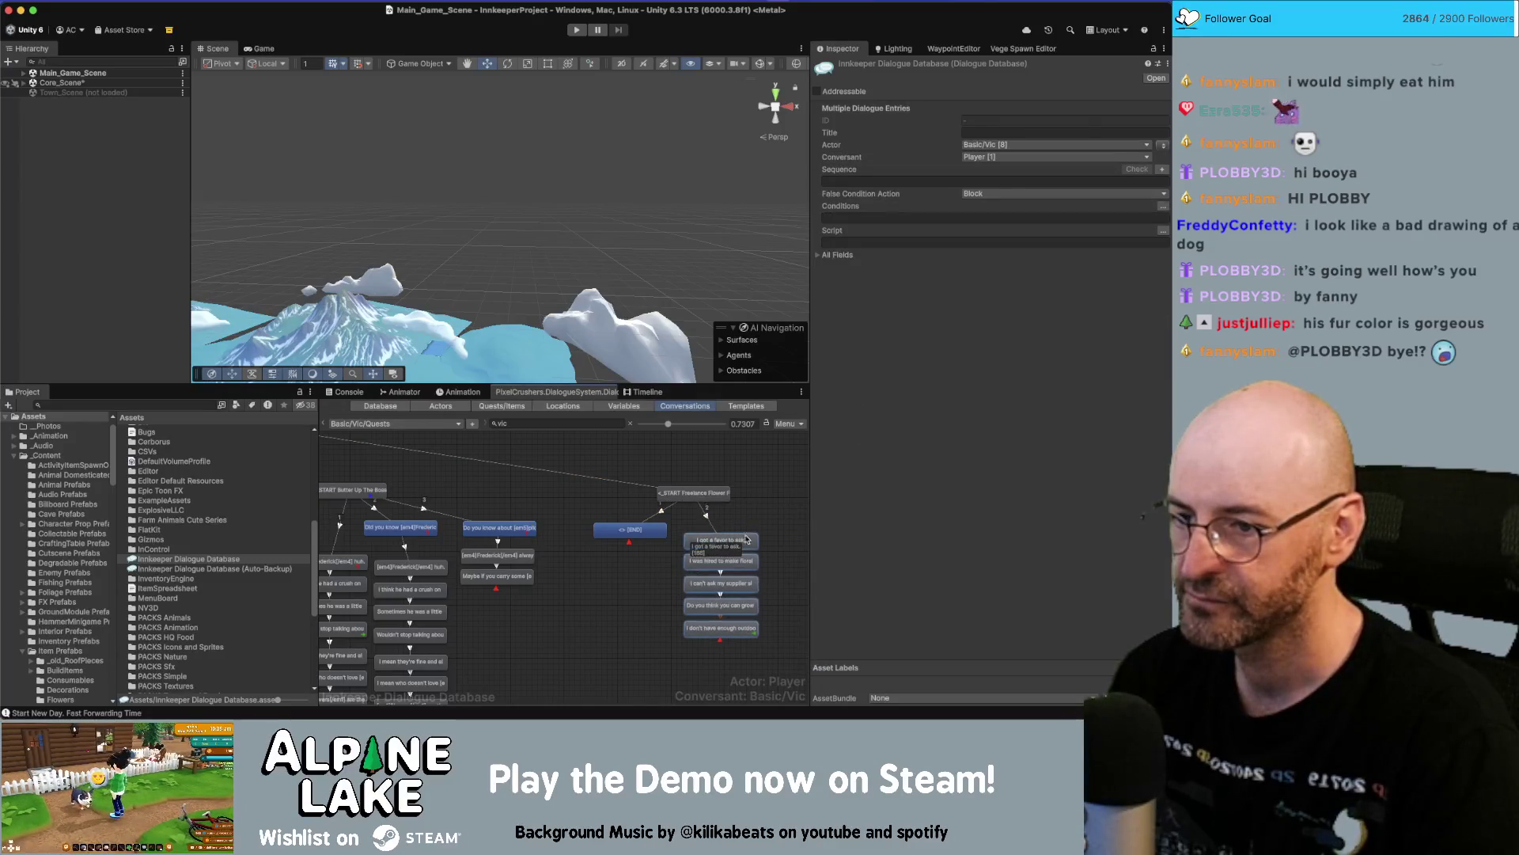
drag(743, 607, 757, 615)
click(711, 516)
click(720, 542)
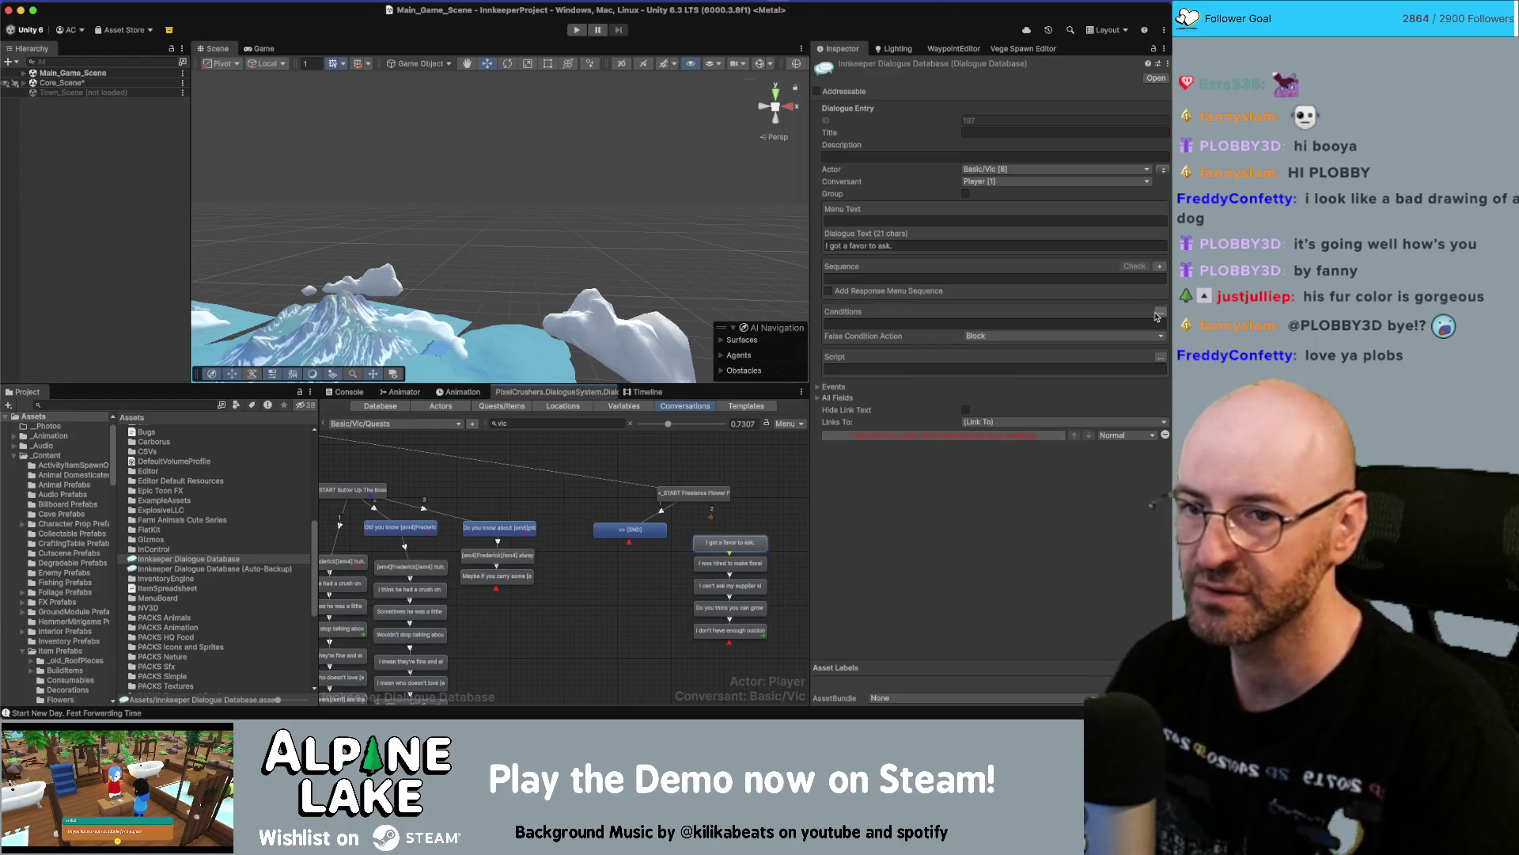
Add a Custom mmGetQuantity condition to the 'I got a favor to ask.' entry.
click(1160, 311)
click(834, 325)
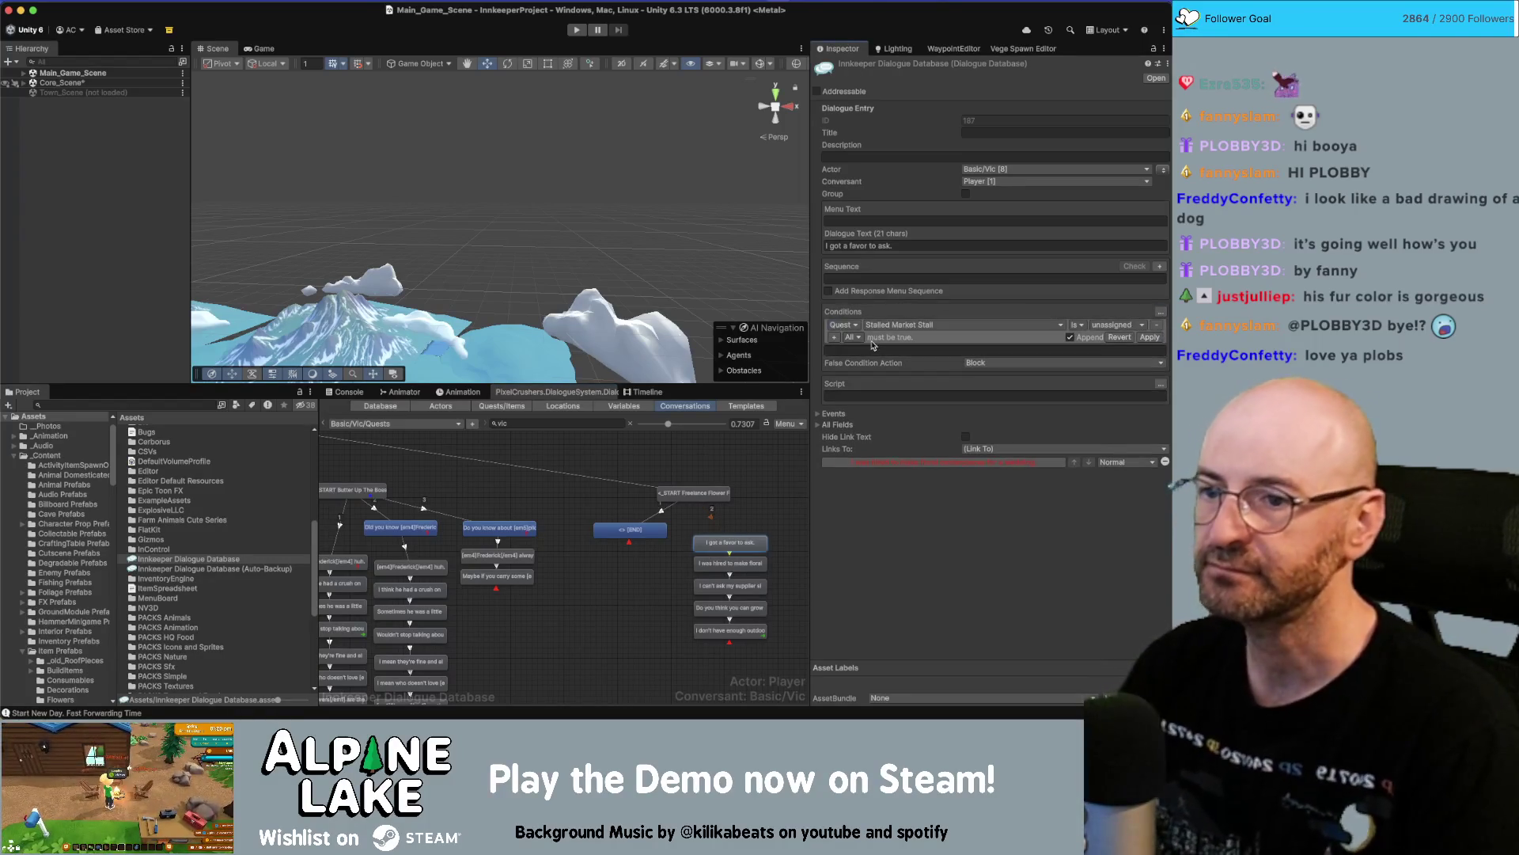
click(898, 326)
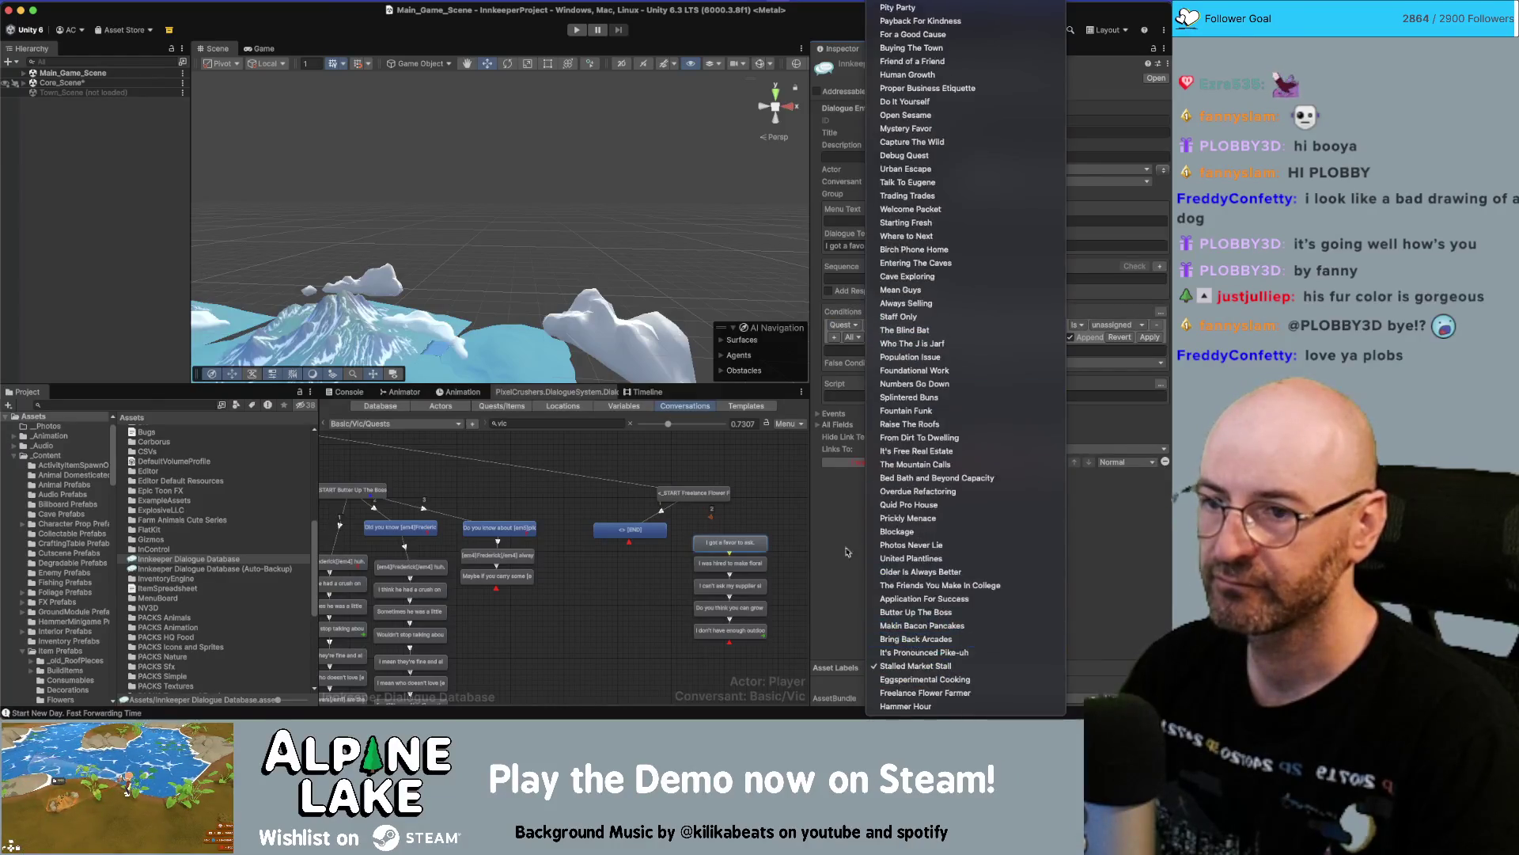
click(854, 338)
click(844, 325)
click(863, 464)
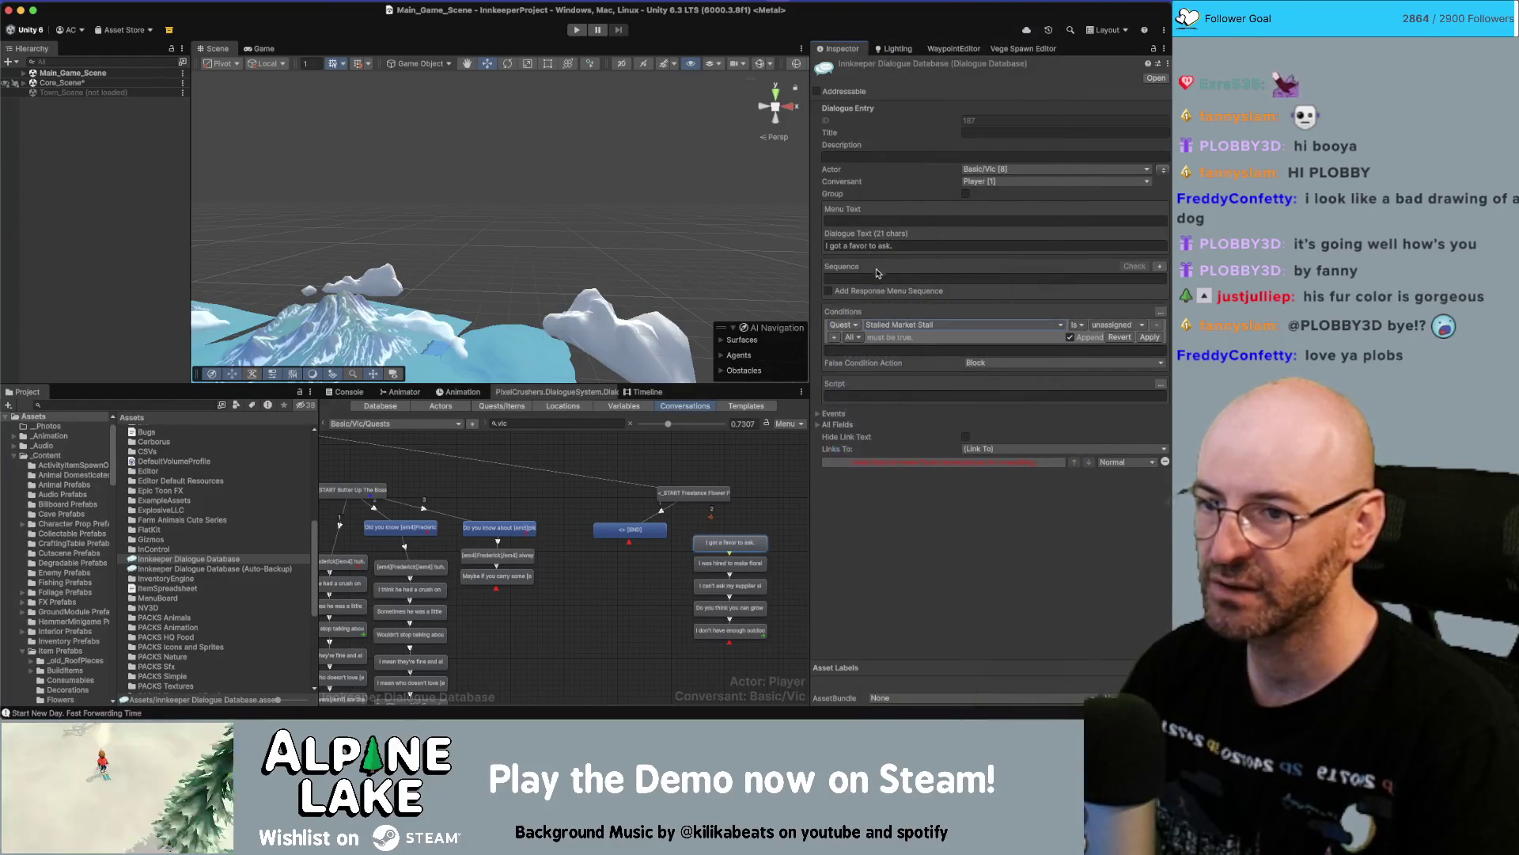
click(889, 329)
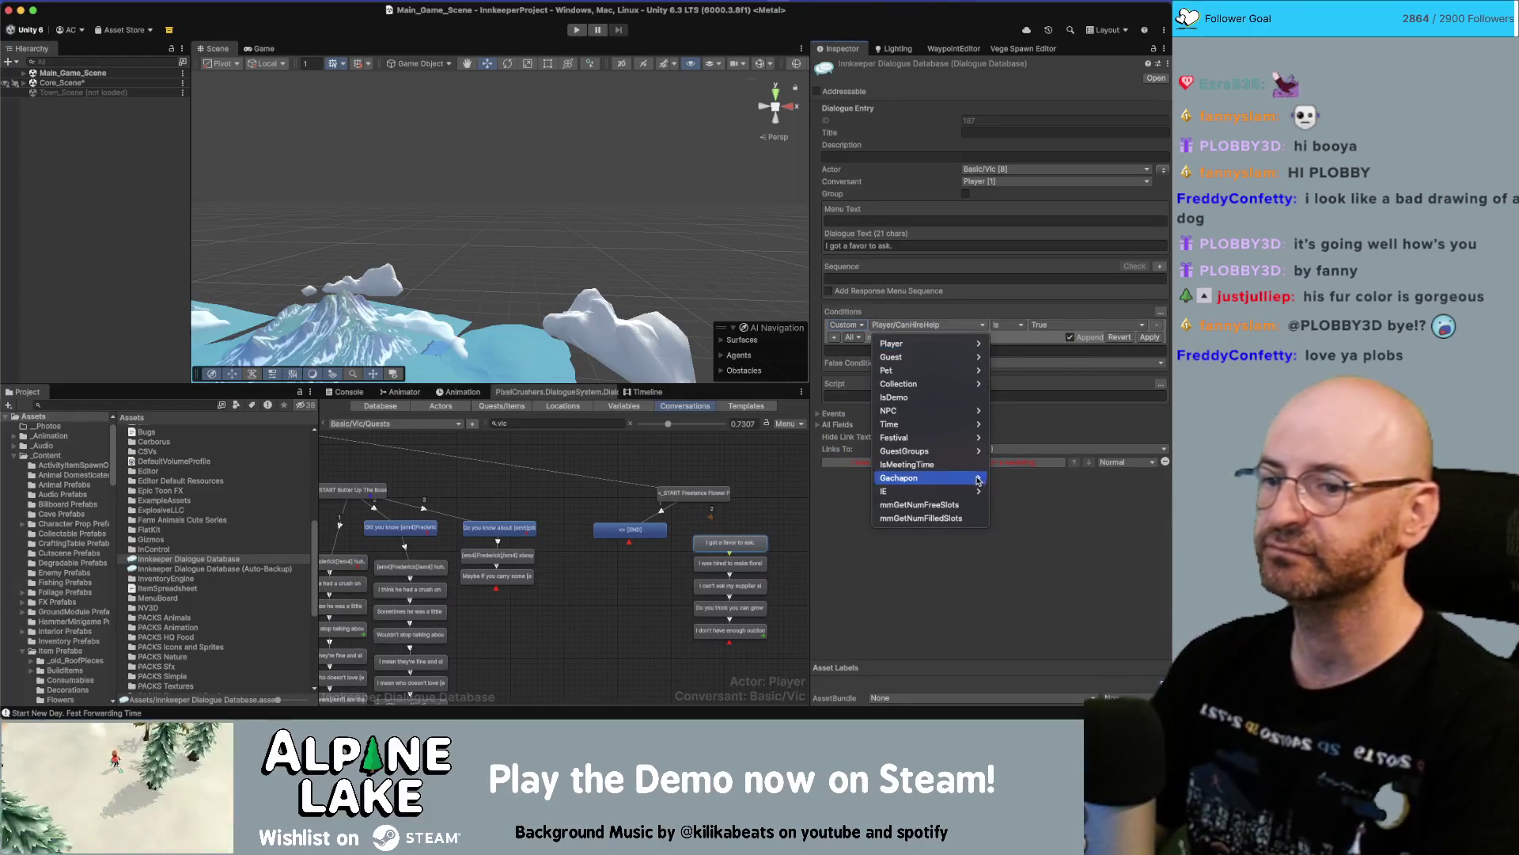
mouse_move(970, 491)
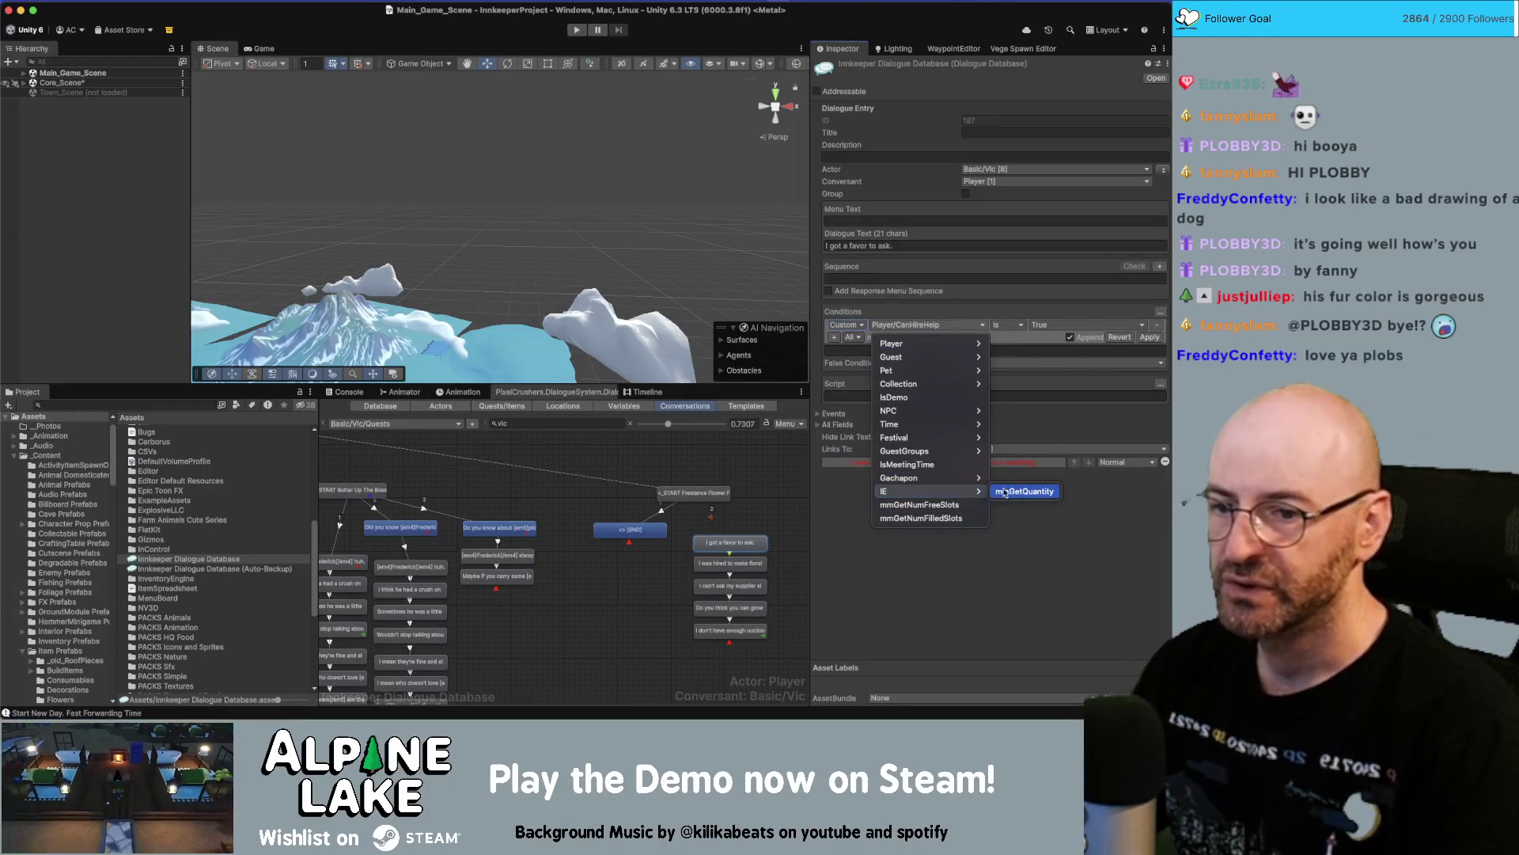
click(1020, 492)
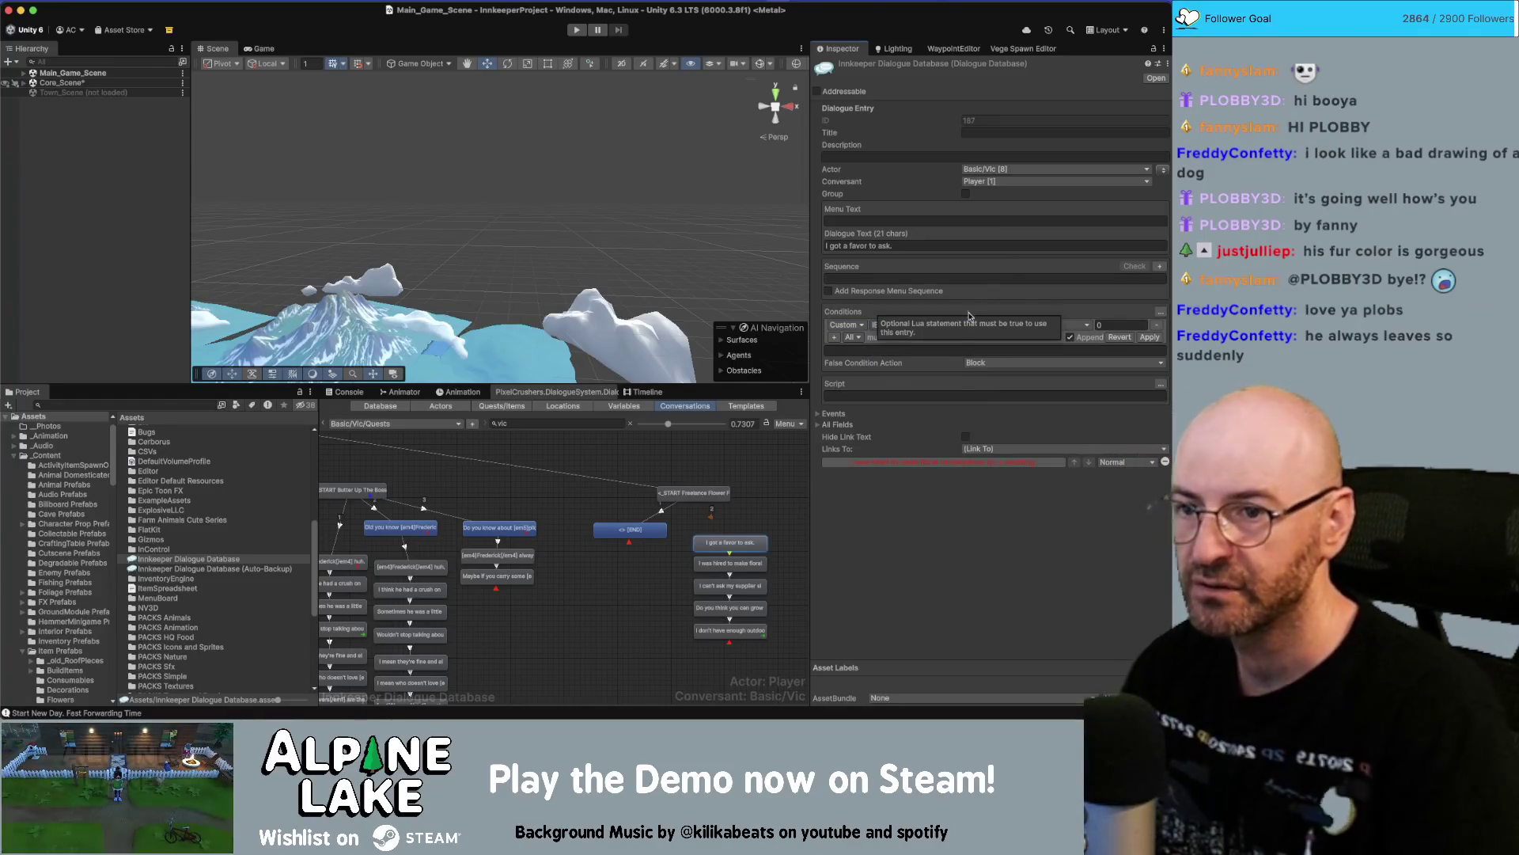
text(Flower)
Require MainInventory to hold at least 15 Flower Dahlia, apply it, and search Project for 'flower dahlia'.
key(shift+Tab)
text(Inventory)
text(Main)
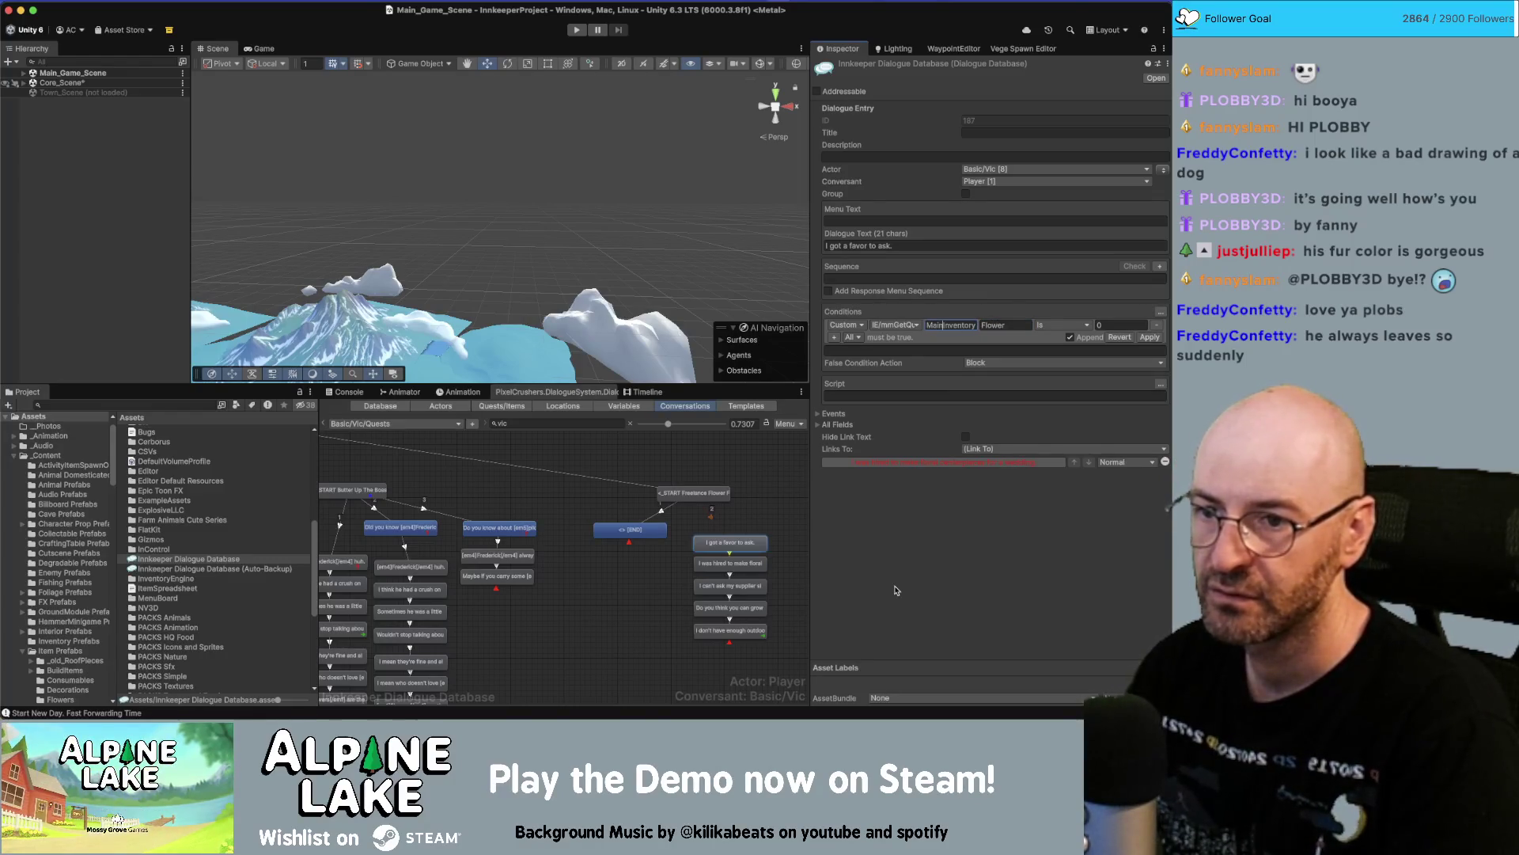
key(Tab)
key(Right)
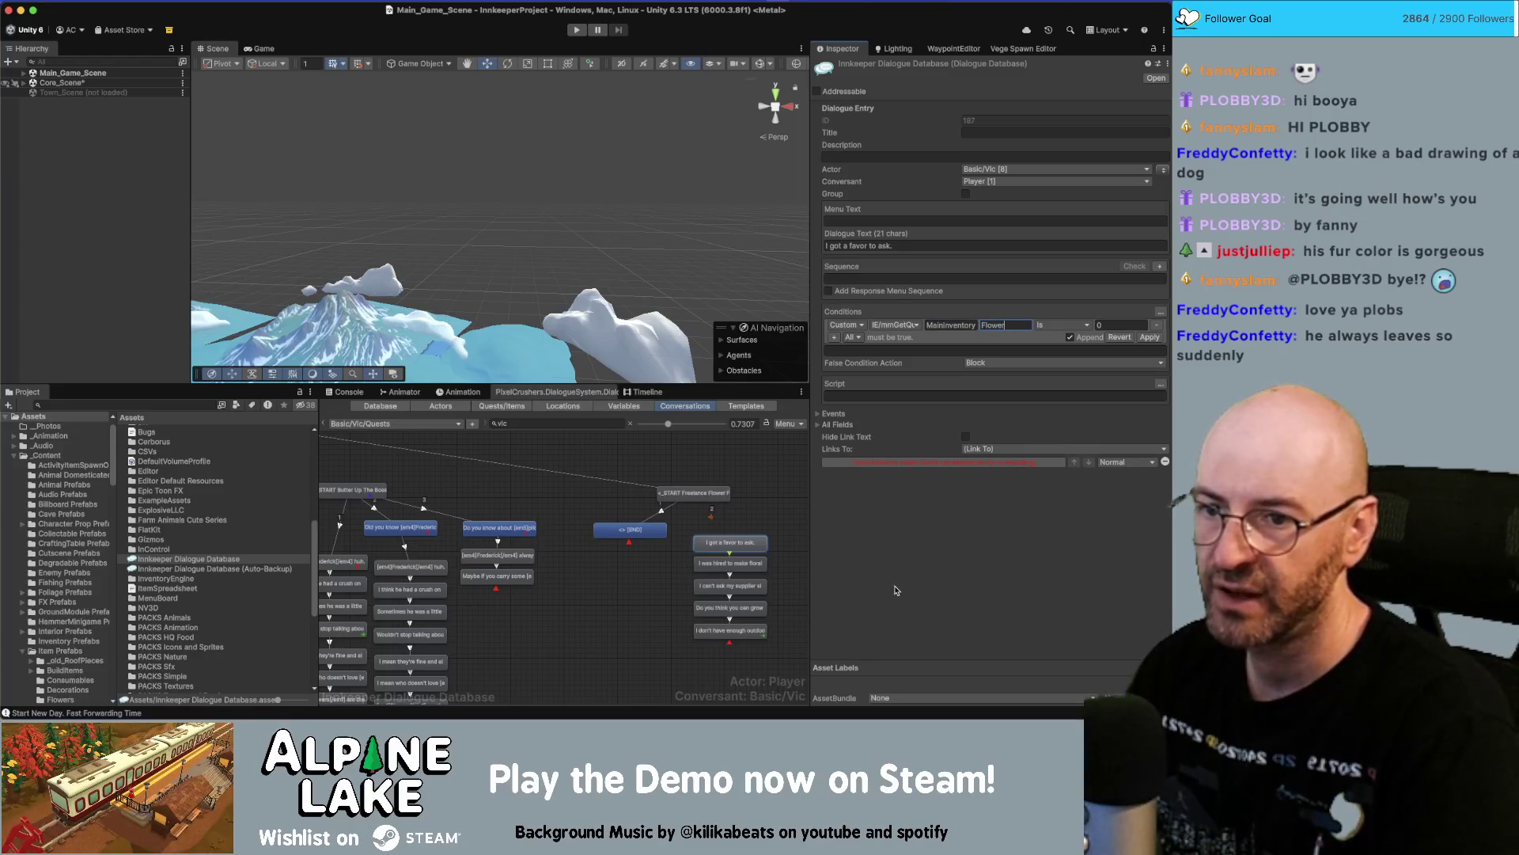
text( Dahlia)
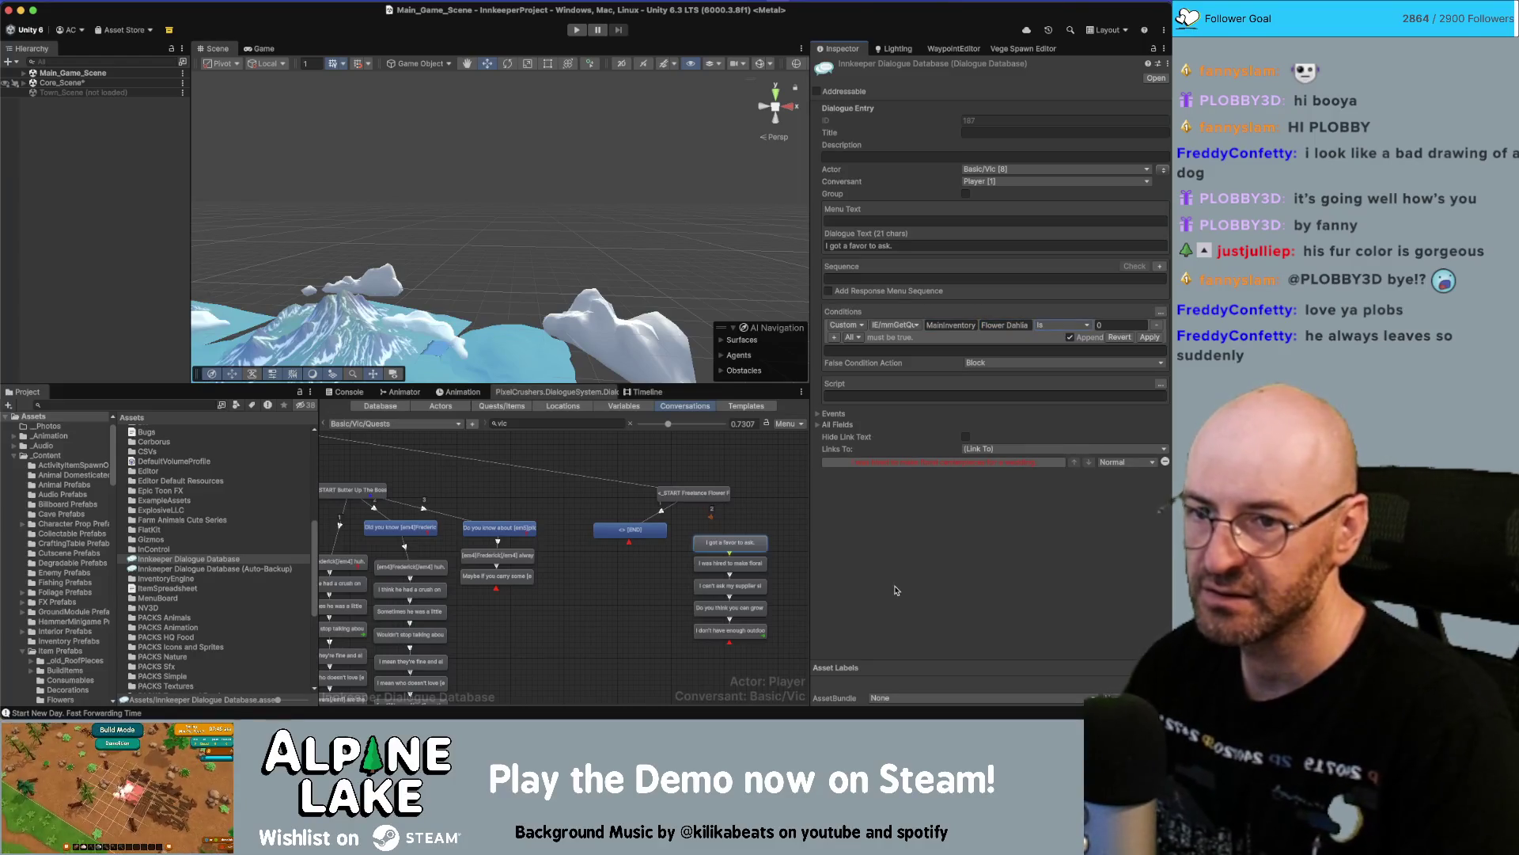
key(Tab)
click(1056, 325)
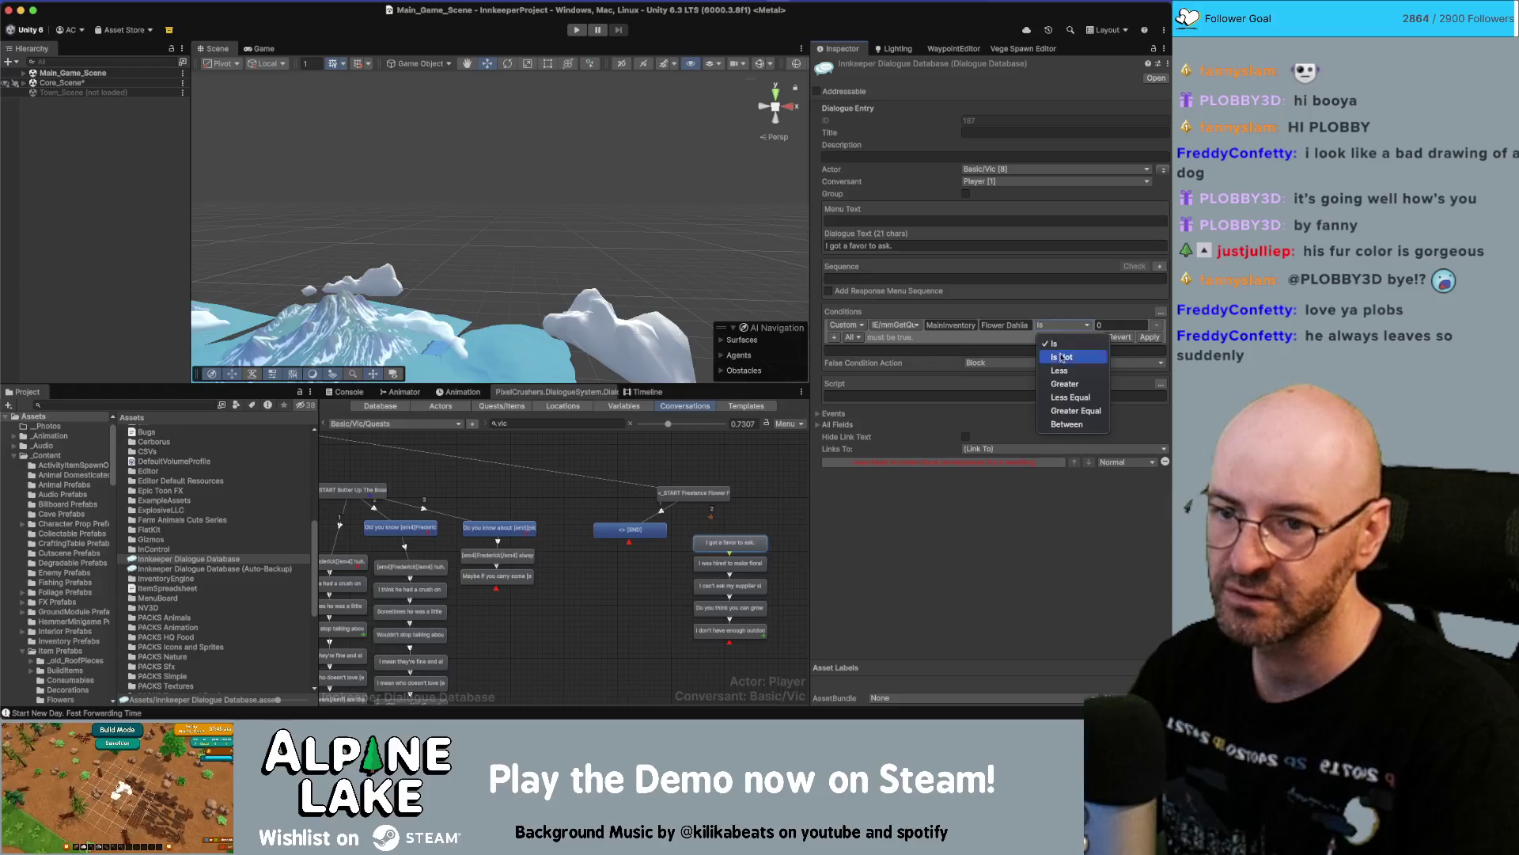
click(1064, 409)
click(1119, 323)
text(15)
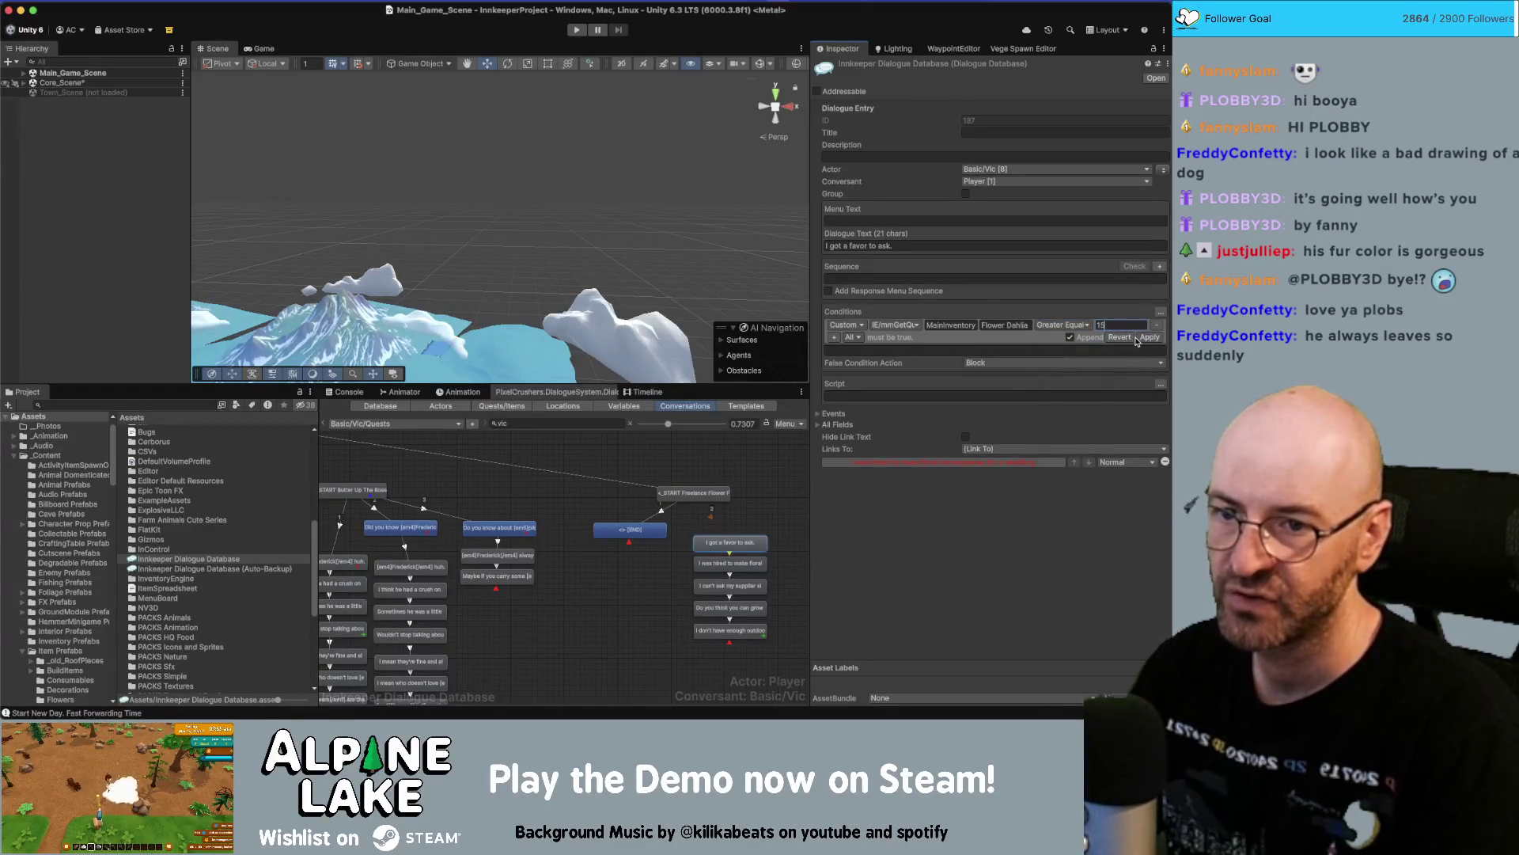
click(1148, 337)
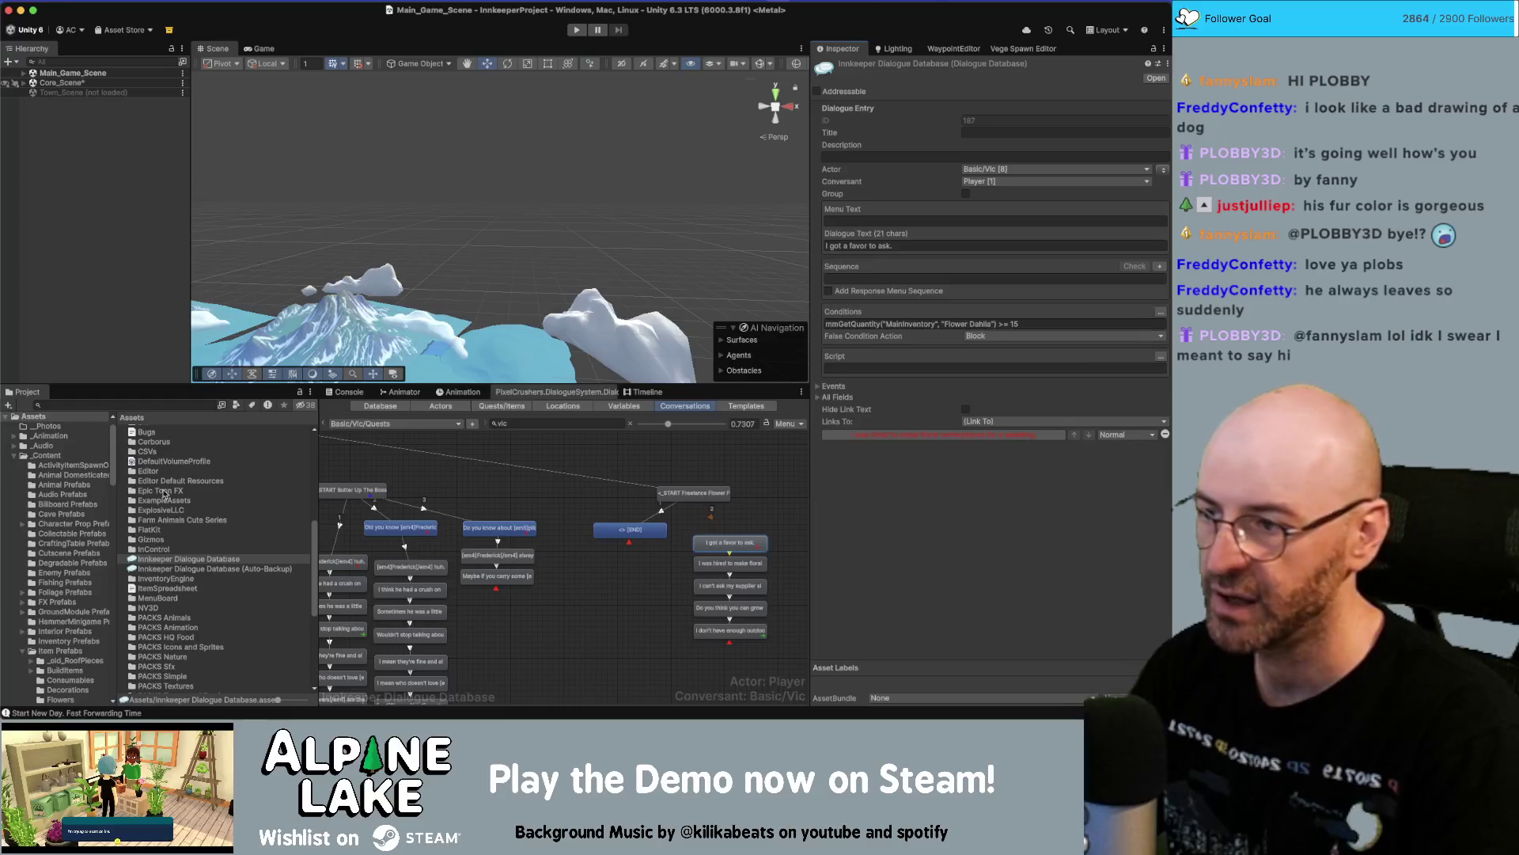
click(143, 405)
text(flower dahlia)
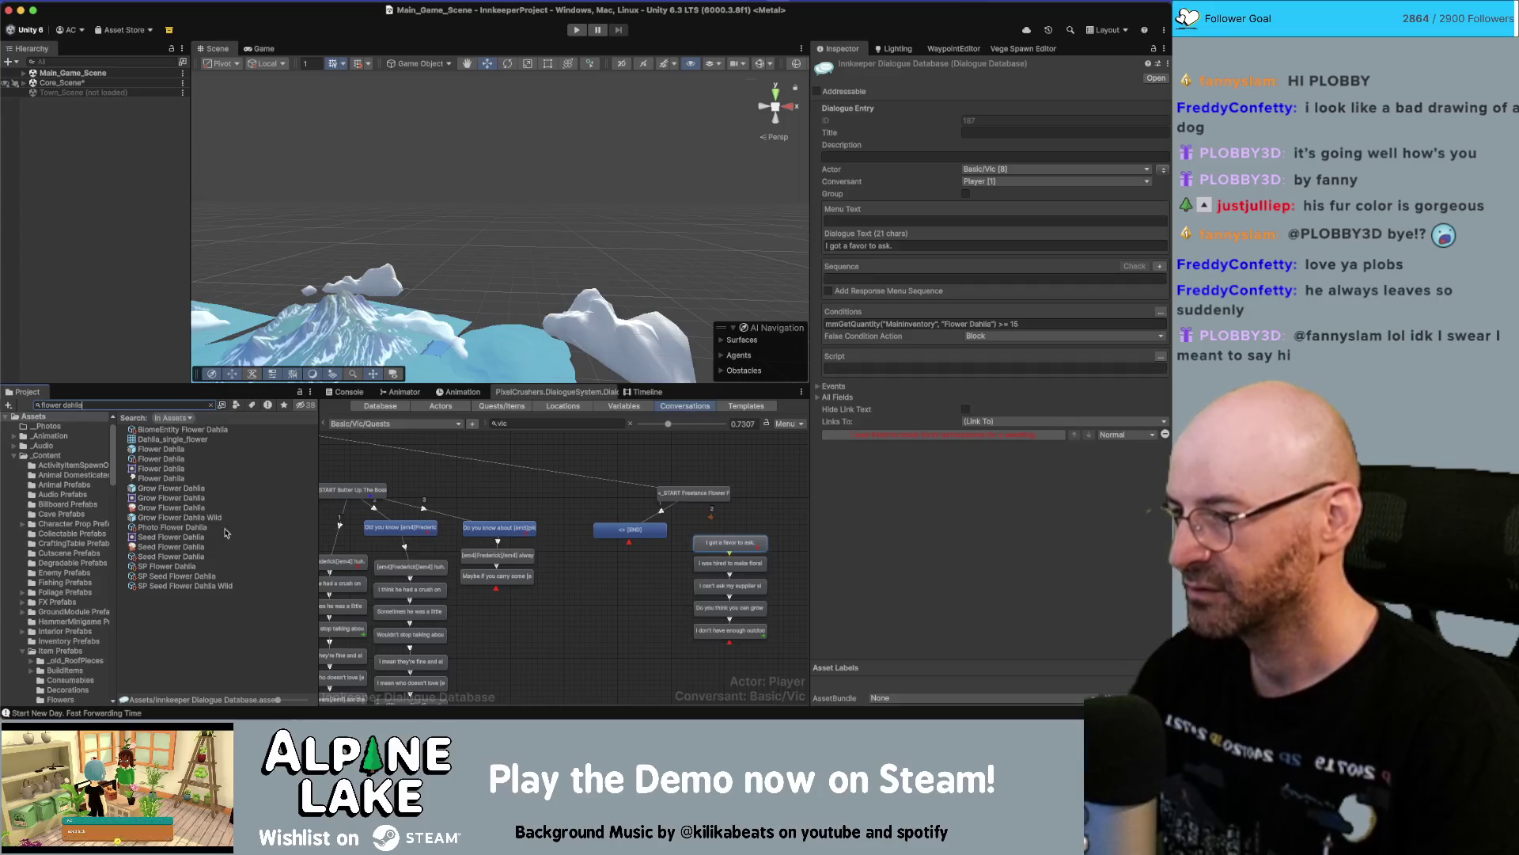
Set the link from START to the favor branch to Above Normal priority.
click(185, 459)
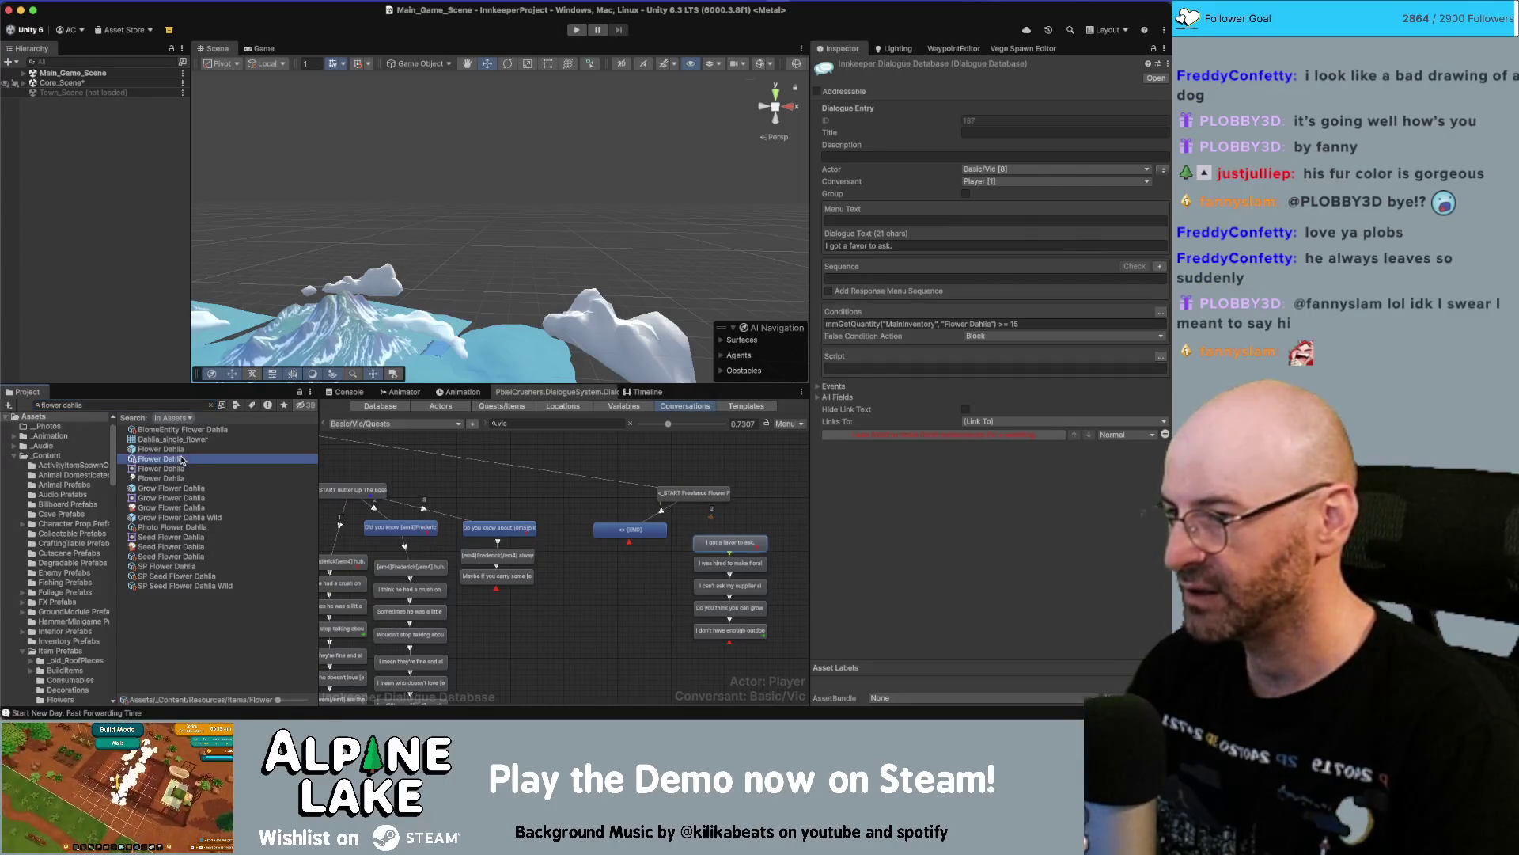
click(602, 523)
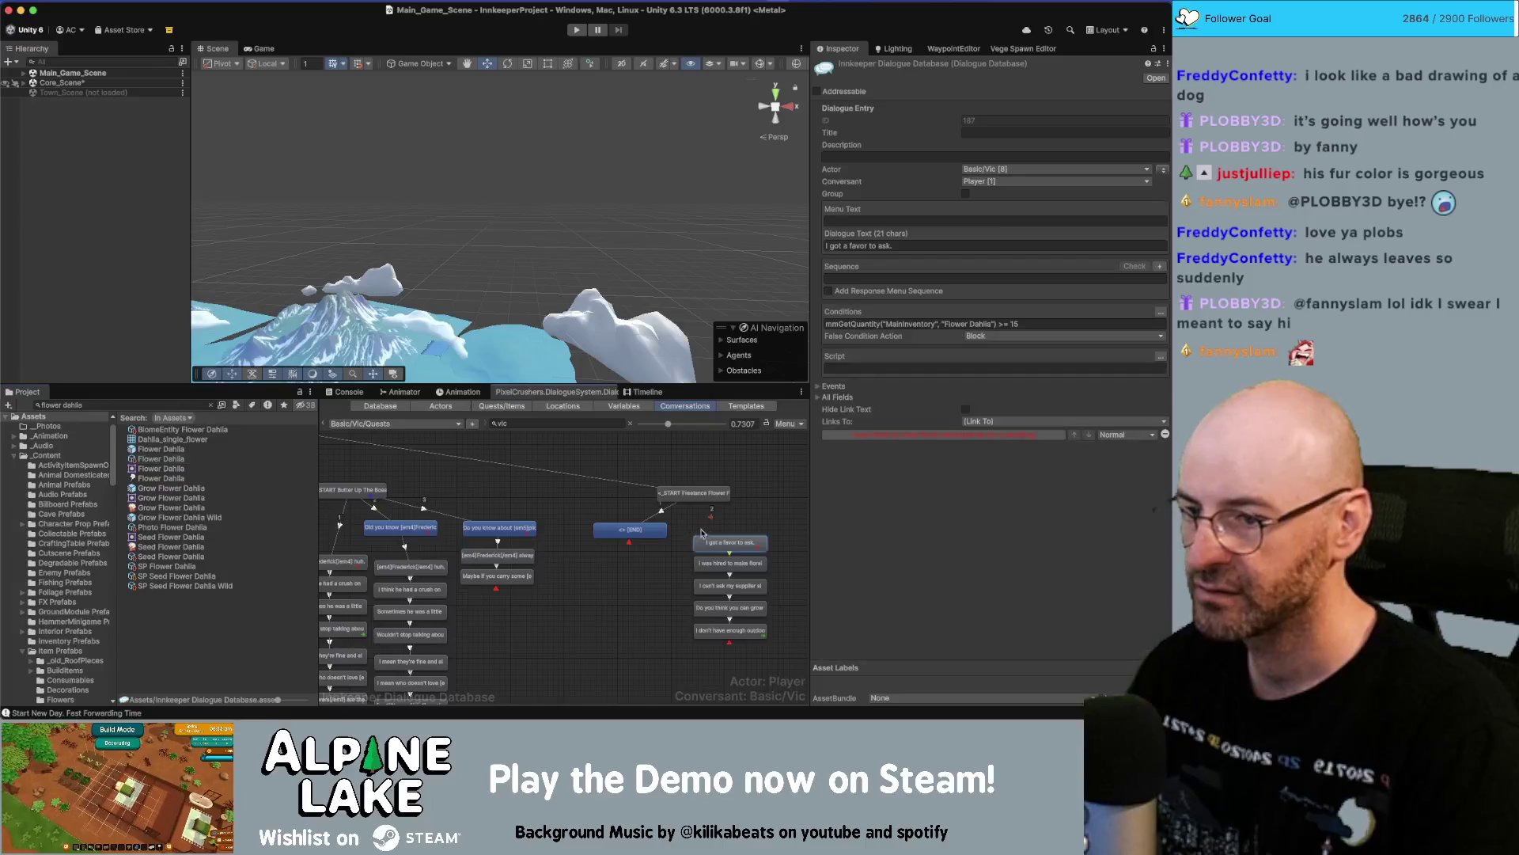
click(709, 519)
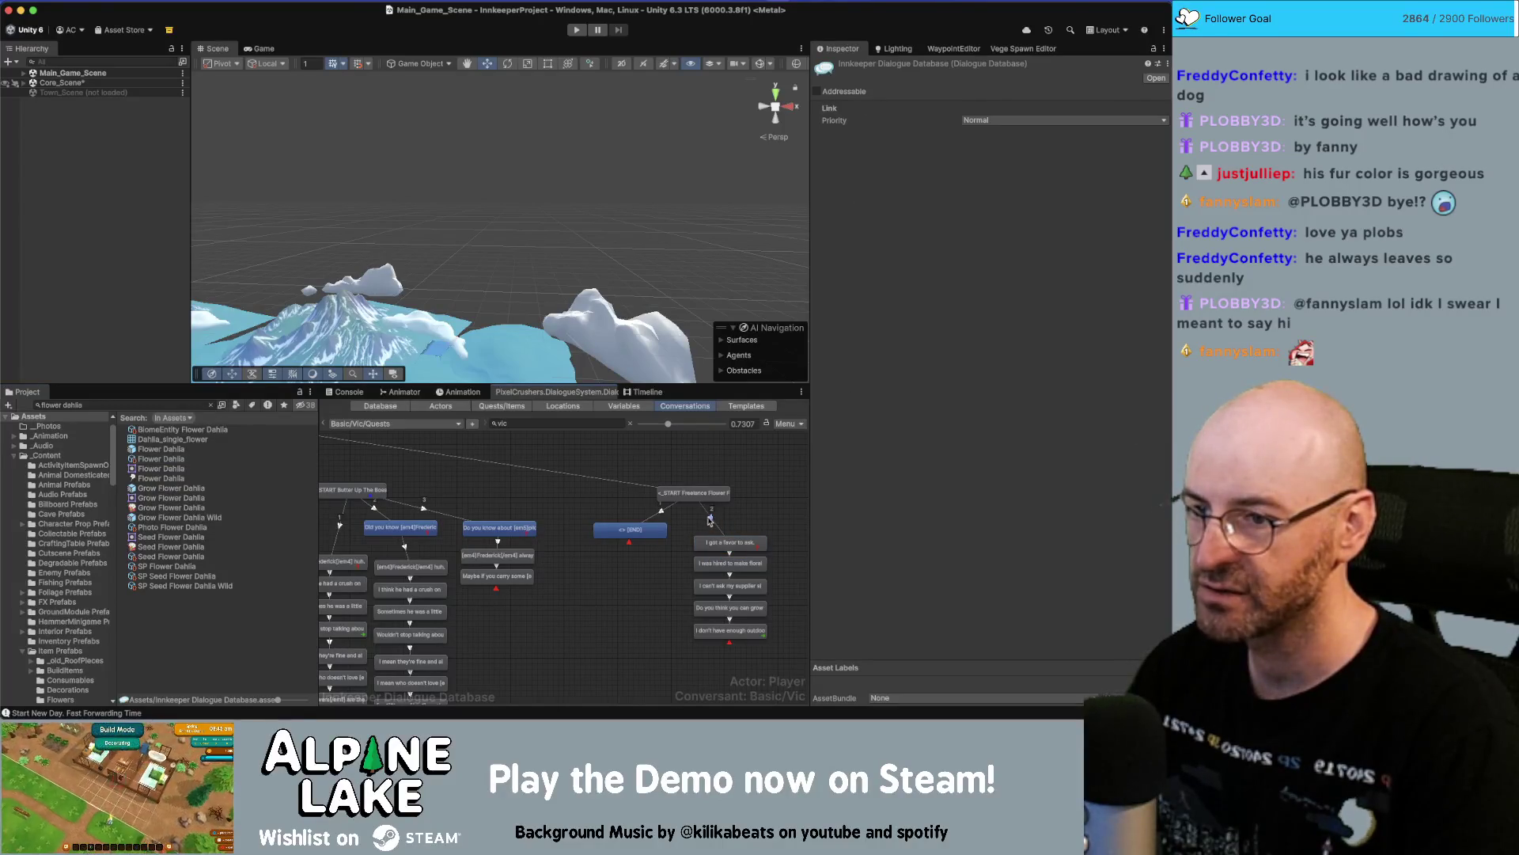
click(960, 123)
click(989, 176)
click(749, 509)
click(712, 523)
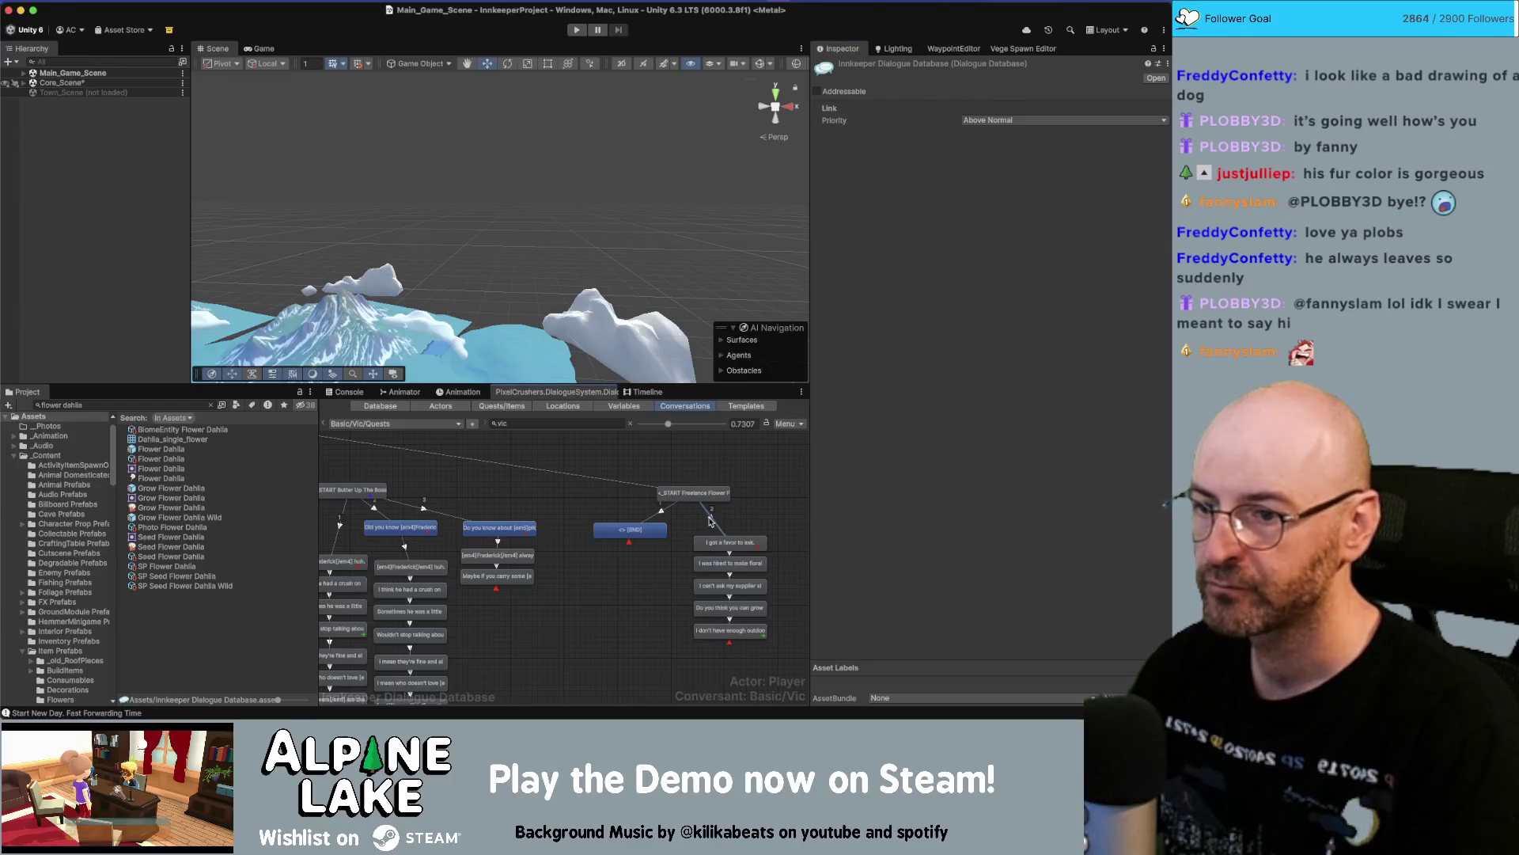
Review the favor entry's condition, then inspect the Flower Dahlia prefab and its model preview.
click(736, 541)
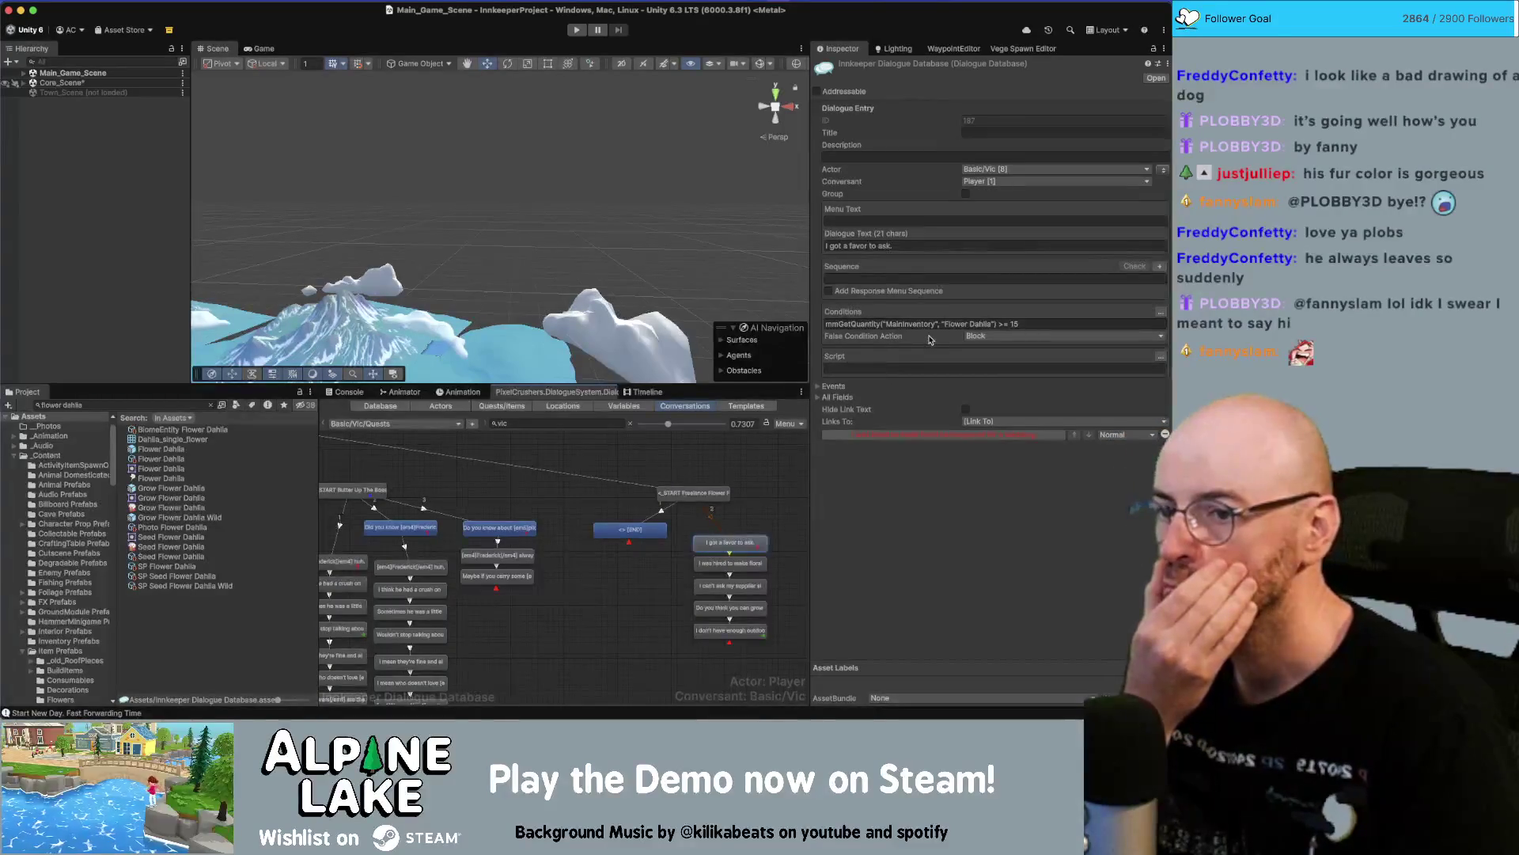
scroll(773, 523, right, 3)
drag(625, 516, 691, 652)
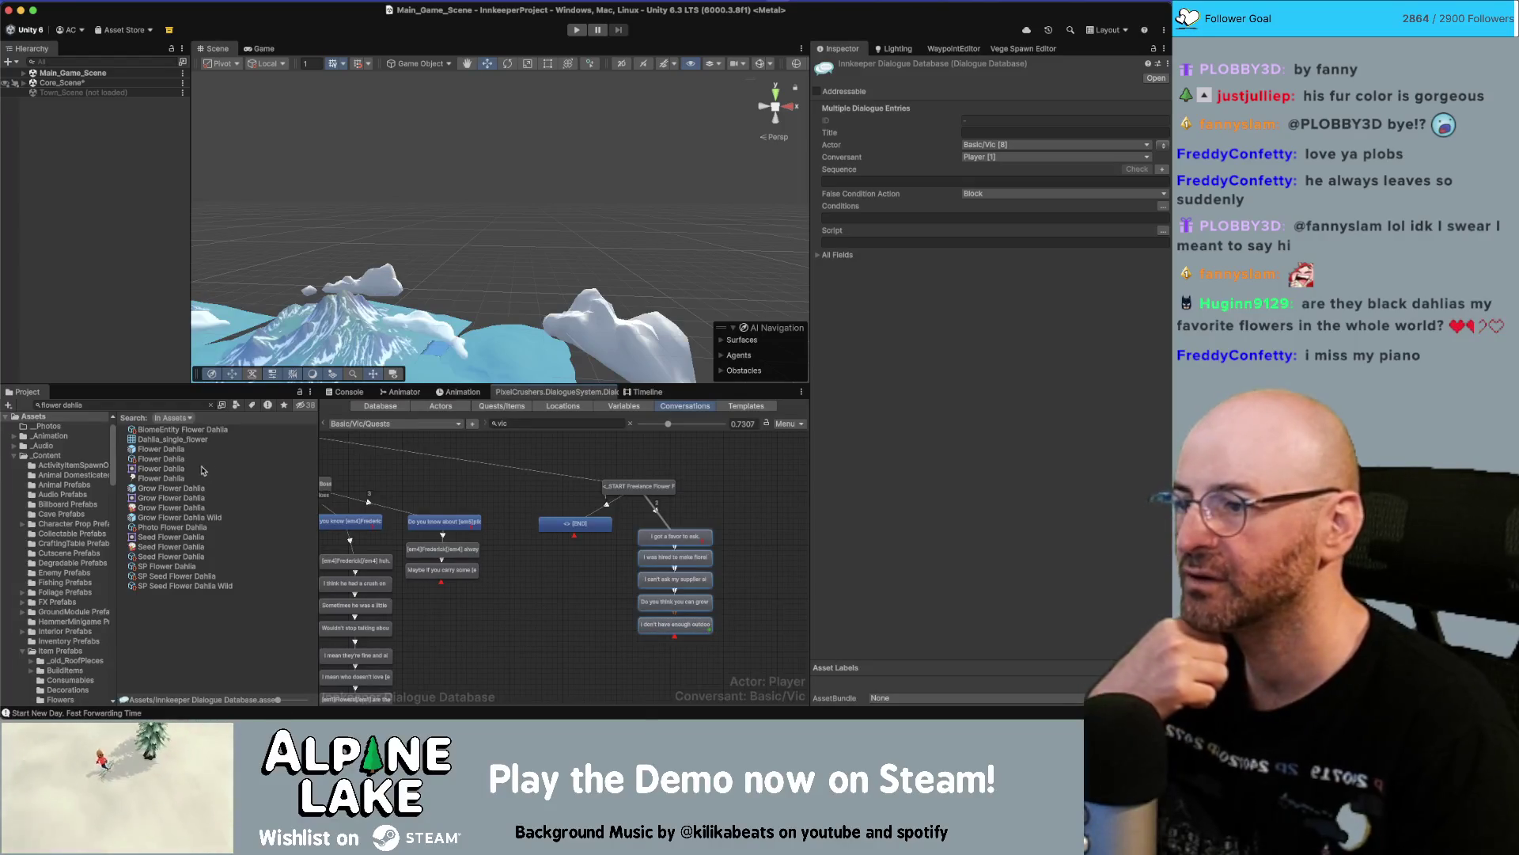
click(174, 458)
click(173, 448)
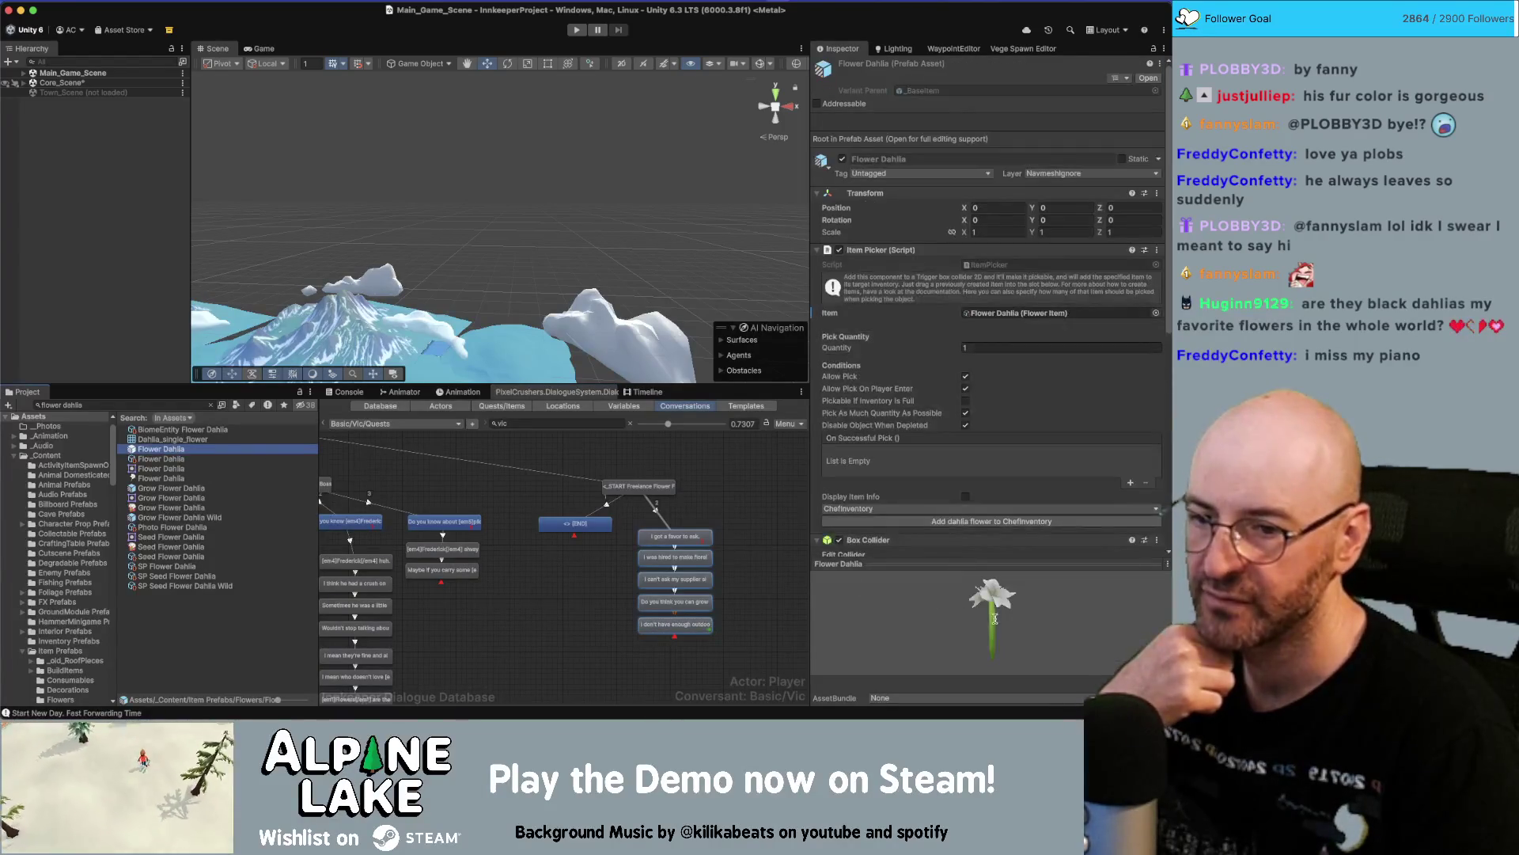
mouse_move(838, 637)
mouse_down()
mouse_move(807, 633)
mouse_move(971, 634)
mouse_up()
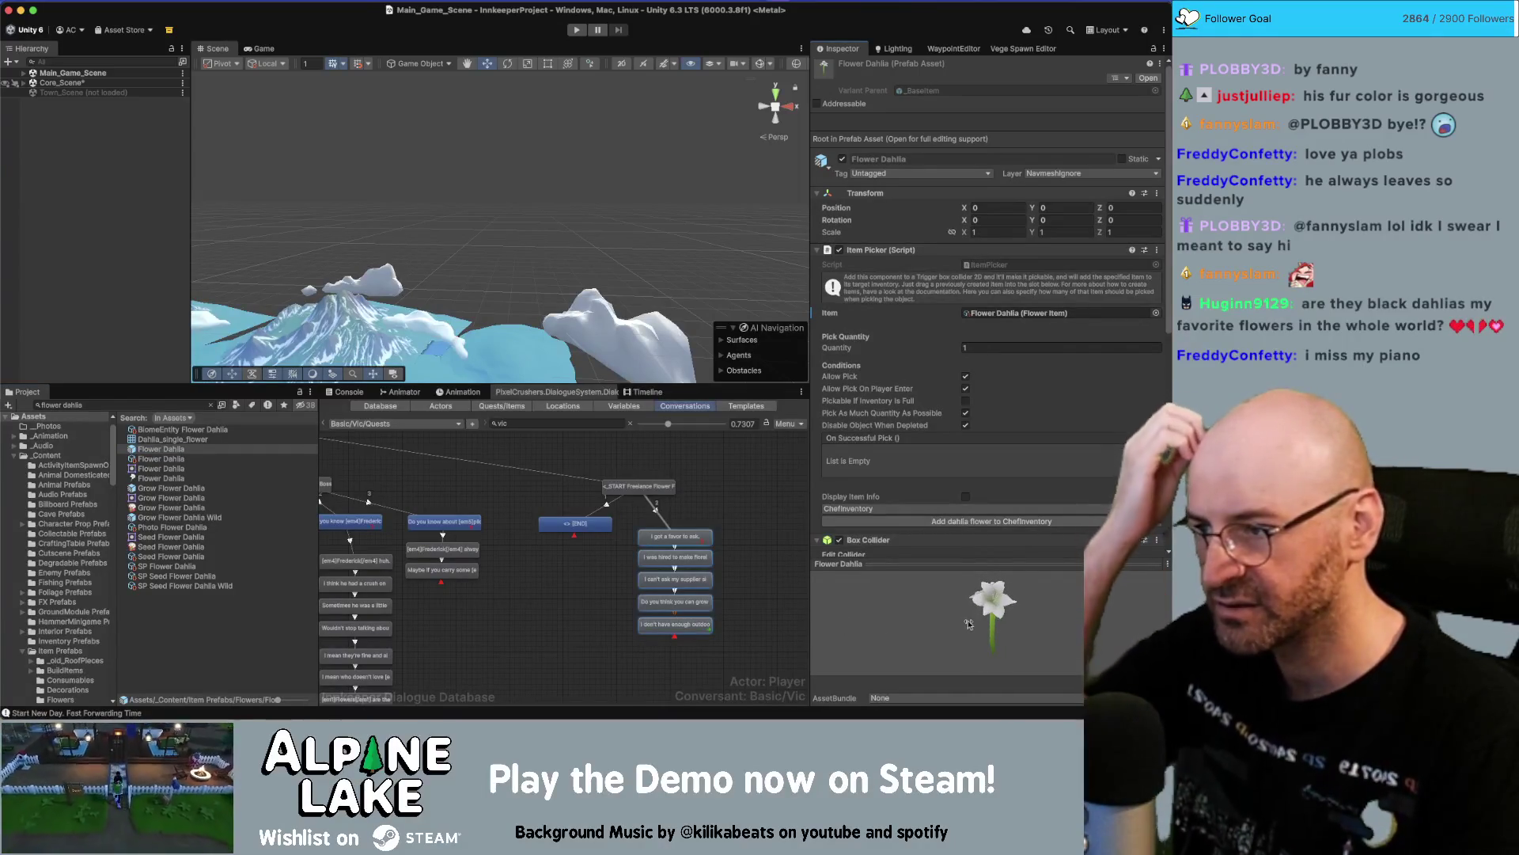
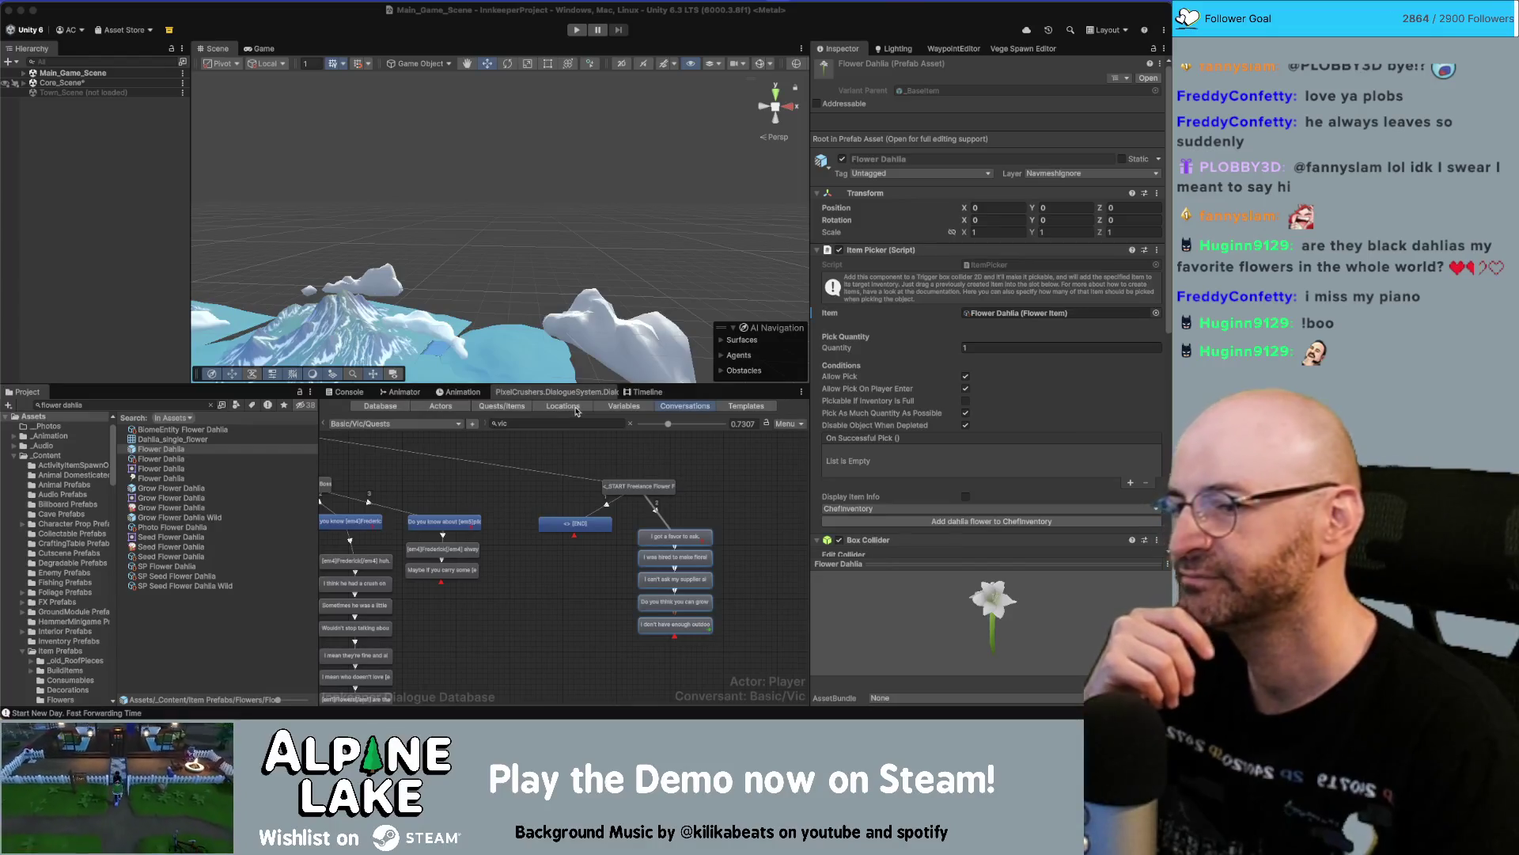
Move the five-node dialogue chain left and down in the Dialogue Editor.
click(724, 510)
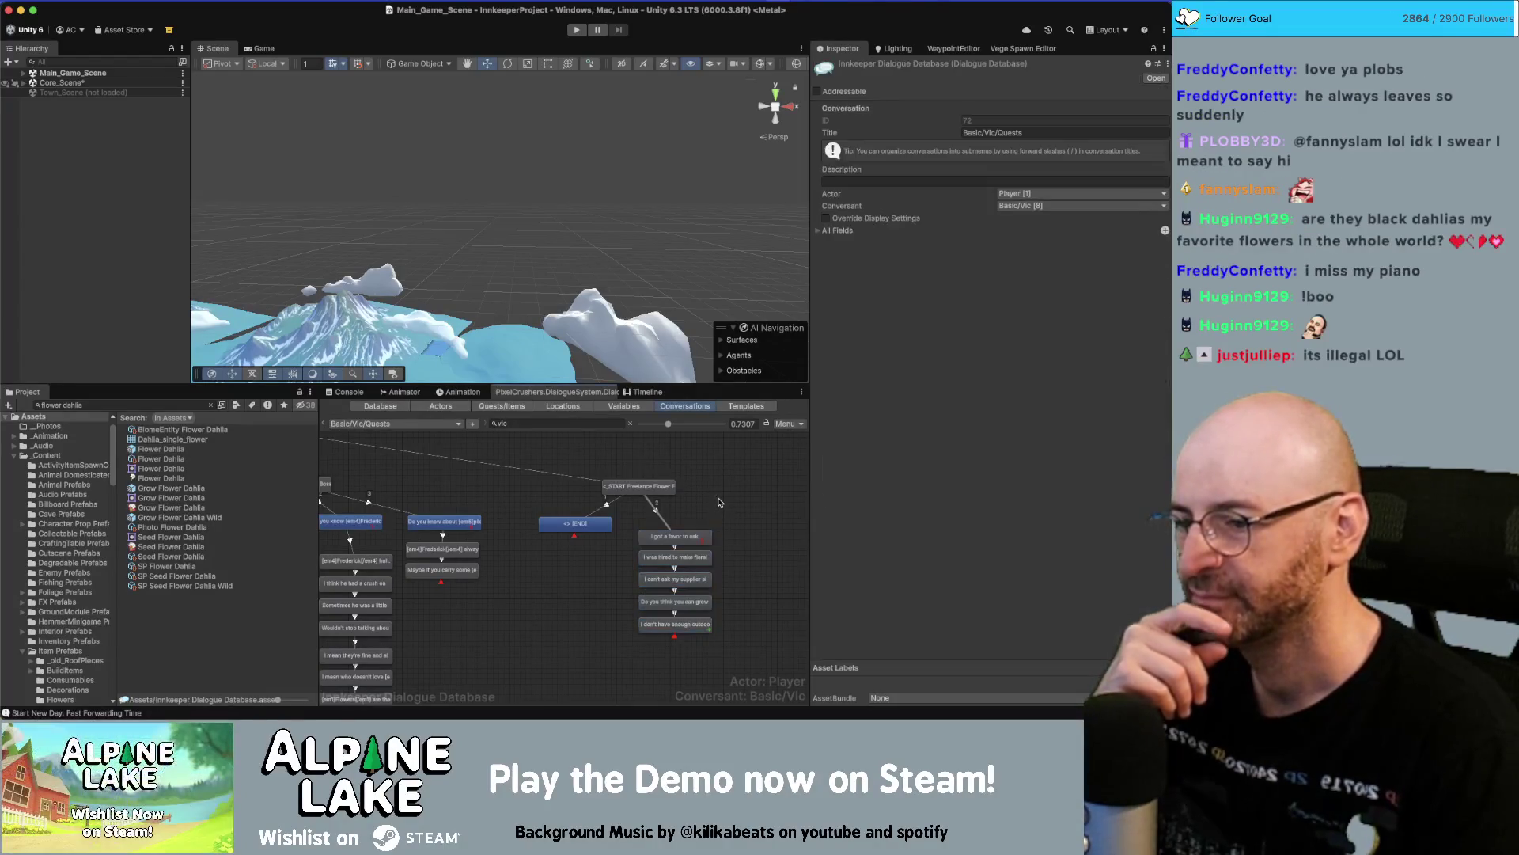
scroll(680, 518, right, 3)
scroll(644, 530, up, 2)
click(614, 542)
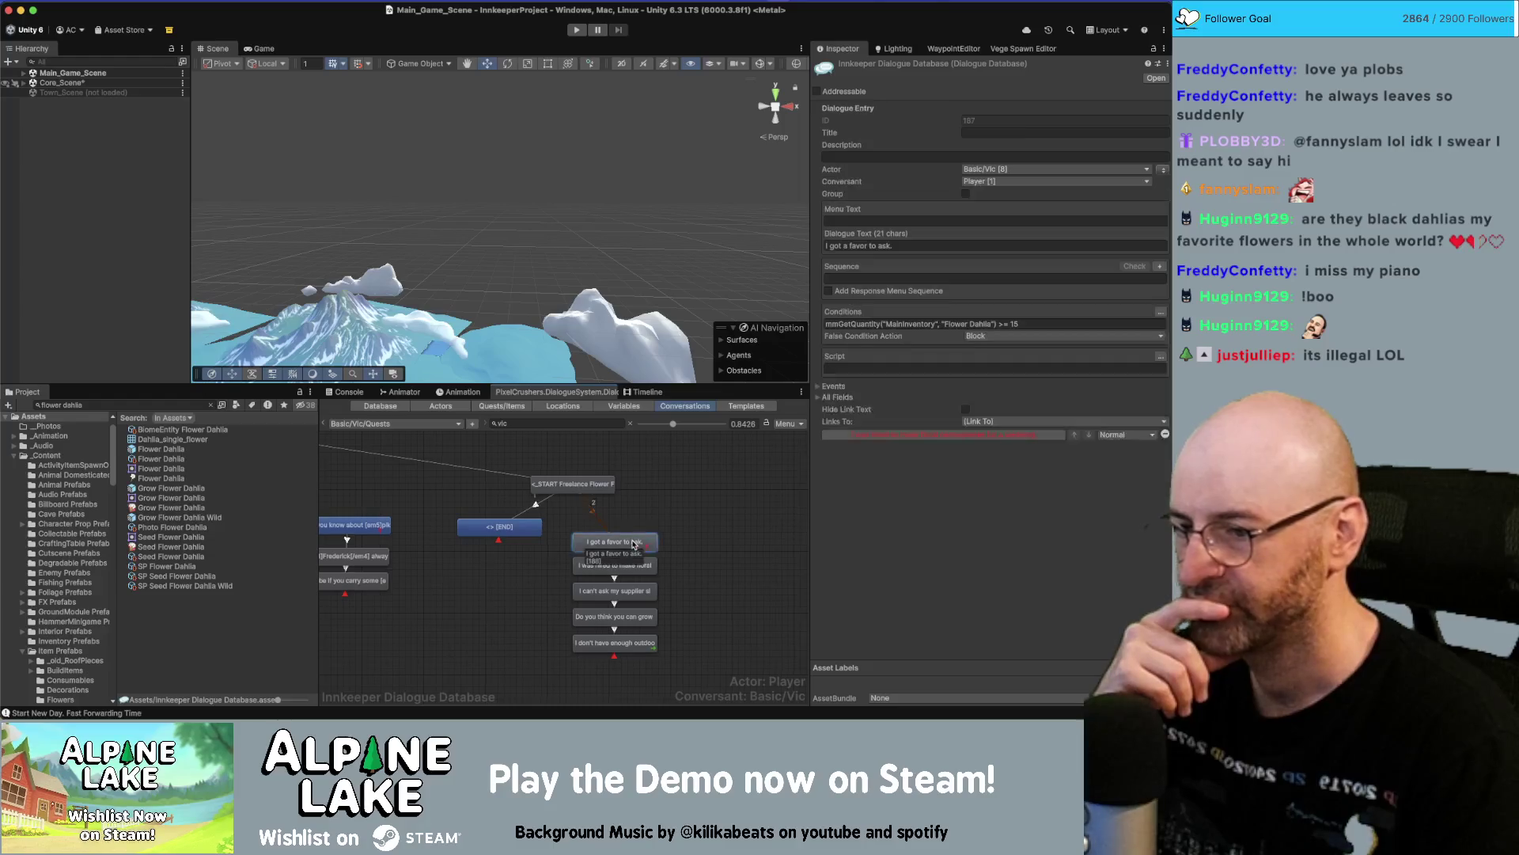
click(665, 593)
drag(558, 660, 665, 497)
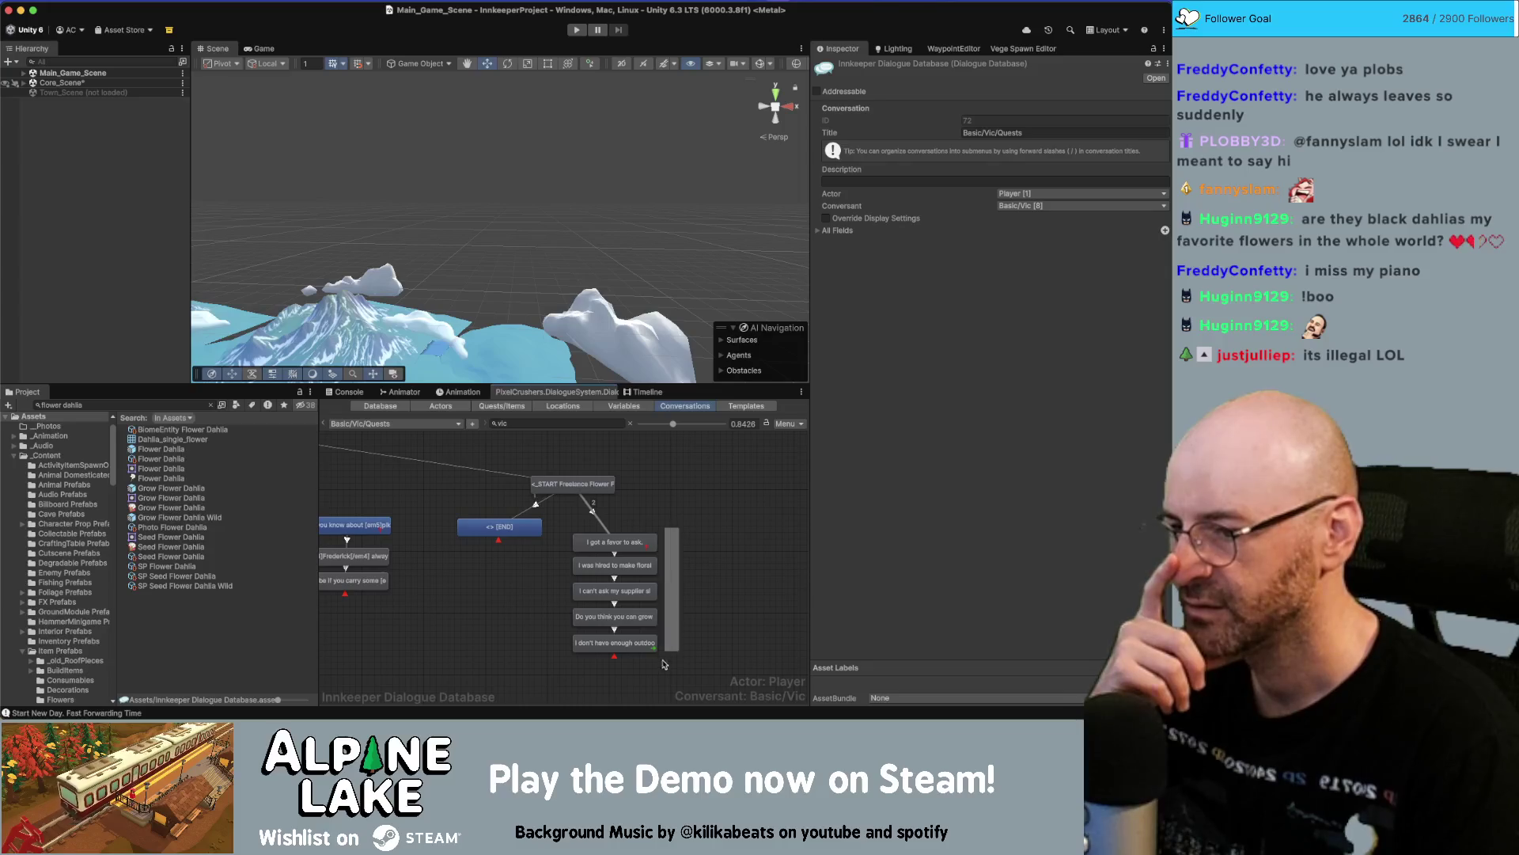
click(634, 543)
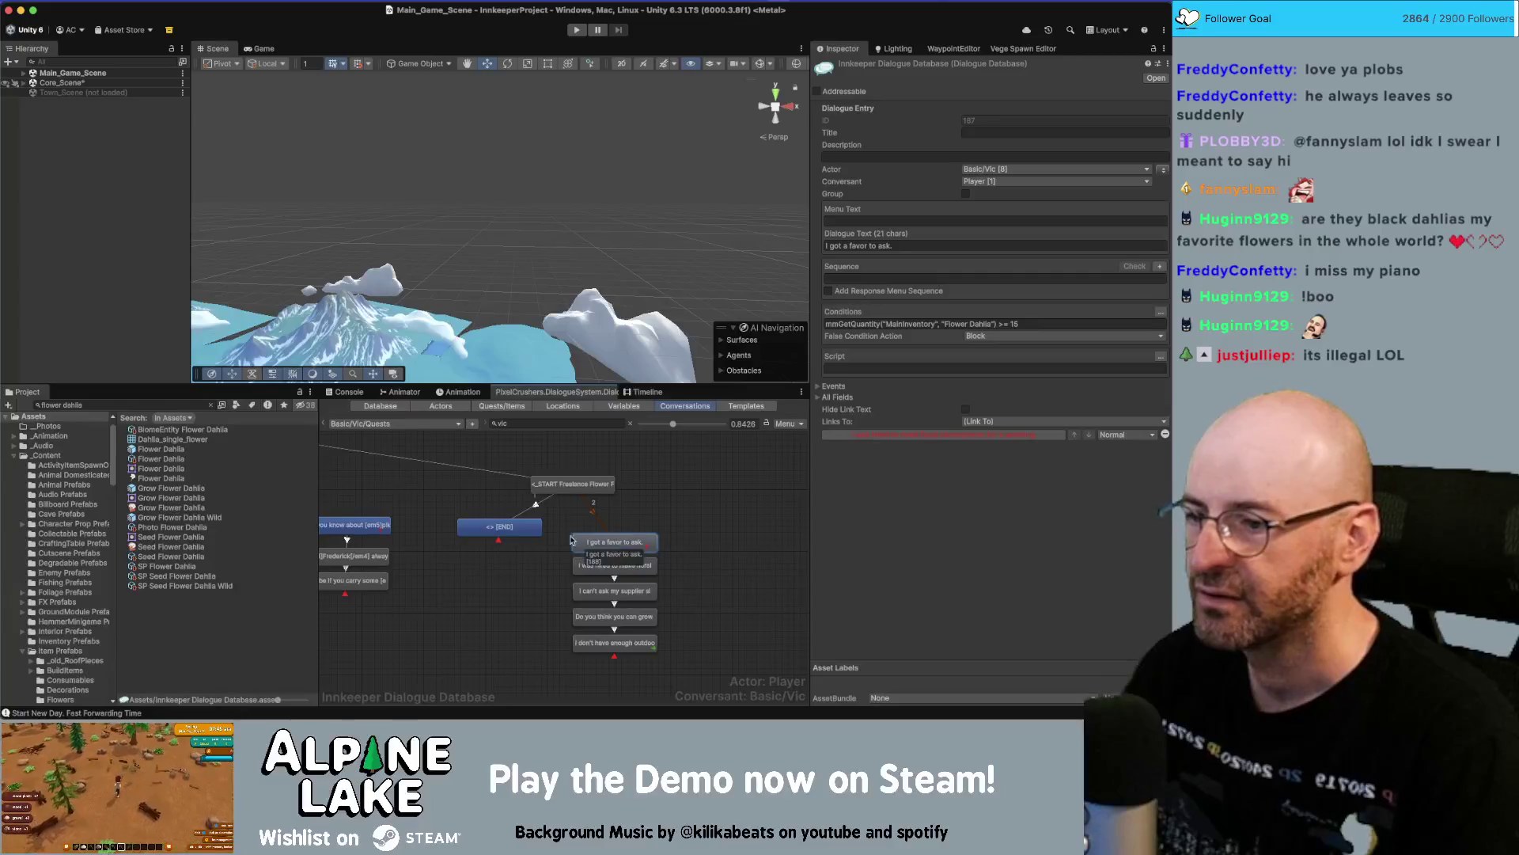
drag(676, 570, 565, 653)
drag(615, 564, 587, 580)
Place END right of the chain and make 'I got a favor to ask.' START's first link.
click(513, 522)
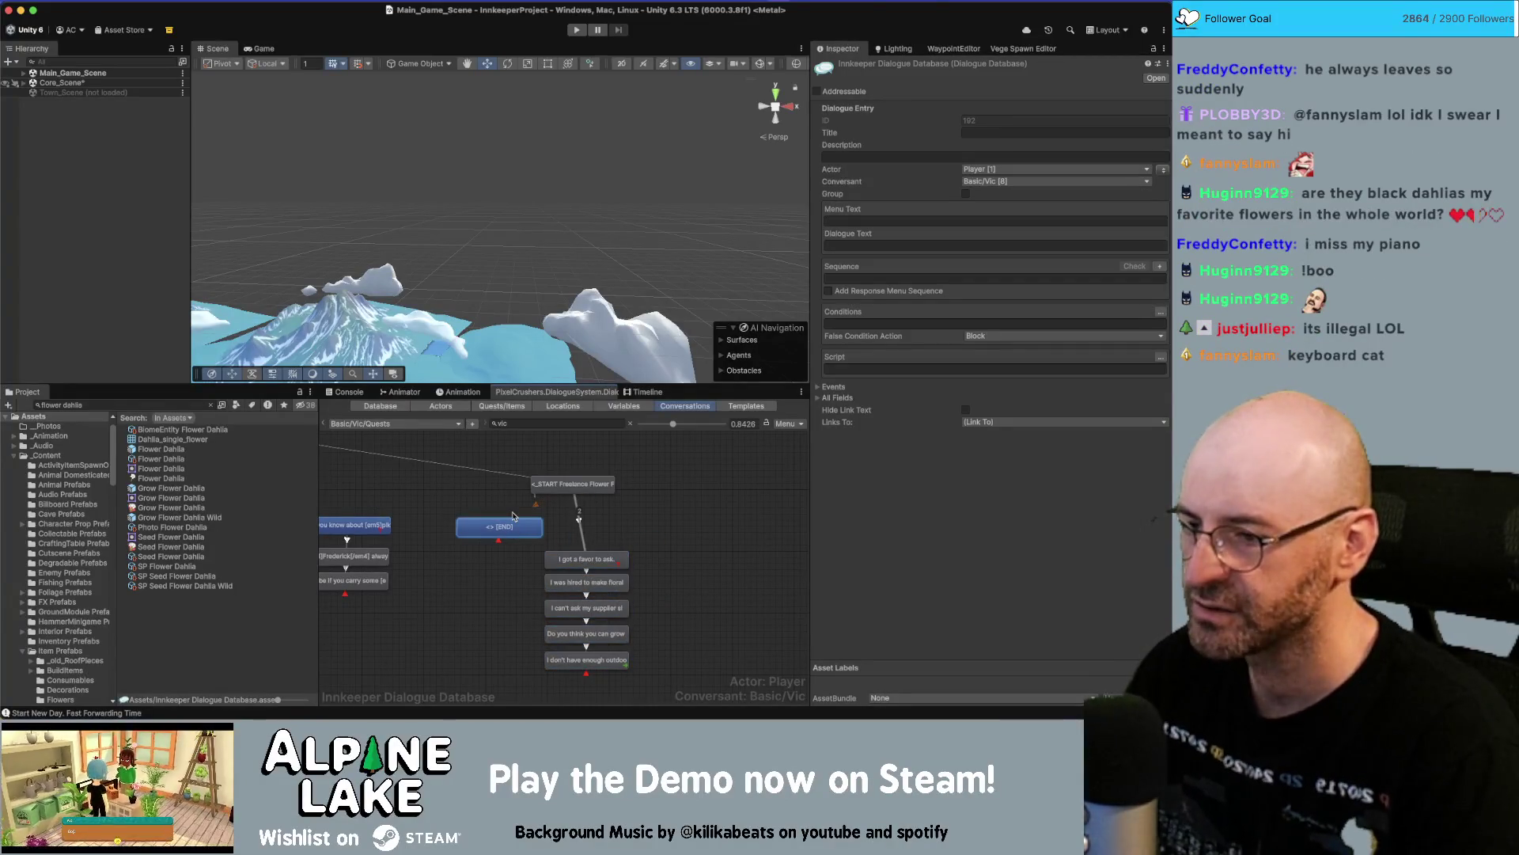
mouse_move(507, 519)
mouse_down()
mouse_move(705, 549)
mouse_move(679, 535)
mouse_up()
click(572, 484)
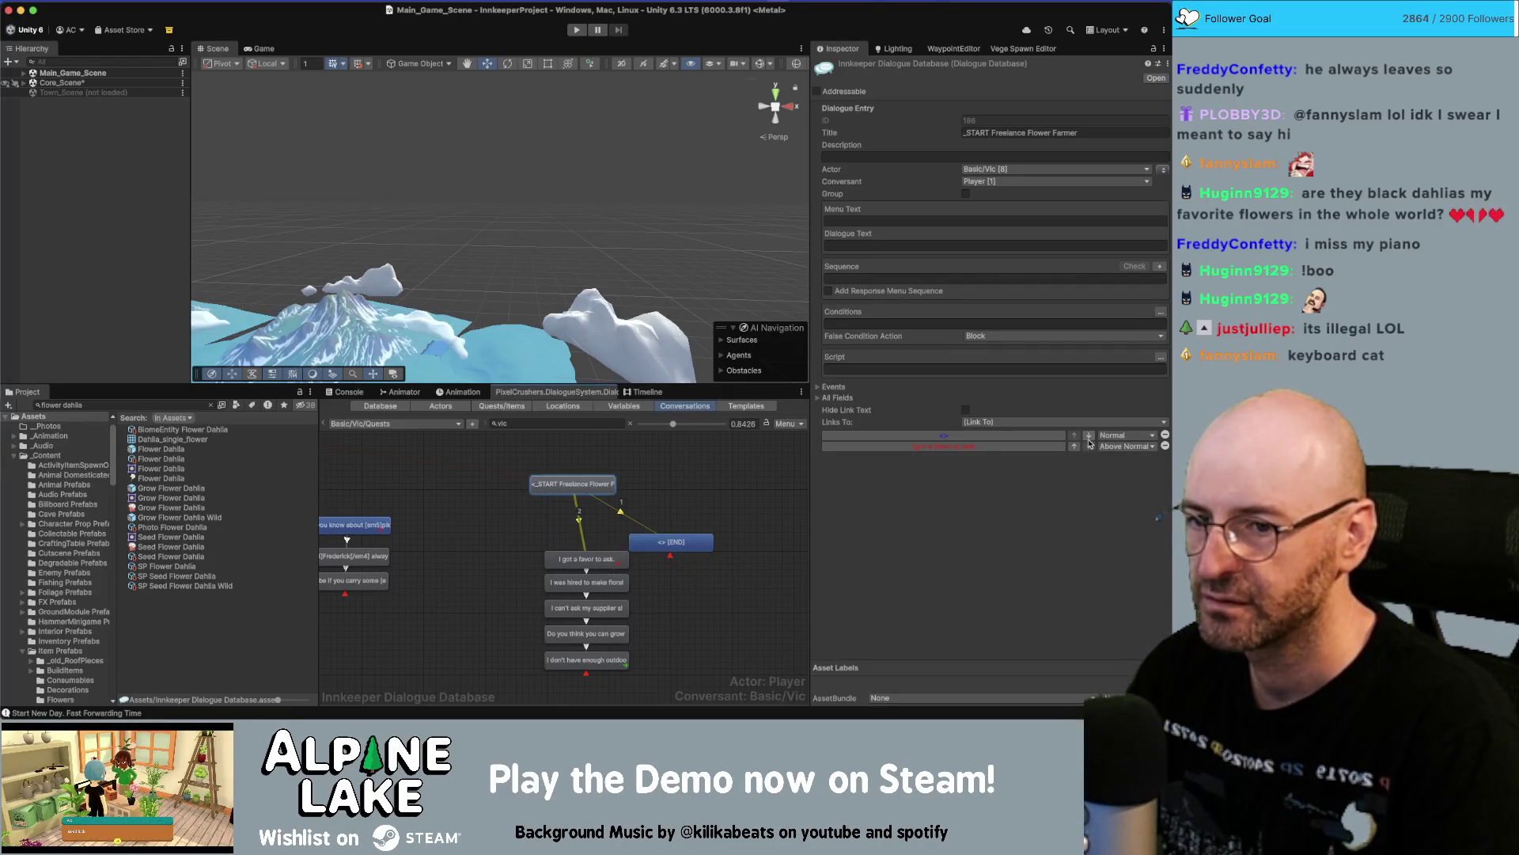
click(1075, 448)
Shift the node column left and select the Flower Dahlia condition on 'I got a favor to ask.'.
drag(535, 536, 625, 683)
drag(557, 561, 510, 552)
click(522, 551)
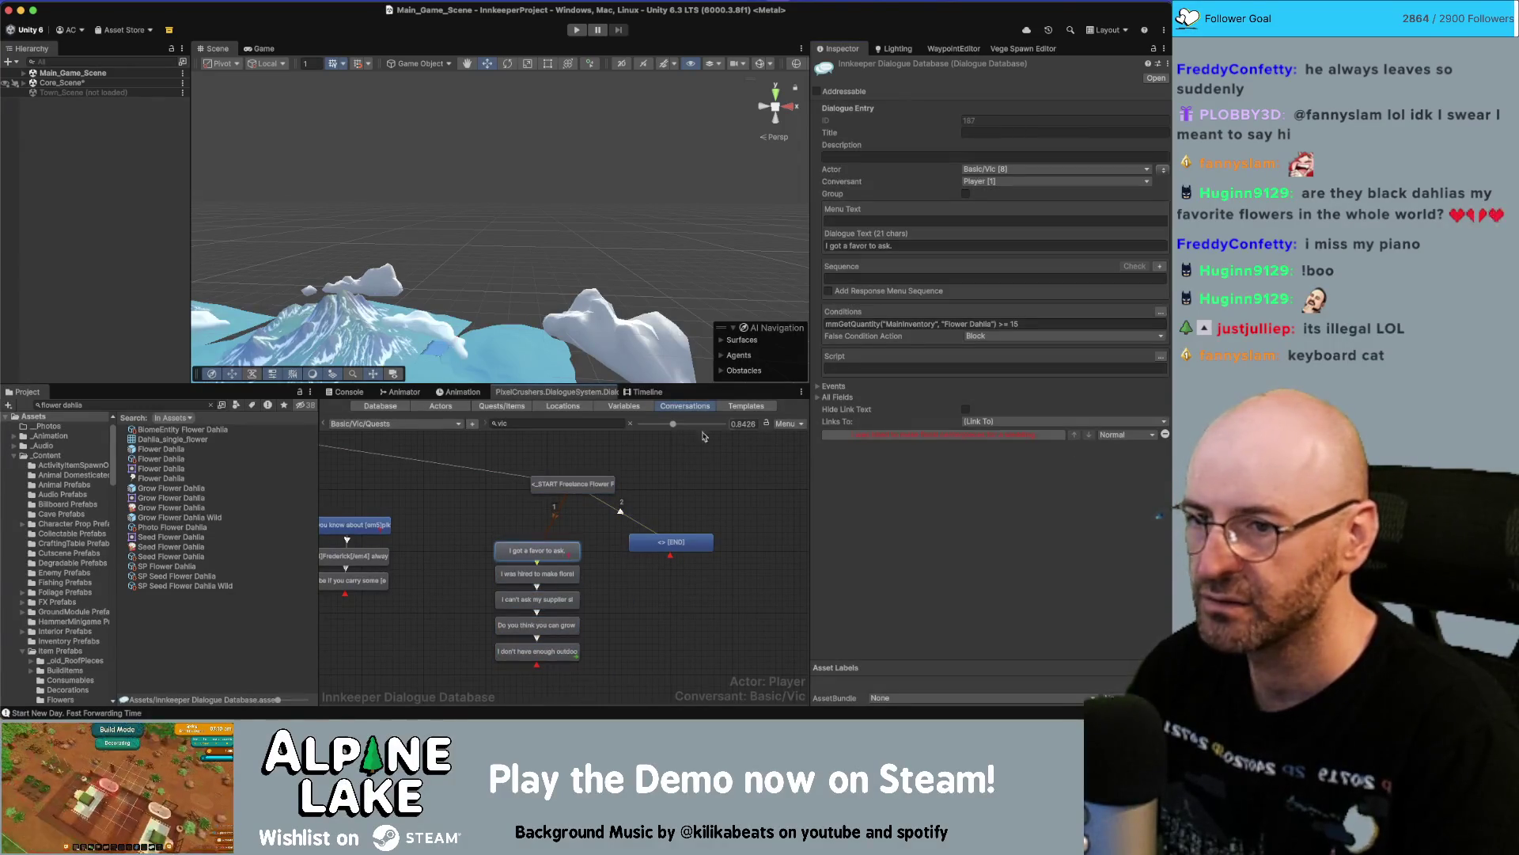
key(Tab)
key(Tab)
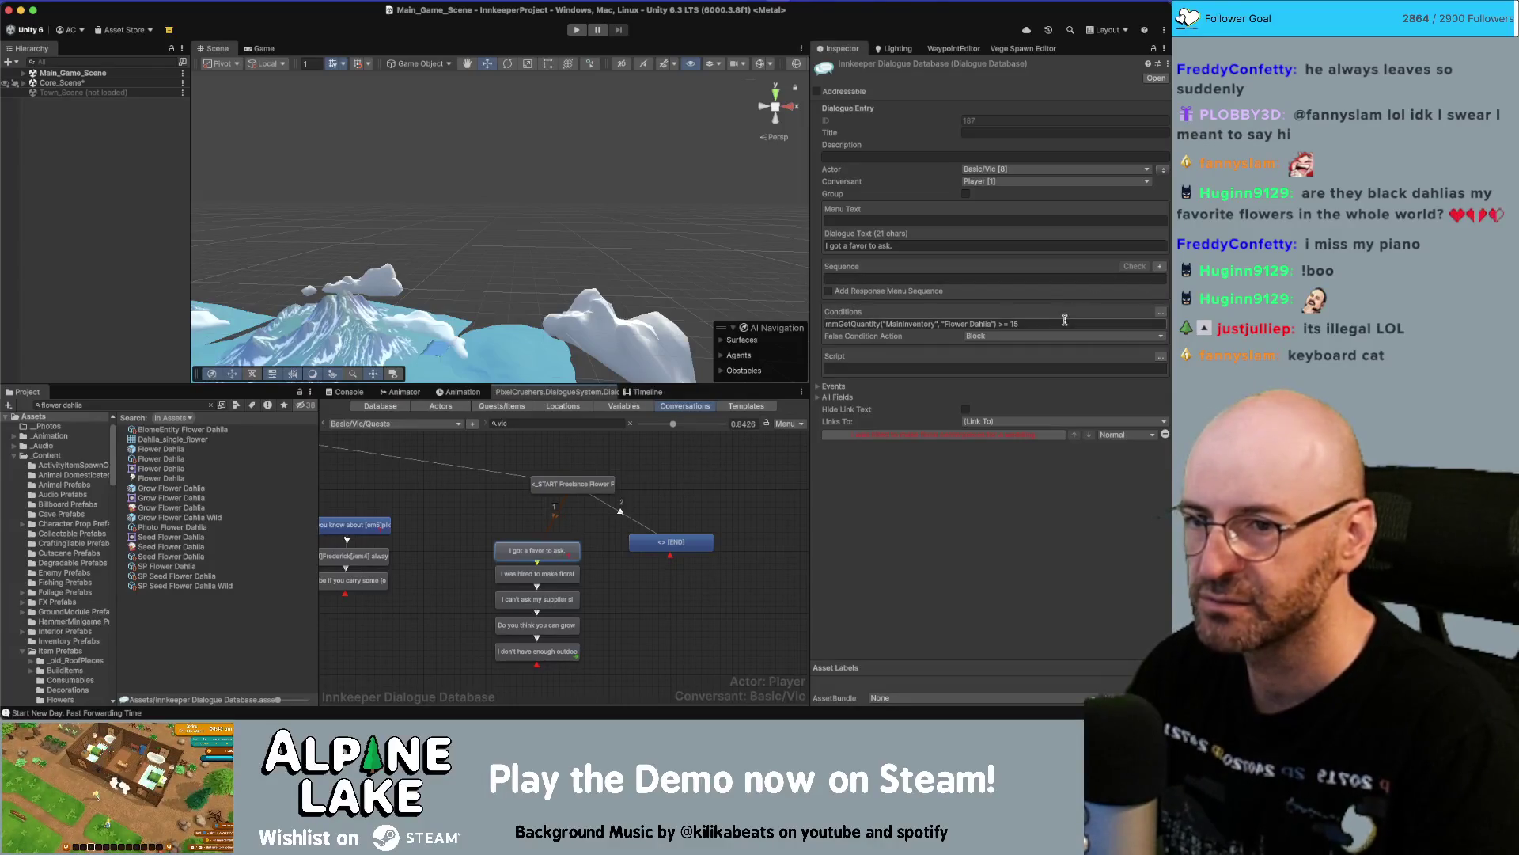
Remove the Flower Dahlia condition and keep the START-to-END link priority at Normal.
key(BackSpace)
click(698, 543)
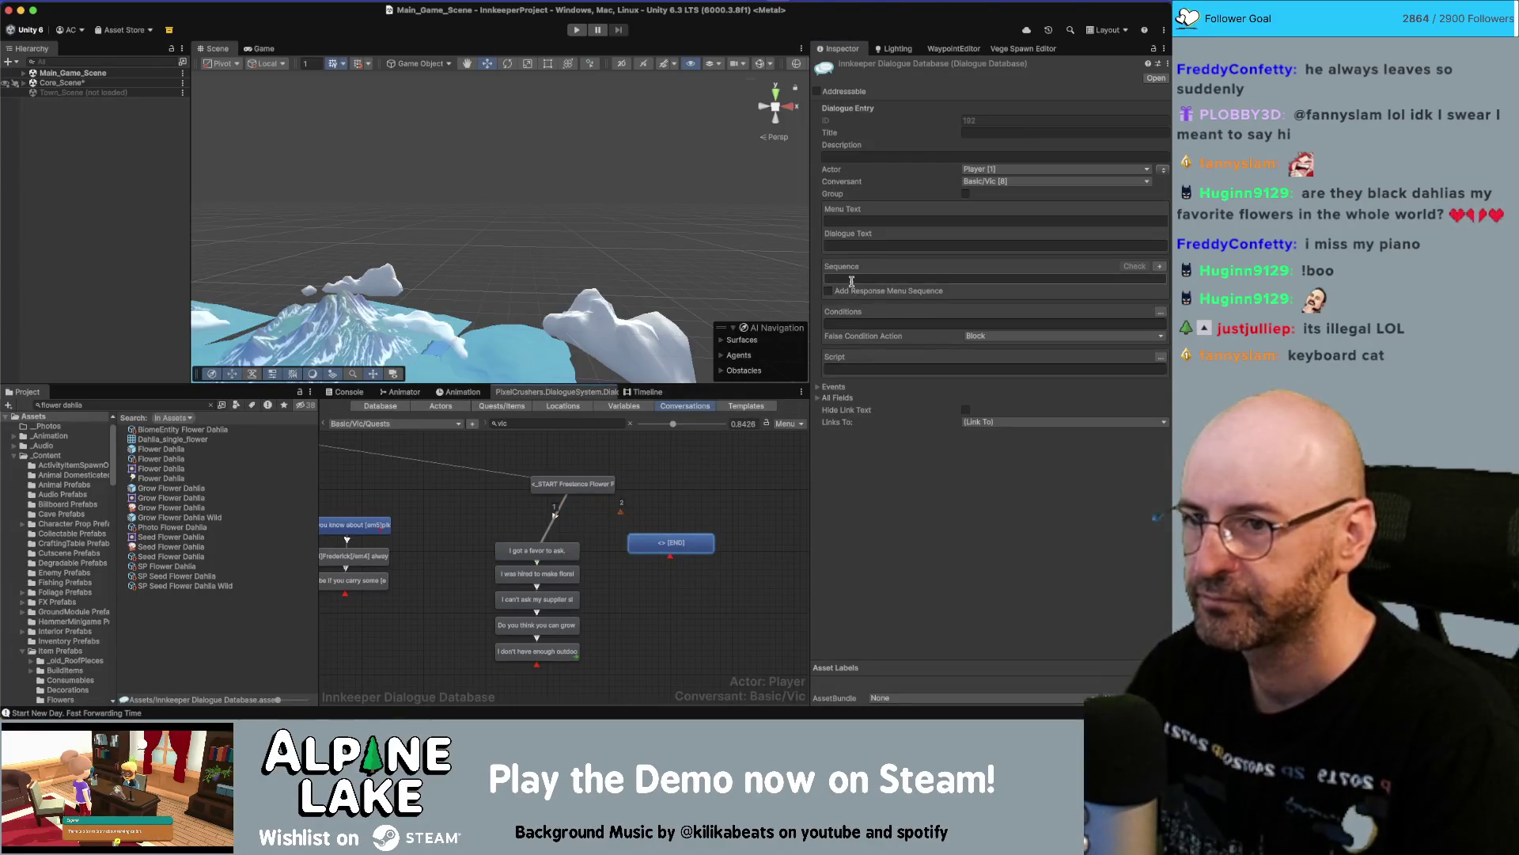
click(620, 511)
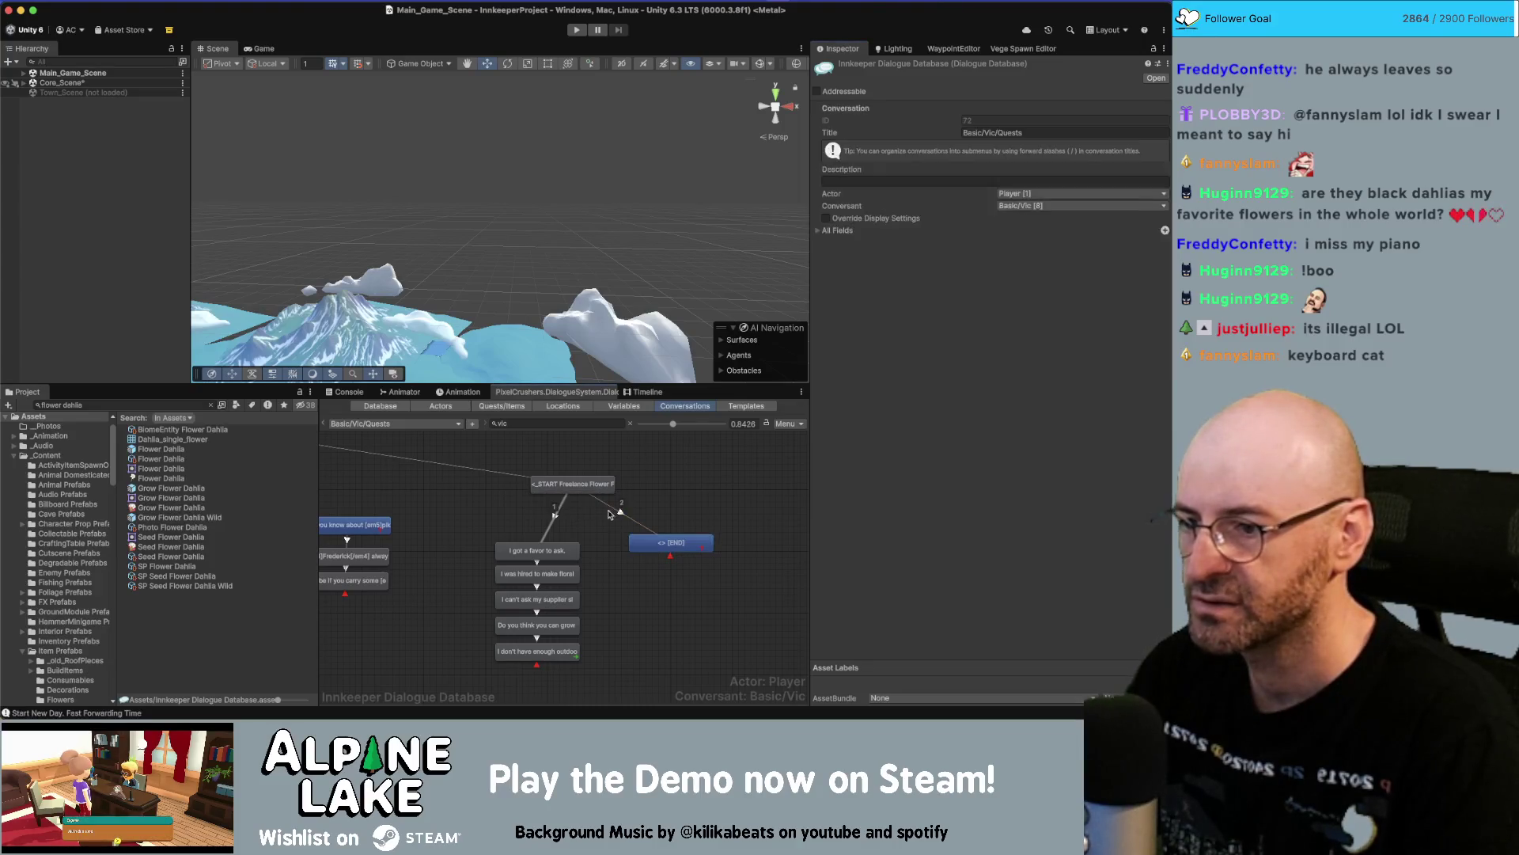
click(995, 120)
click(996, 175)
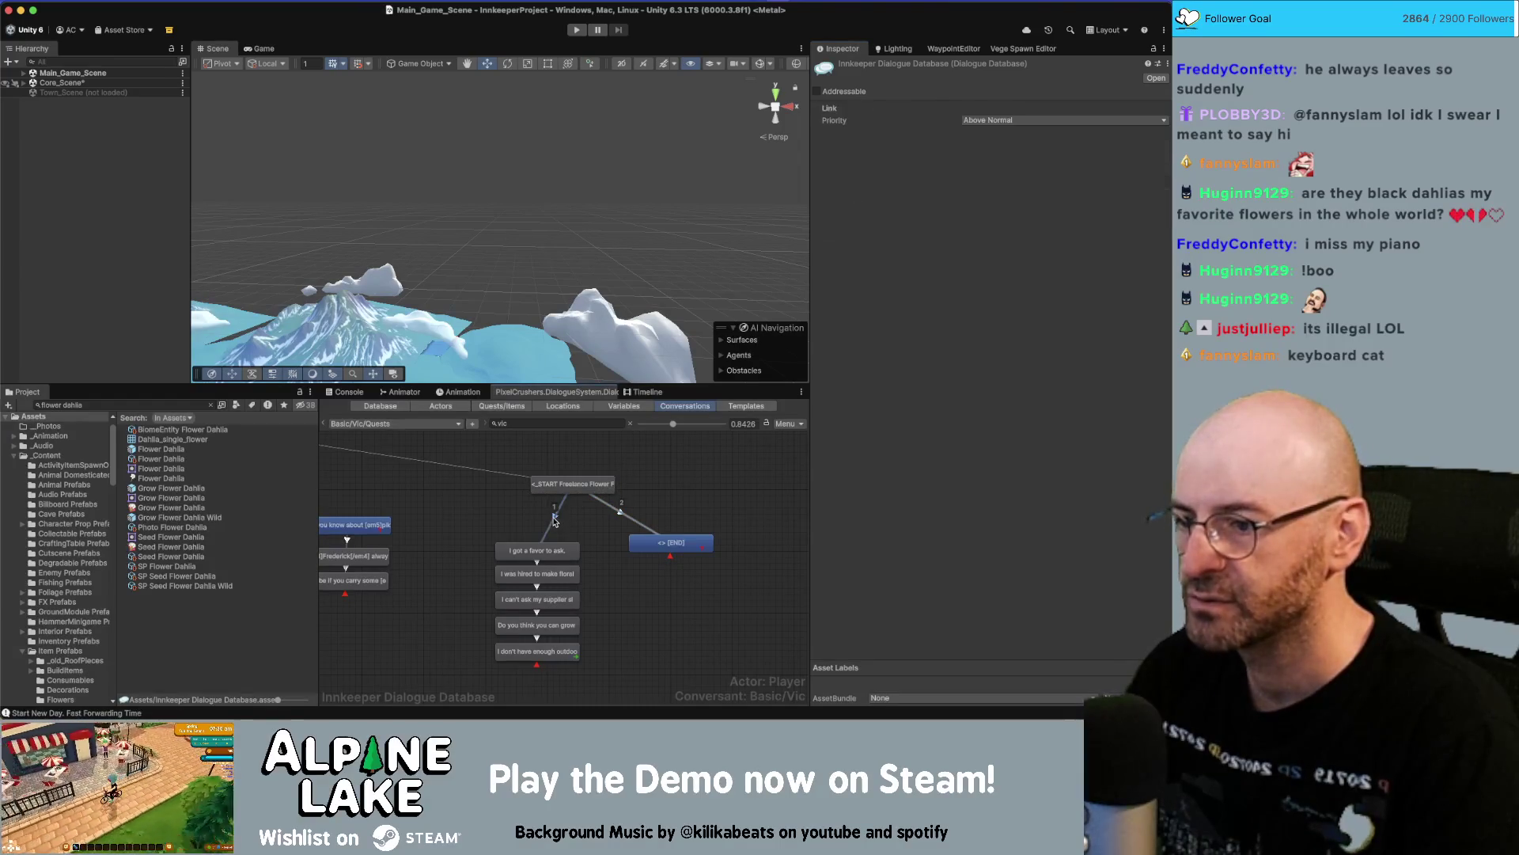
click(984, 121)
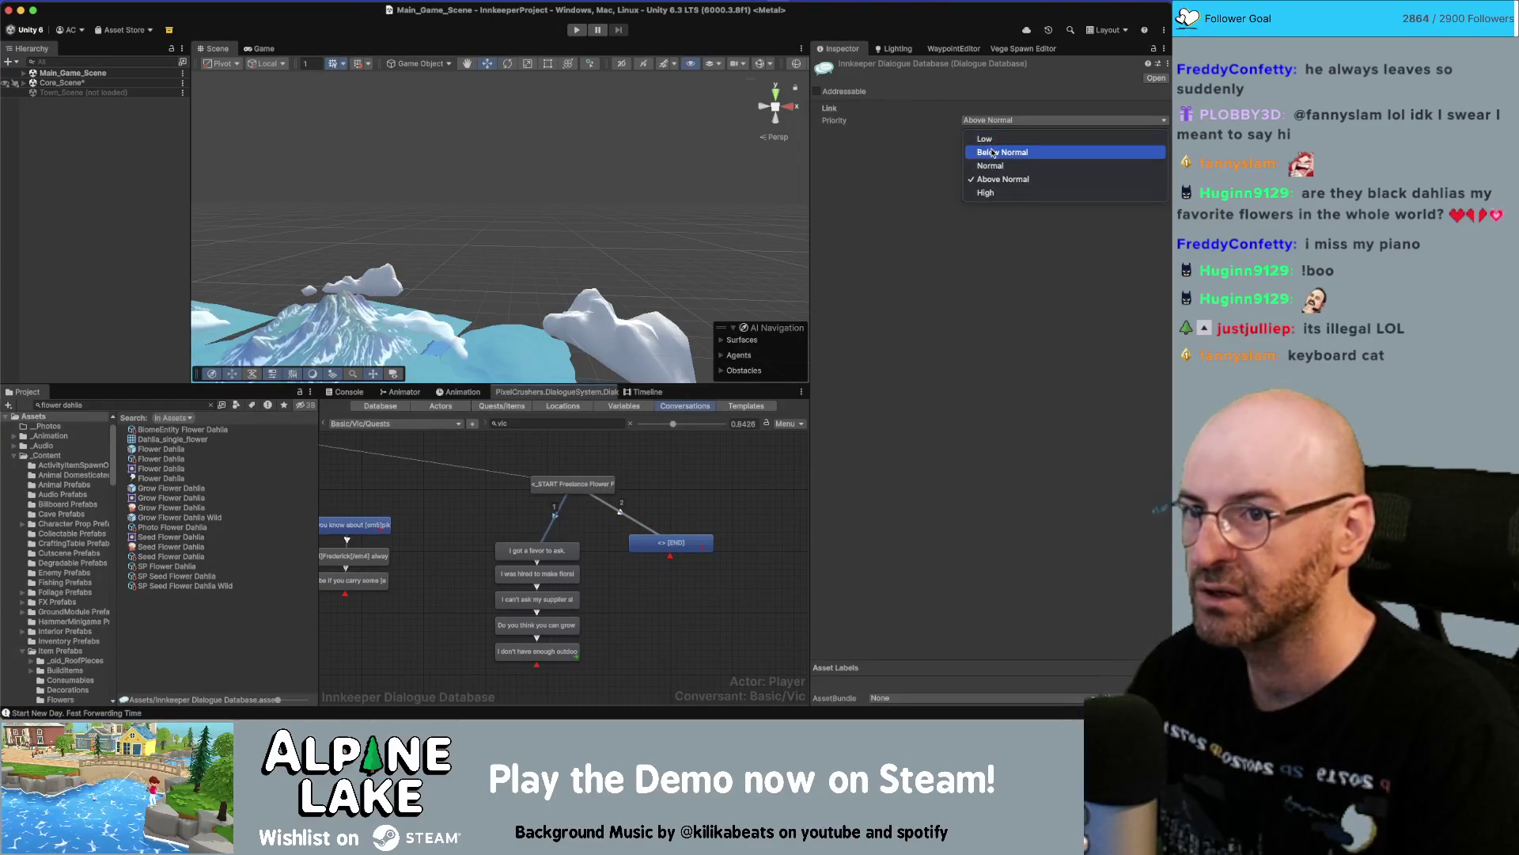
click(996, 165)
Select the whole dialogue line of the 'I got a favor to ask.' node for replacement.
click(621, 561)
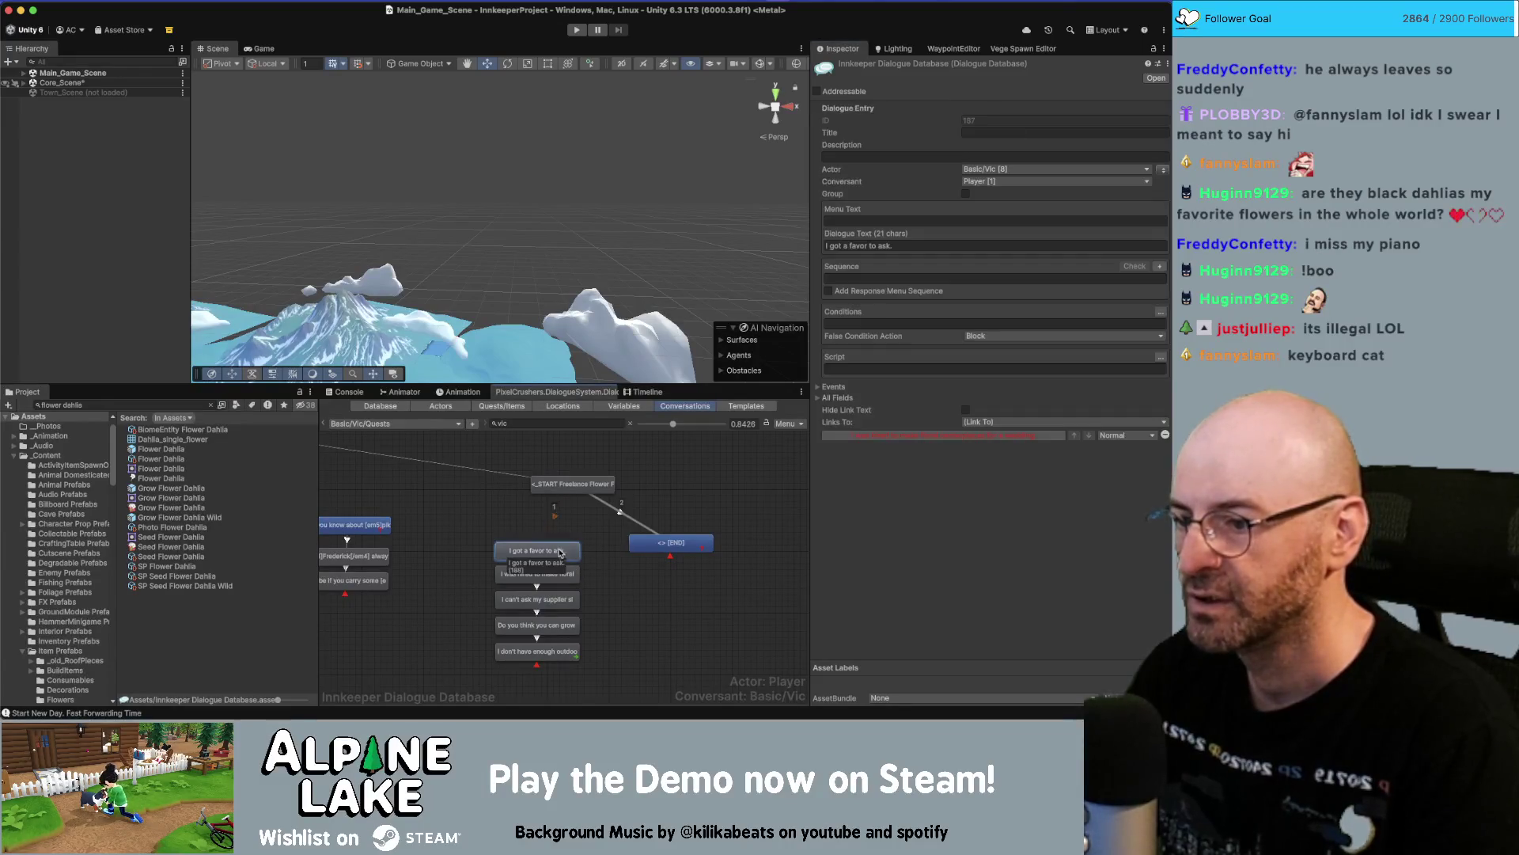
click(579, 561)
click(578, 560)
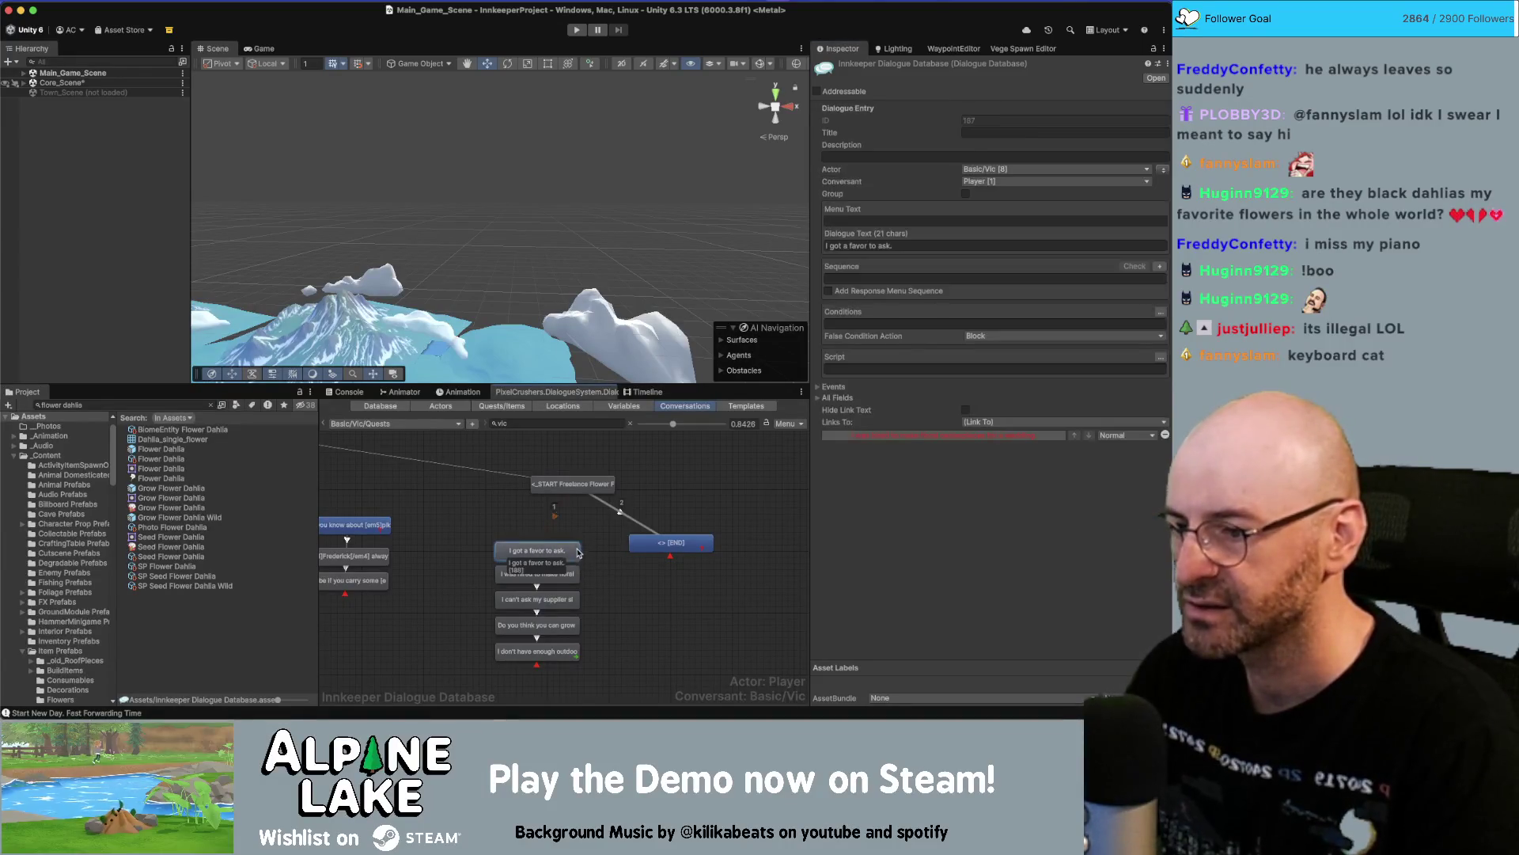
click(904, 245)
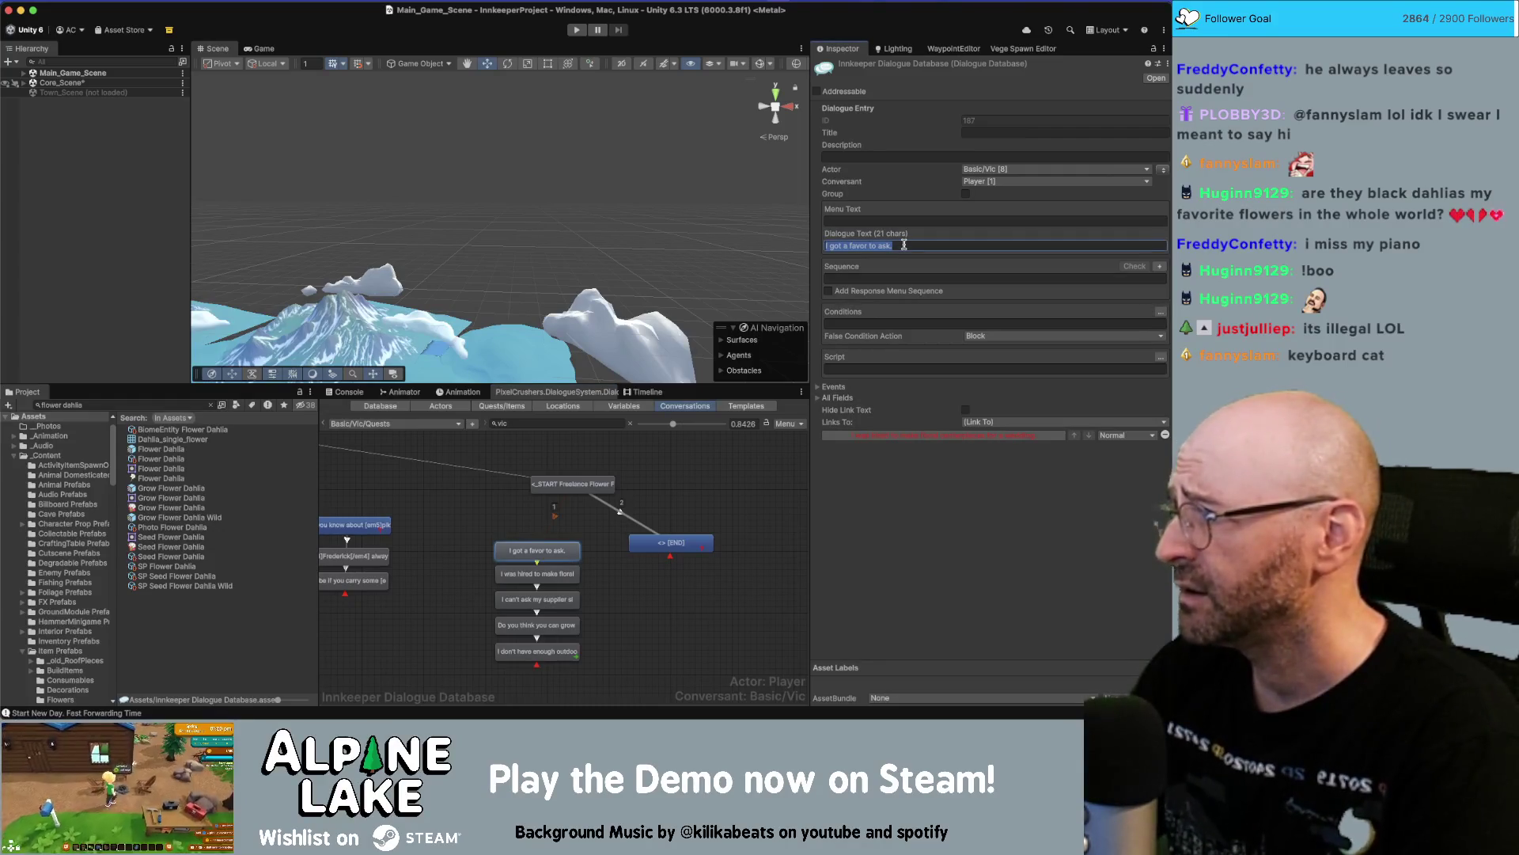
Reword the first line to begin 'I hope you're cool'.
text(I hope you're cool helping grow these)
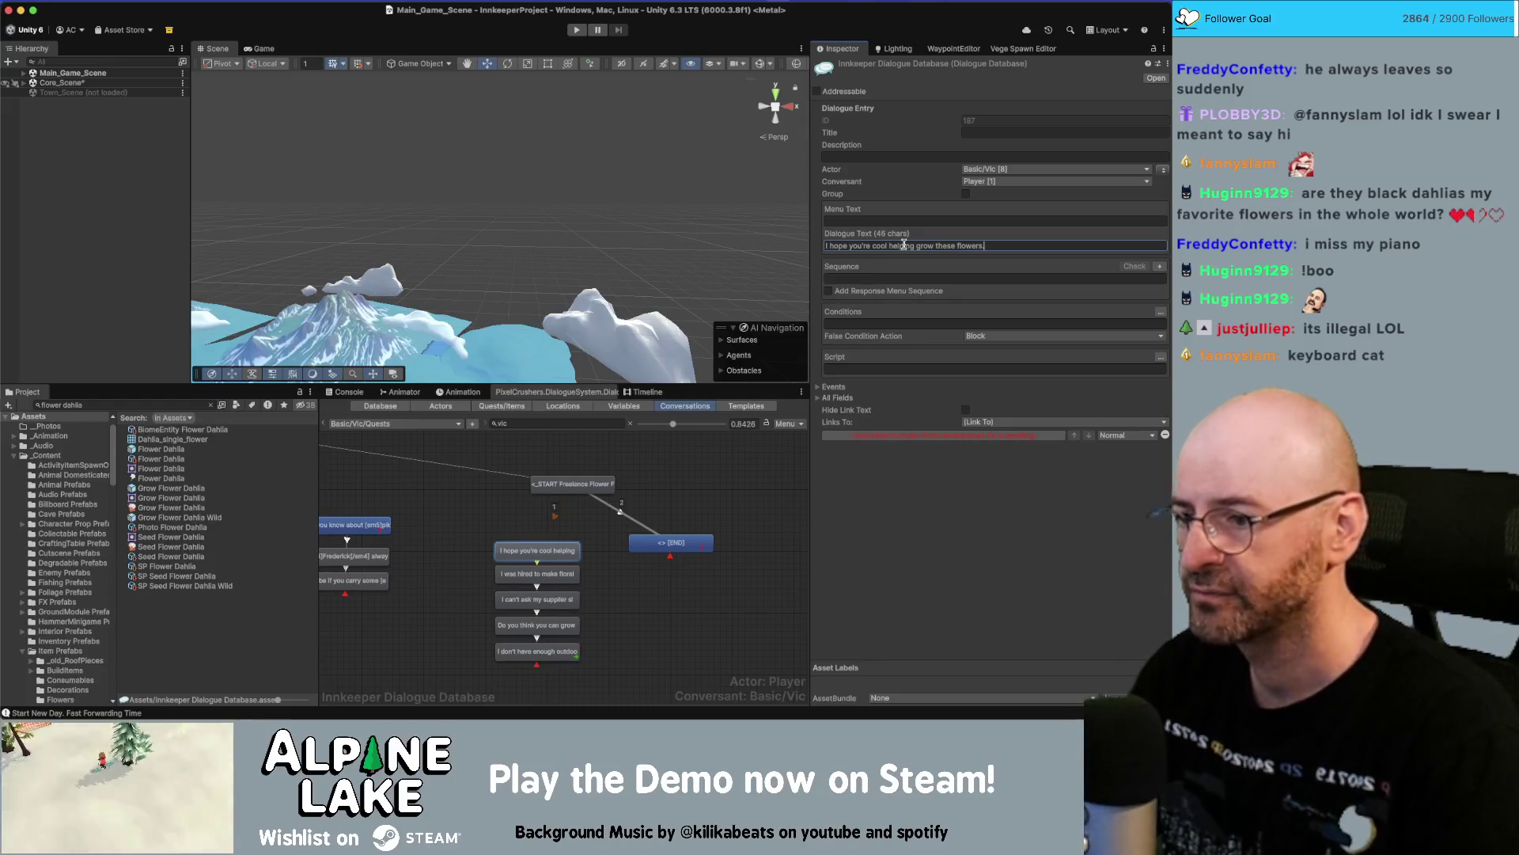
click(554, 573)
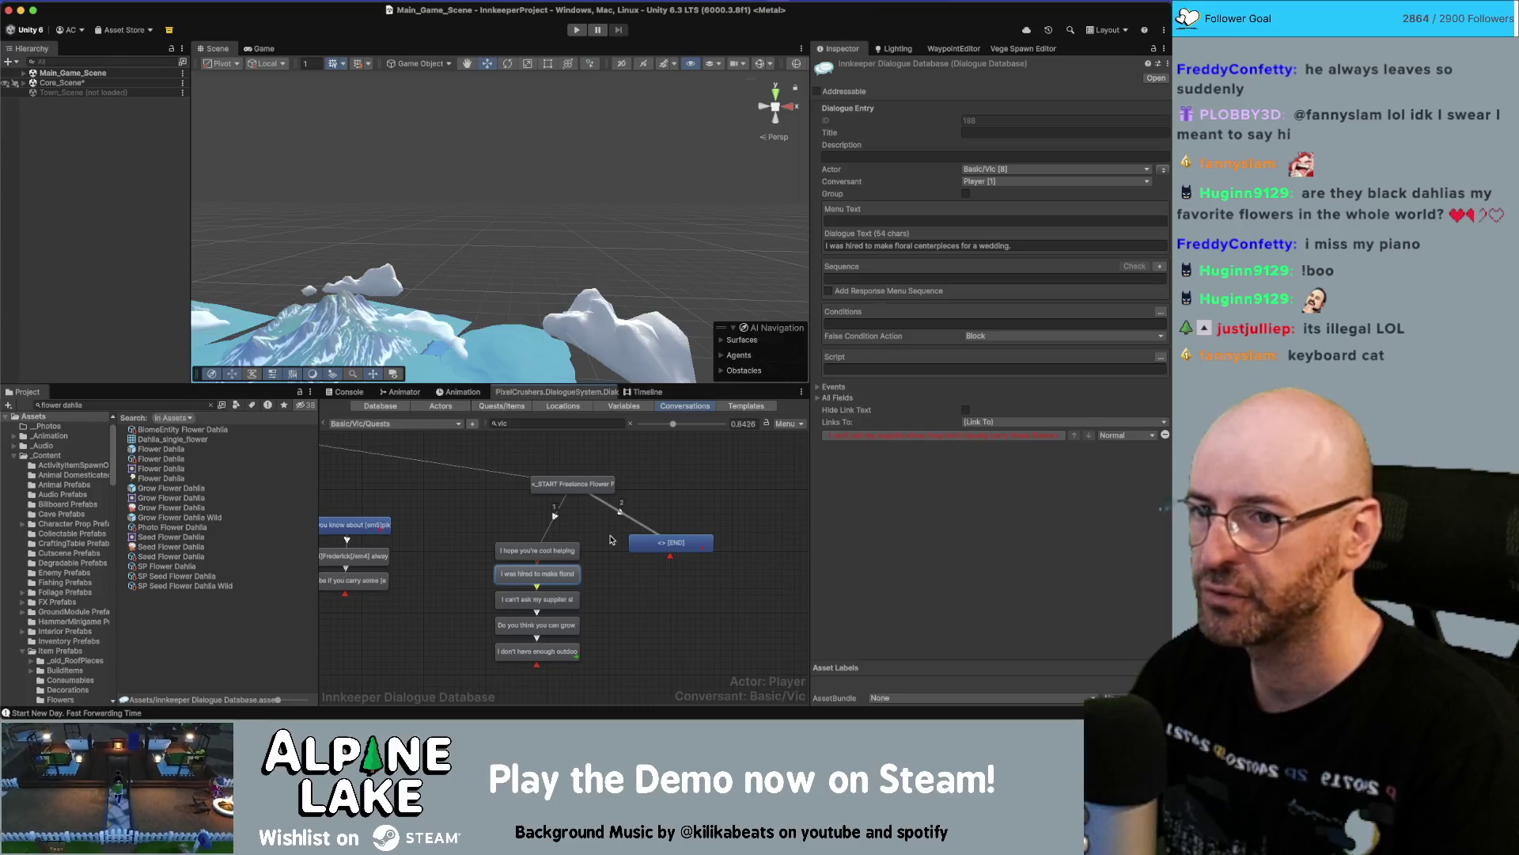
click(564, 596)
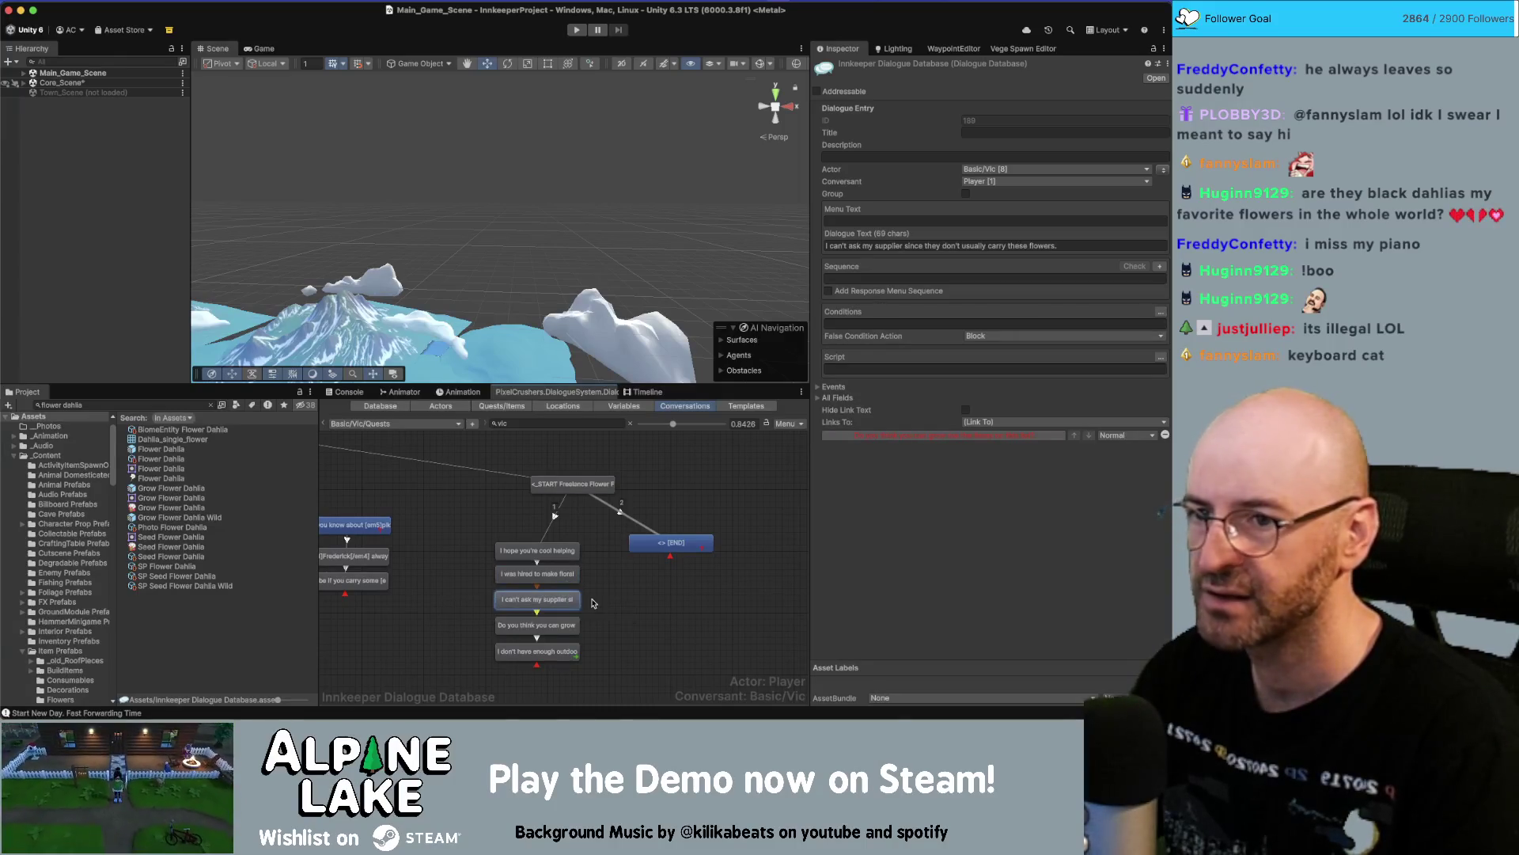
Delete the grow-items question node and link the supplier node to the outdoor-space node.
click(558, 627)
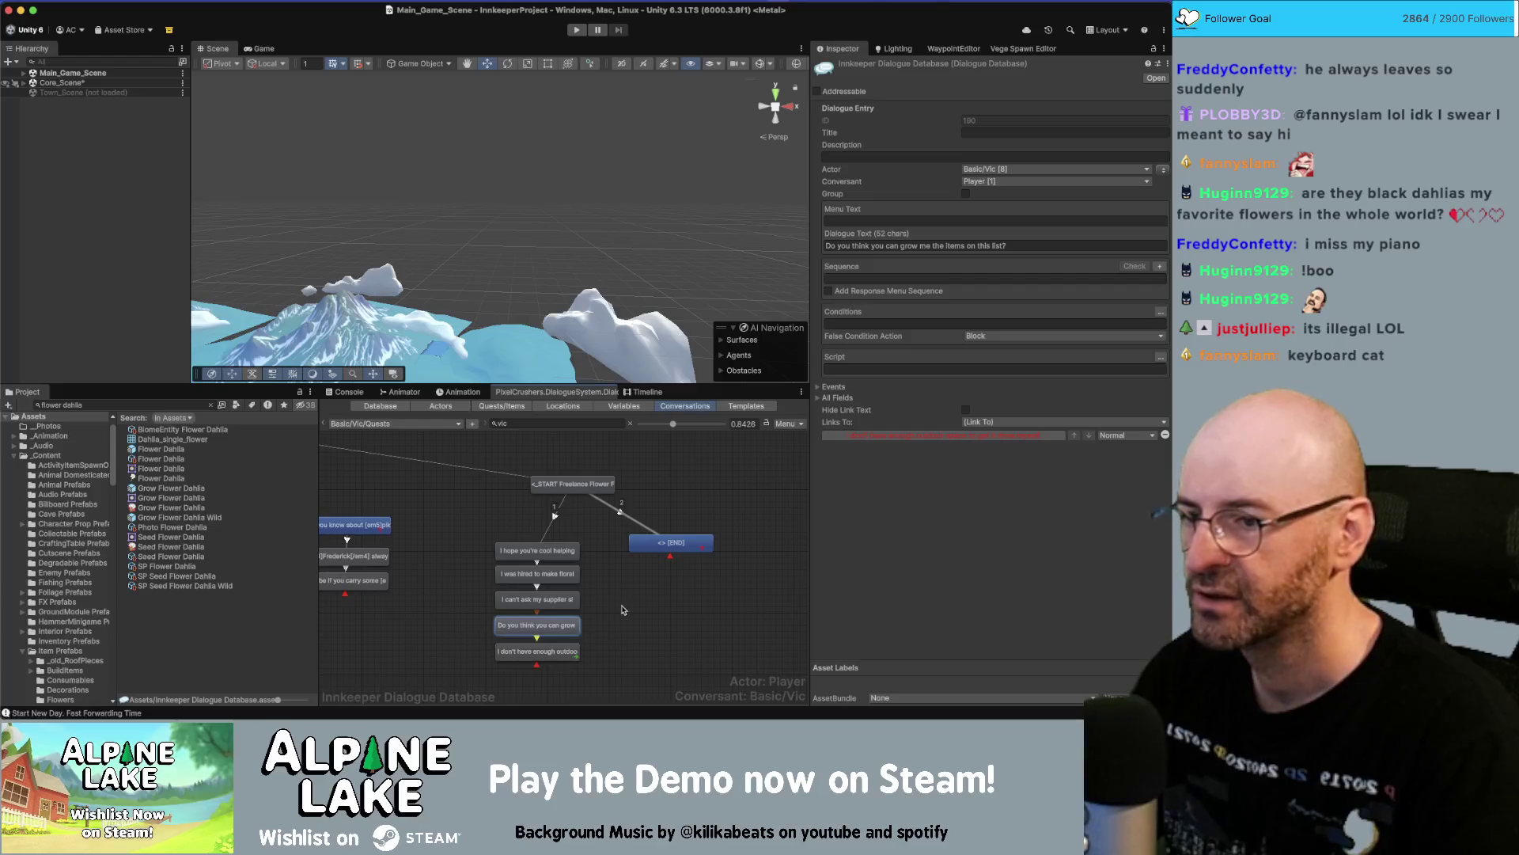
key(Delete)
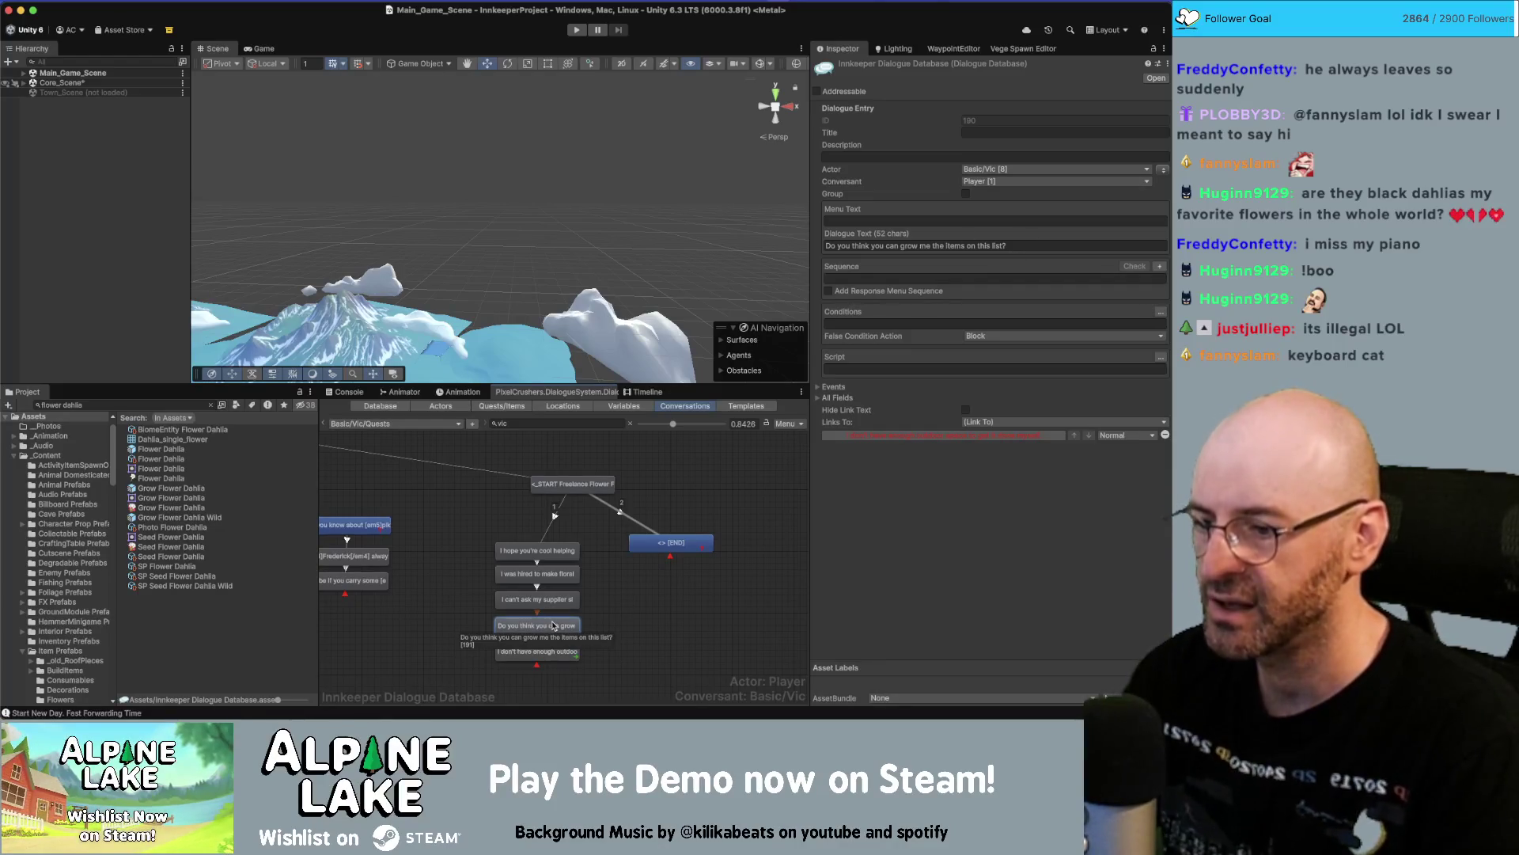
right_click(551, 610)
click(563, 582)
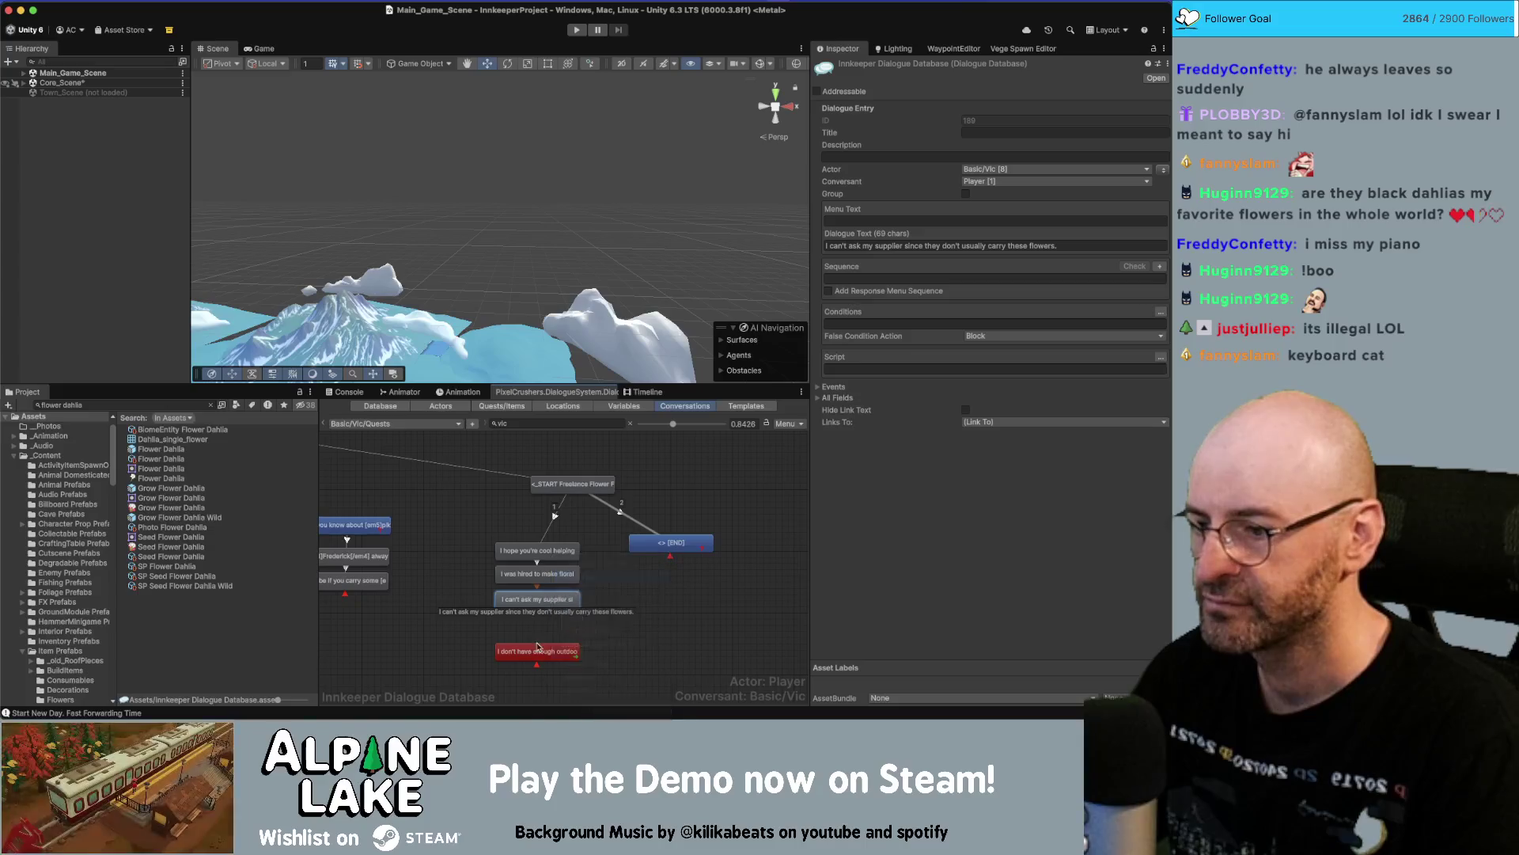
click(533, 655)
drag(532, 655, 534, 637)
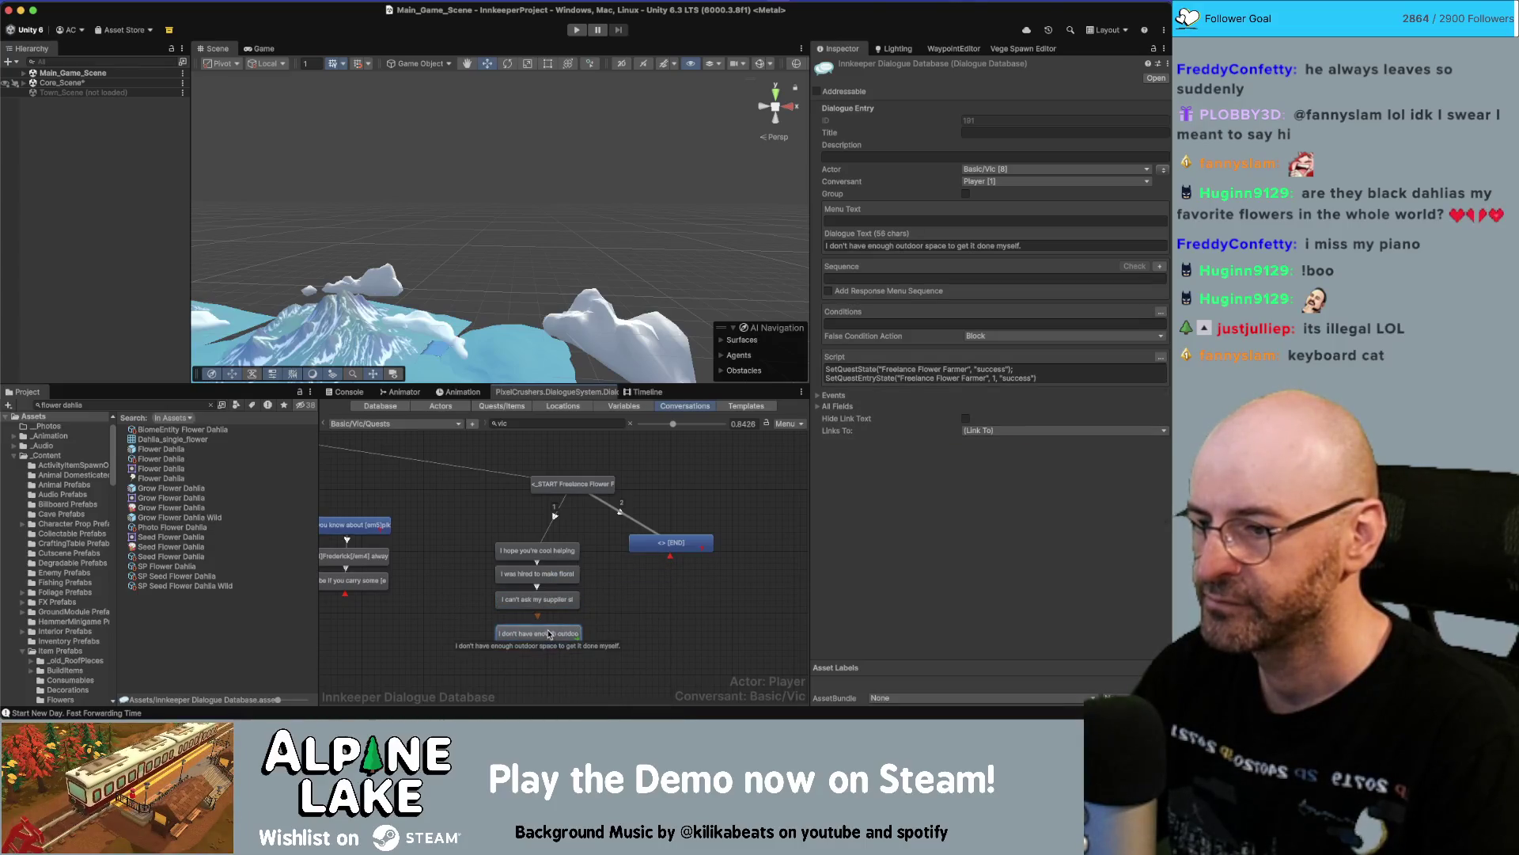
Start the outdoor-space line with 'I just' and move END down-left.
click(921, 247)
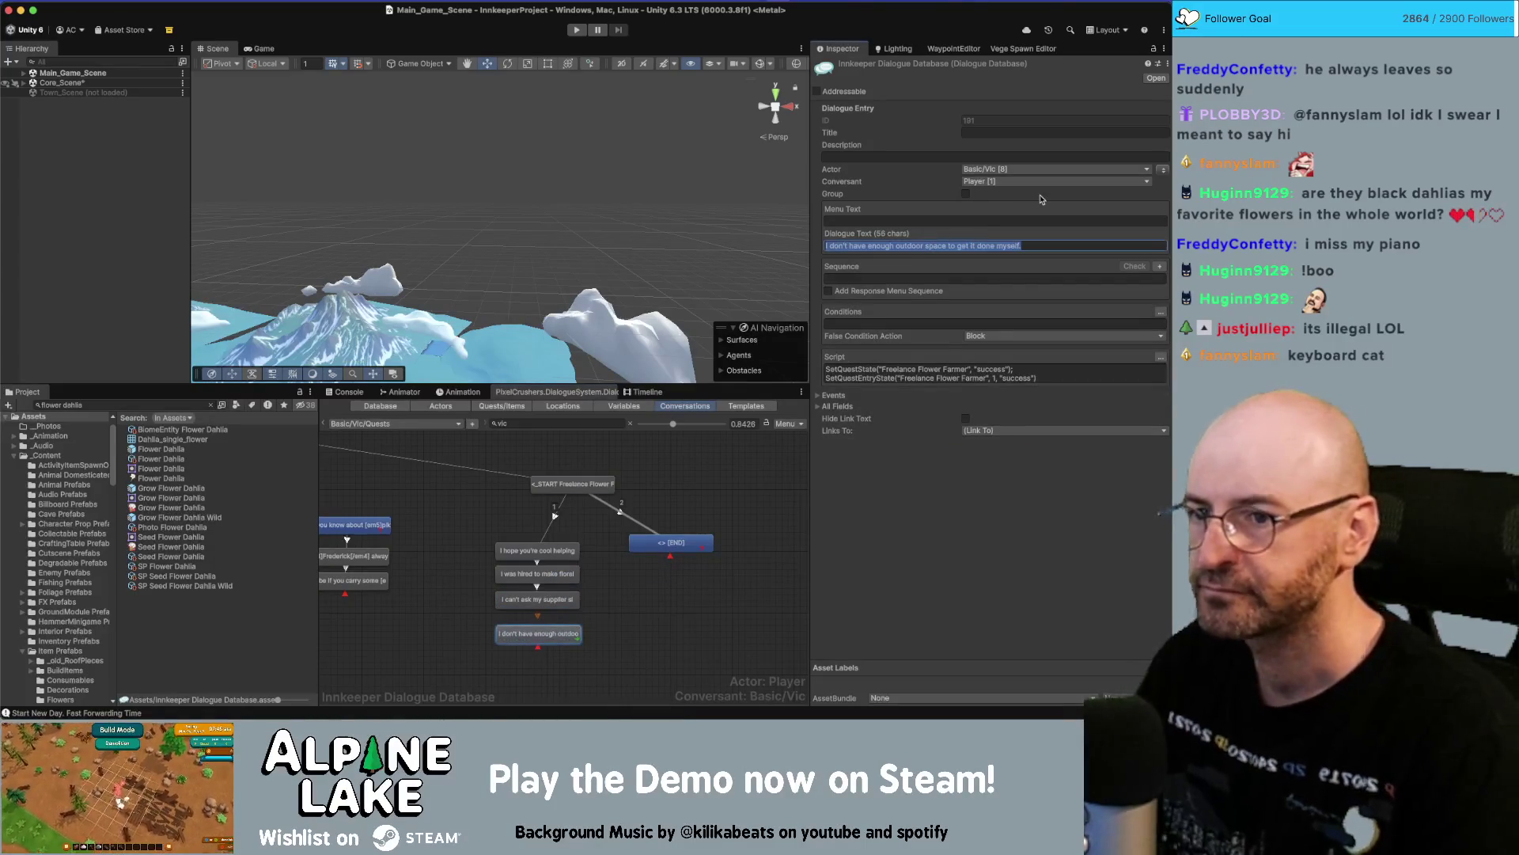
key(Left)
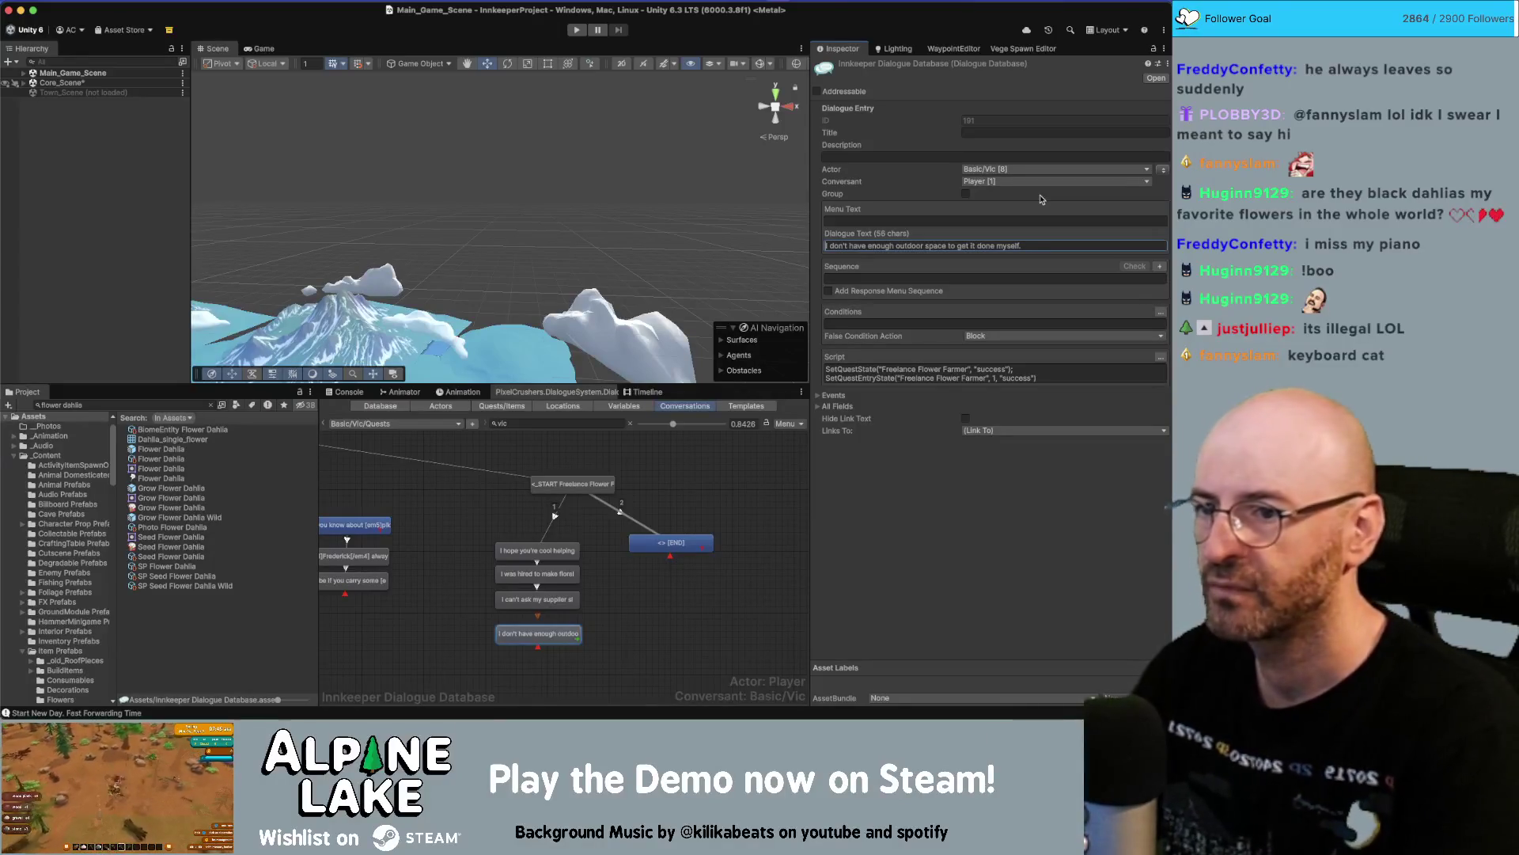
text(Also)
key(BackSpace)
key(BackSpace)
key(BackSpace)
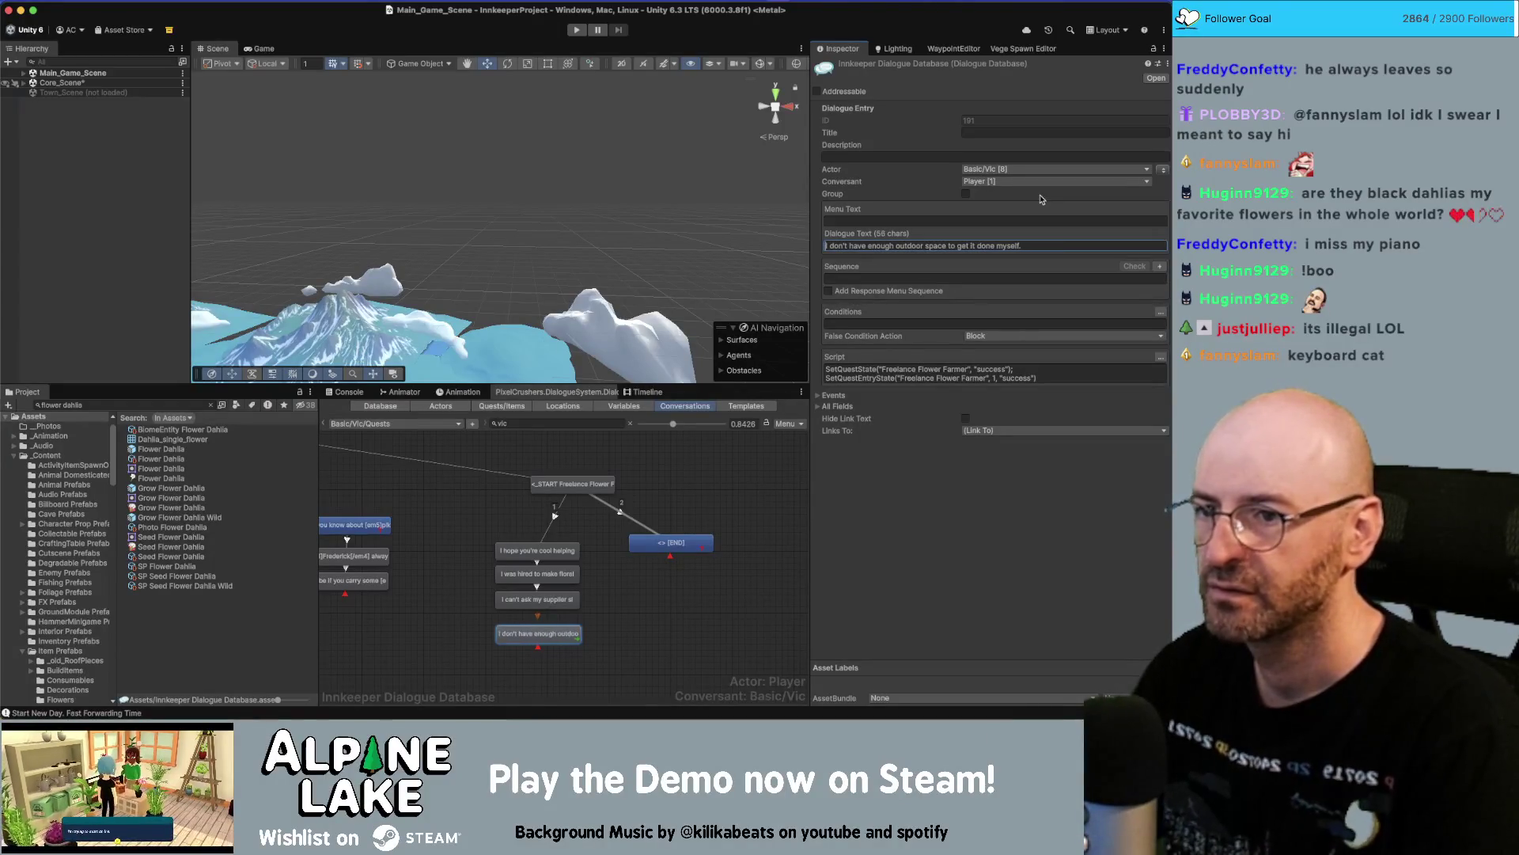
text(just)
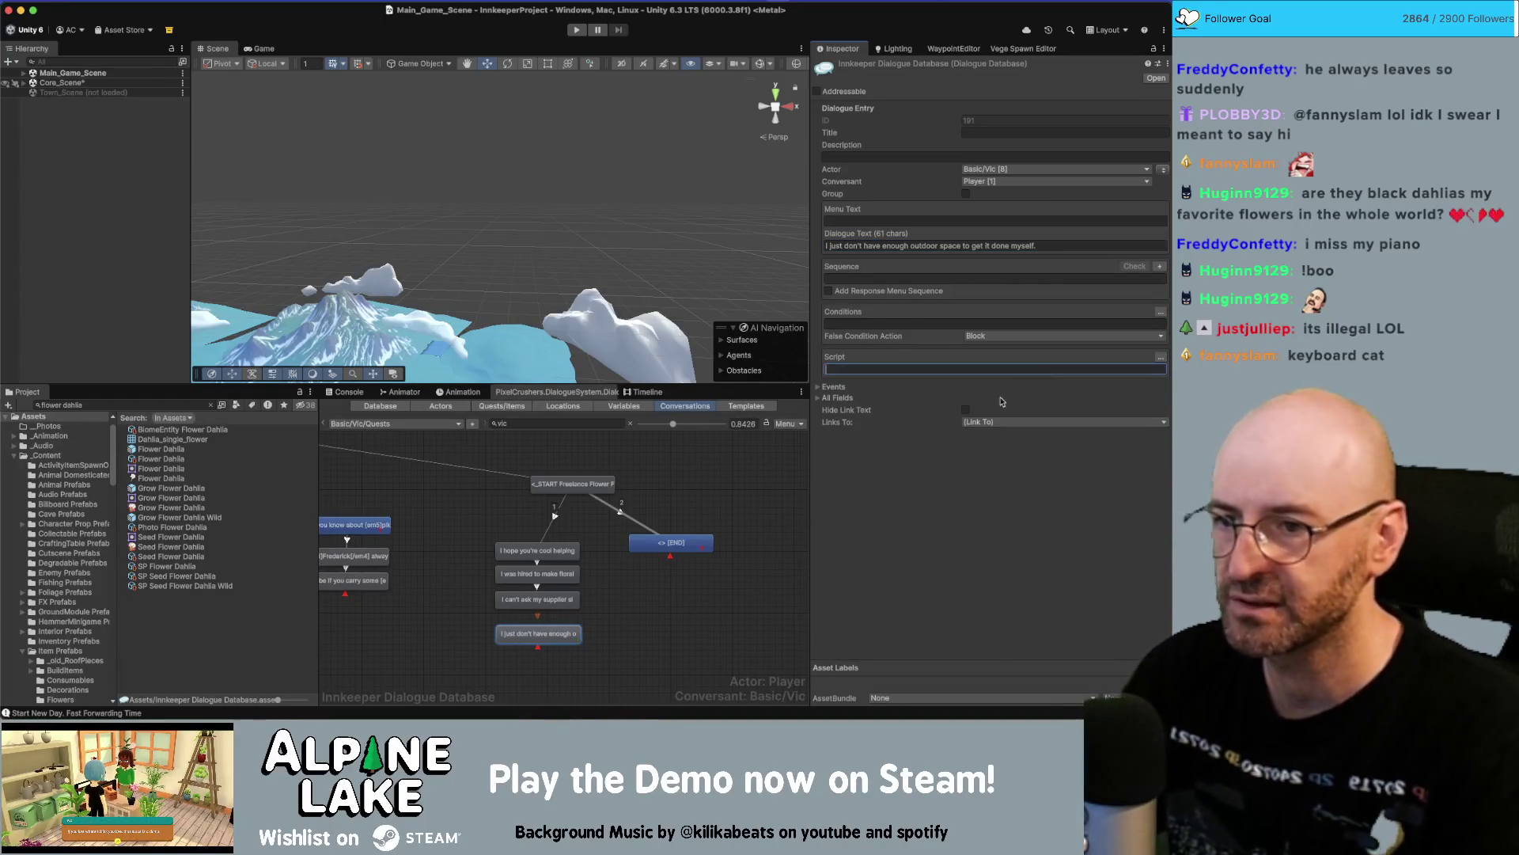
click(682, 528)
drag(674, 541, 650, 554)
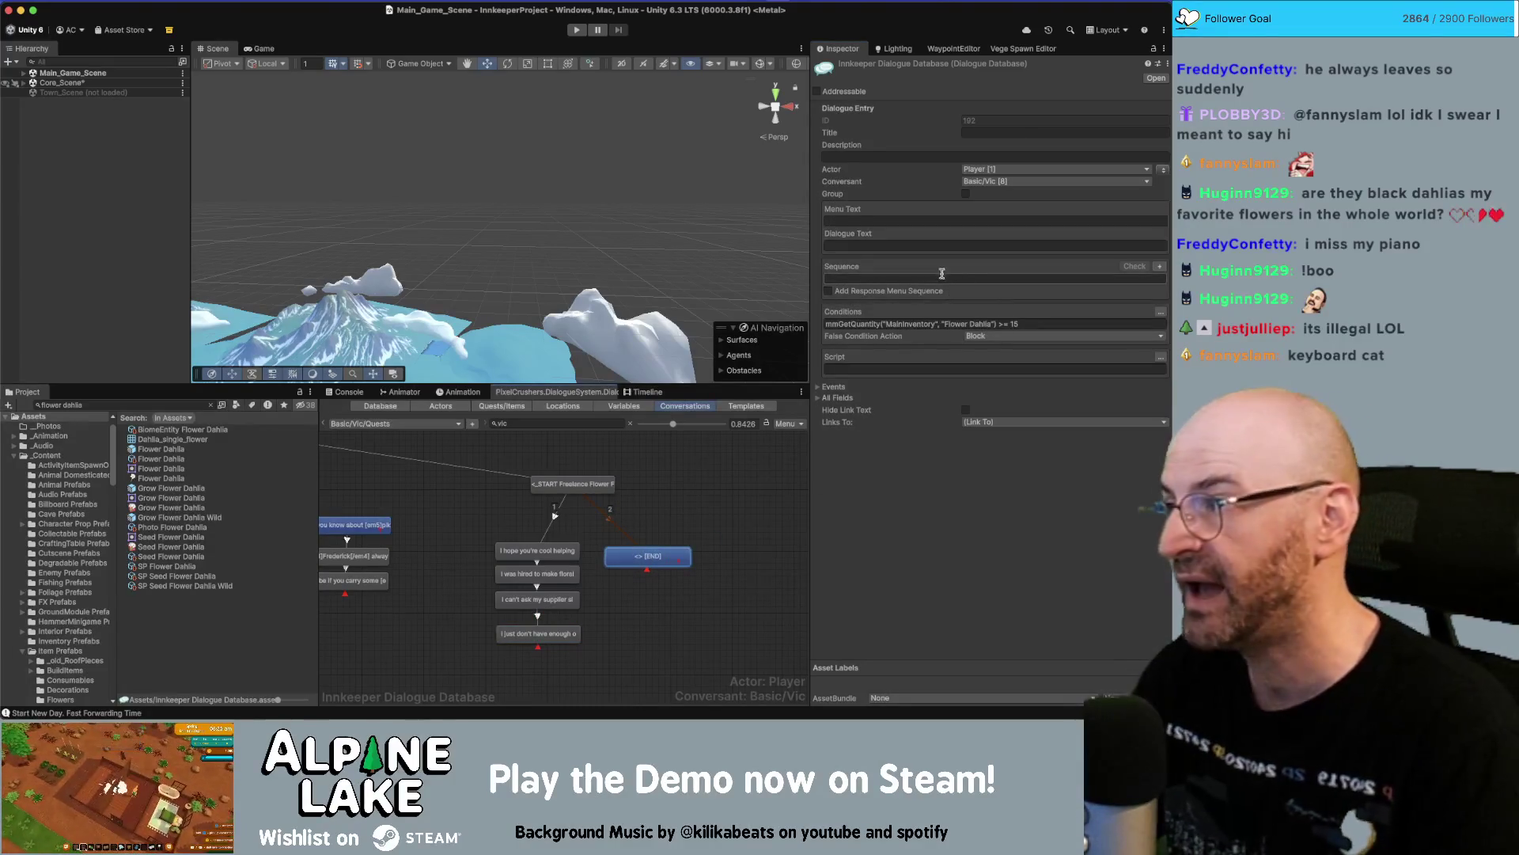
Replace the line's text with a <playerName> tag.
click(946, 244)
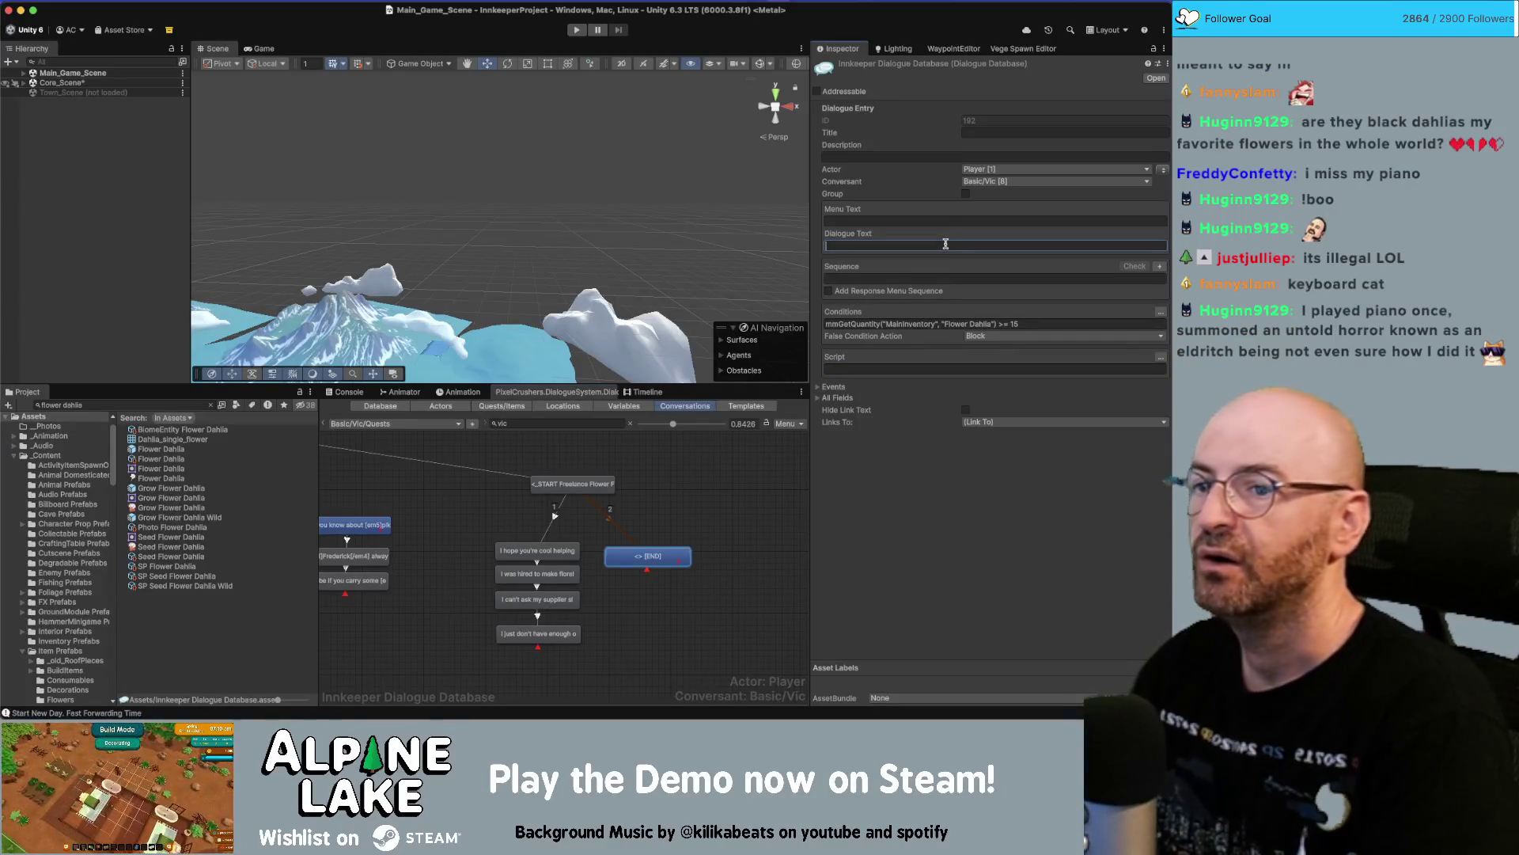
text(You)
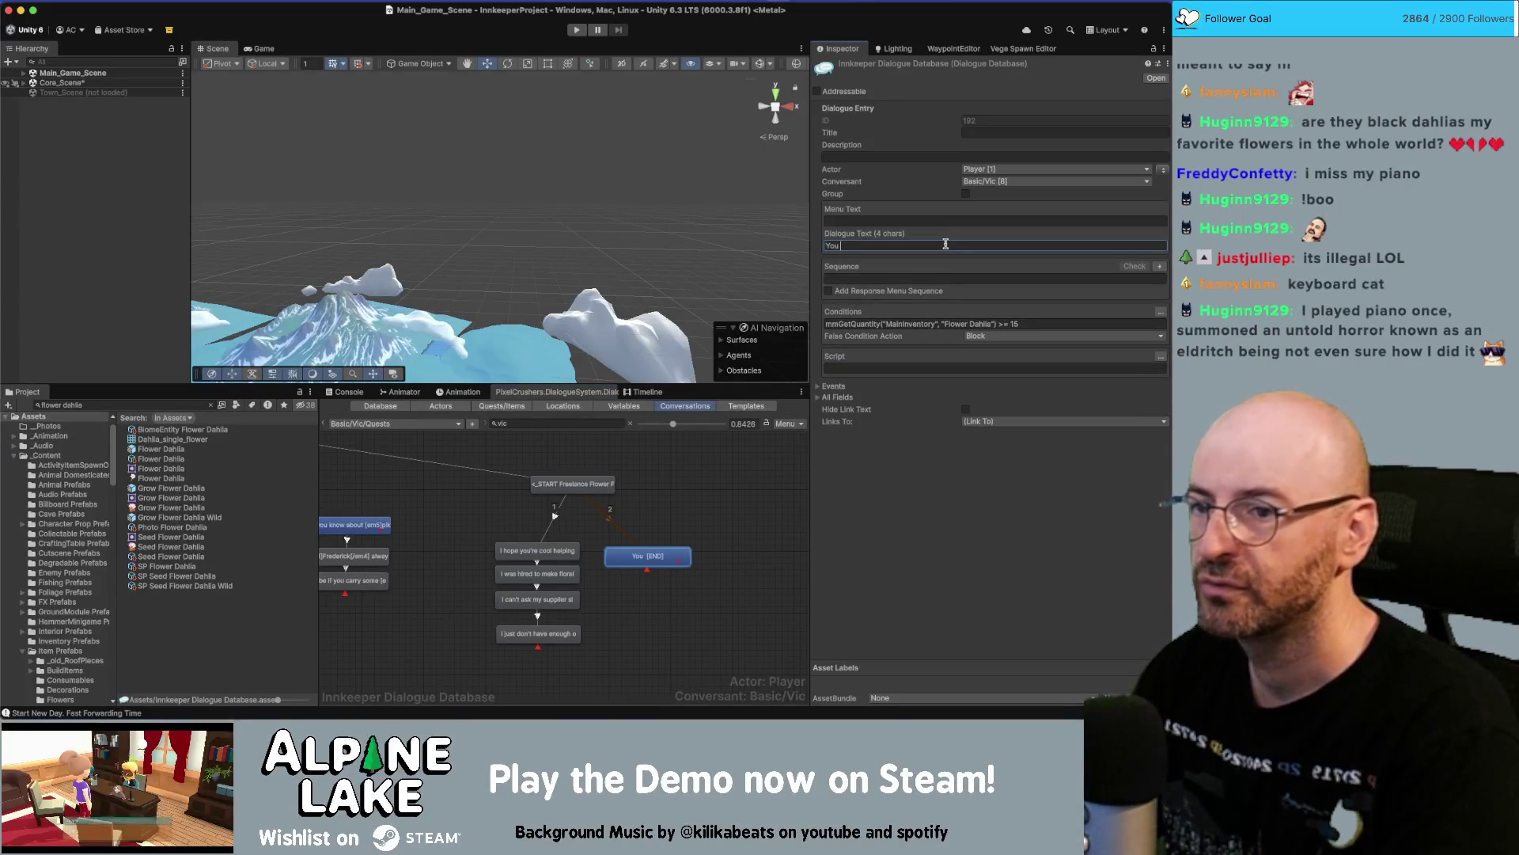
key(BackSpace)
text(<playereN)
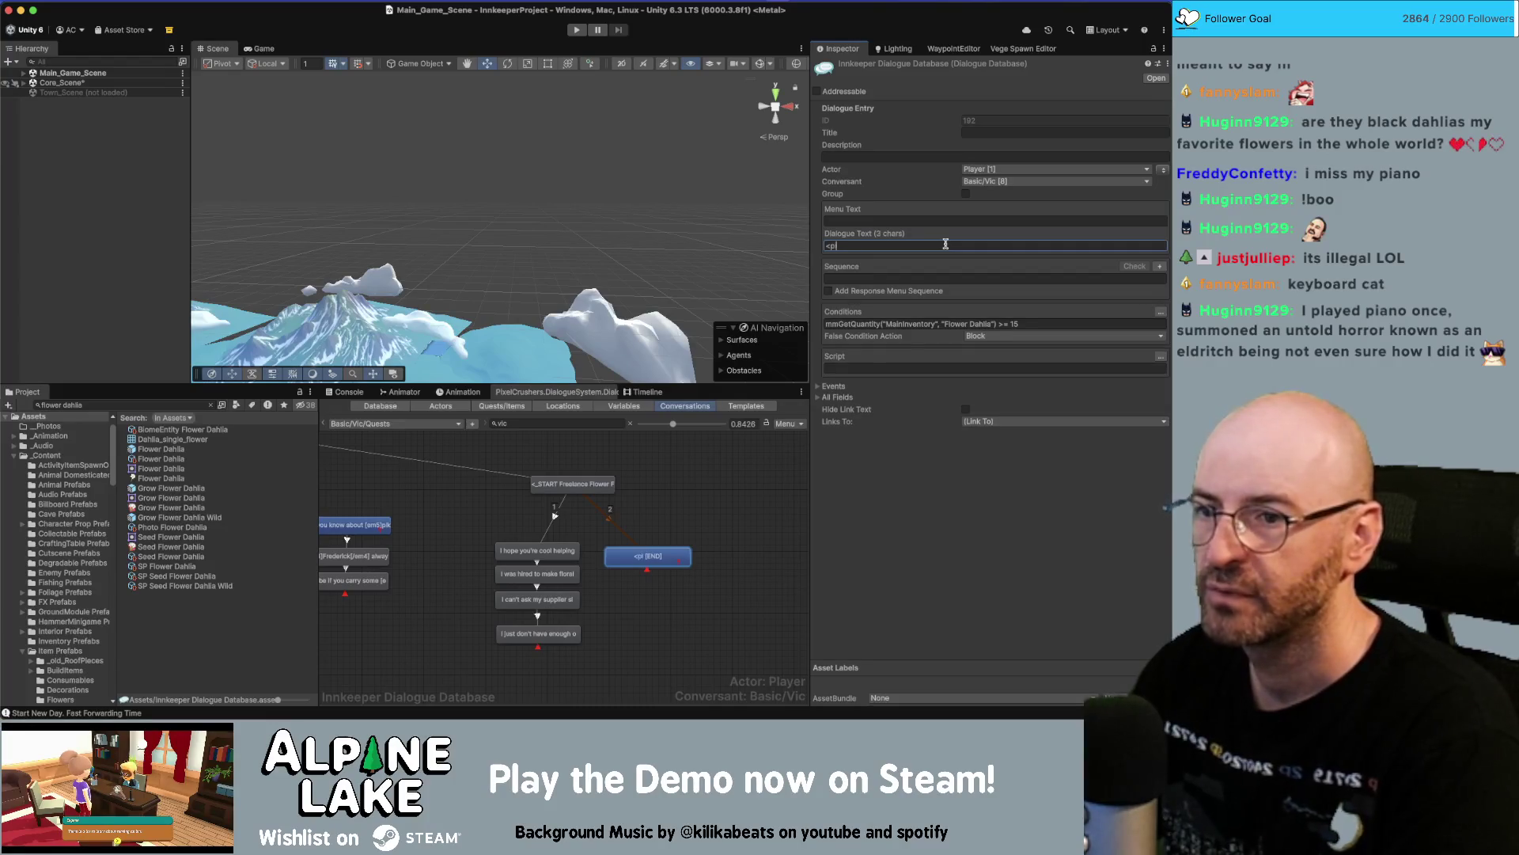
key(BackSpace)
key(BackSpace)
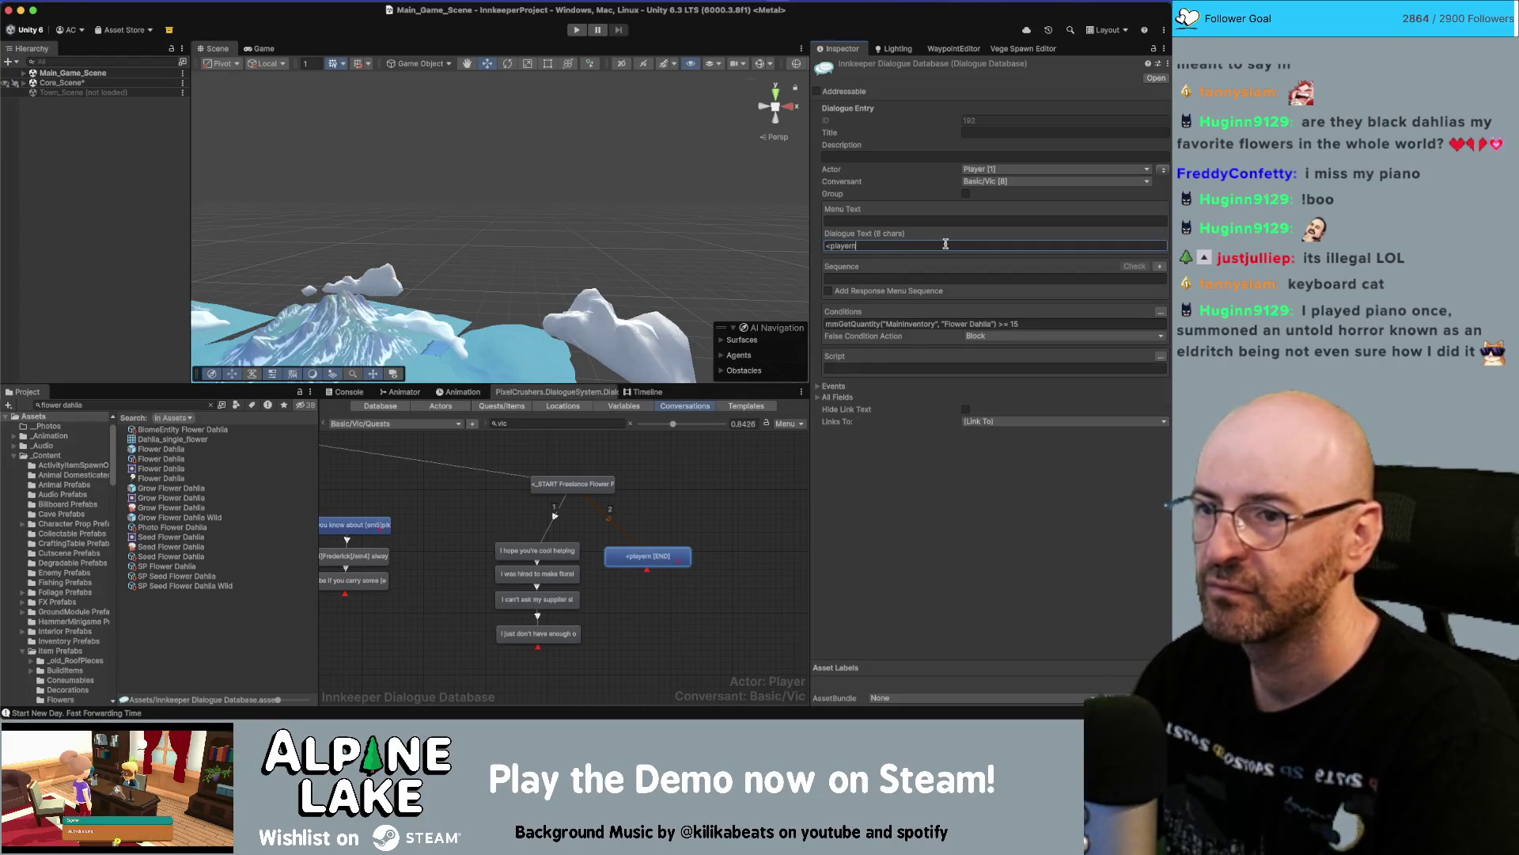
text(Name>)
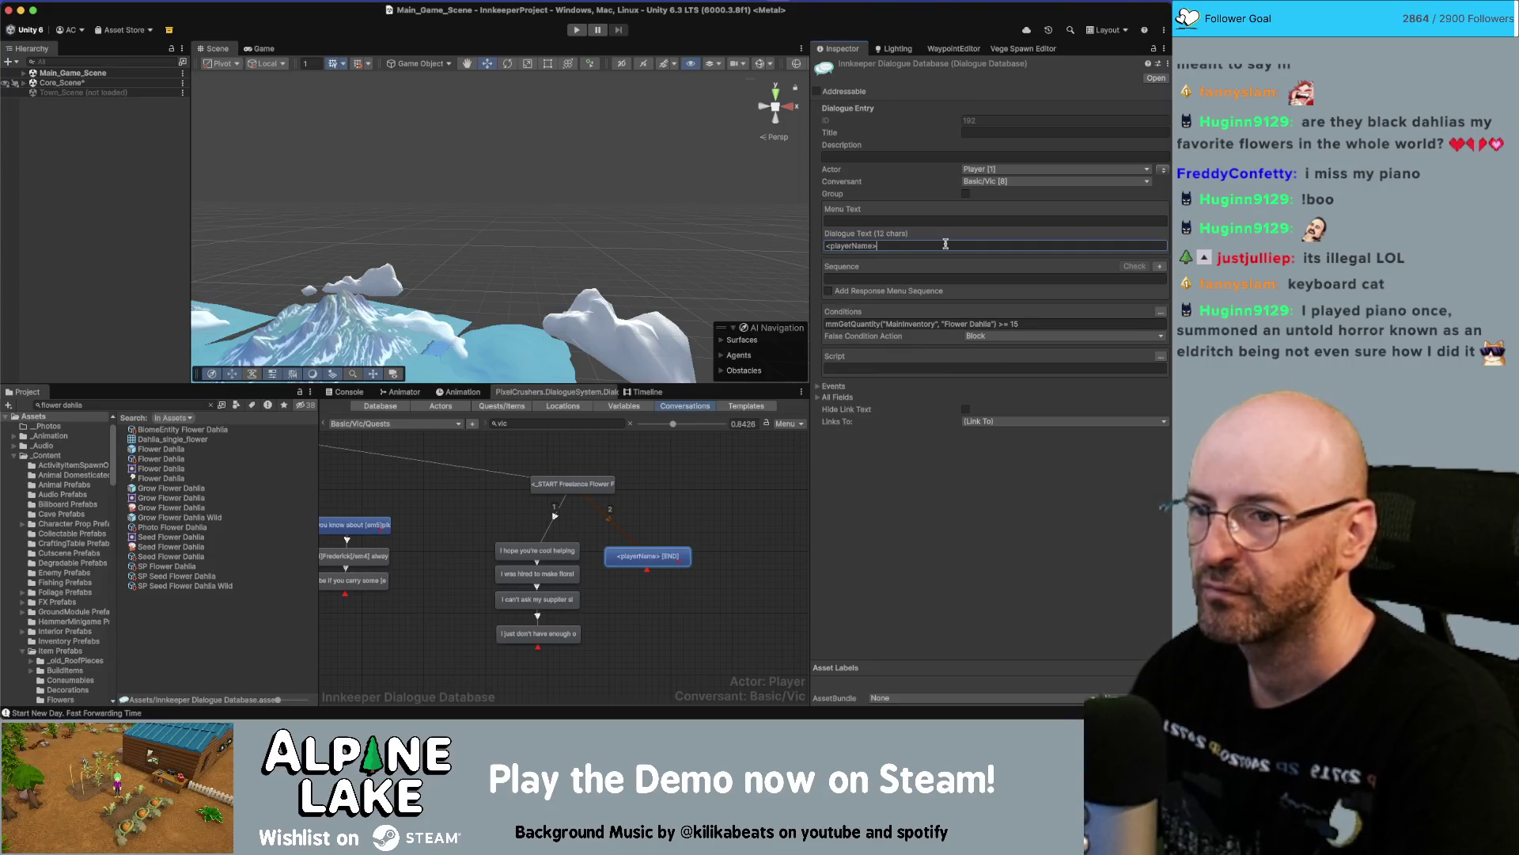
Copy and paste the tag so the line reads '<playerName> <playerName> <playerName>.'.
key(super+a)
key(super+c)
key(Right)
key(super+v)
key(super+space)
key(super+v)
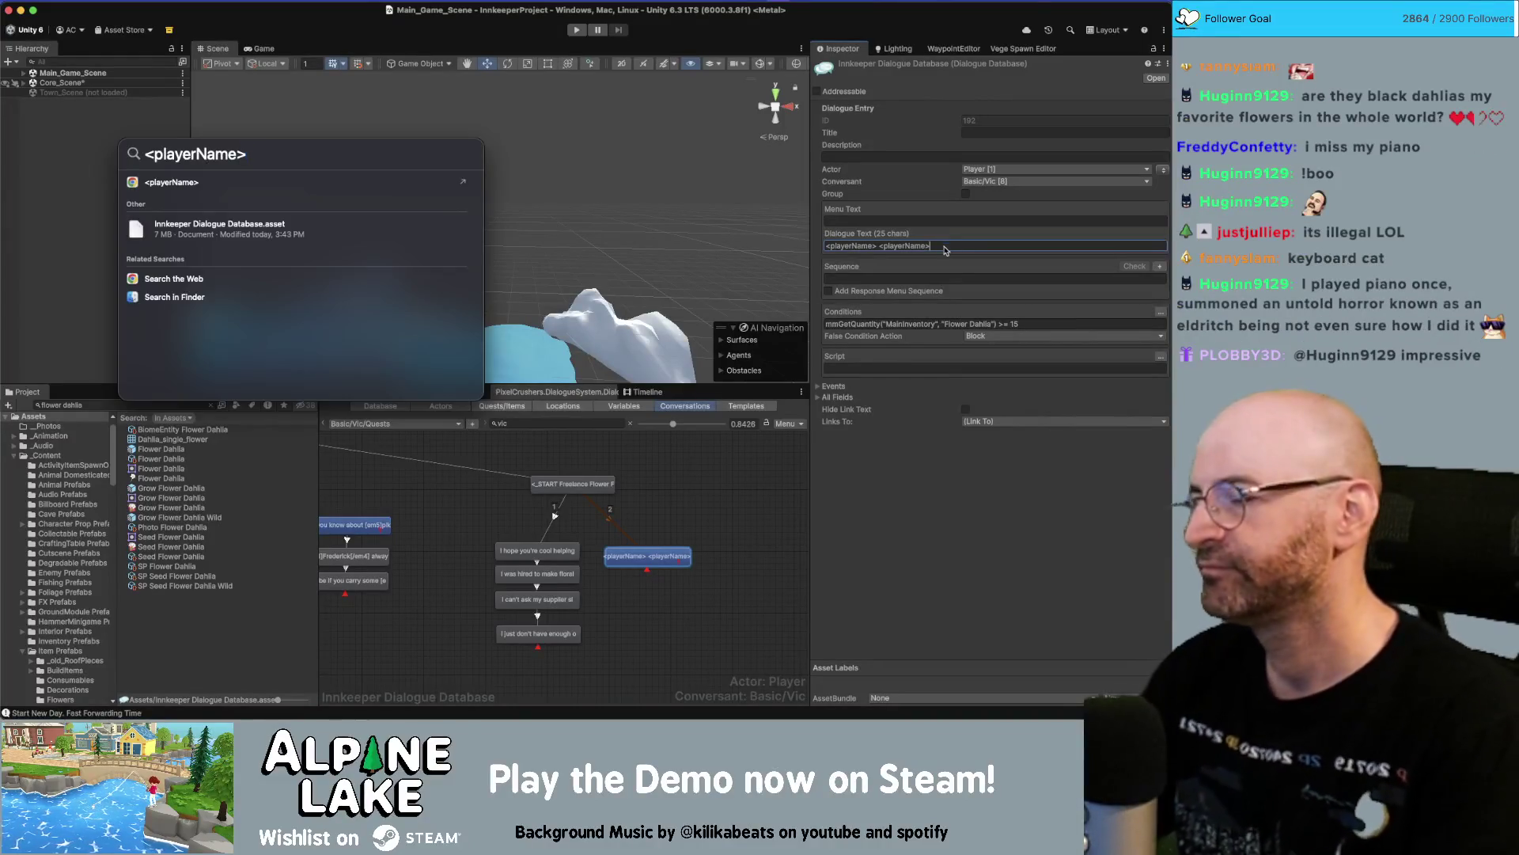
key(Escape)
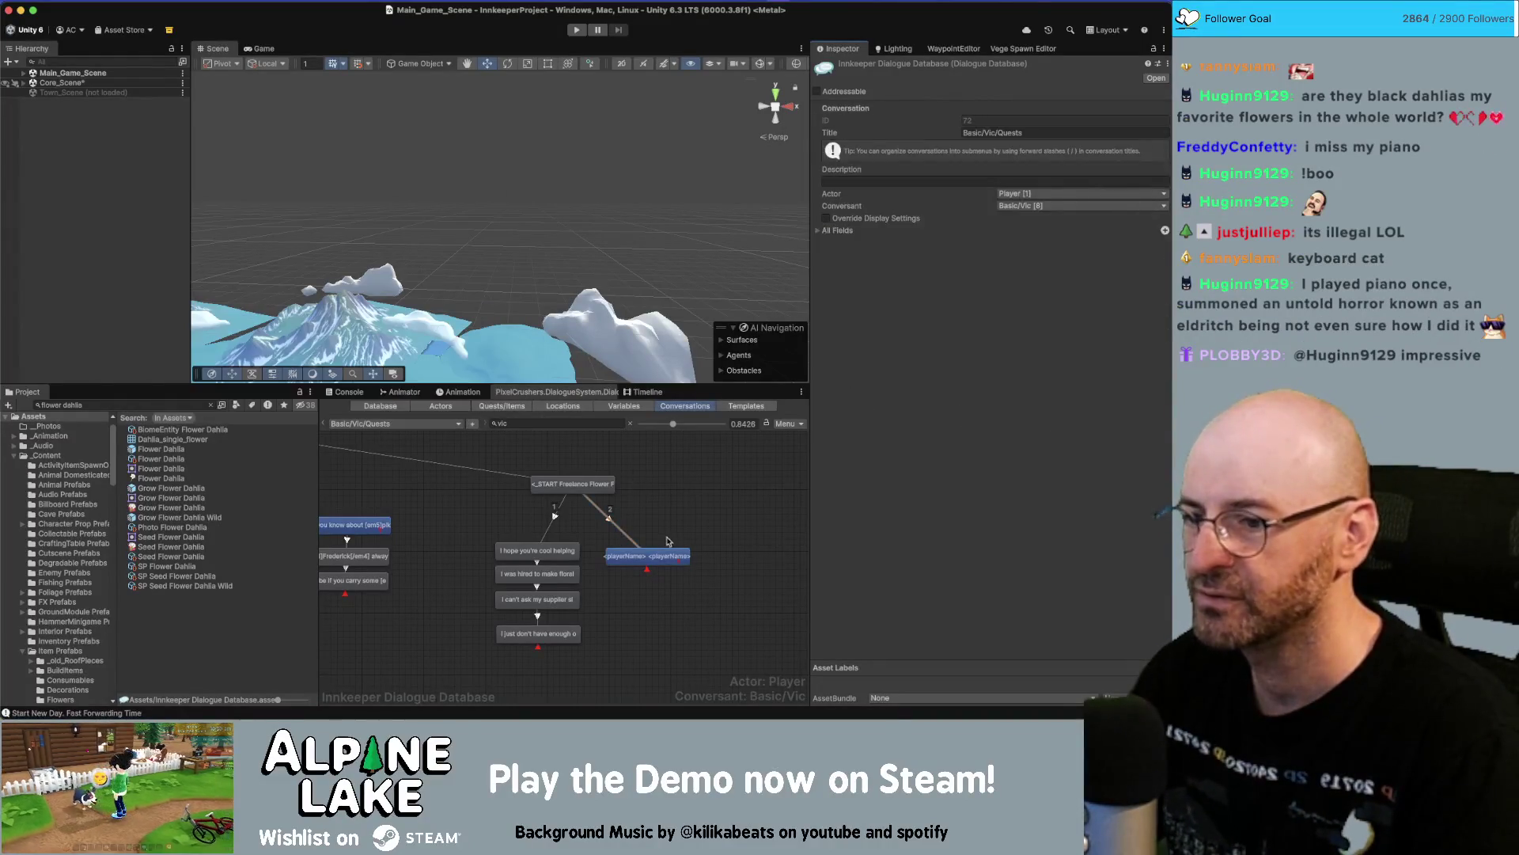
click(959, 244)
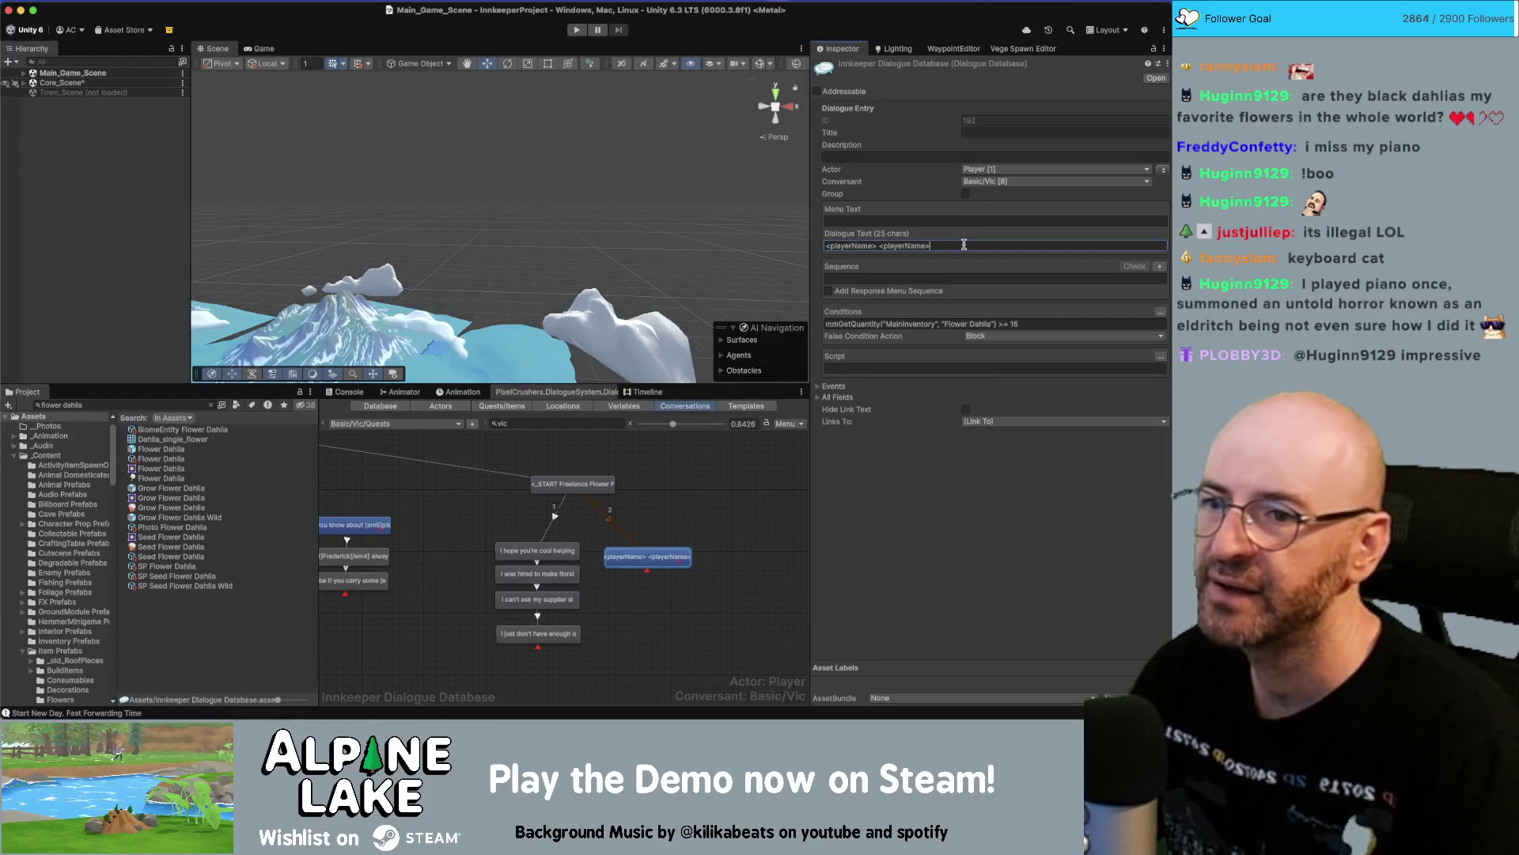
key(super+v)
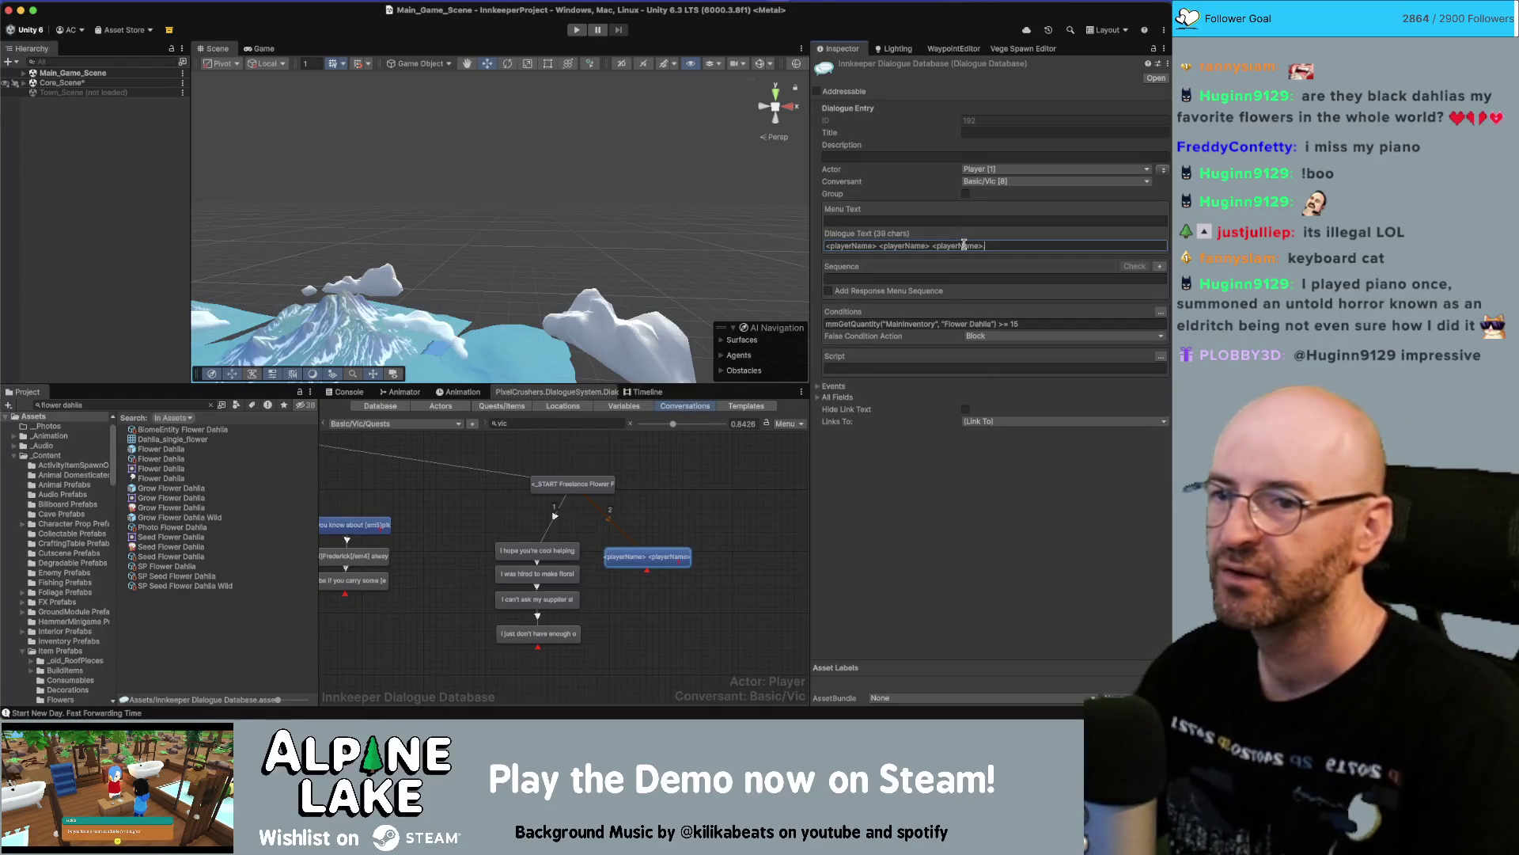
Make Vic the speaker and add a child reply 'I can't believe you pulled it off!'.
click(1160, 173)
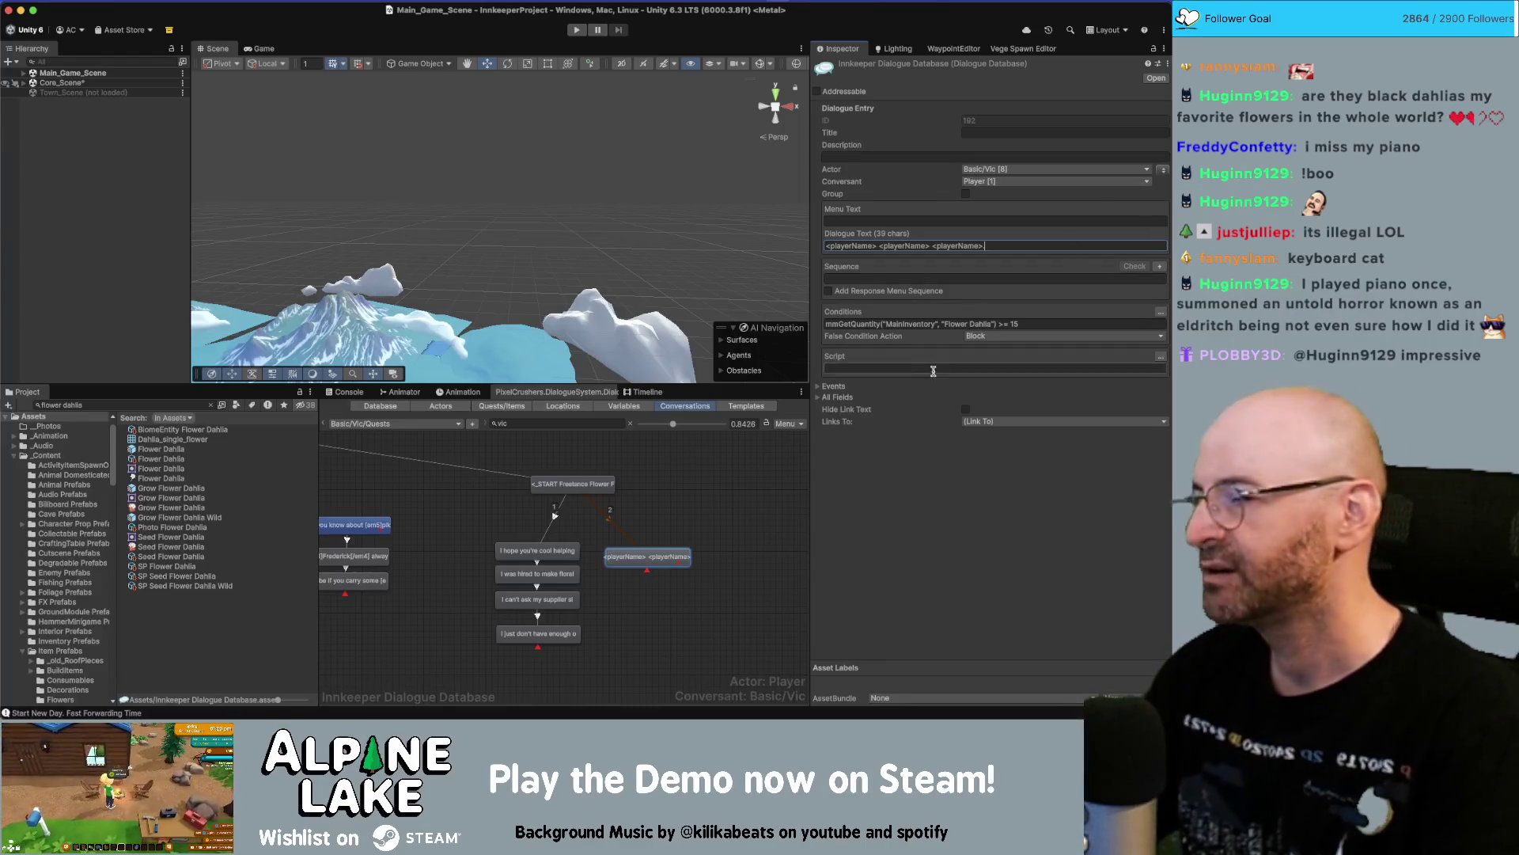
drag(647, 556, 647, 539)
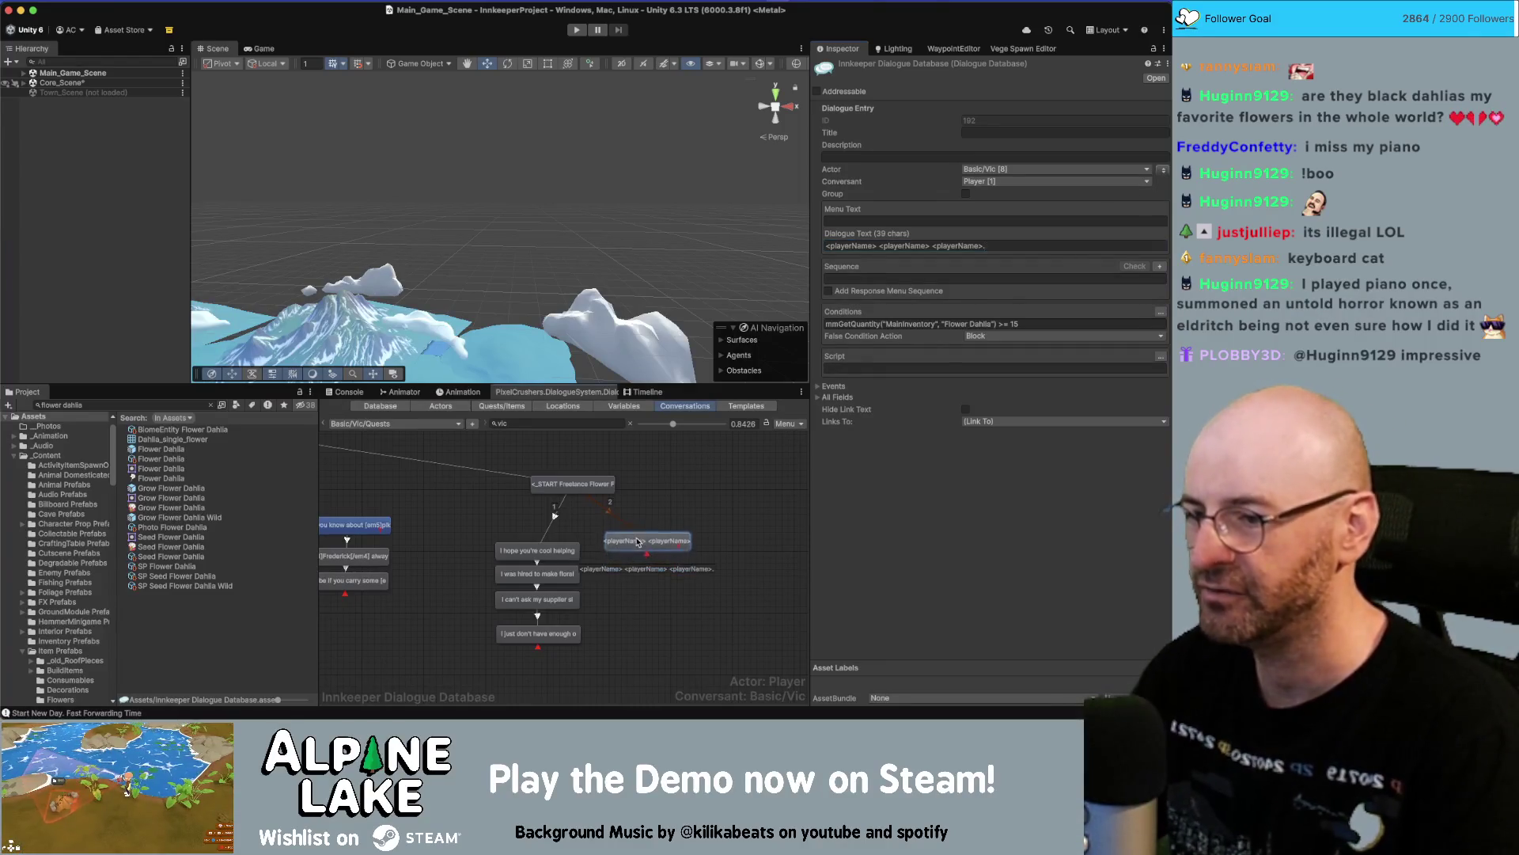
right_click(643, 546)
click(662, 556)
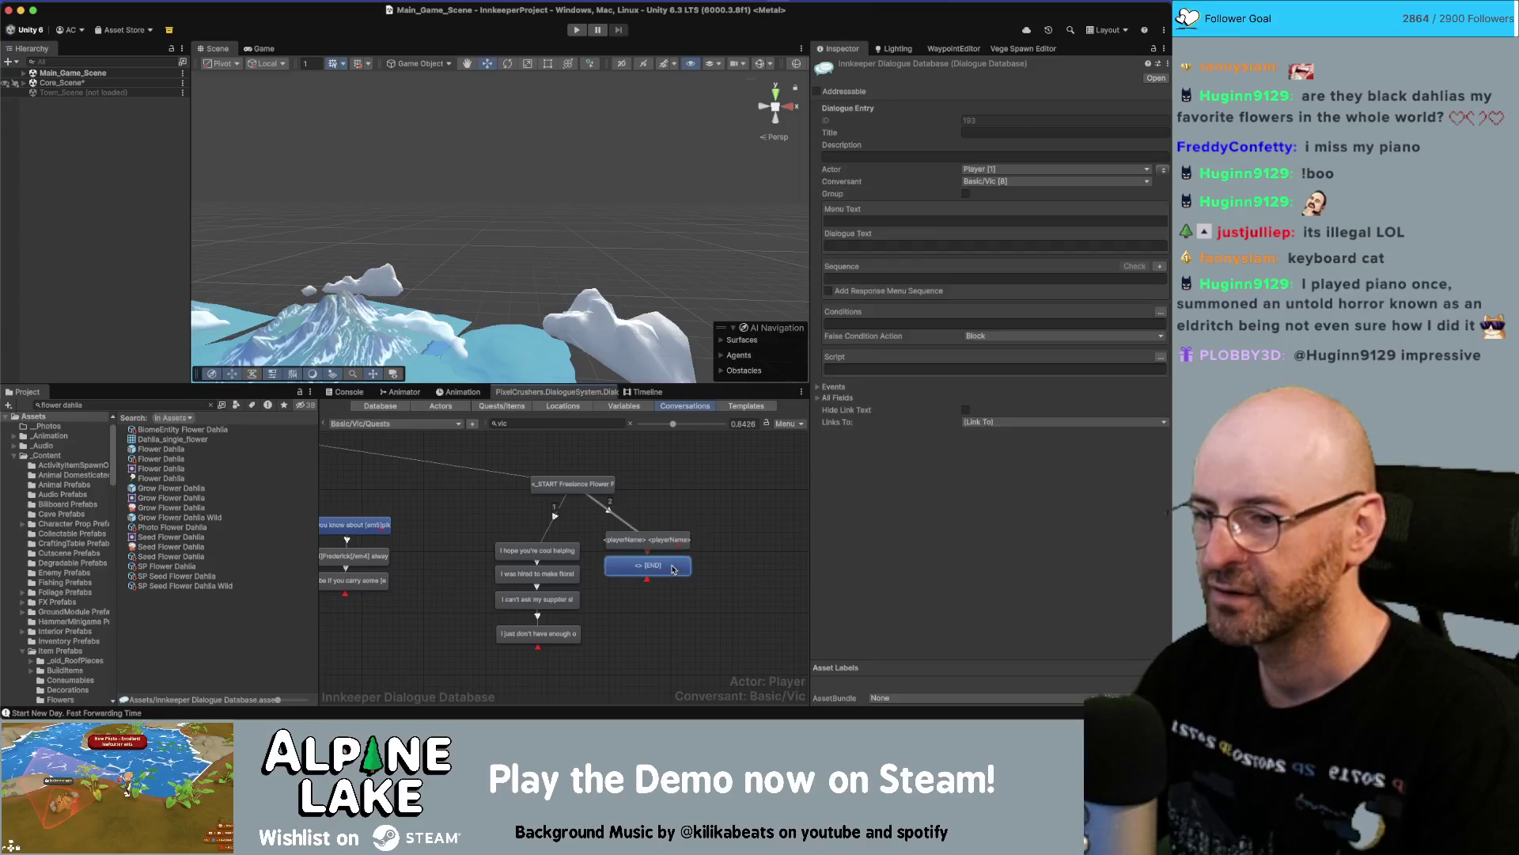
click(1162, 171)
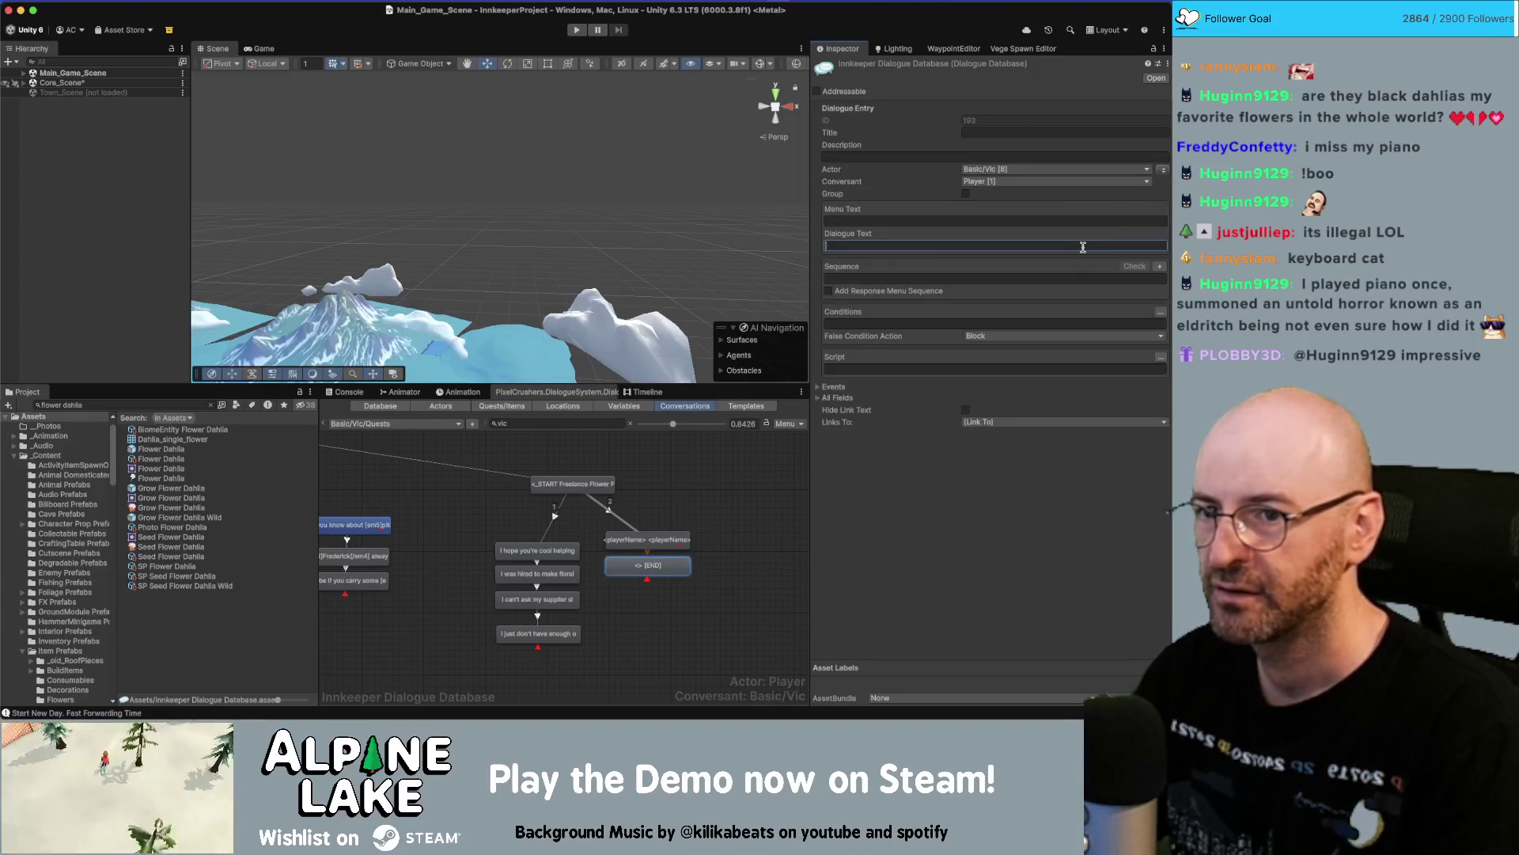
text(I can't believe y)
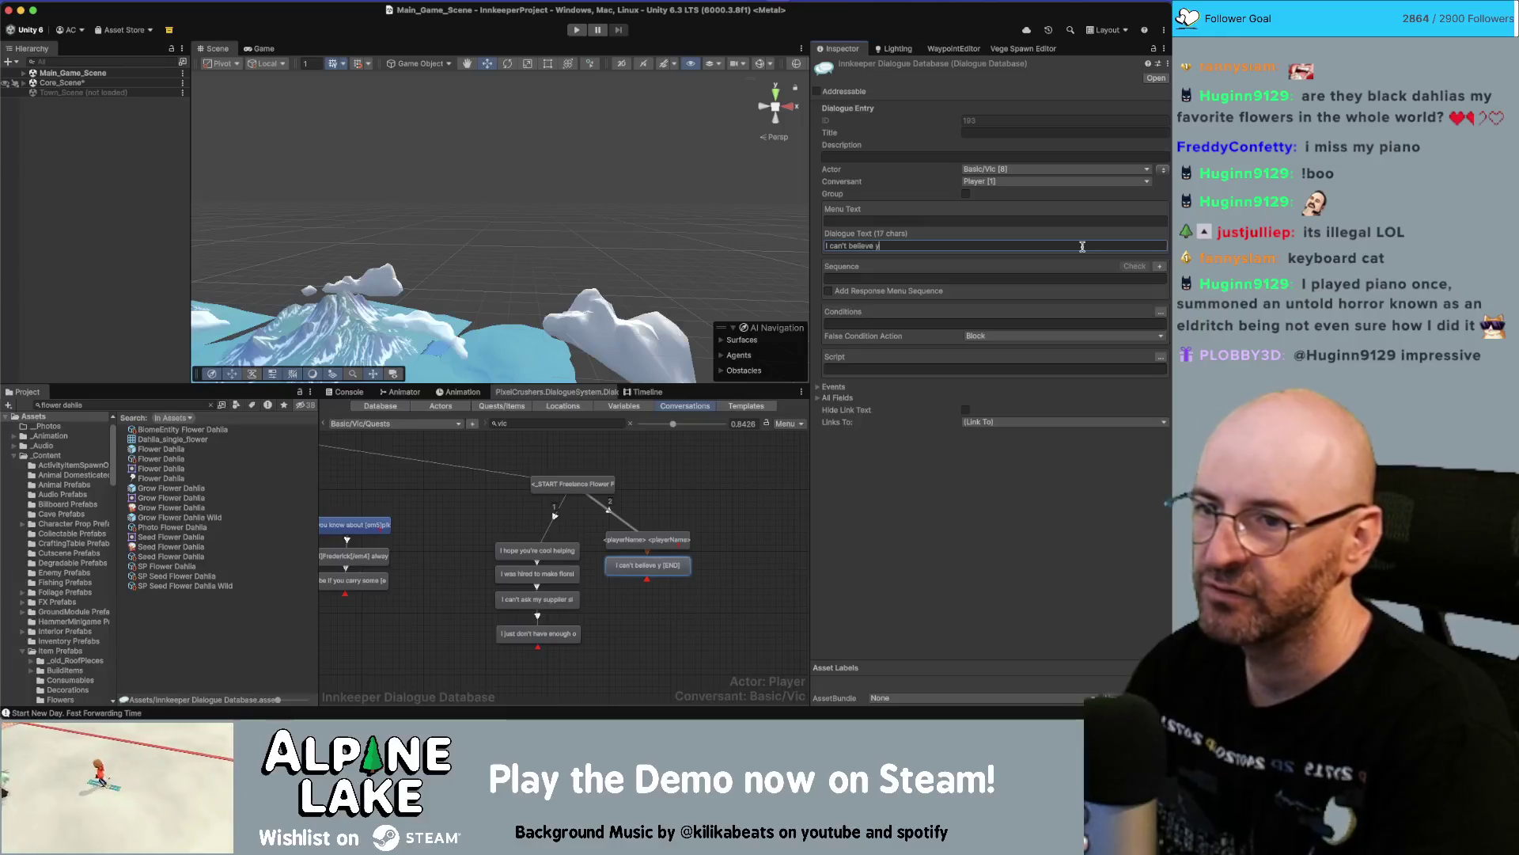
text(ou pulled it off!)
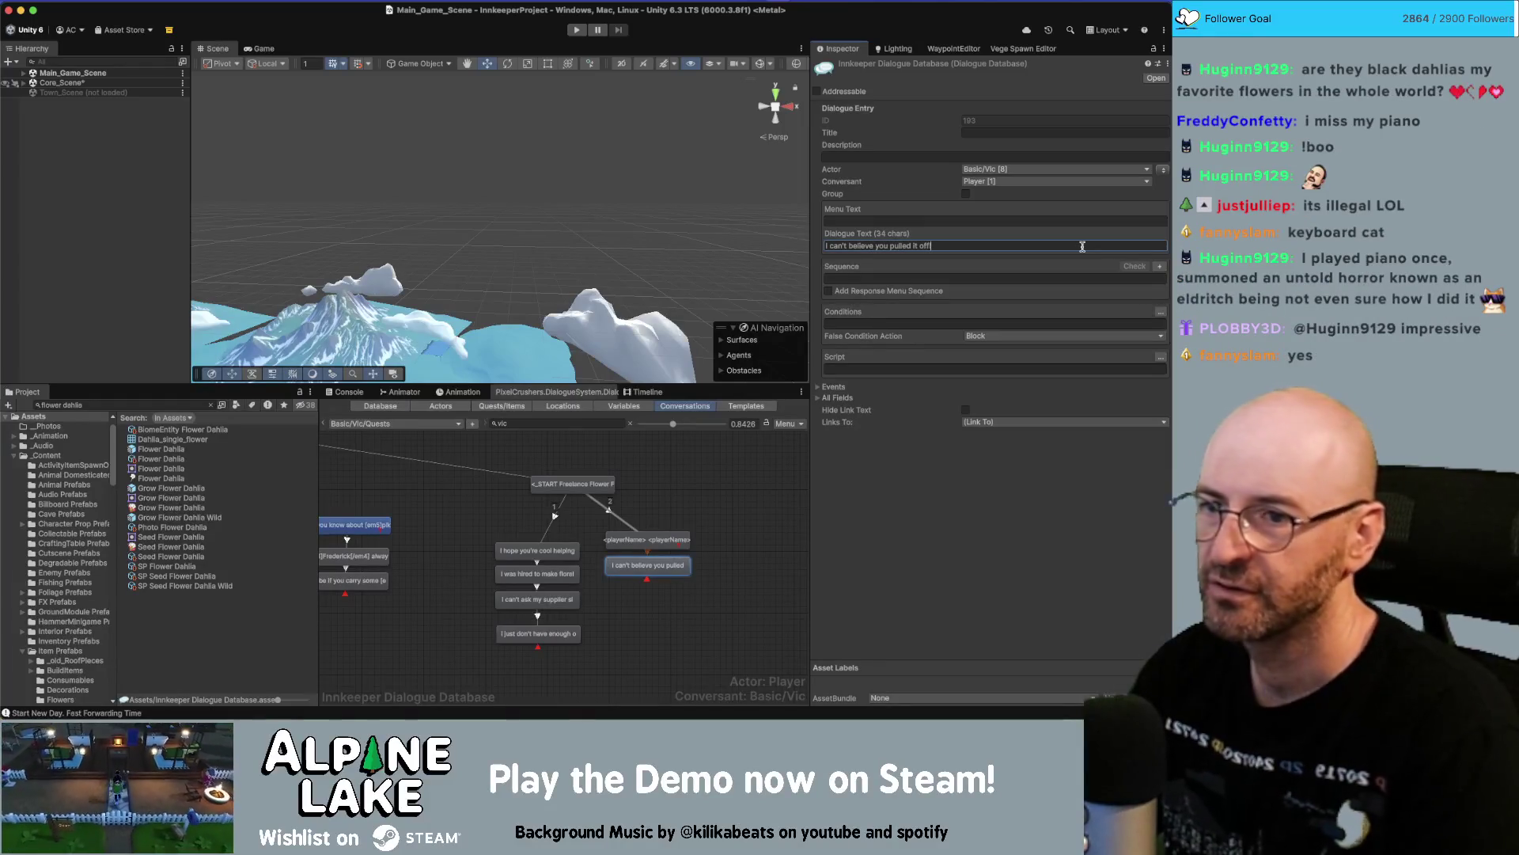
Add a child node where Vic says 'I can kiss you right now!'.
click(685, 568)
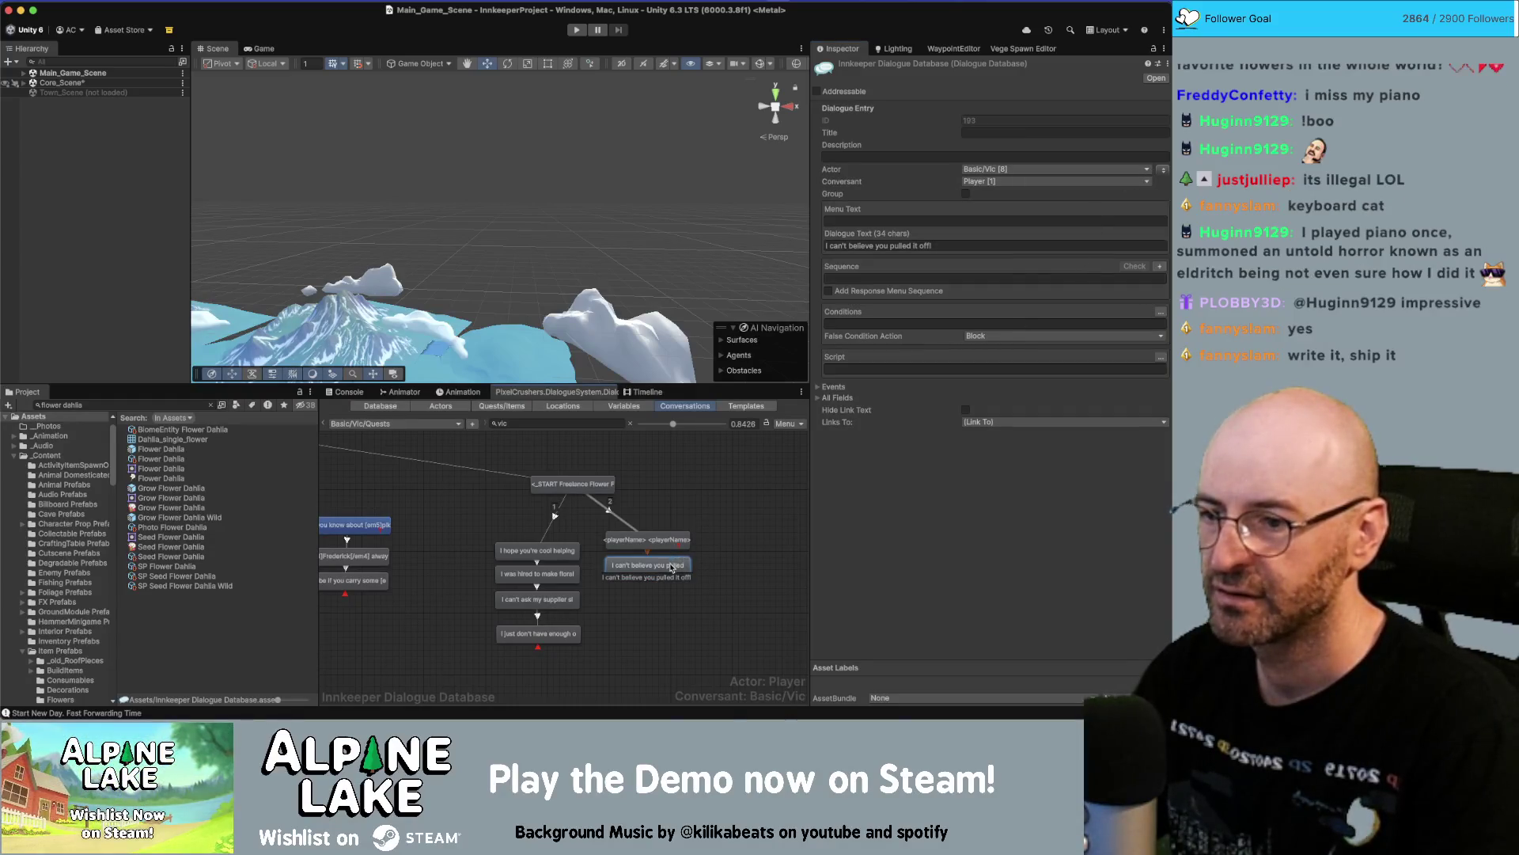
right_click(678, 564)
click(709, 564)
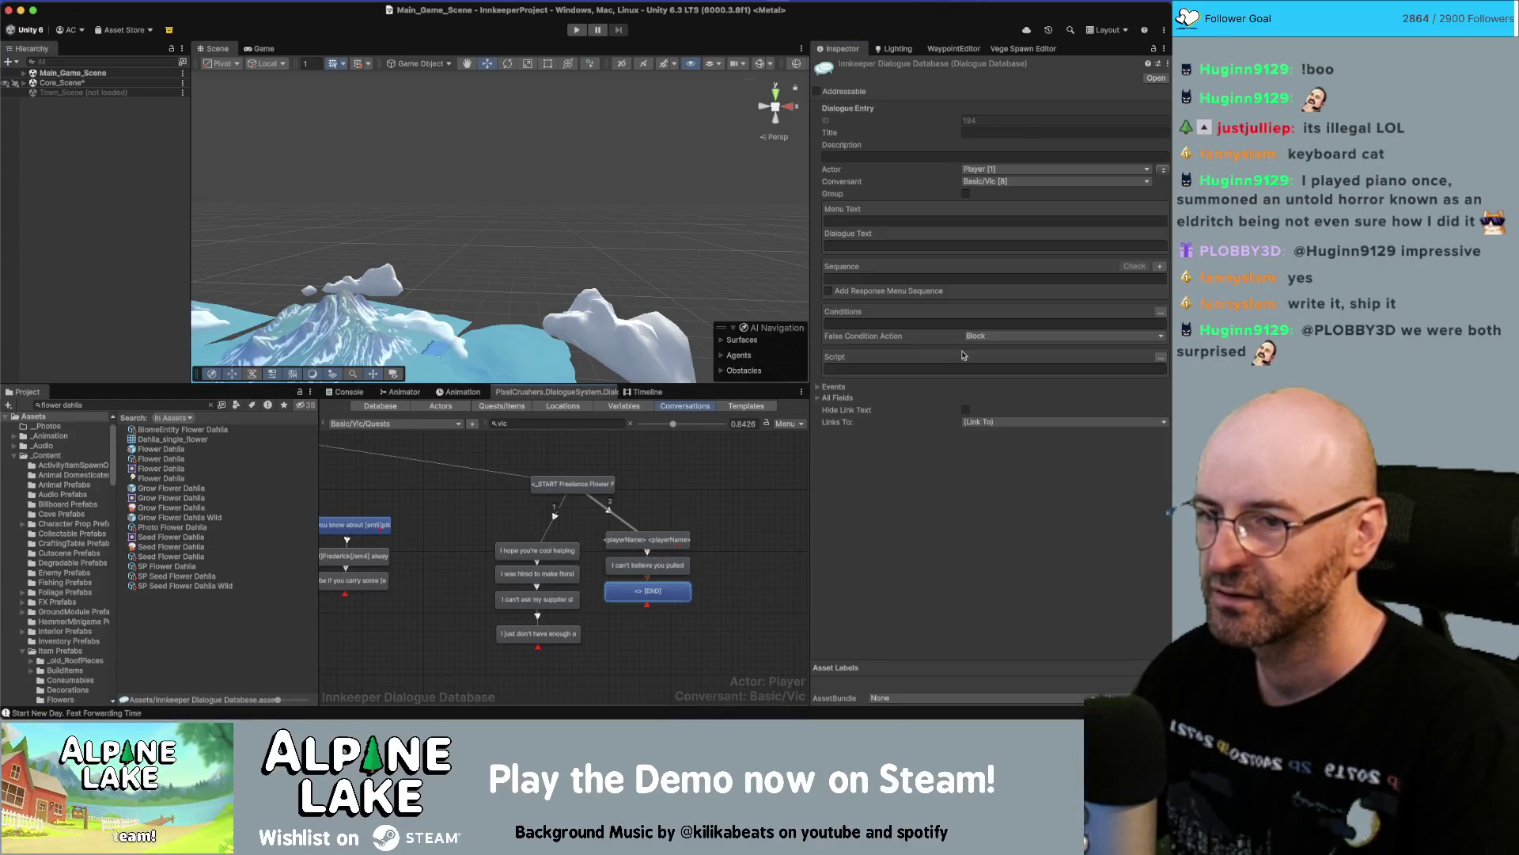
click(1161, 170)
click(1008, 245)
text(I)
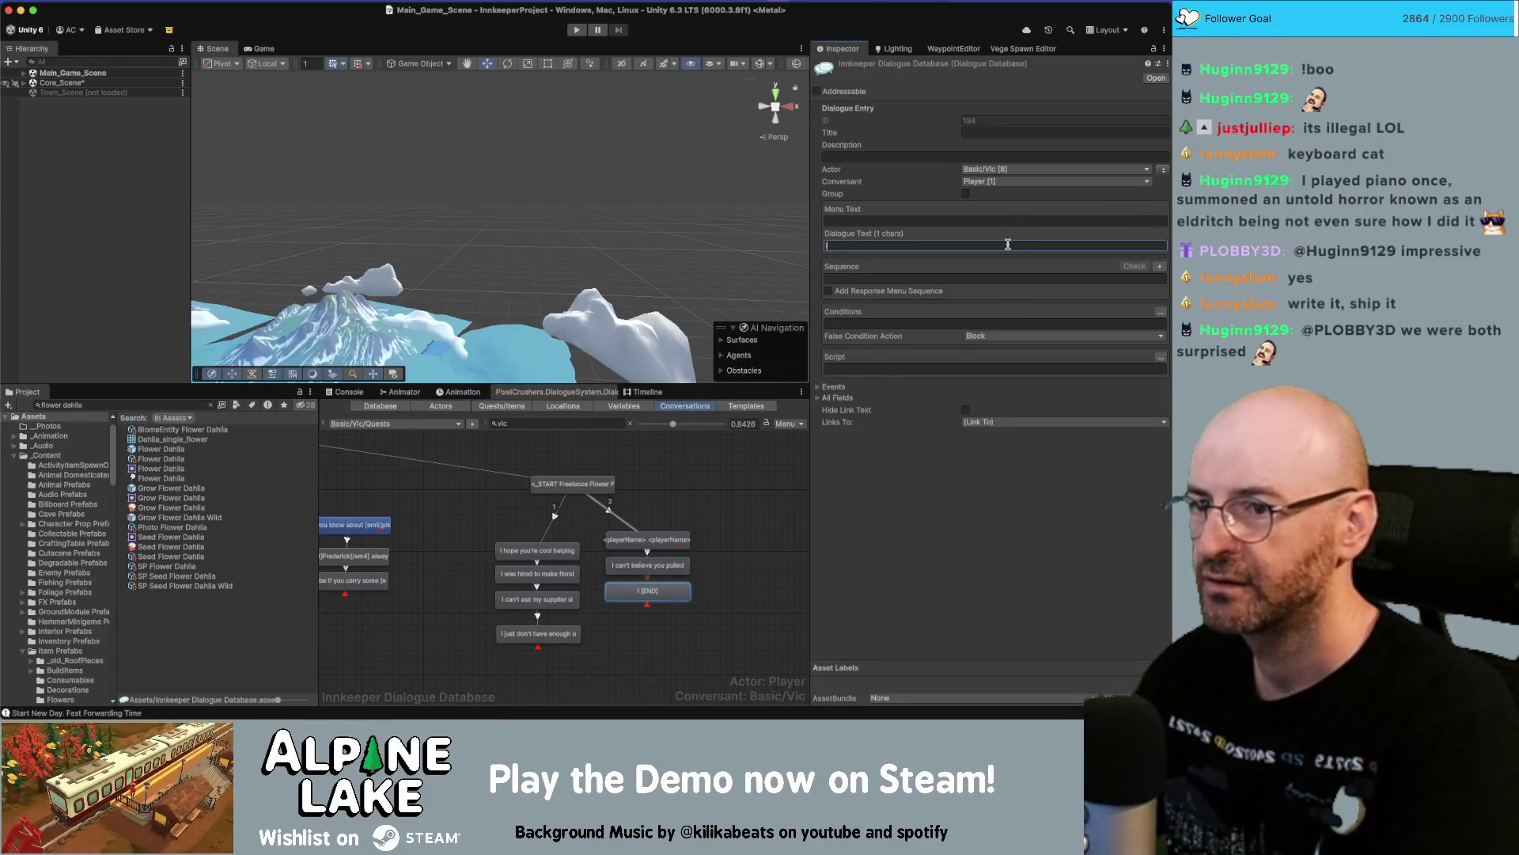
text(you right now!)
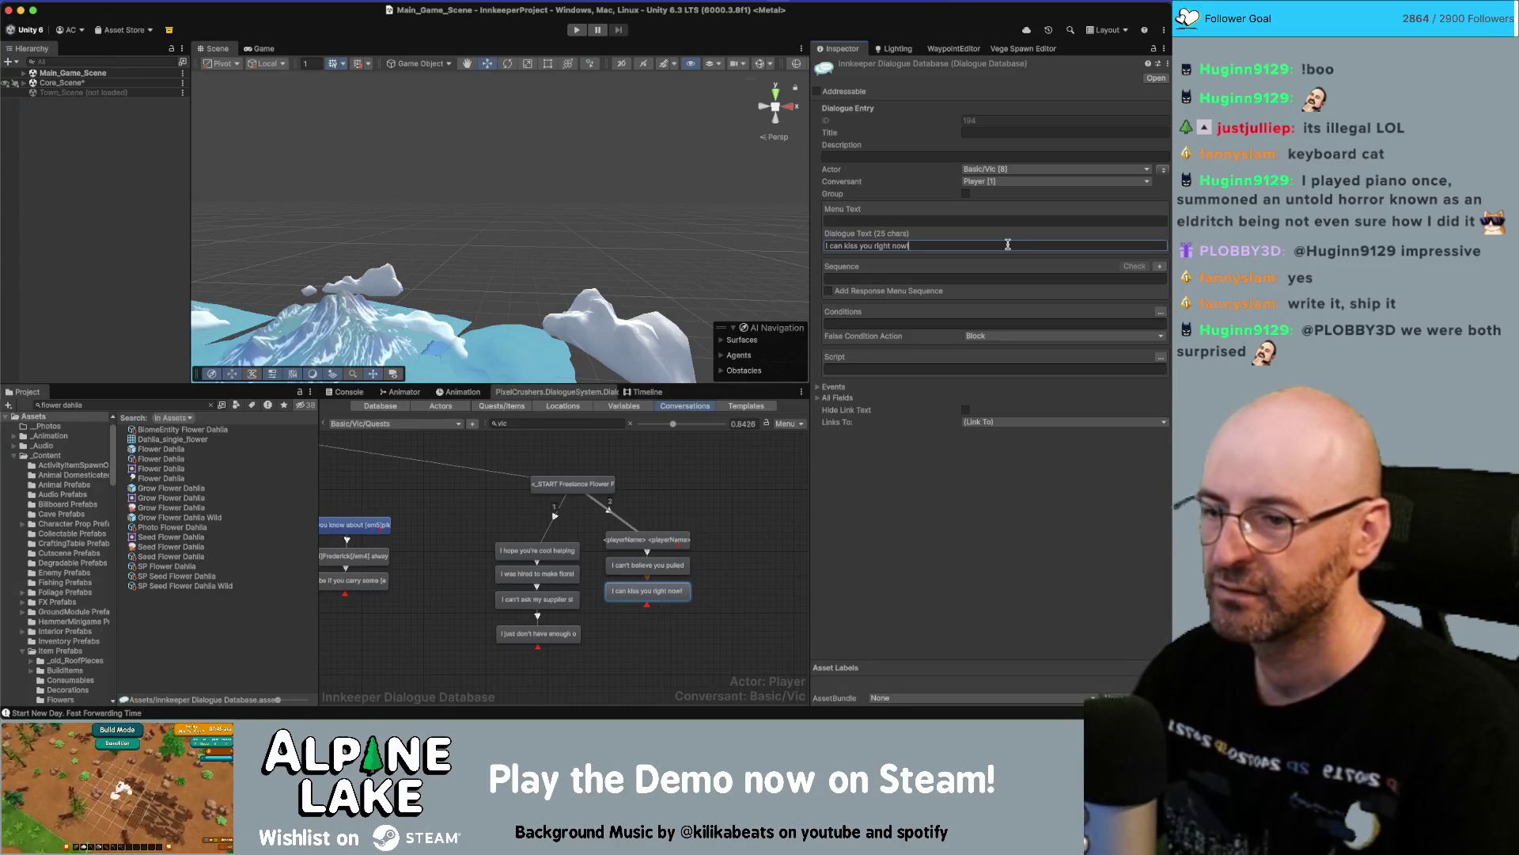
Add a final Vic node reading 'You are my hero.'.
right_click(674, 559)
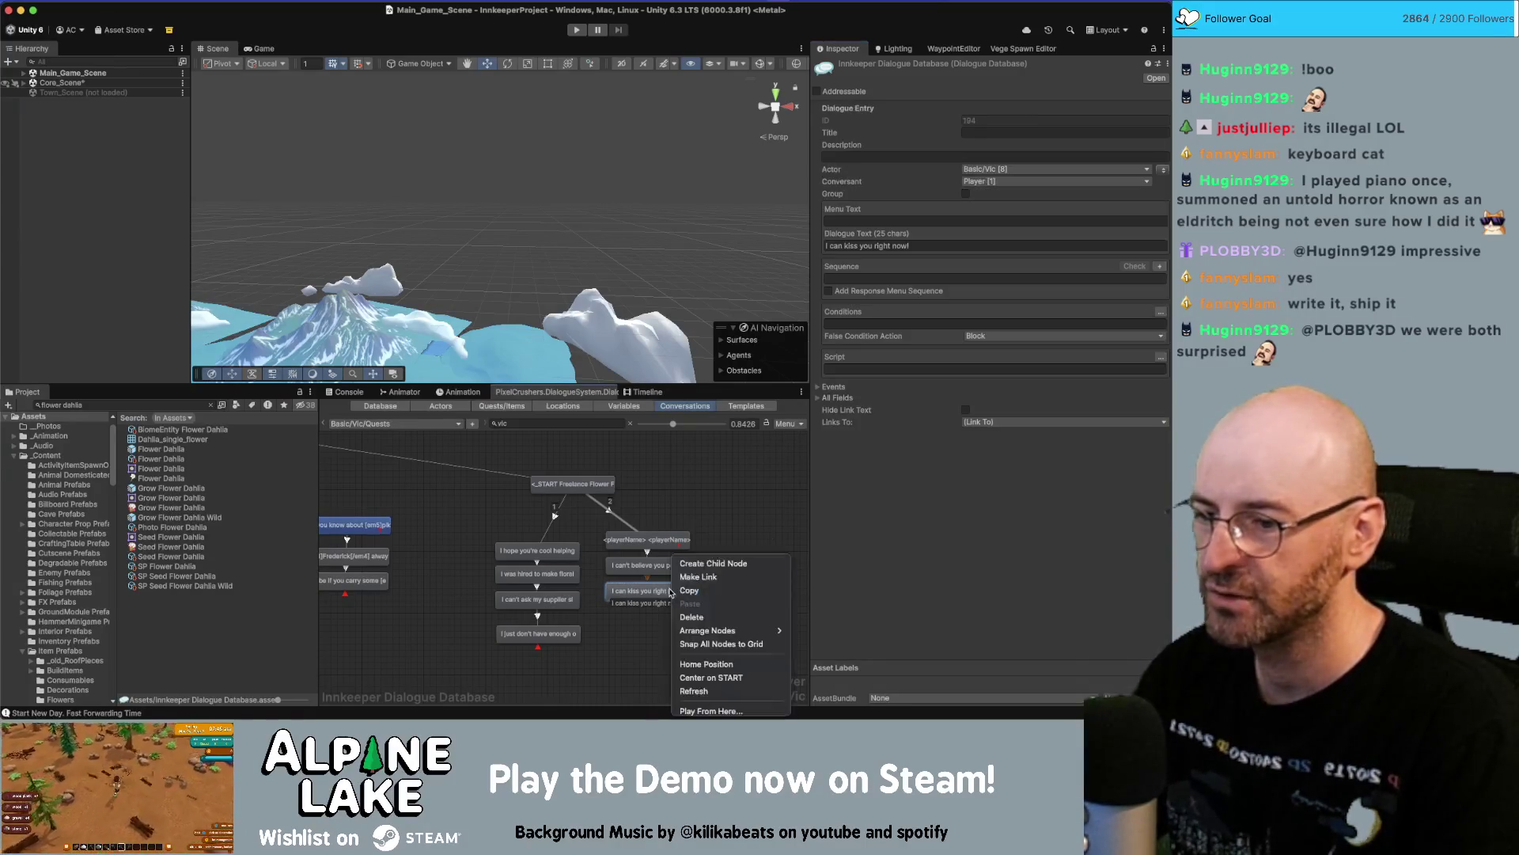
click(709, 562)
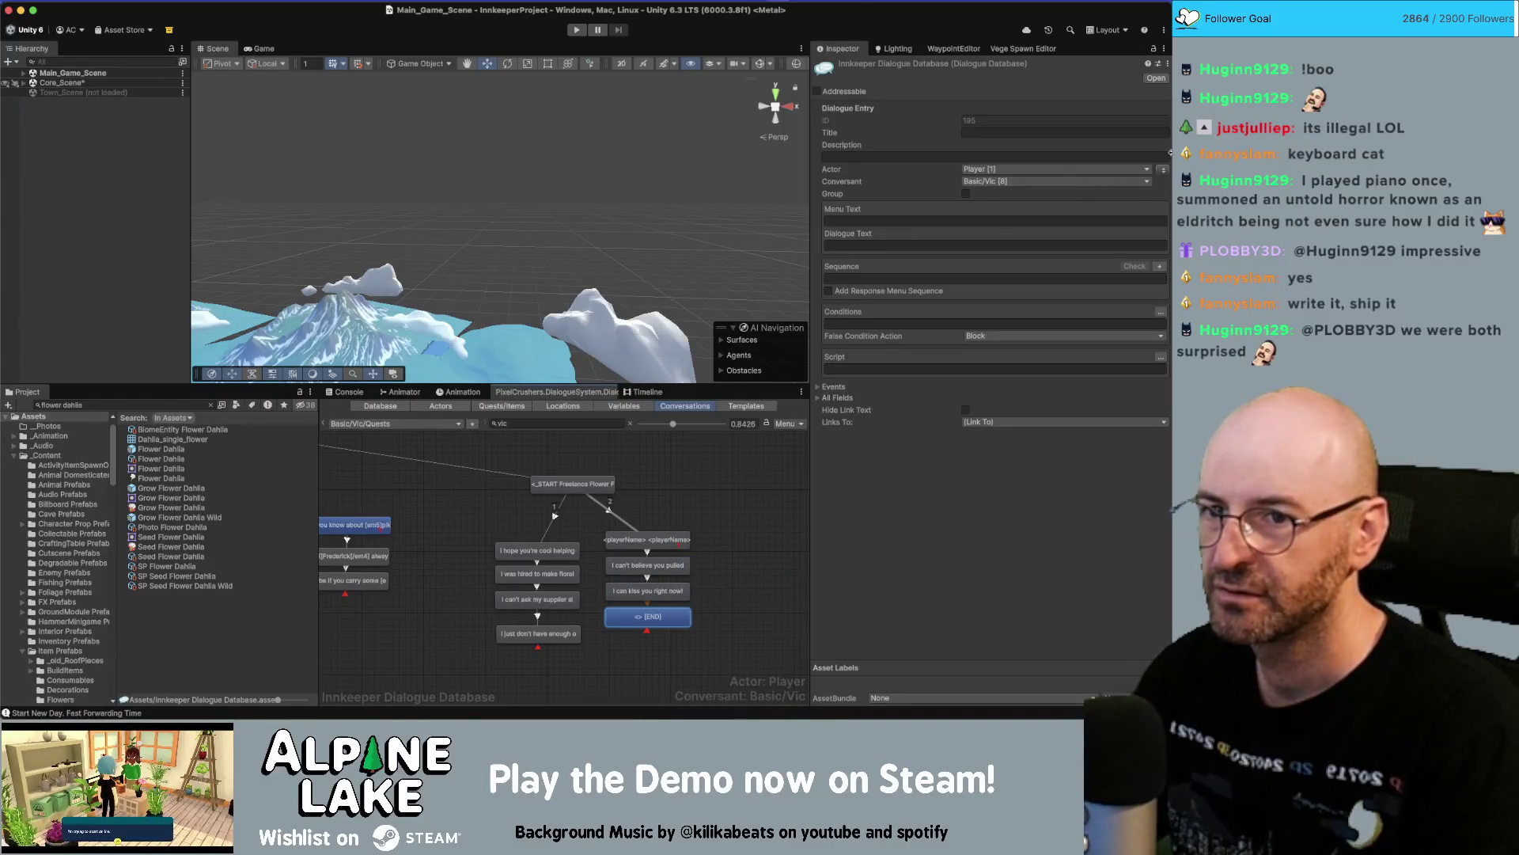
click(1163, 171)
click(1007, 246)
text(But)
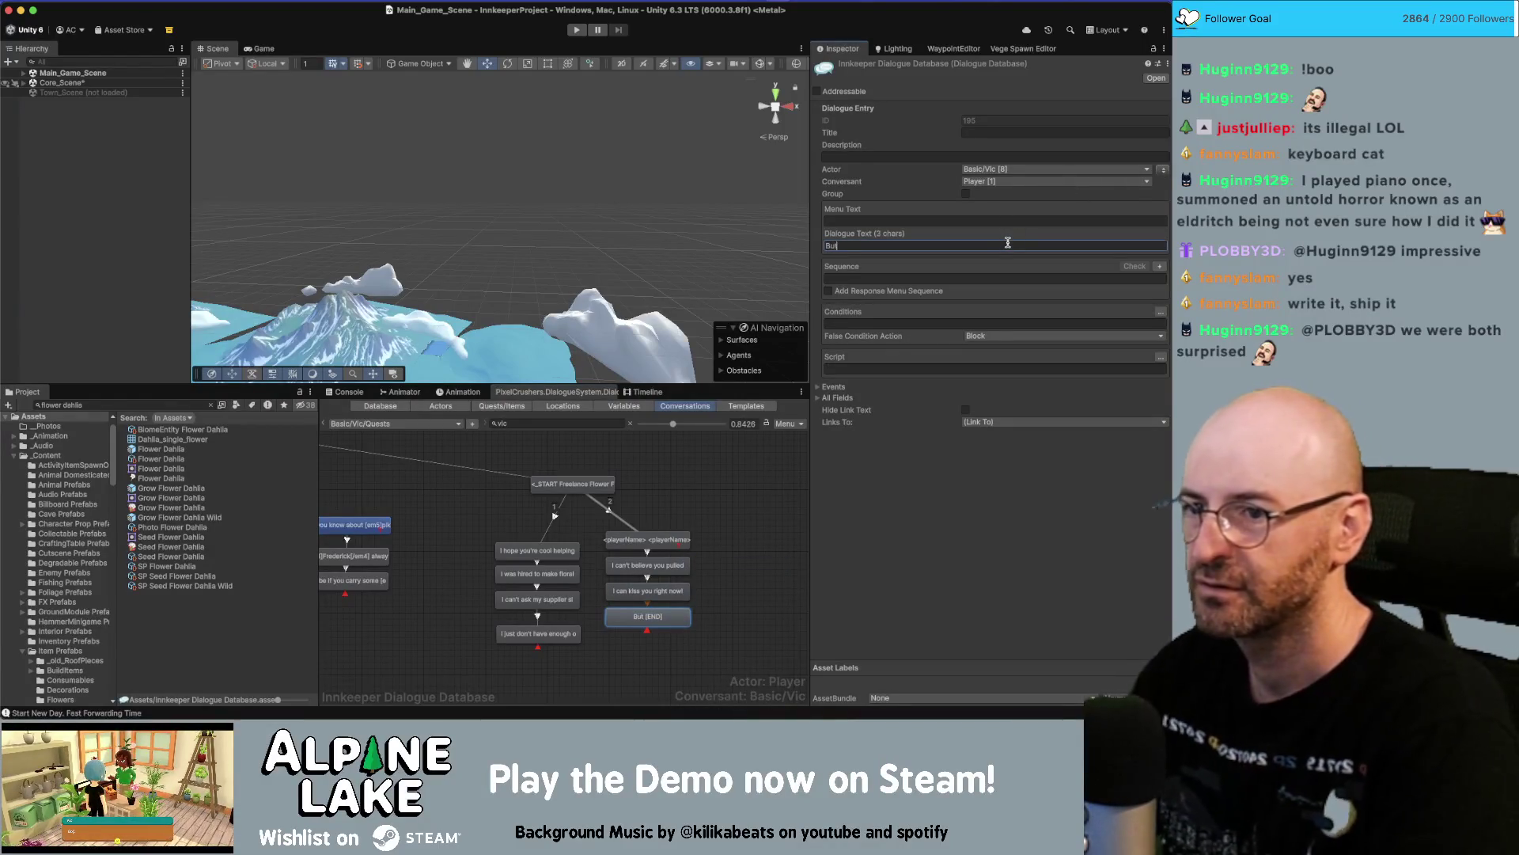
text( of course I wont,Gros)
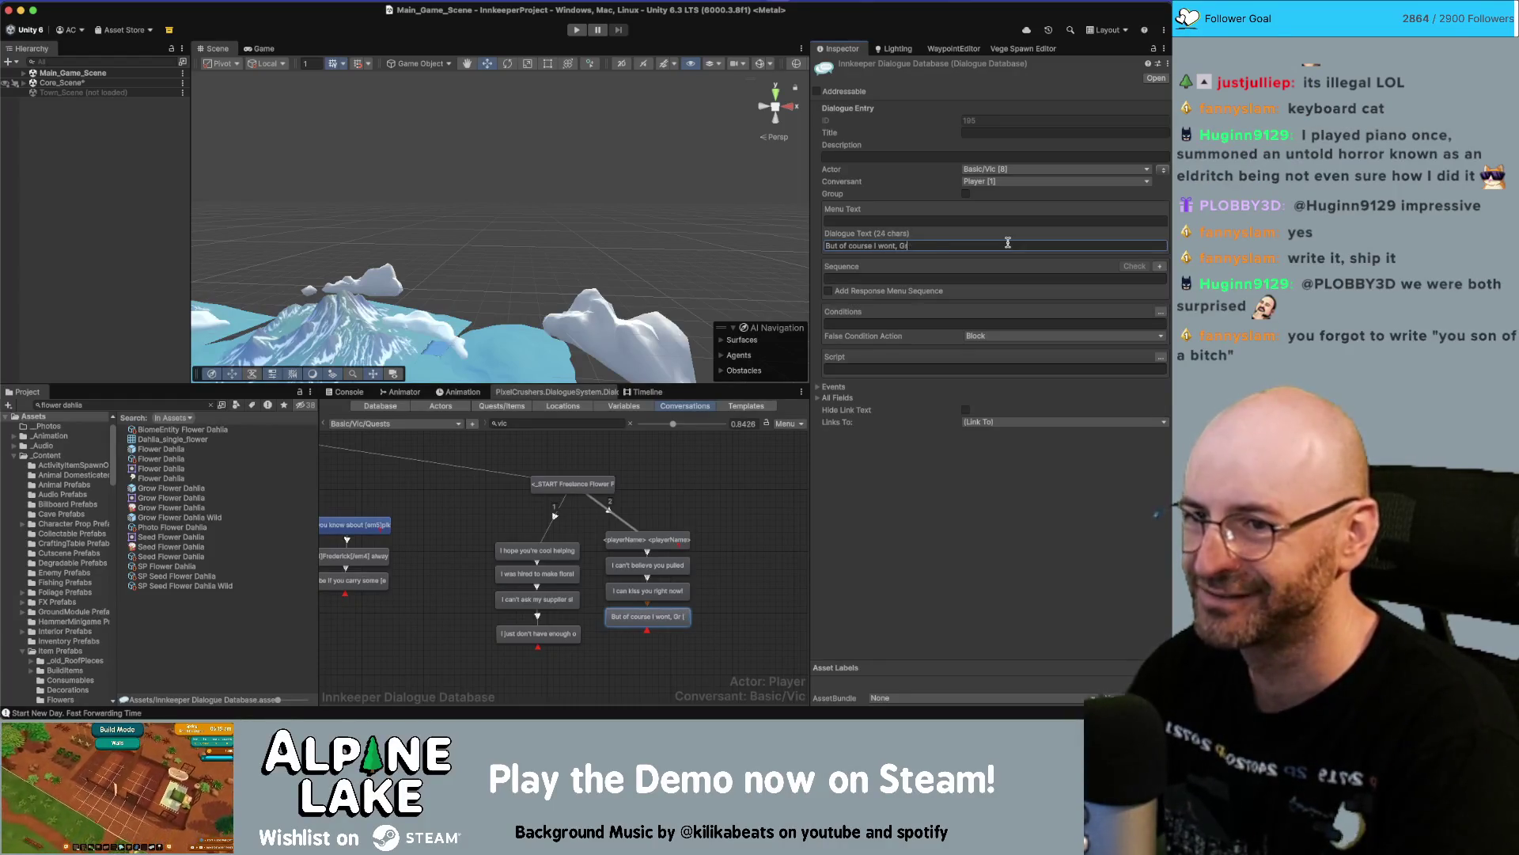
text(ross.)
key(super+a)
key(BackSpace)
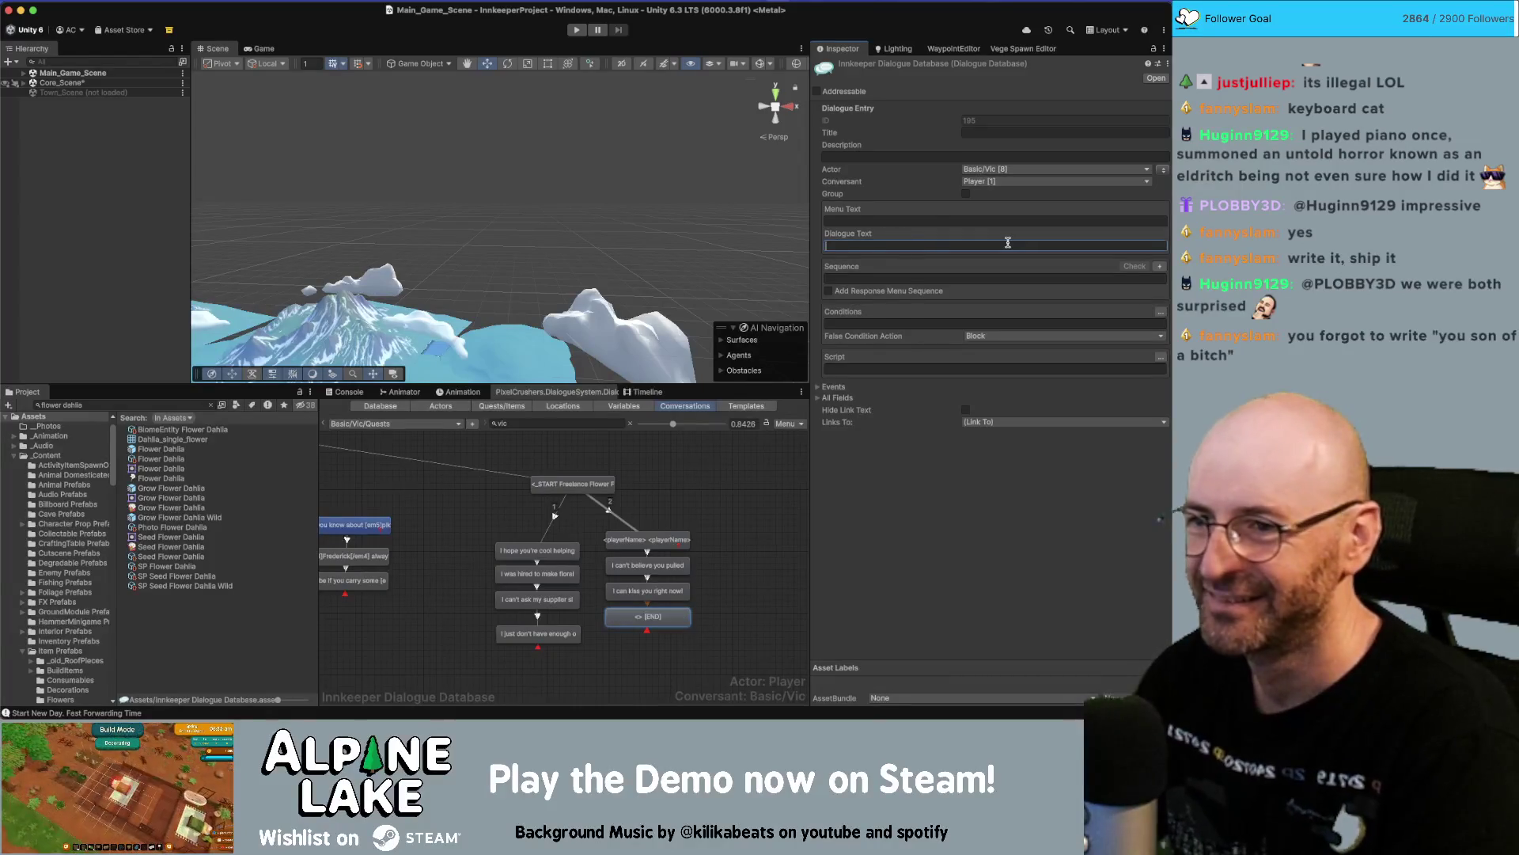
text(You )
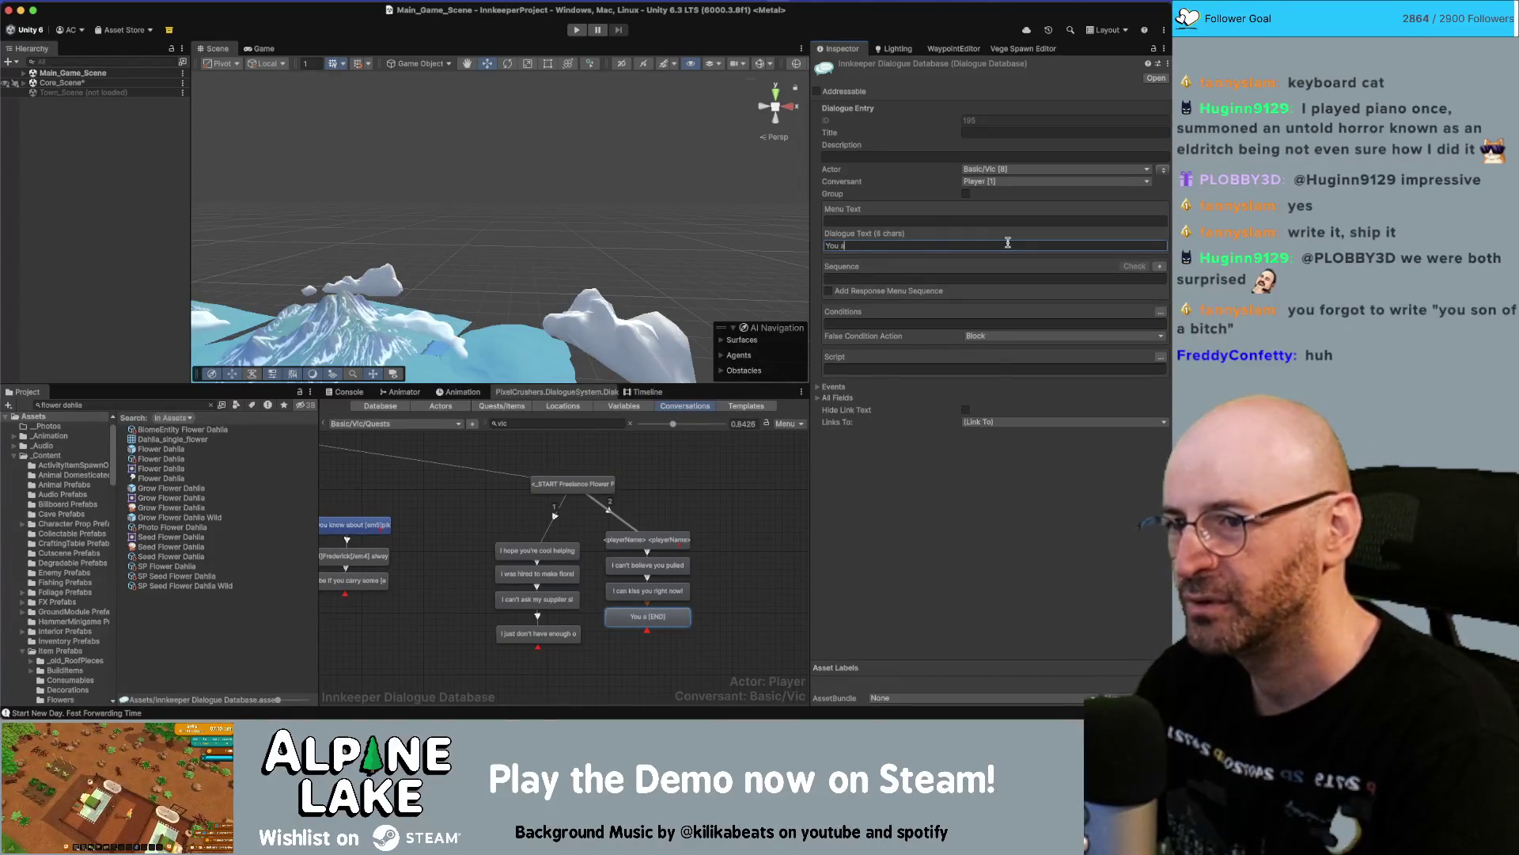
text(are )
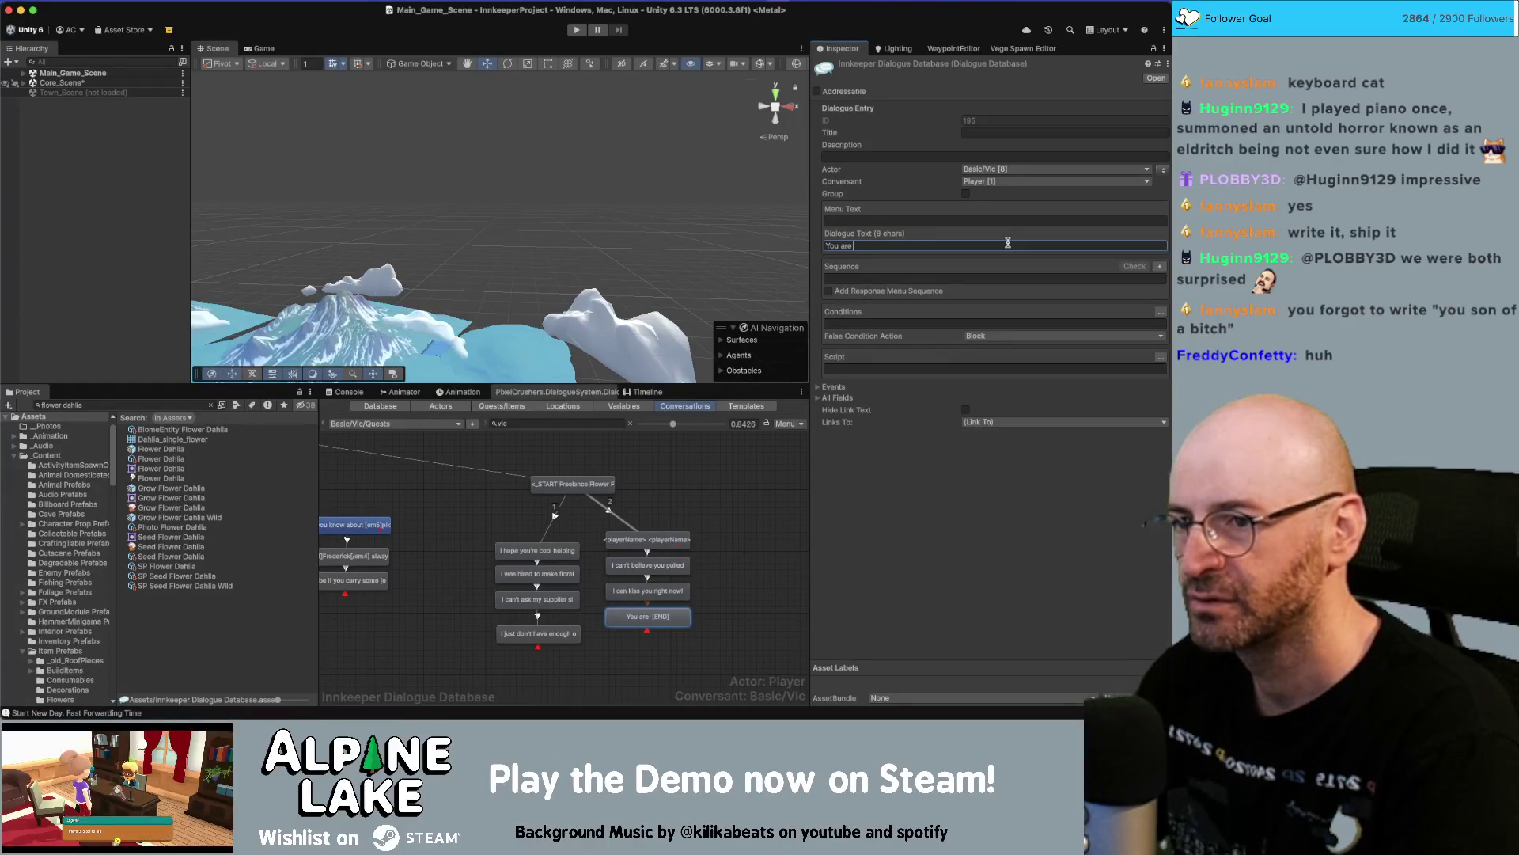
text(true blue )
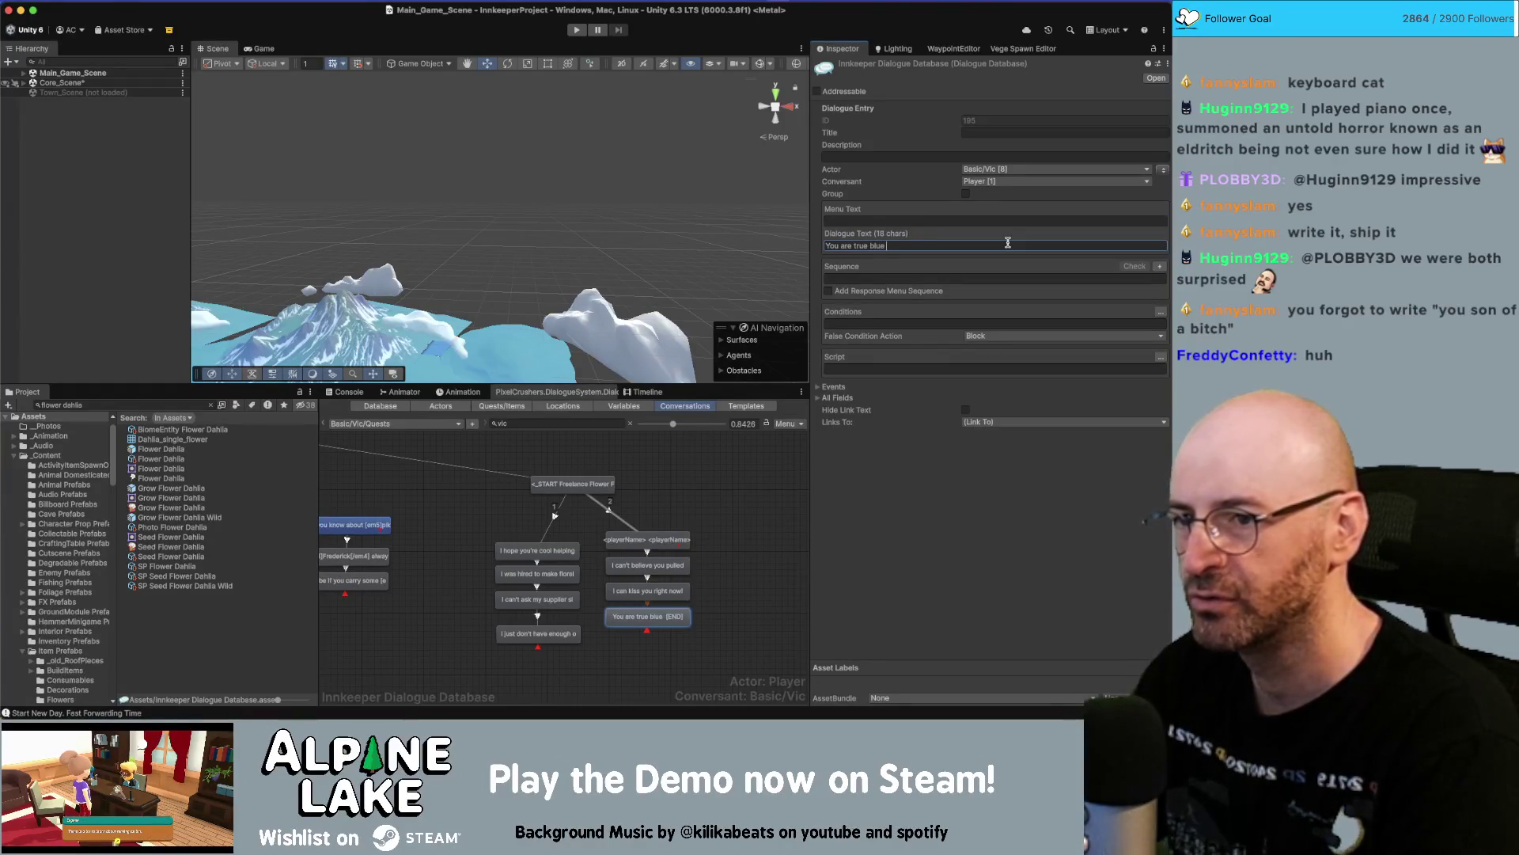
text(a)
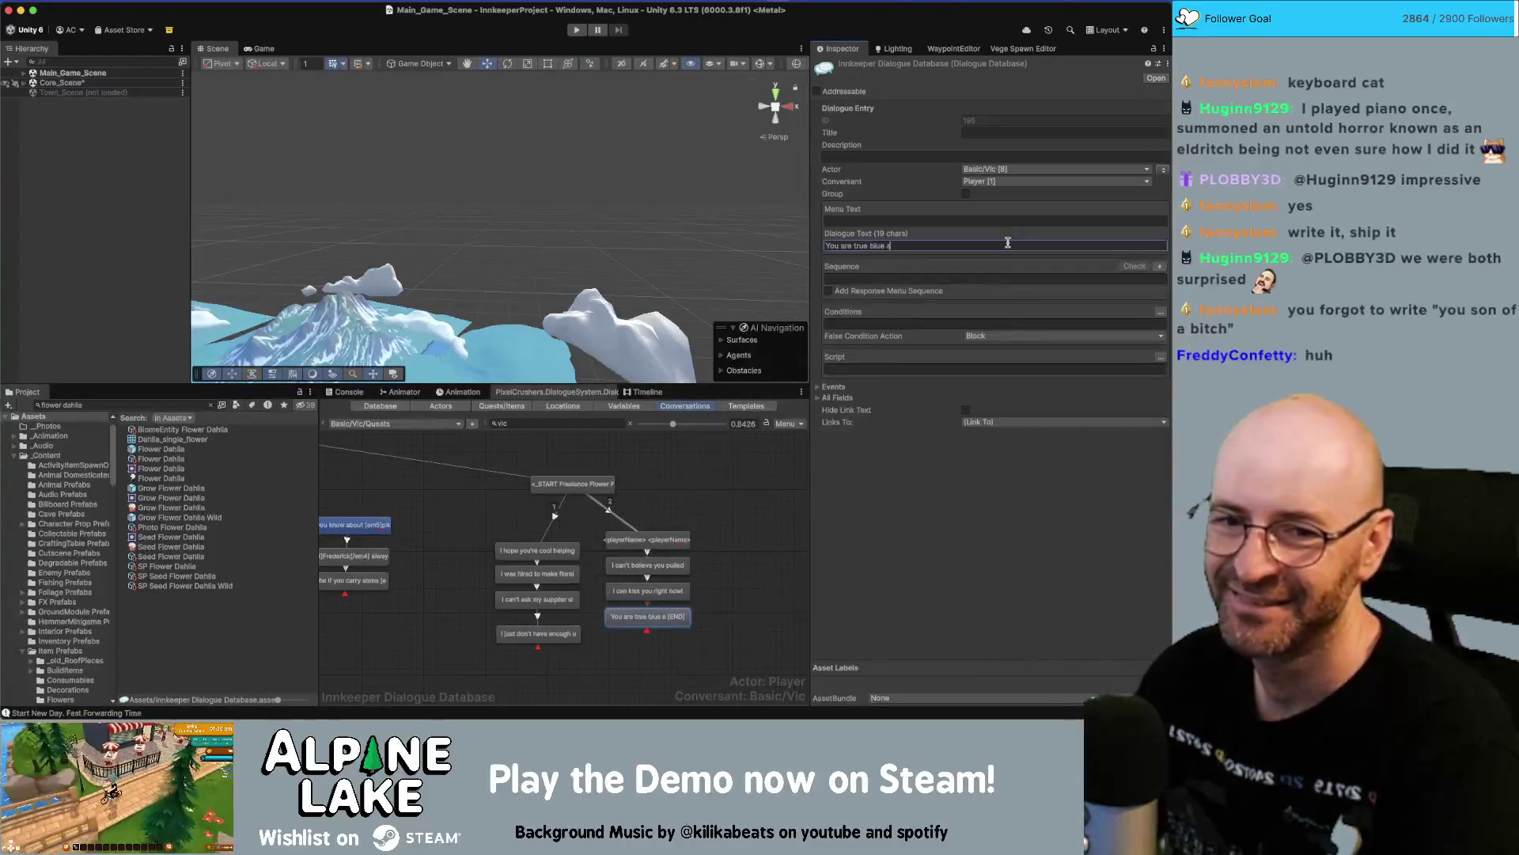
key(BackSpace)
key(BackSpace)
key(BackSpace)
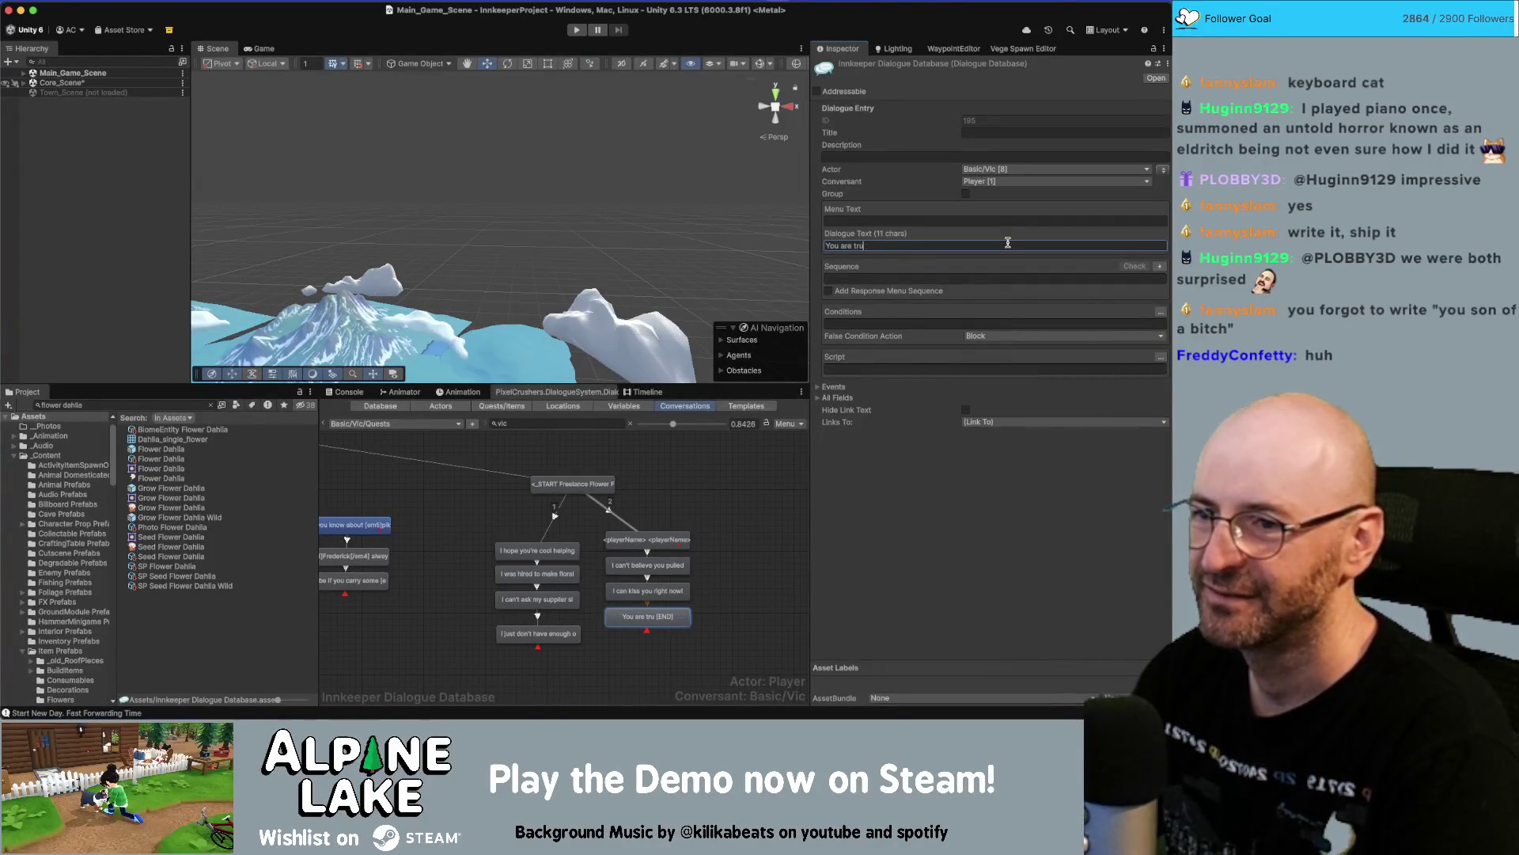
text(myhero.)
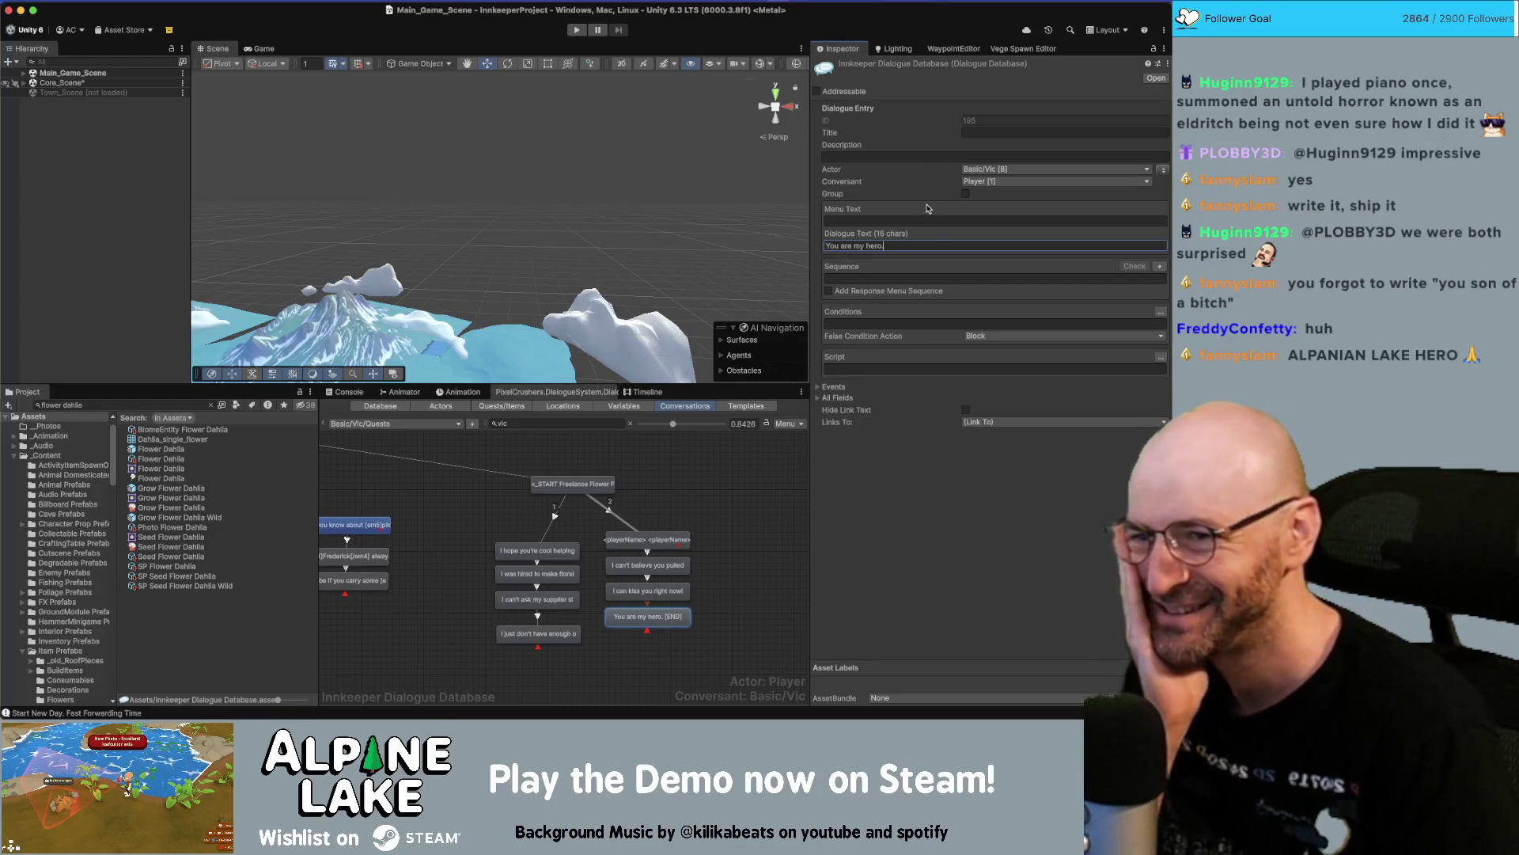
click(677, 541)
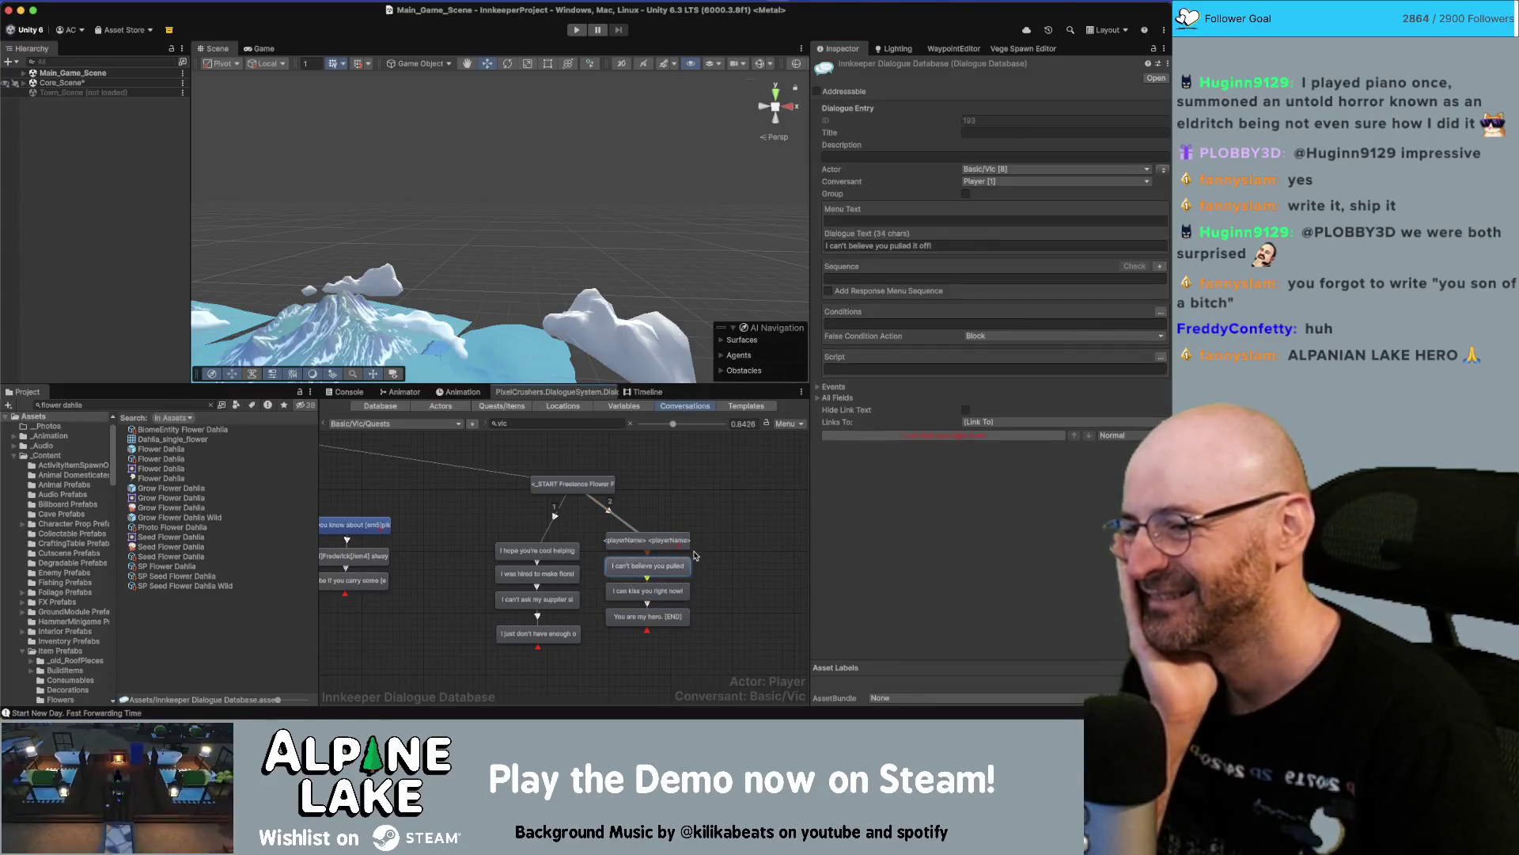
Choose the Custom IE/mmRemoveItem function in the entry's script wizard.
click(696, 556)
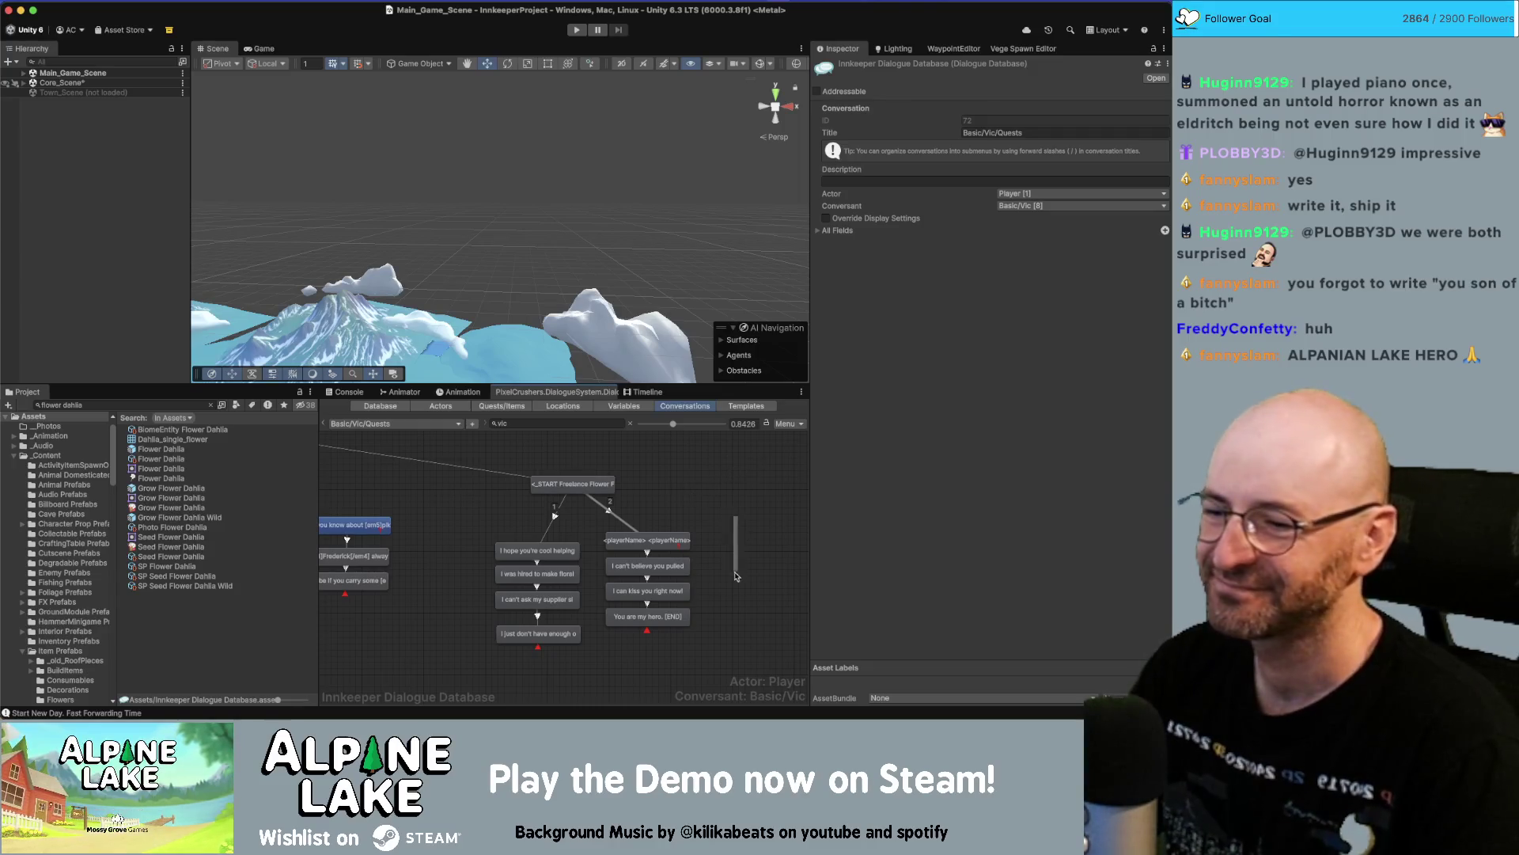
drag(687, 546, 685, 551)
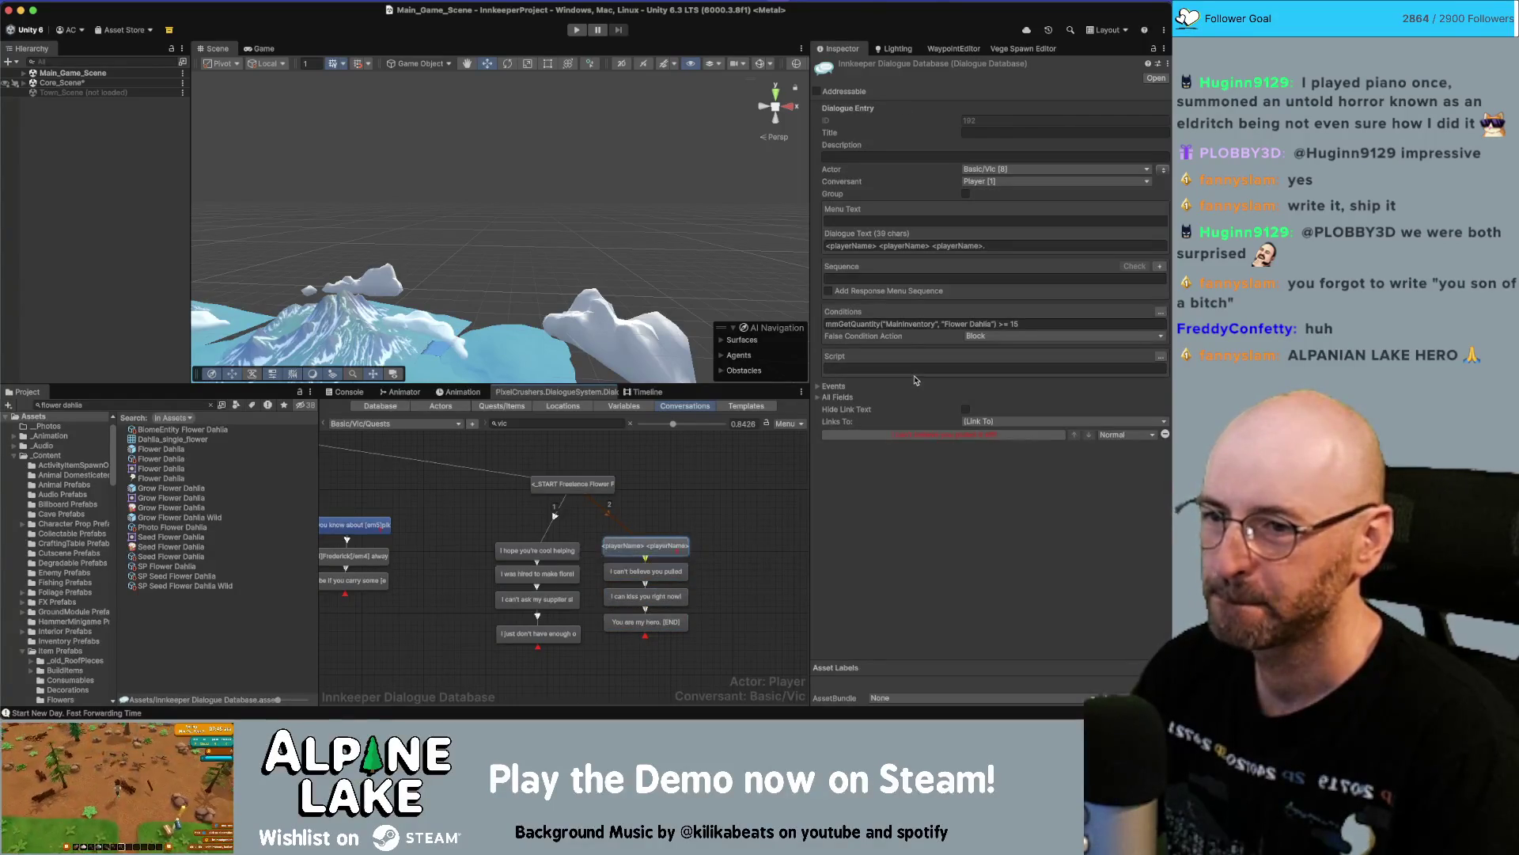
click(1160, 356)
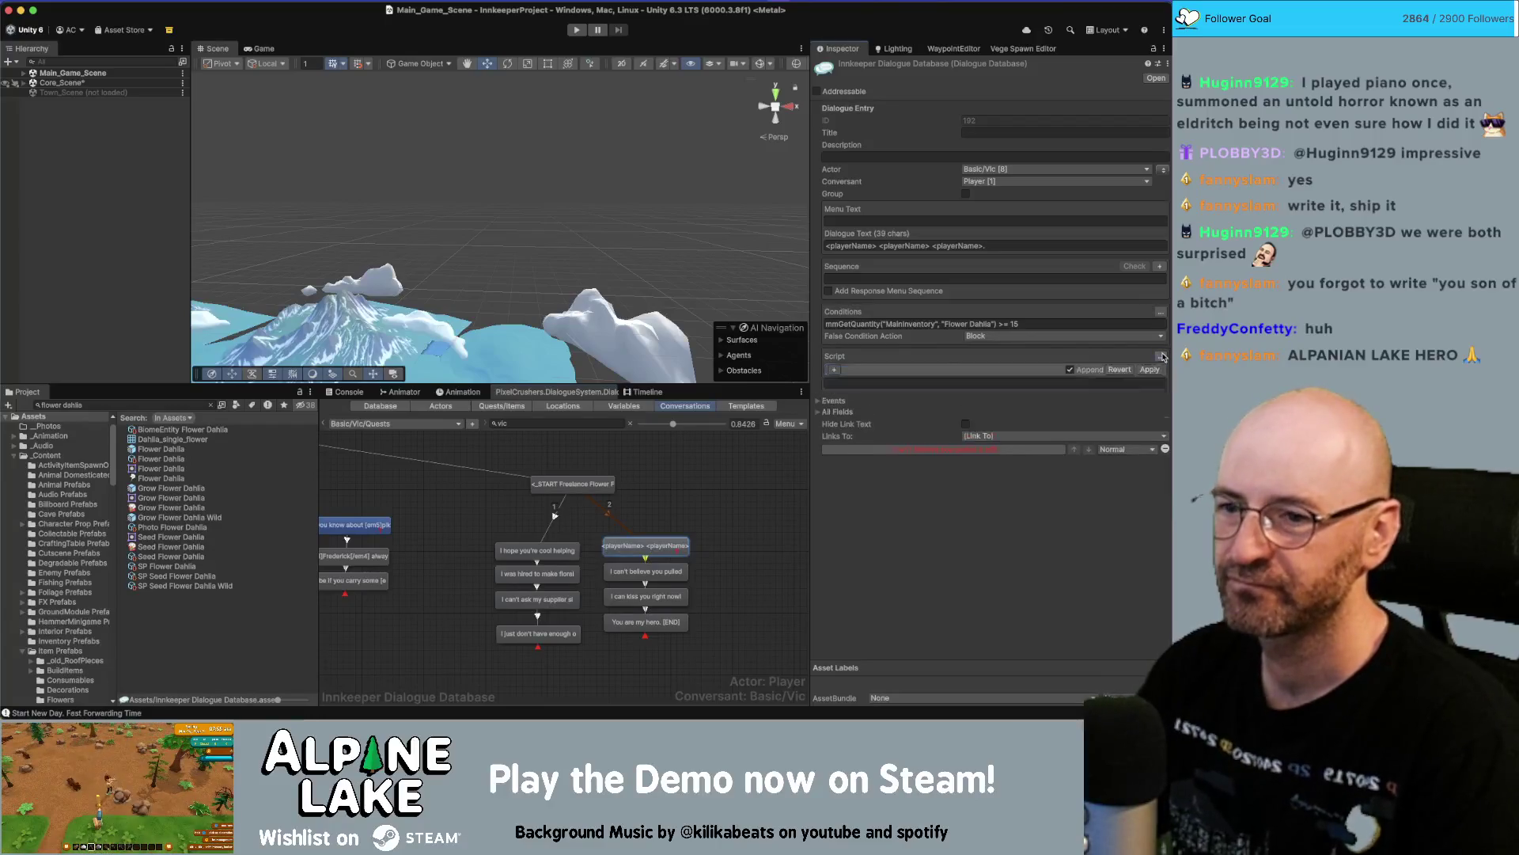
click(832, 369)
click(860, 369)
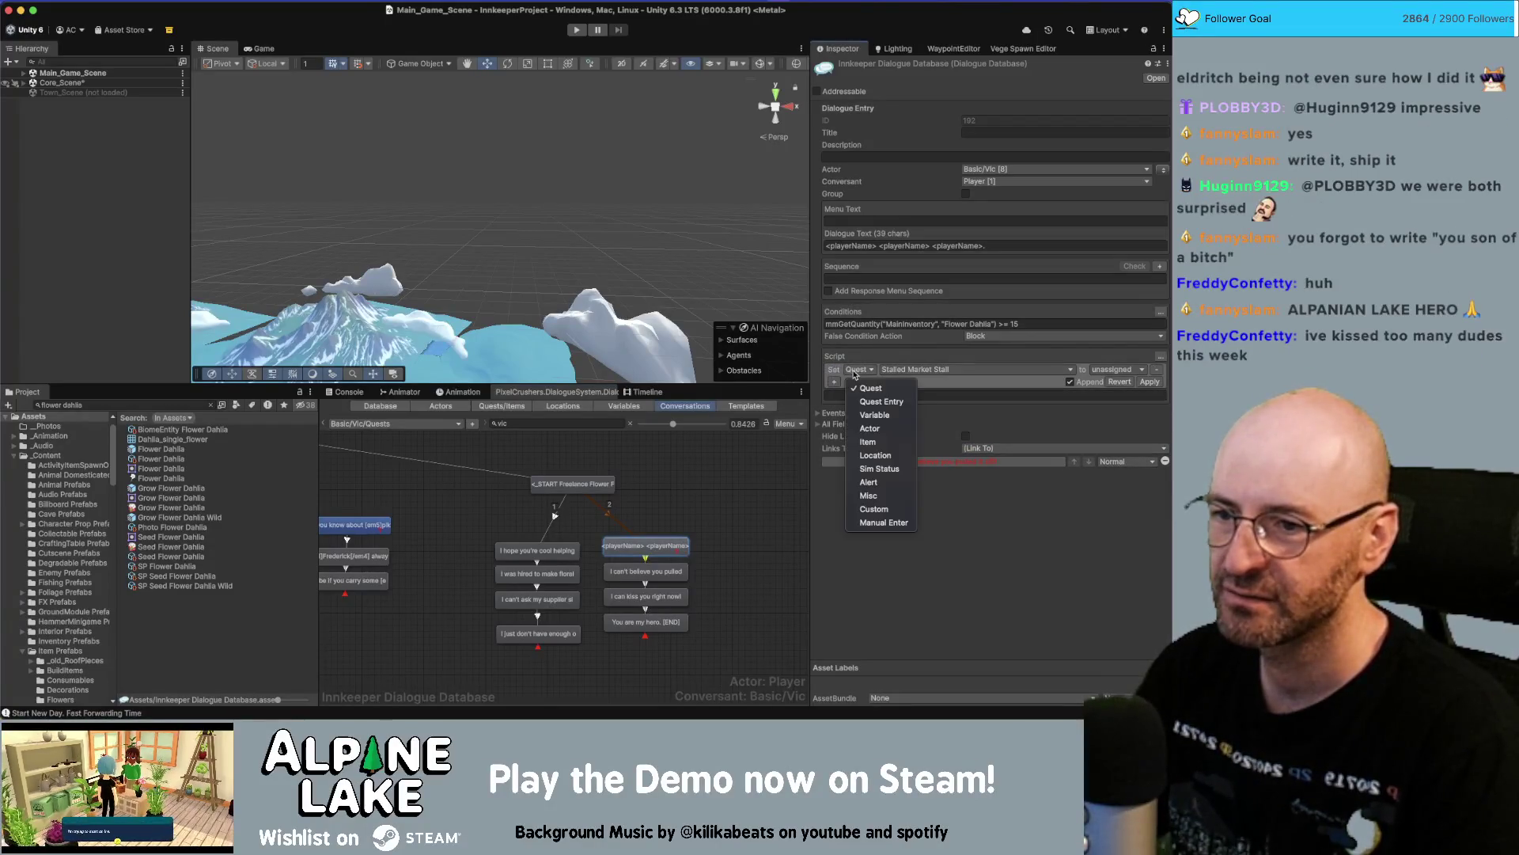
click(873, 509)
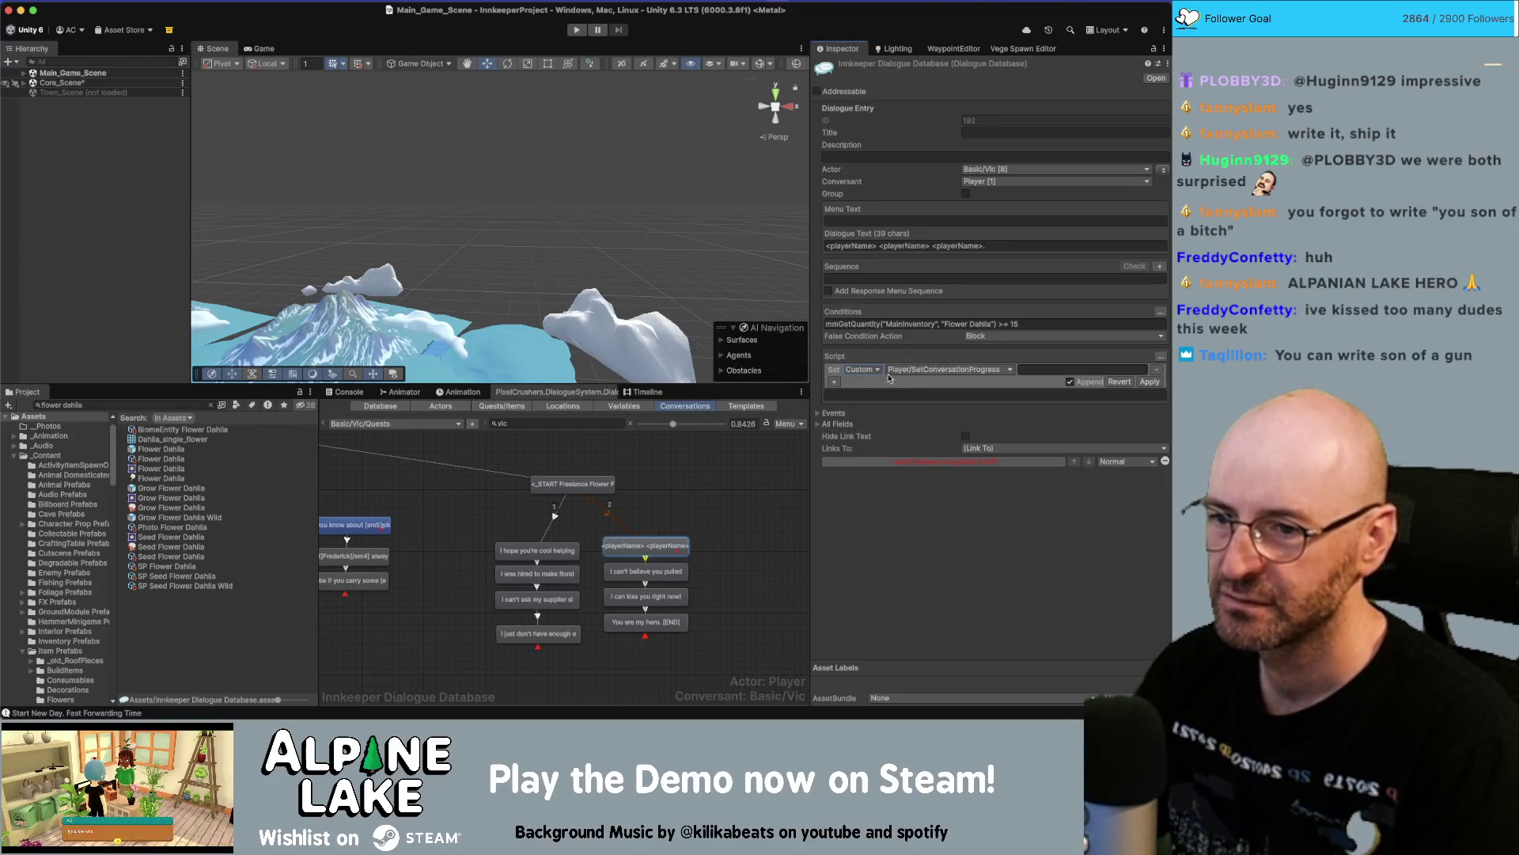
click(855, 369)
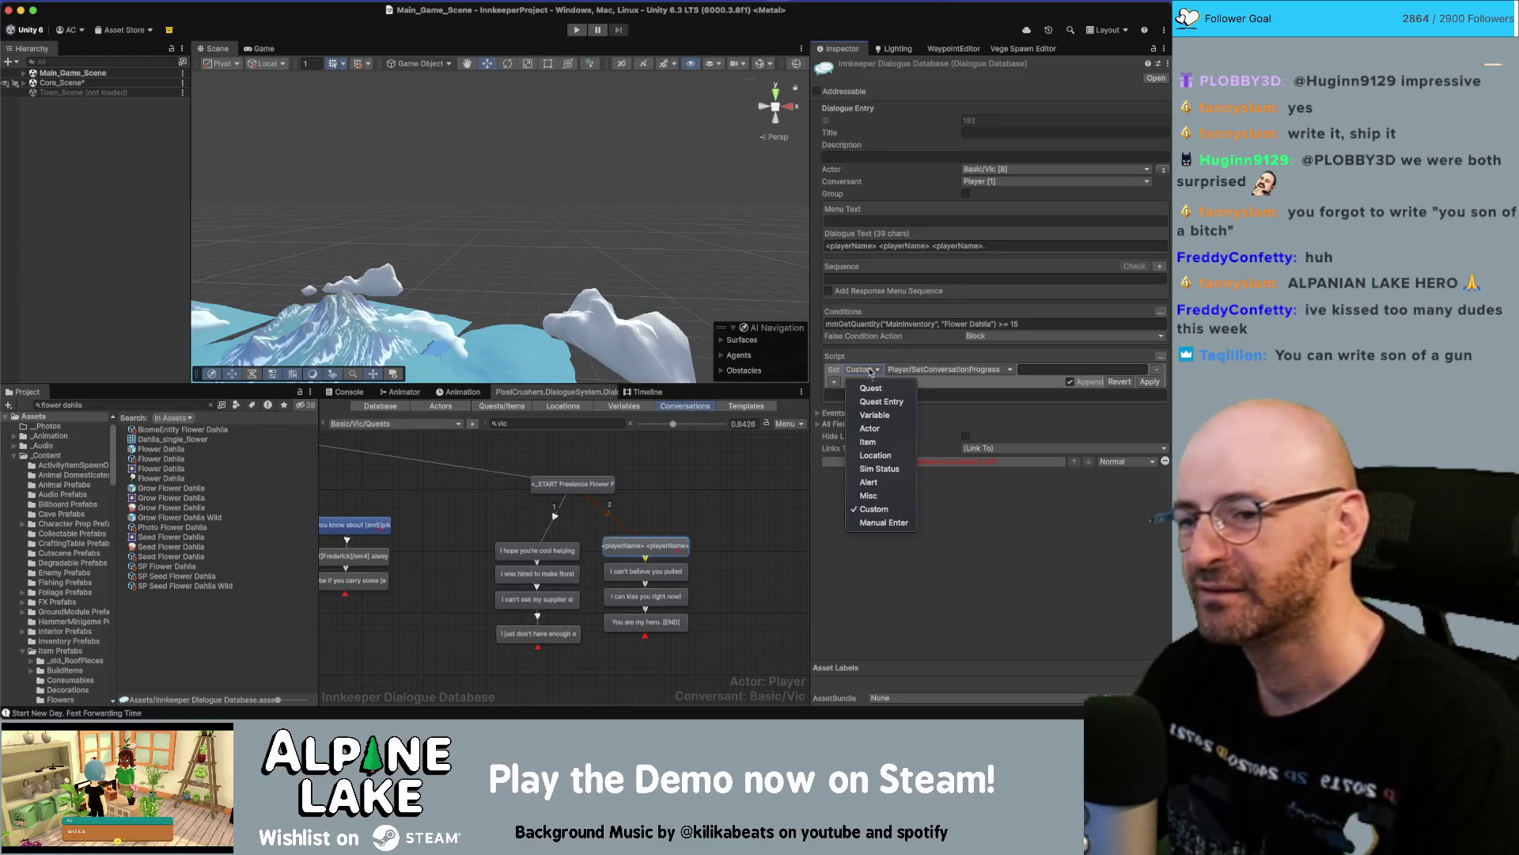
click(904, 509)
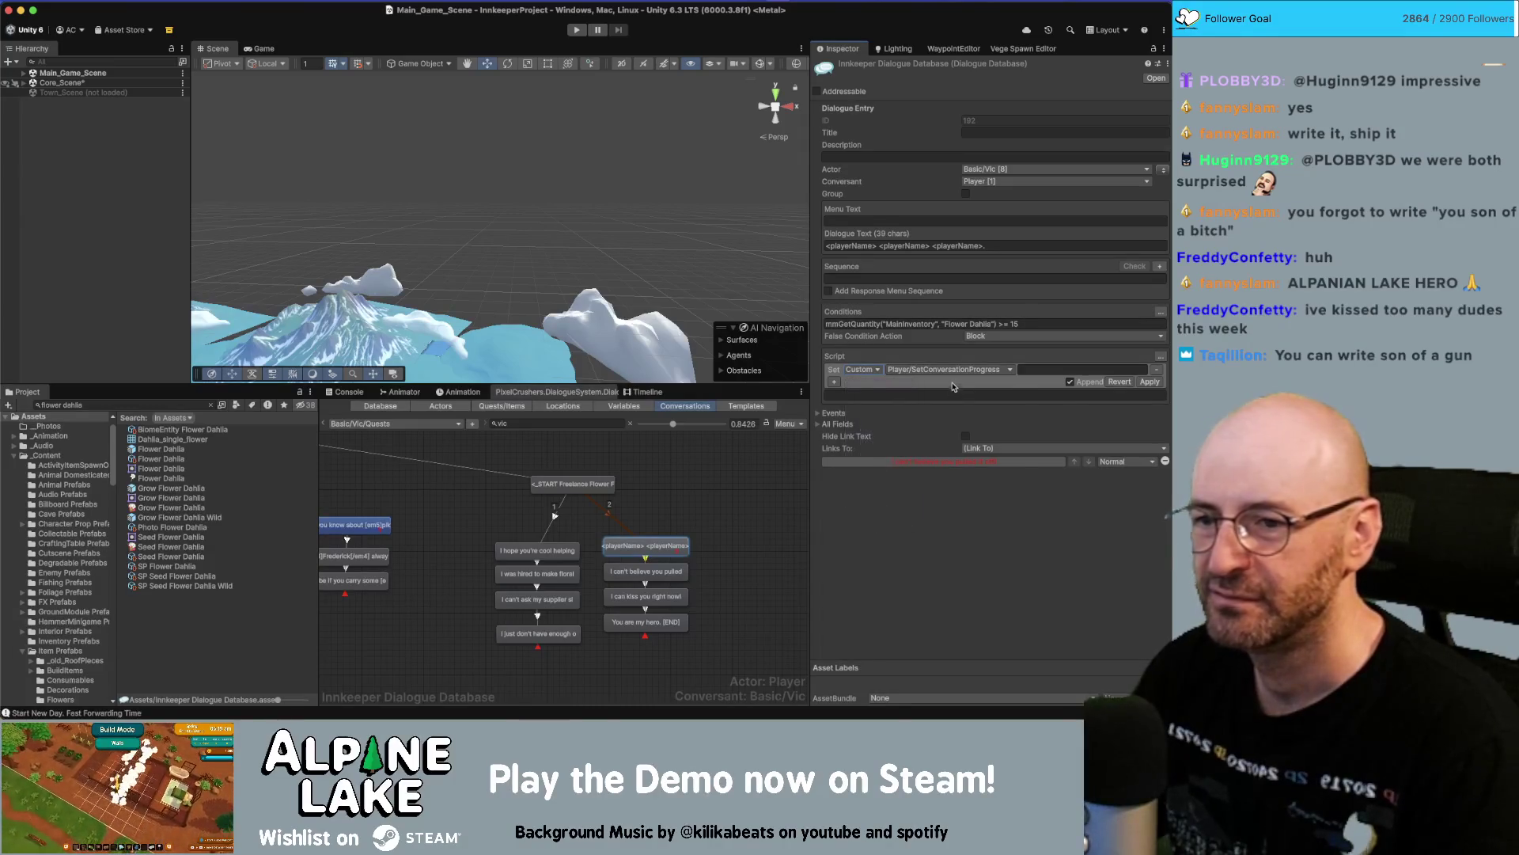
click(957, 369)
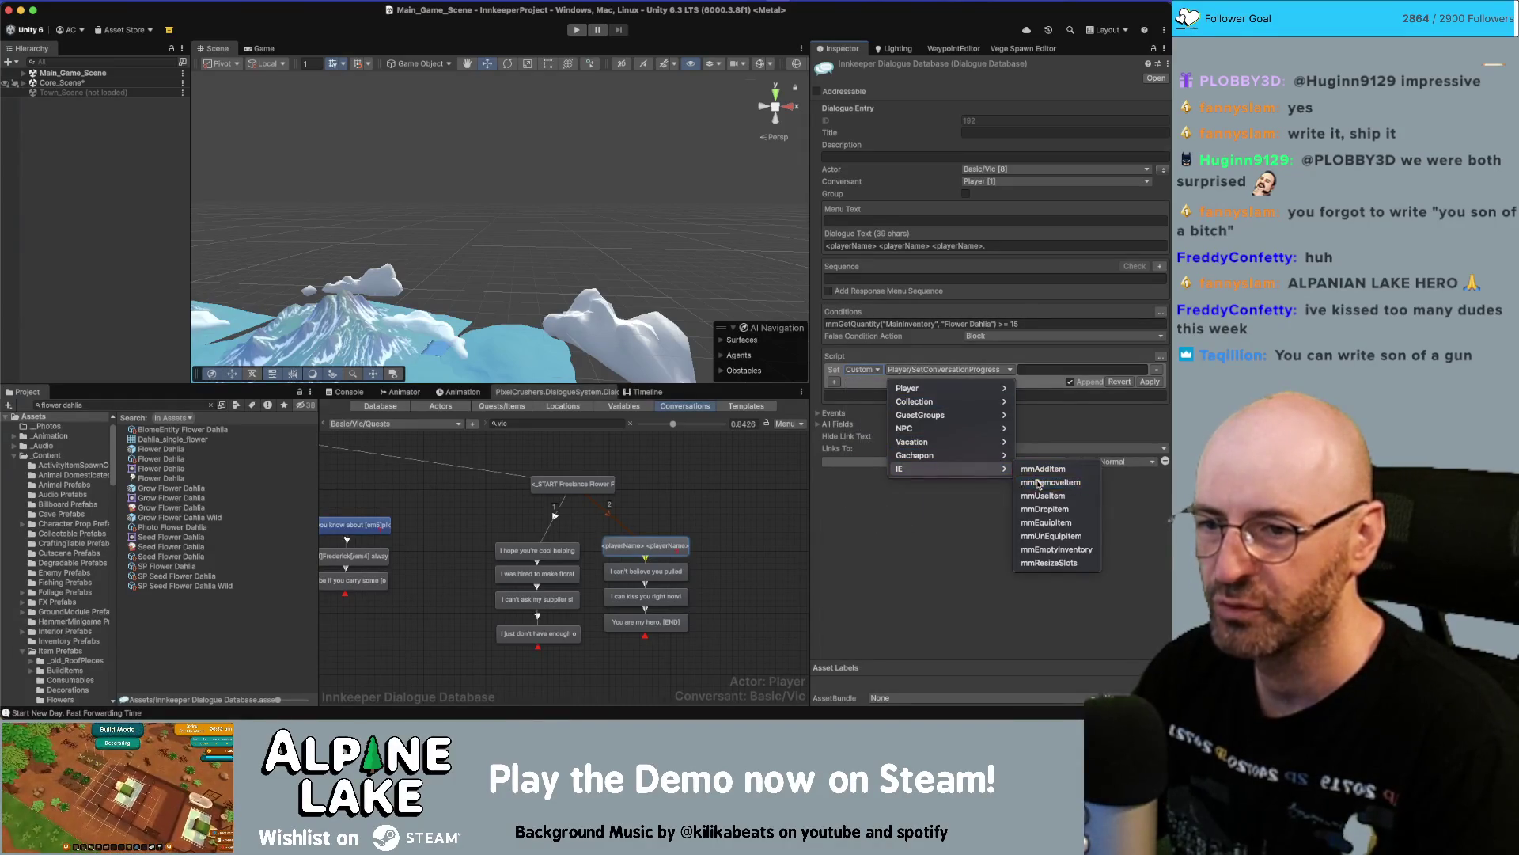
click(1050, 482)
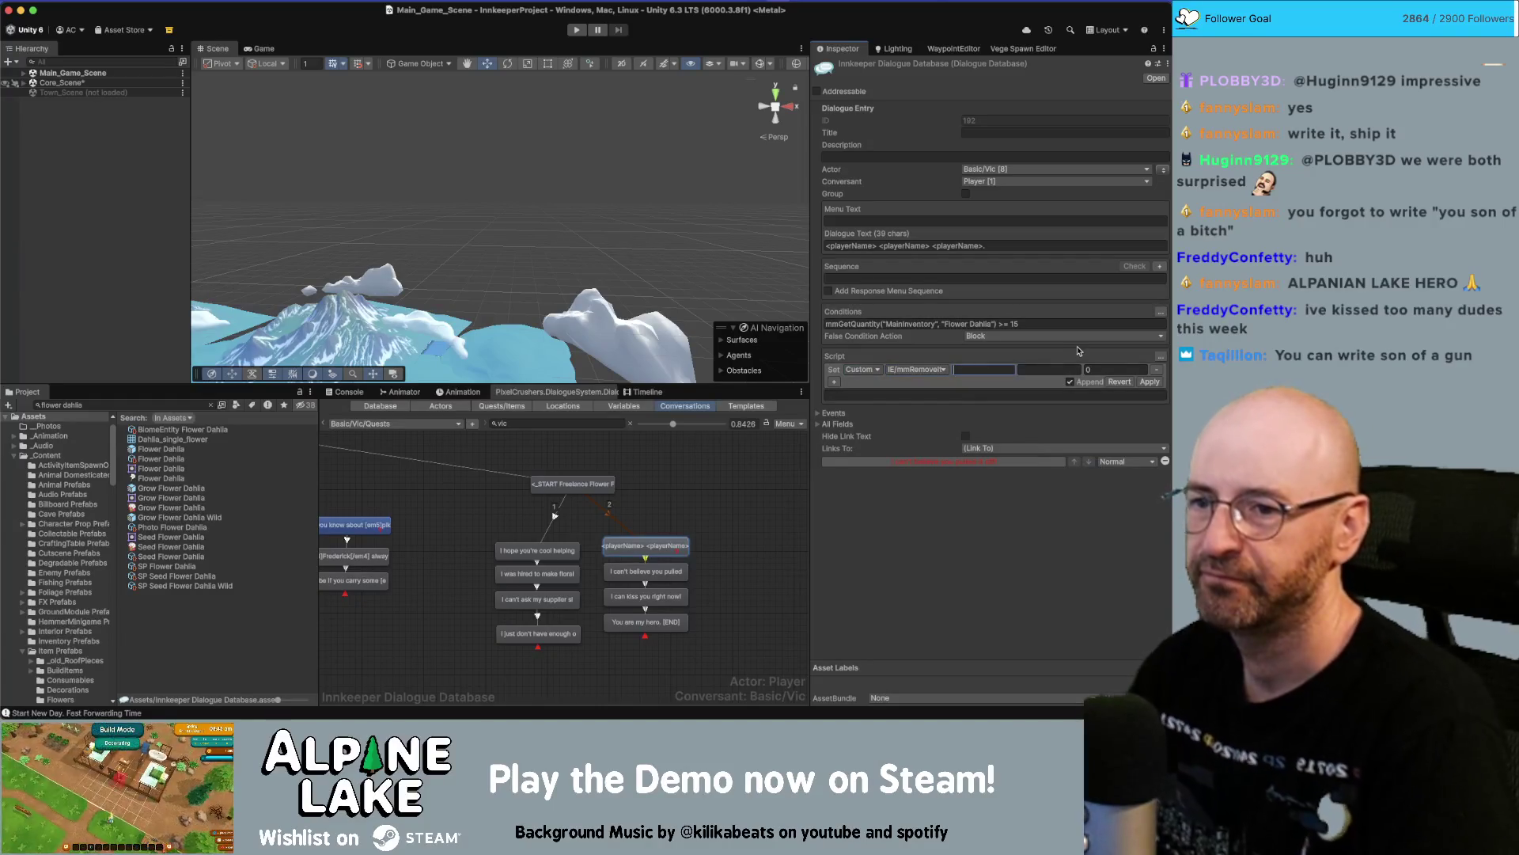
Enter MainInventory, Flower Dahlia and 15, then apply the remove-item script.
text(MainInventory)
key(Tab)
text(F)
key(Tab)
text(15)
click(1149, 381)
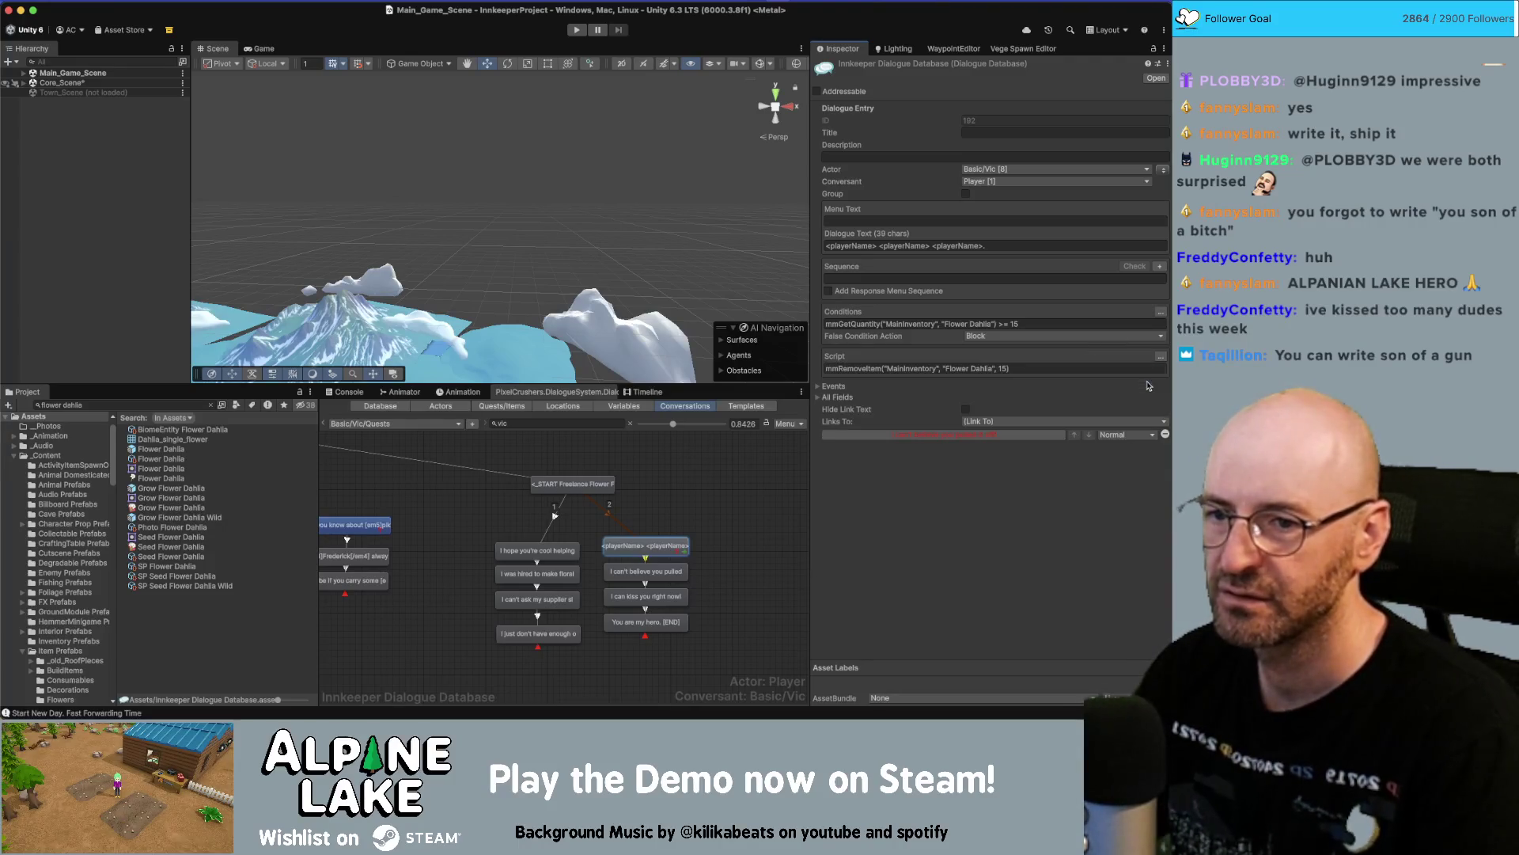
click(732, 563)
click(656, 616)
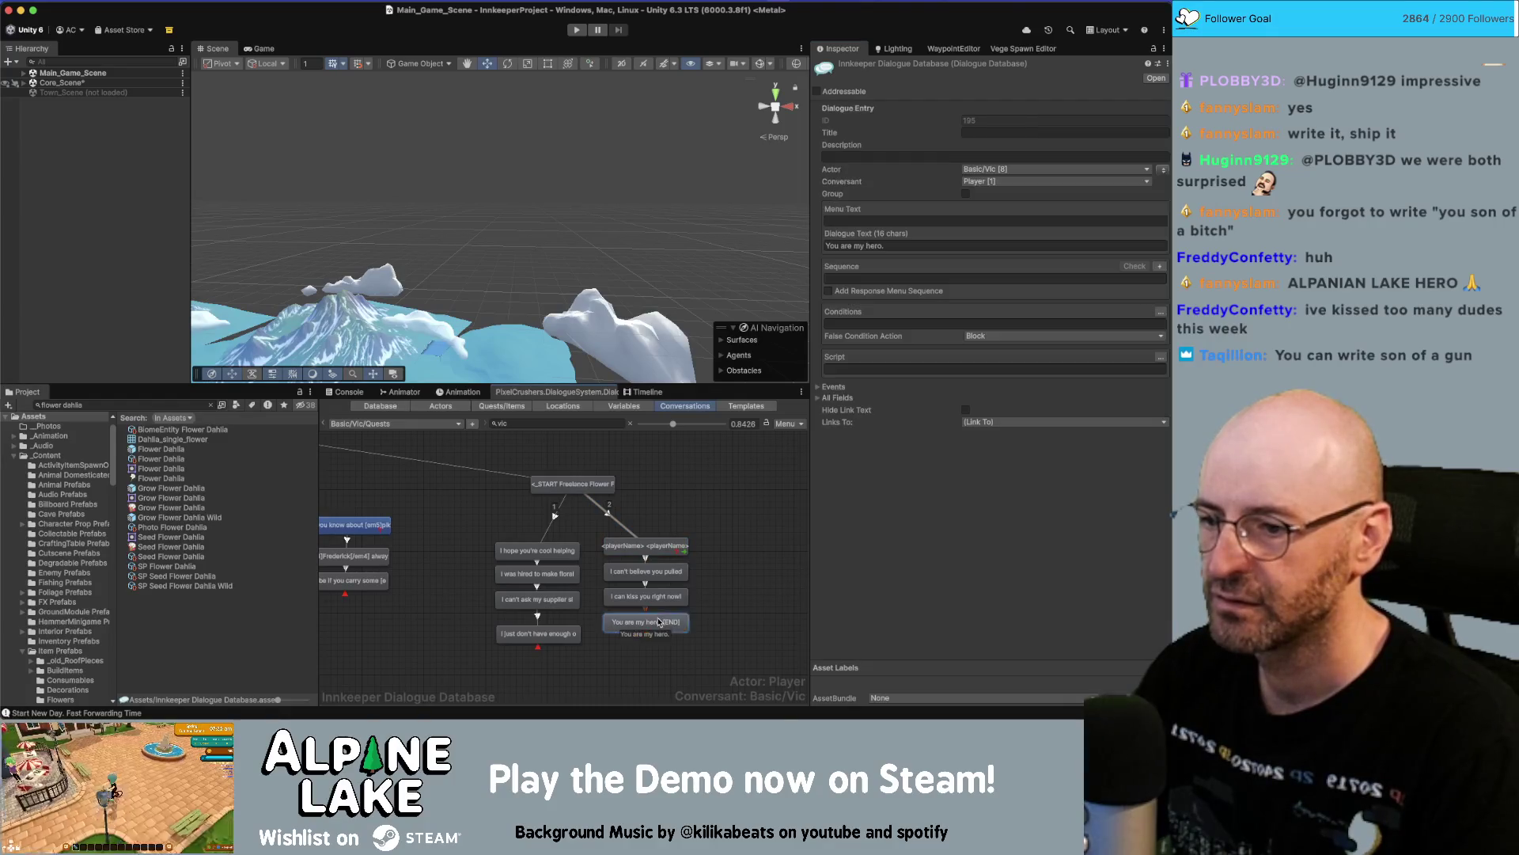
Add an empty child node after 'You are my hero.' with Sequence Continue().
right_click(657, 617)
key(Escape)
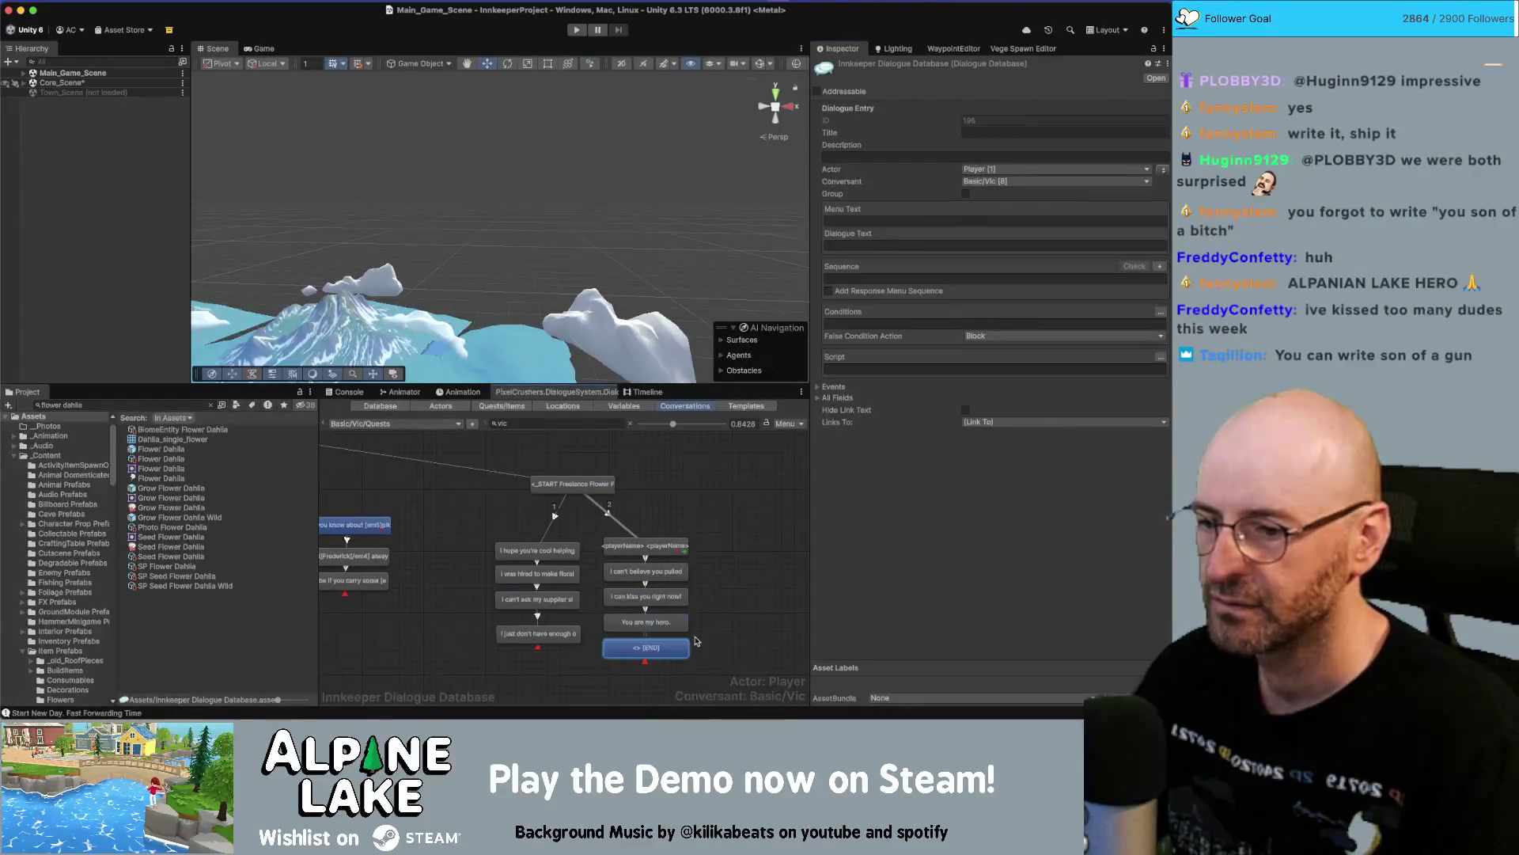
click(1162, 169)
click(944, 277)
text(ontinue()
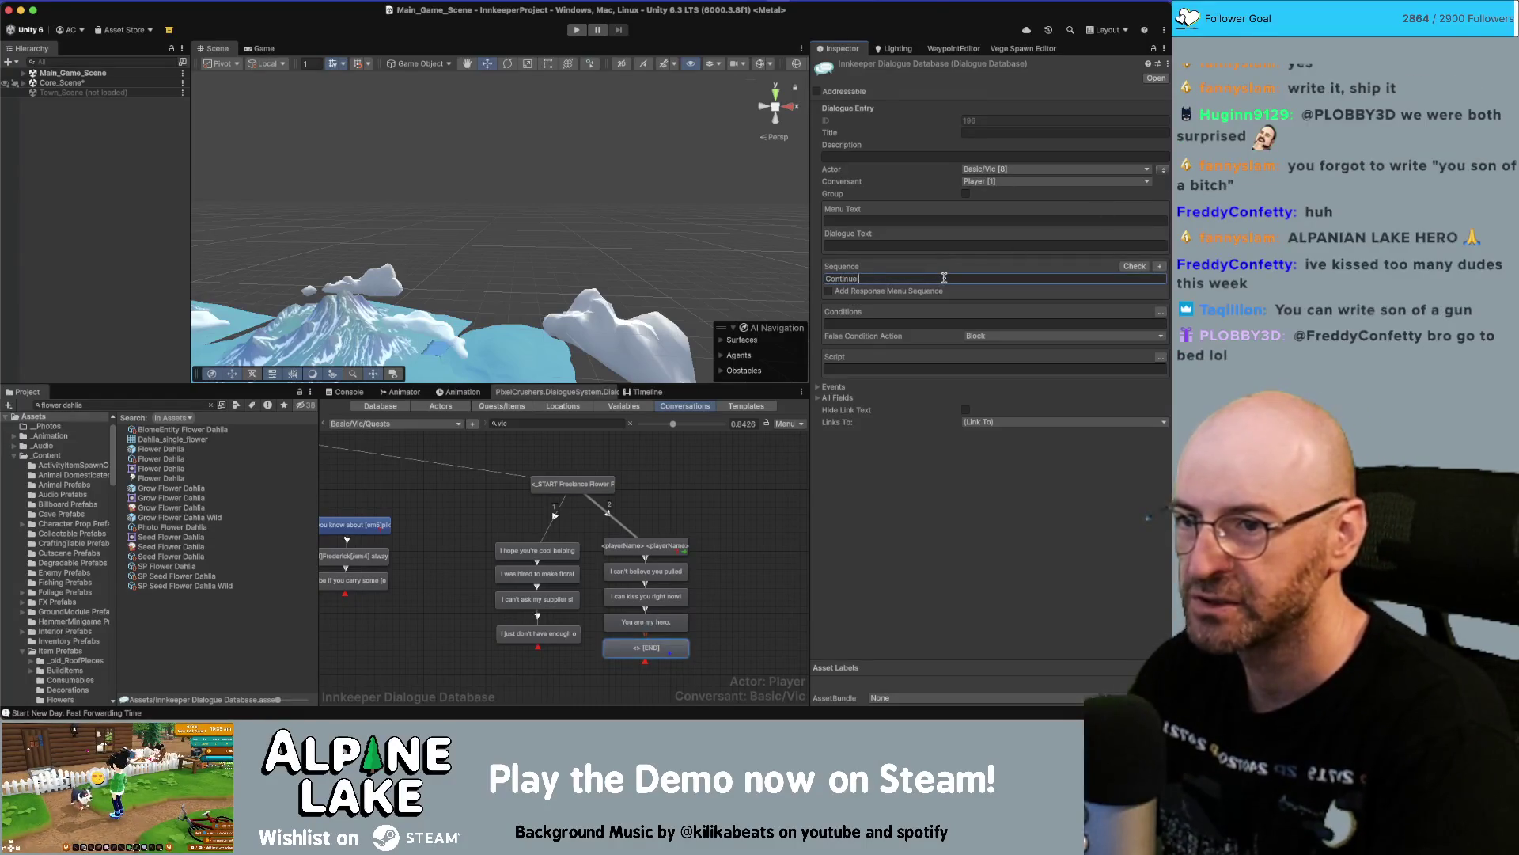
click(927, 245)
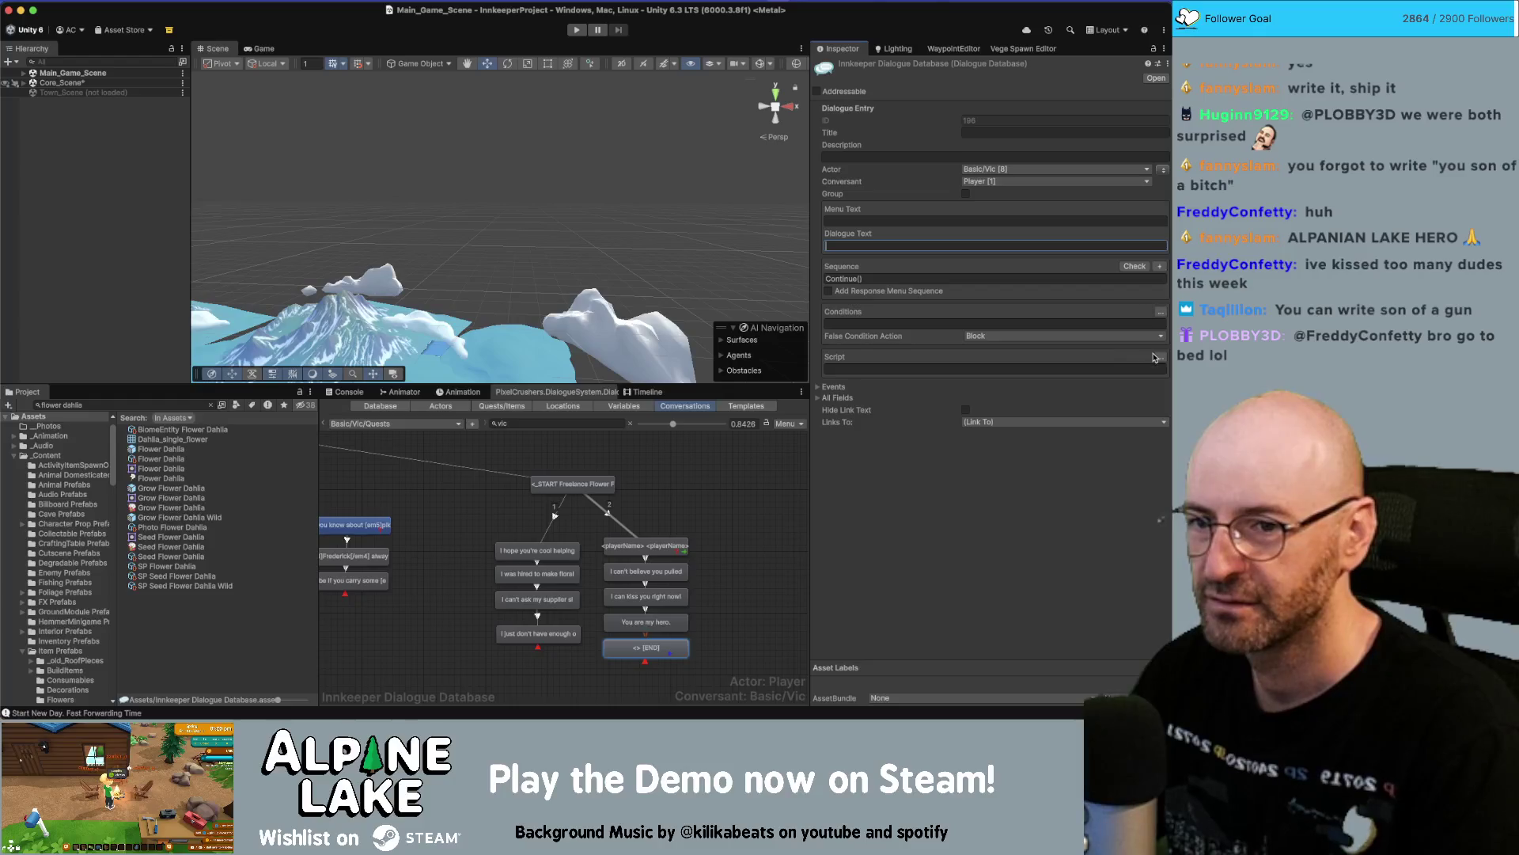
Add a script action setting the Freelance Flower Farmer quest to success.
click(1160, 357)
click(836, 371)
click(870, 370)
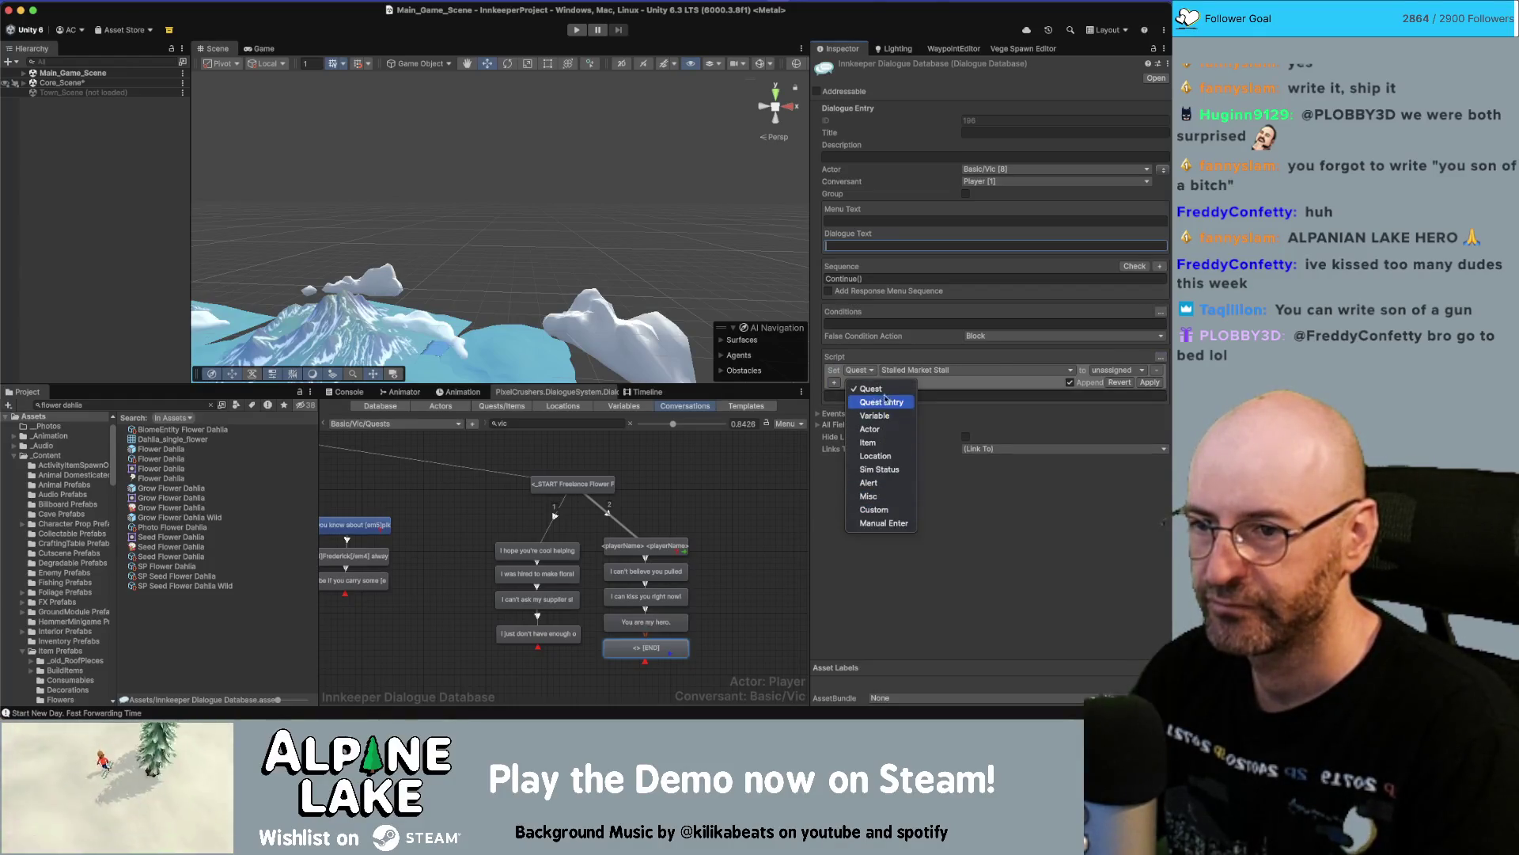
click(870, 388)
click(950, 371)
scroll(948, 514, down, 2)
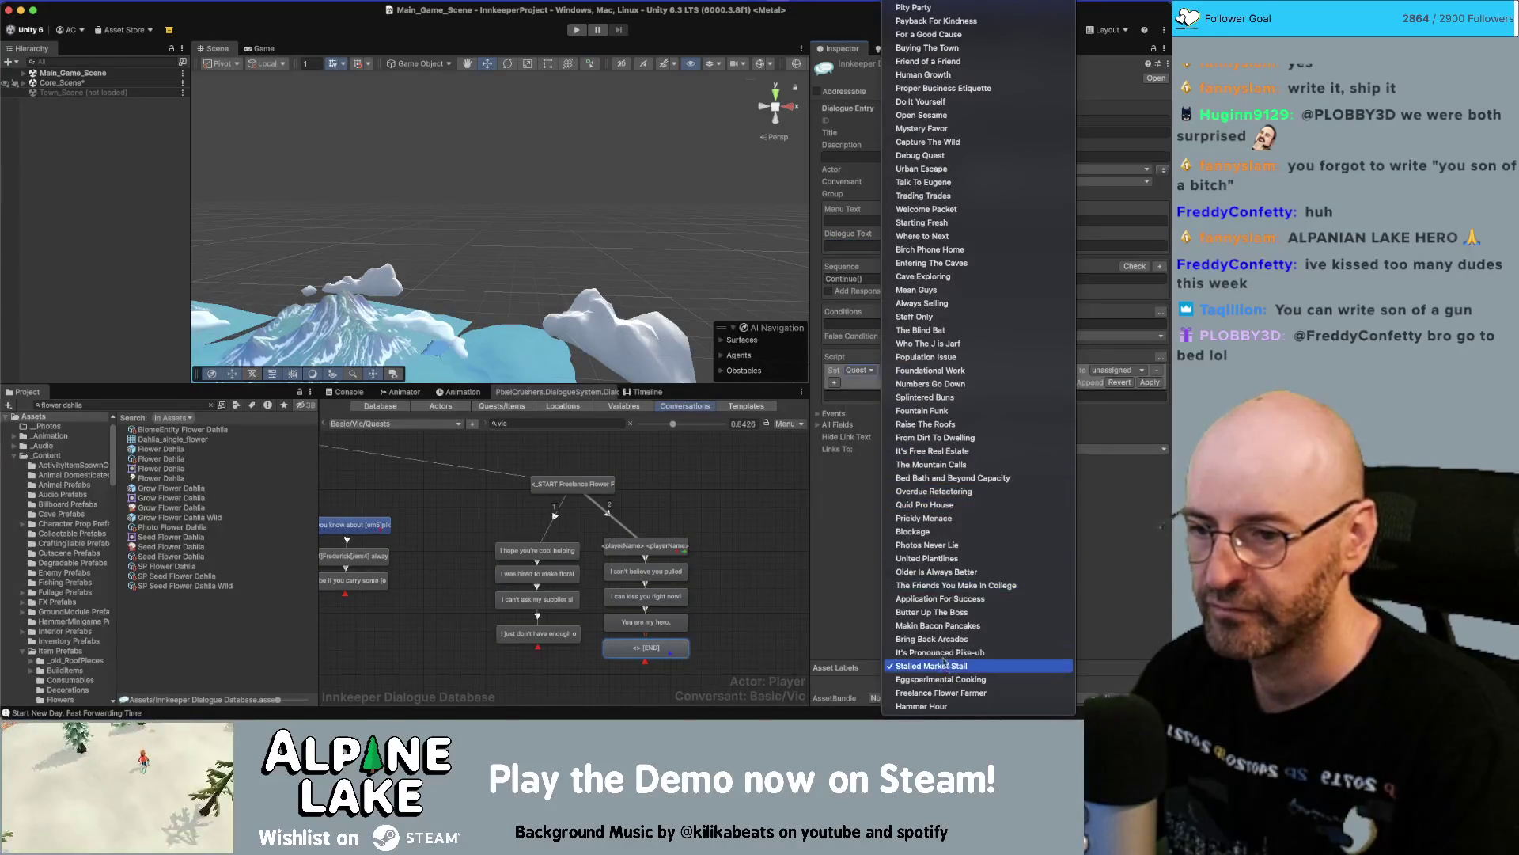
click(950, 690)
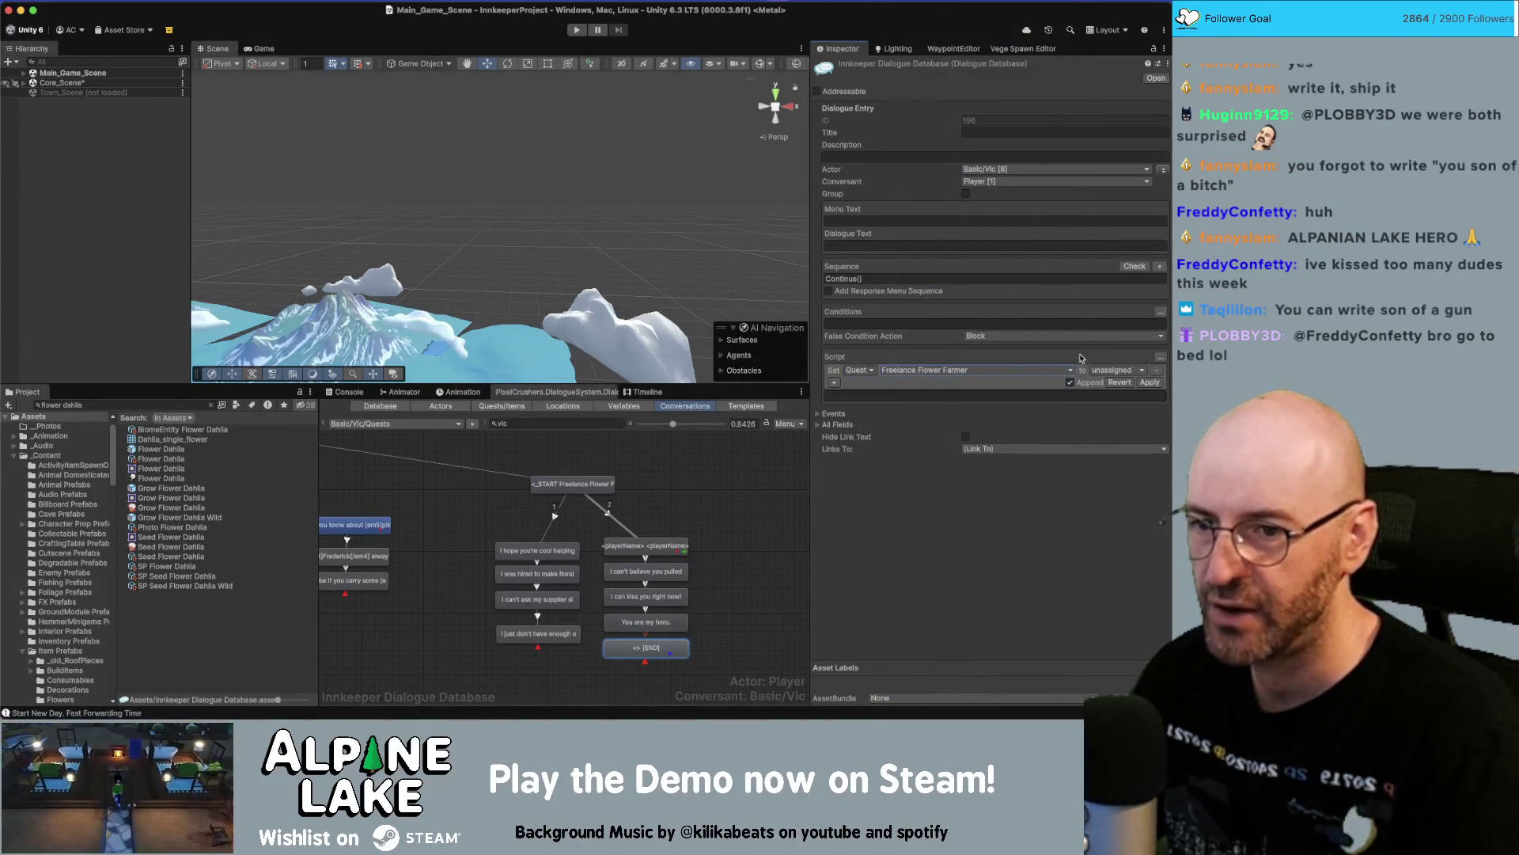
click(1113, 370)
click(1121, 416)
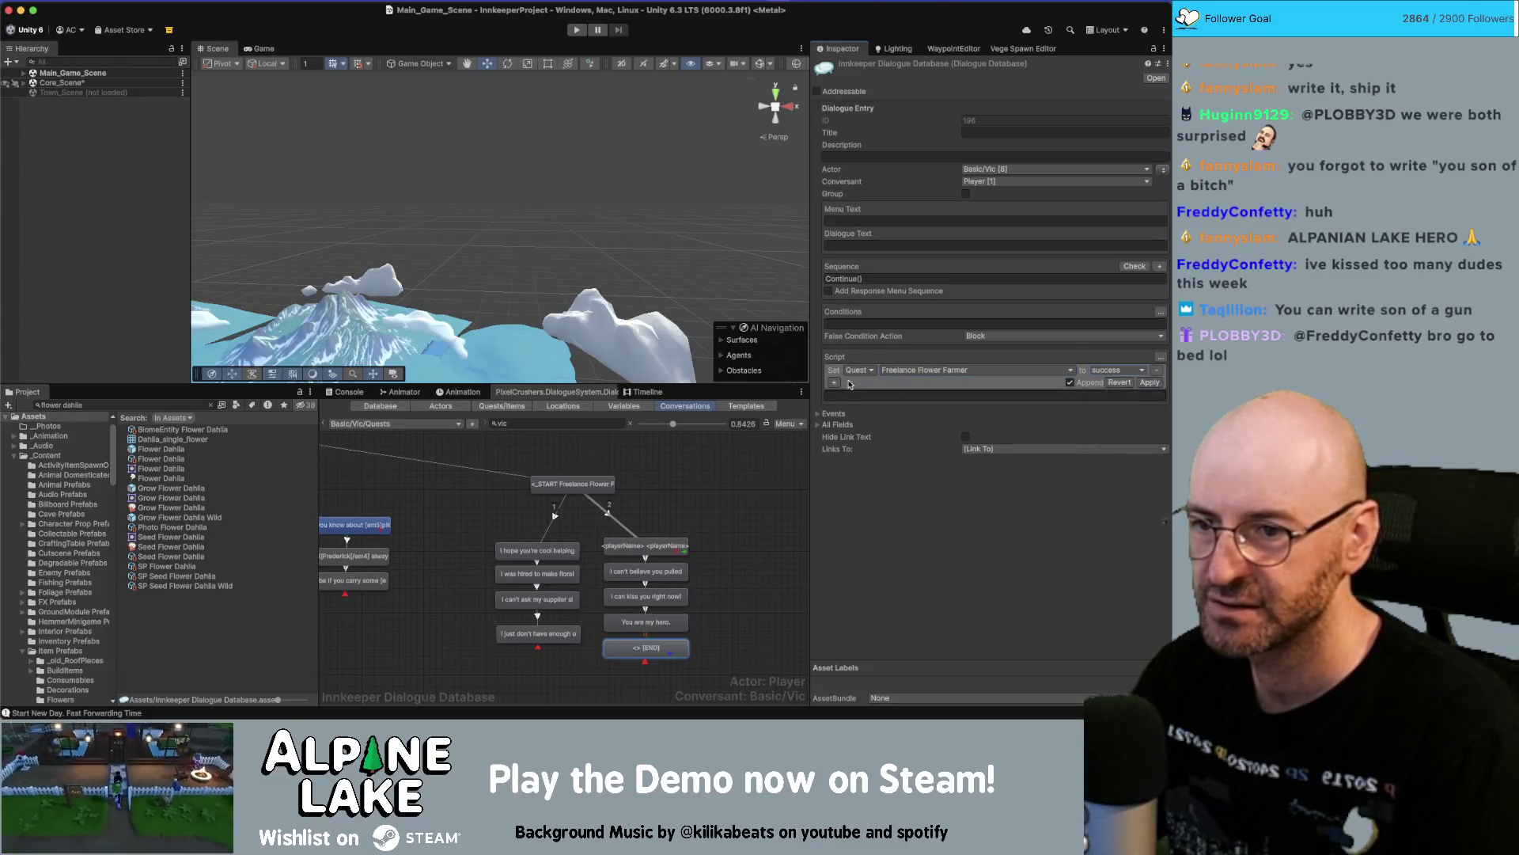
Add an action setting the quest's first 'Bring' entry to success, then apply the script.
click(834, 382)
click(910, 382)
click(894, 382)
click(874, 385)
click(867, 405)
click(934, 383)
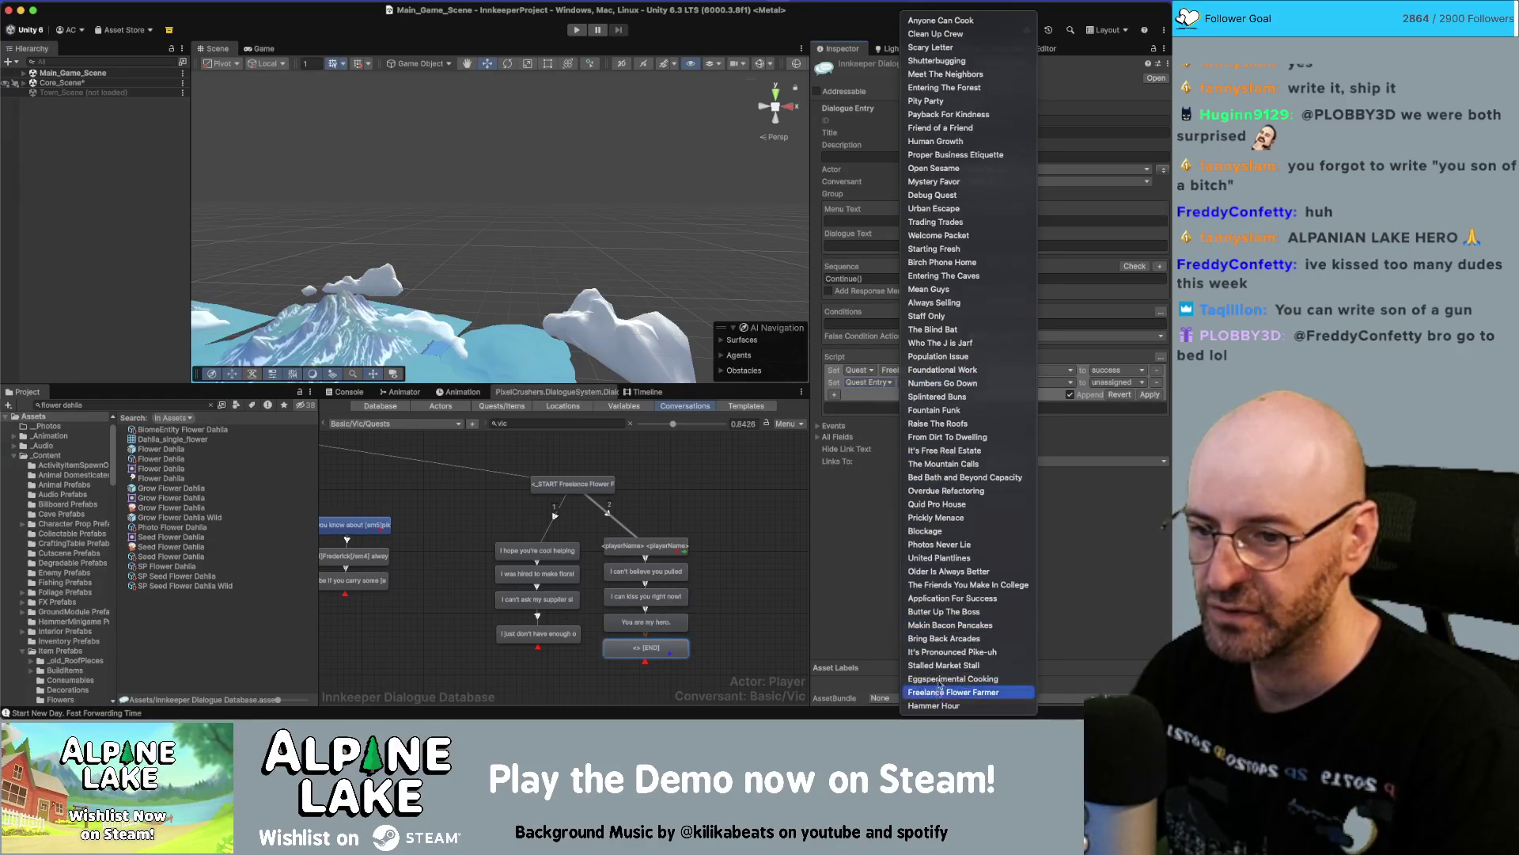
click(940, 692)
click(1008, 383)
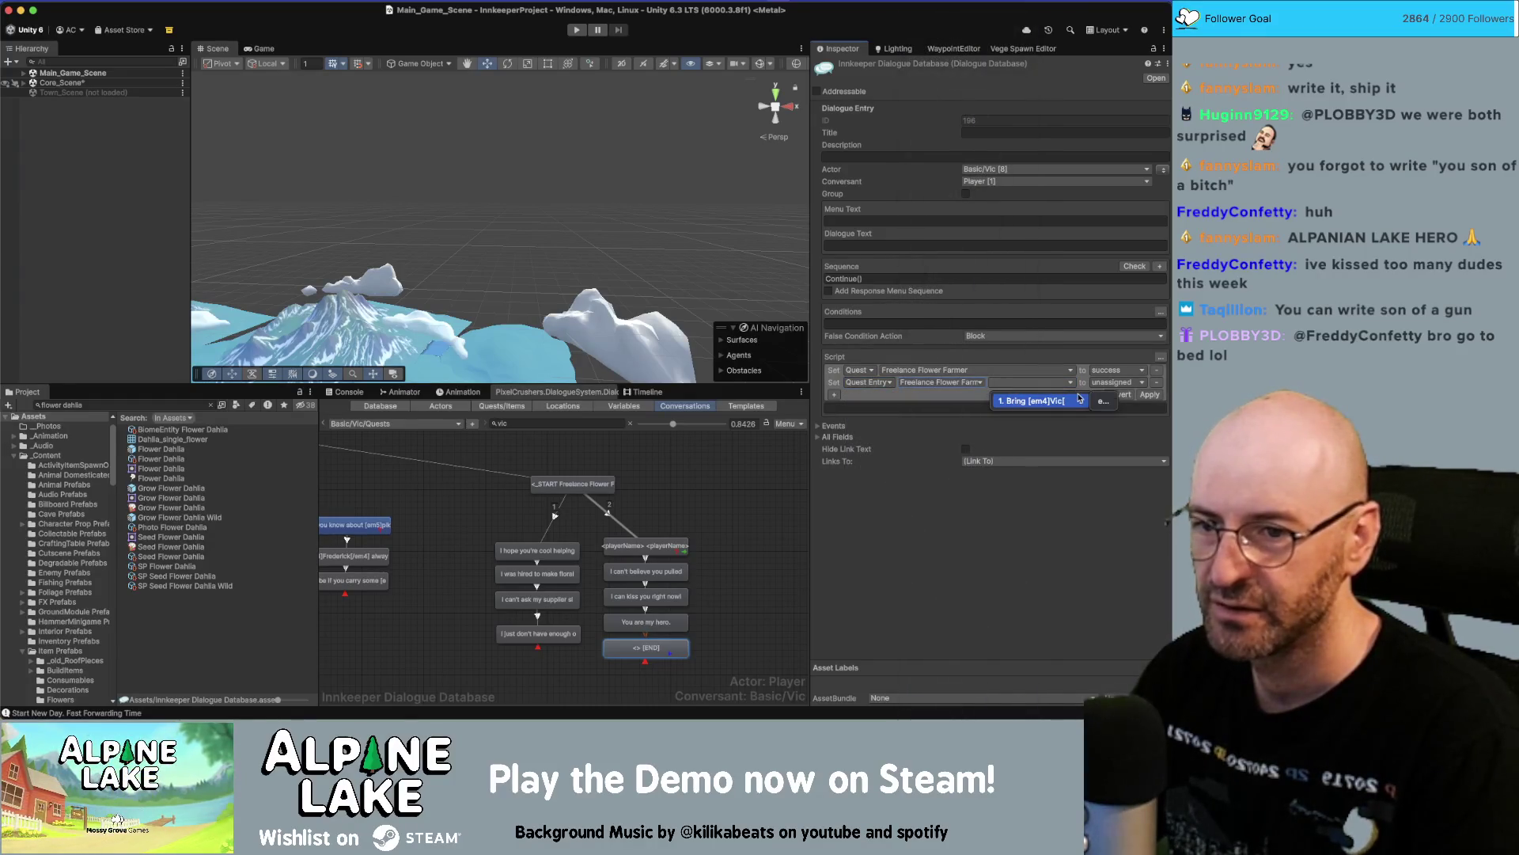
click(1101, 401)
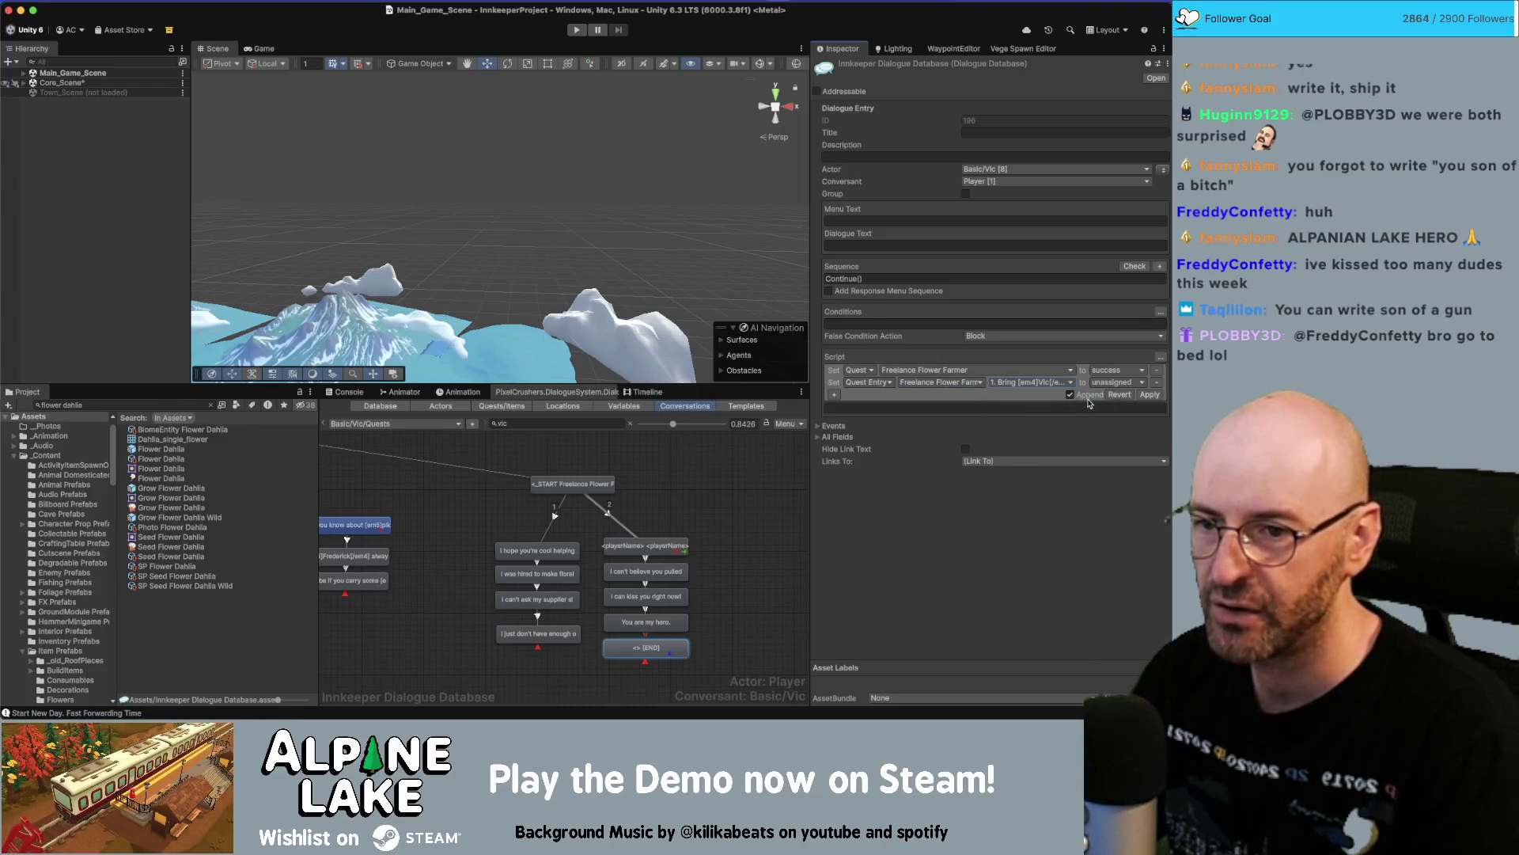
click(1052, 383)
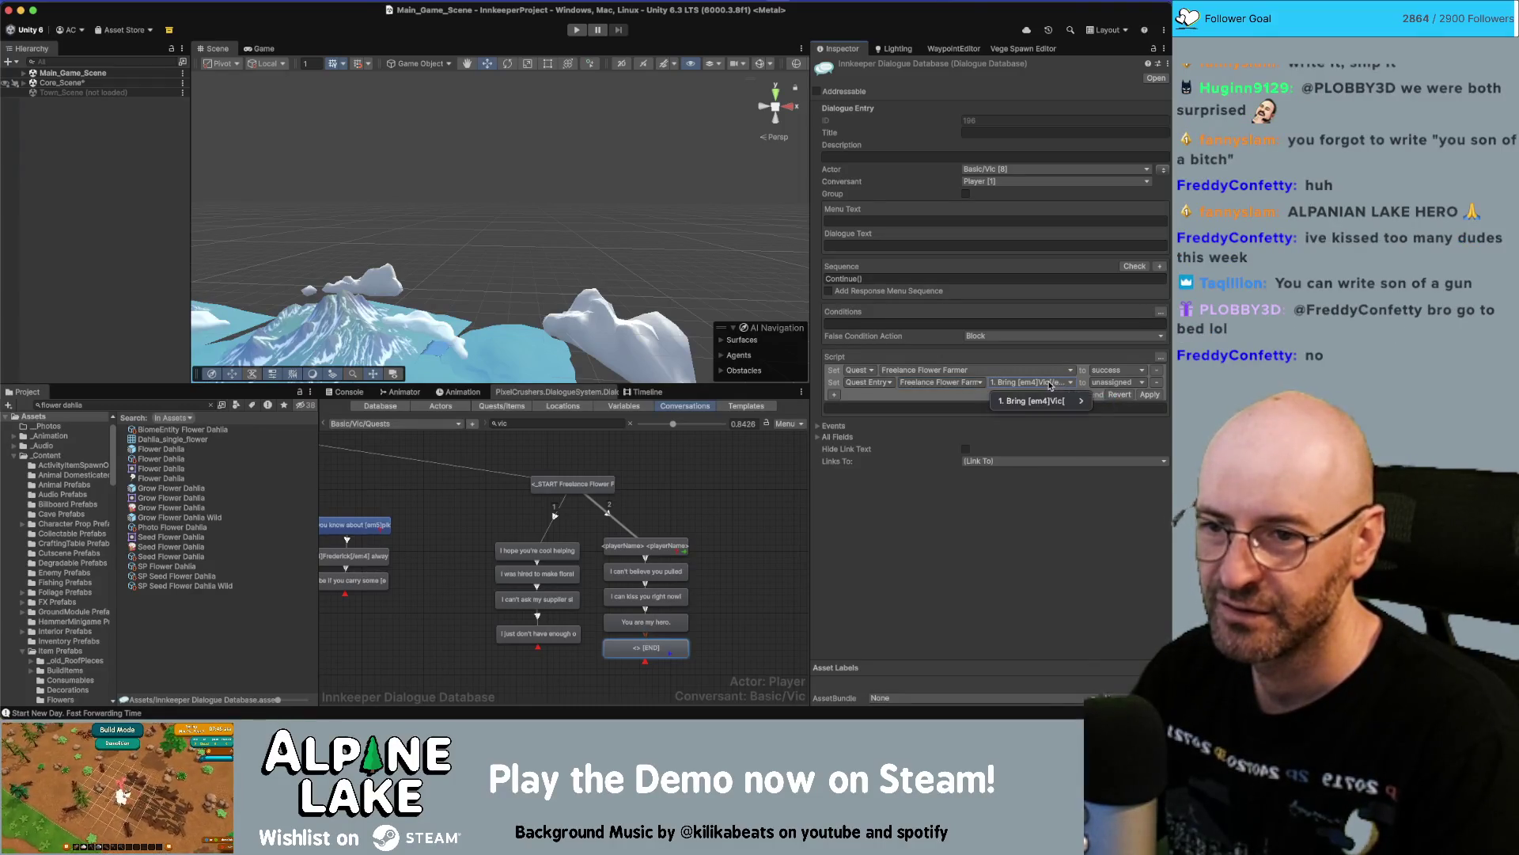
click(1117, 382)
click(1120, 428)
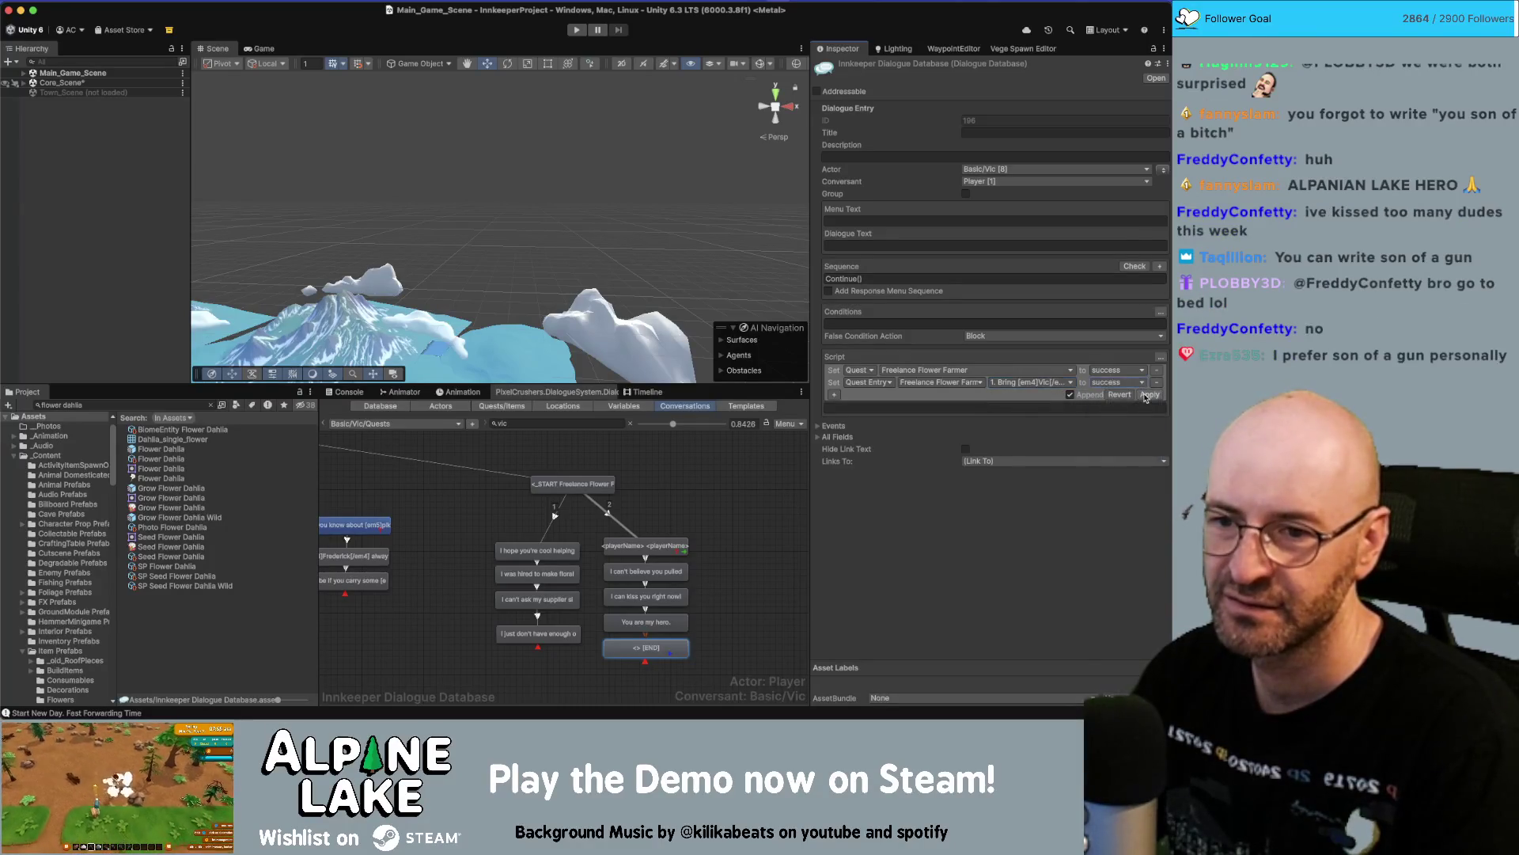
click(1132, 394)
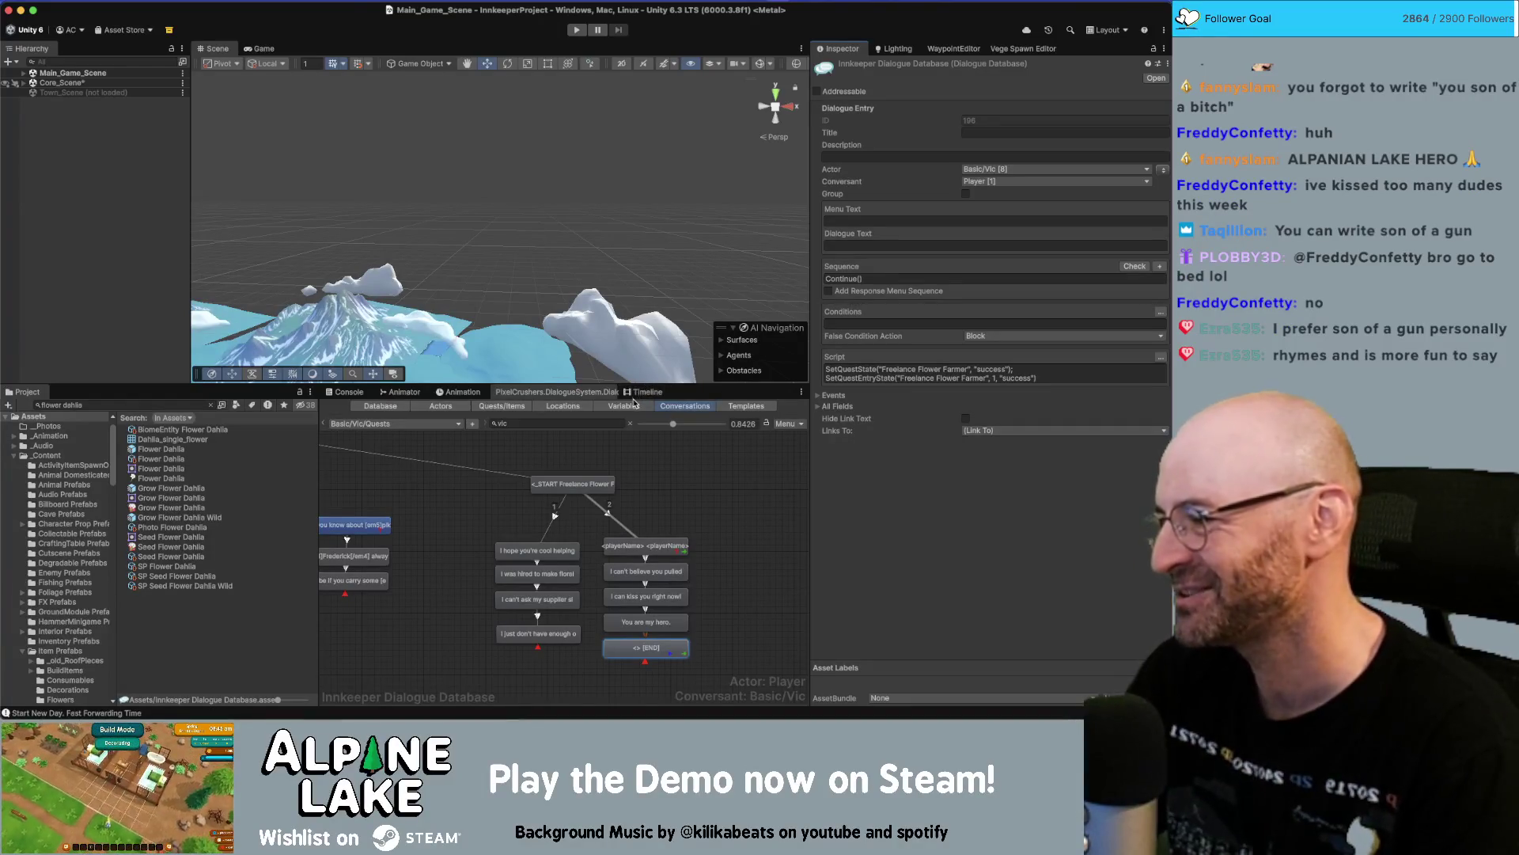
Shift the START node slightly, then move both dialogue branches up a little together.
click(724, 516)
drag(596, 491, 611, 499)
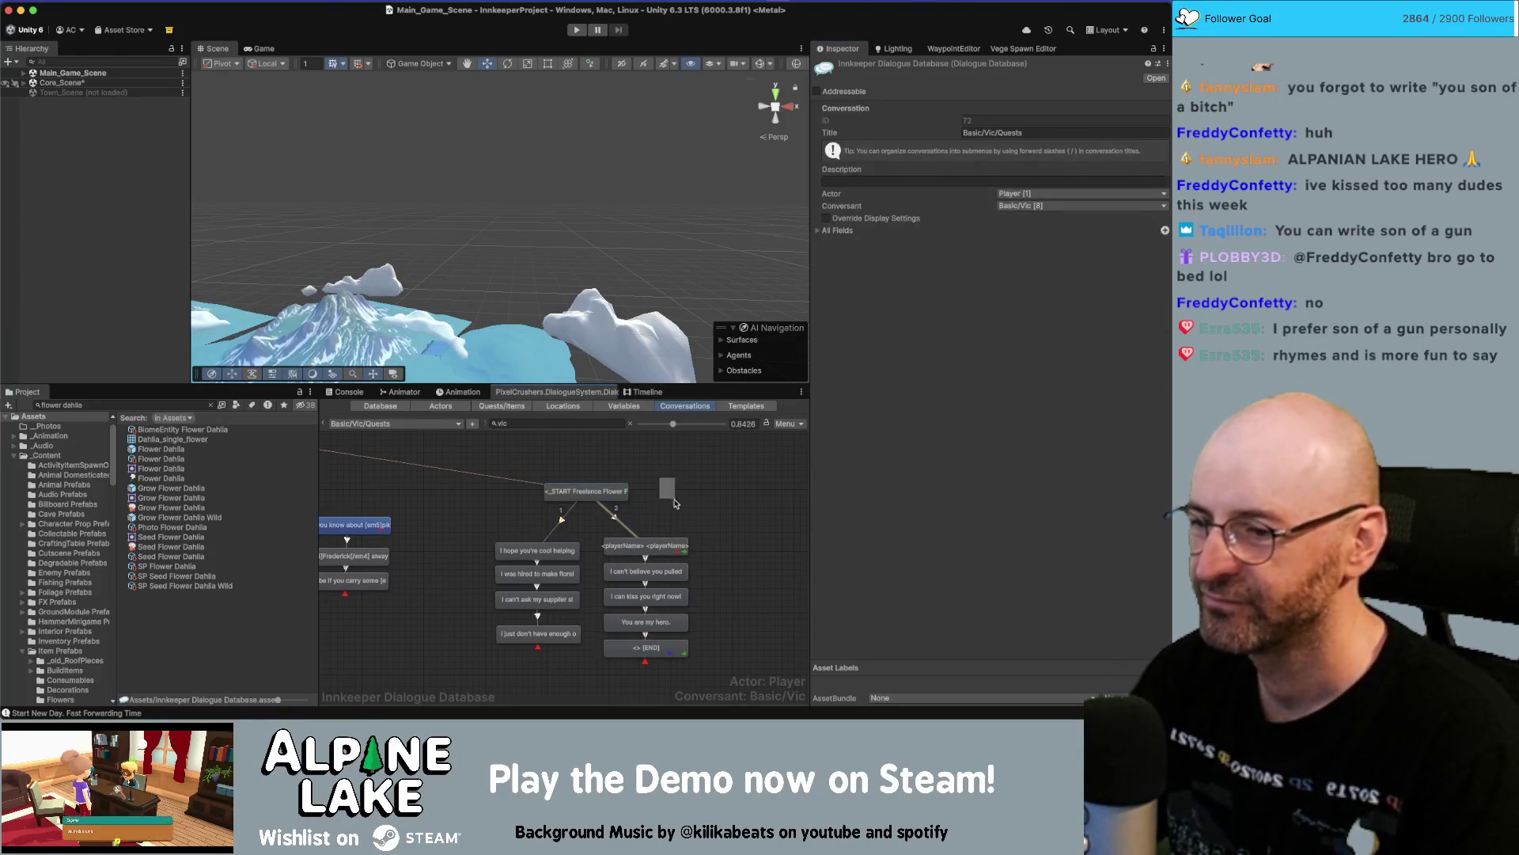
scroll(684, 508, down, 1)
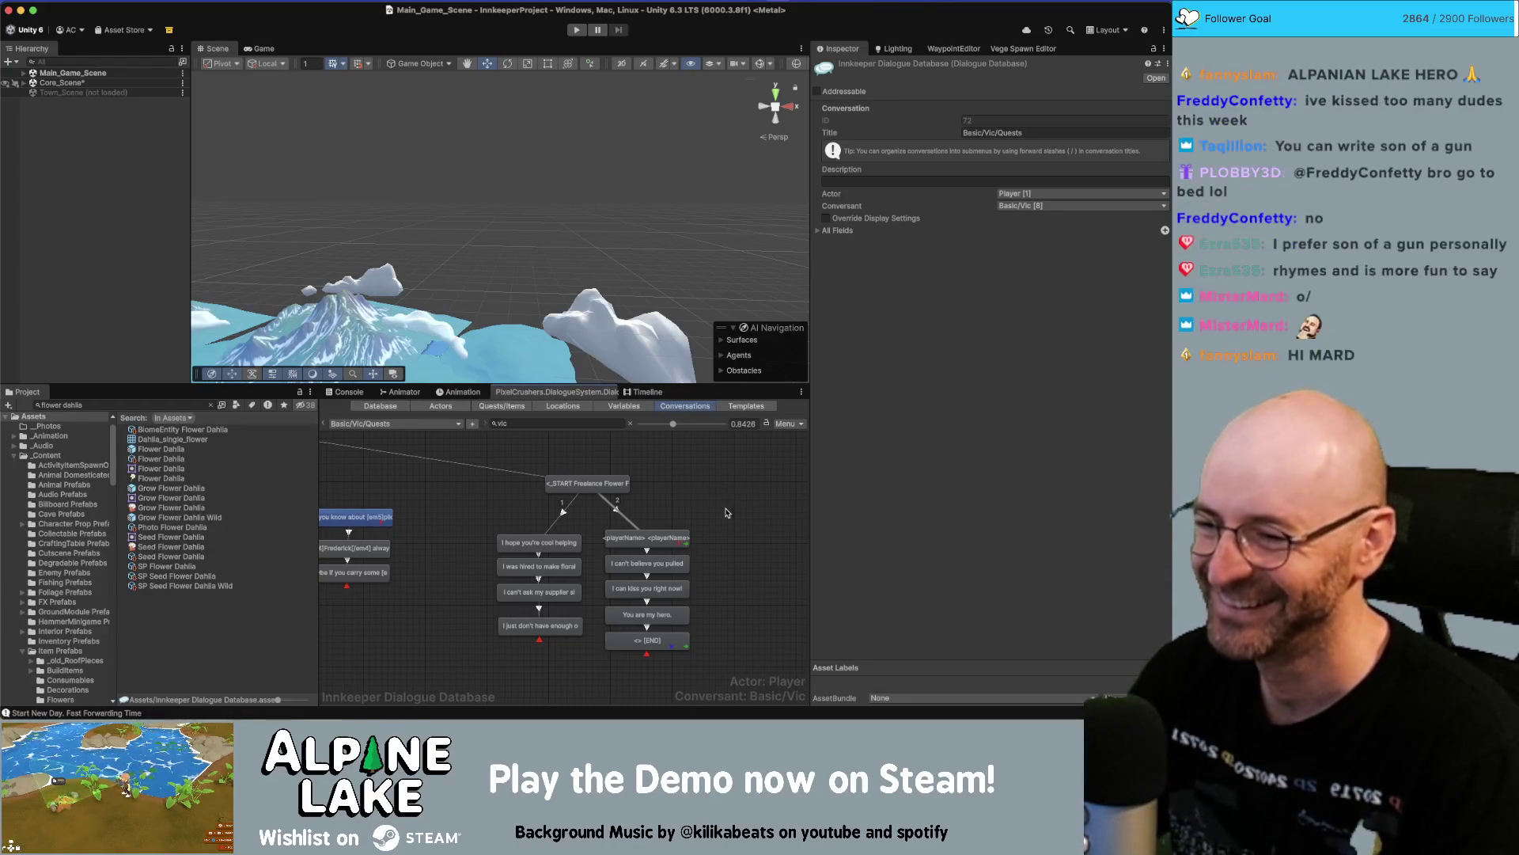
mouse_move(714, 537)
mouse_down()
mouse_move(665, 654)
mouse_move(491, 657)
mouse_up()
drag(563, 552, 562, 541)
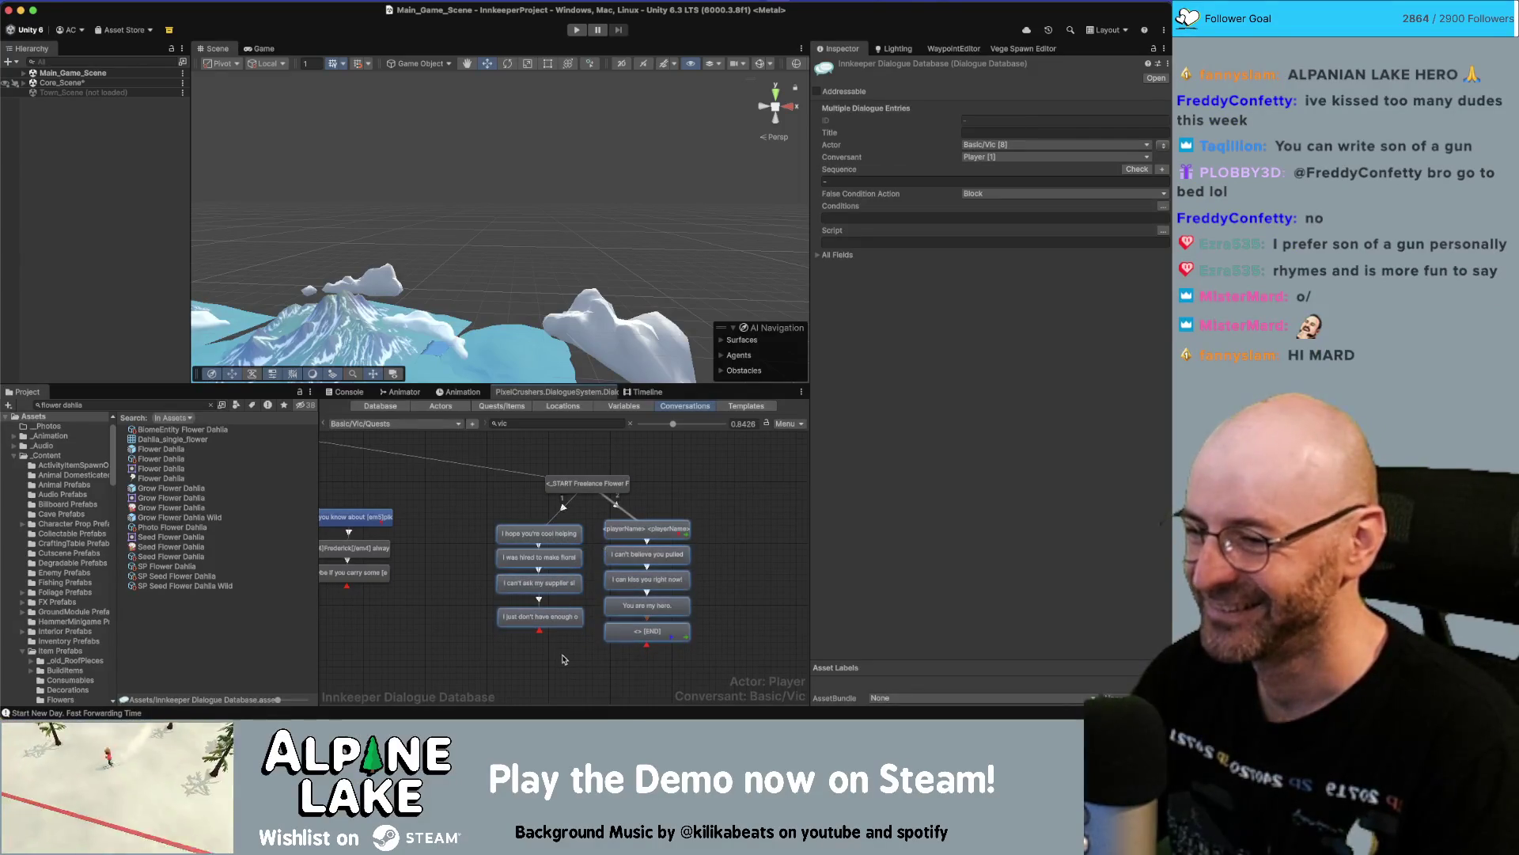
mouse_move(466, 522)
mouse_down()
mouse_move(534, 637)
mouse_move(558, 607)
mouse_up()
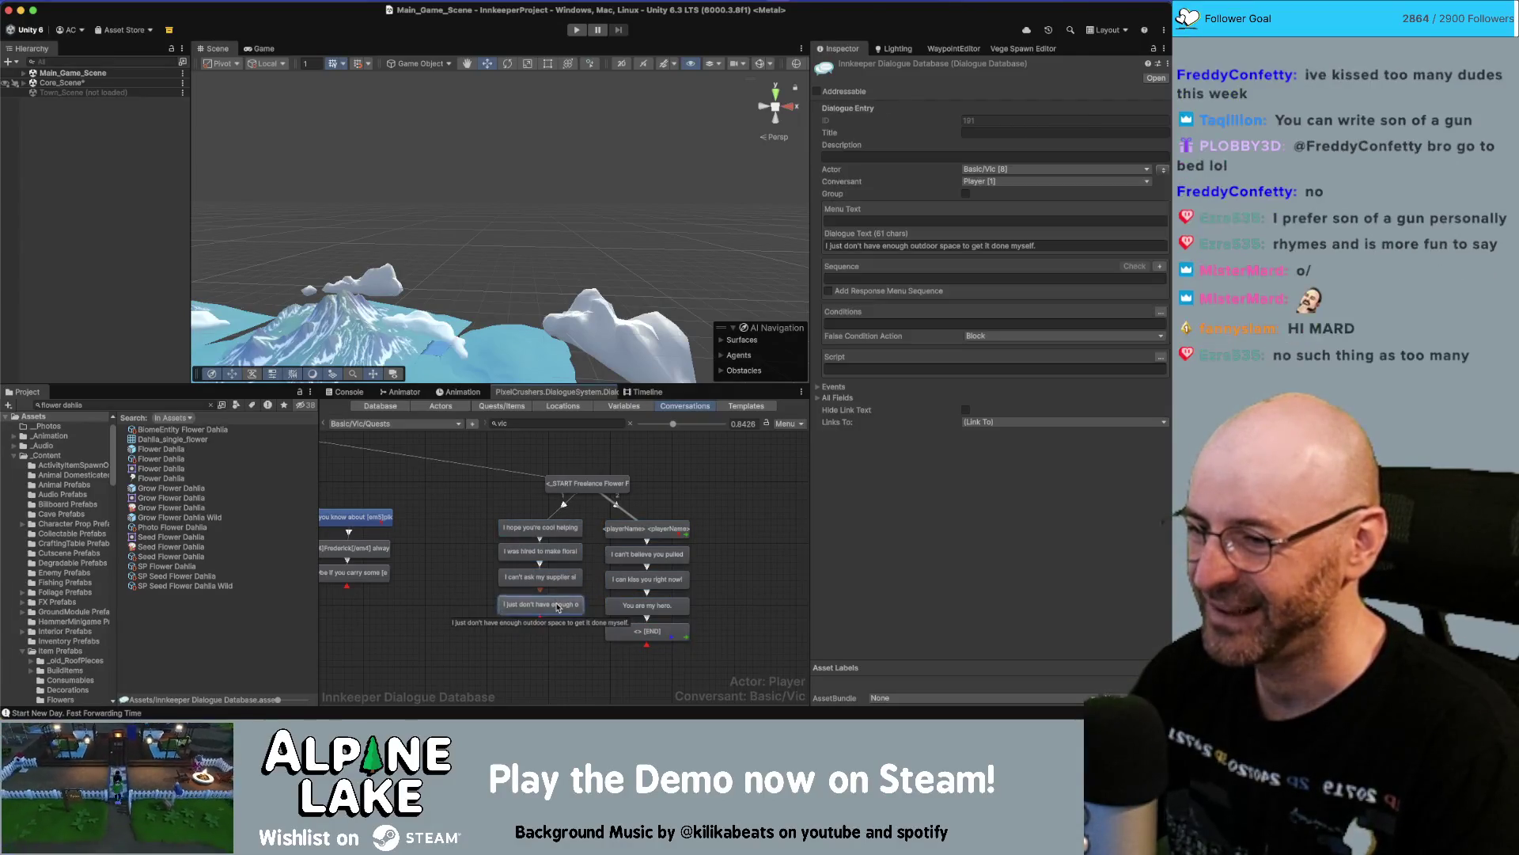
click(710, 566)
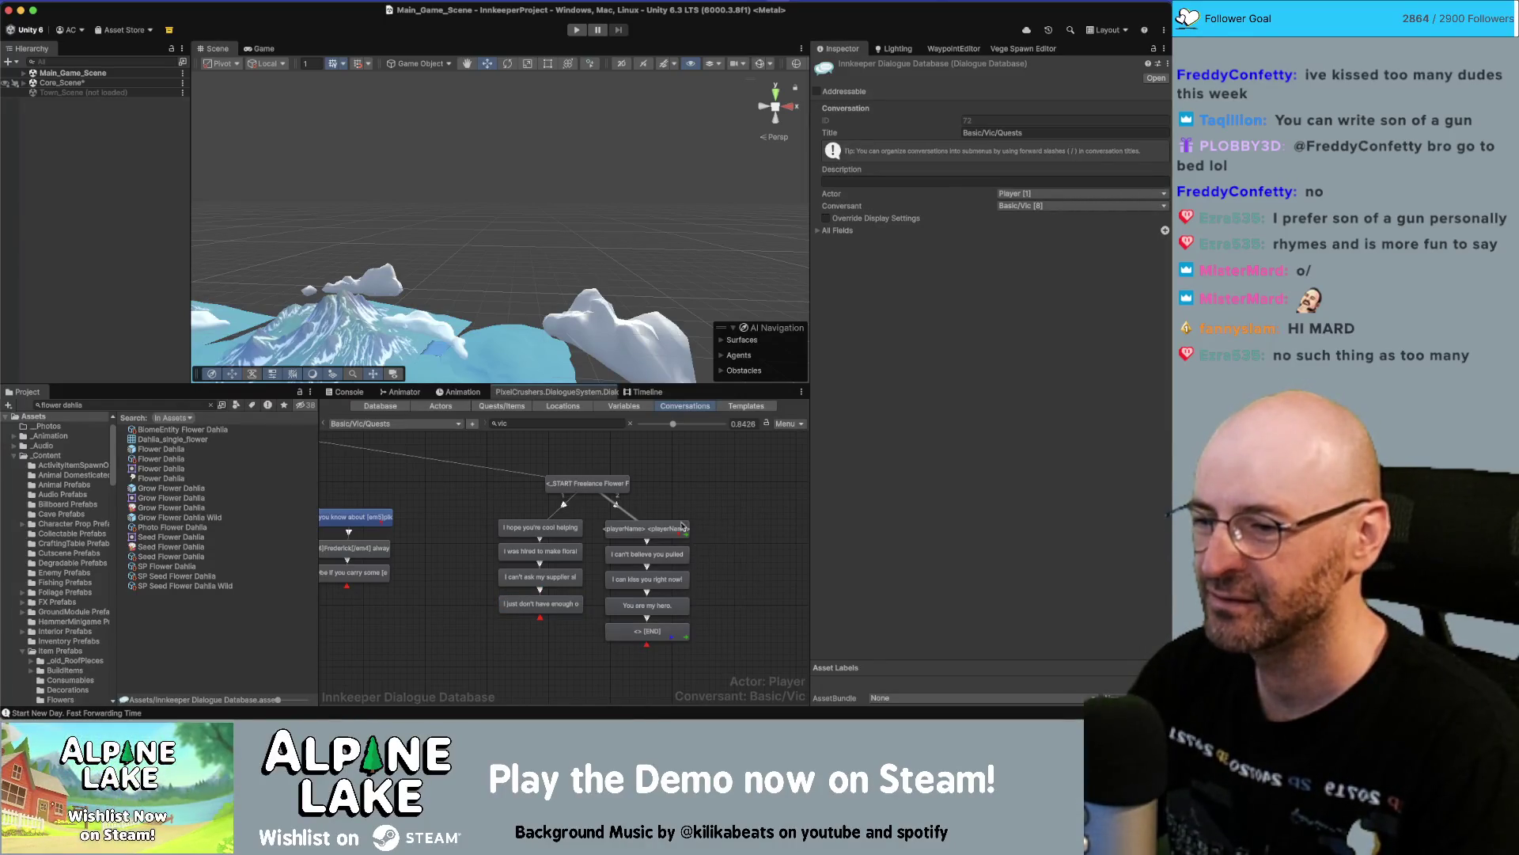
Nudge the START node up a little further in the Freelance Flower Farmer graph.
drag(588, 484, 590, 479)
click(685, 491)
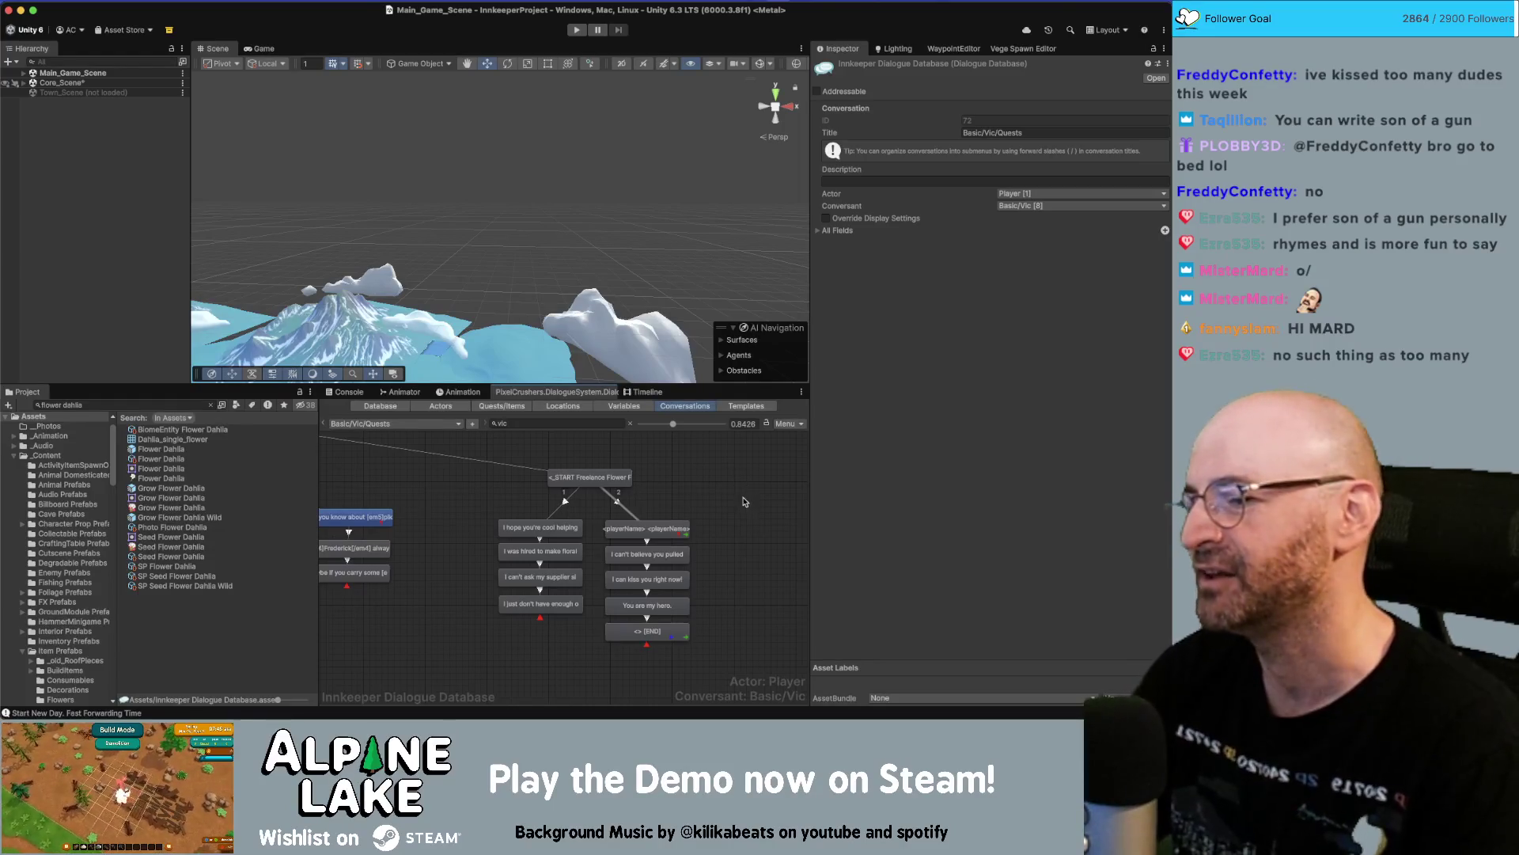
drag(602, 477, 603, 467)
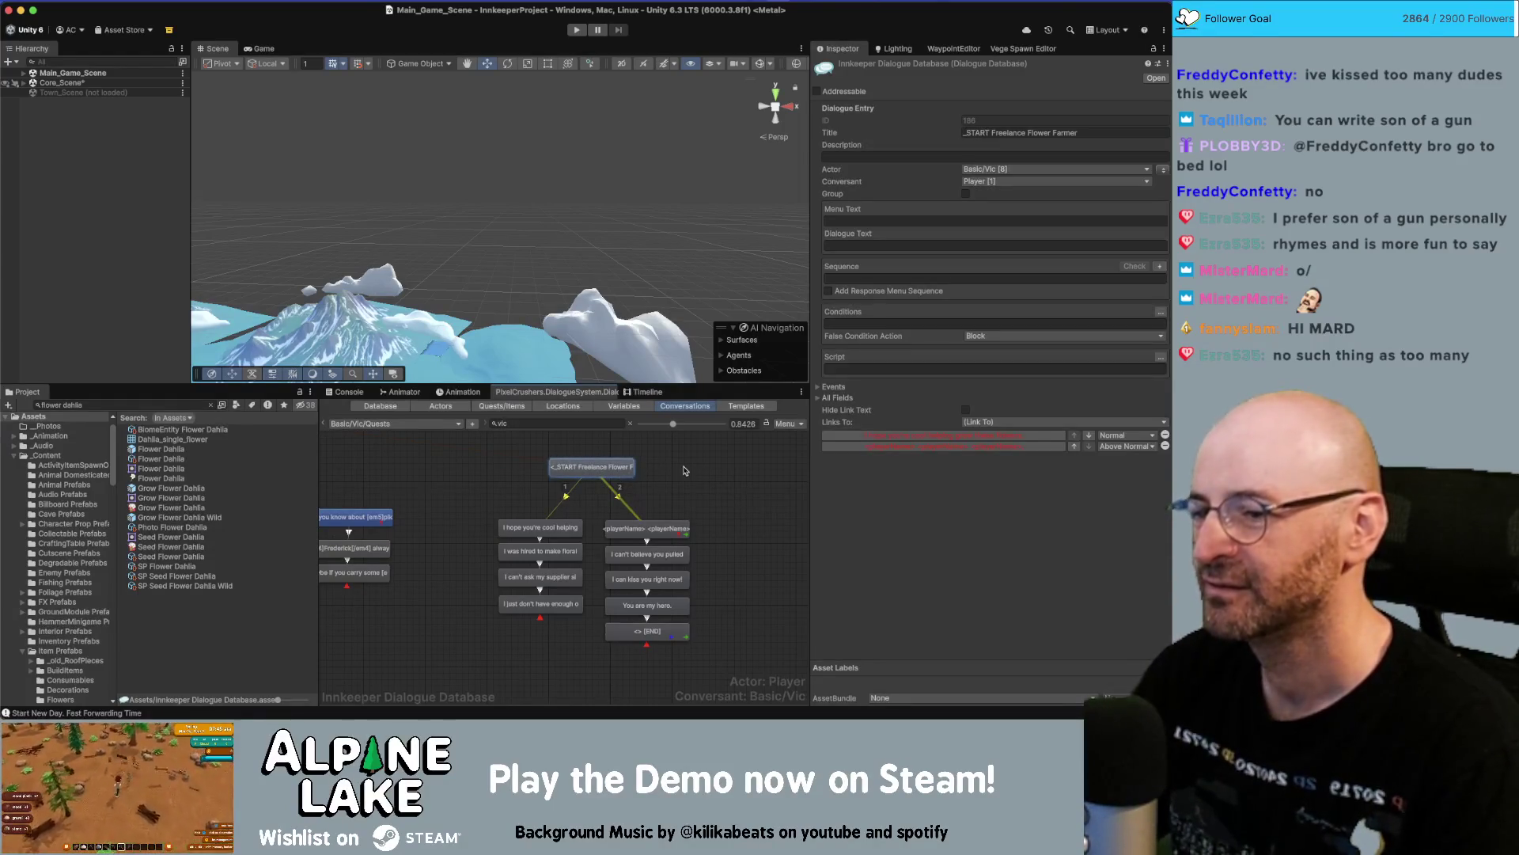
click(696, 493)
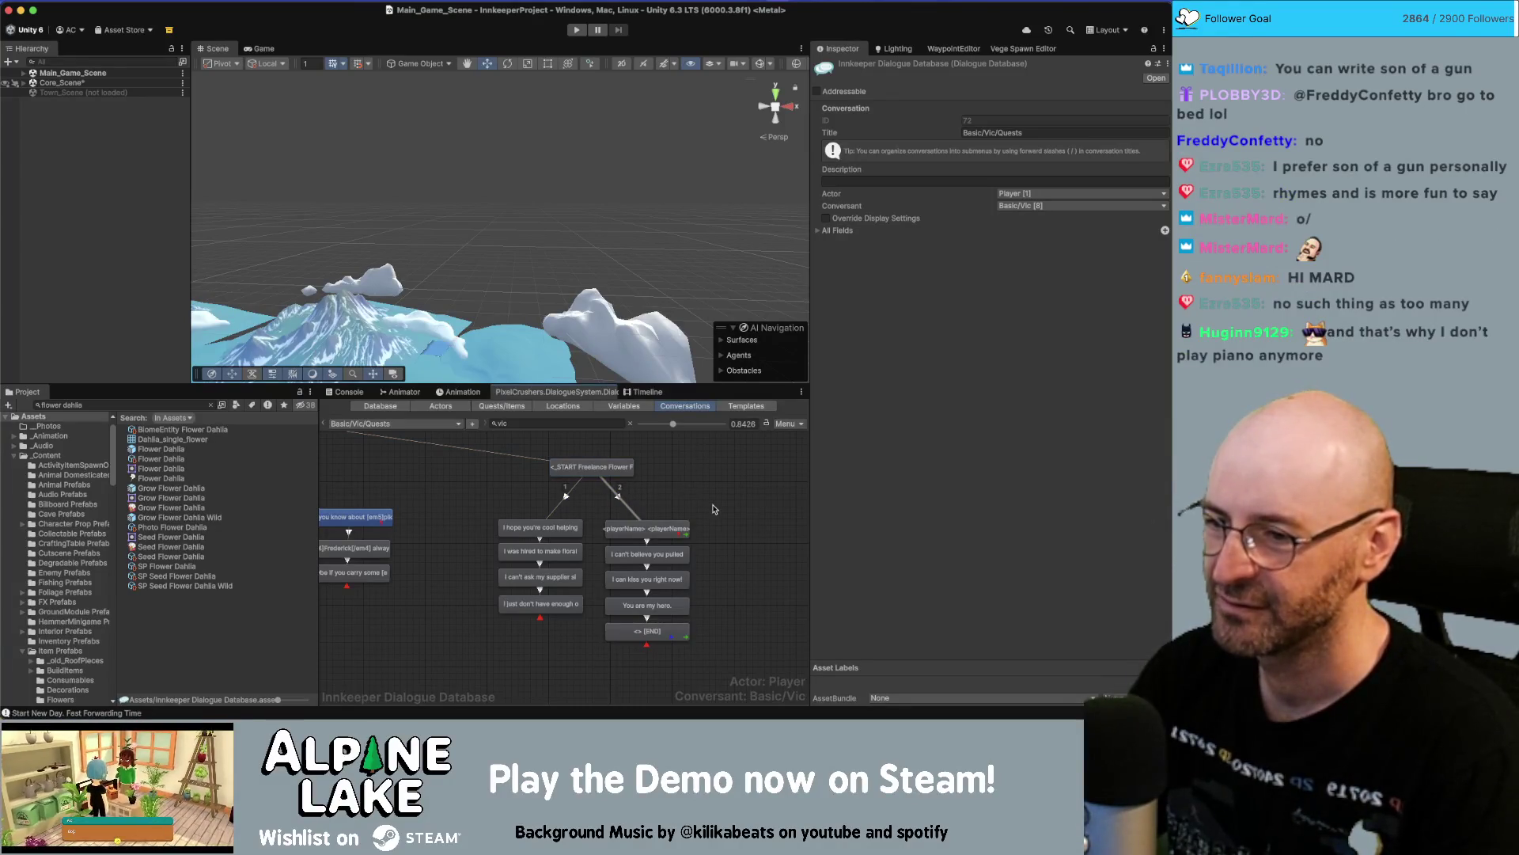
scroll(603, 524, up, 6)
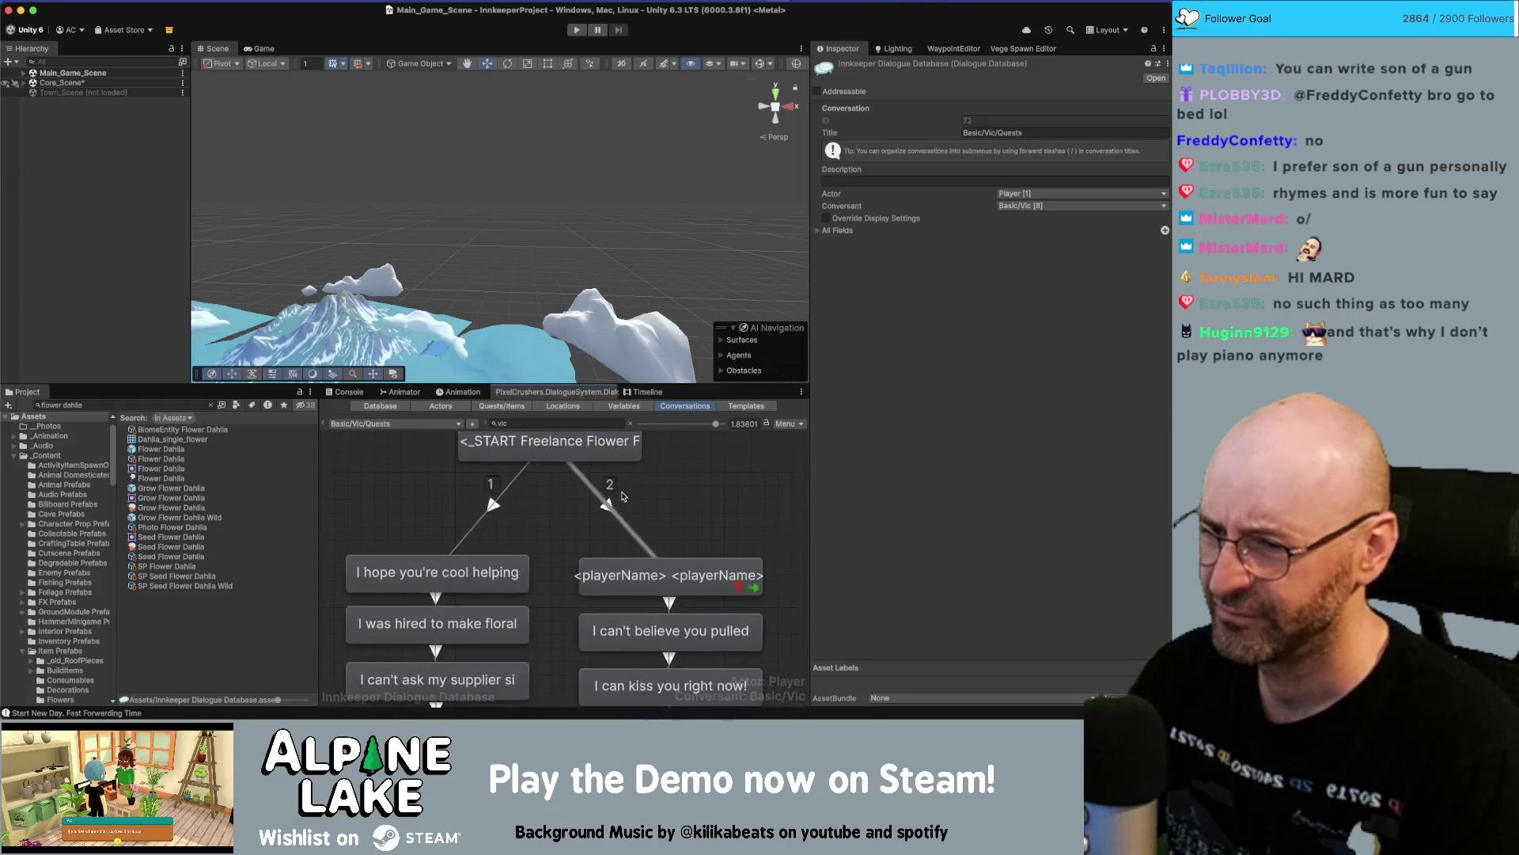
scroll(622, 498, down, 3)
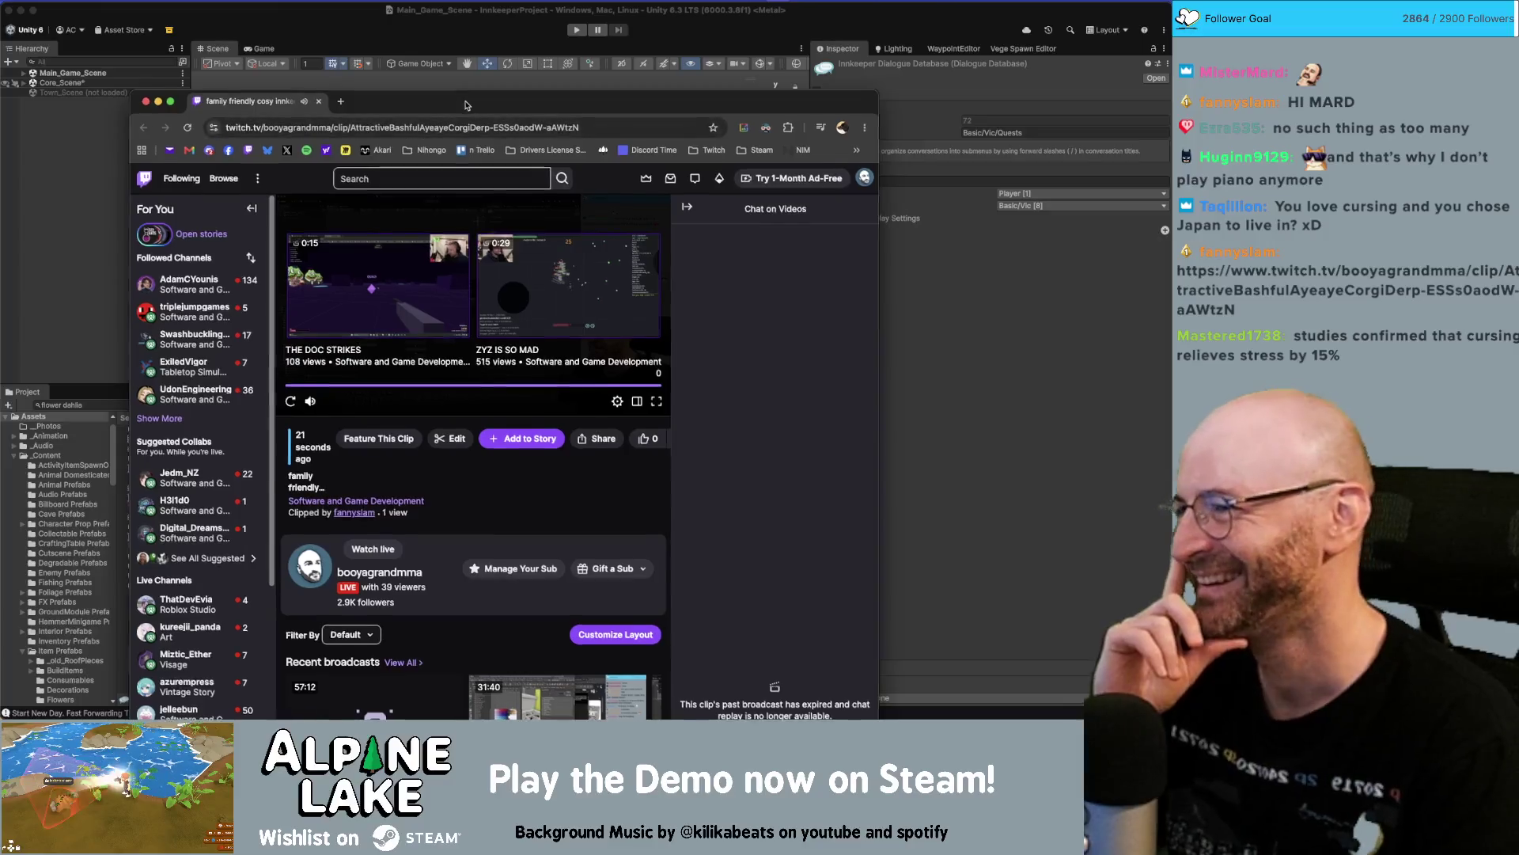
Close the Twitch 'family friendly' clip window with Cmd+W.
drag(465, 105, 472, 88)
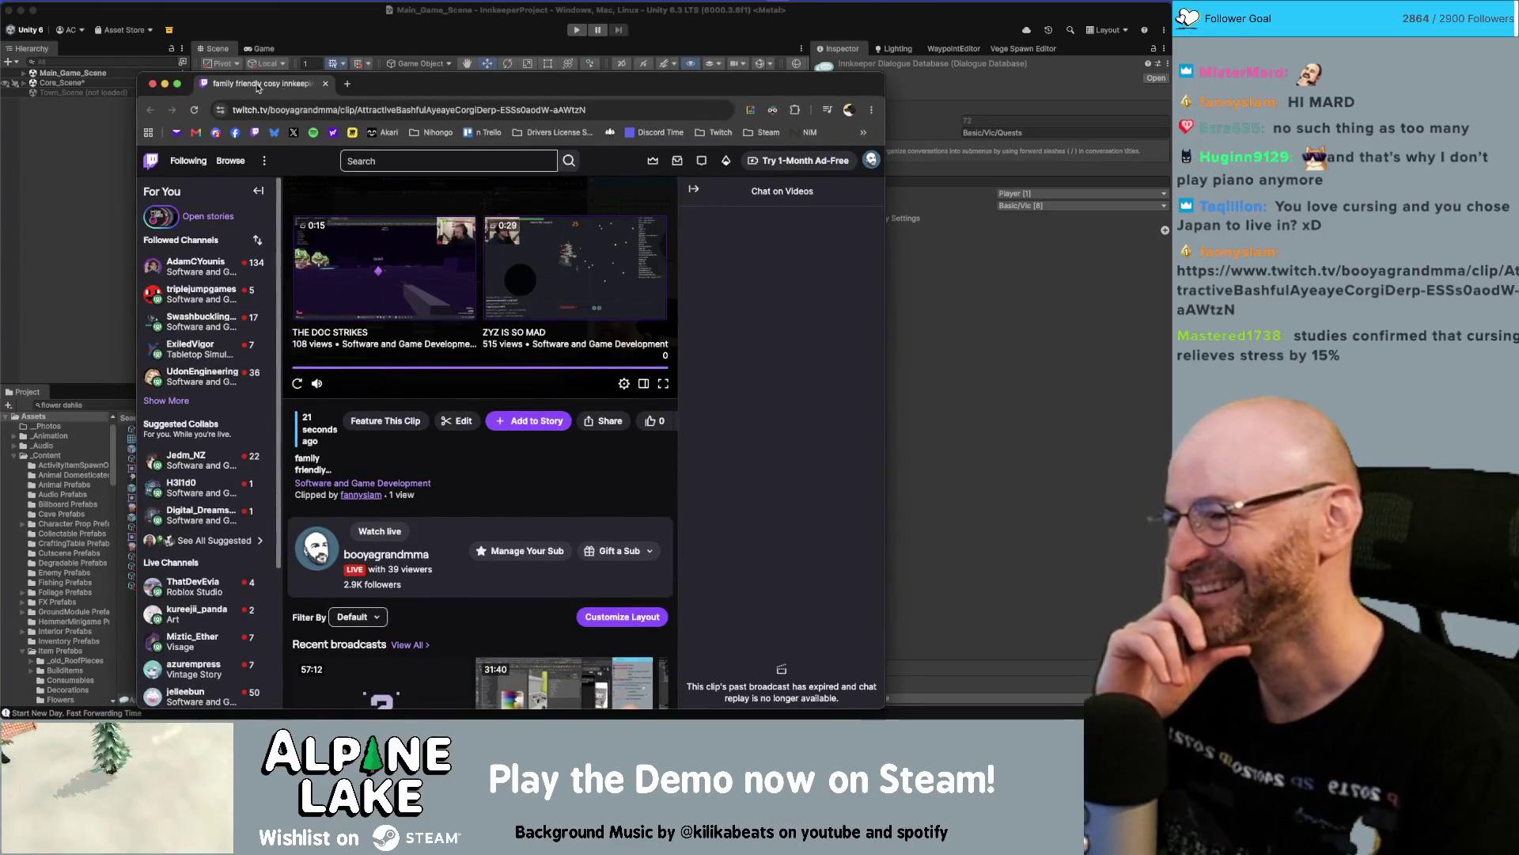
key(super+w)
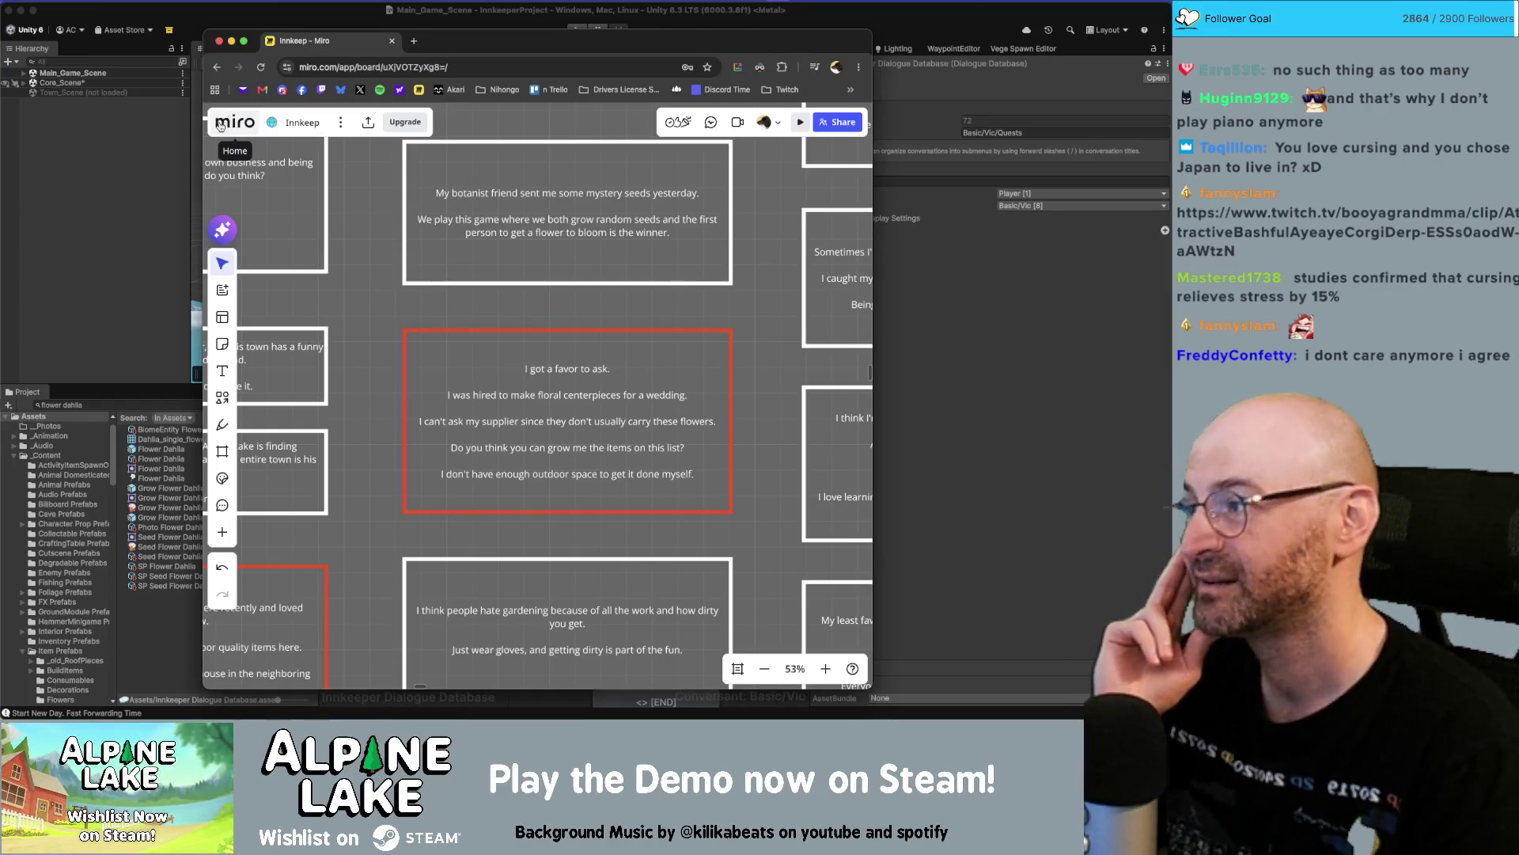
click(154, 140)
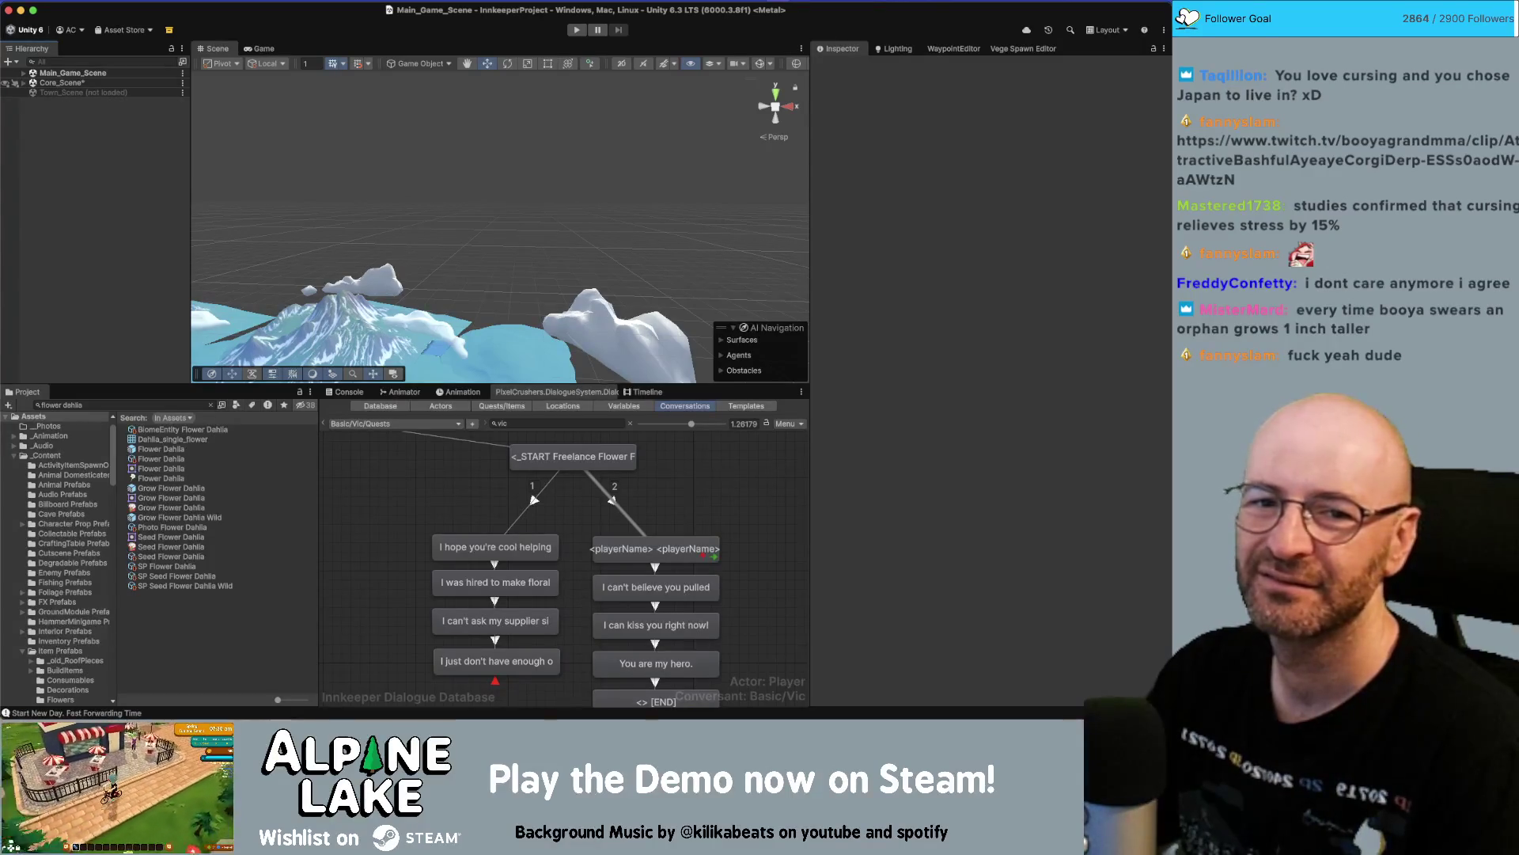
key(super+Tab)
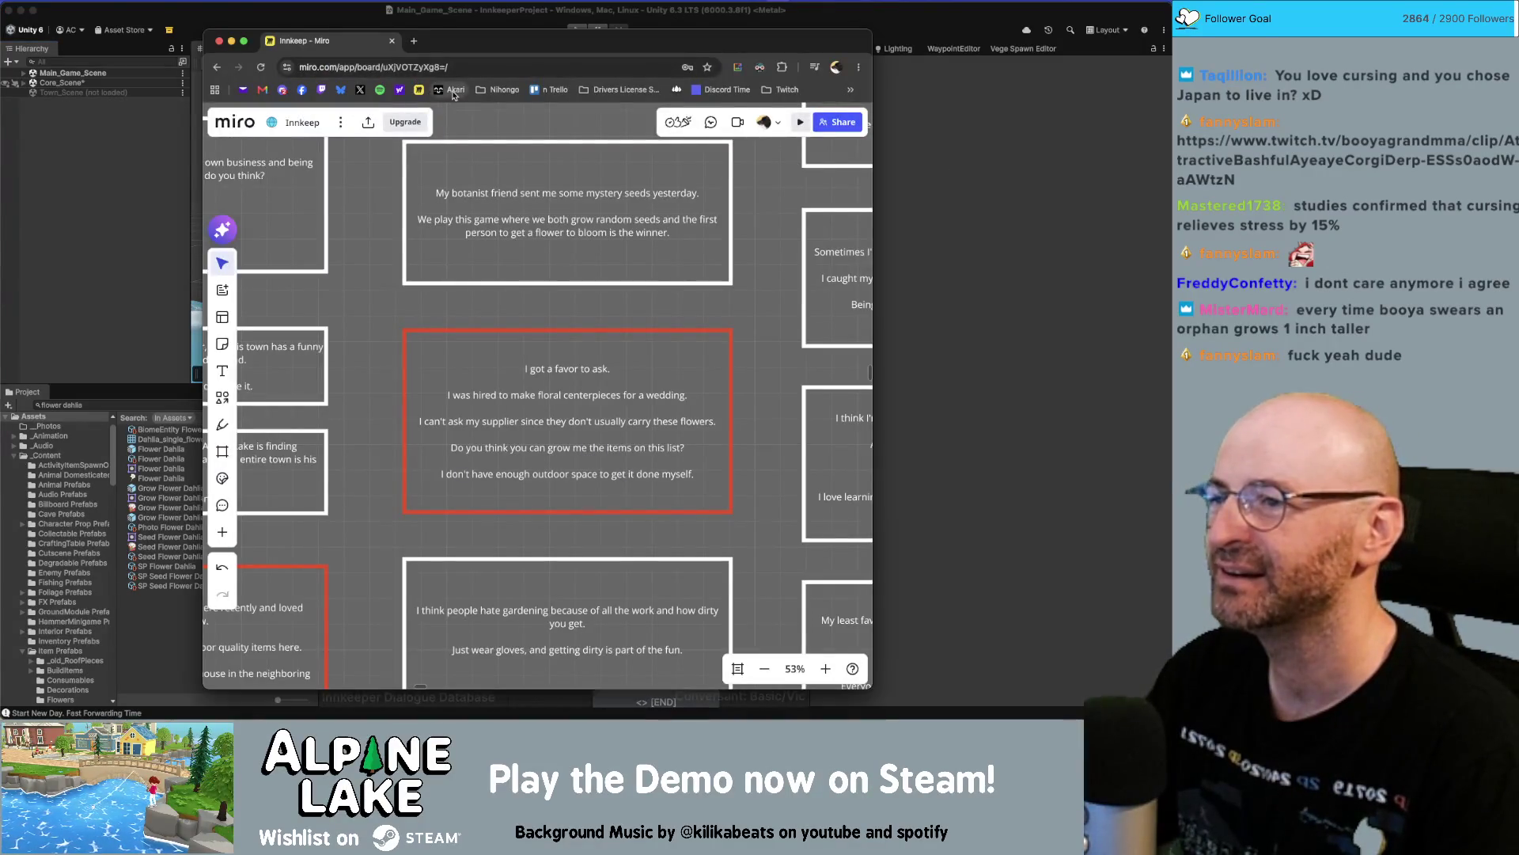
click(443, 40)
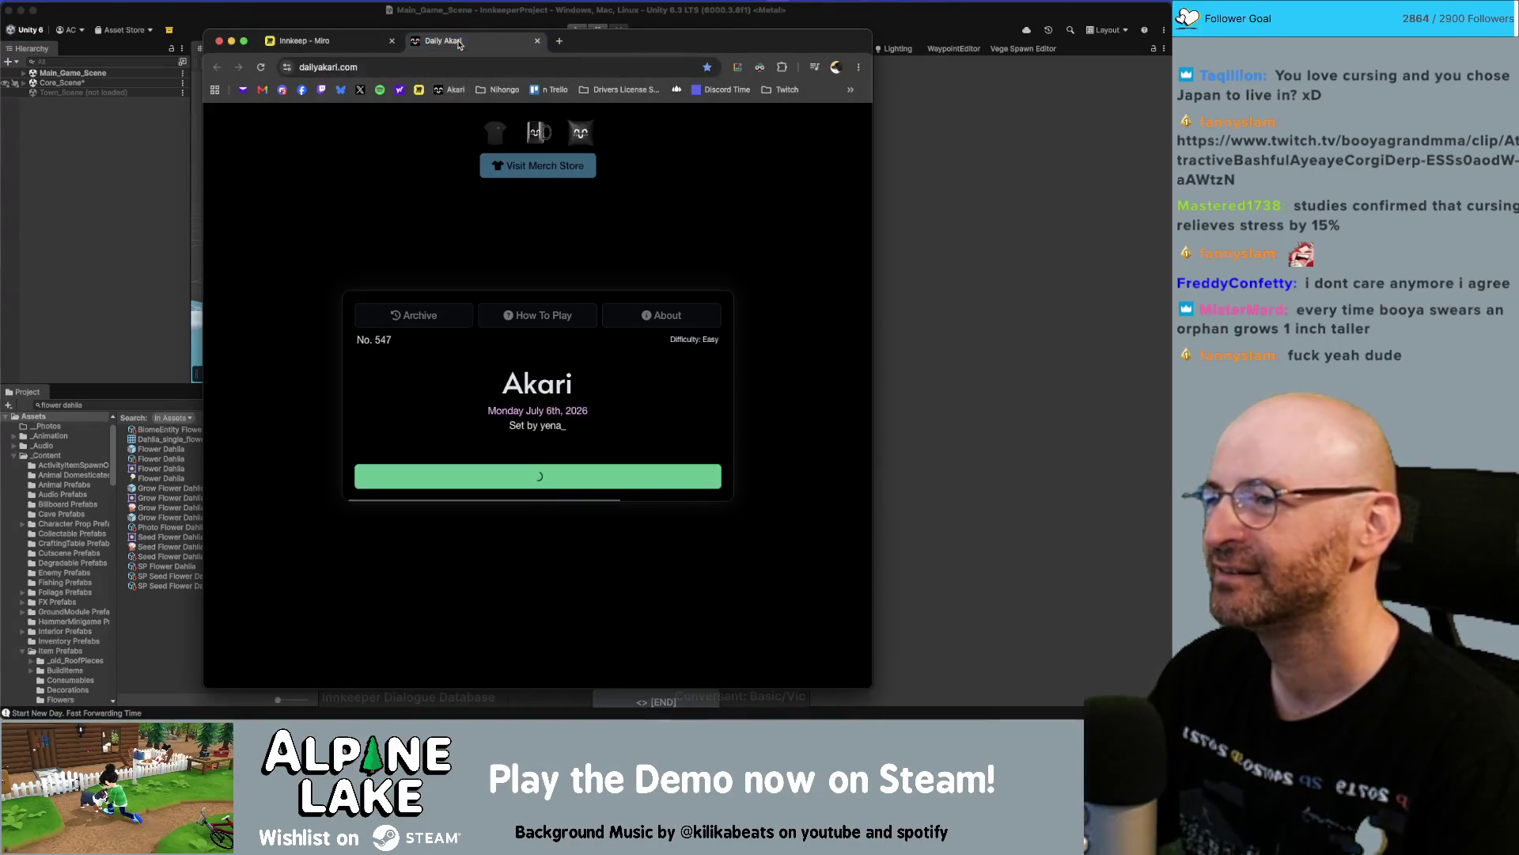
Open archived Daily Akari puzzle No. 544 and reset its board.
click(419, 315)
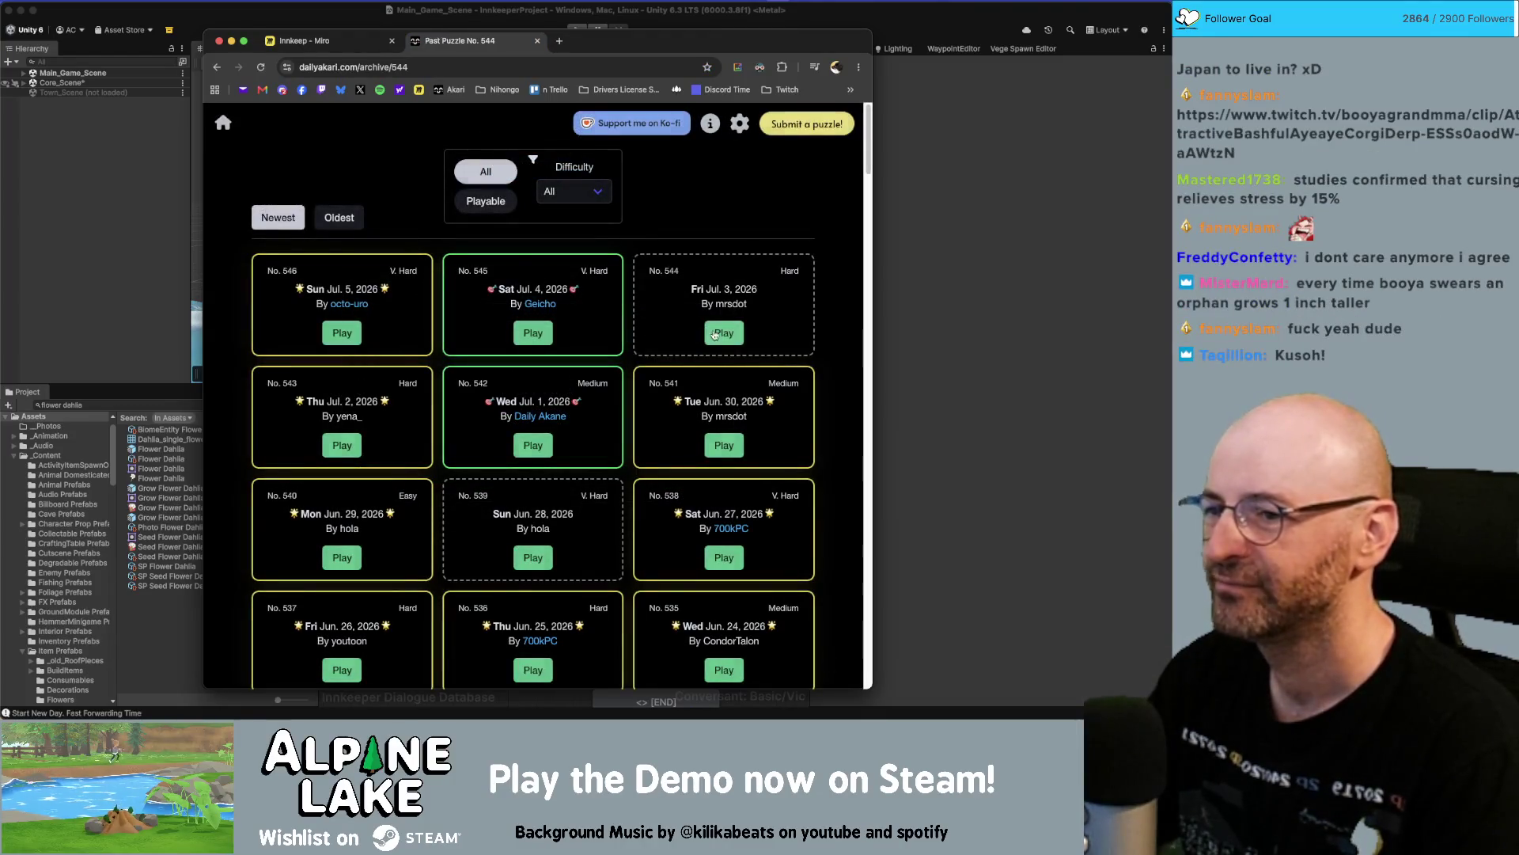
click(710, 333)
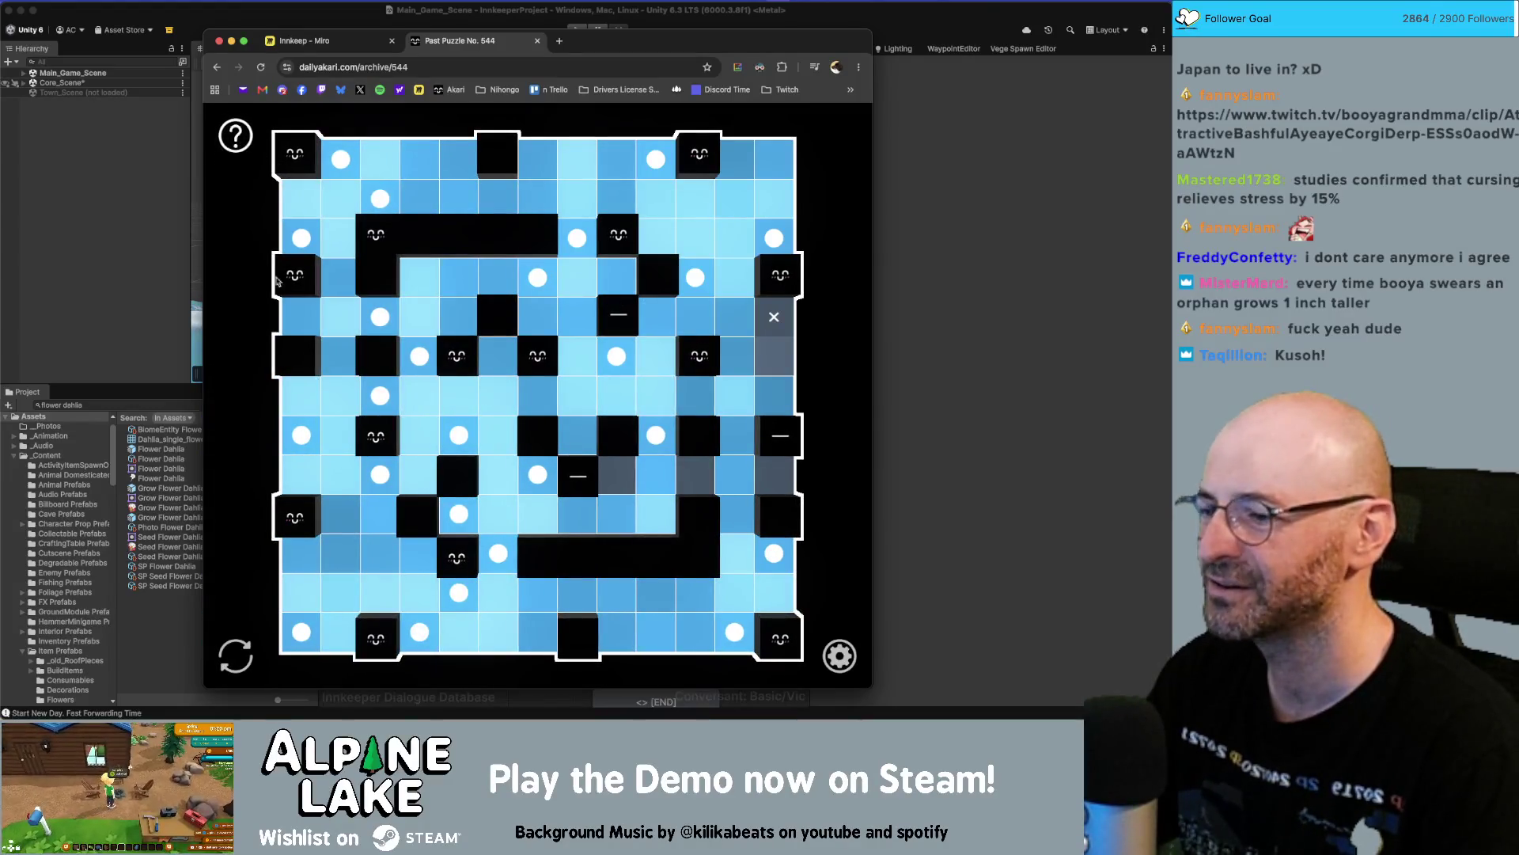
click(240, 662)
click(478, 413)
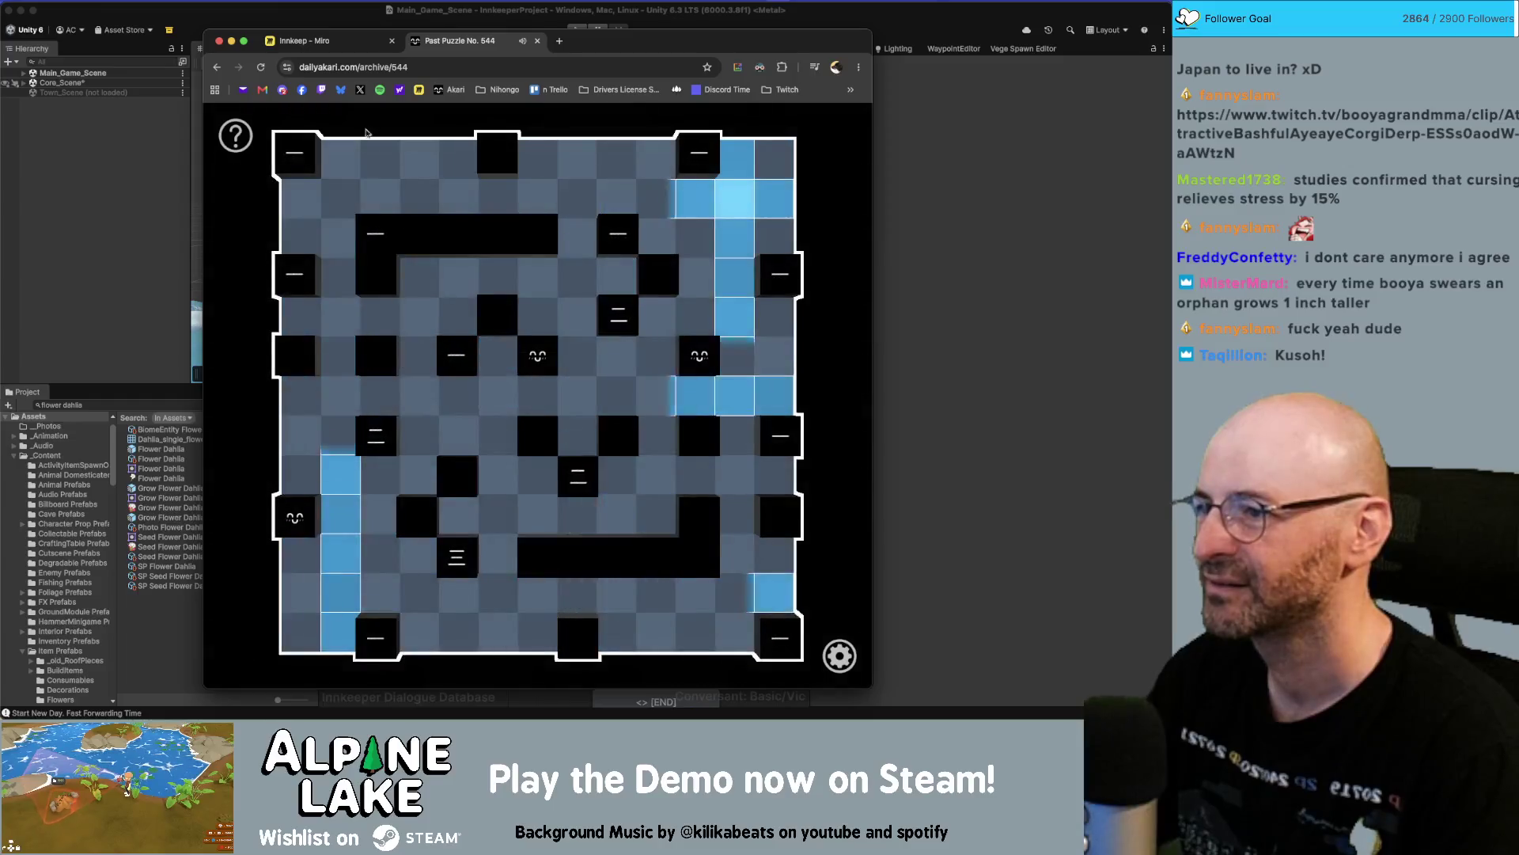
Mark the second row and a left-side column as empty with X.
mouse_move(340, 194)
mouse_down()
mouse_move(729, 220)
mouse_move(771, 199)
mouse_up()
drag(341, 277, 331, 682)
drag(301, 197, 300, 238)
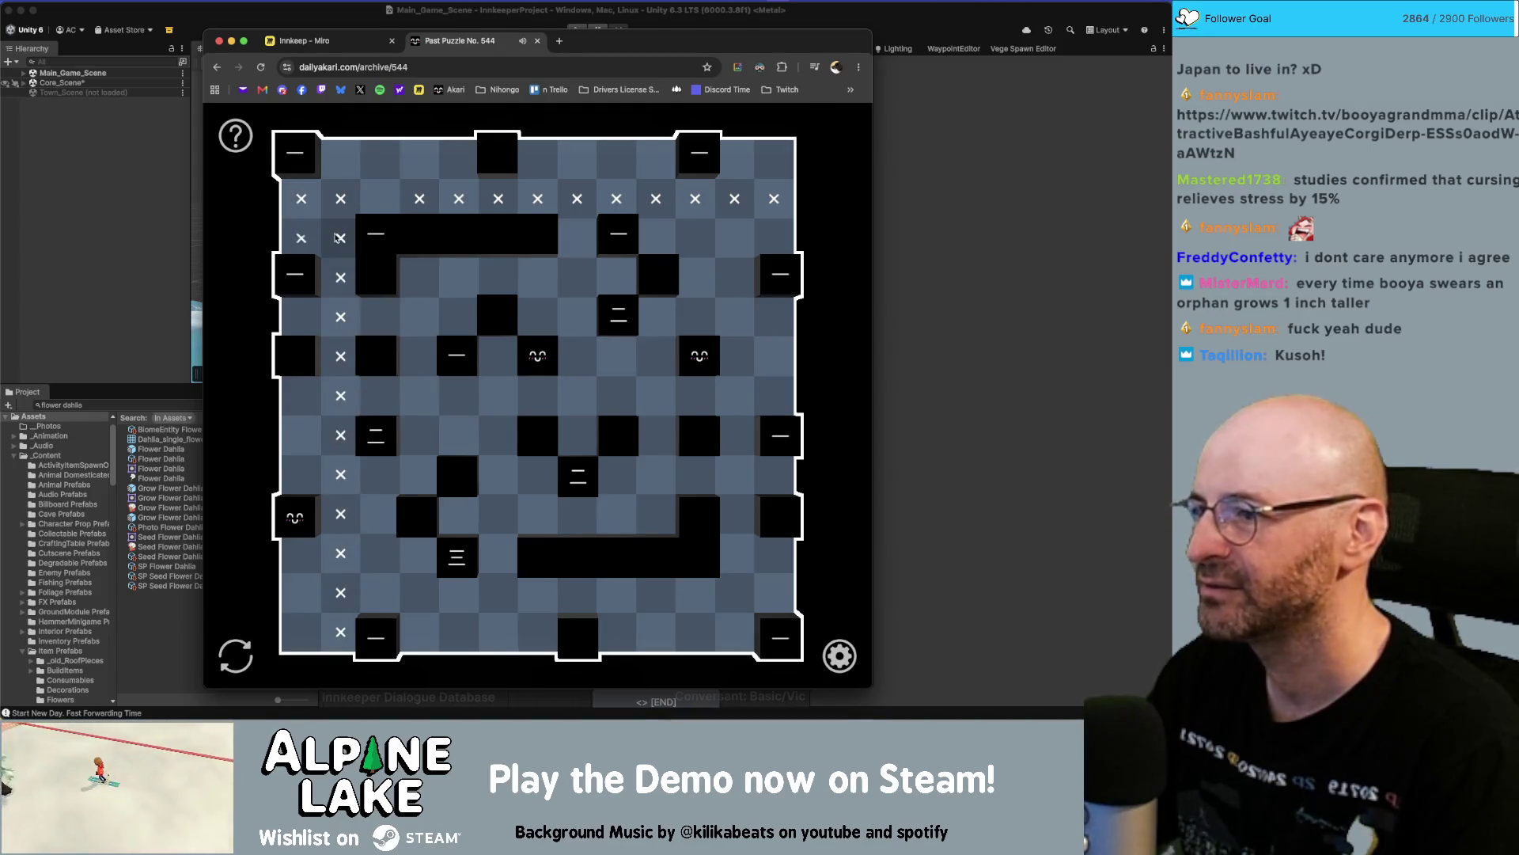
click(301, 238)
click(300, 197)
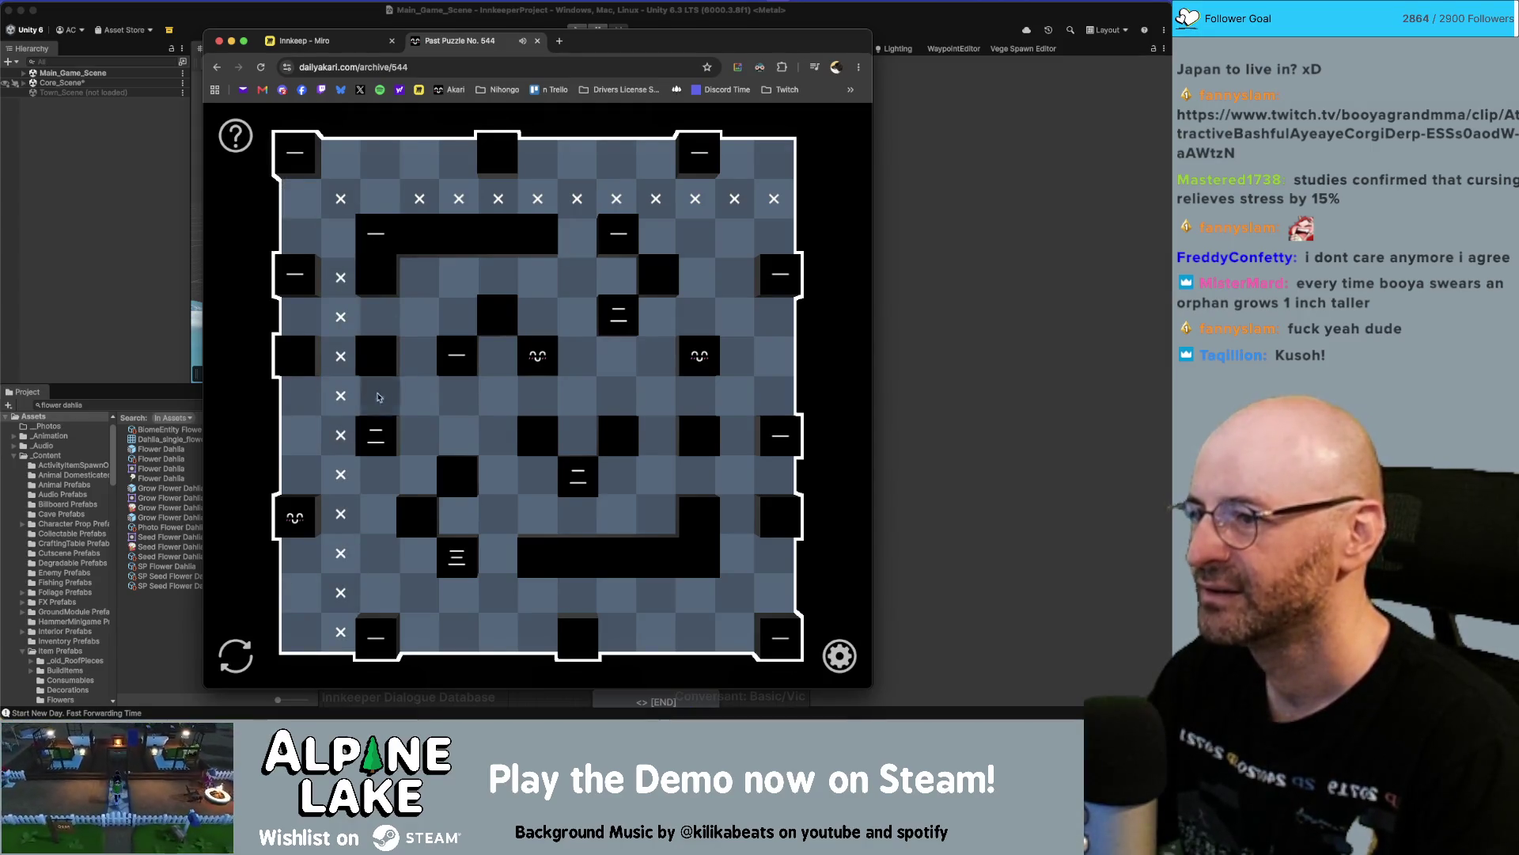
Mark several lower-left and leftmost-column cells as empty with X.
click(419, 593)
click(498, 593)
click(499, 514)
click(420, 474)
click(419, 397)
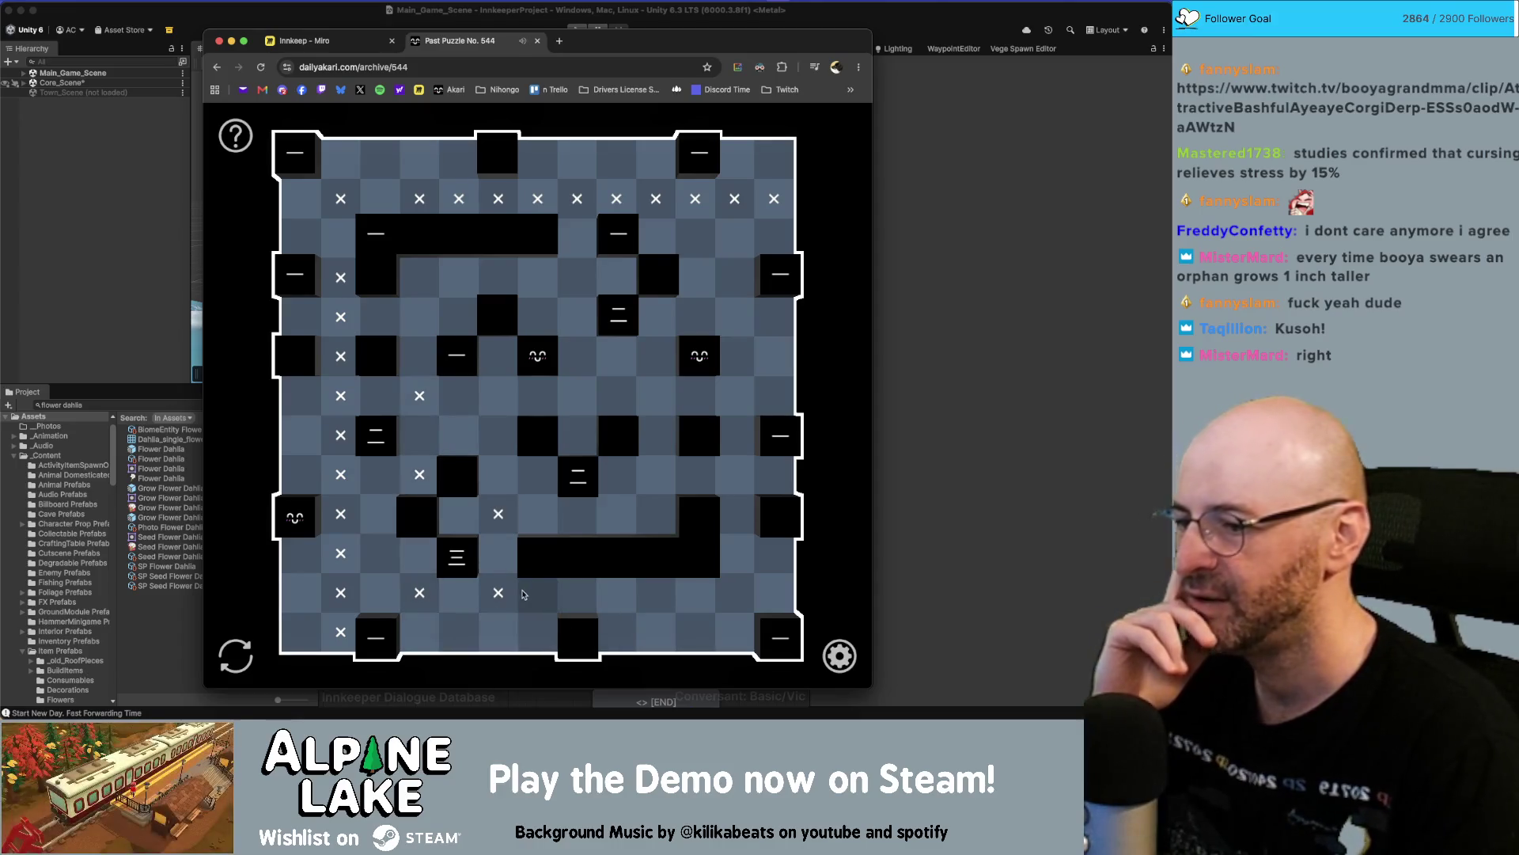
click(301, 553)
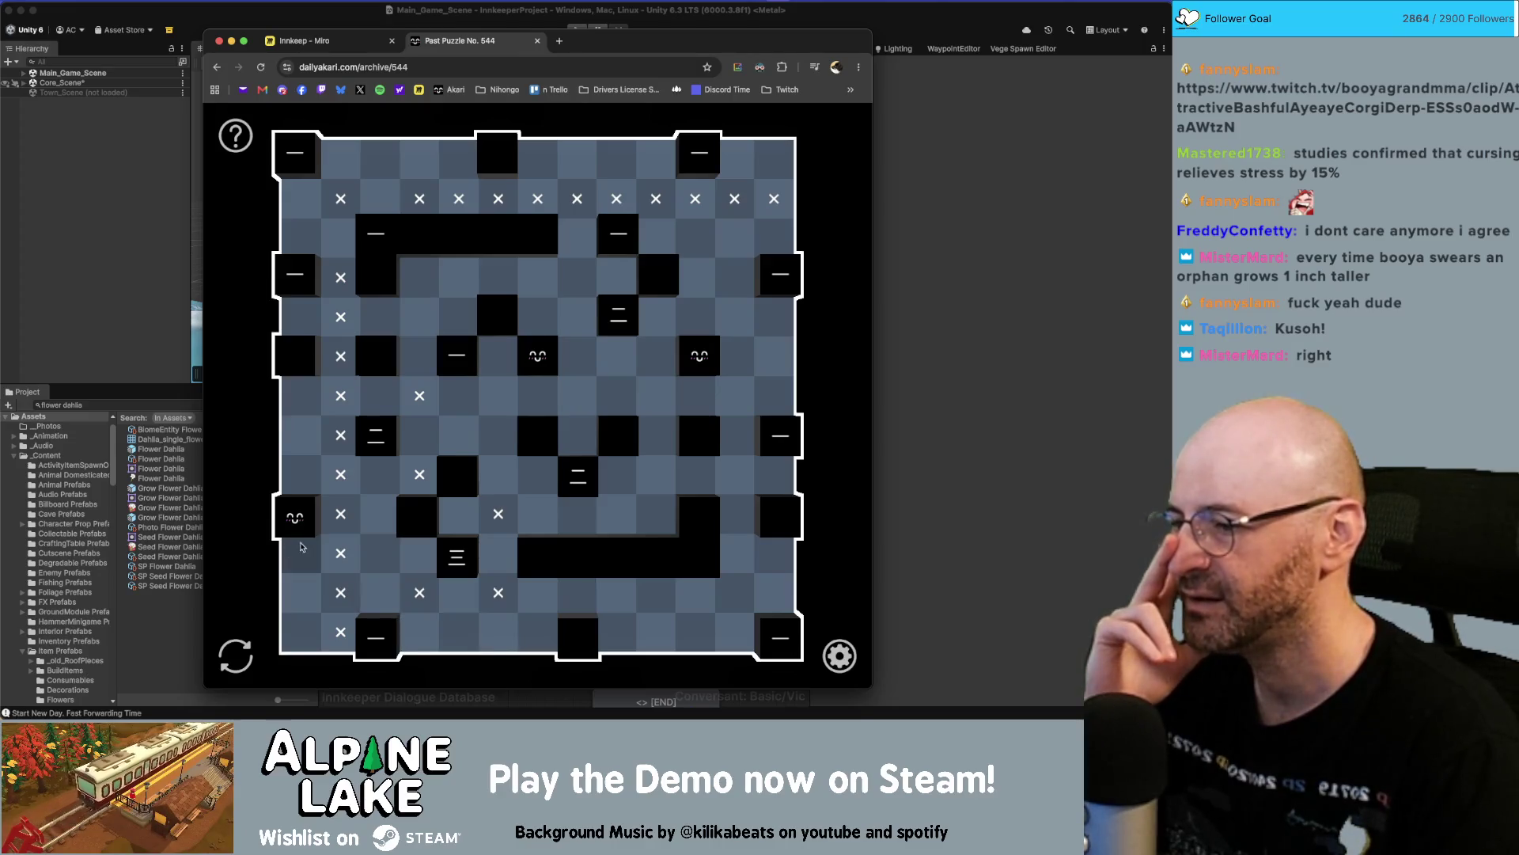
click(303, 474)
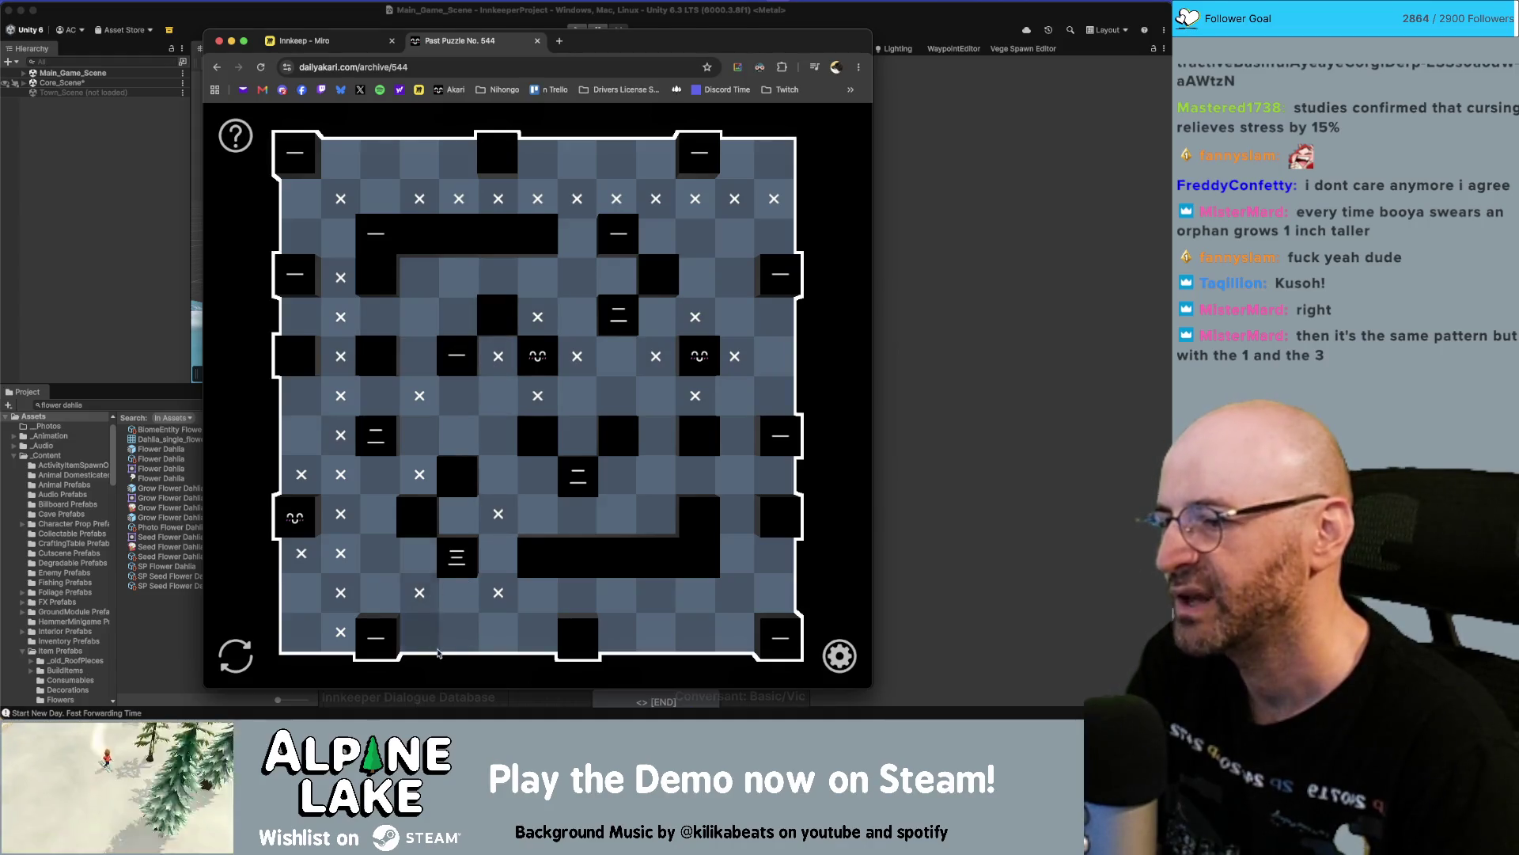
Mark the second-to-last row with X and place a bulb near the bottom-right.
drag(538, 592, 774, 592)
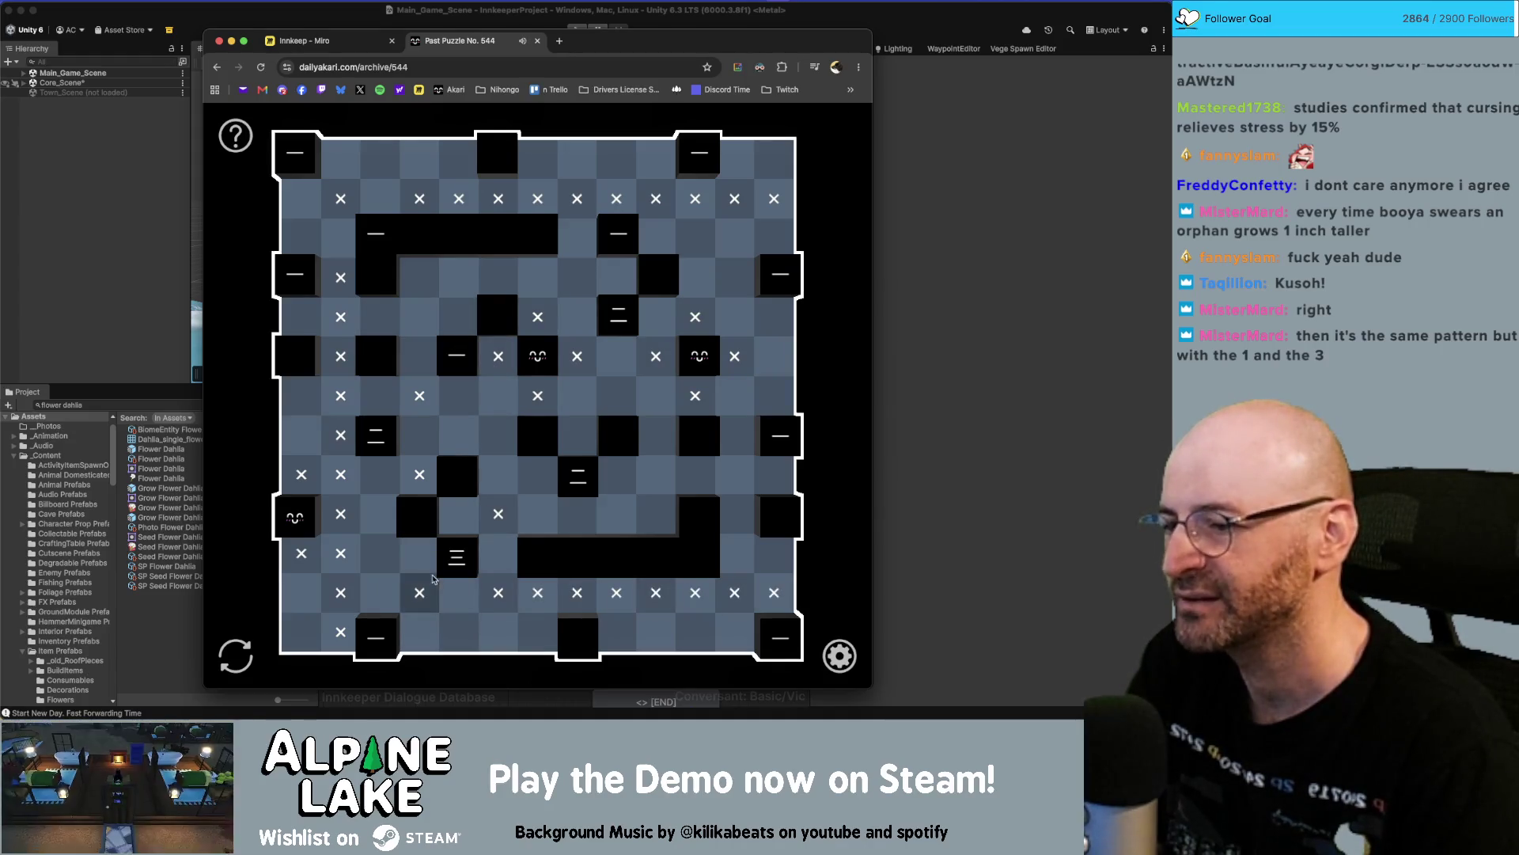
click(308, 594)
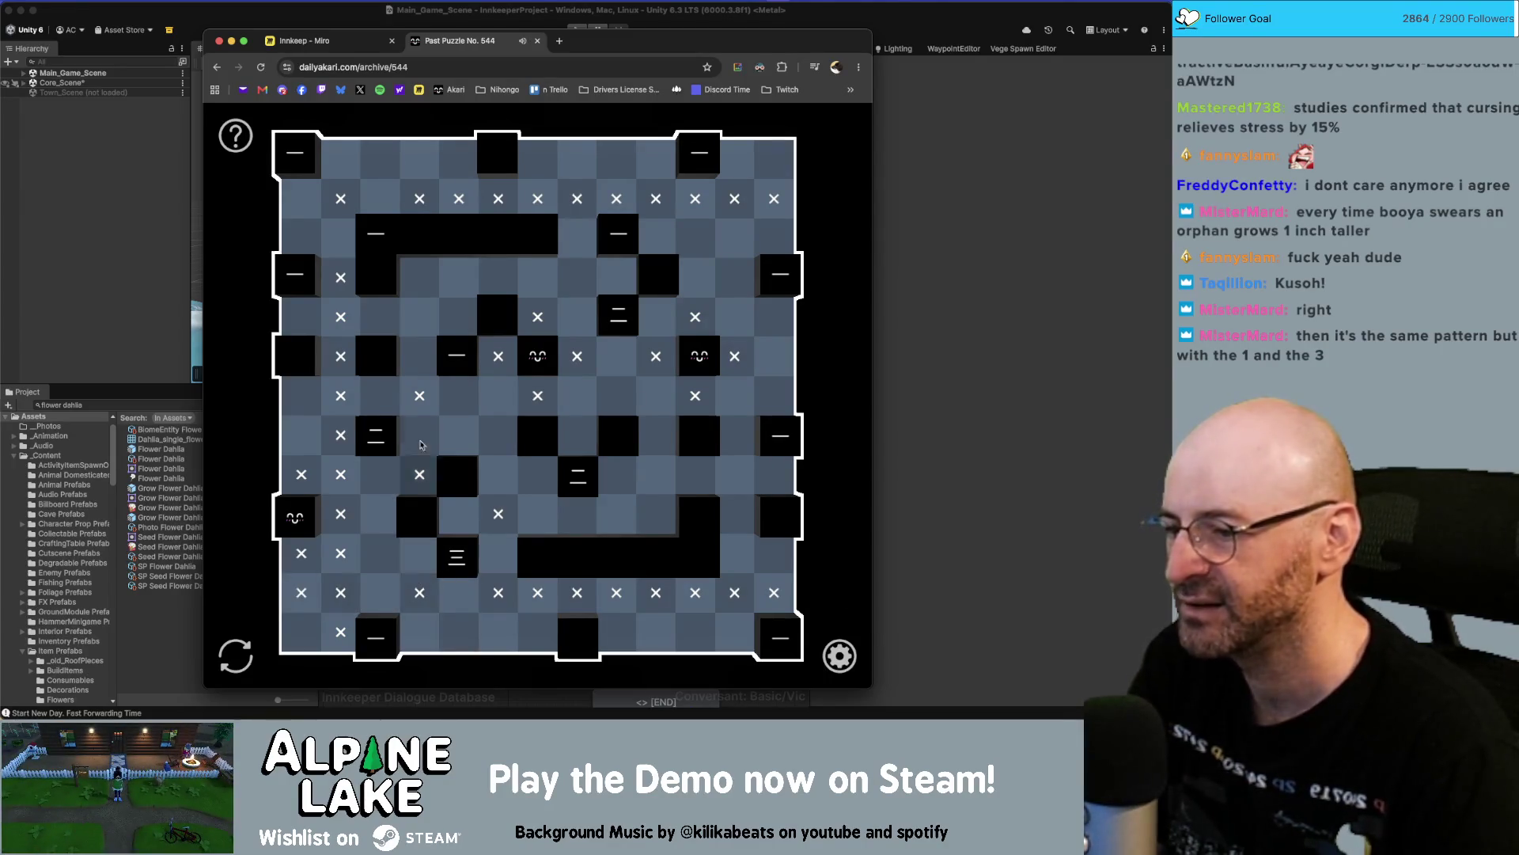
click(735, 632)
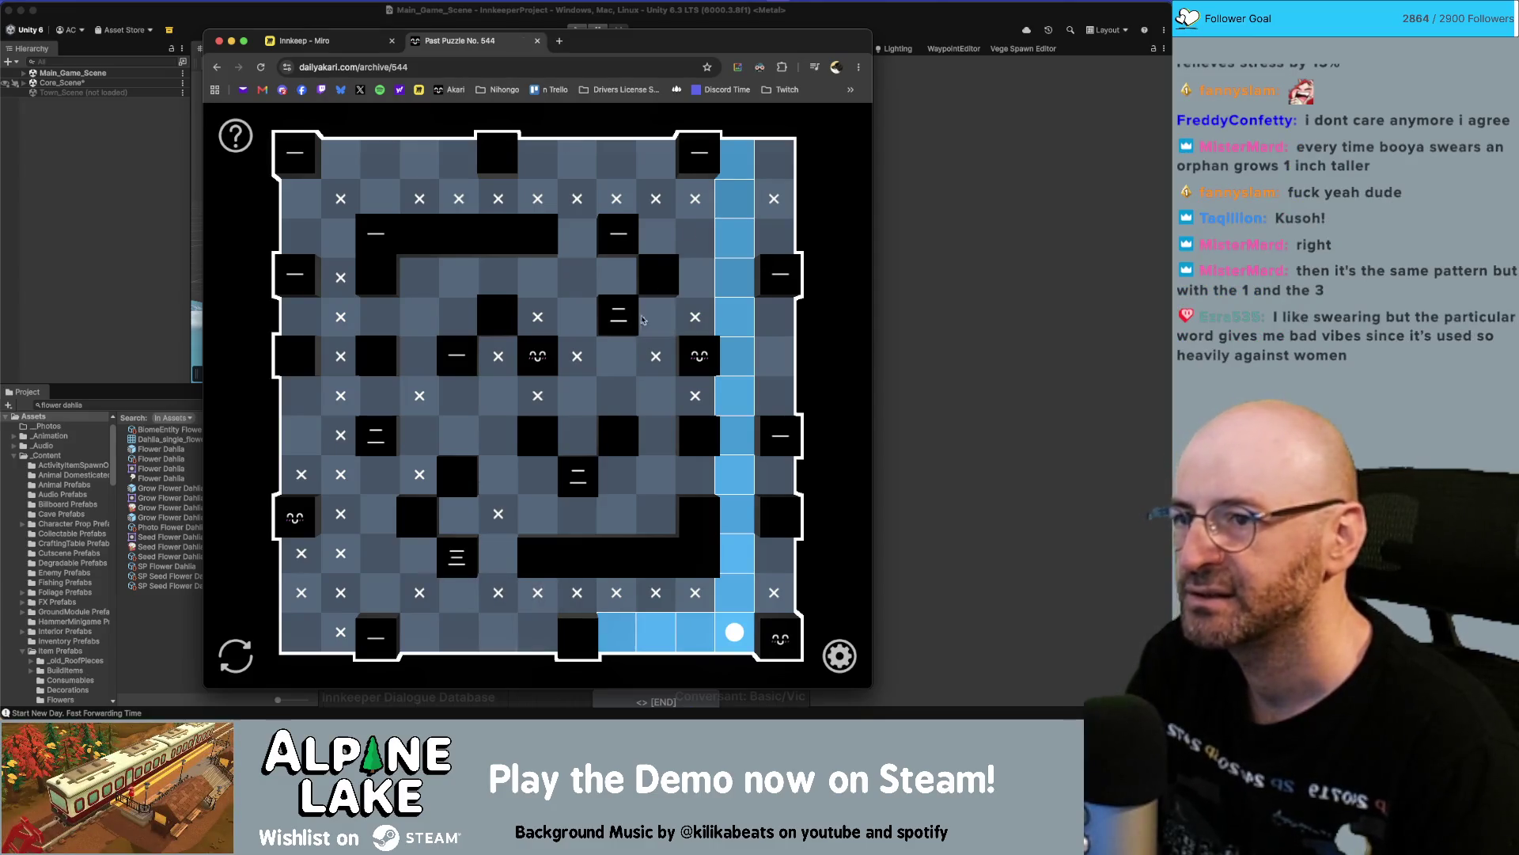
Place bulbs in the top row, lower-middle block, right column and bottom-left corner.
click(663, 176)
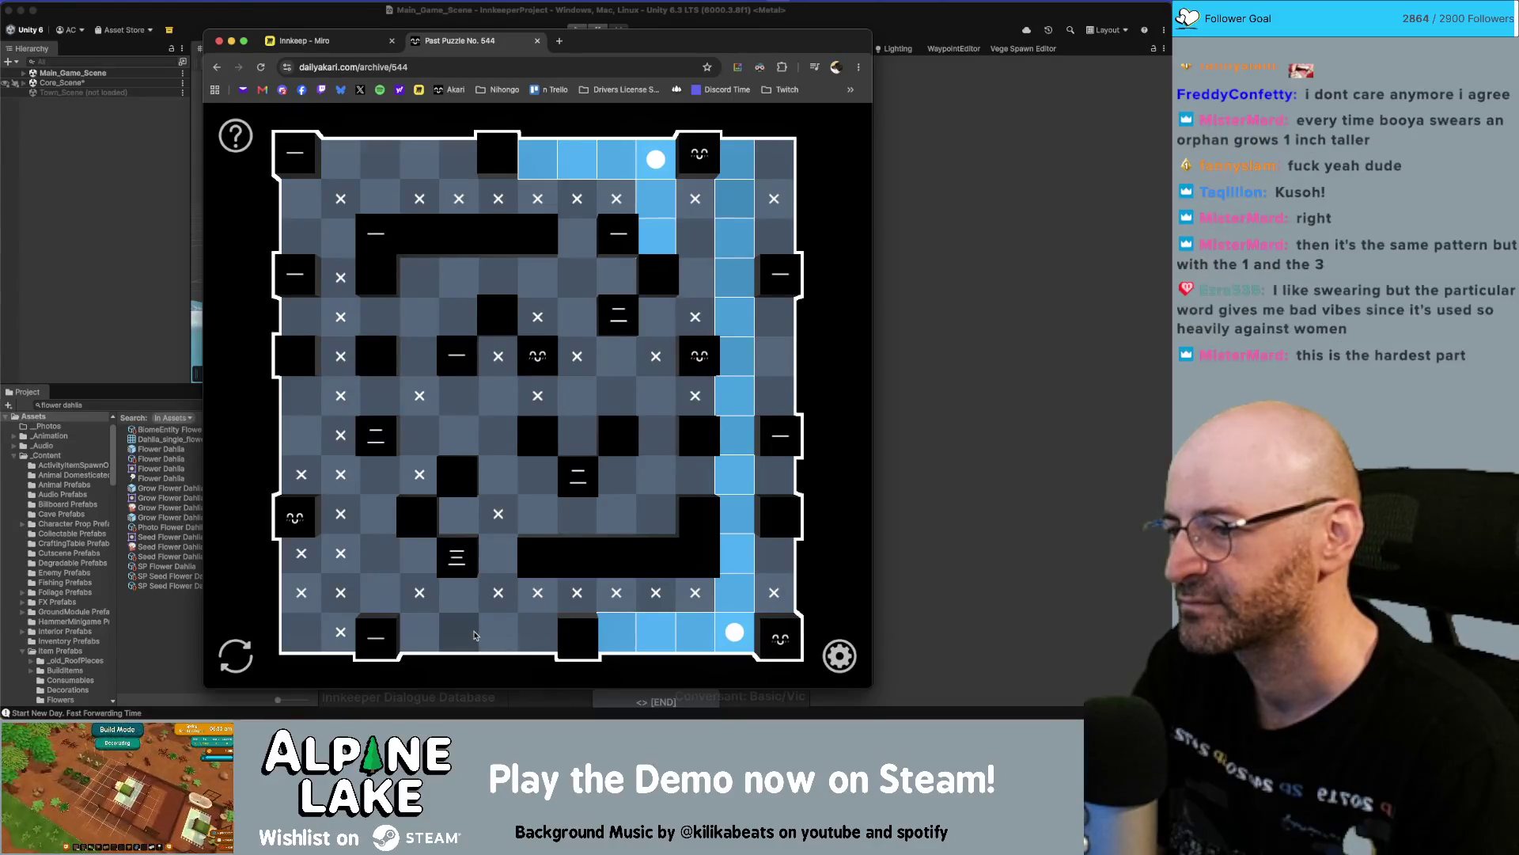
click(458, 514)
click(498, 553)
click(537, 474)
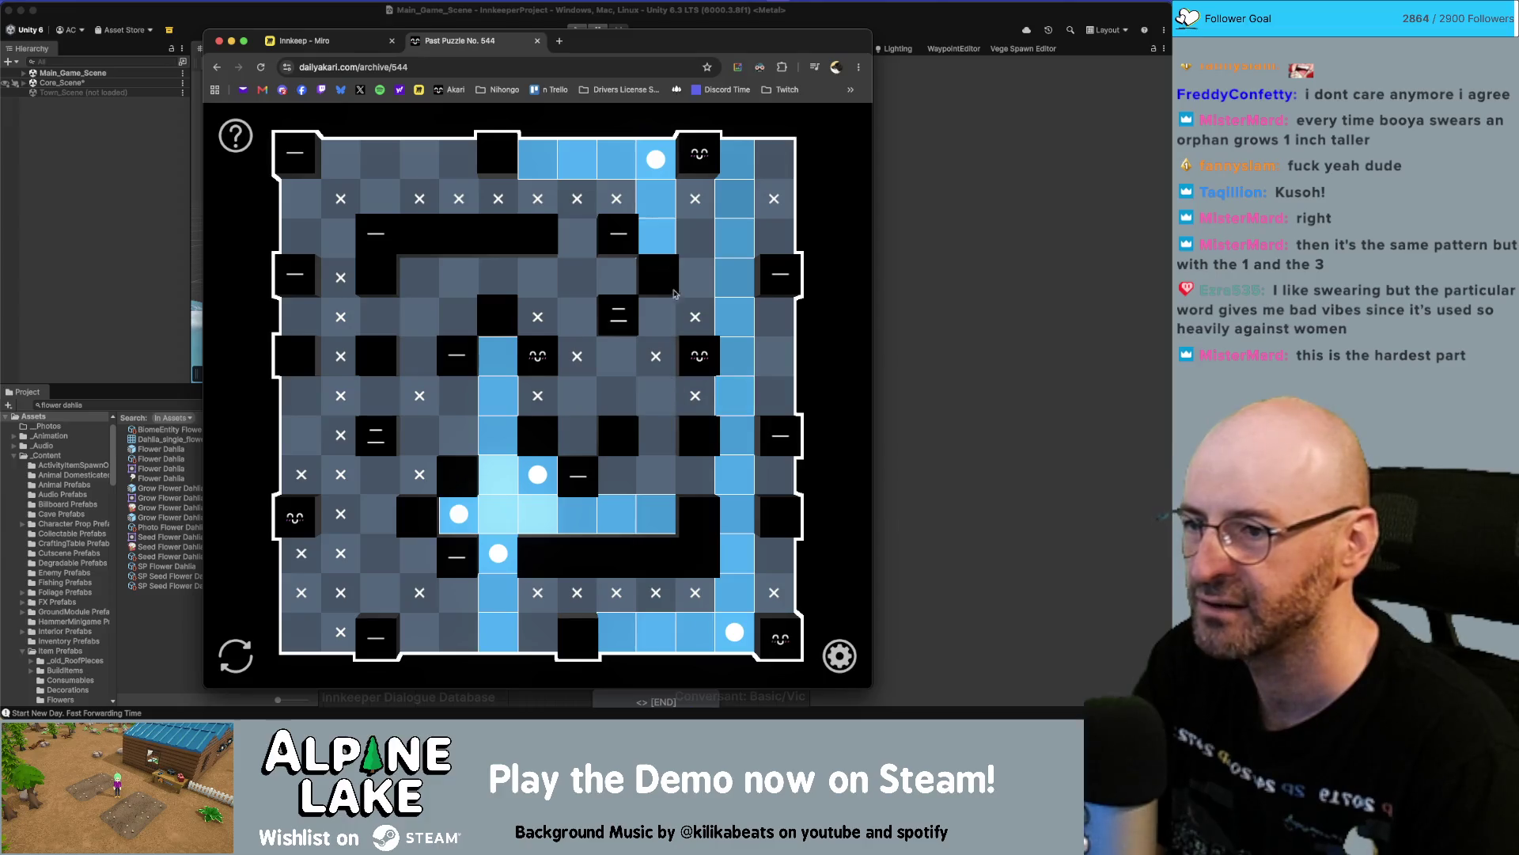
click(774, 553)
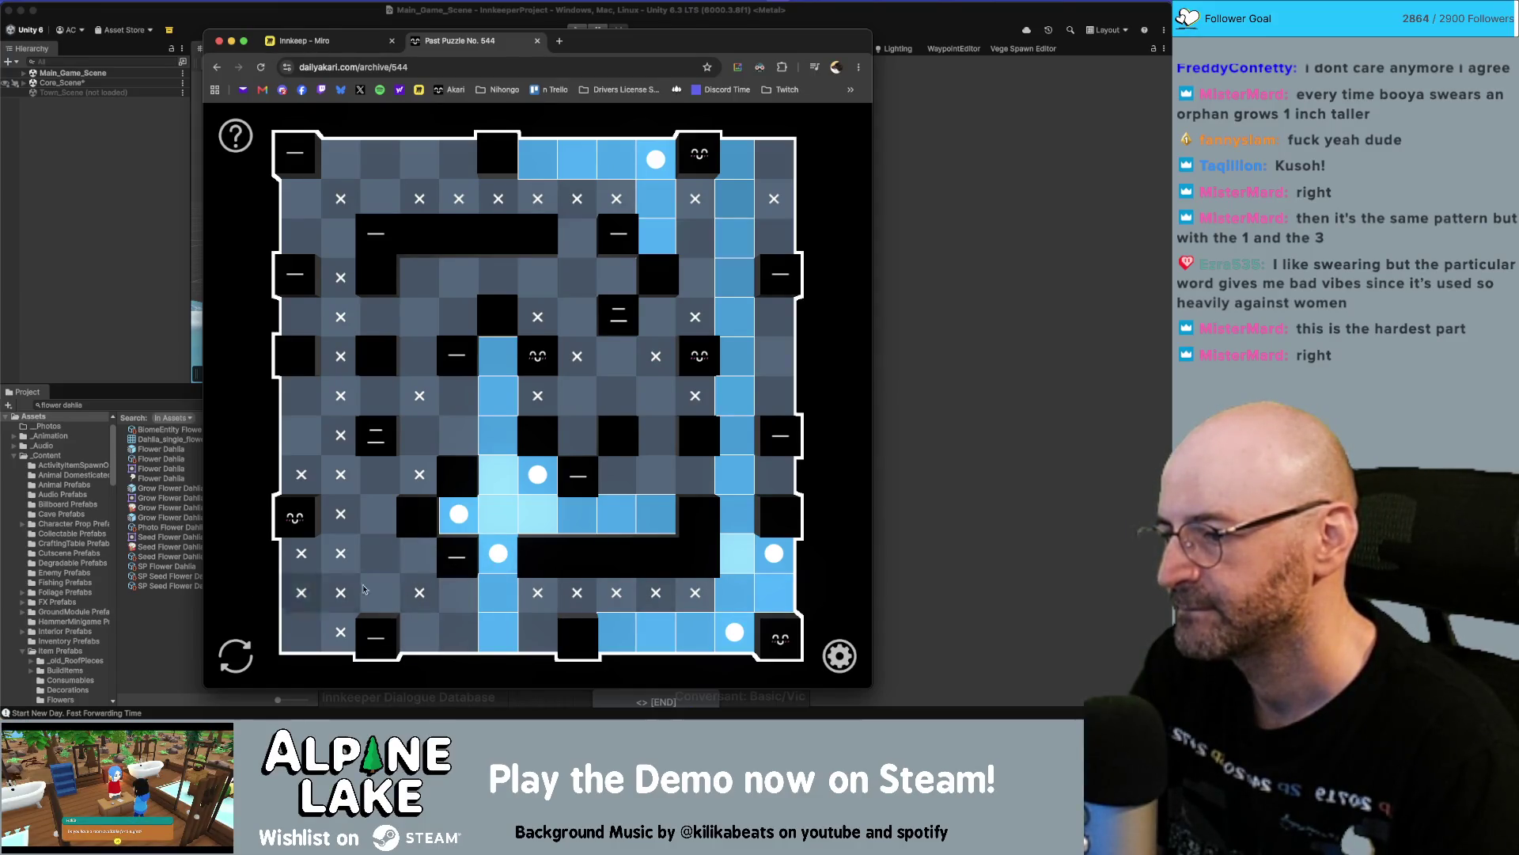
click(300, 632)
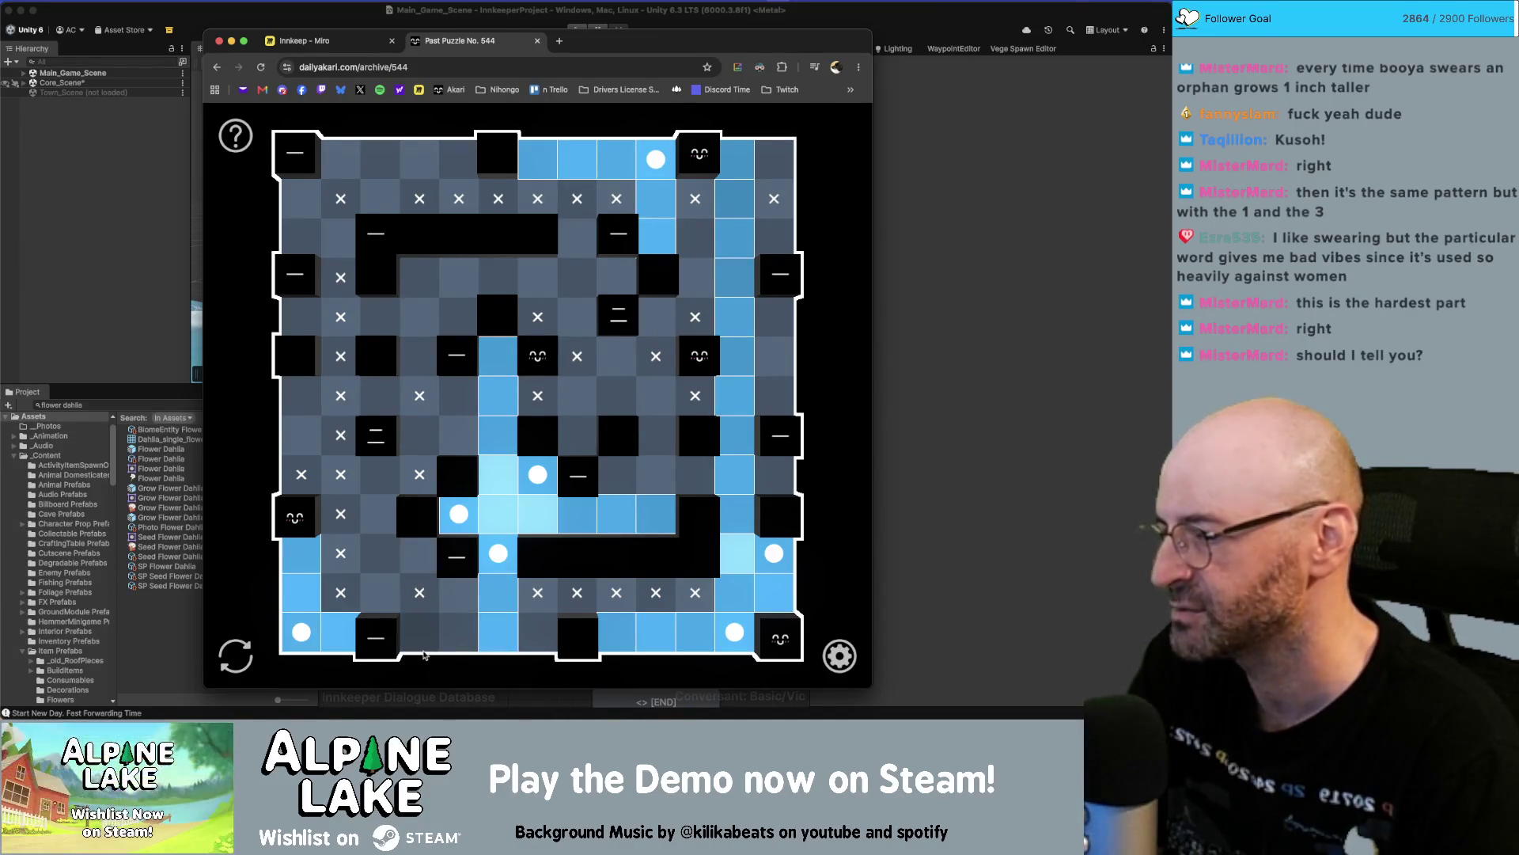
Place two bulbs near the bottom-left to light the bottom two rows.
click(458, 595)
click(419, 631)
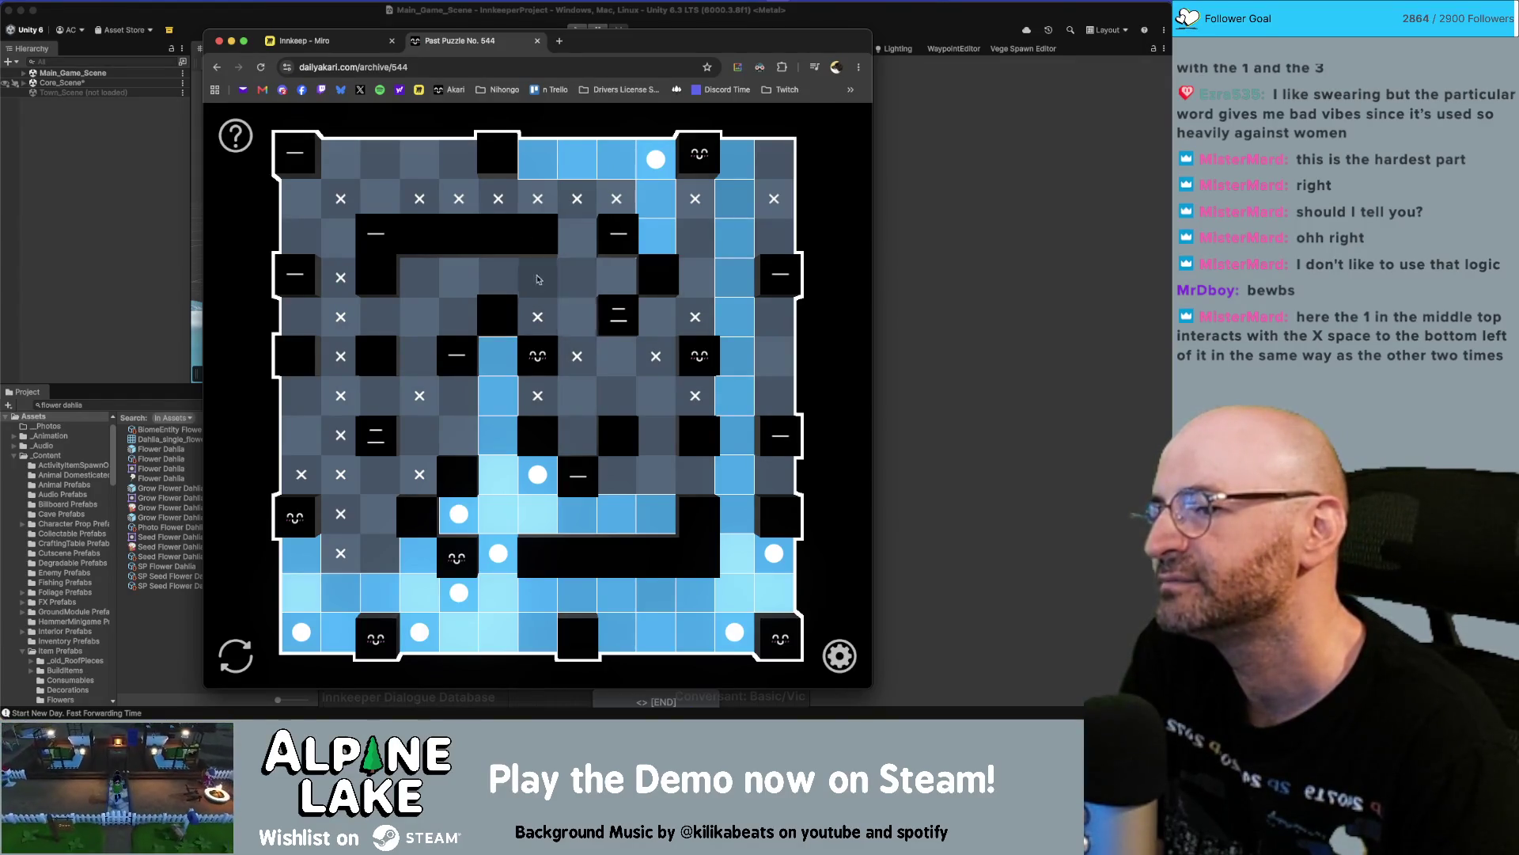
Place bulbs across the middle, right, top-right and upper-middle areas of puzzle 544.
click(617, 475)
click(775, 396)
click(774, 237)
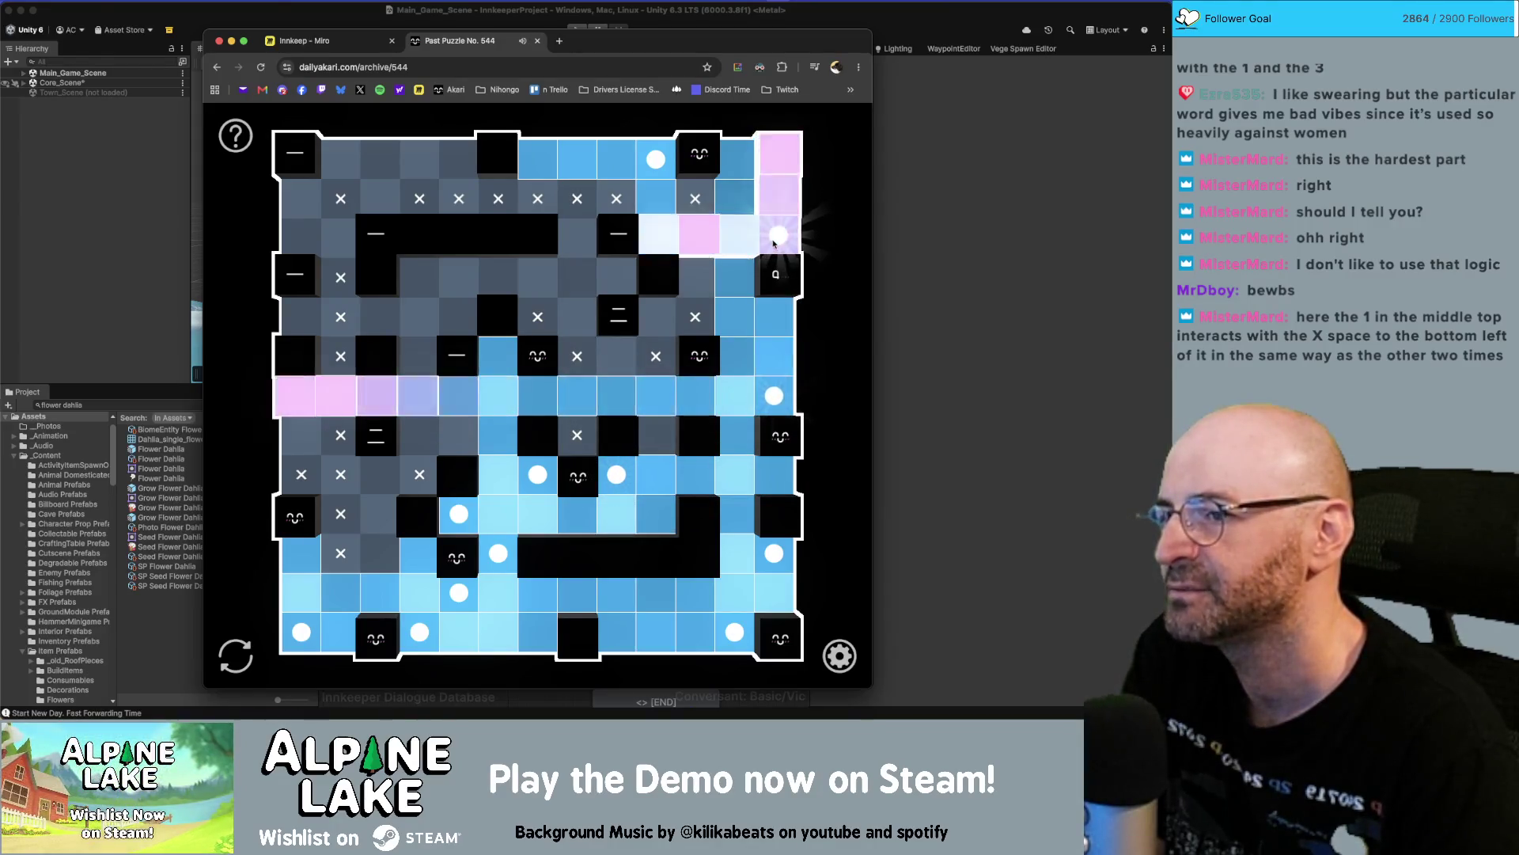
click(687, 285)
click(656, 317)
click(617, 356)
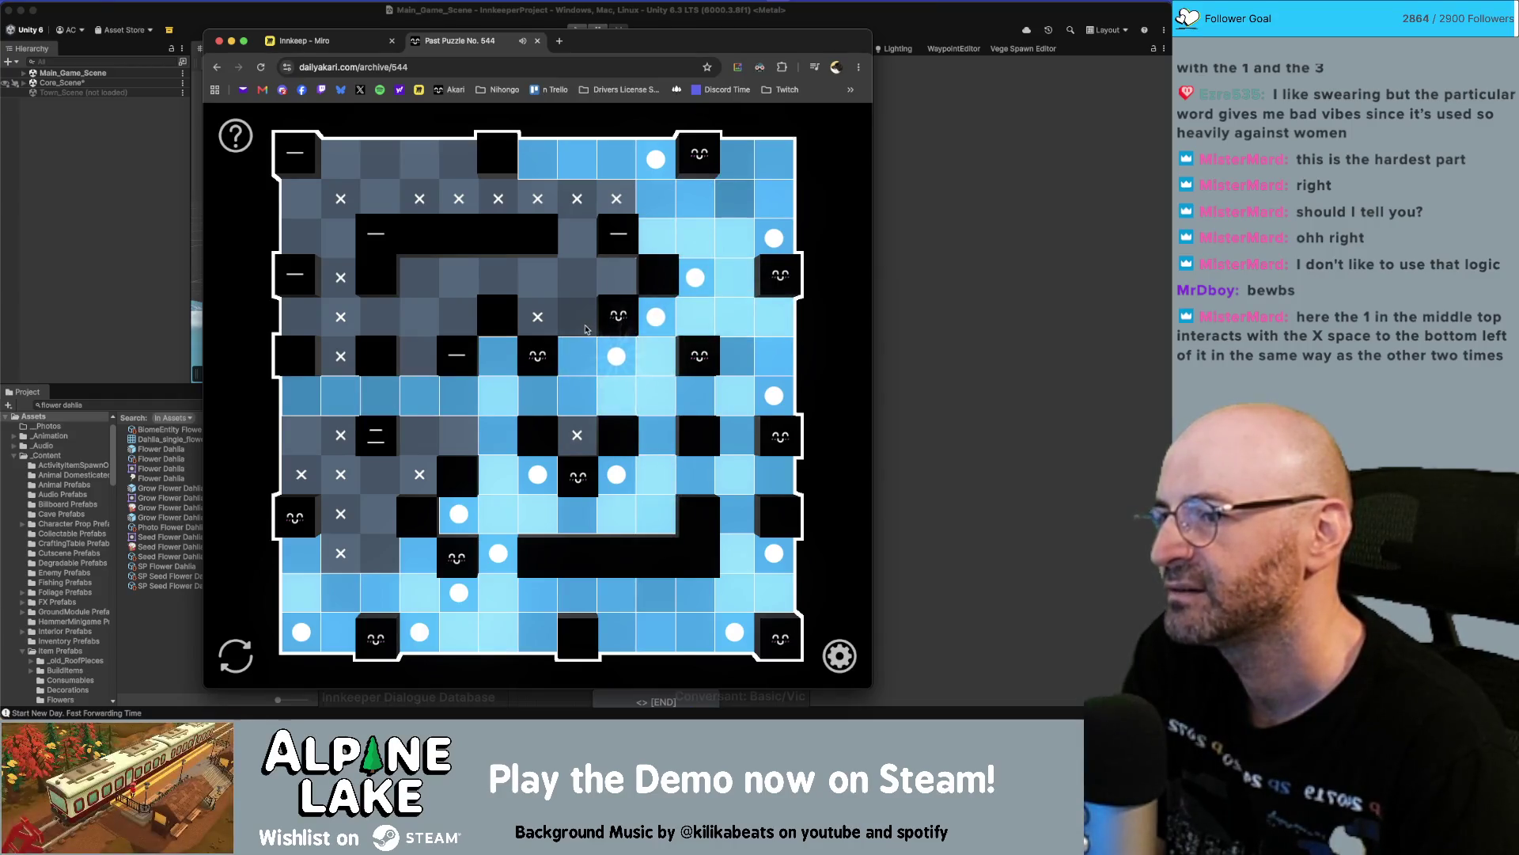
click(538, 276)
click(584, 244)
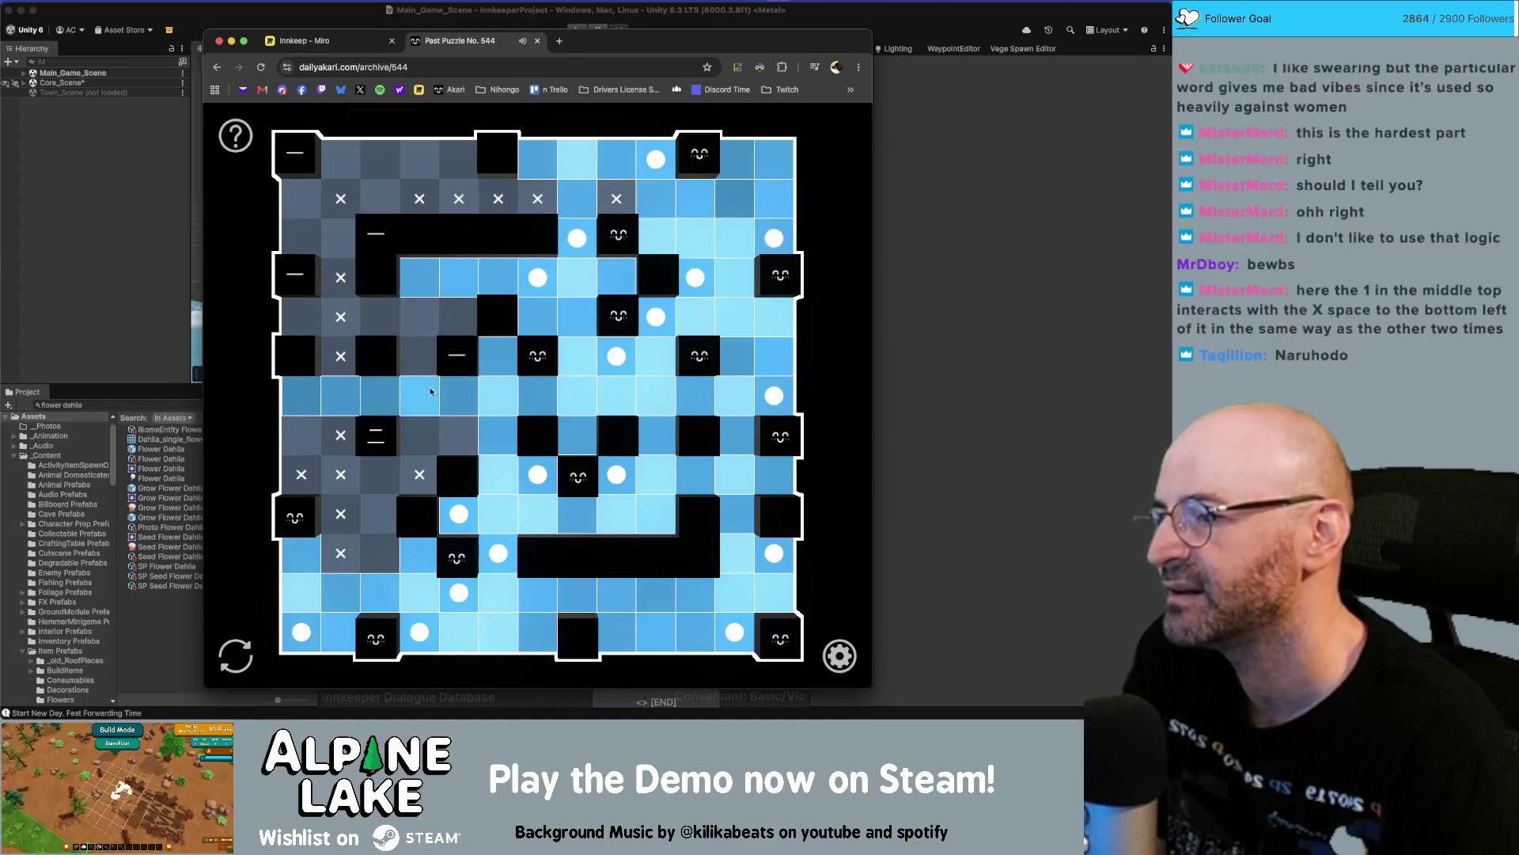
Place the final left-side bulbs to solve the puzzle, then close its tab and return to Unity.
click(418, 435)
click(379, 473)
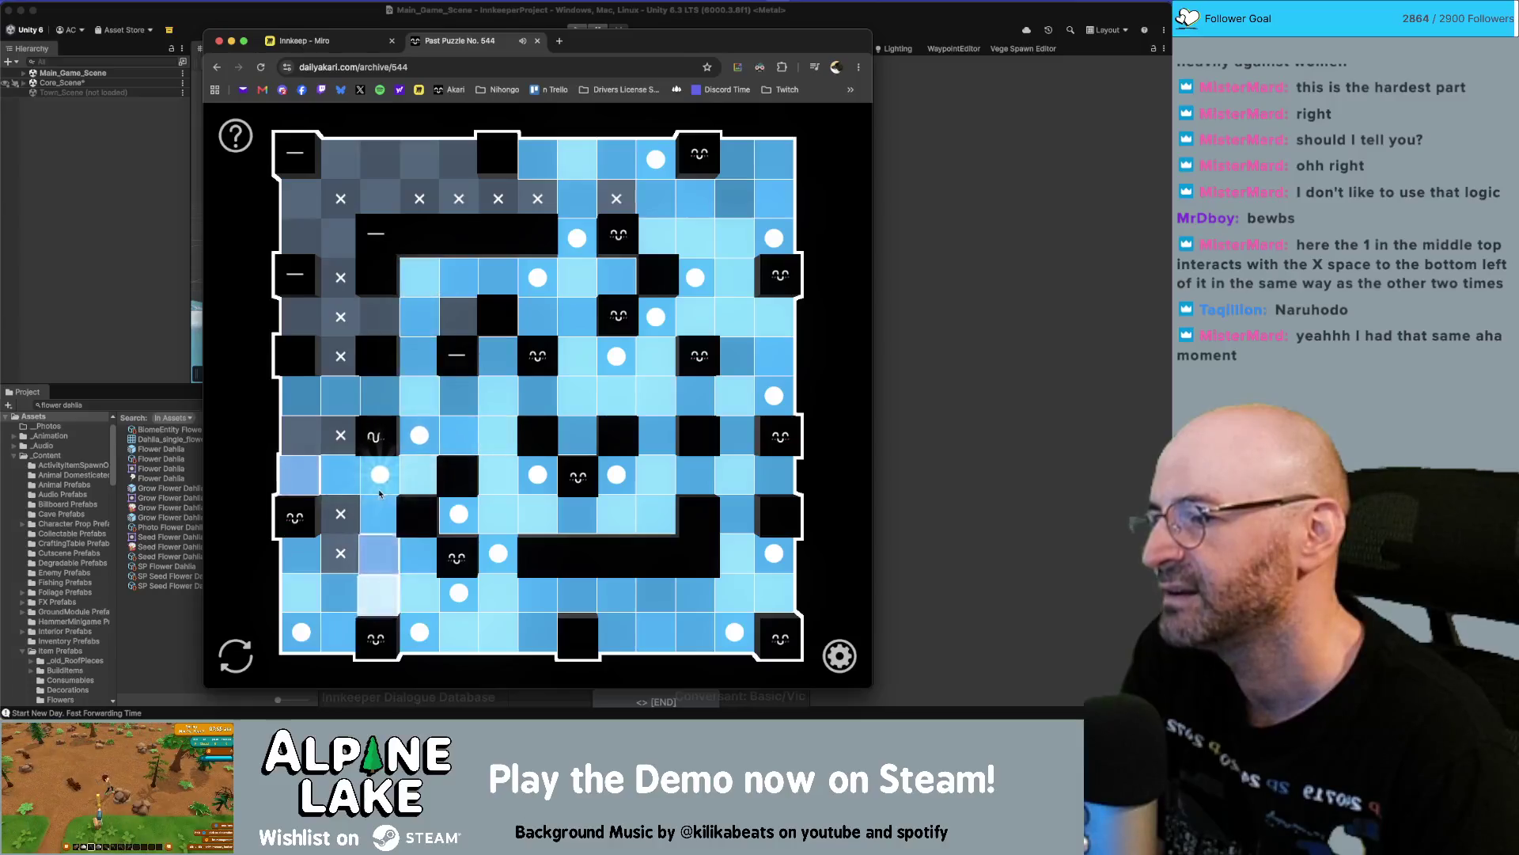
click(303, 437)
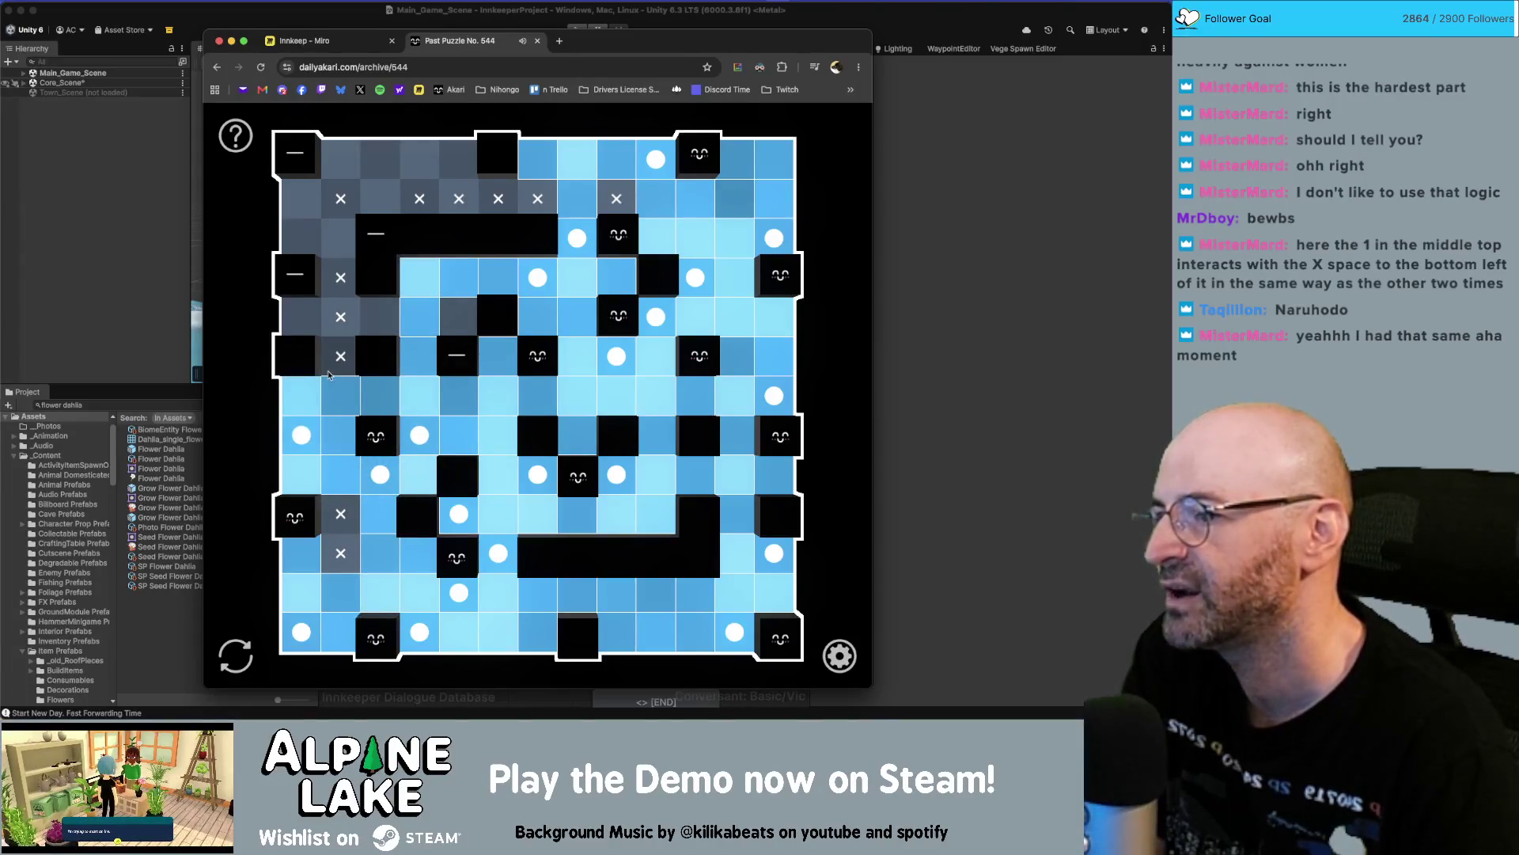
click(459, 317)
click(297, 234)
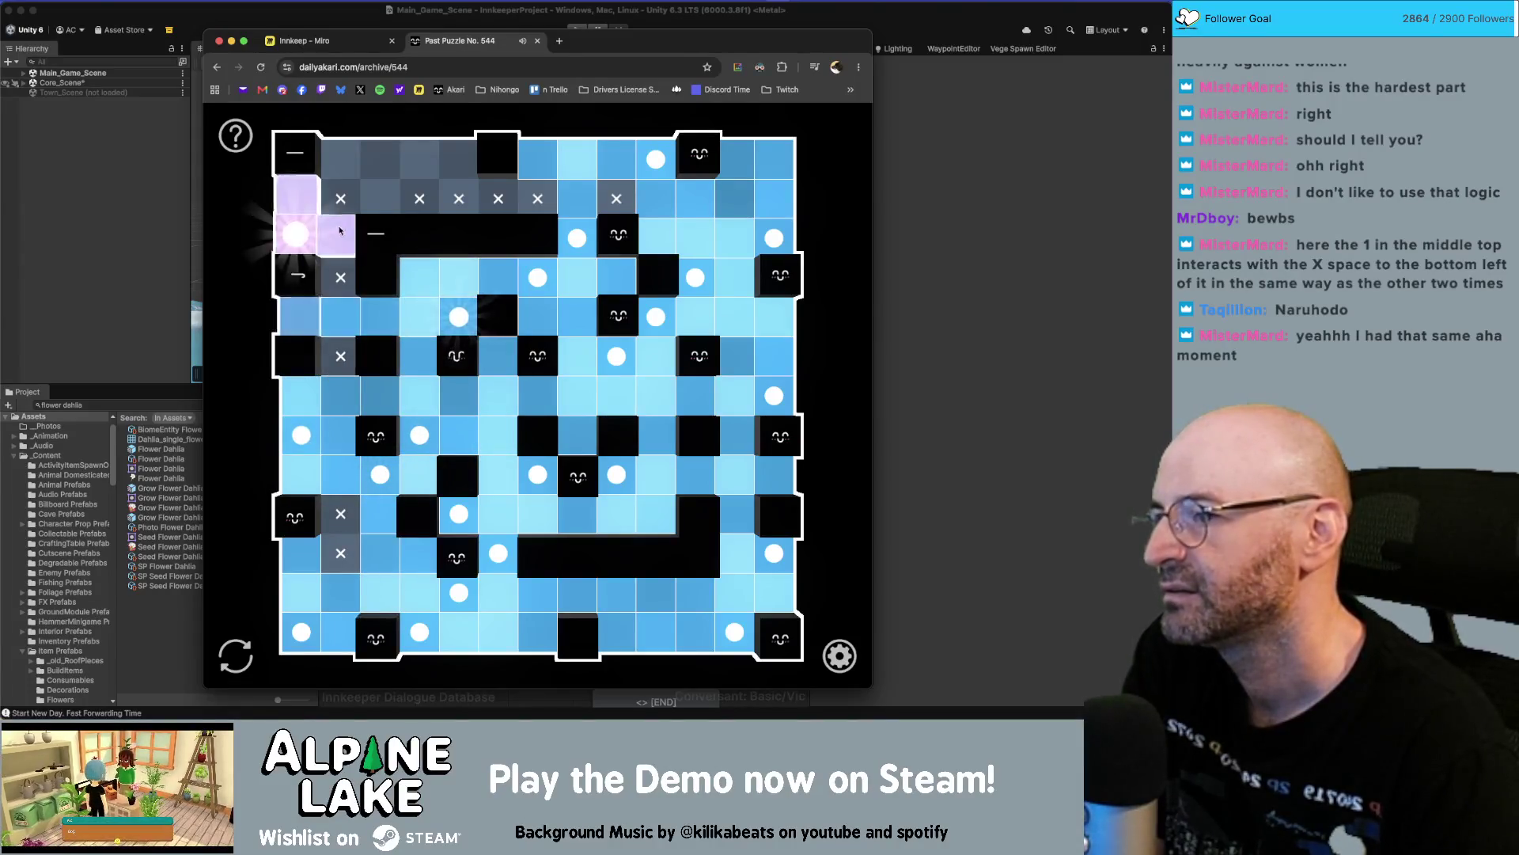
click(341, 159)
click(380, 198)
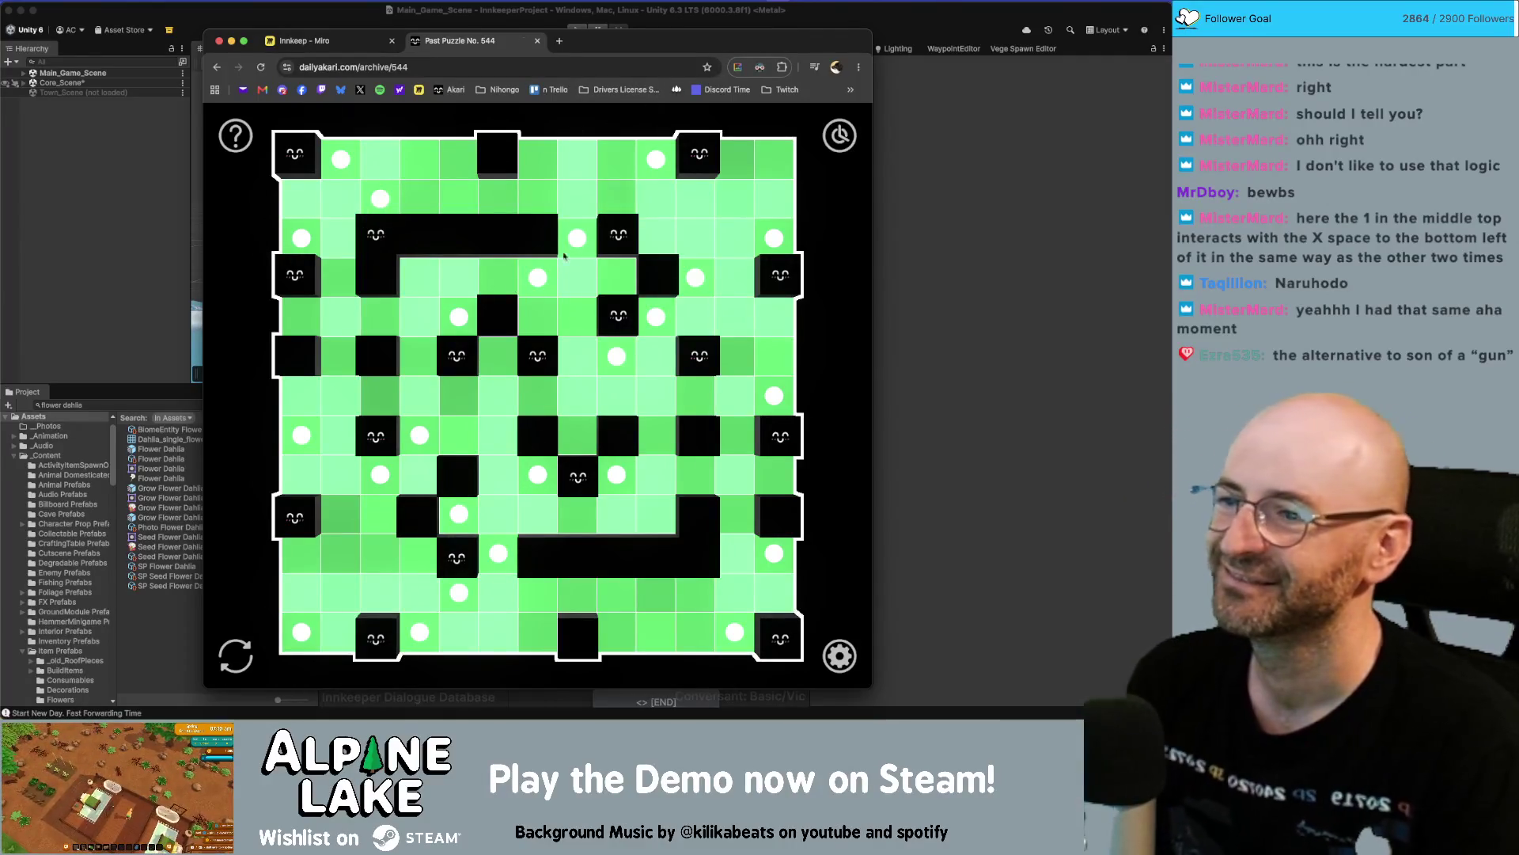
click(537, 40)
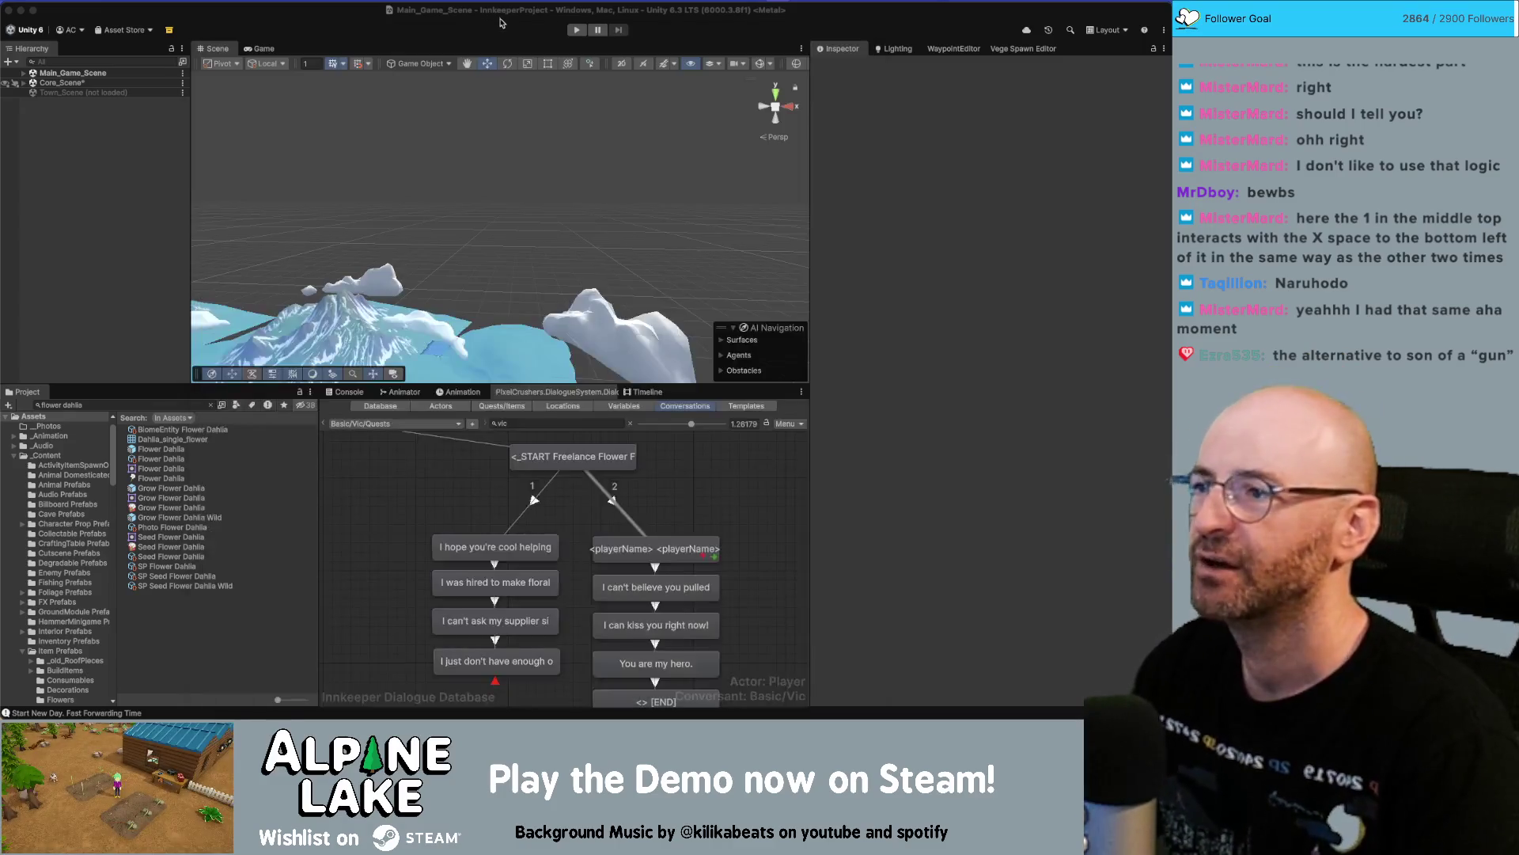
click(501, 20)
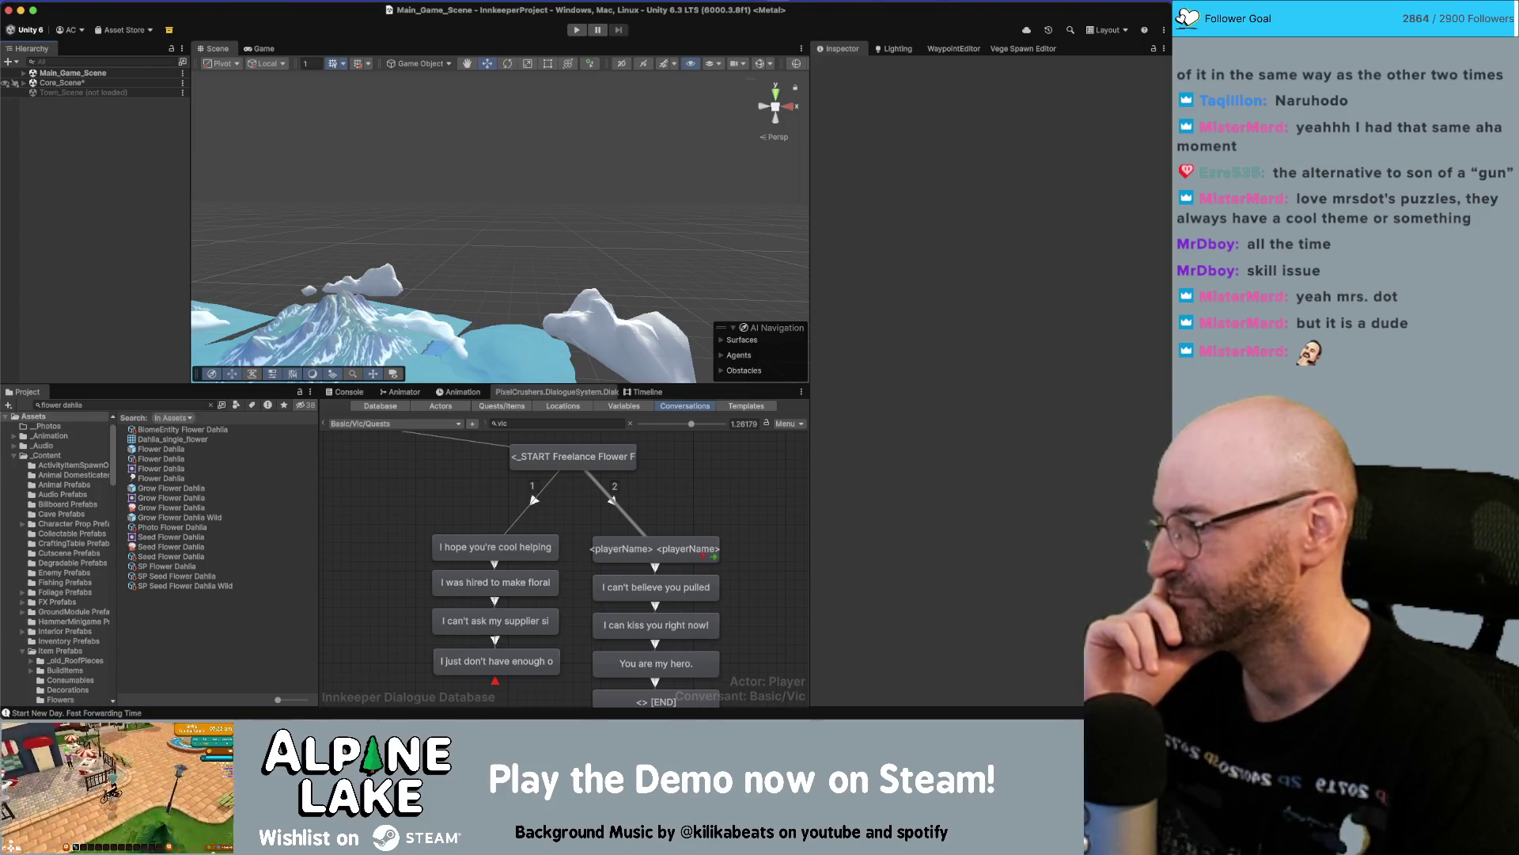
Inspect the Freelance Flower Farmer entries from START through 'You are my hero.' to END's quest-success script.
click(418, 539)
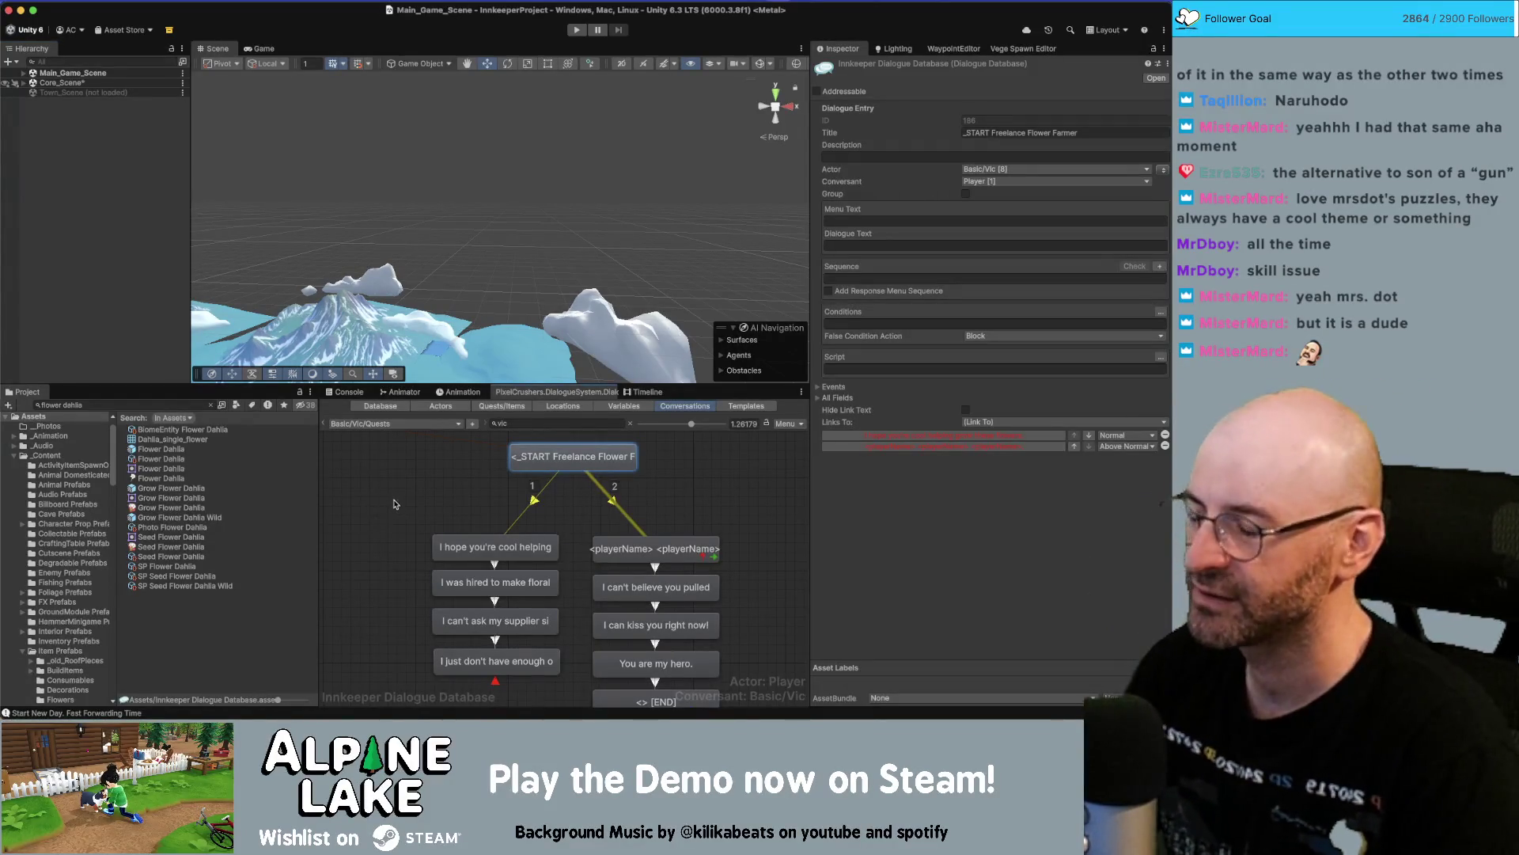
click(420, 524)
scroll(427, 528, down, 5)
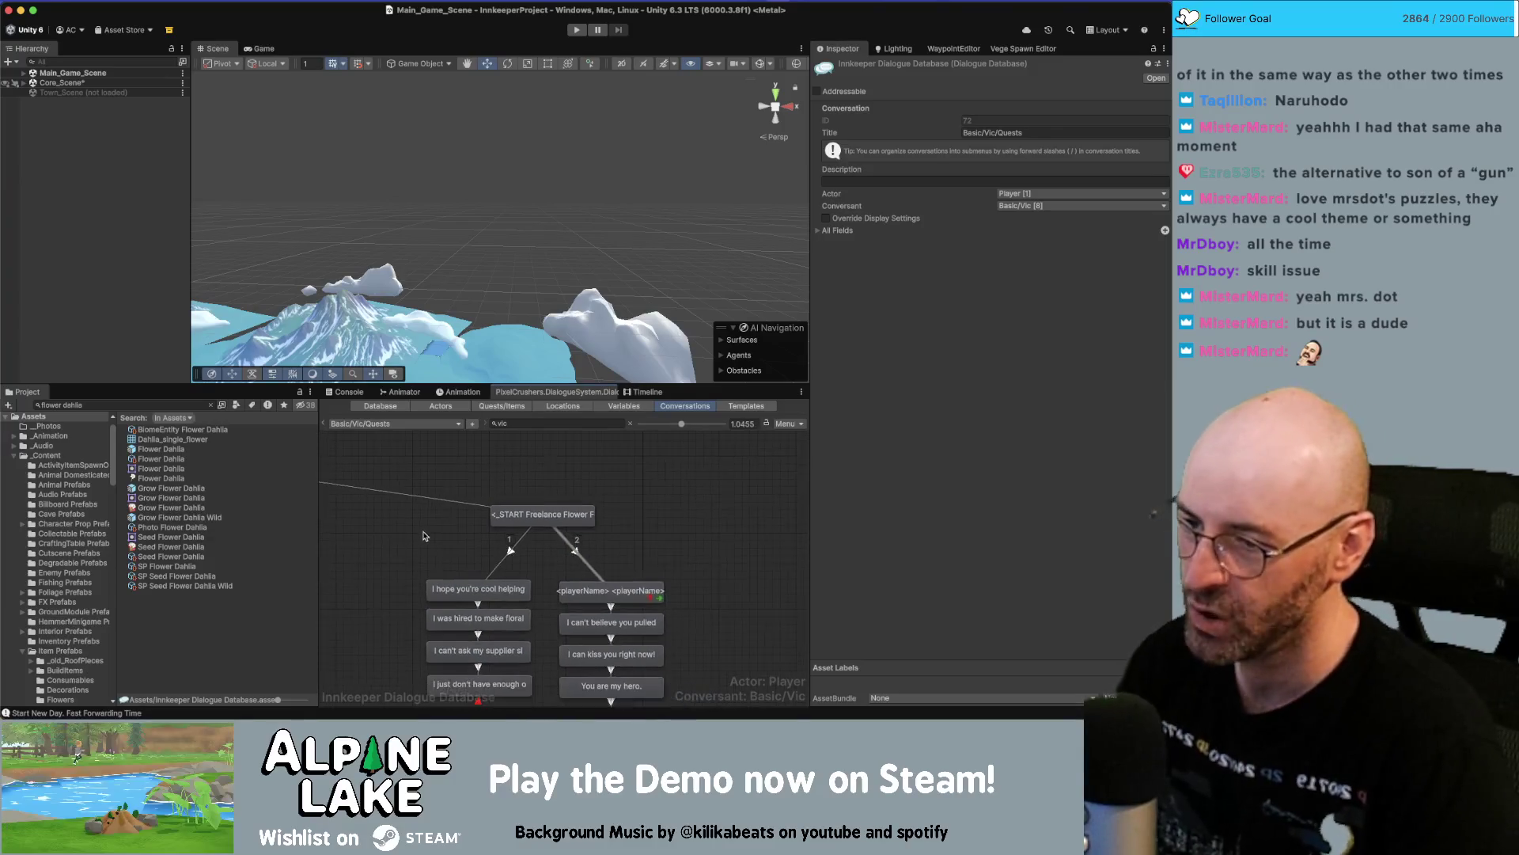
scroll(680, 518, down, 1)
click(619, 529)
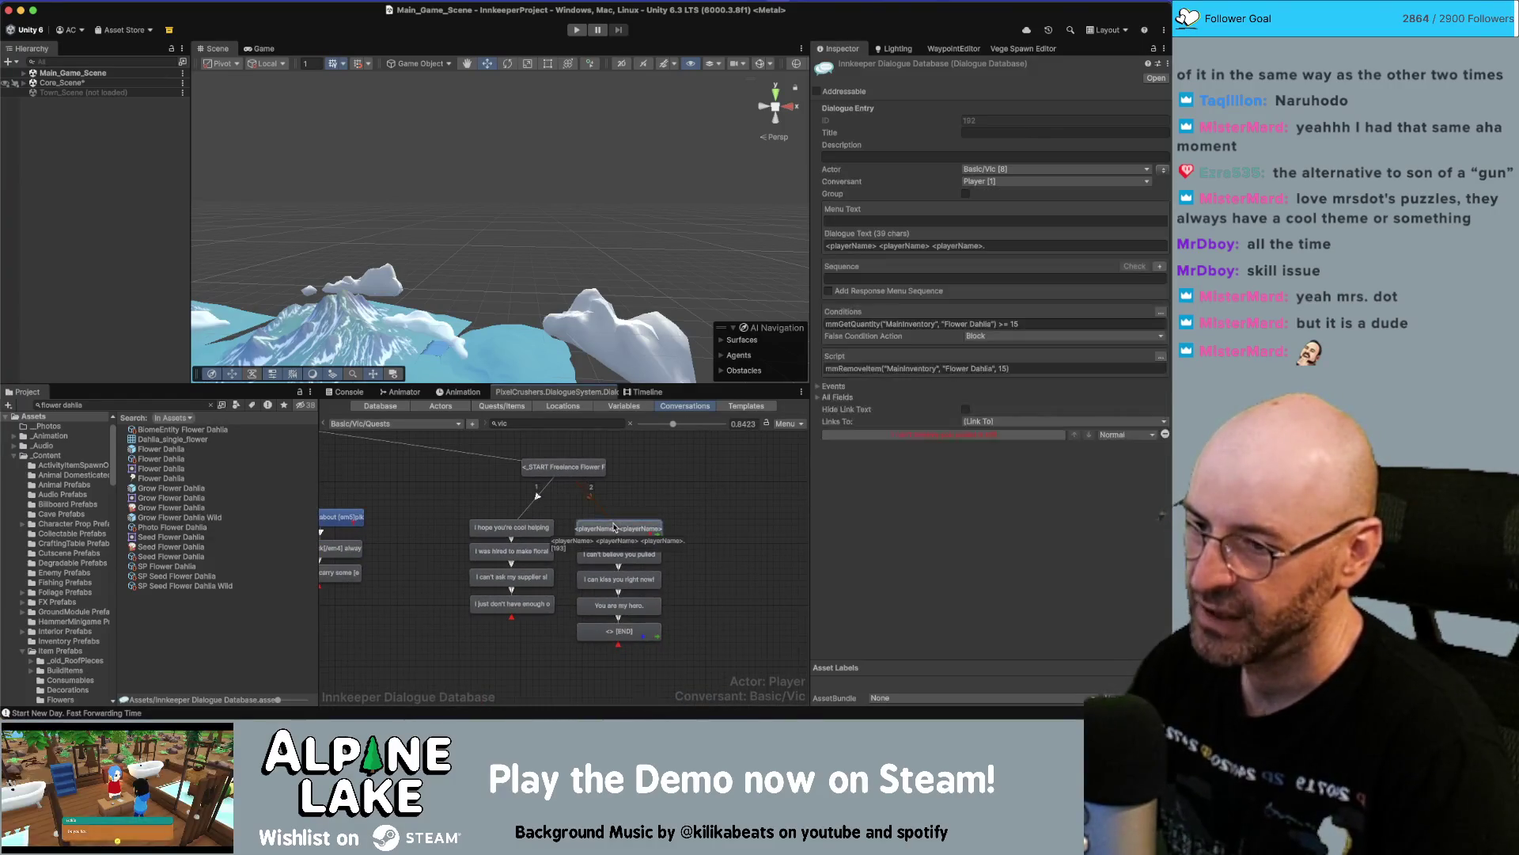
key(Down)
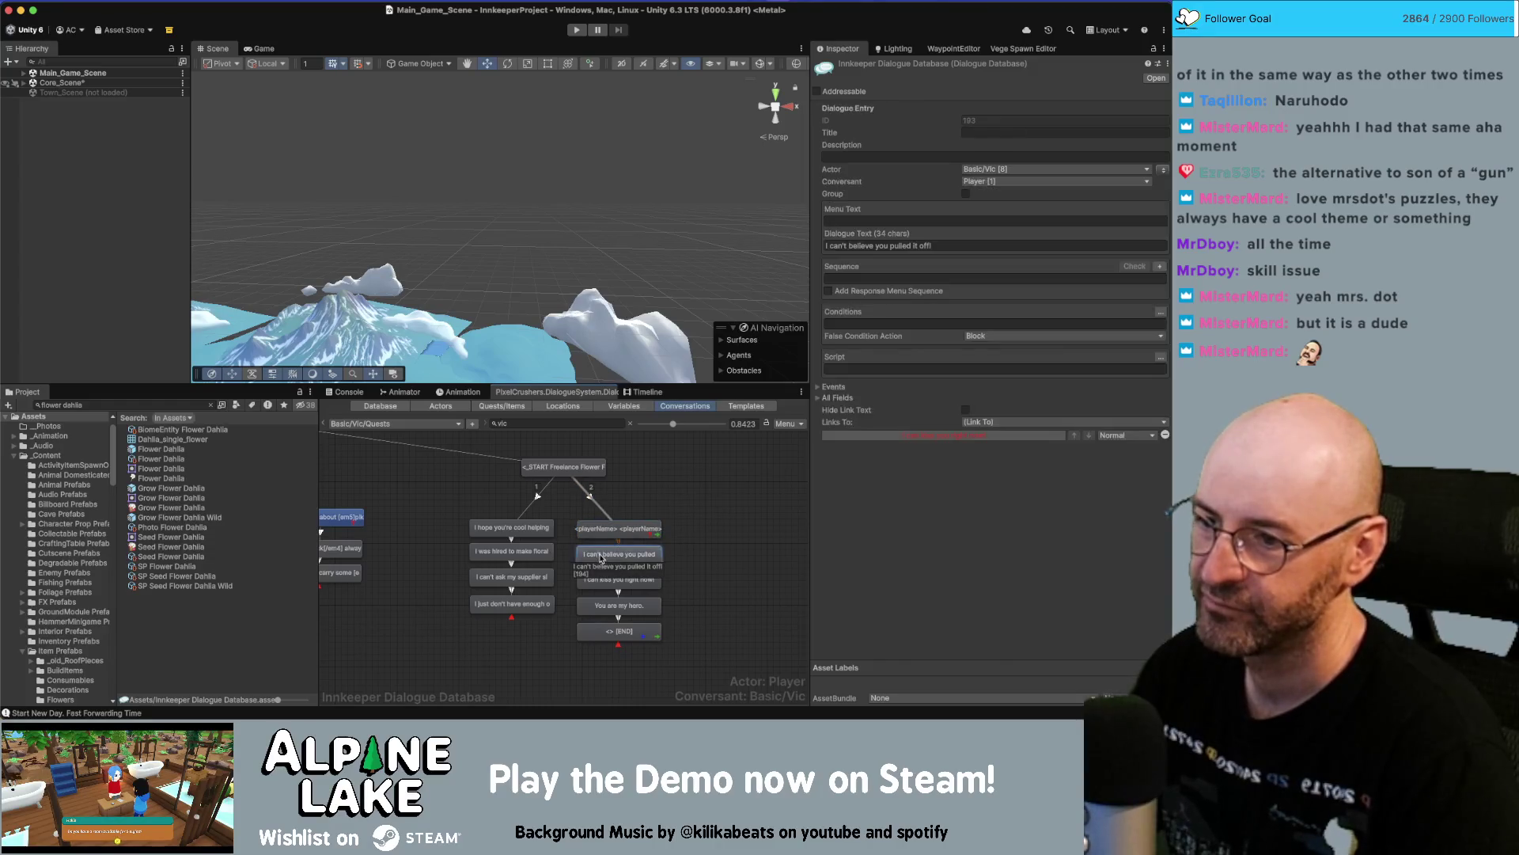
key(Down)
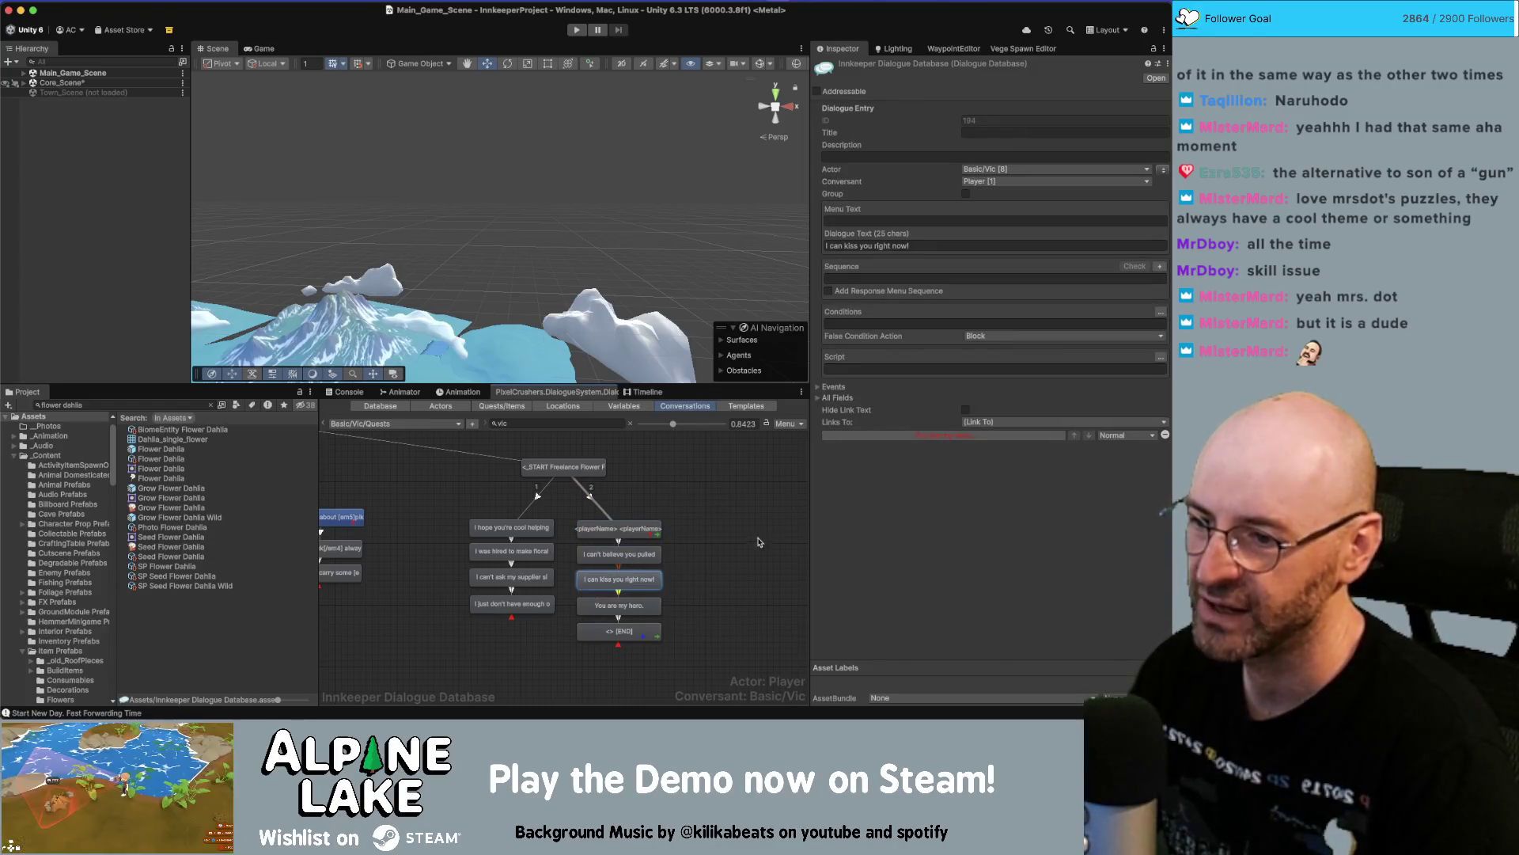
click(626, 603)
click(621, 638)
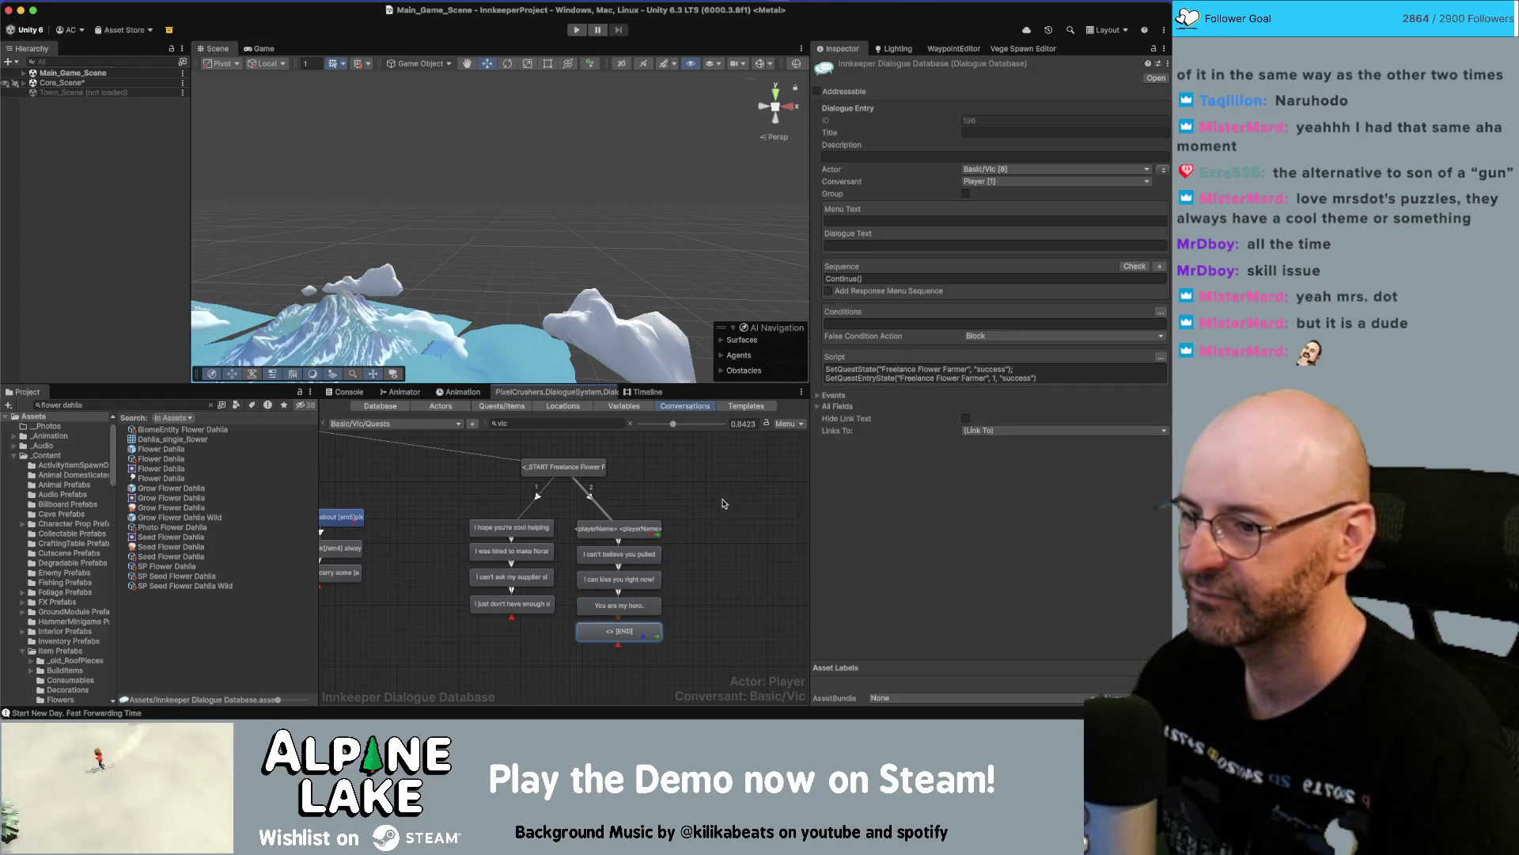
click(625, 516)
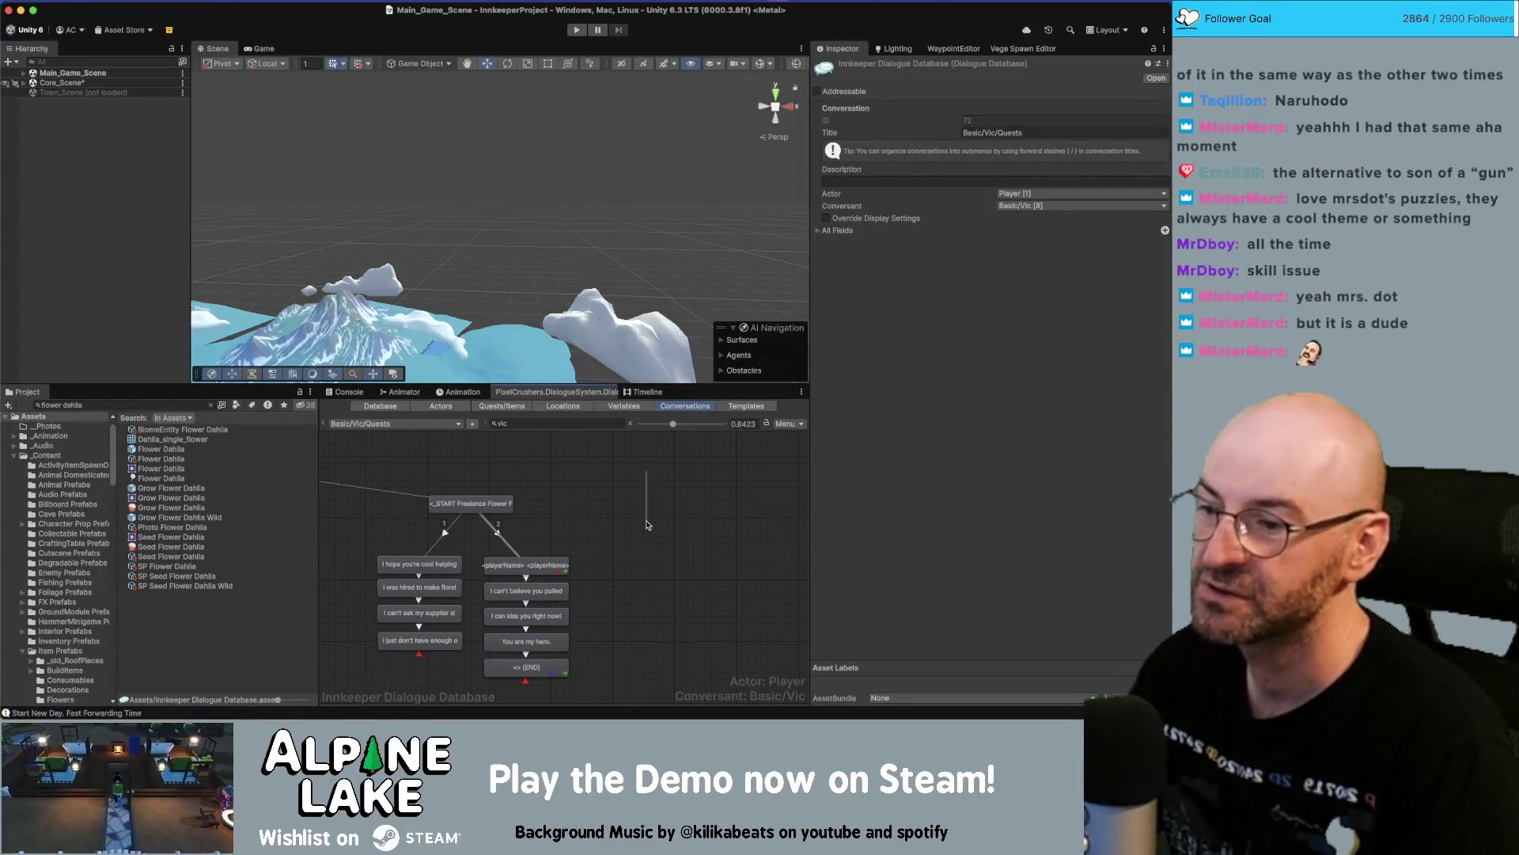
Inspect the quest's opening player line and its link into the quest branch.
scroll(642, 494, left, 2)
scroll(672, 518, left, 5)
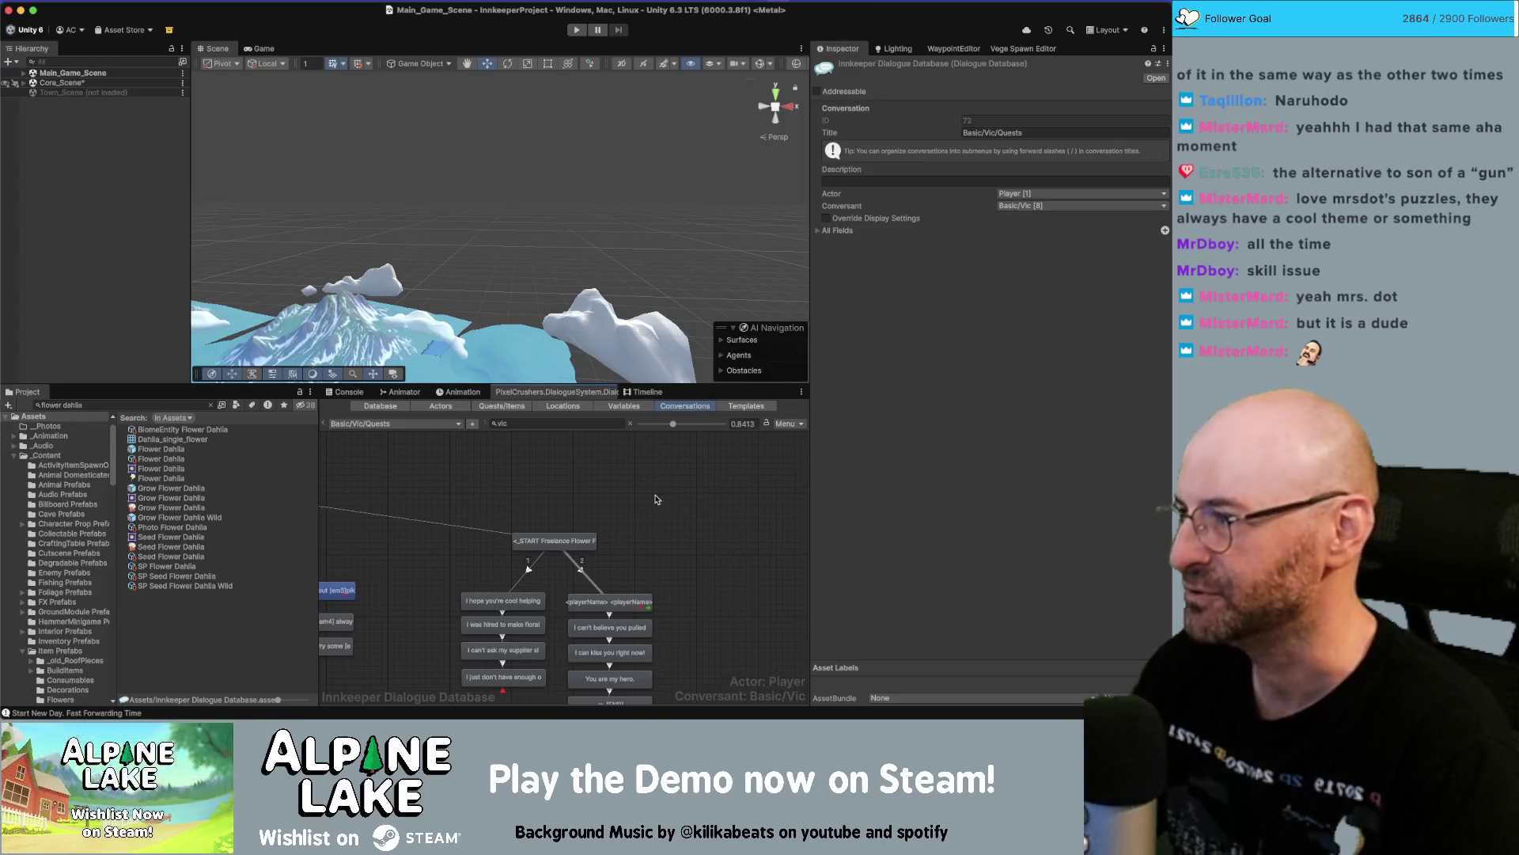
scroll(664, 498, down, 5)
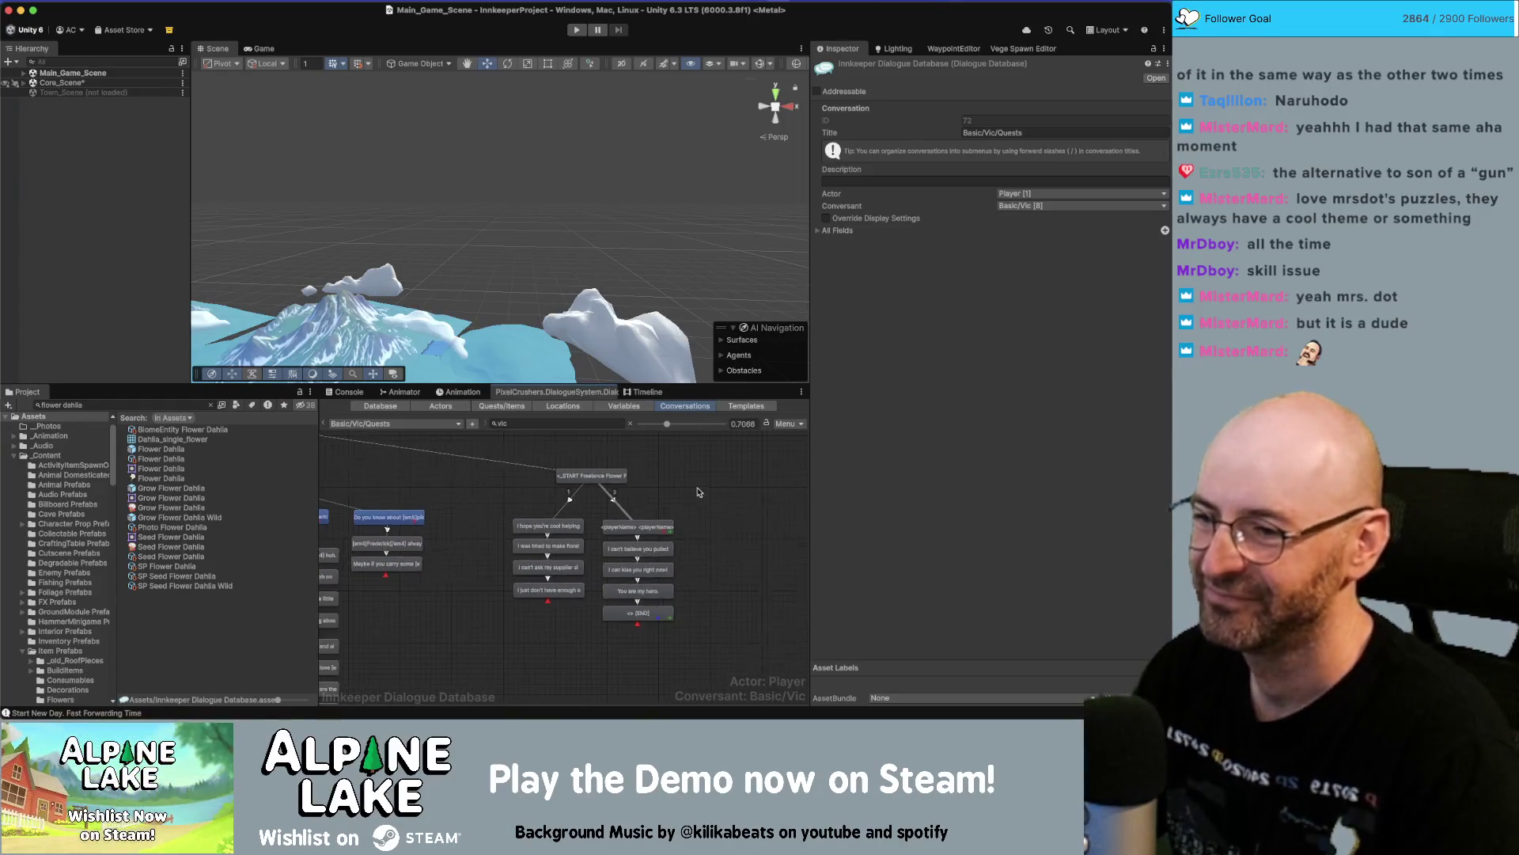
scroll(694, 488, down, 6)
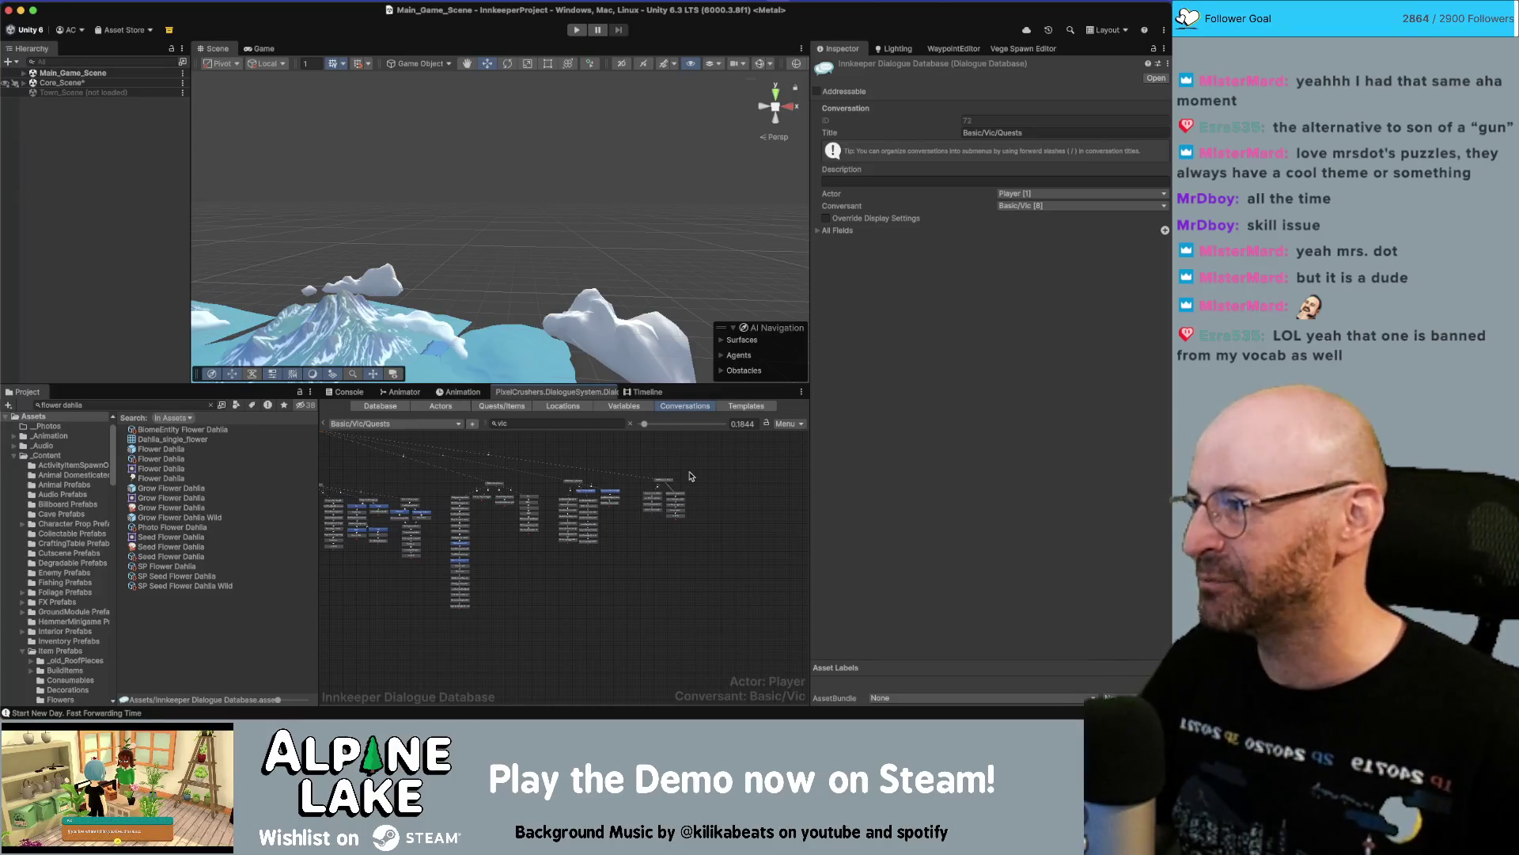
scroll(677, 486, up, 5)
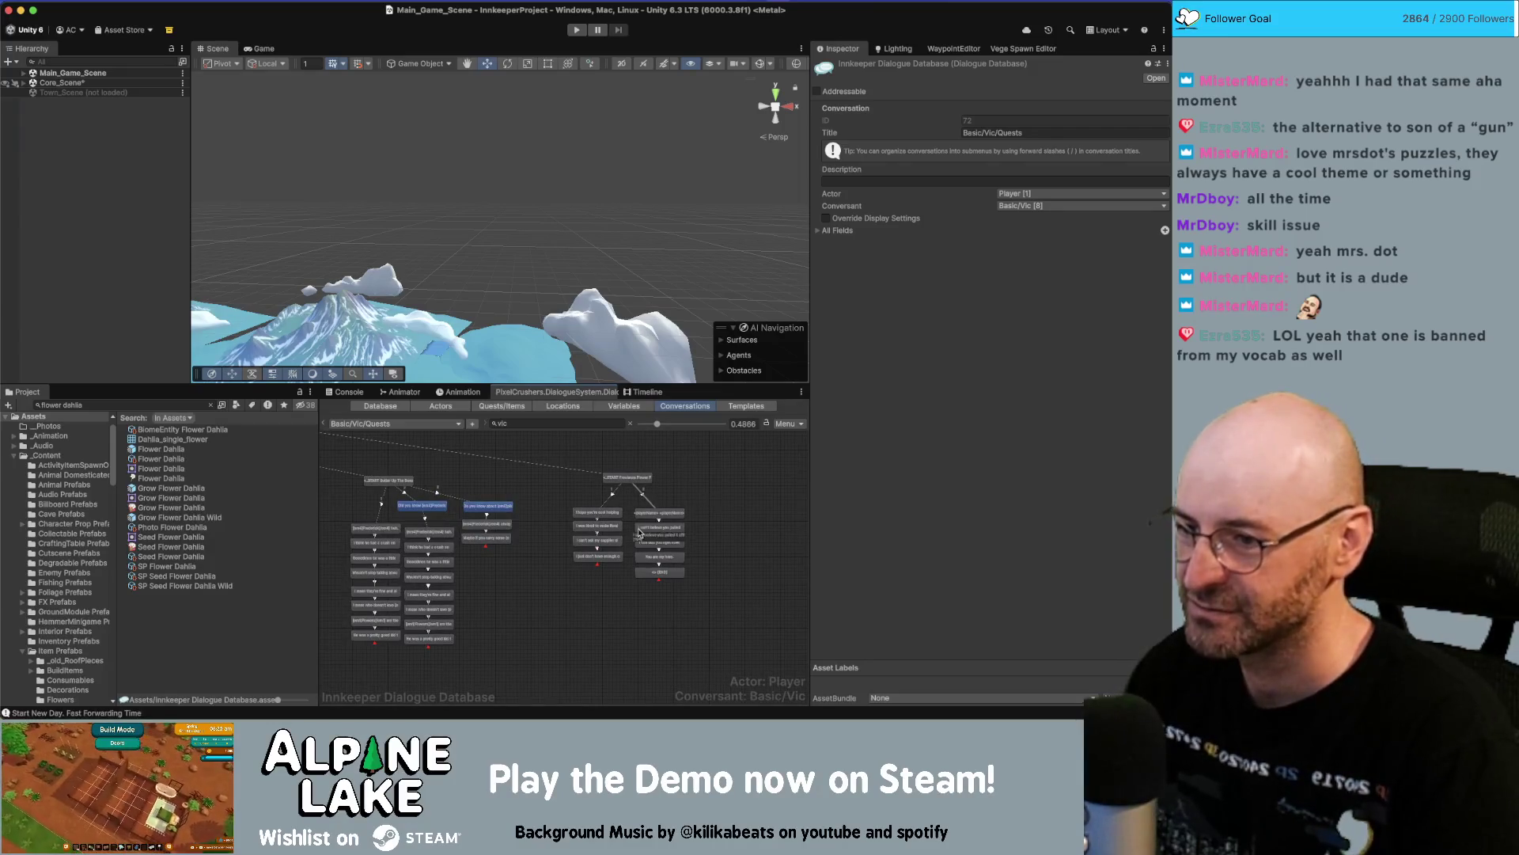
scroll(645, 521, up, 3)
click(607, 510)
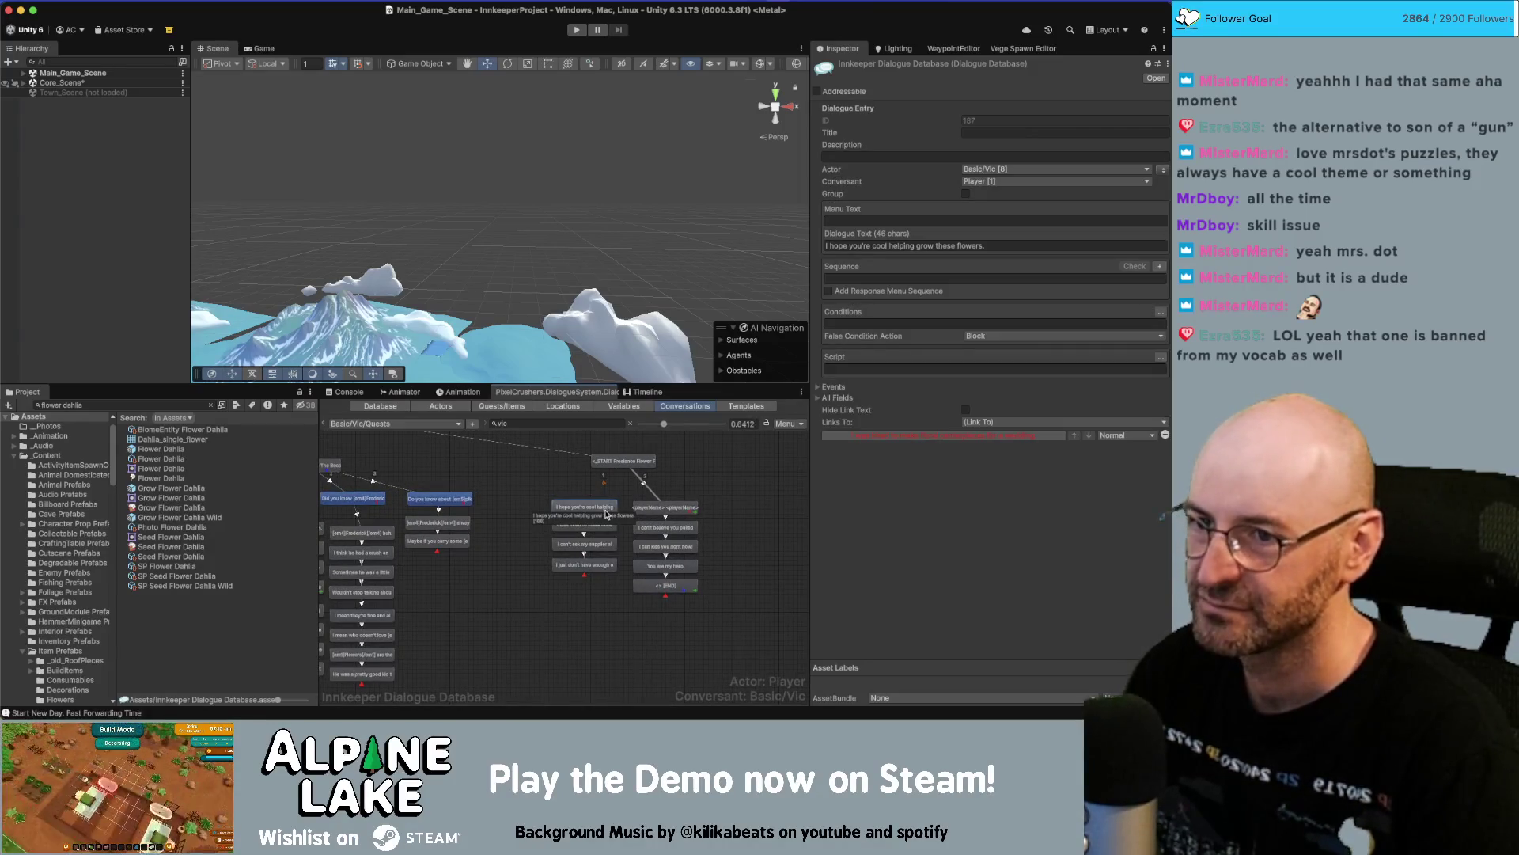
click(630, 491)
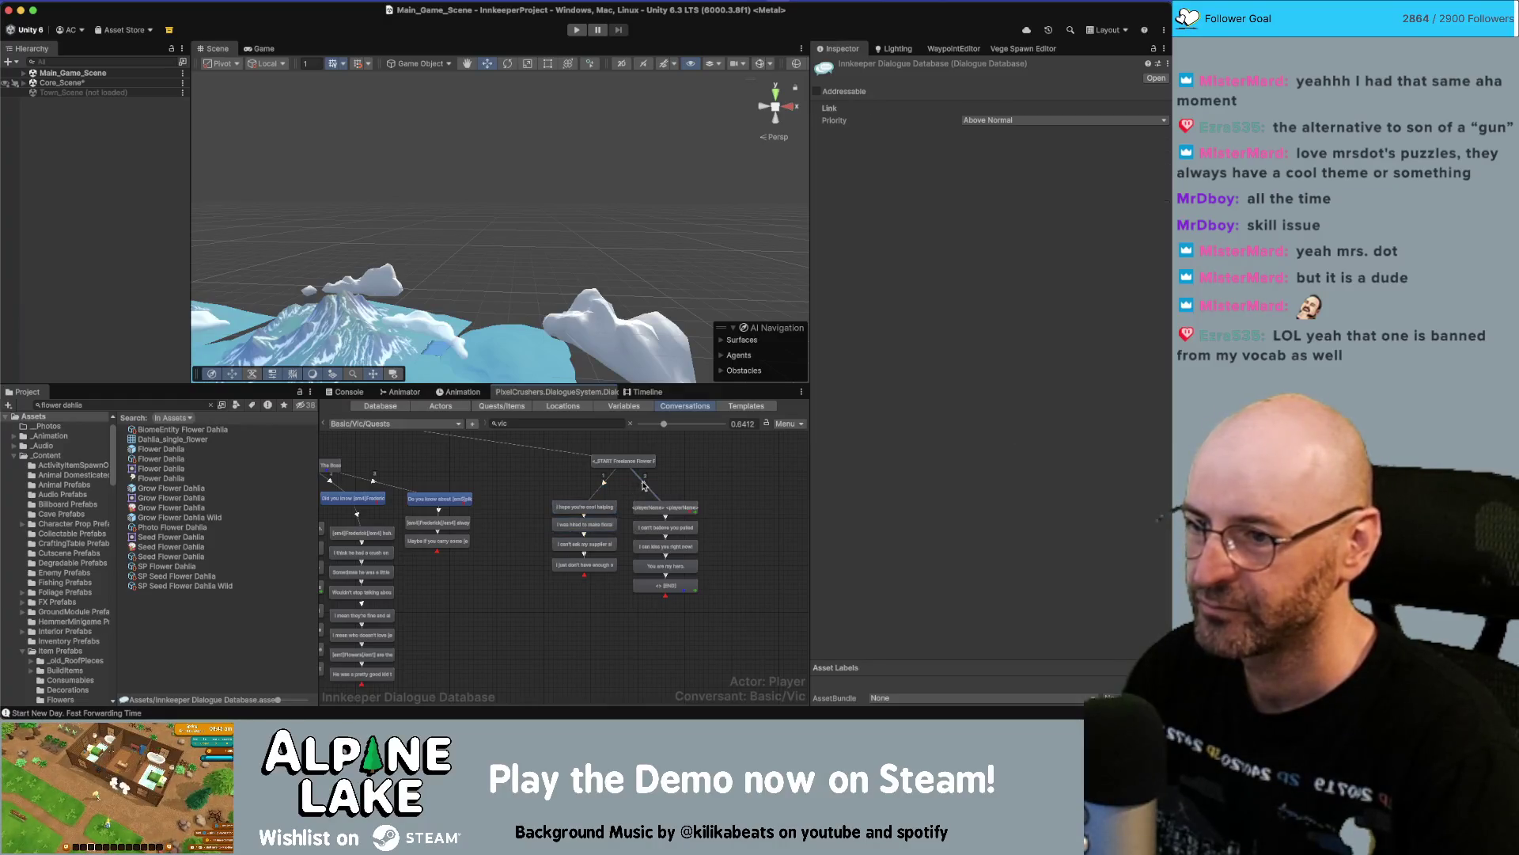
Switch the editor to the Basic > Vic > Start conversation.
click(395, 425)
mouse_move(402, 441)
mouse_move(469, 444)
click(532, 444)
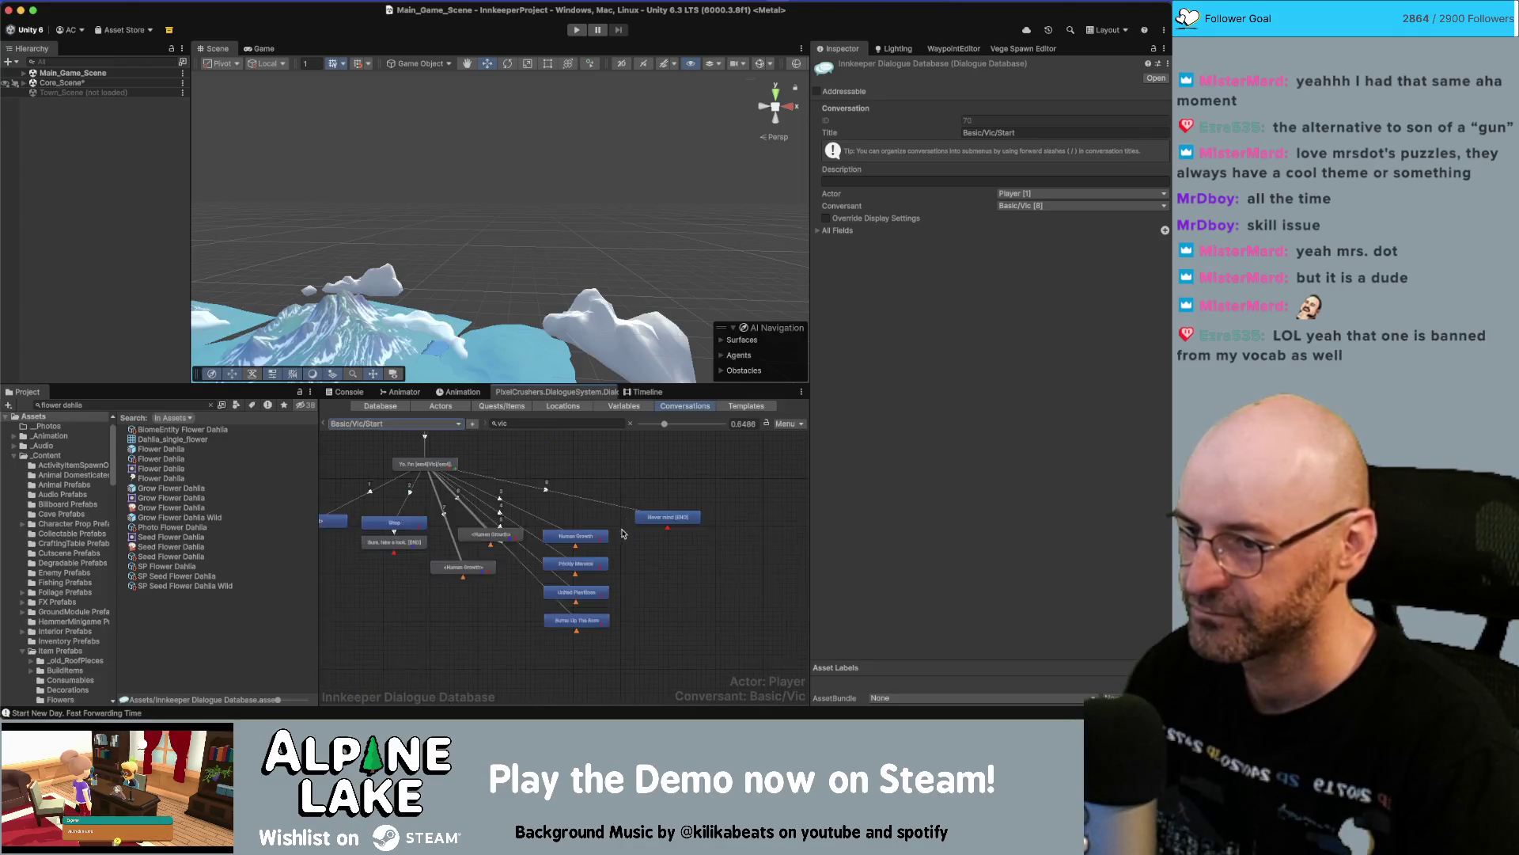
Add a new child node under Vic's 'Yo. I'm Vic' greeting beside the other responses.
right_click(437, 465)
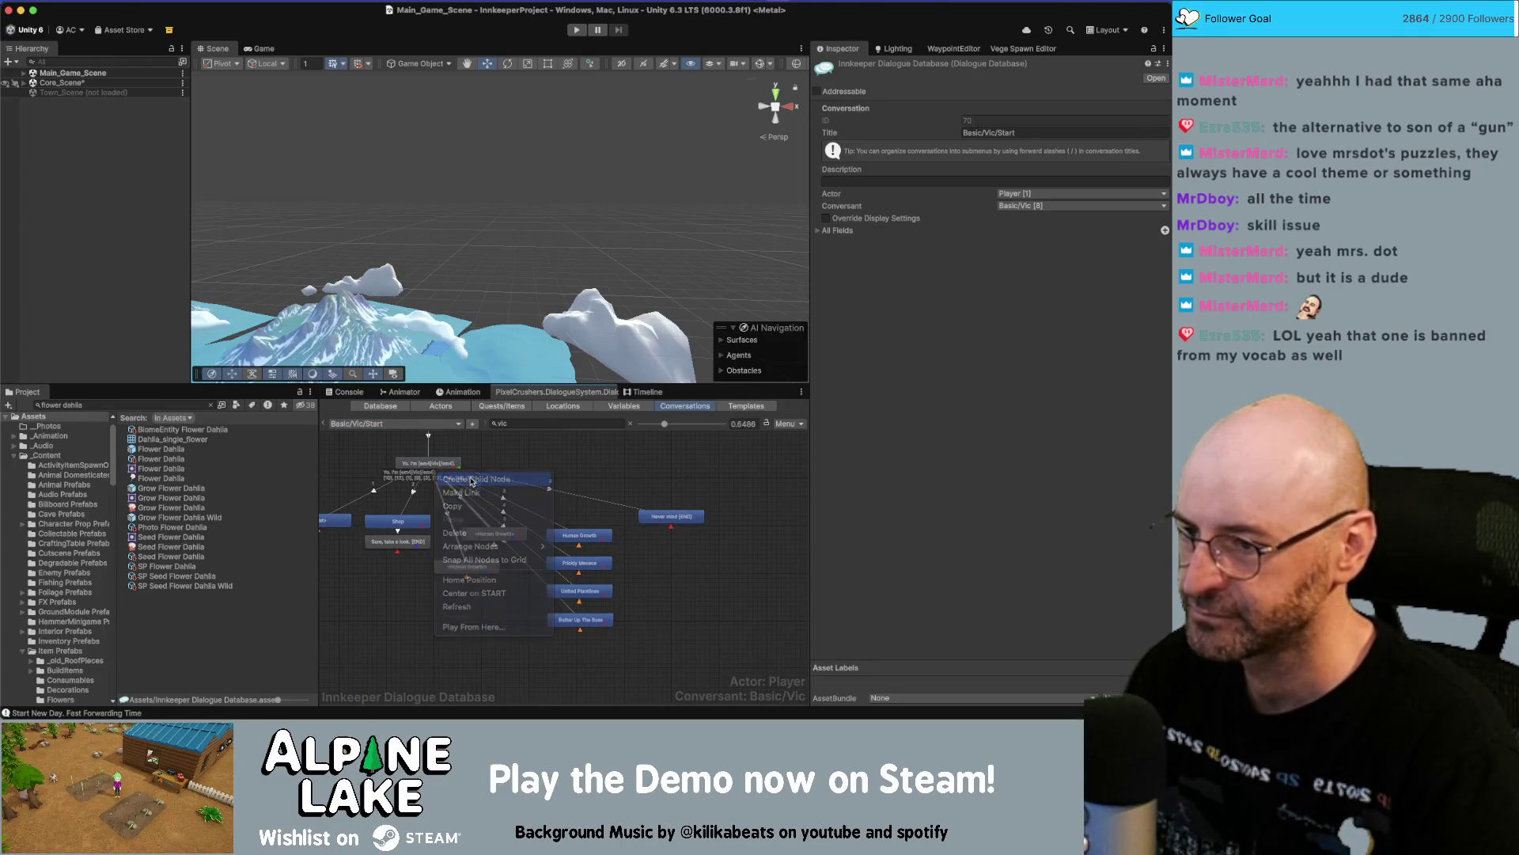
click(442, 474)
drag(437, 486, 675, 574)
click(429, 463)
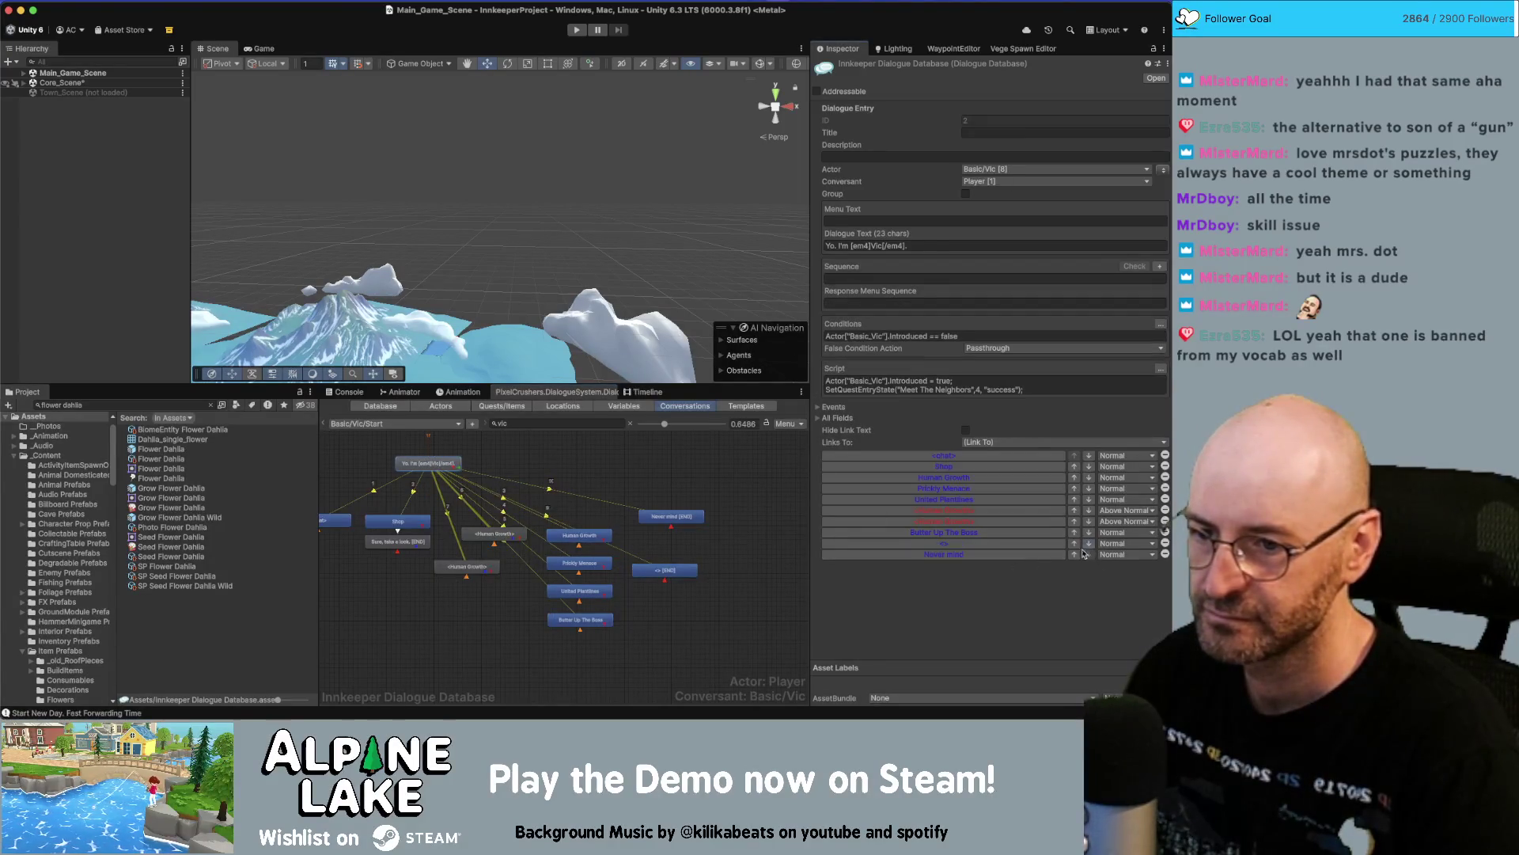
click(695, 571)
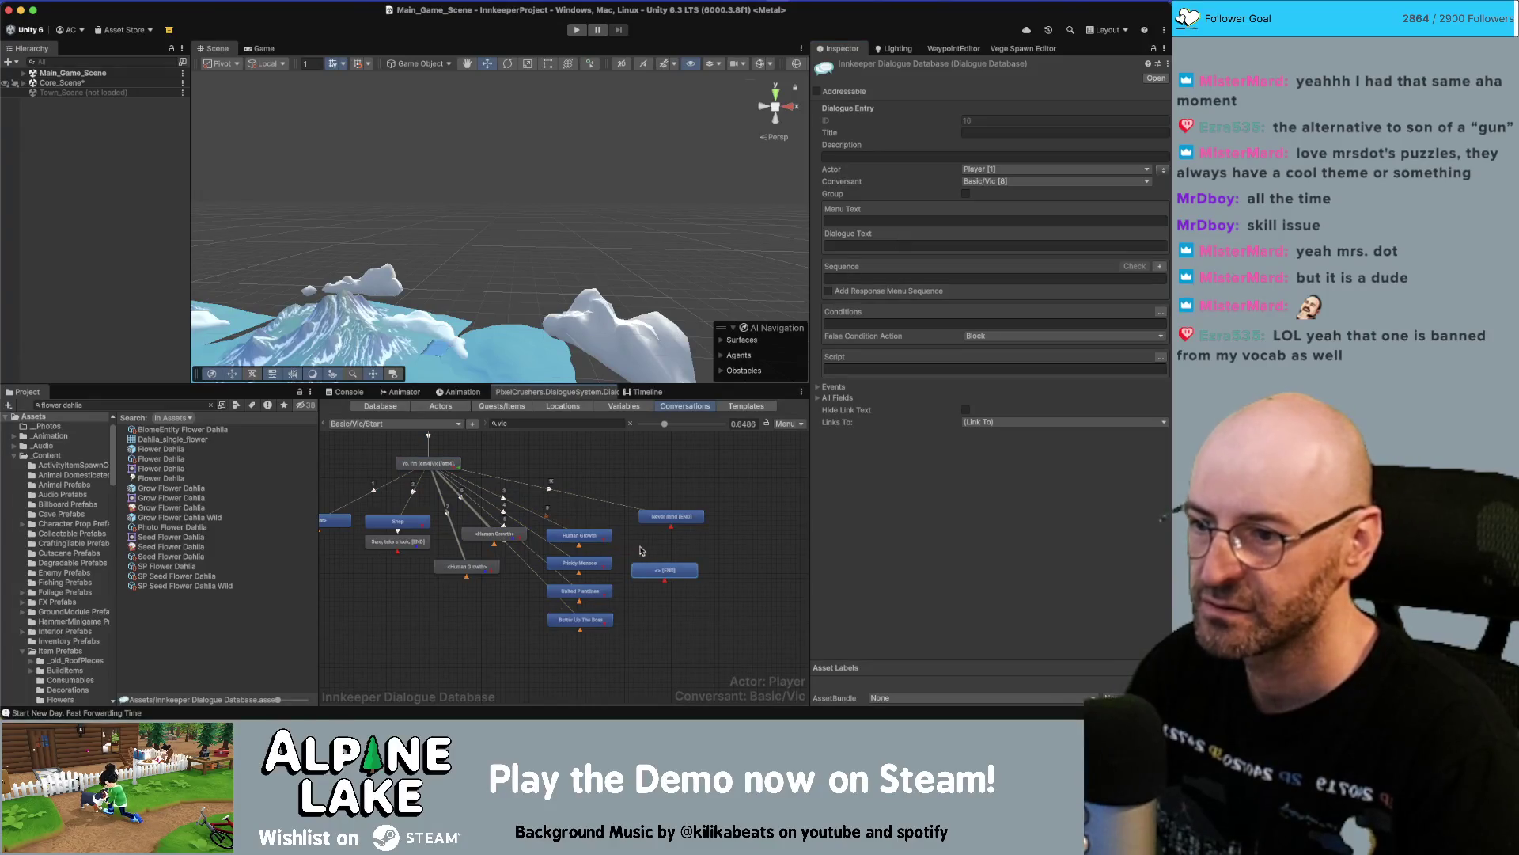
Copy the Human Growth quest-state condition onto the new node, changed to Freelance Flower Farmer.
click(585, 536)
click(869, 337)
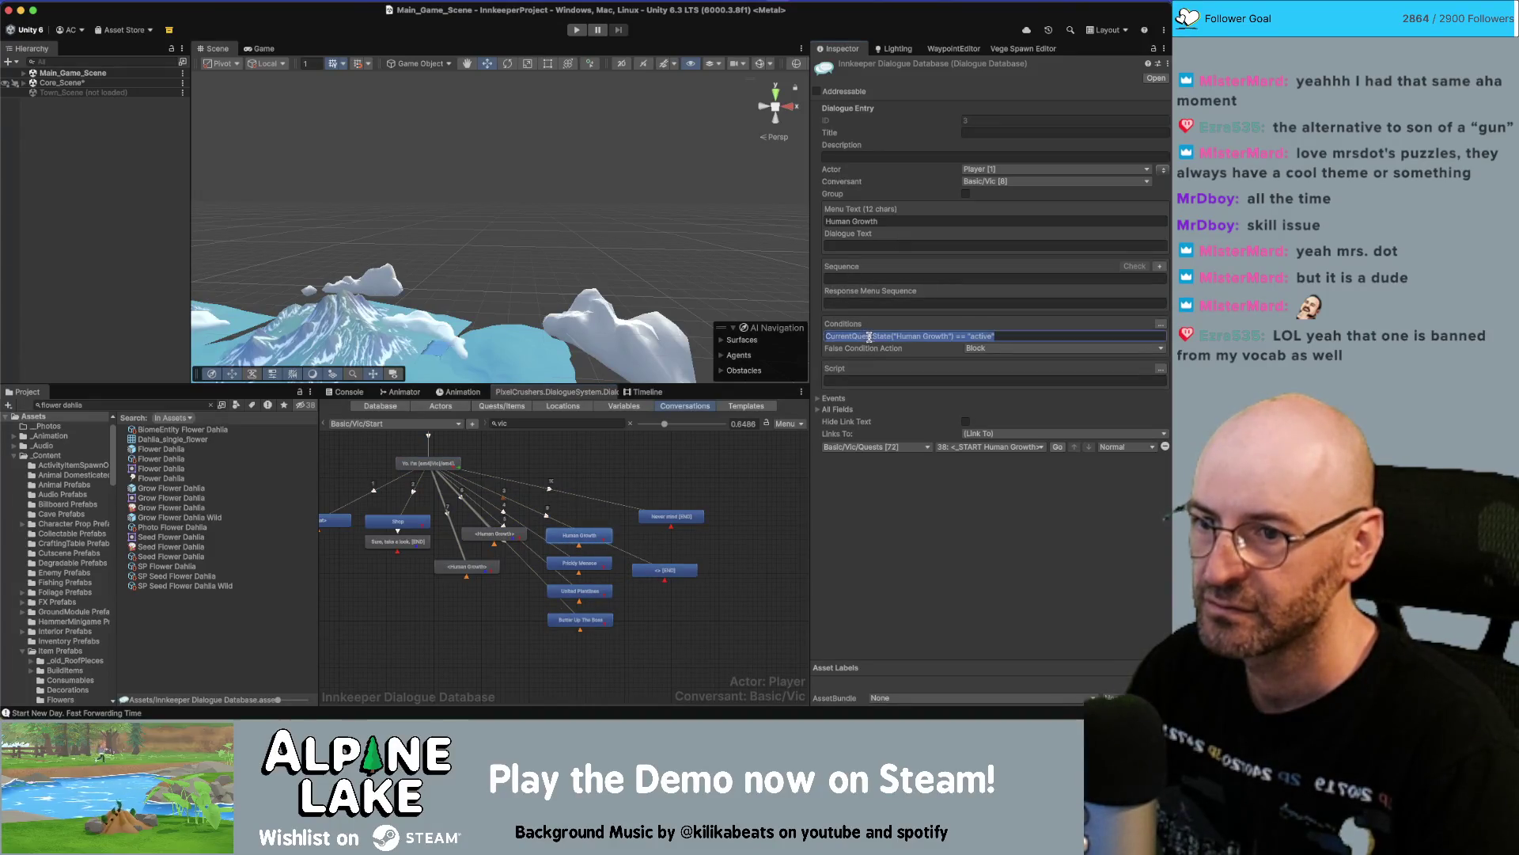
click(682, 571)
click(975, 325)
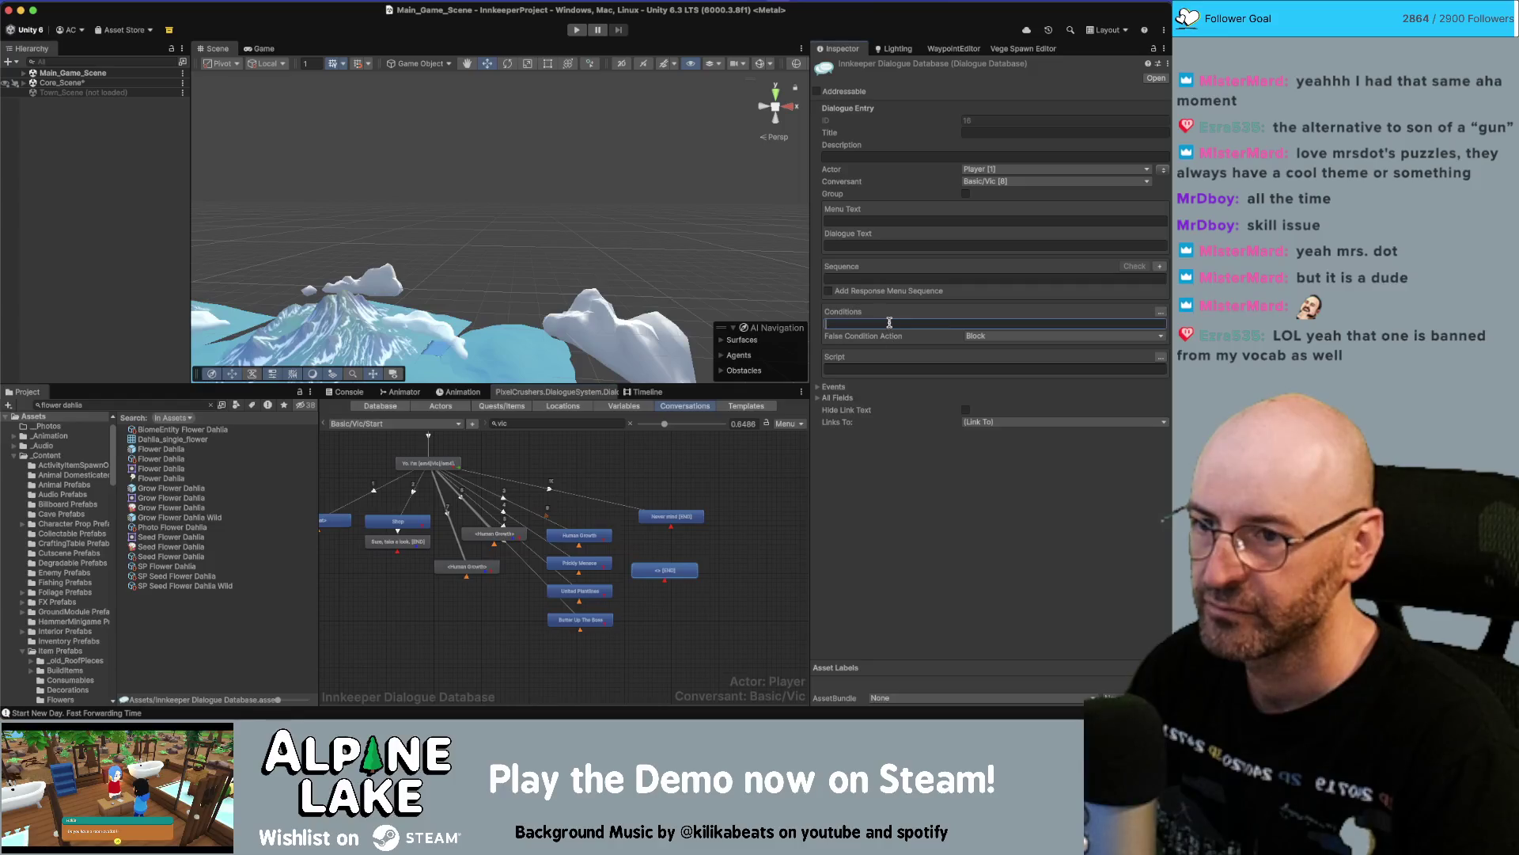
text(CurrentQuestState("Human Growth") == "active")
double_click(942, 325)
key(BackSpace)
key(BackSpace)
key(BackSpace)
text(Freja)
key(BackSpace)
key(BackSpace)
text(elance Flowe)
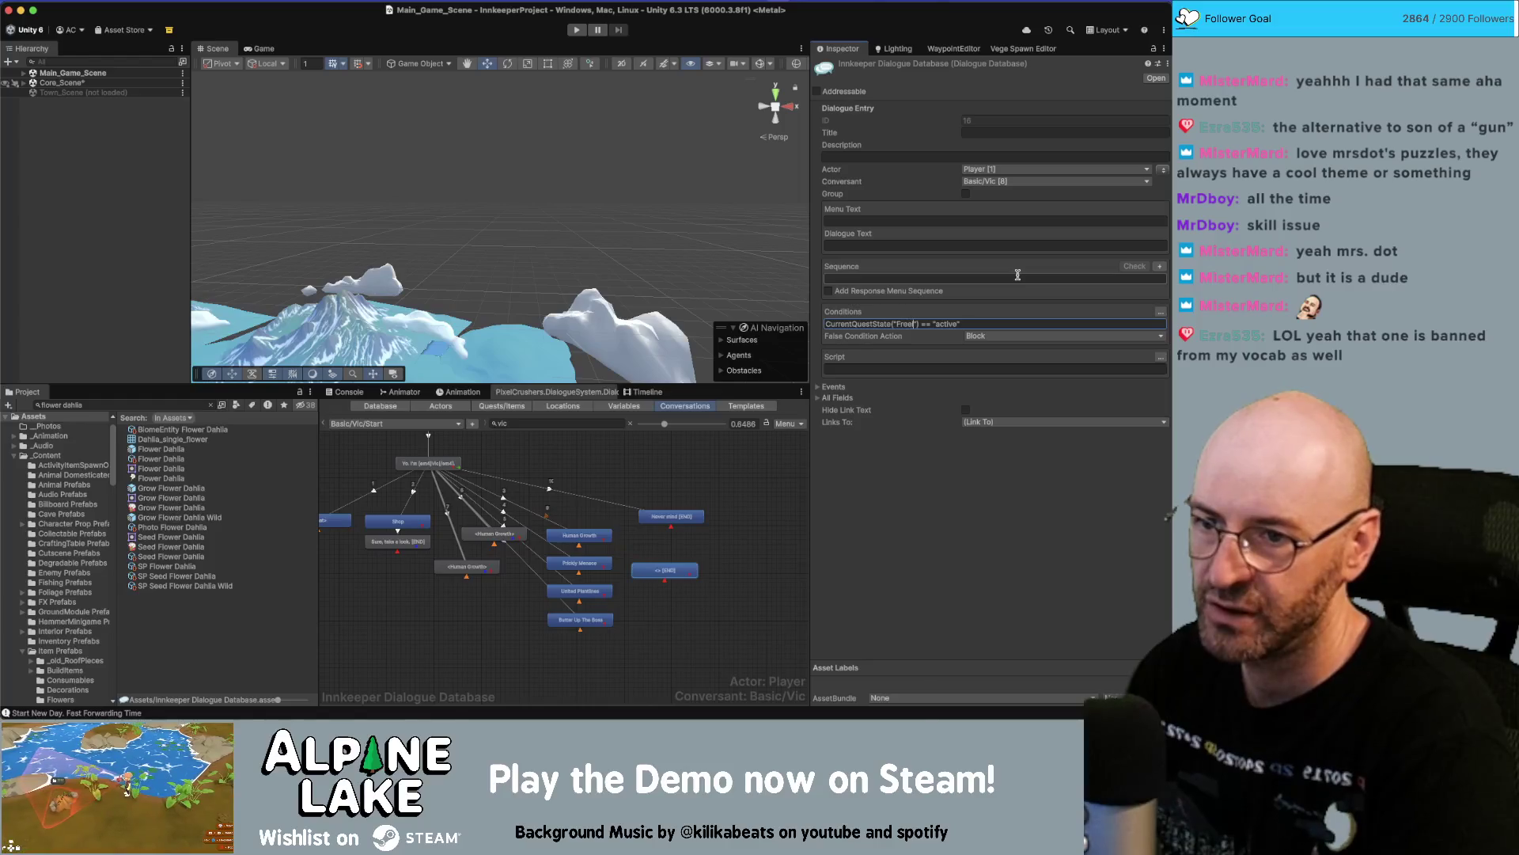
text(r Farmer)
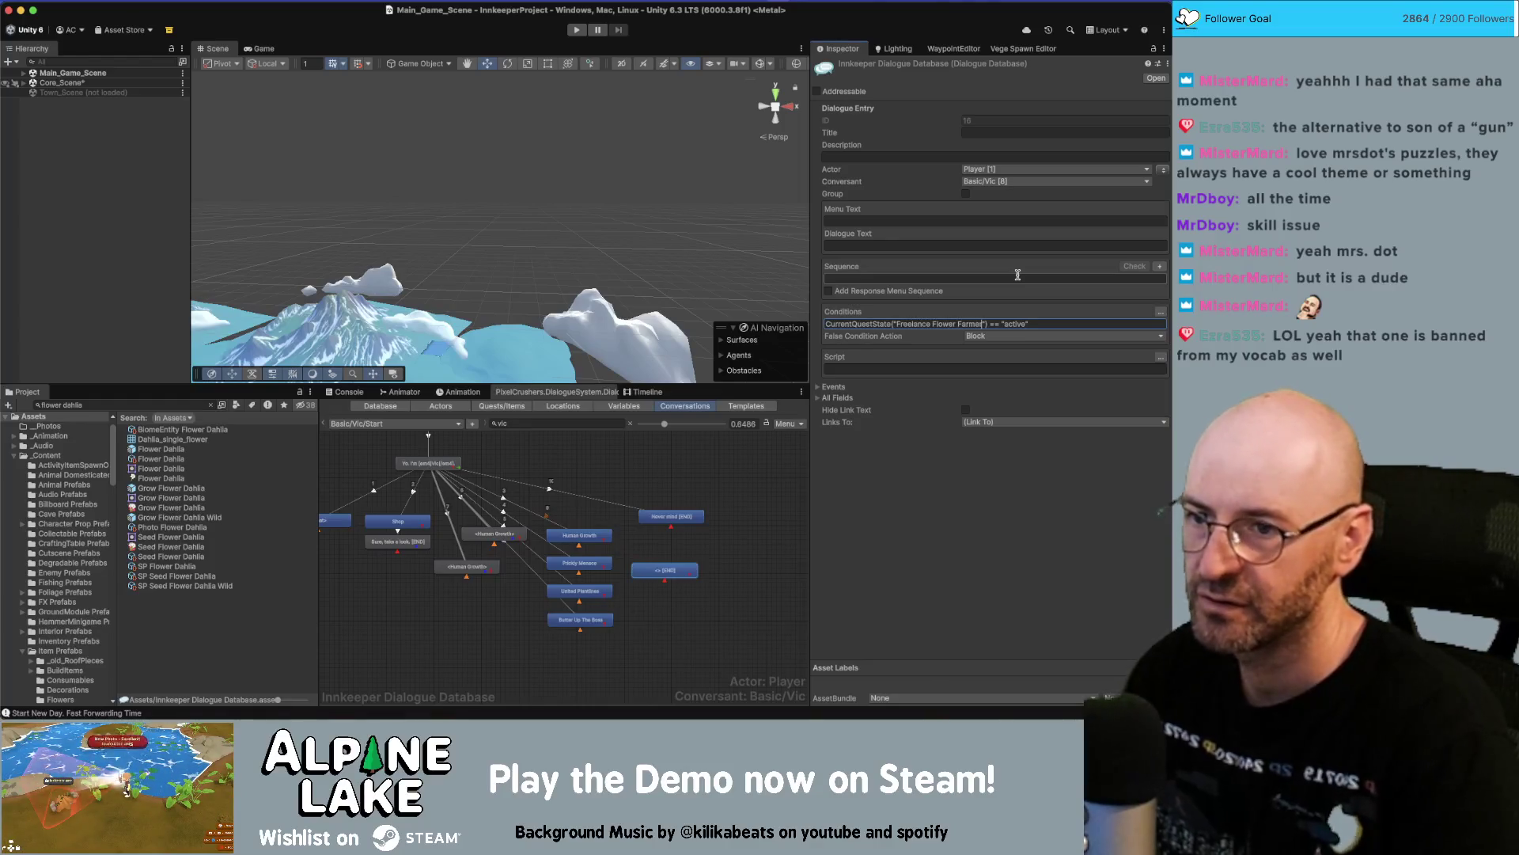
click(669, 573)
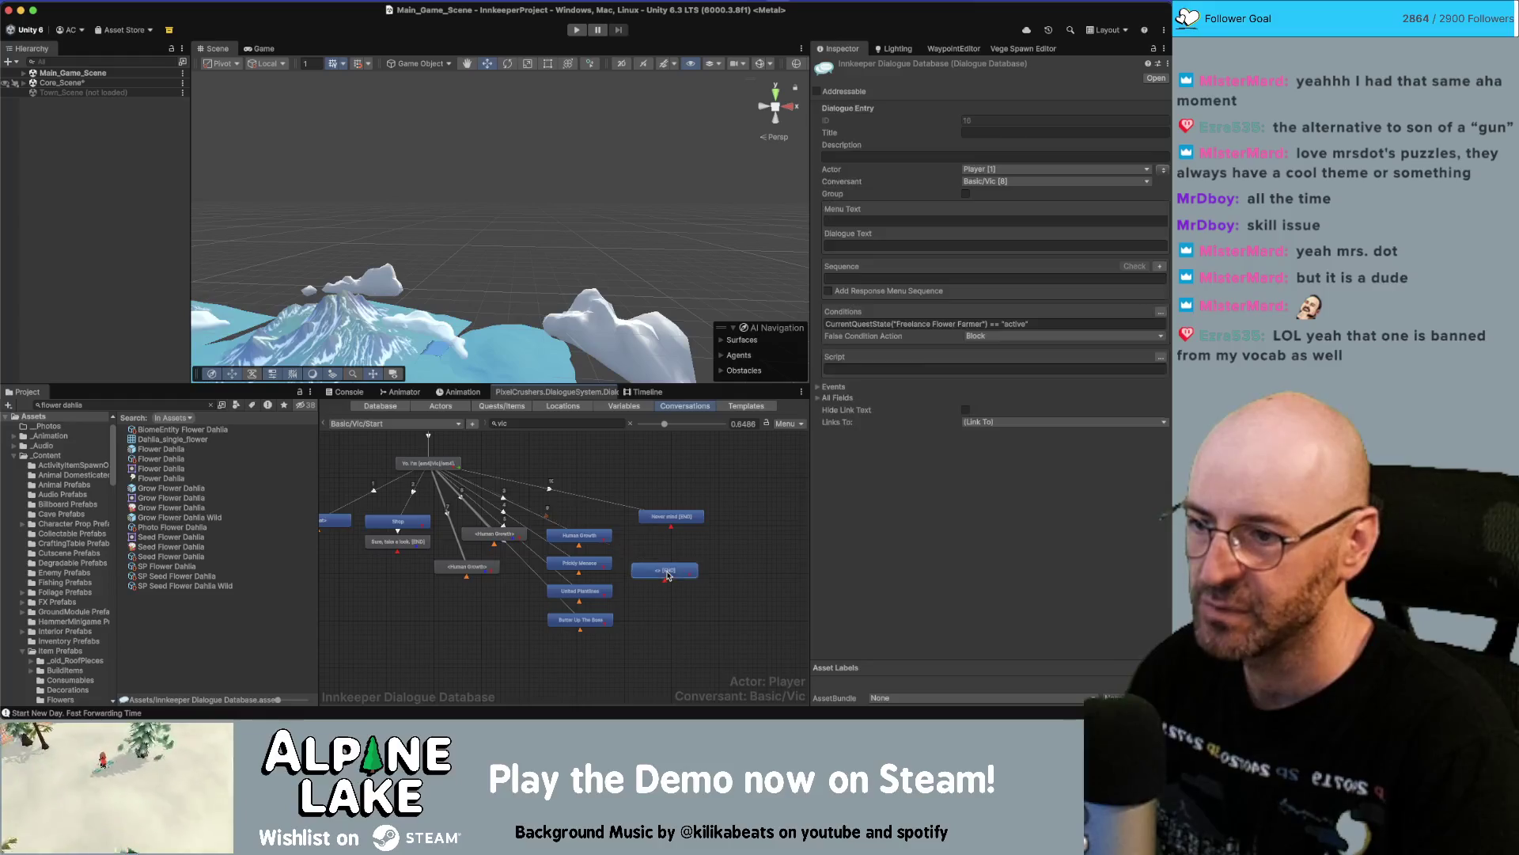
Set the new node's menu text to 'Freelance Flower Farmer'.
click(580, 536)
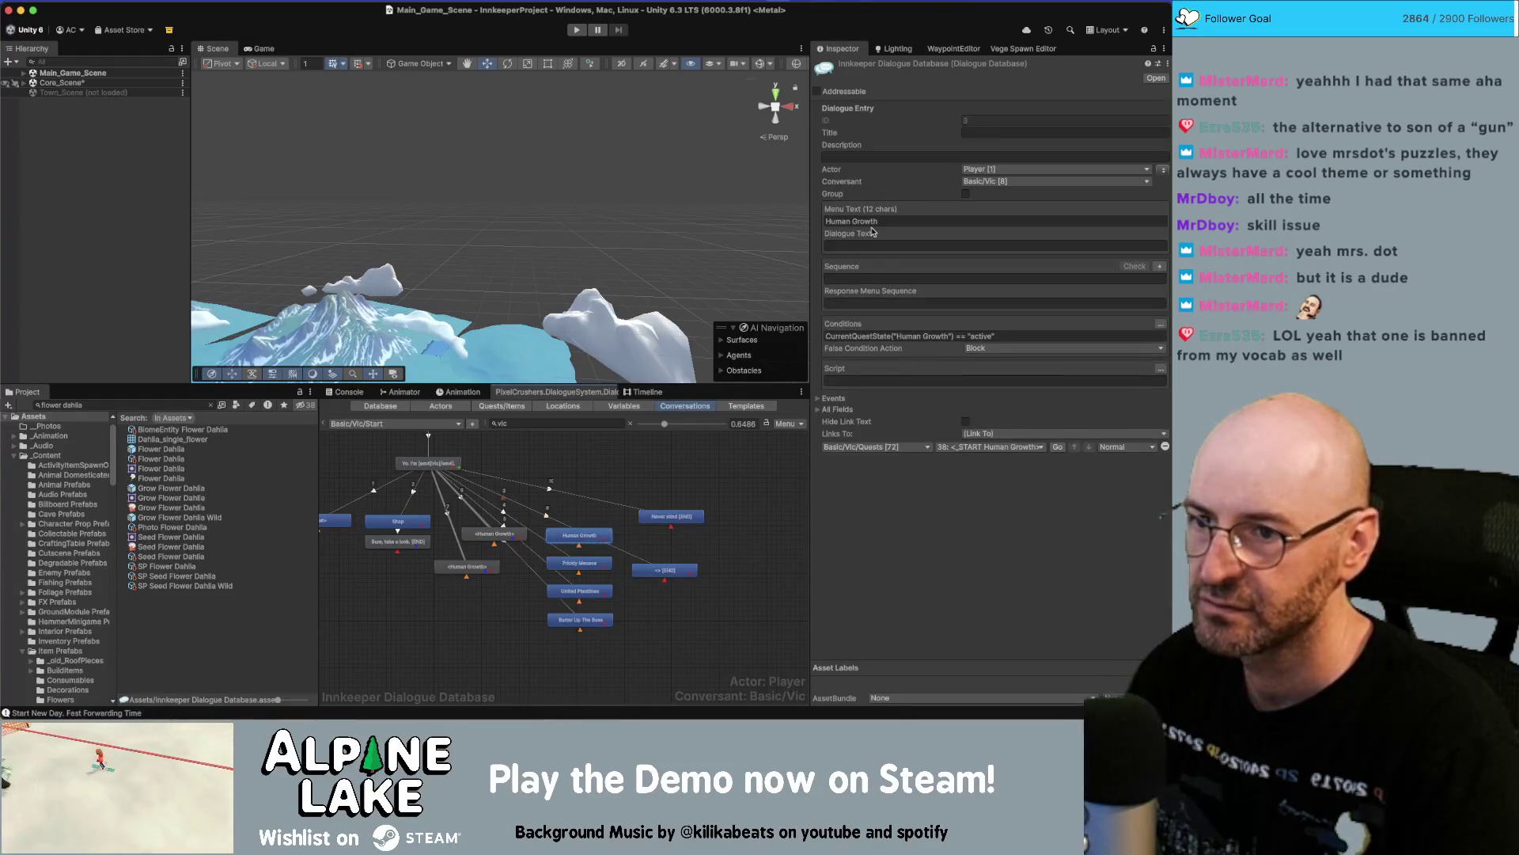
click(667, 571)
click(903, 222)
text(Fre)
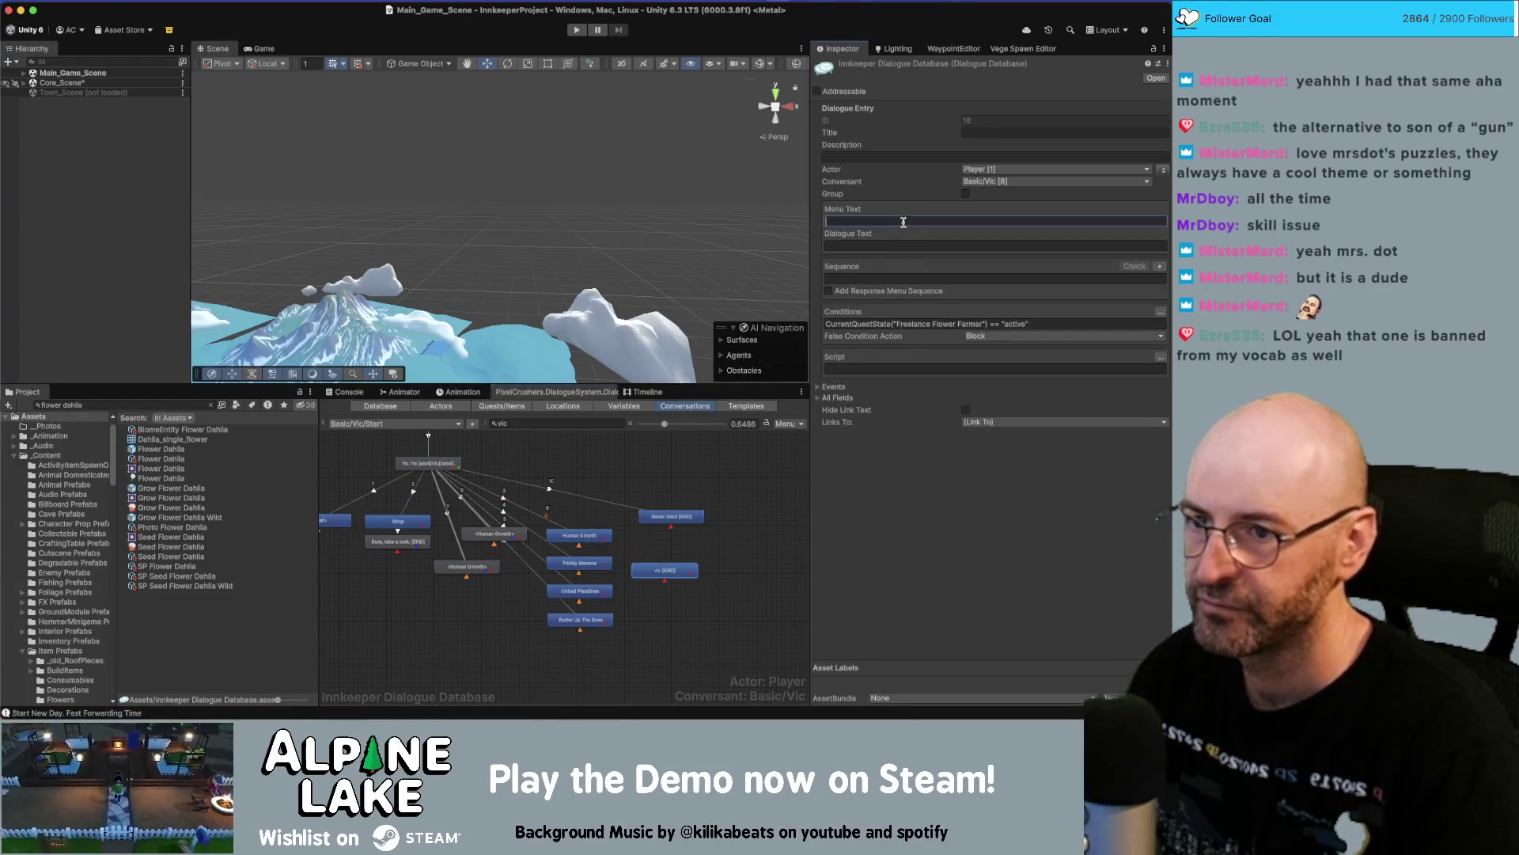
text(elance Flower)
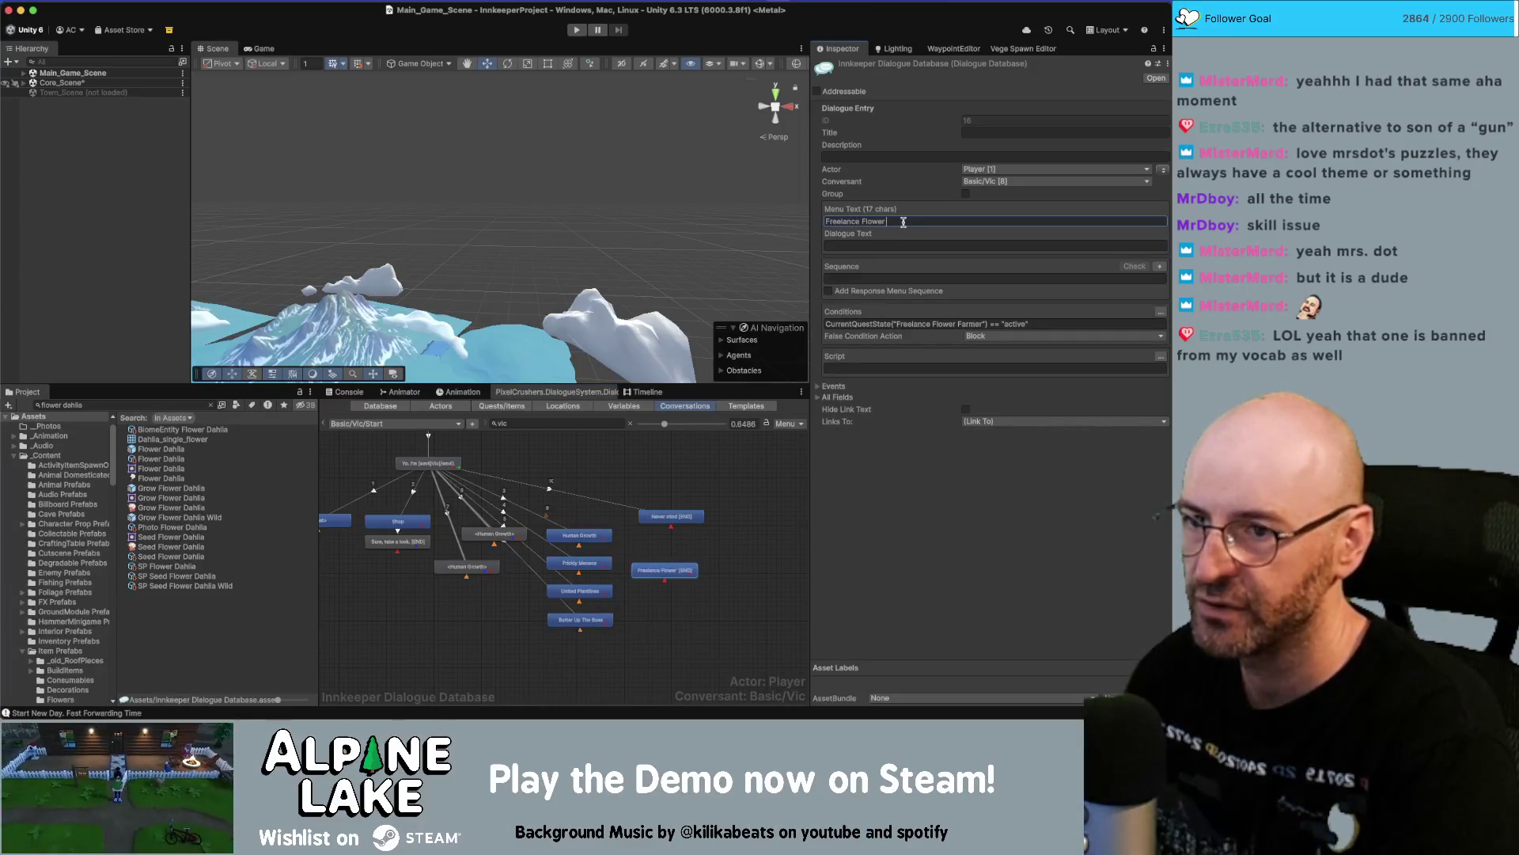
text( Farmer)
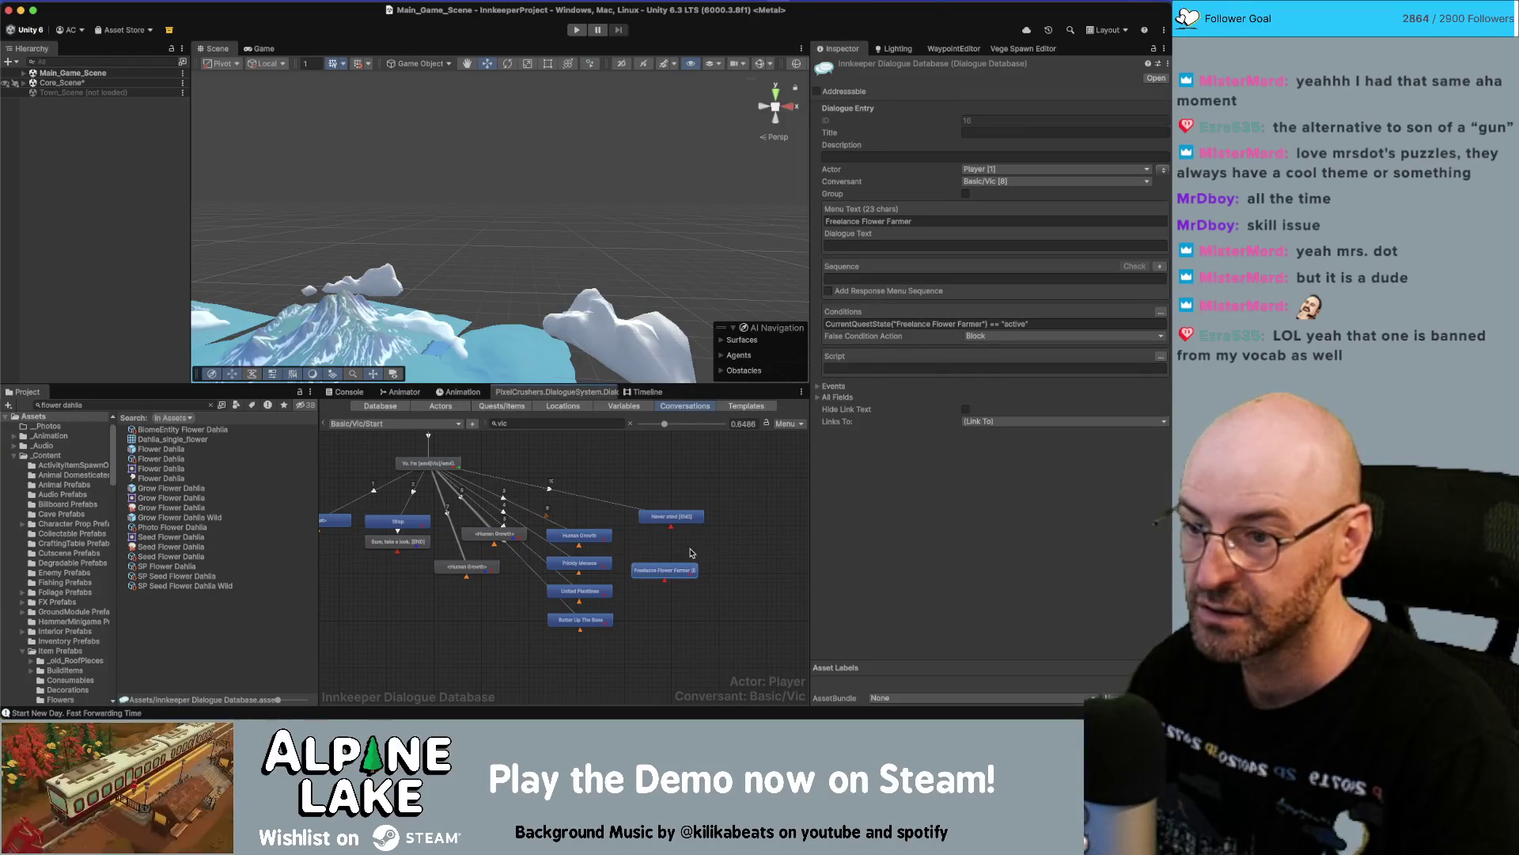
Link the node to the Freelance Flower Farmer START entry in Basic/Vic/Quests.
click(1004, 421)
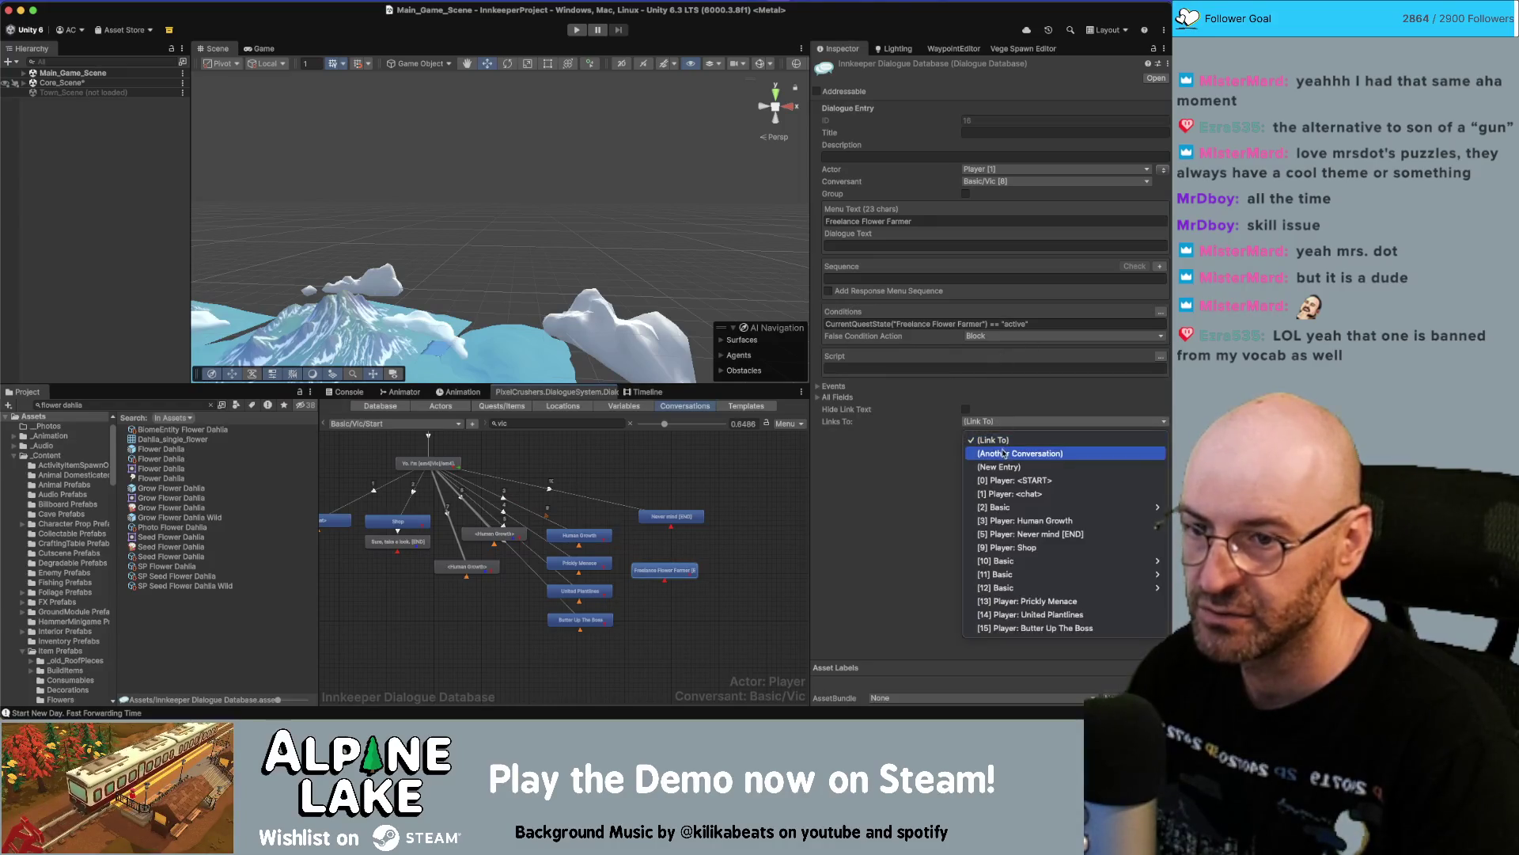
click(1004, 454)
click(906, 436)
mouse_move(910, 397)
mouse_move(1015, 399)
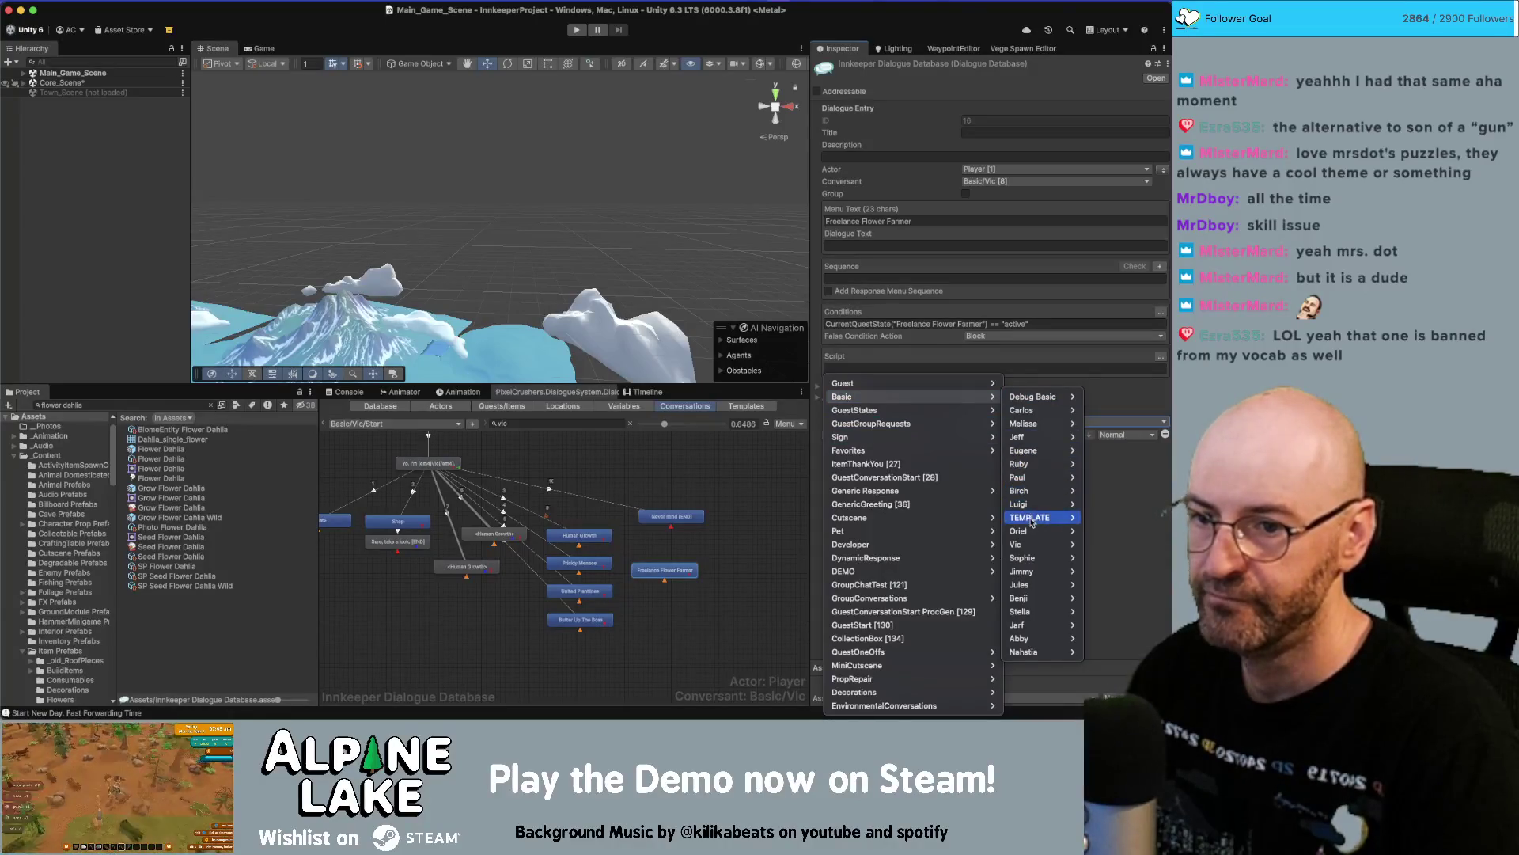
mouse_move(1052, 546)
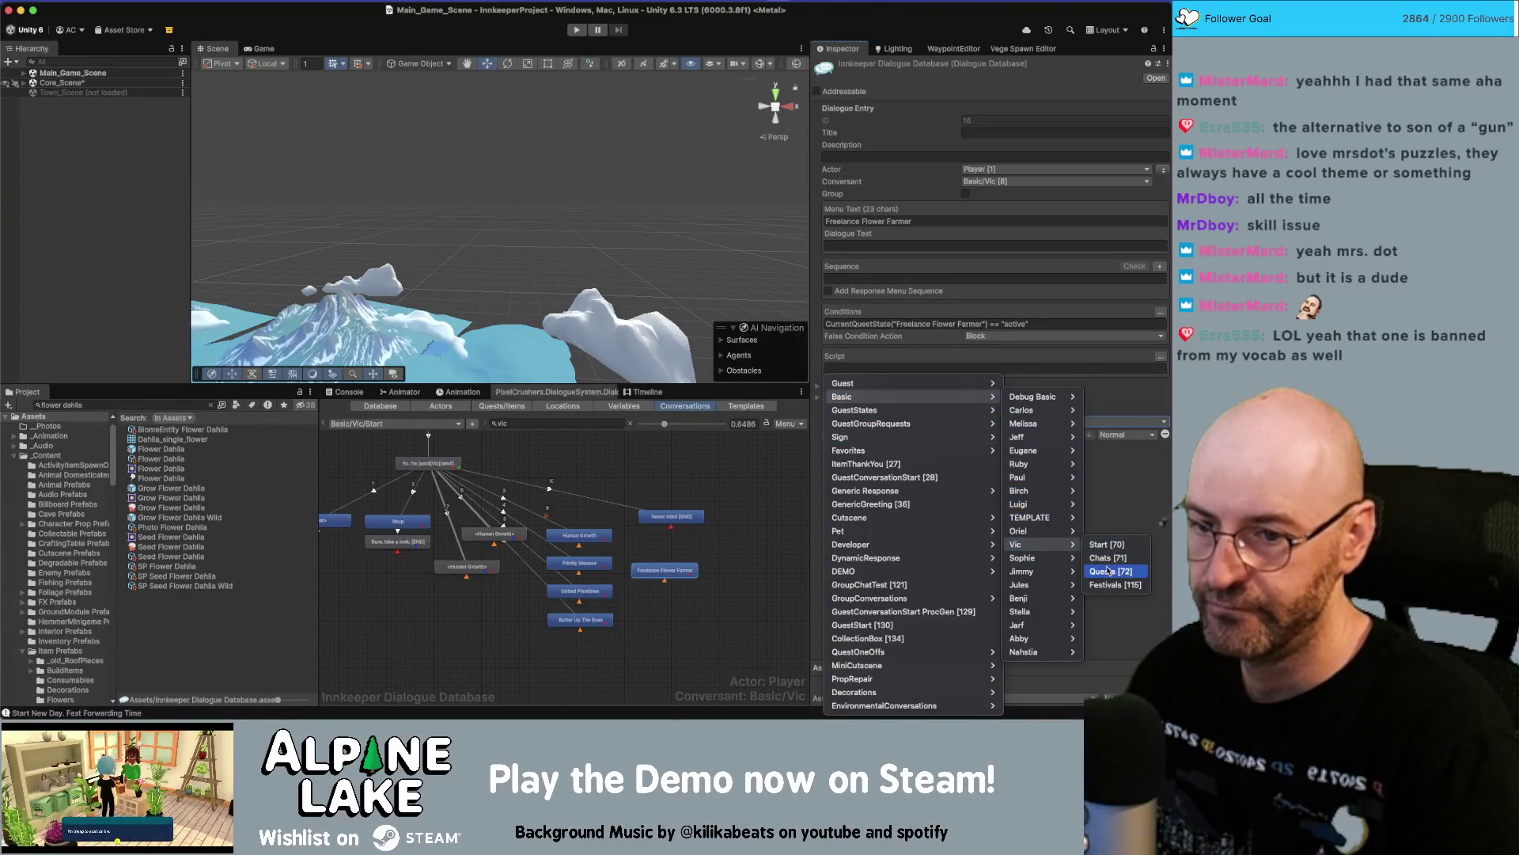
click(1104, 571)
click(951, 436)
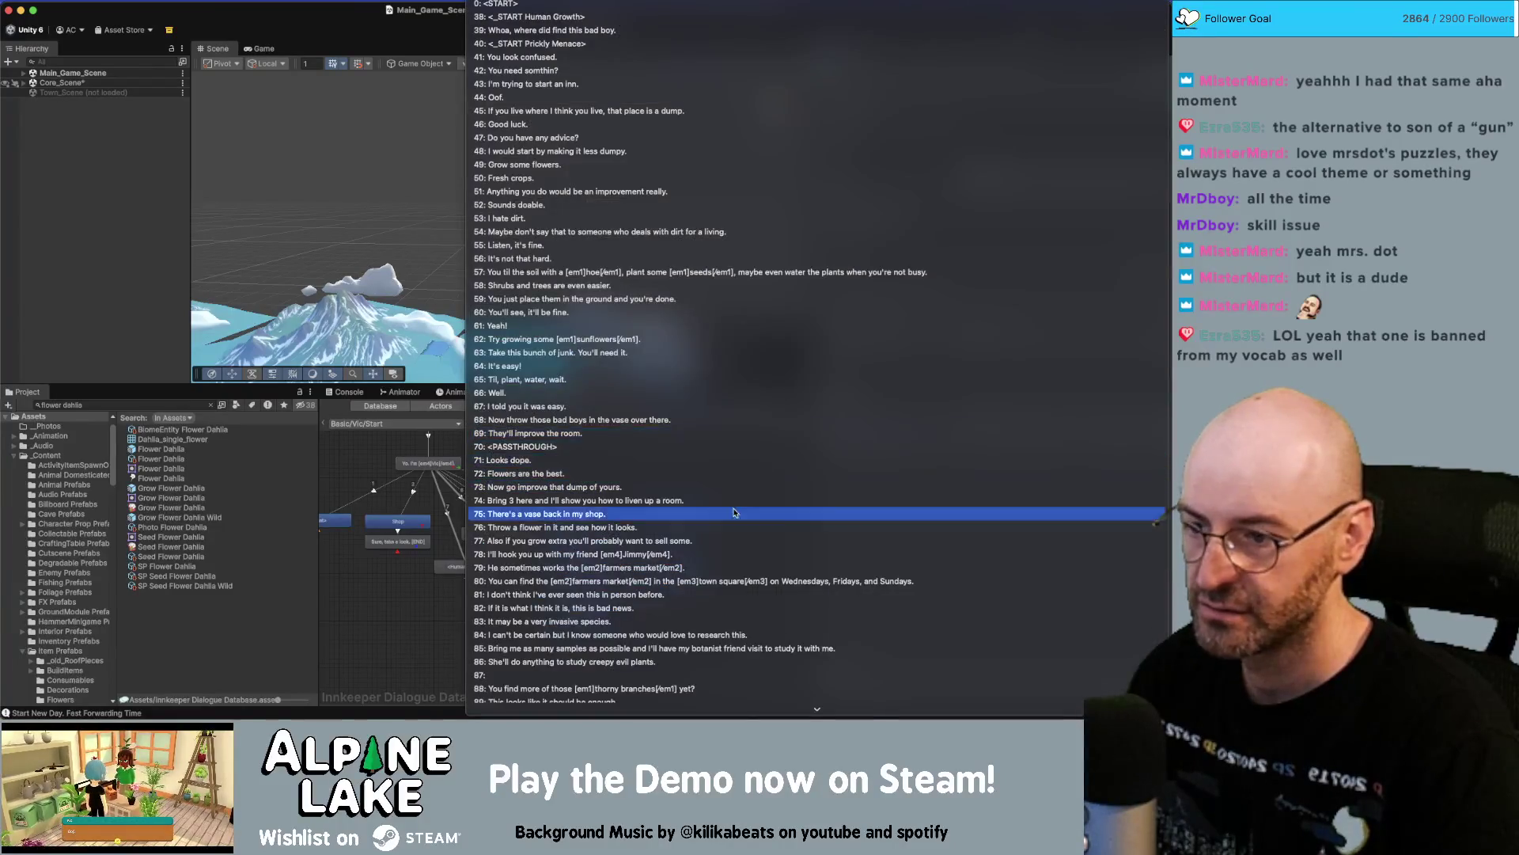
scroll(691, 634, down, 5)
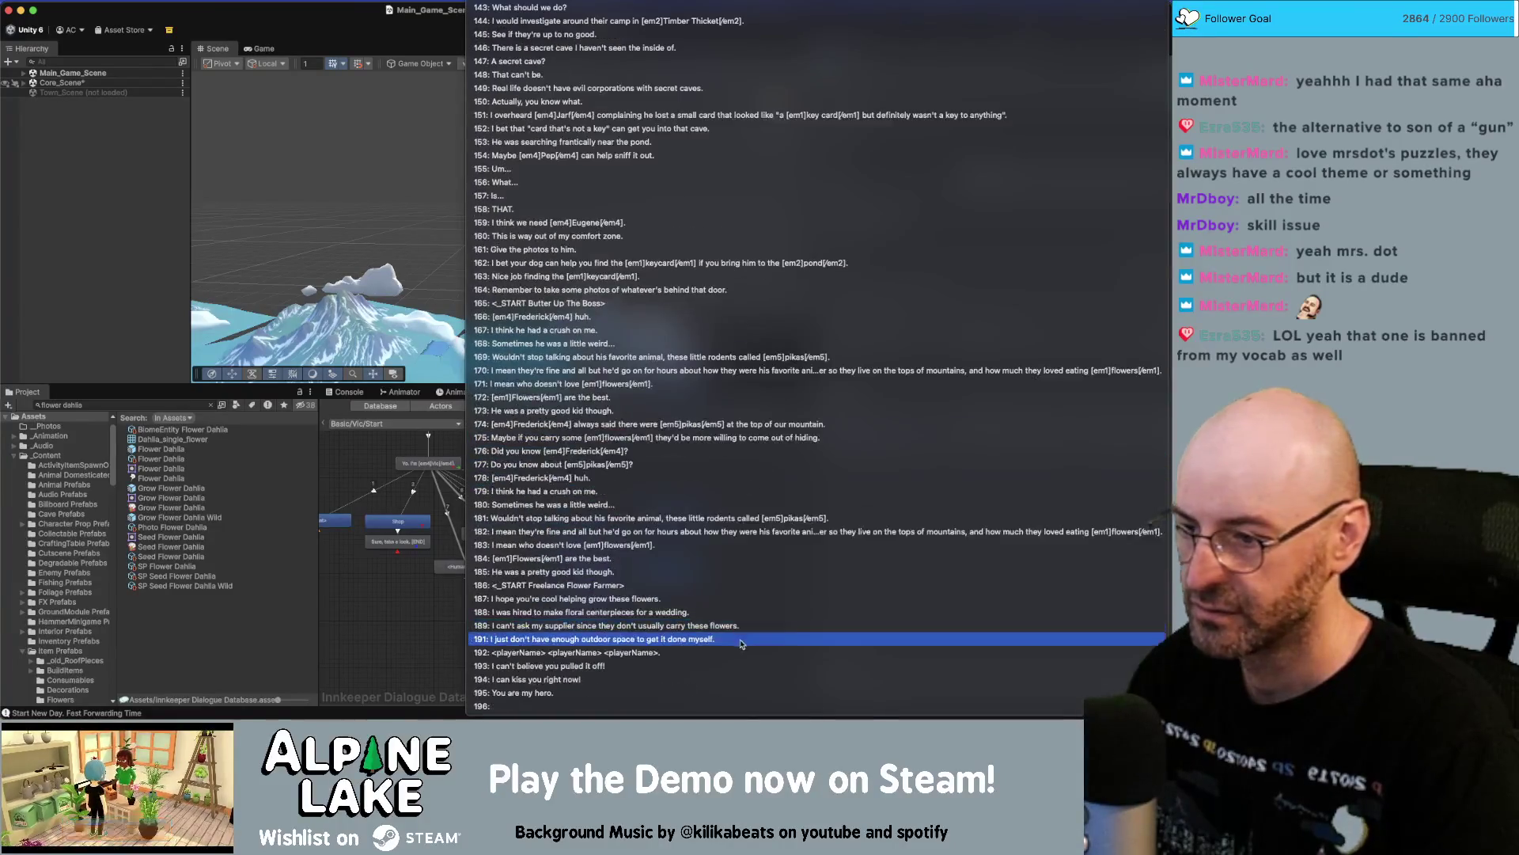
click(676, 587)
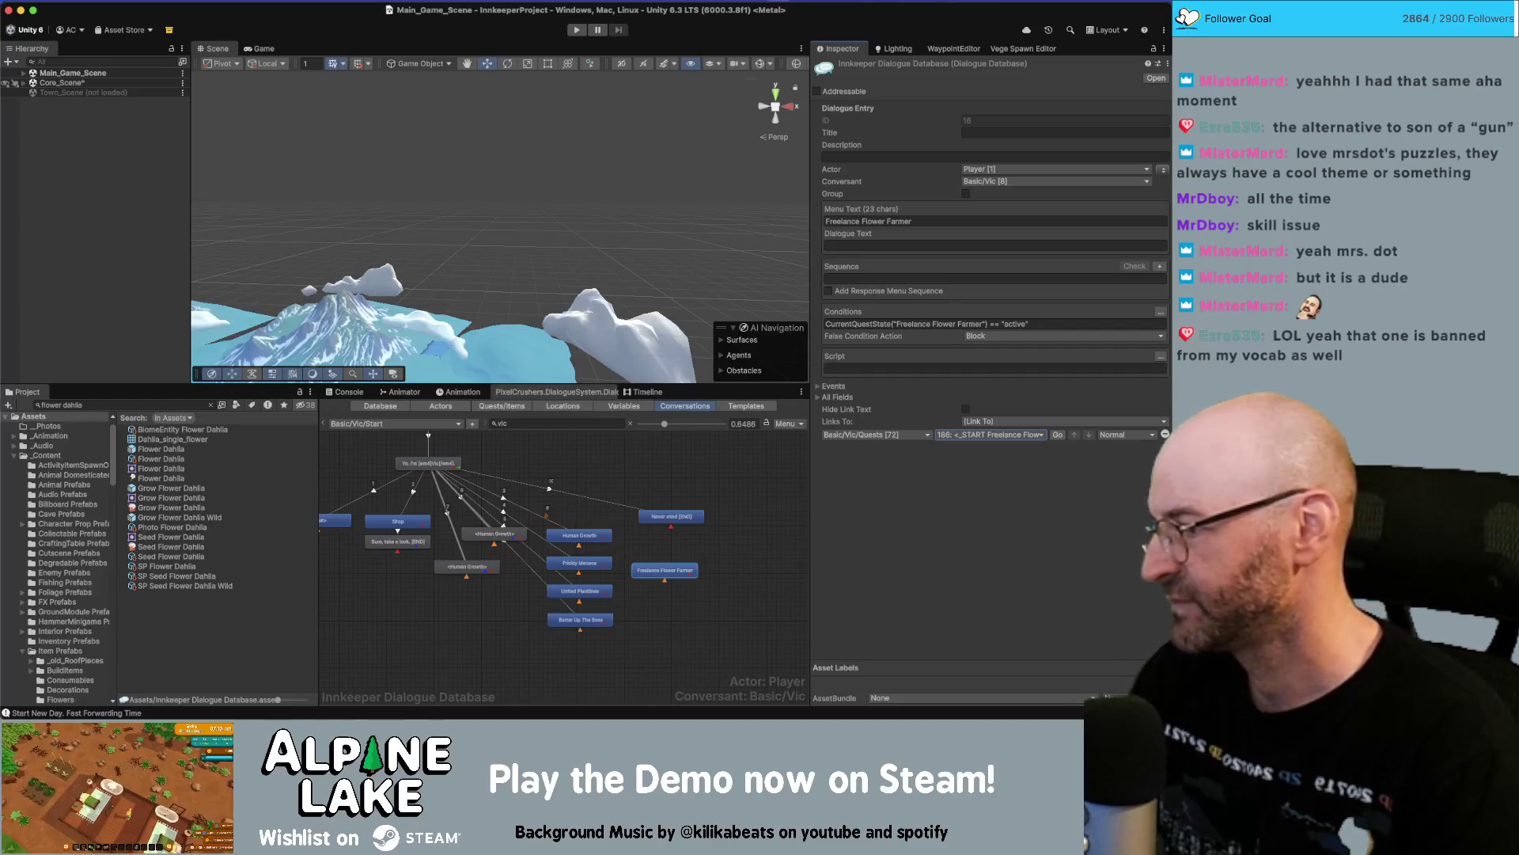
Reposition the Never mind [END] node and move the <Human Growth> nodes below the other responses.
click(722, 607)
mouse_move(671, 517)
mouse_down()
mouse_move(665, 533)
mouse_move(679, 526)
mouse_up()
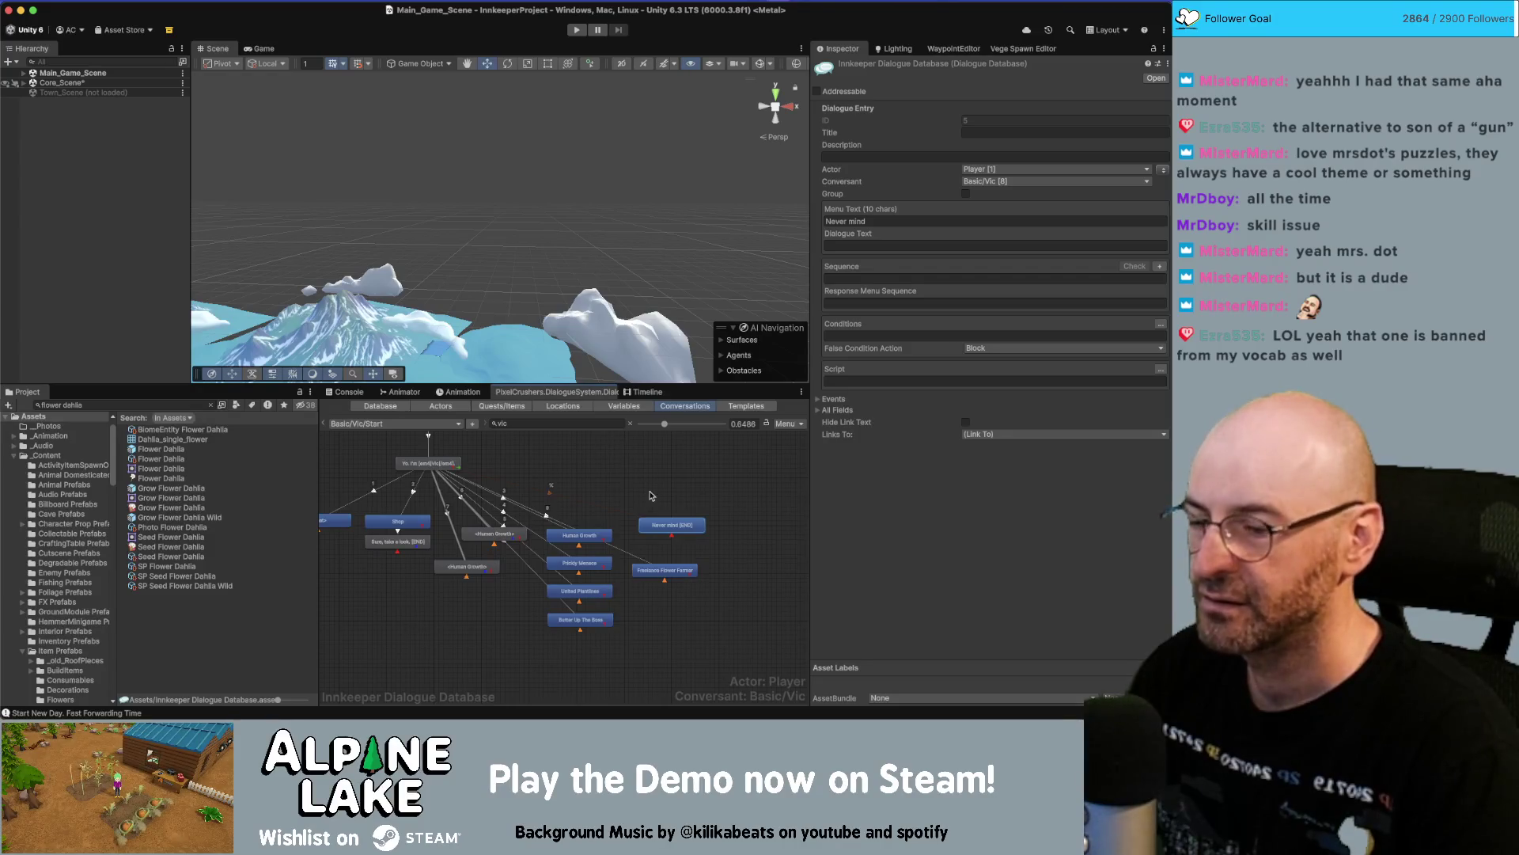
mouse_move(661, 529)
mouse_down()
mouse_move(727, 570)
mouse_move(584, 650)
mouse_up()
drag(716, 570, 659, 536)
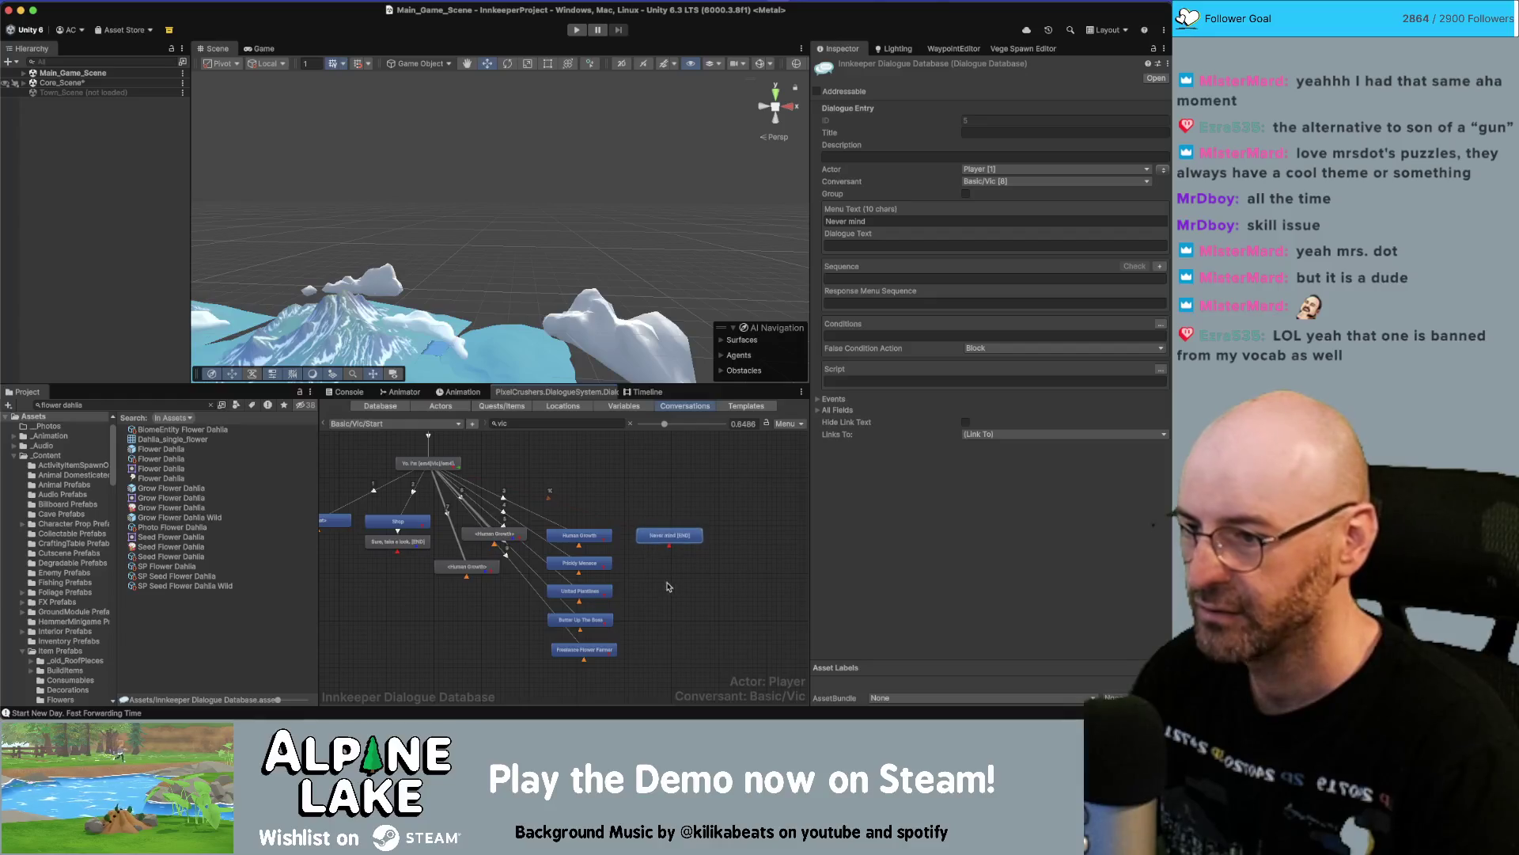
click(568, 642)
mouse_move(481, 539)
mouse_down()
mouse_move(456, 551)
mouse_move(448, 593)
mouse_up()
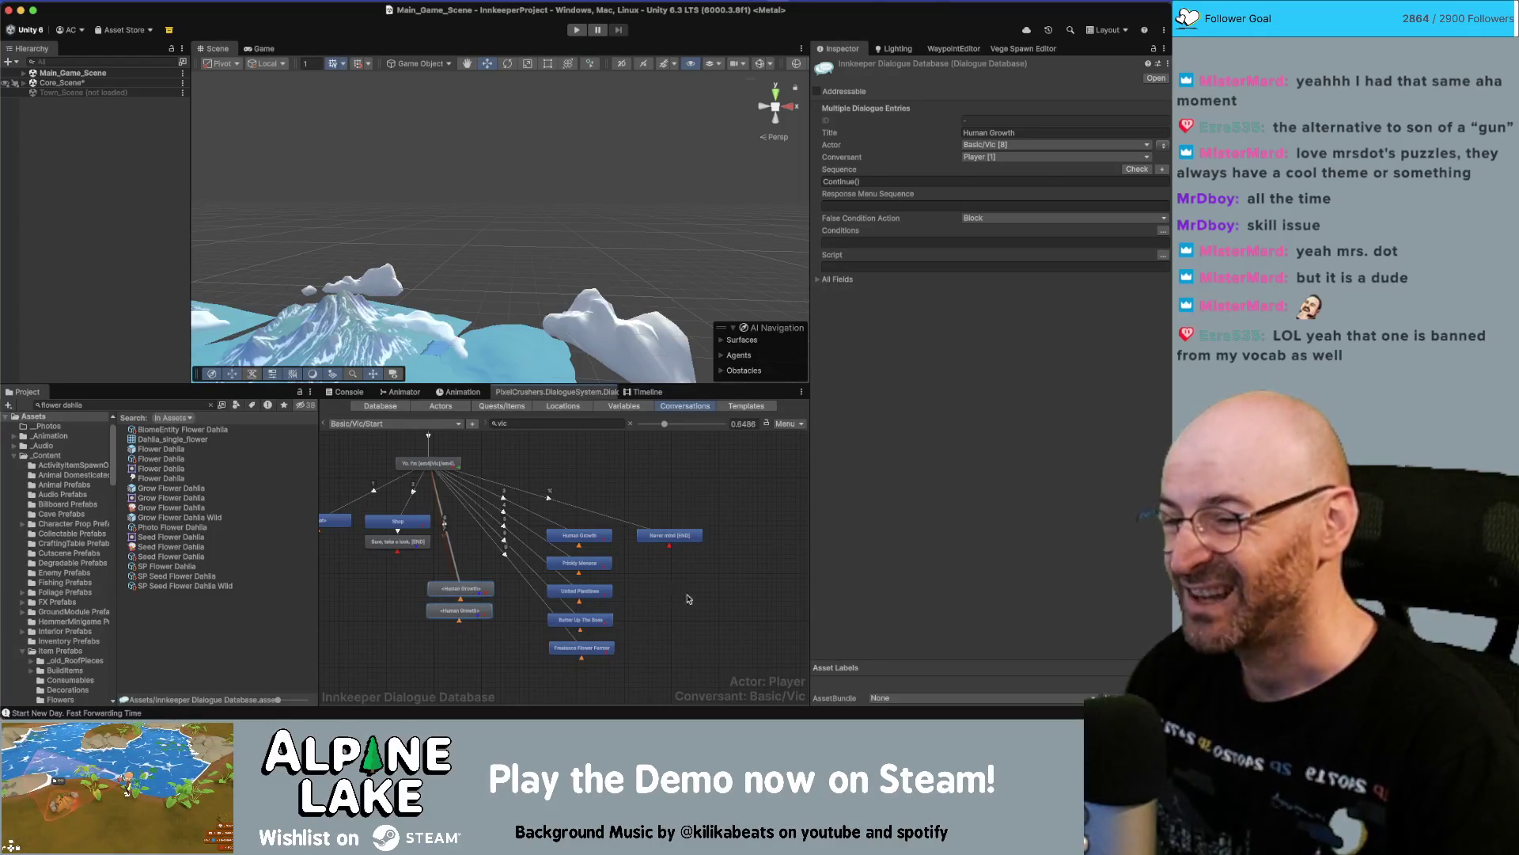
click(687, 595)
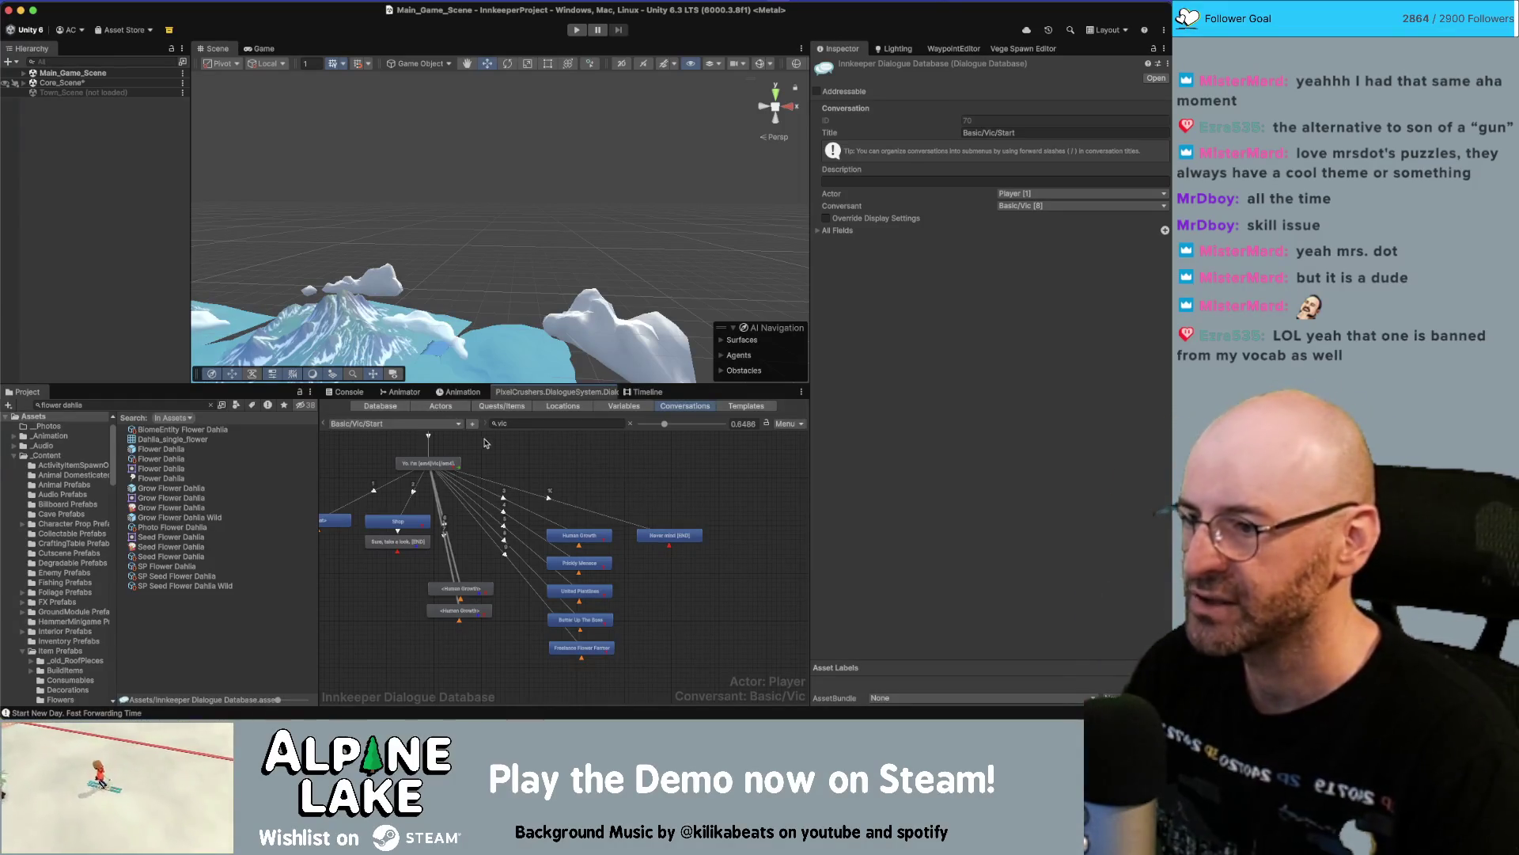
Filter the Project to QReward assets and expand QReward Bed Bath and Beyond Capacity's gifts.
click(187, 405)
text(quest re)
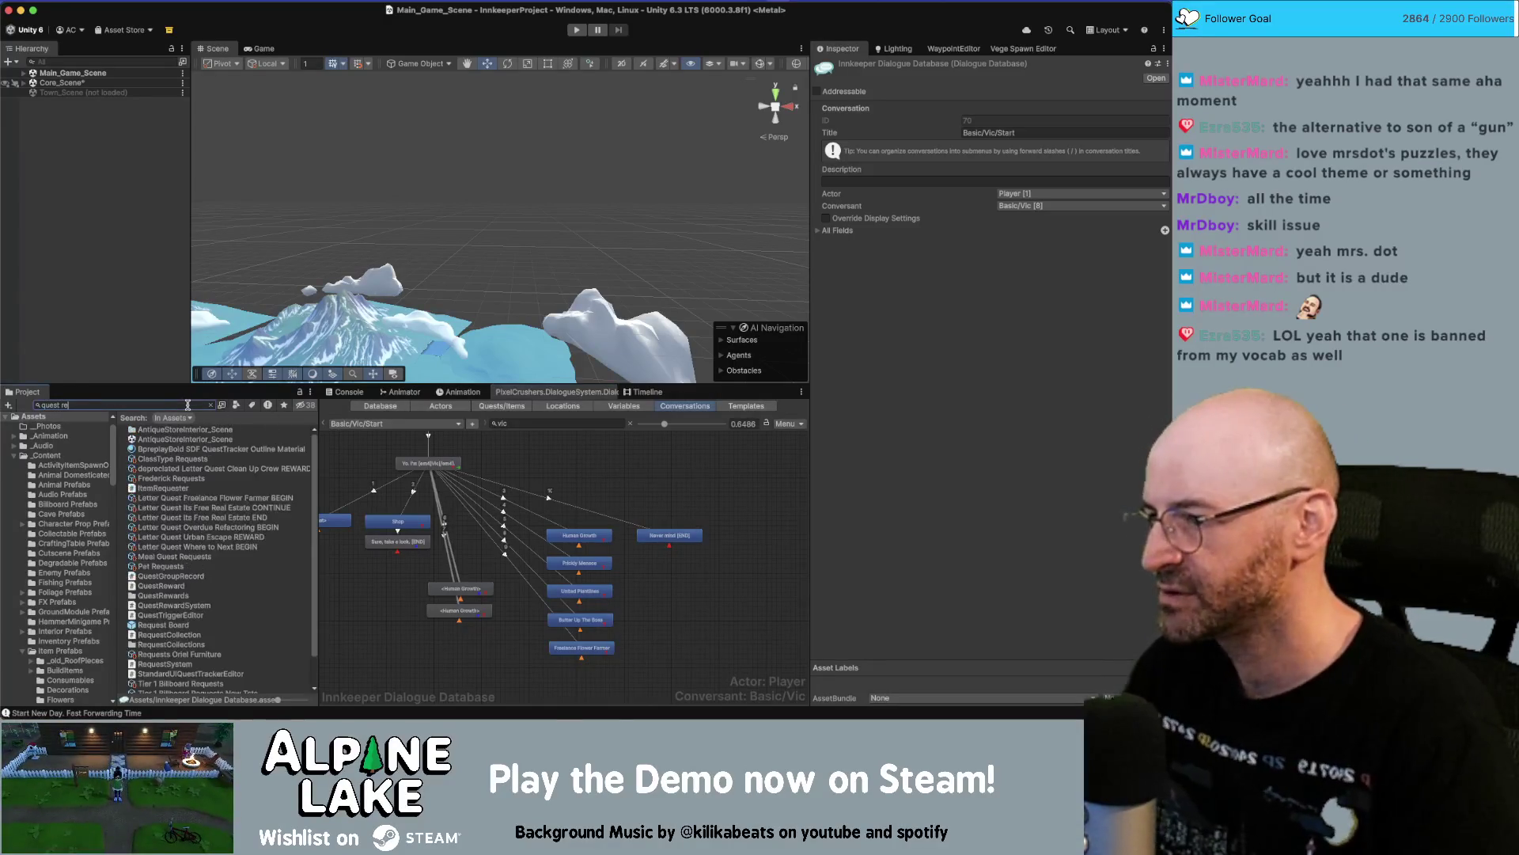
key(super+a)
key(BackSpace)
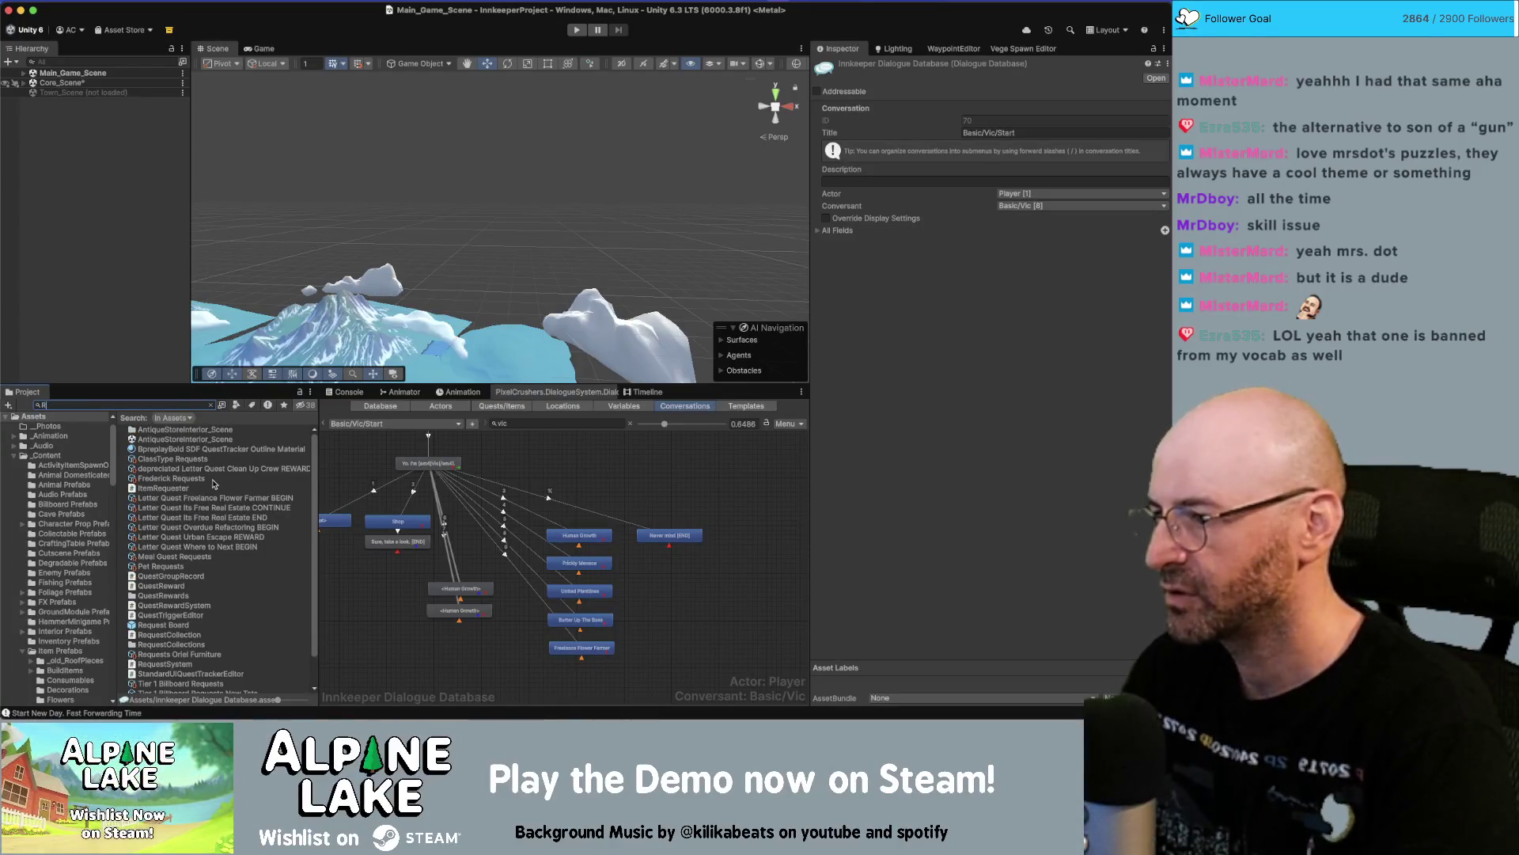
text(Rewa)
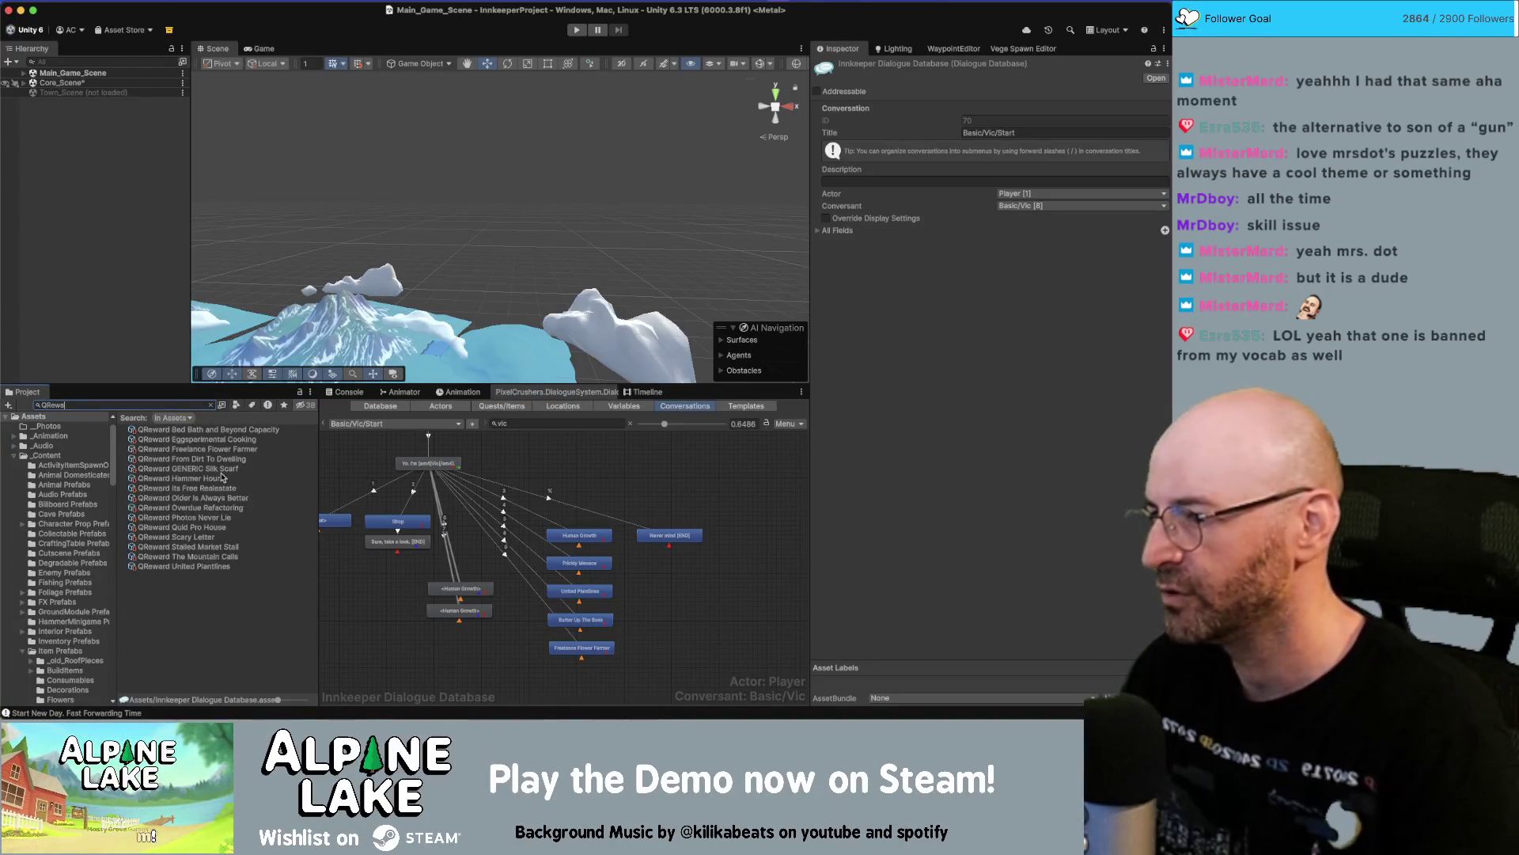
click(194, 432)
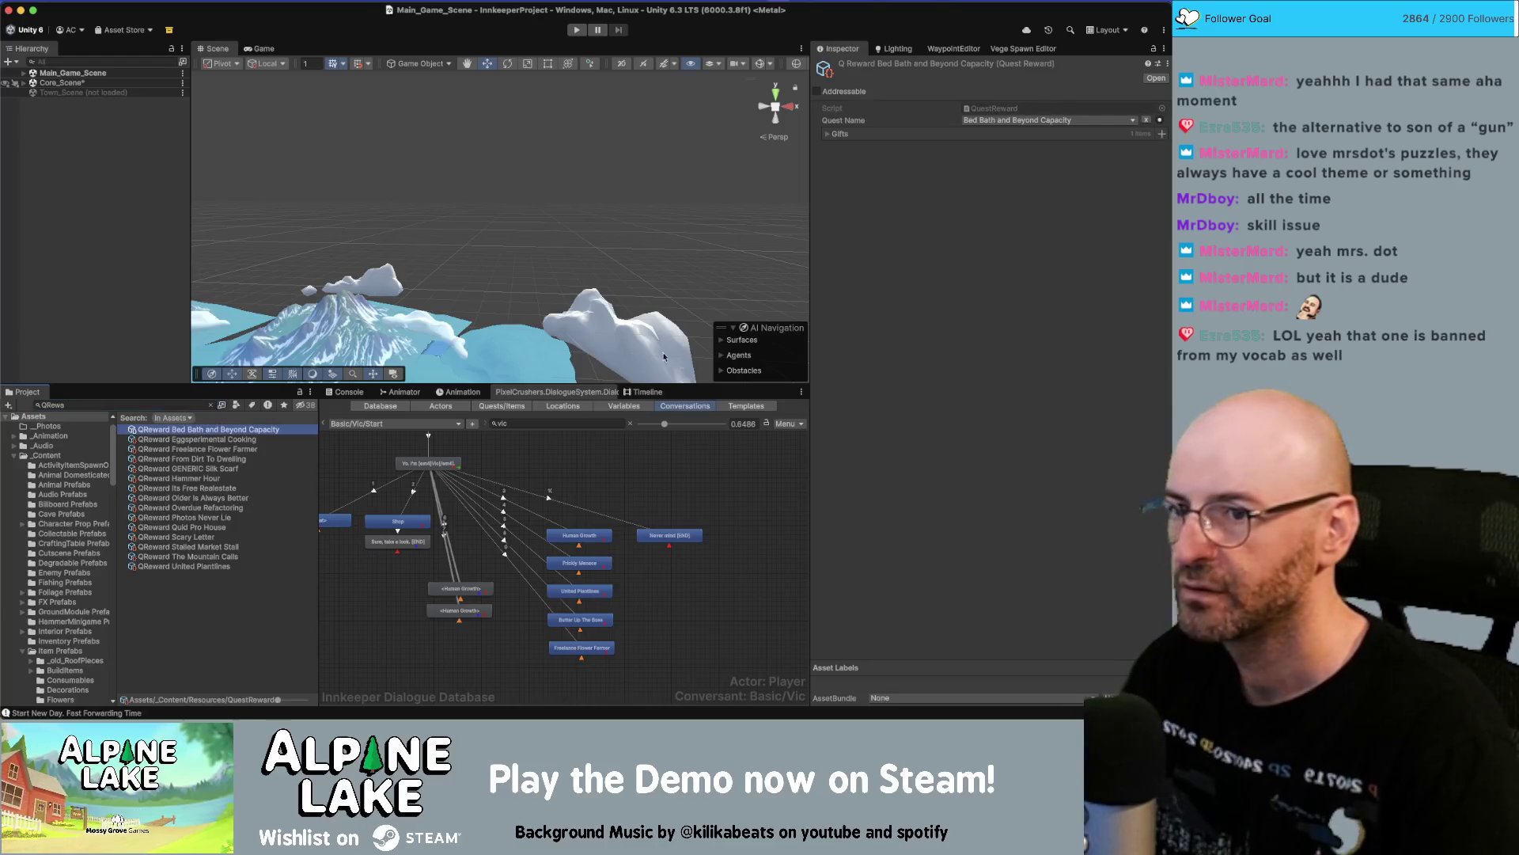
click(826, 134)
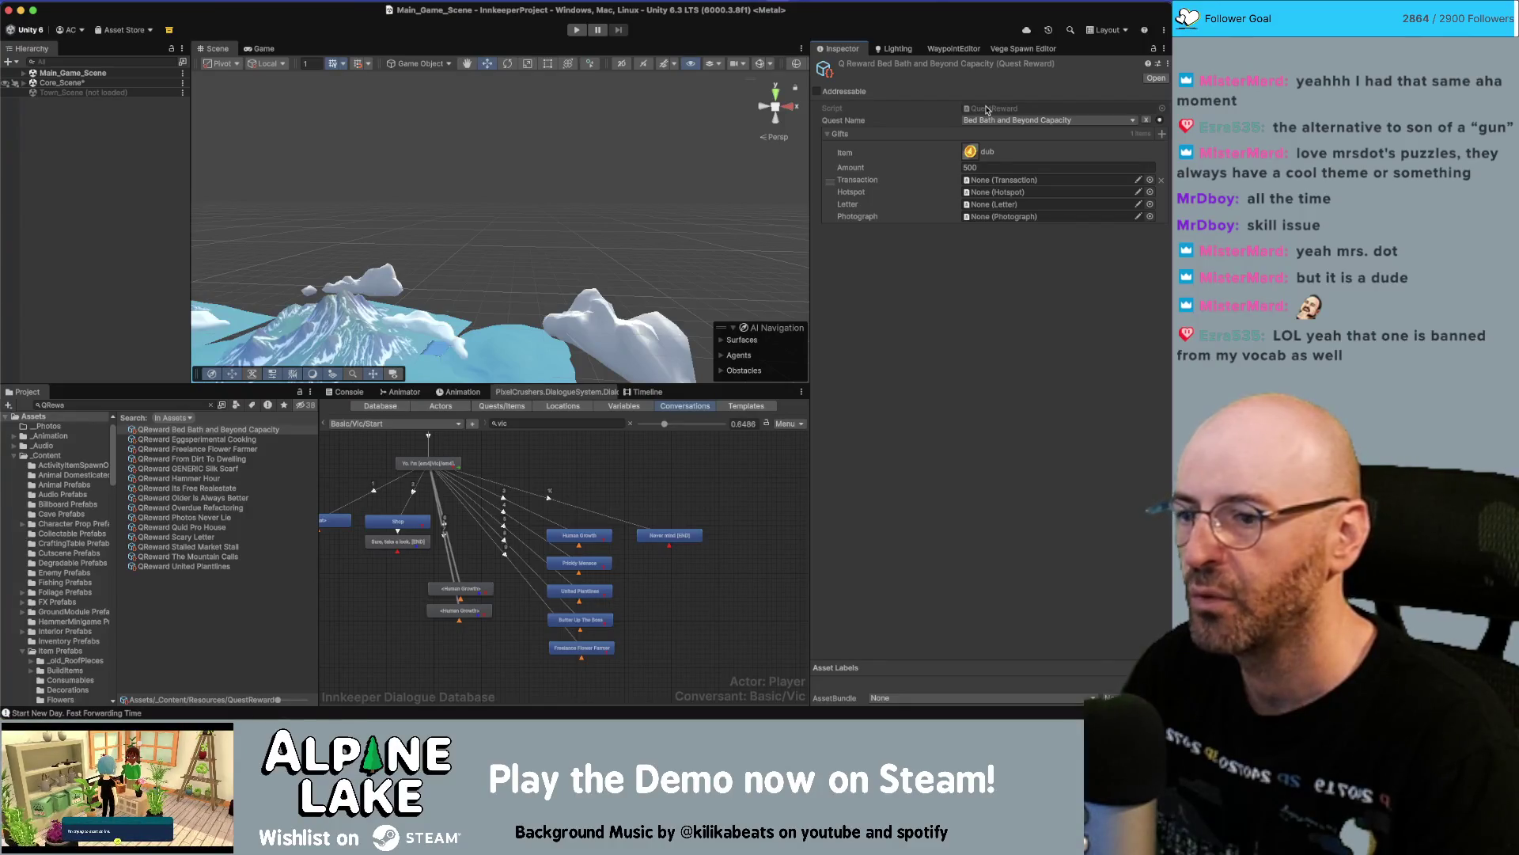
click(595, 618)
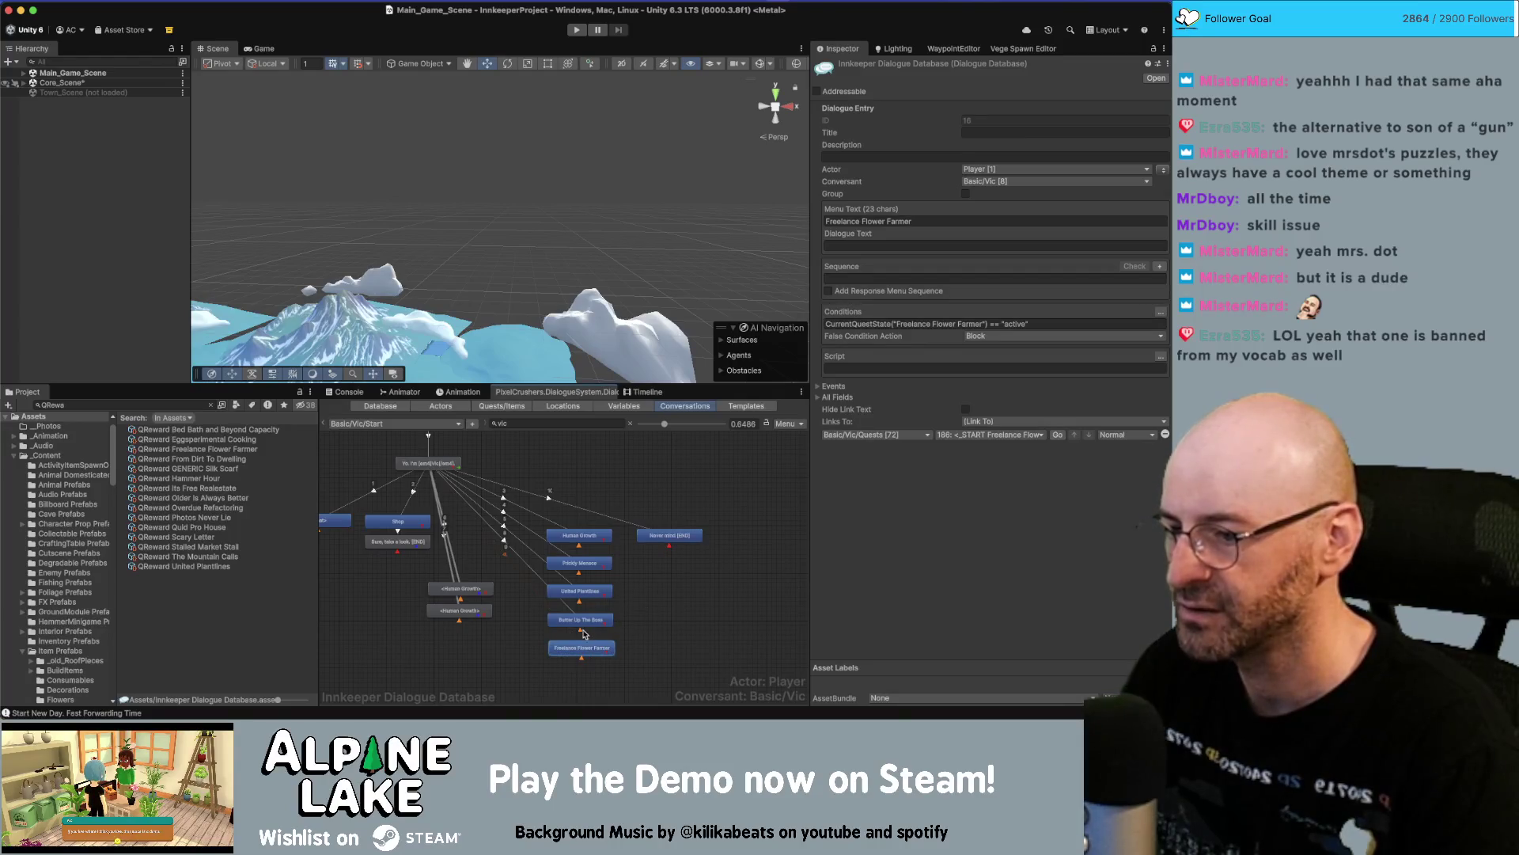
Jump to the Freelance Flower Farmer quest and select its [END] entry's script.
click(1057, 434)
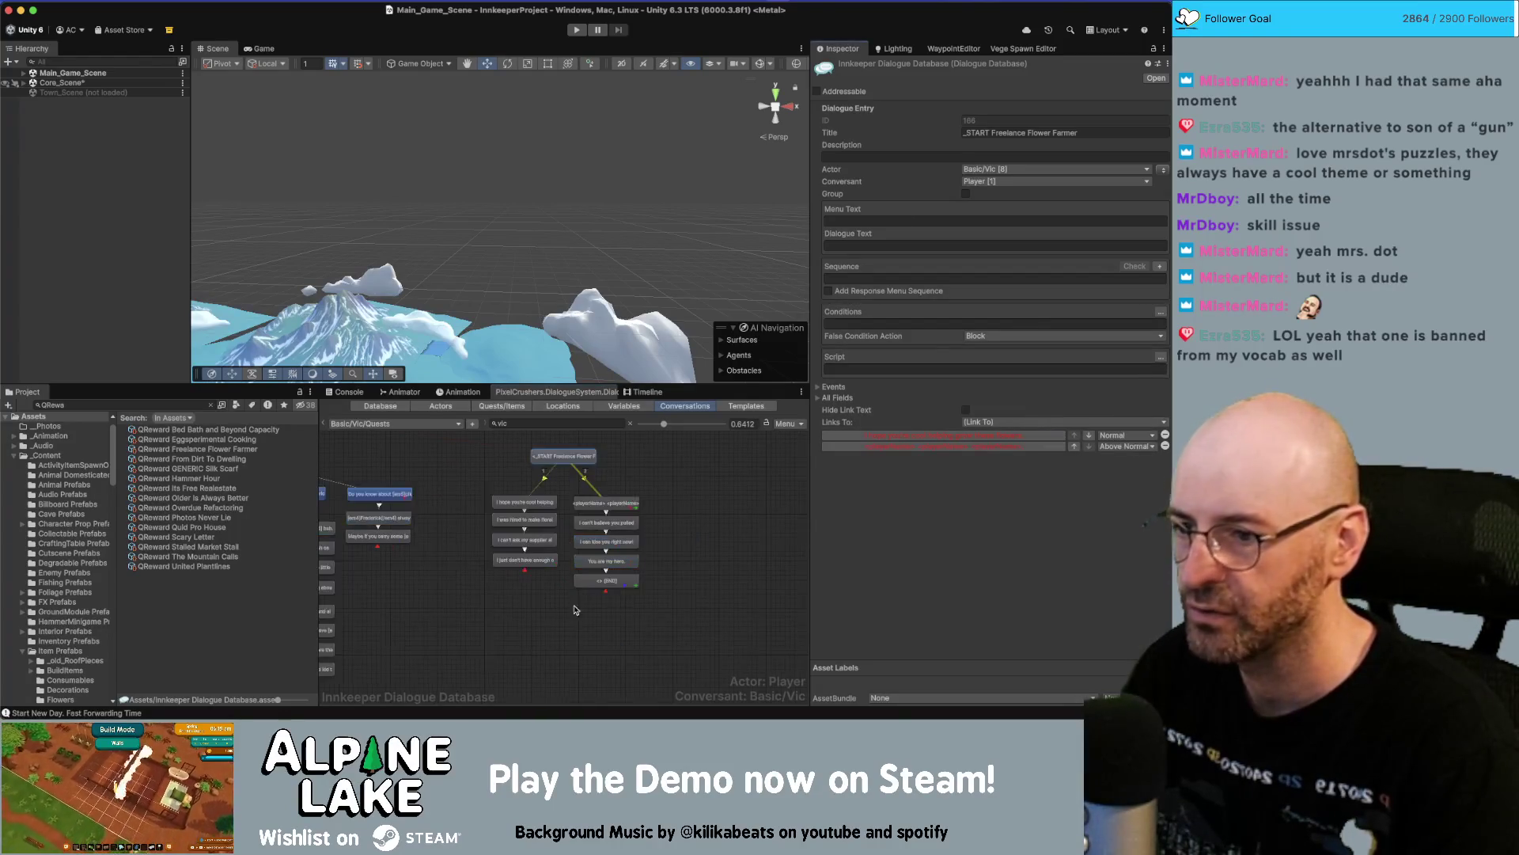
click(605, 586)
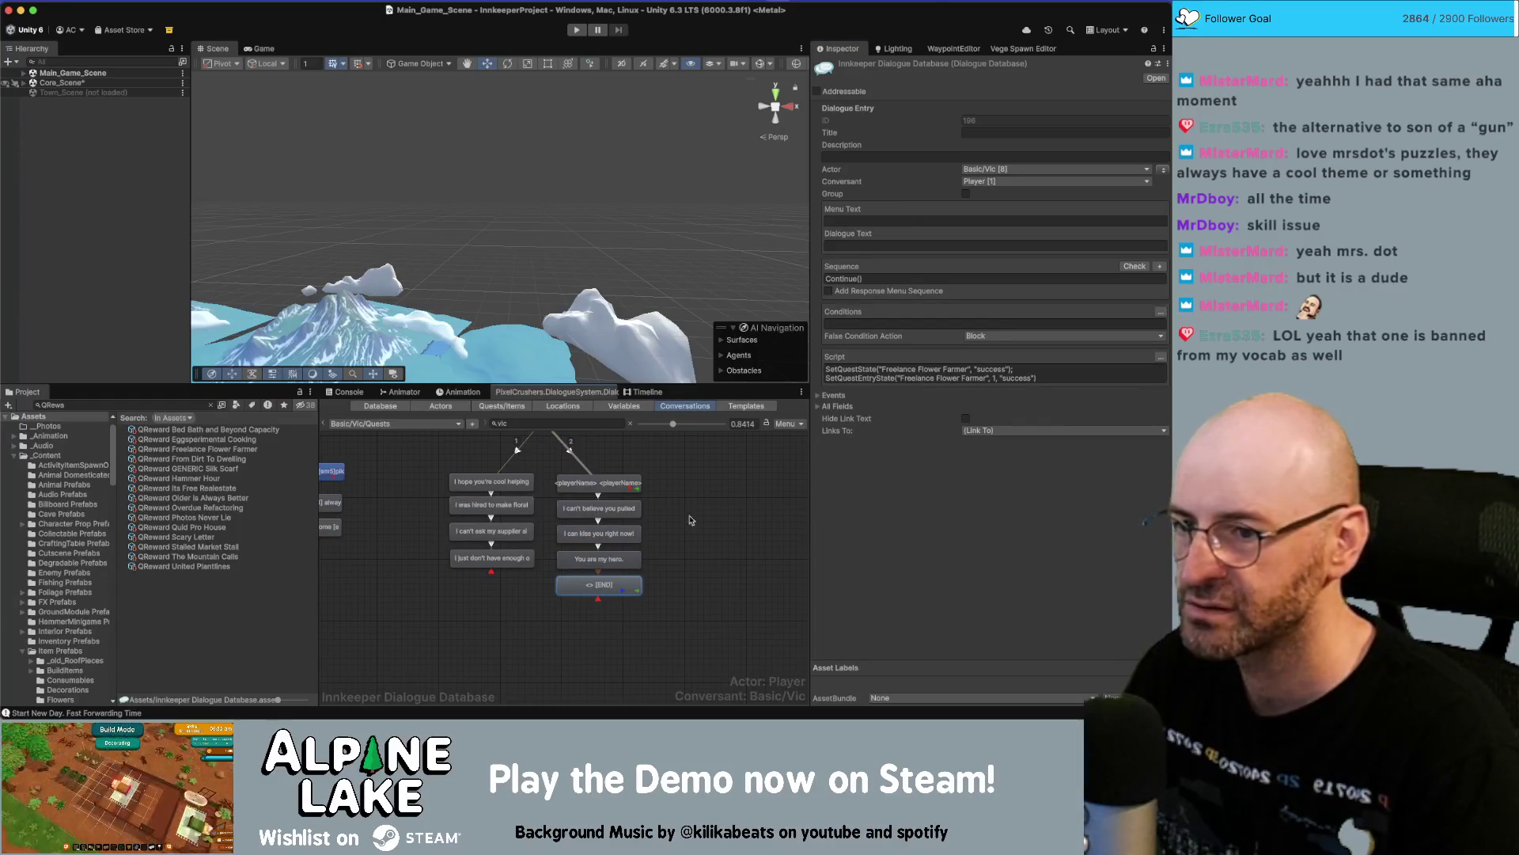
key(super+Tab)
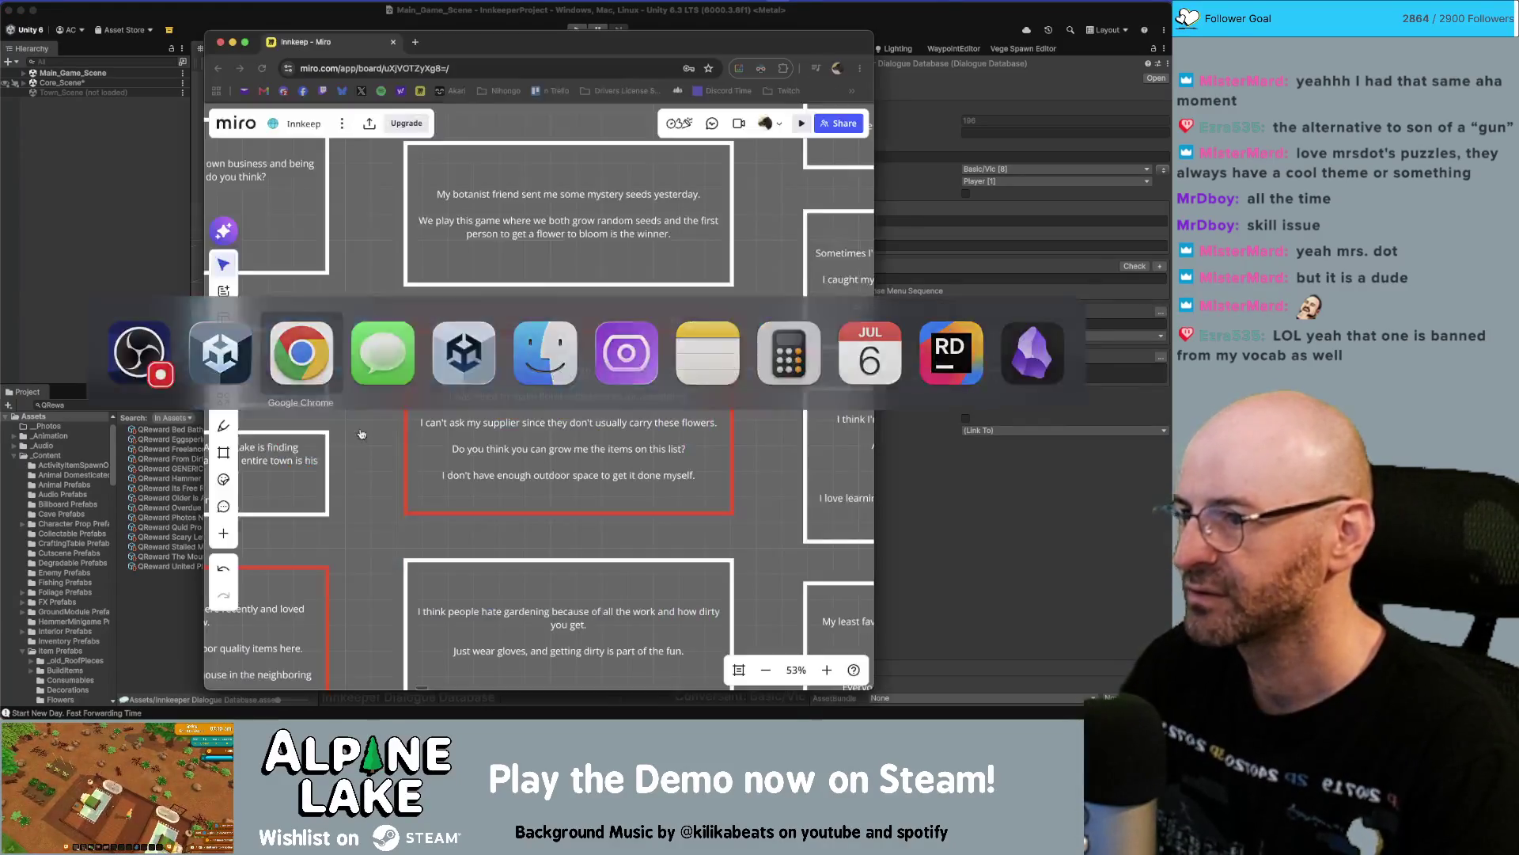
click(1032, 535)
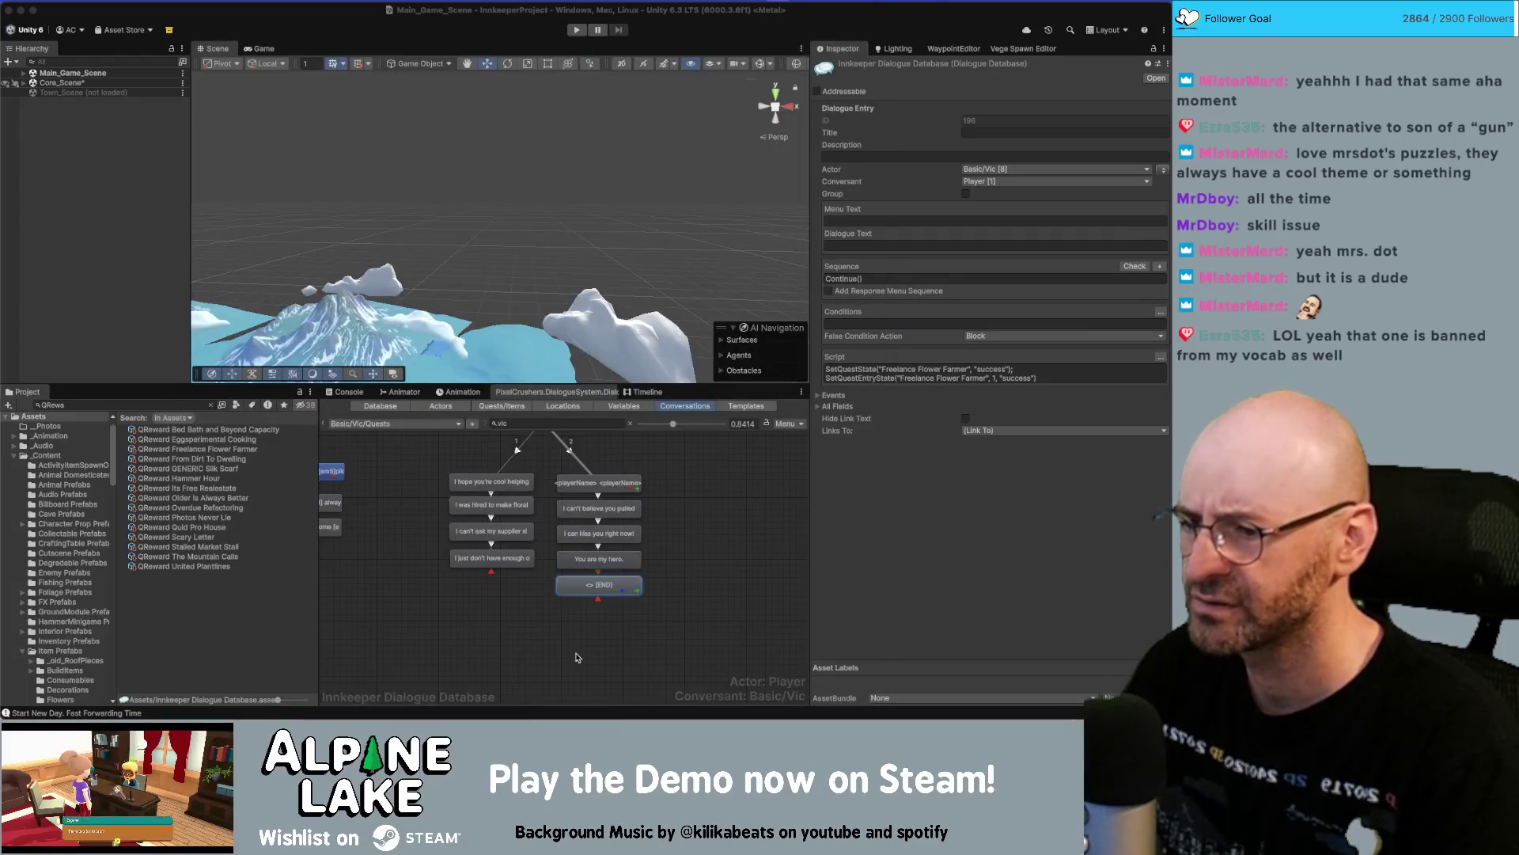
click(1037, 377)
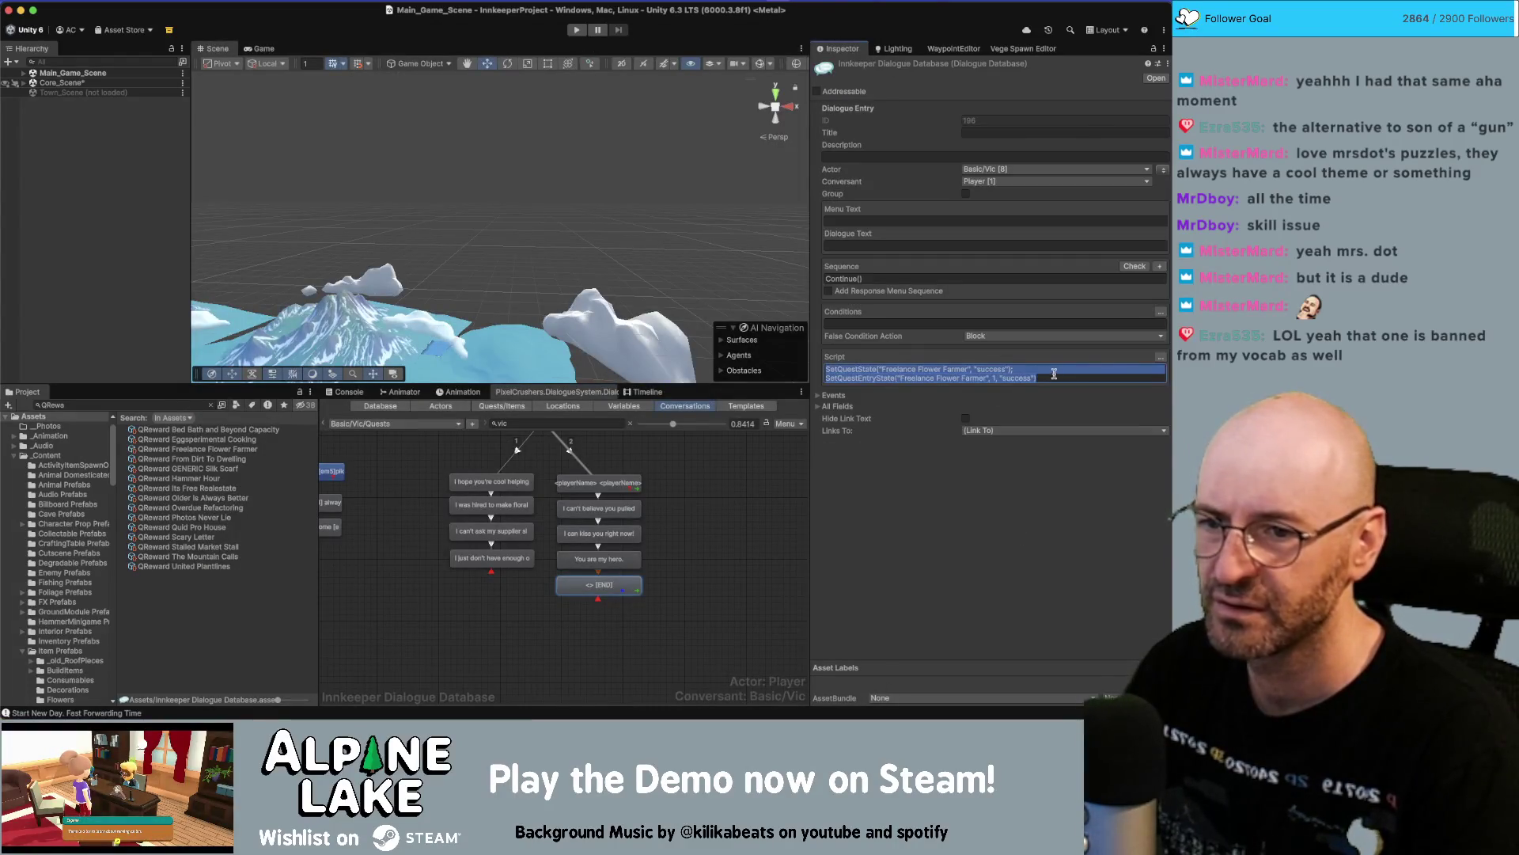
Add GiveRelationshipPoints("Basic Vic", 5) to the [END] script via Custom > NPC.
click(1160, 357)
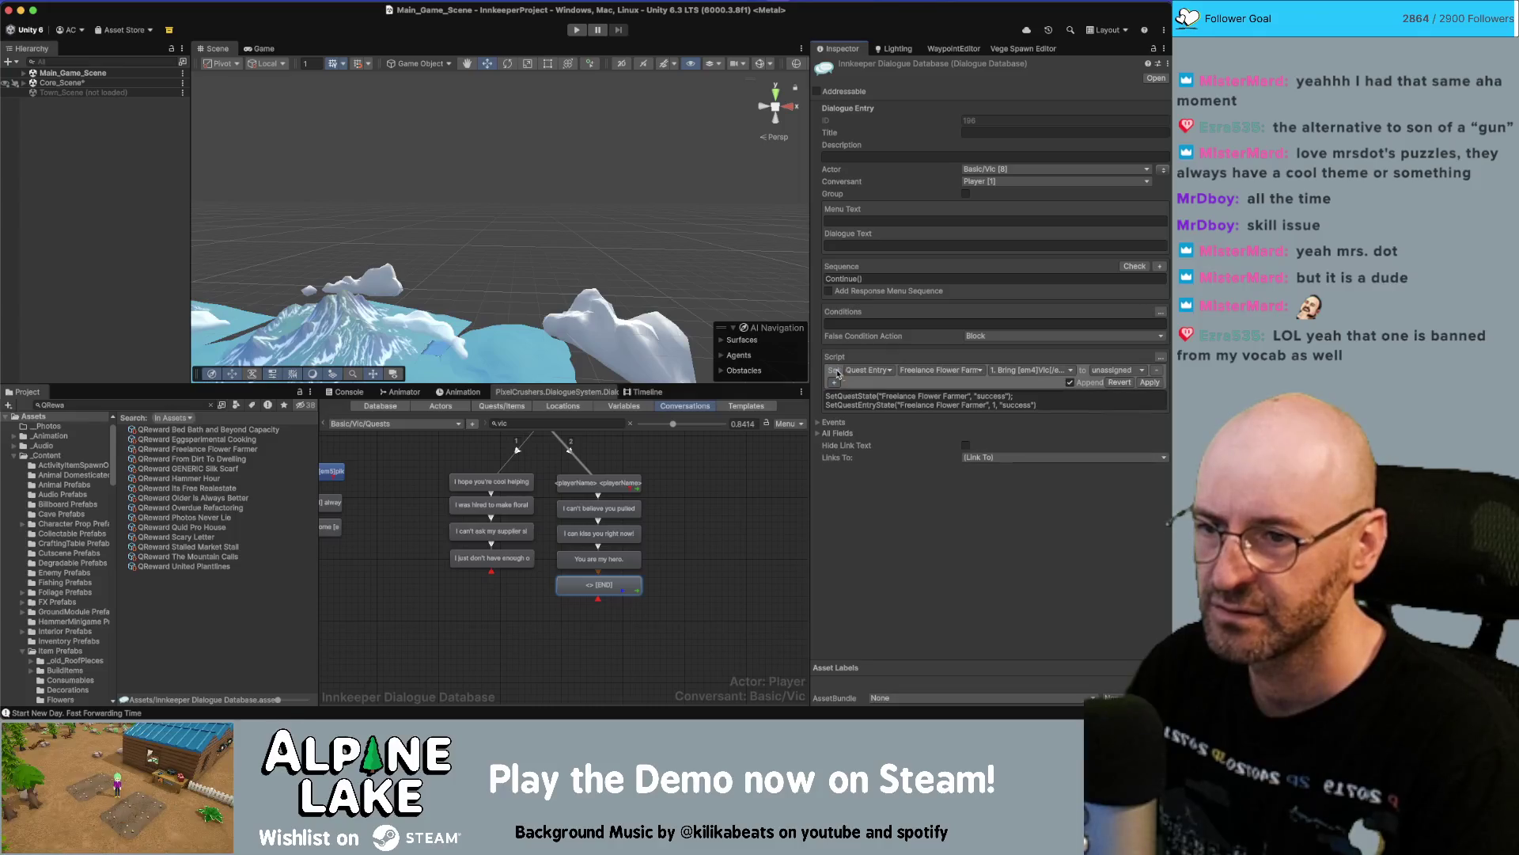
click(868, 370)
click(874, 510)
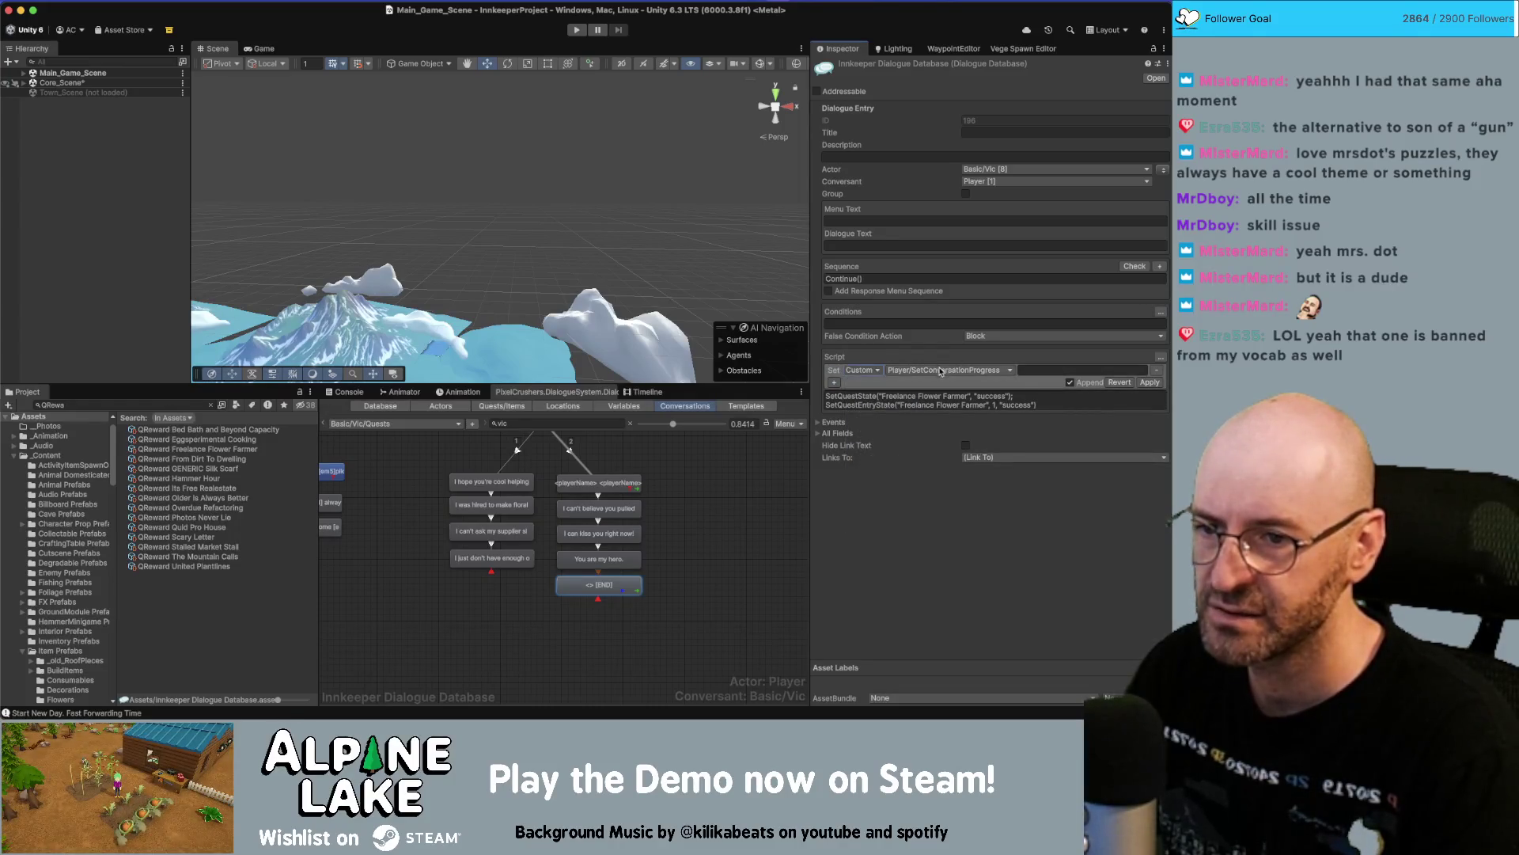
click(940, 371)
mouse_move(946, 386)
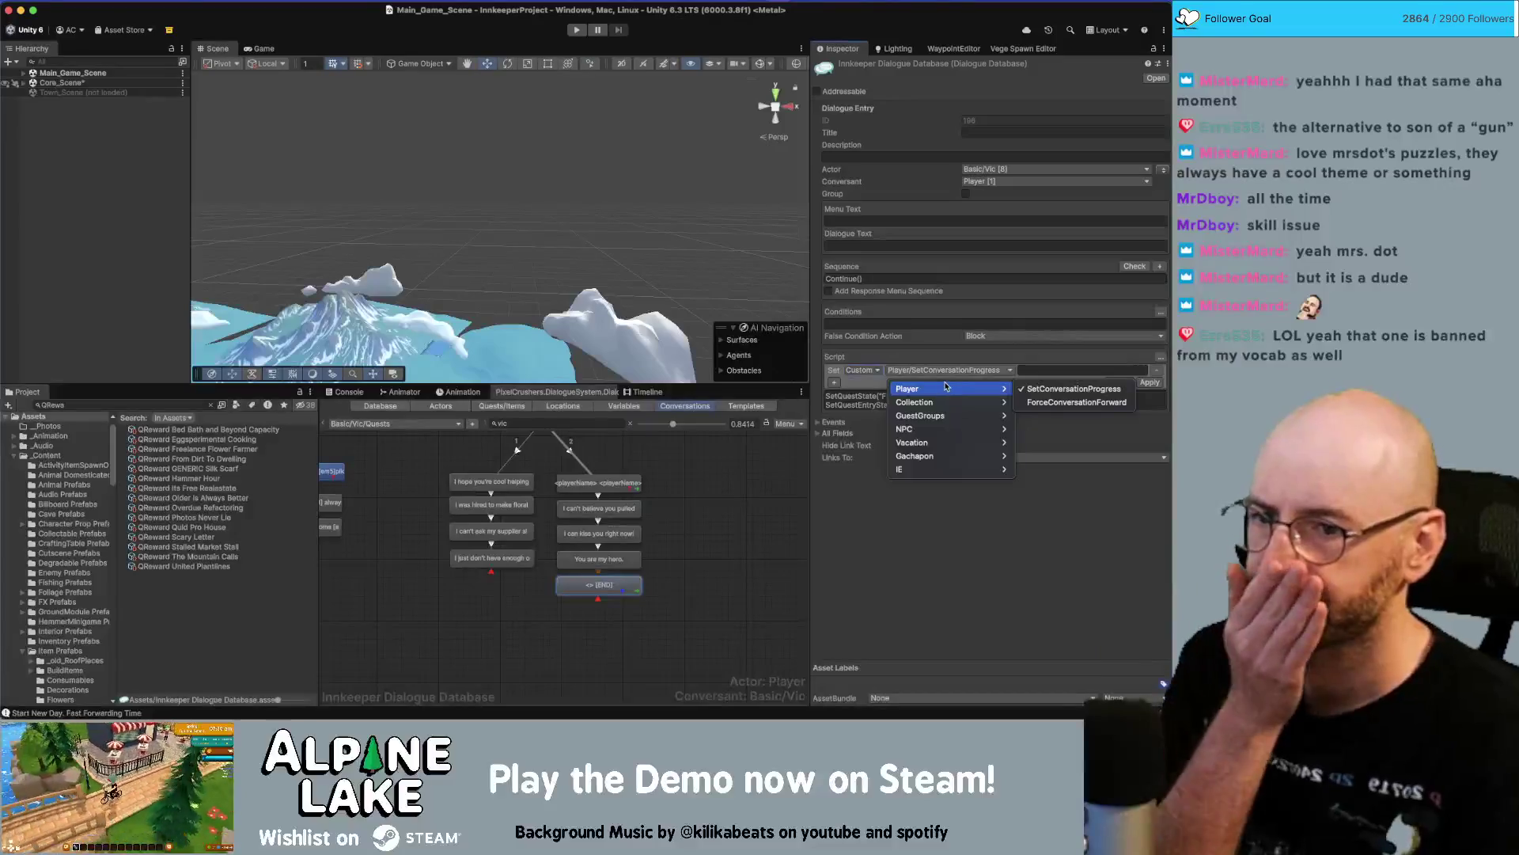
mouse_move(934, 435)
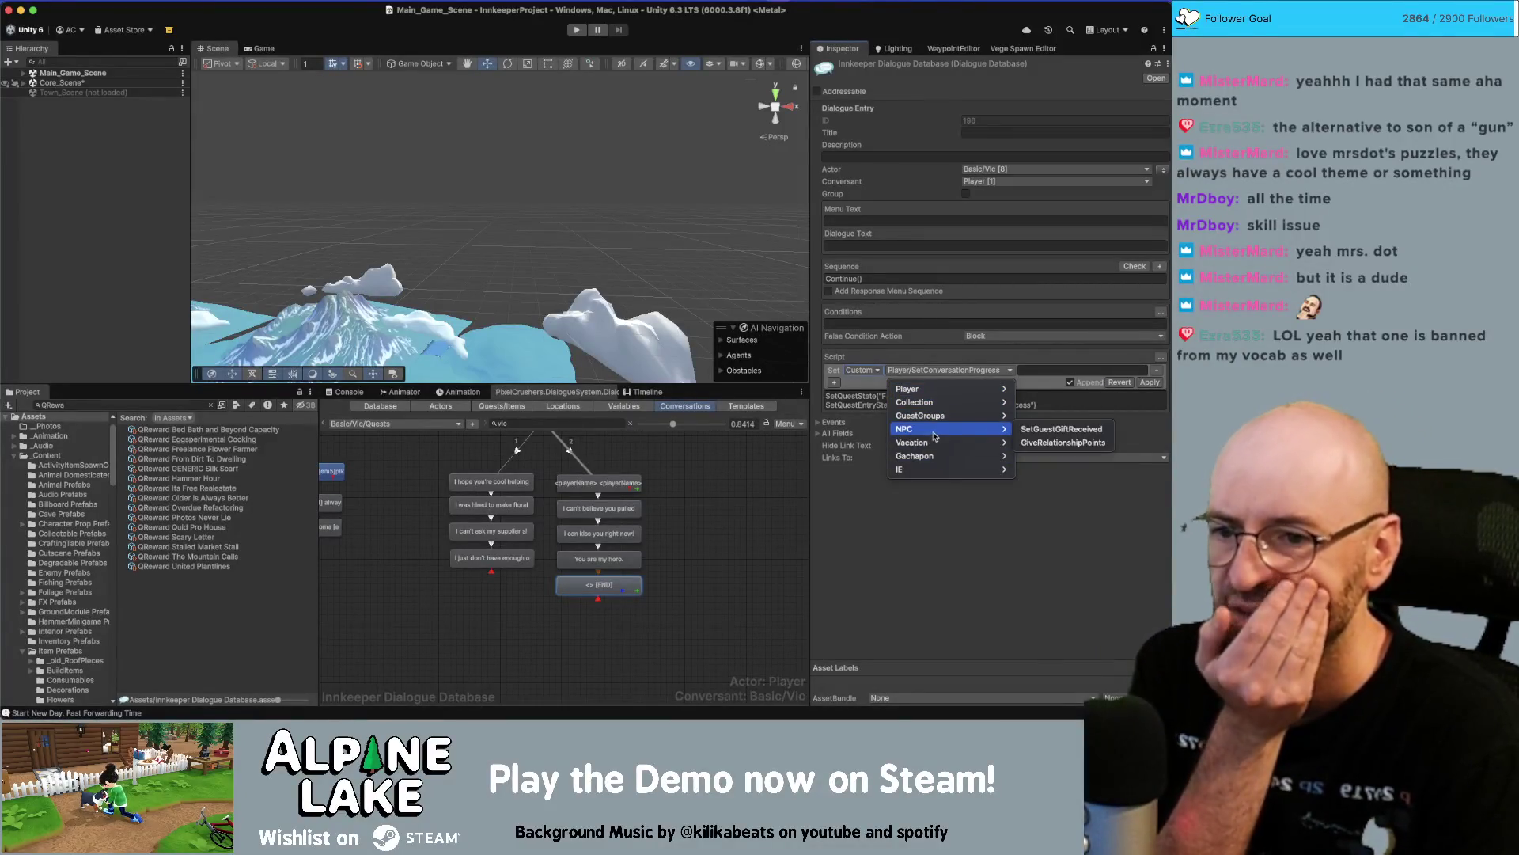
click(1031, 443)
text(Basic Vic)
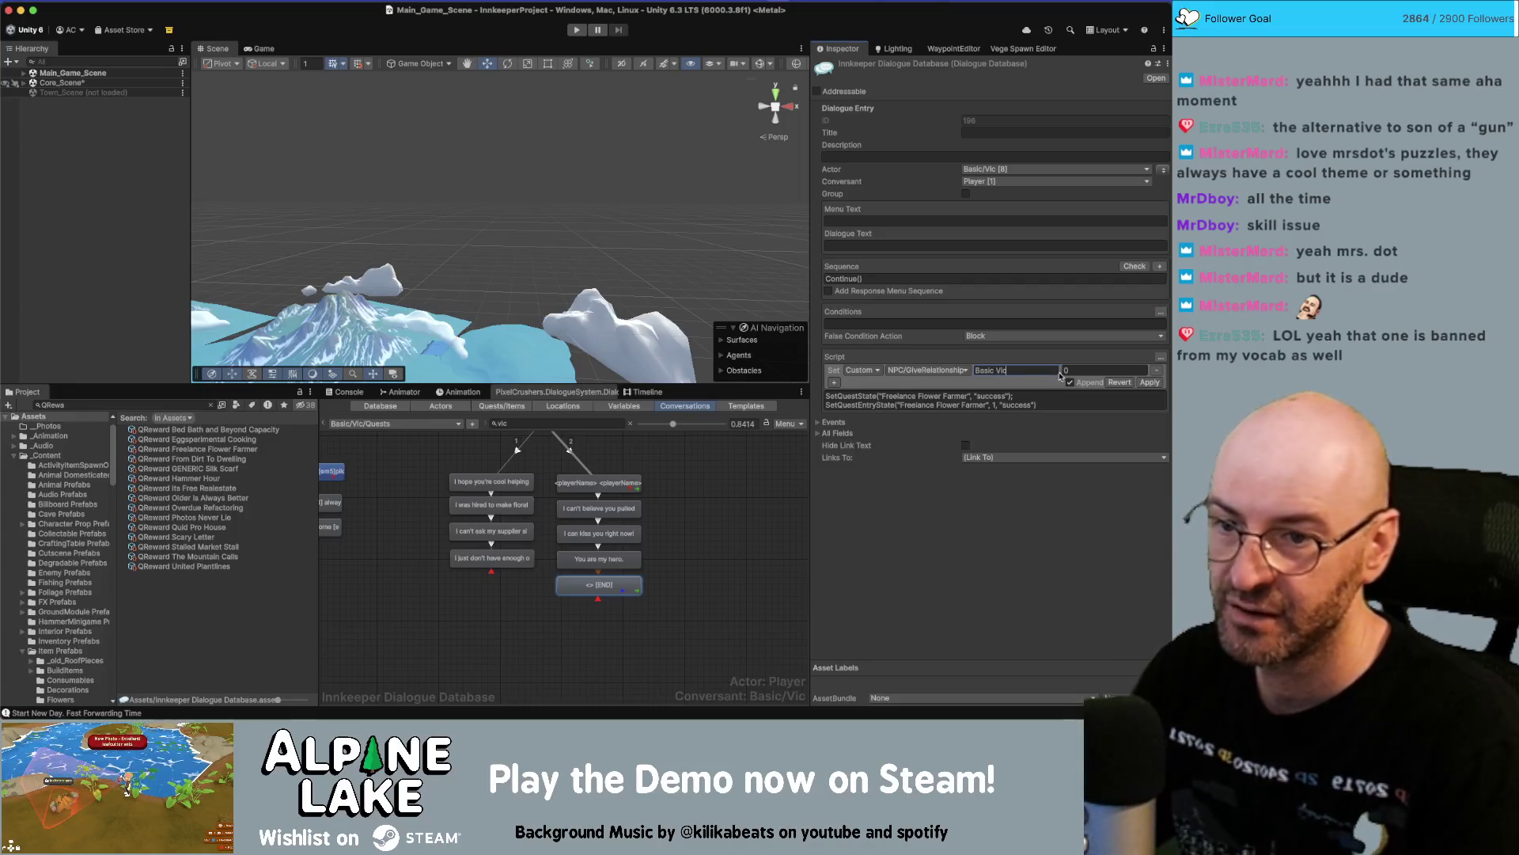
key(Tab)
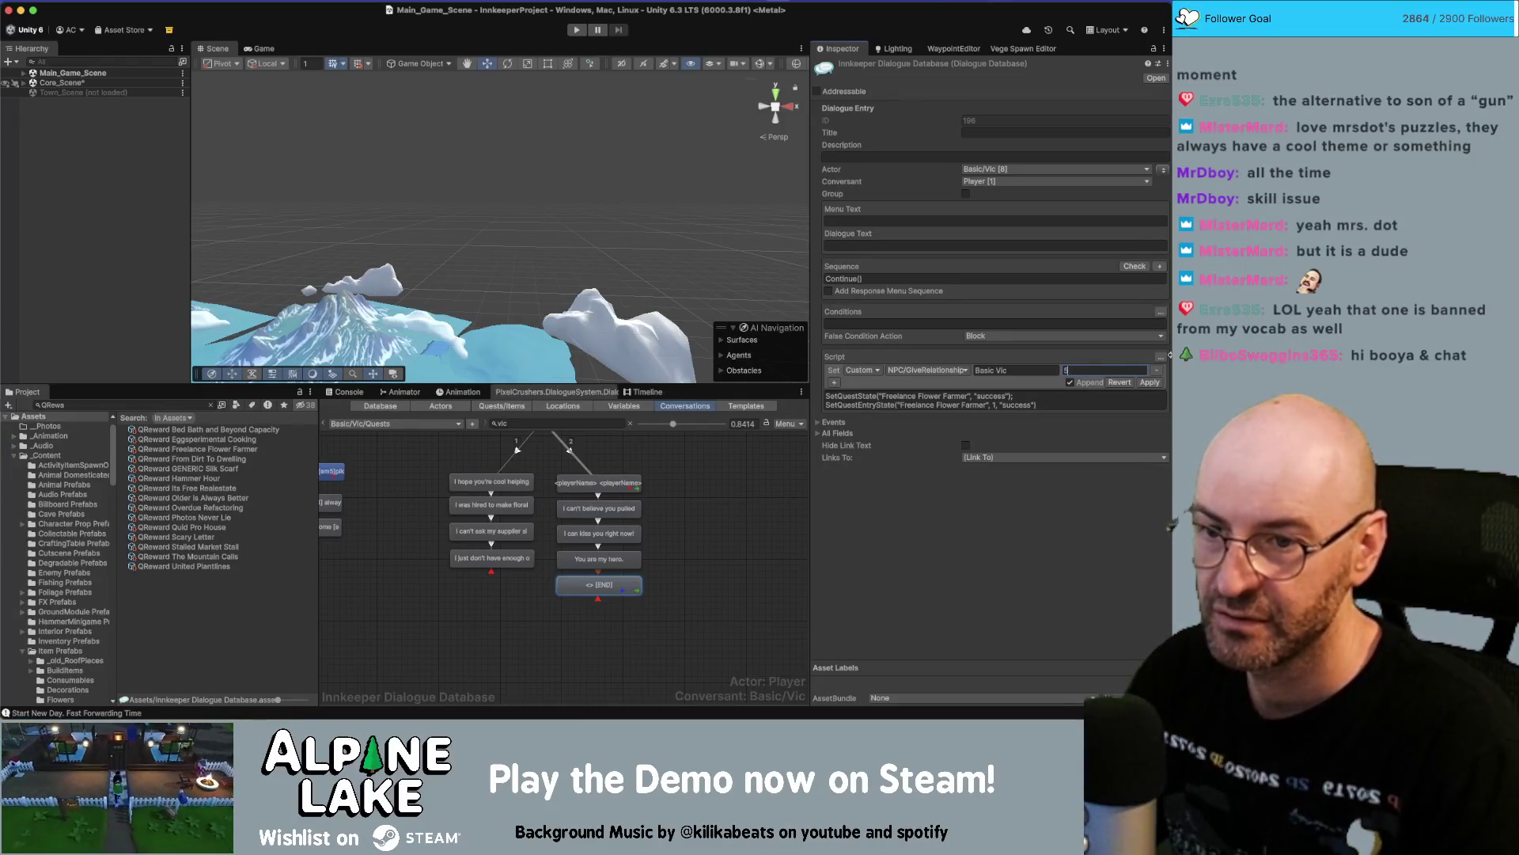
click(1150, 382)
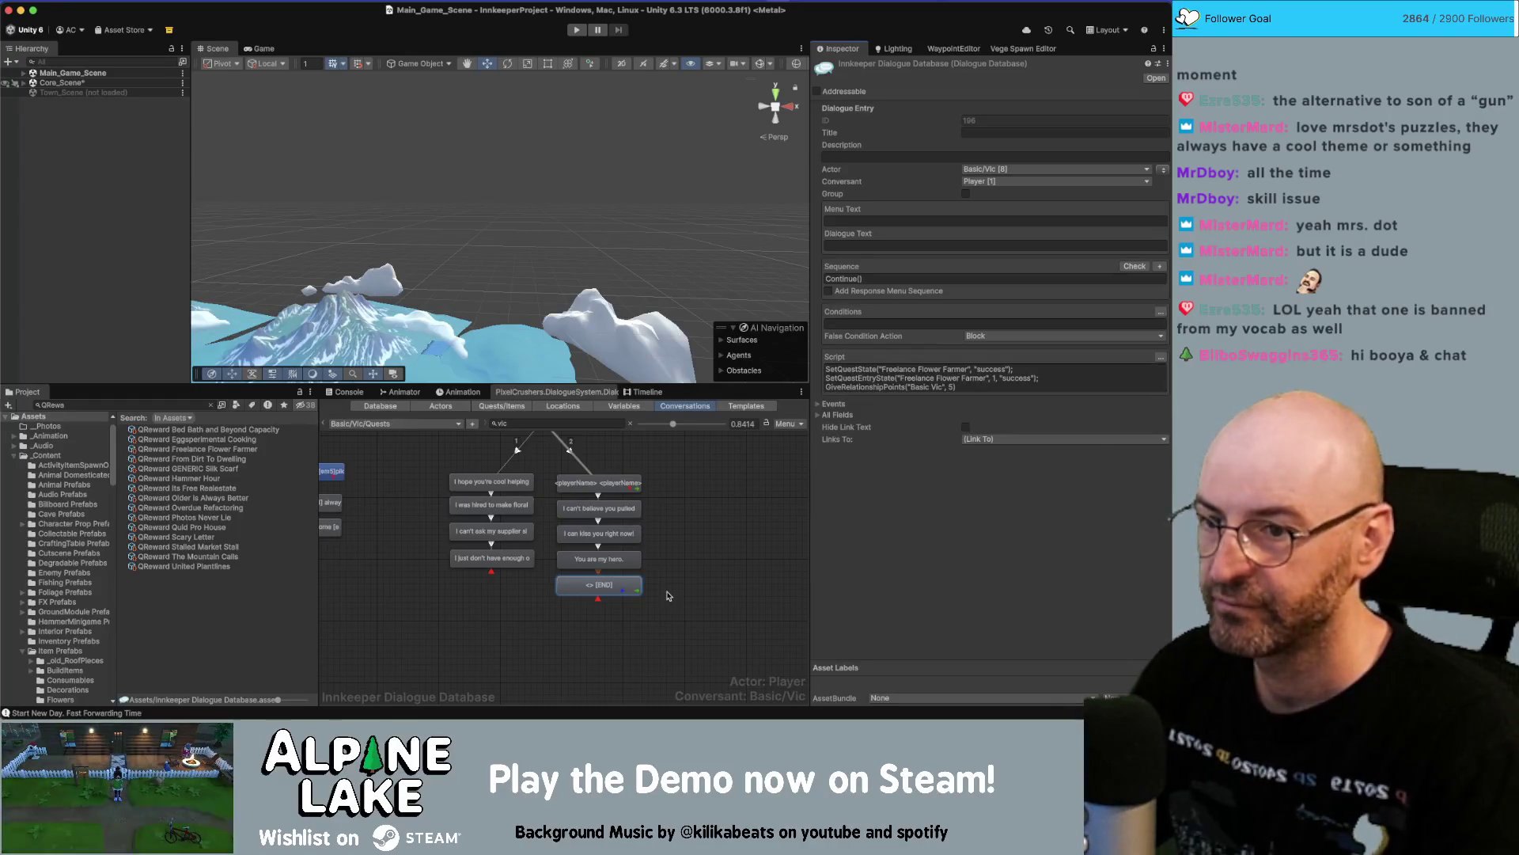
click(667, 595)
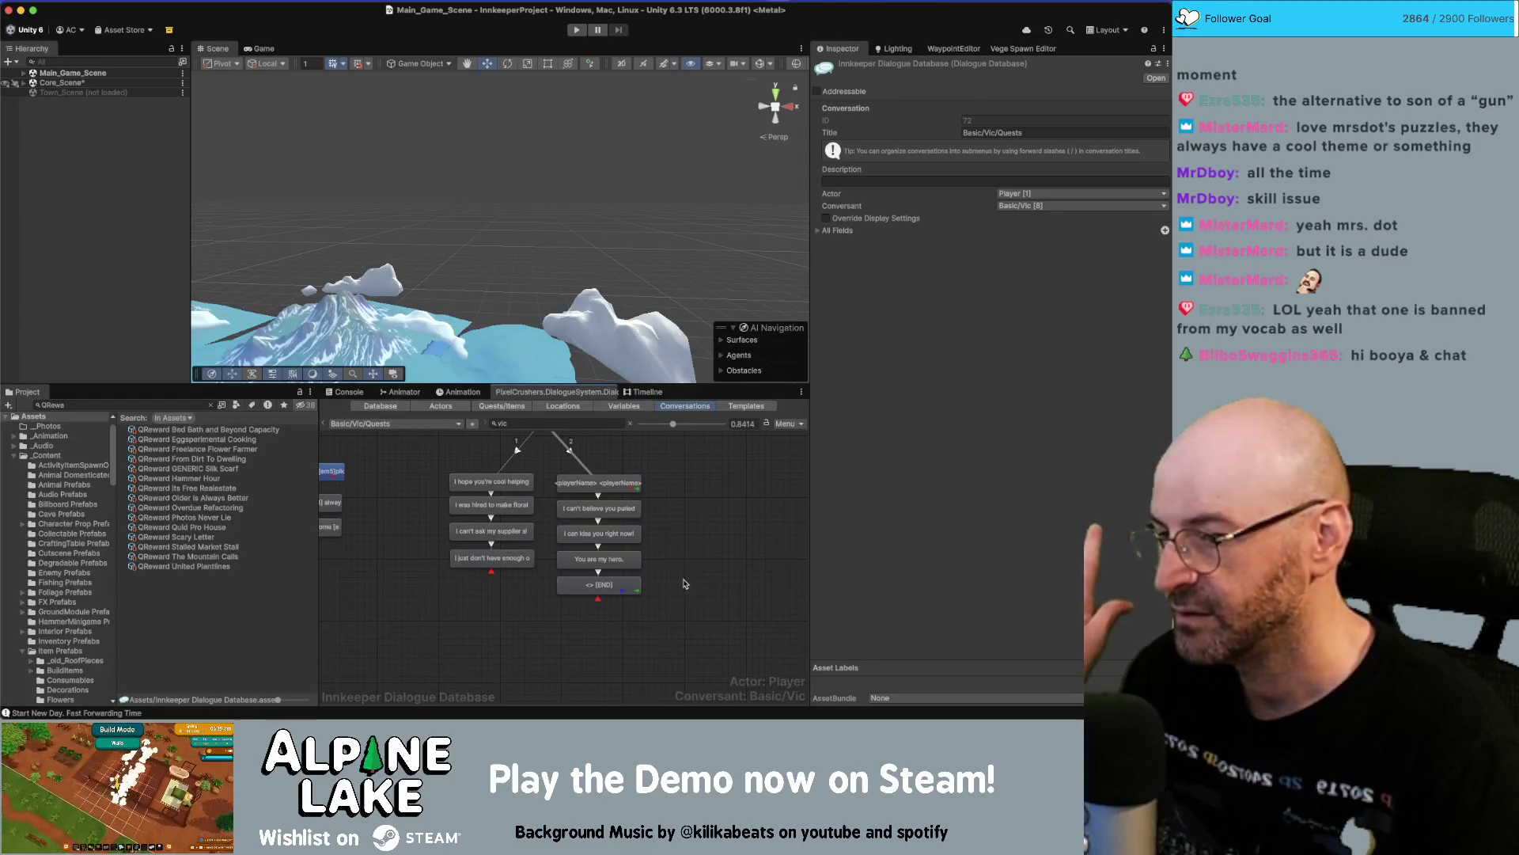
Filter conversations by 'carlos' and open Basic/Carlos/Chats.
click(406, 426)
mouse_move(417, 444)
mouse_move(494, 443)
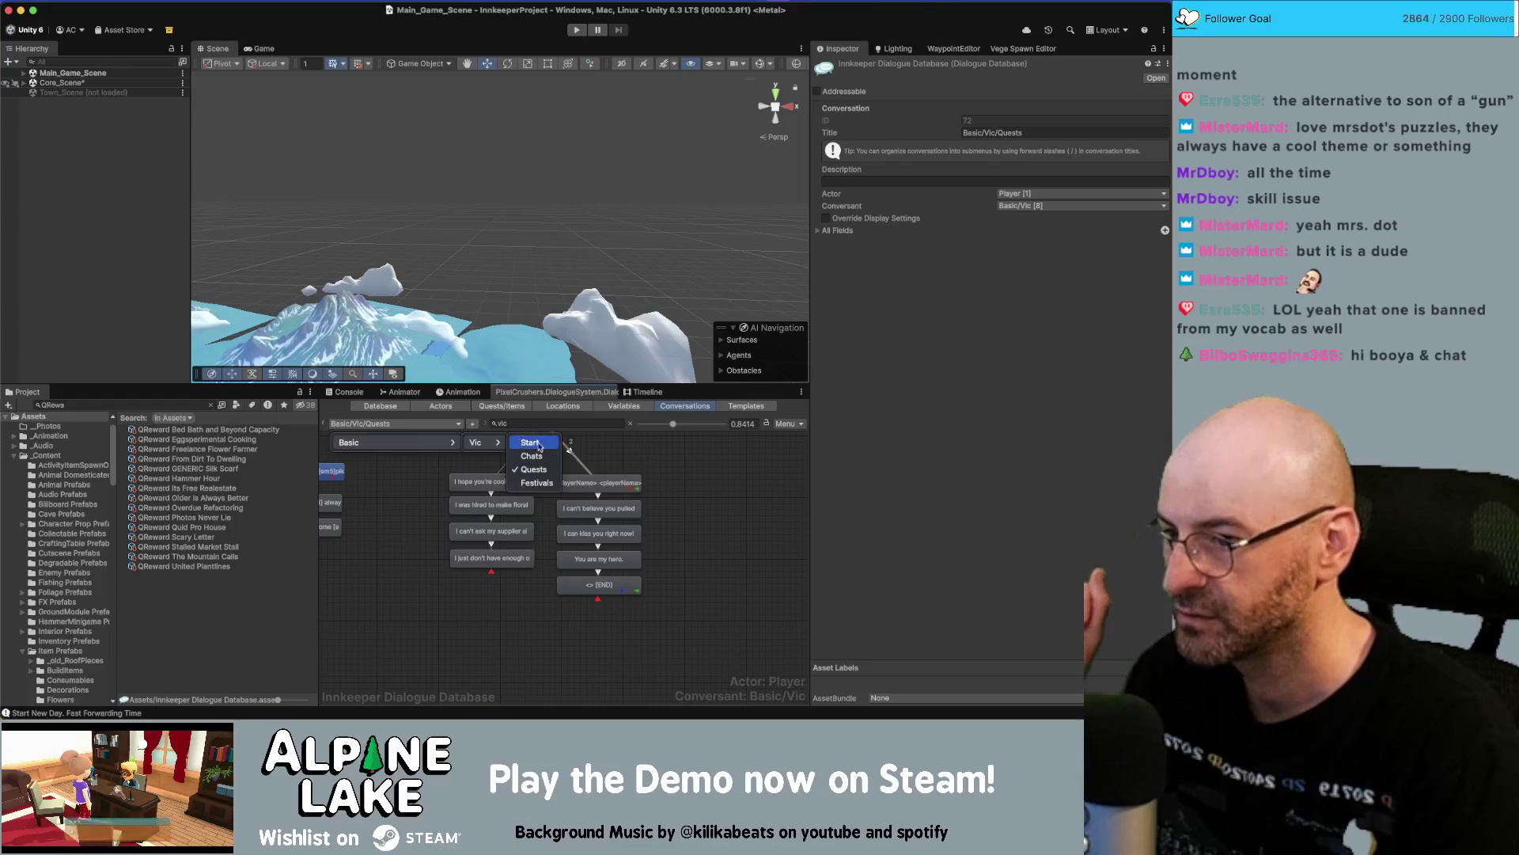
click(558, 422)
click(558, 422)
text(carlos)
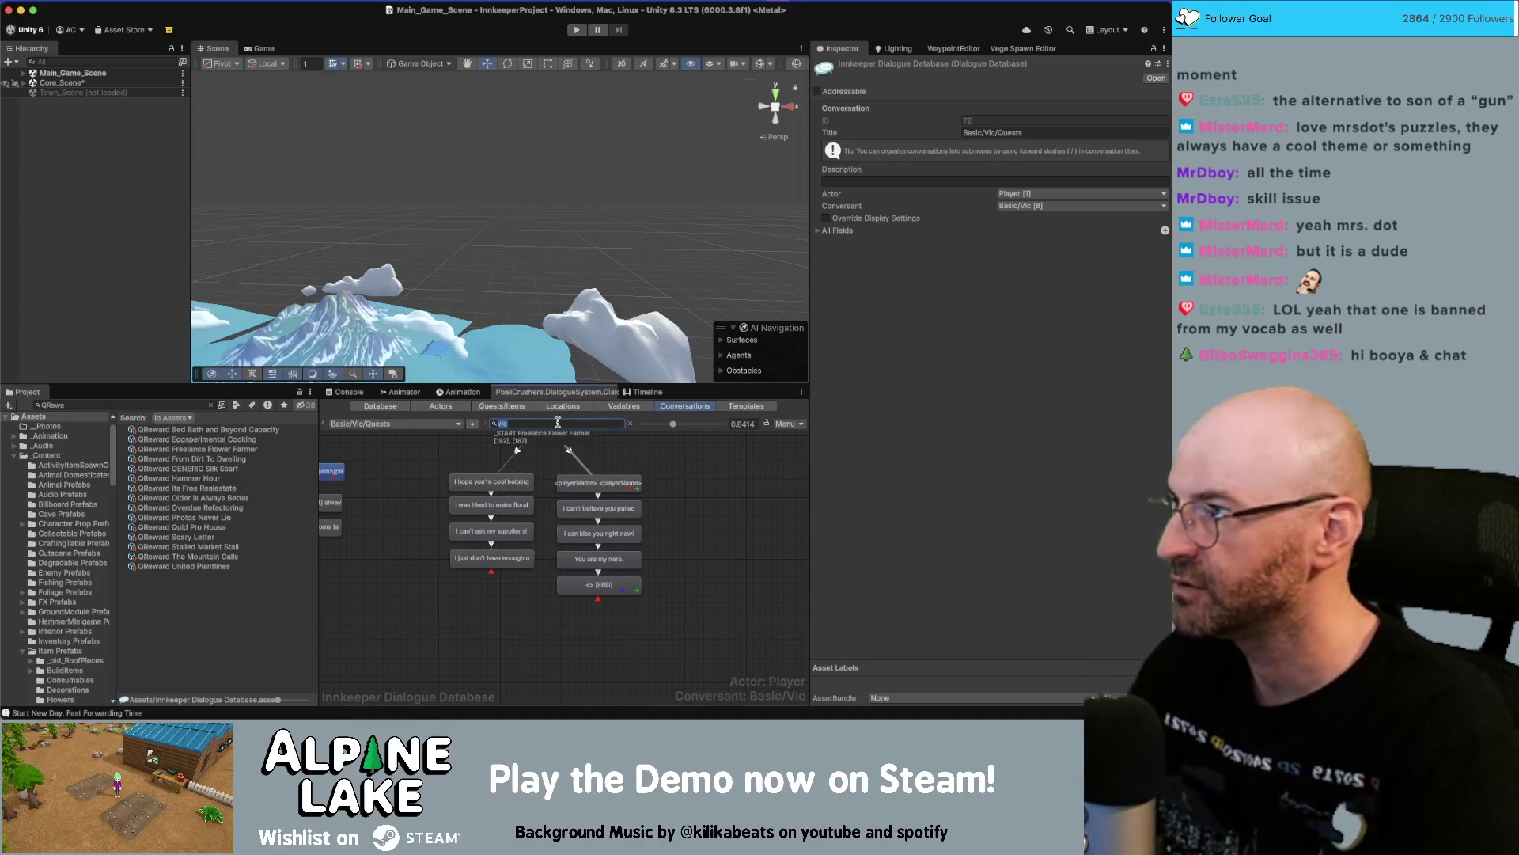
click(420, 424)
mouse_move(396, 442)
mouse_move(511, 445)
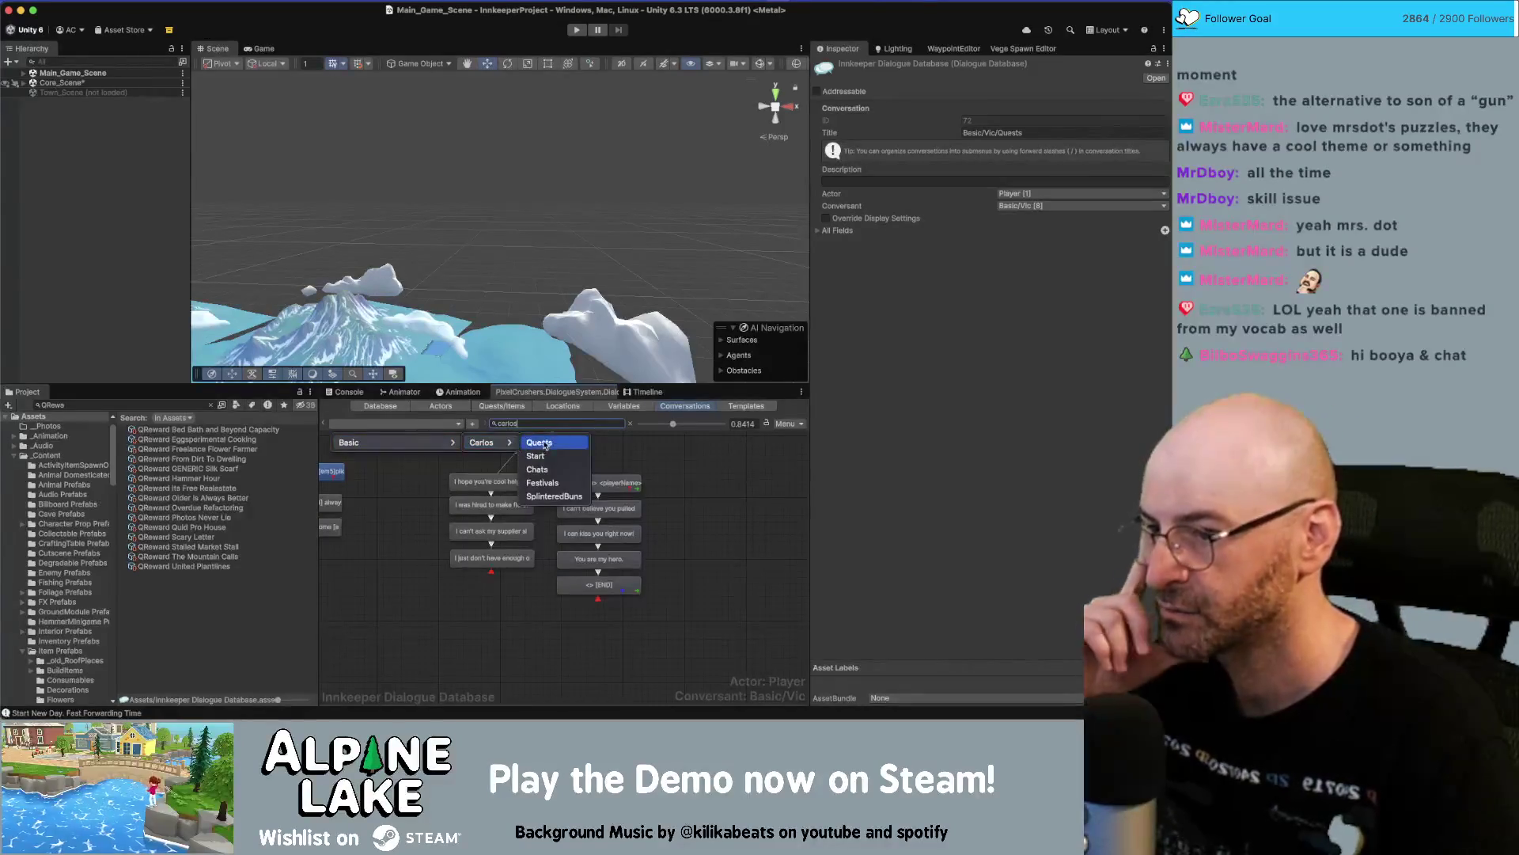
click(551, 469)
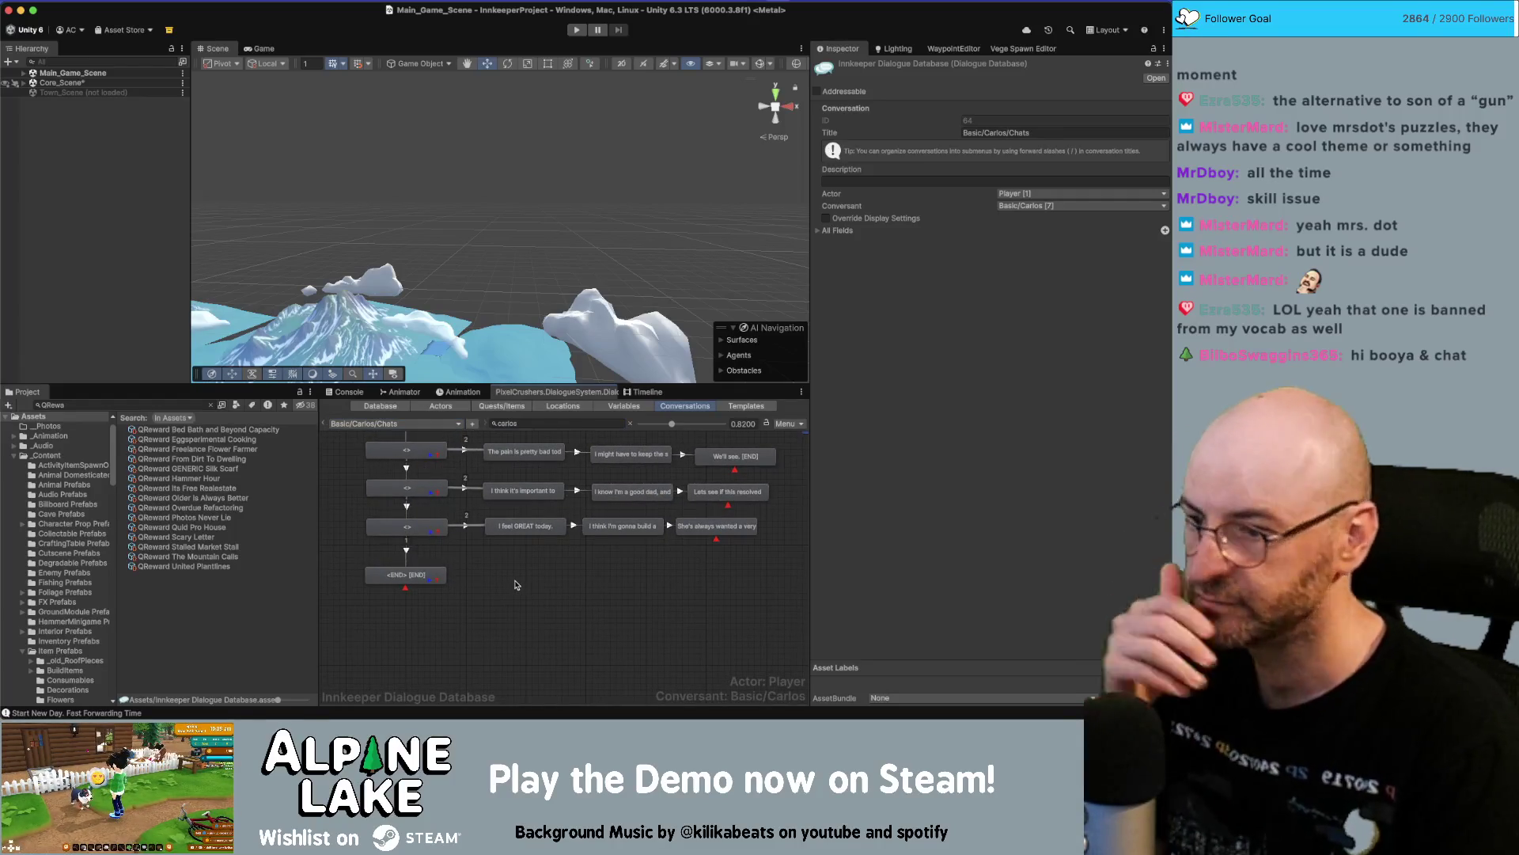
Switch to Basic/Carlos/Quests and select the Hammer Hour [END] entry.
click(458, 424)
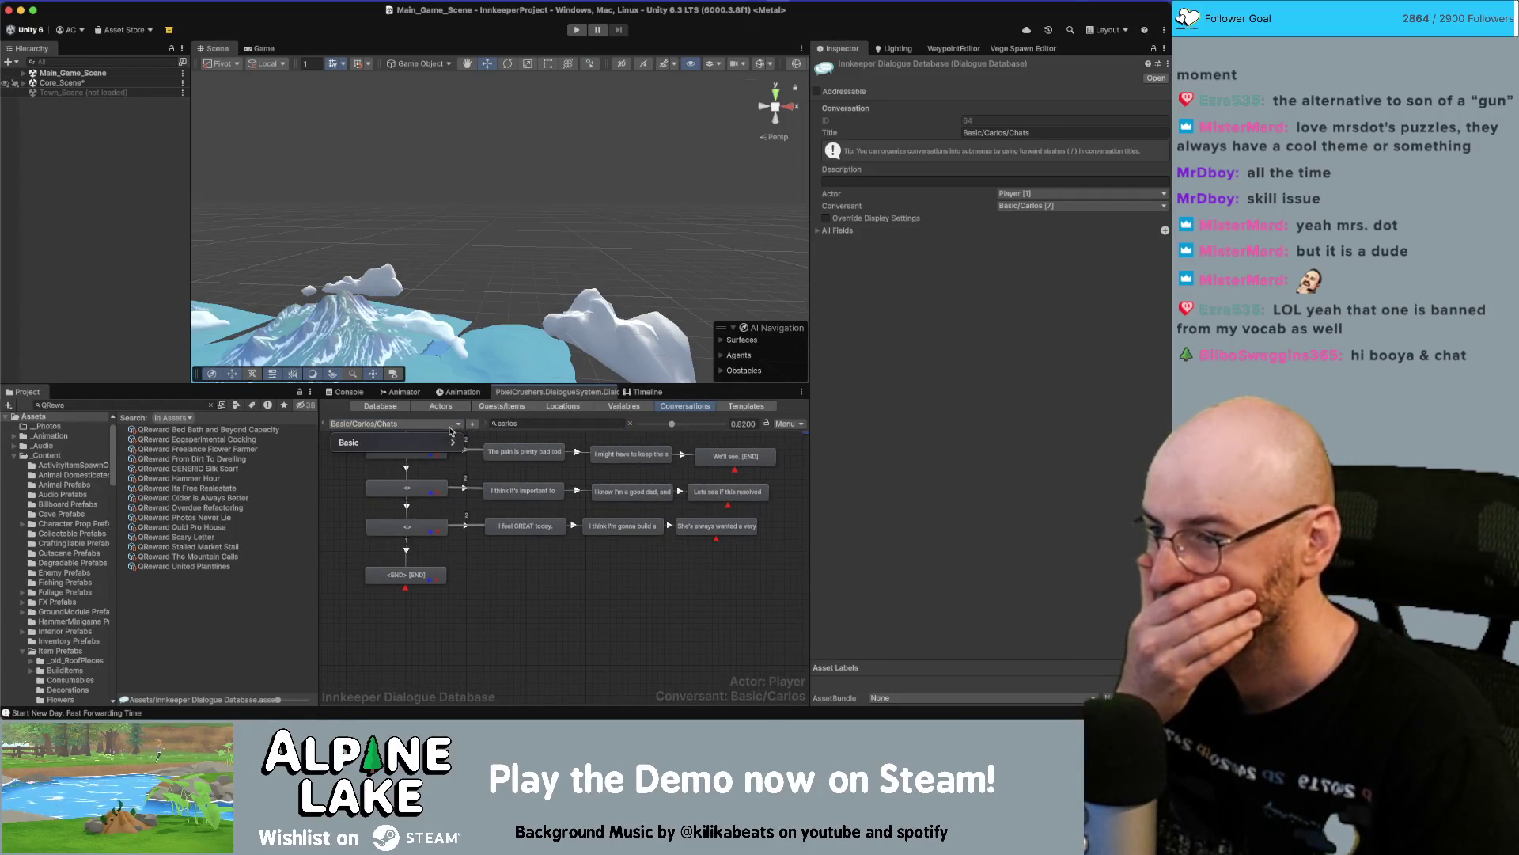
mouse_move(349, 442)
mouse_move(481, 442)
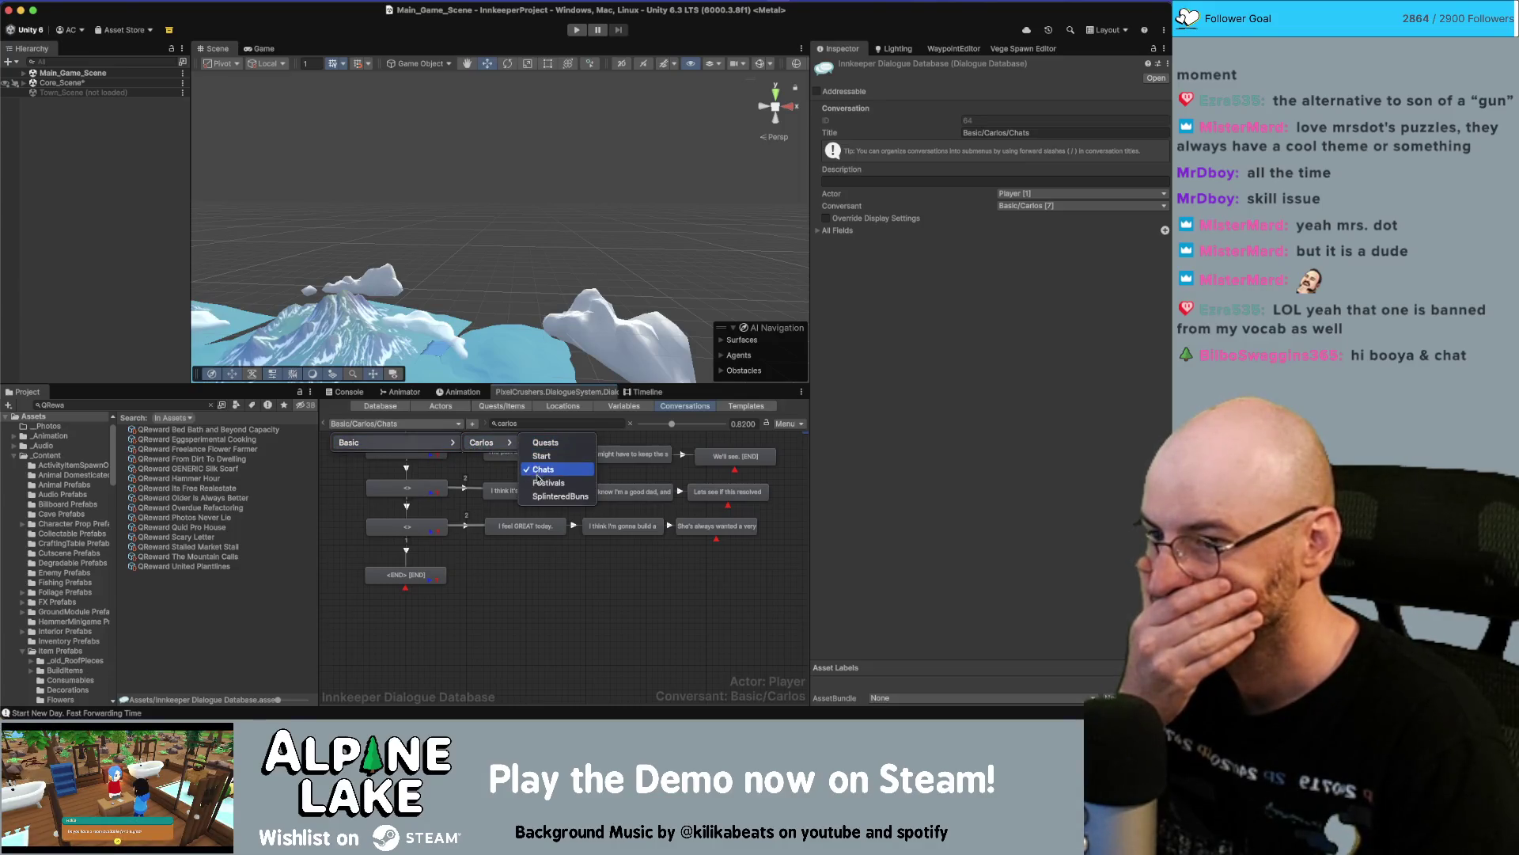
click(548, 444)
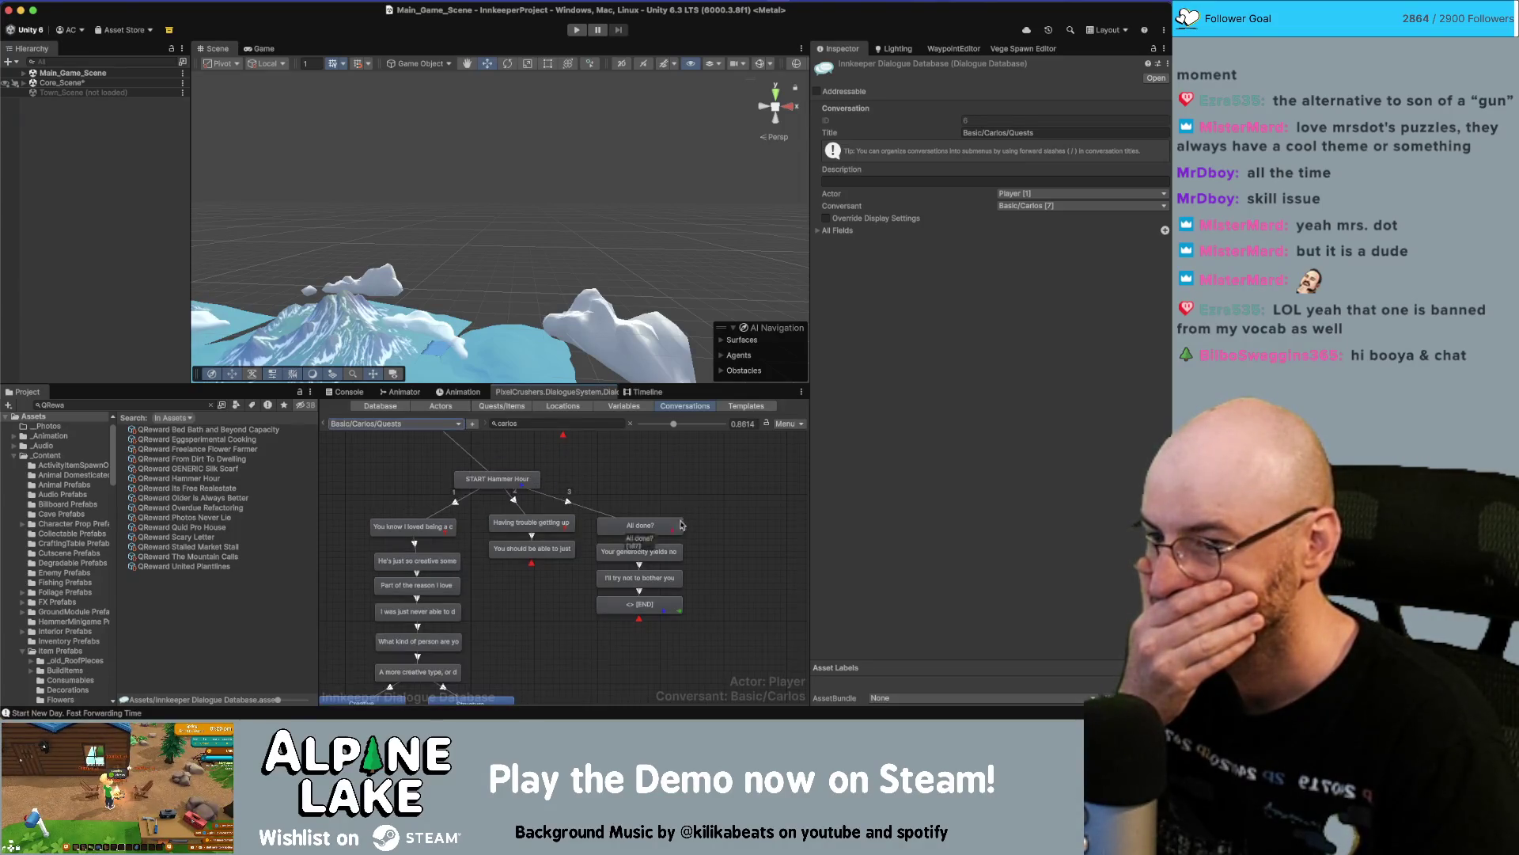
click(652, 603)
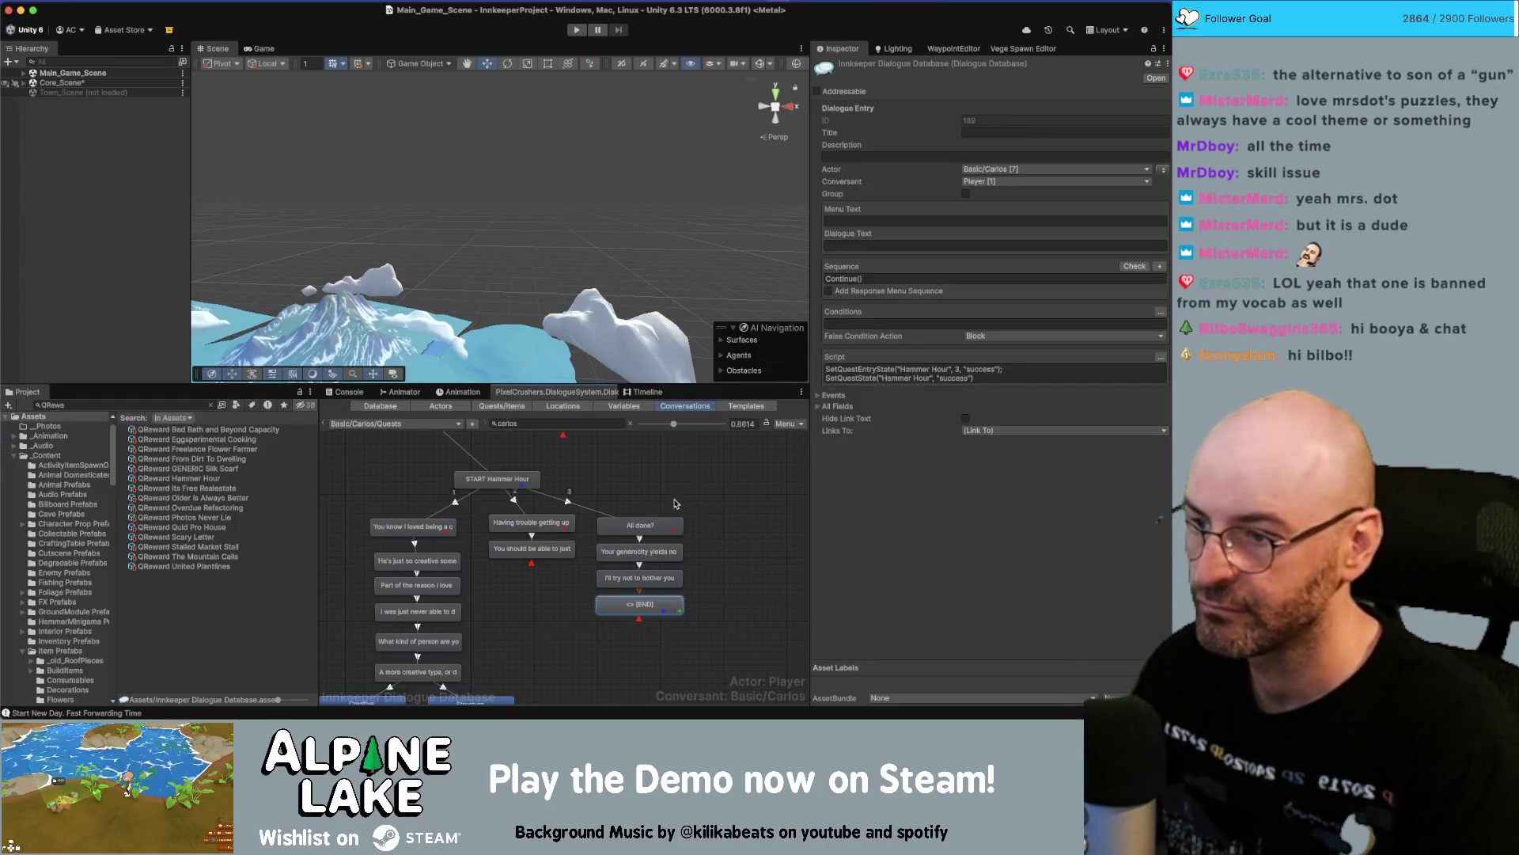
Append GiveRelationshipPoints("Basic Carlos", 5) to the Hammer Hour END script via Custom > NPC.
drag(675, 497, 611, 496)
click(989, 373)
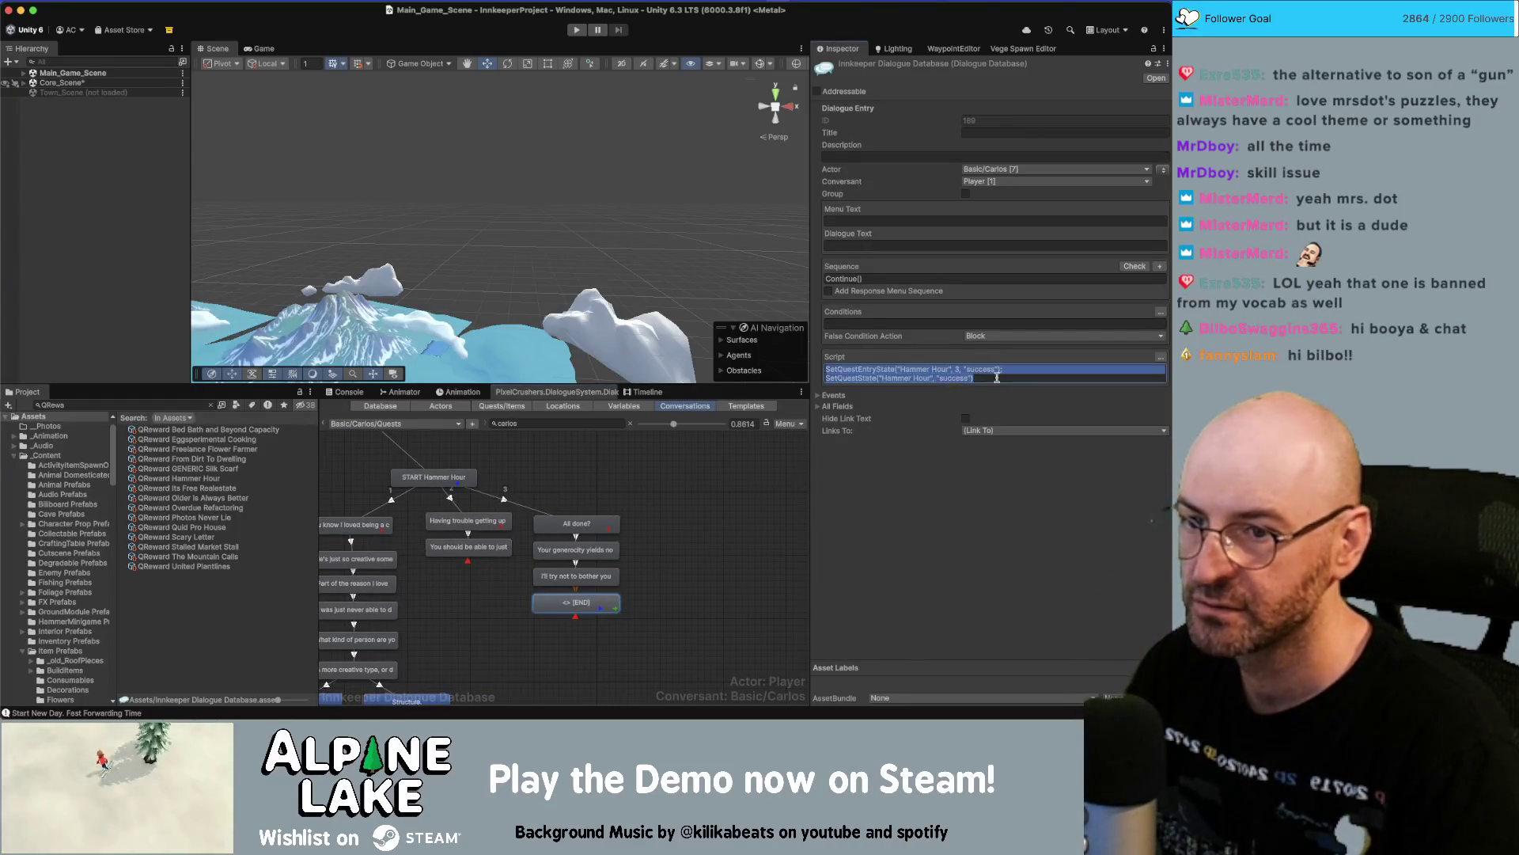
click(1160, 358)
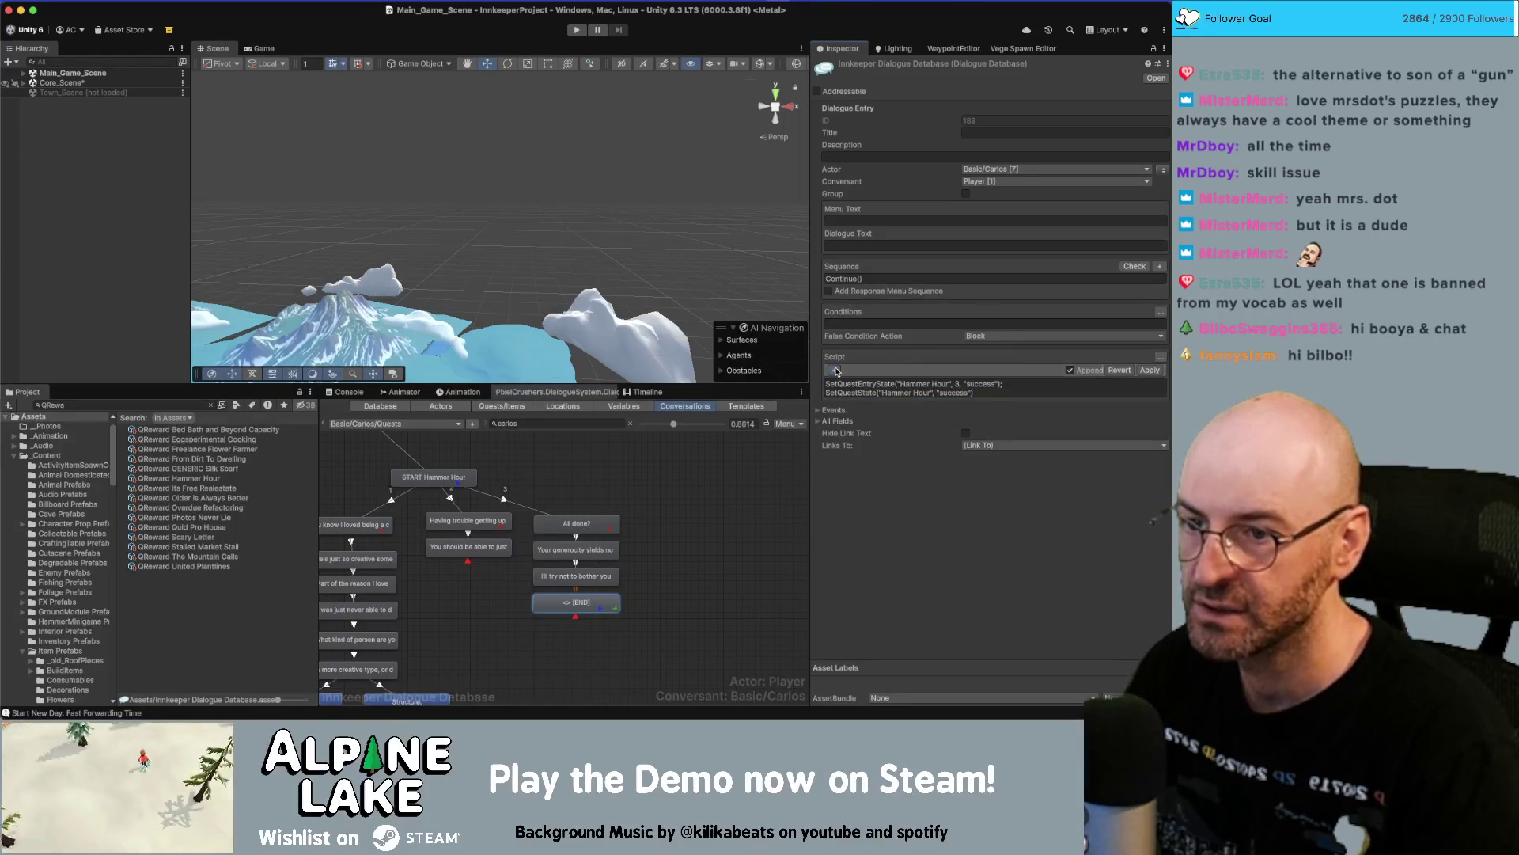
click(859, 370)
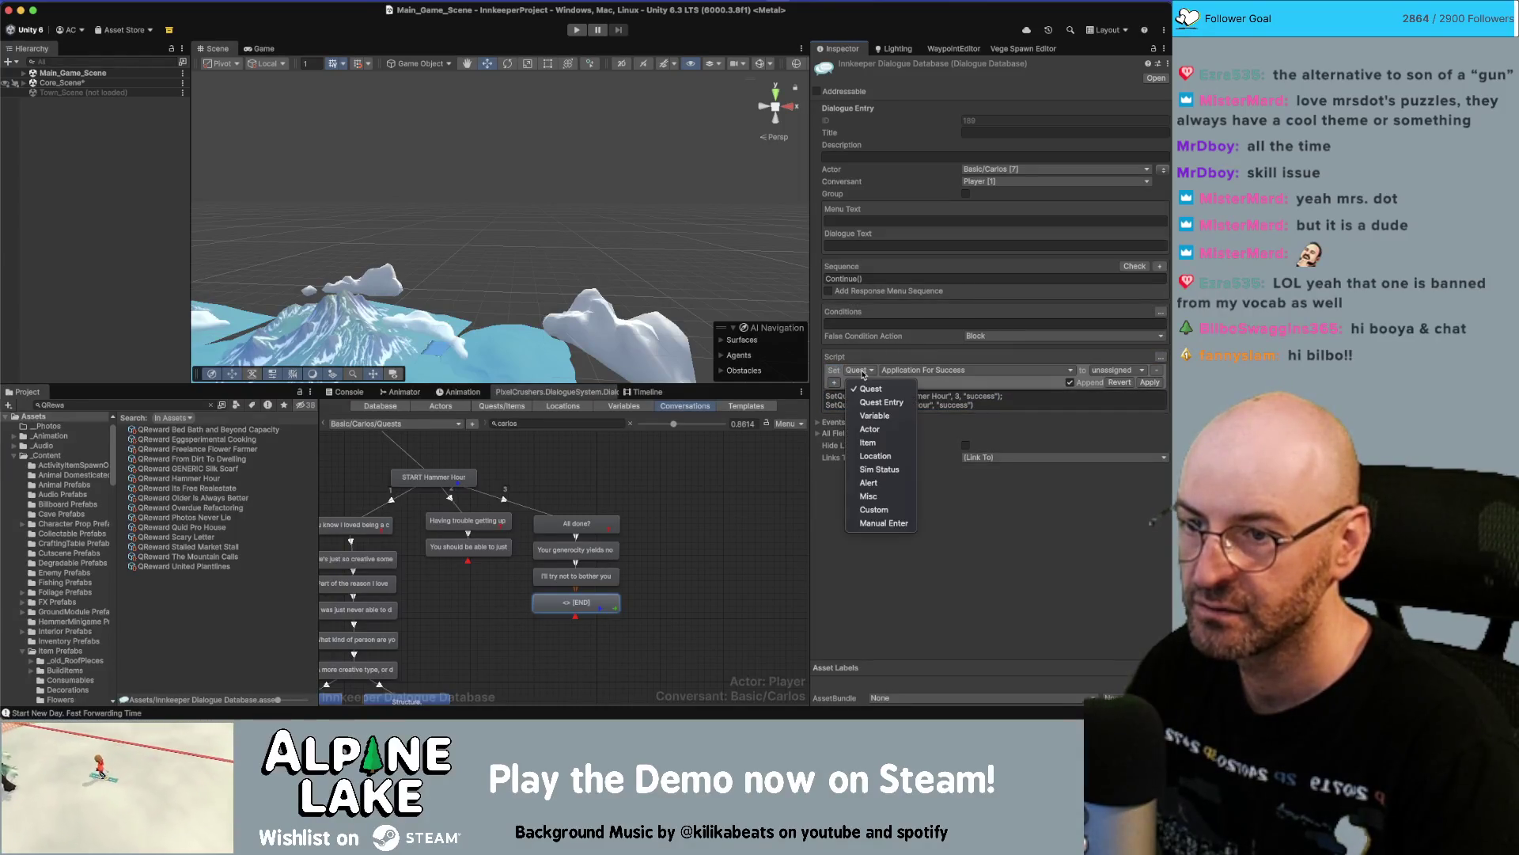
click(873, 510)
click(903, 373)
mouse_move(906, 429)
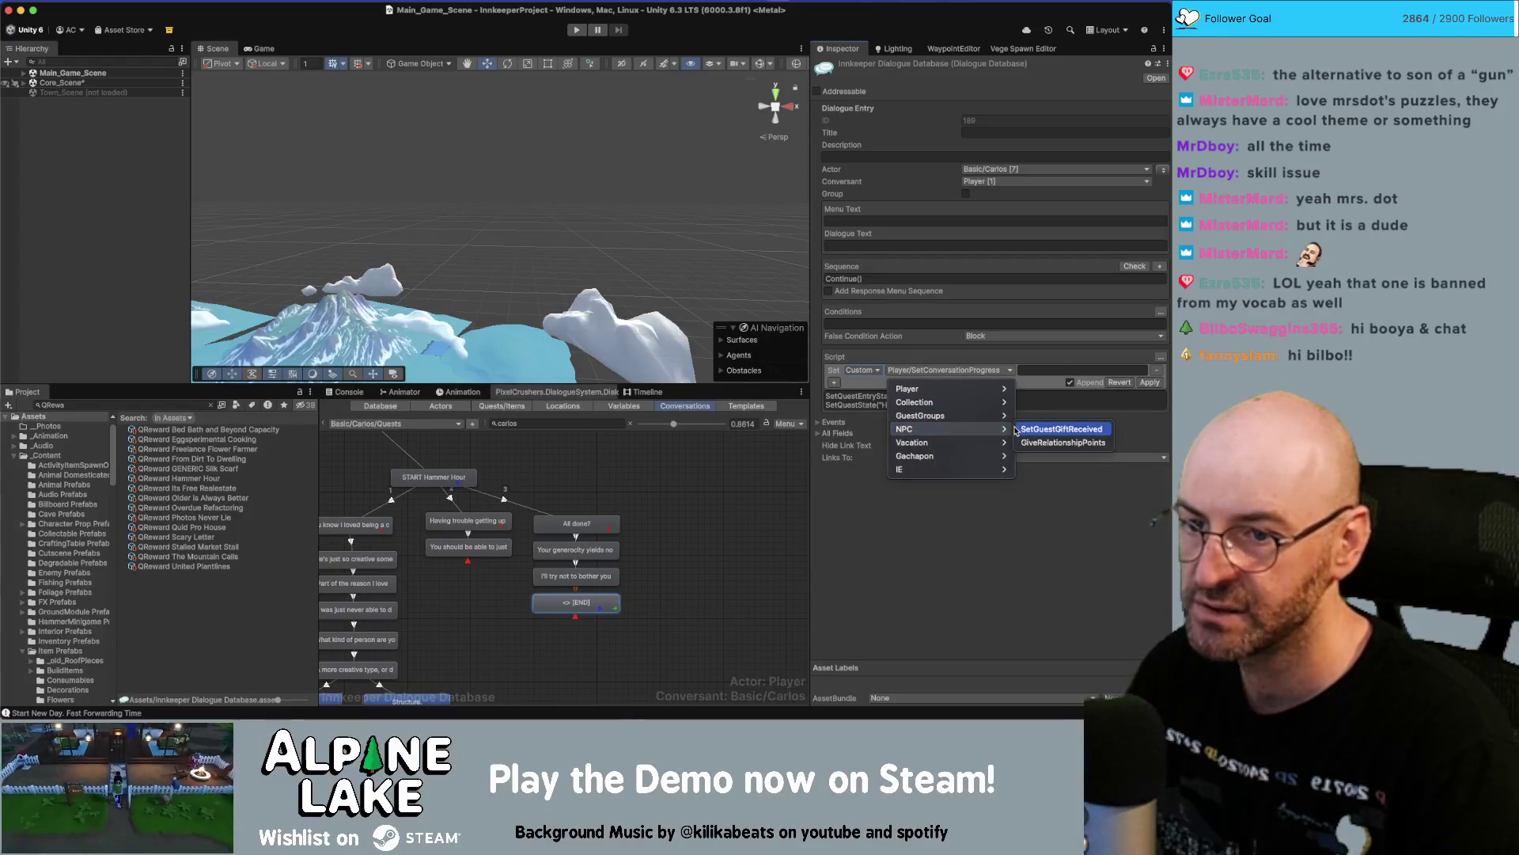
click(1056, 442)
click(1026, 370)
text(B)
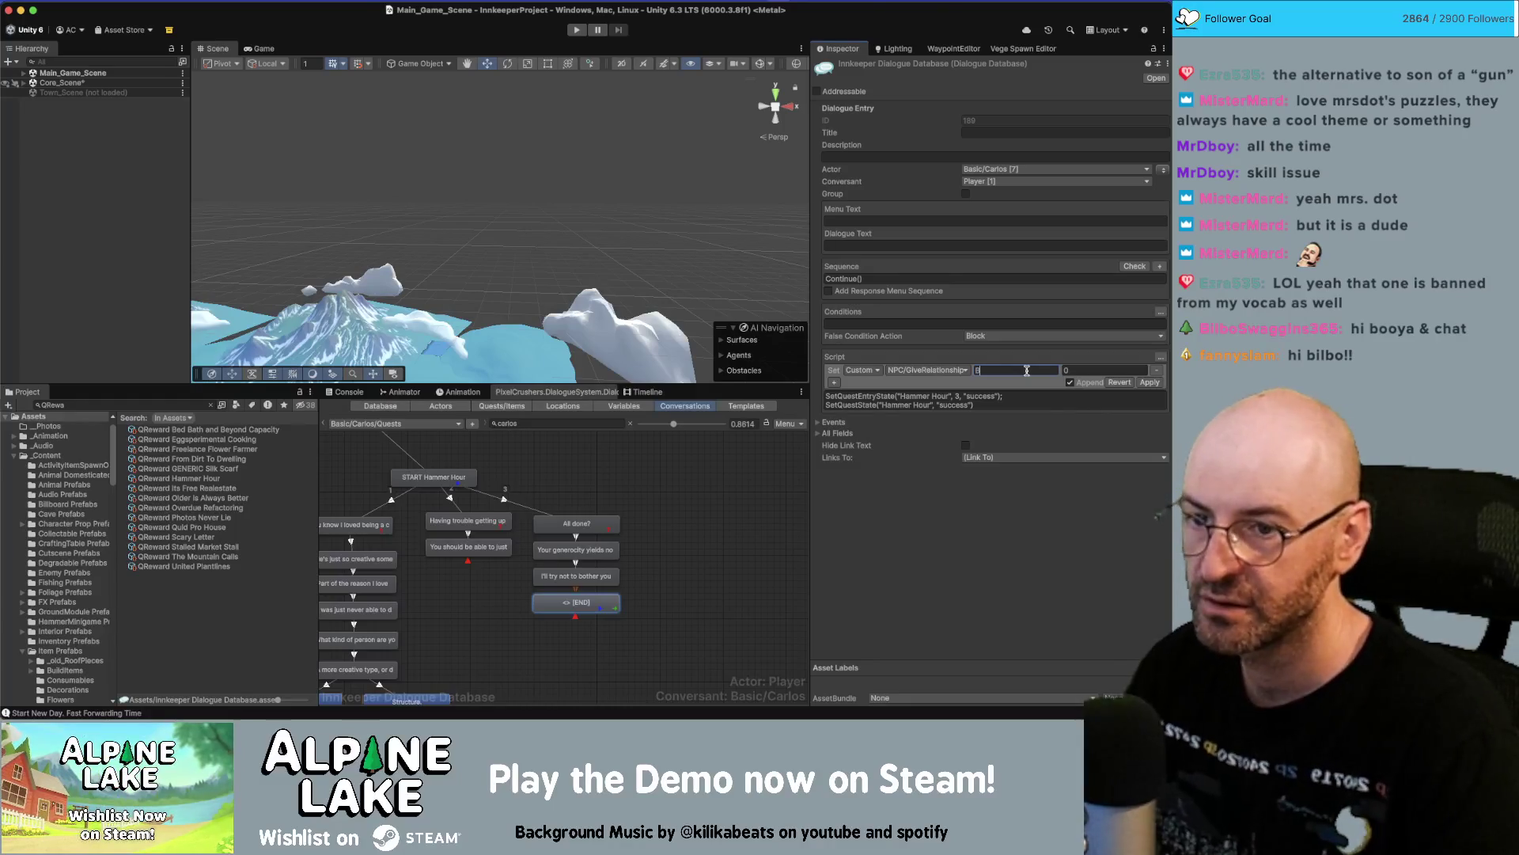
text(asic Carlos)
click(1099, 372)
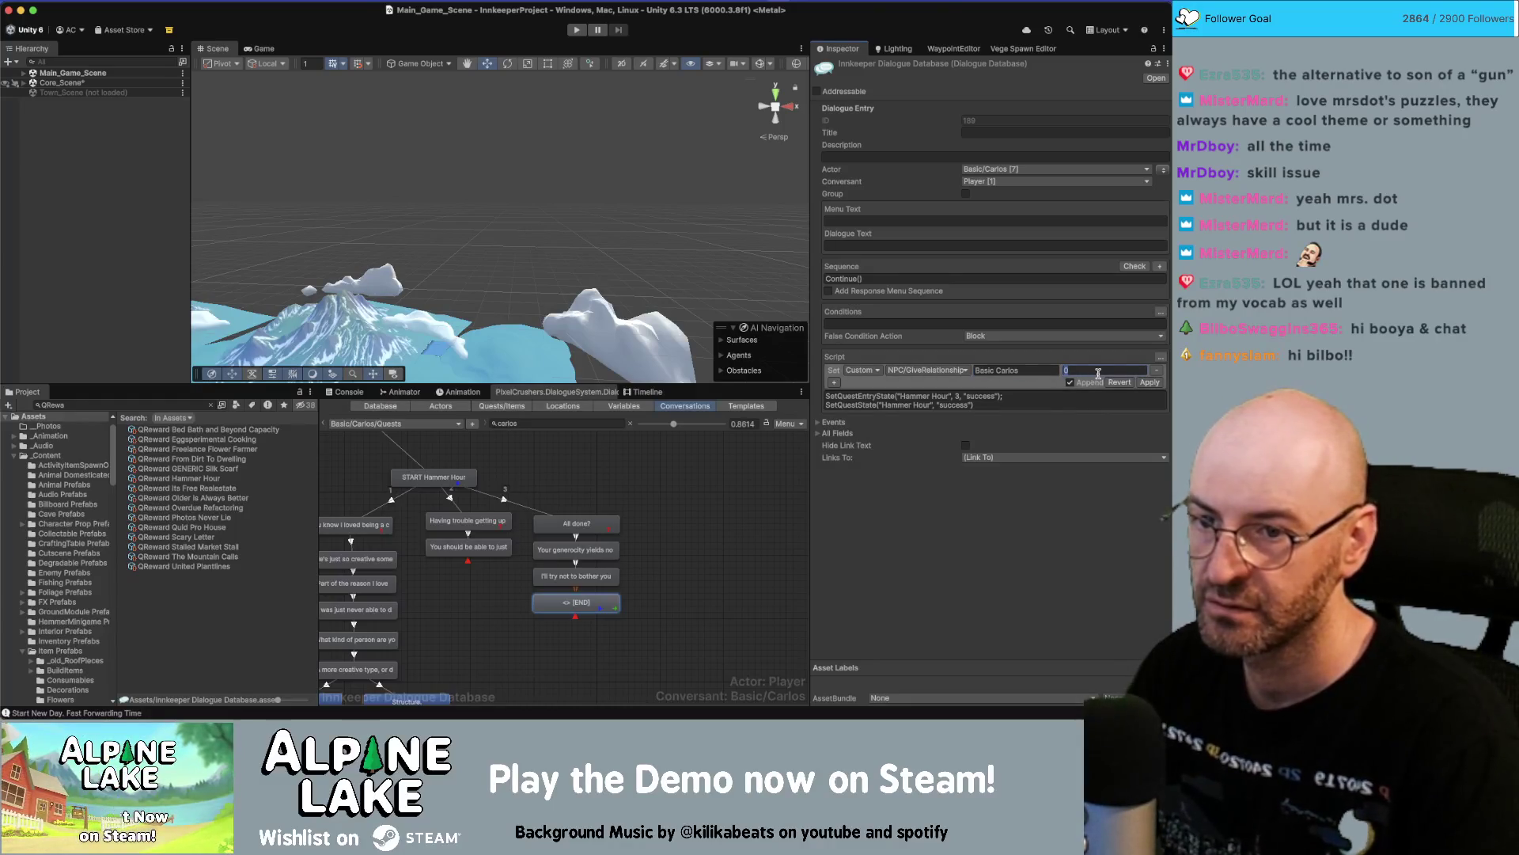
click(1146, 383)
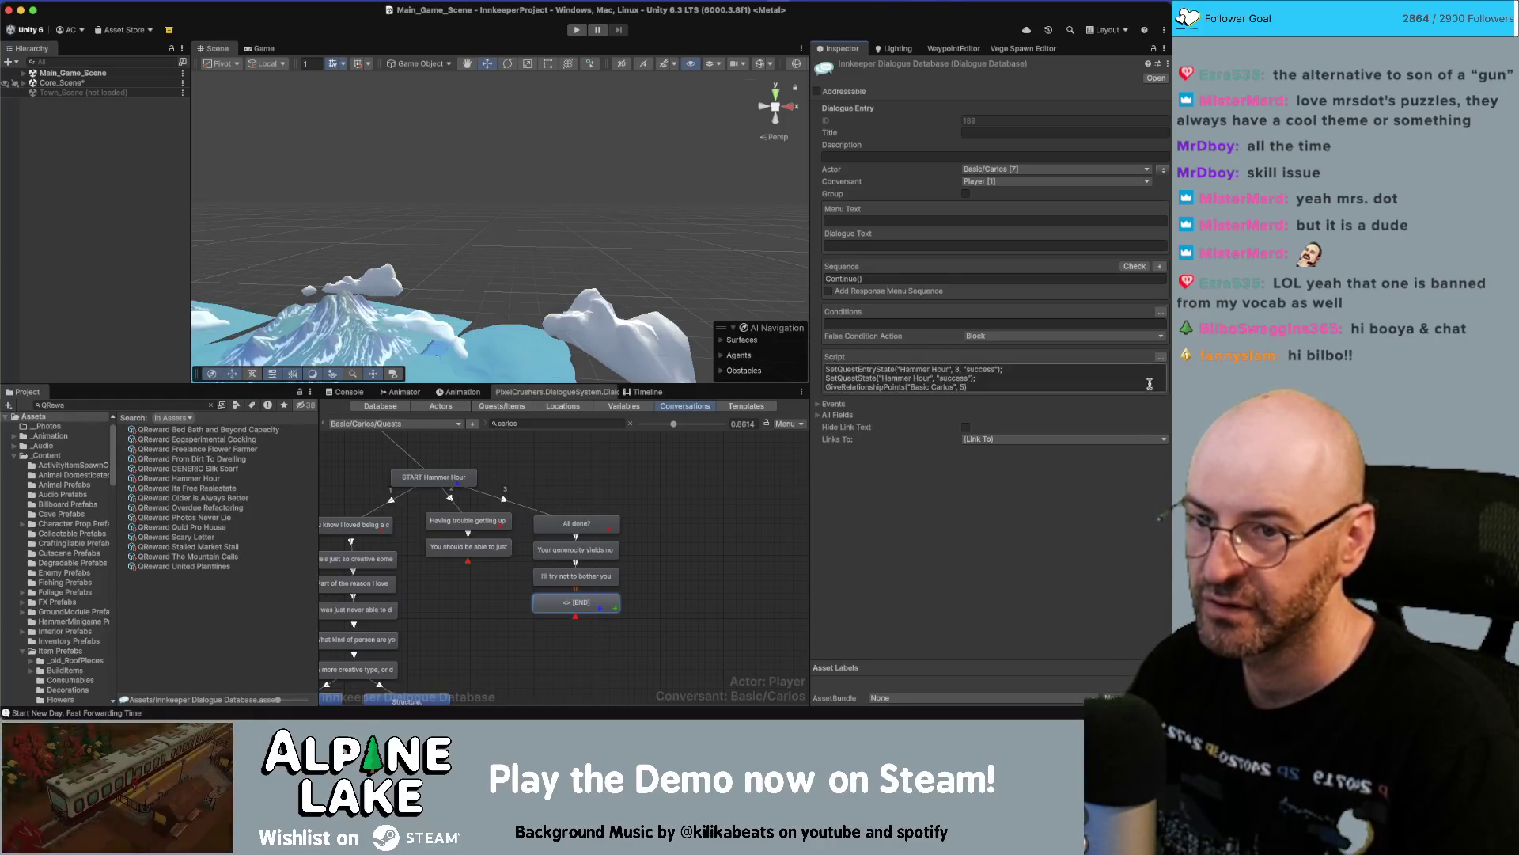
click(651, 529)
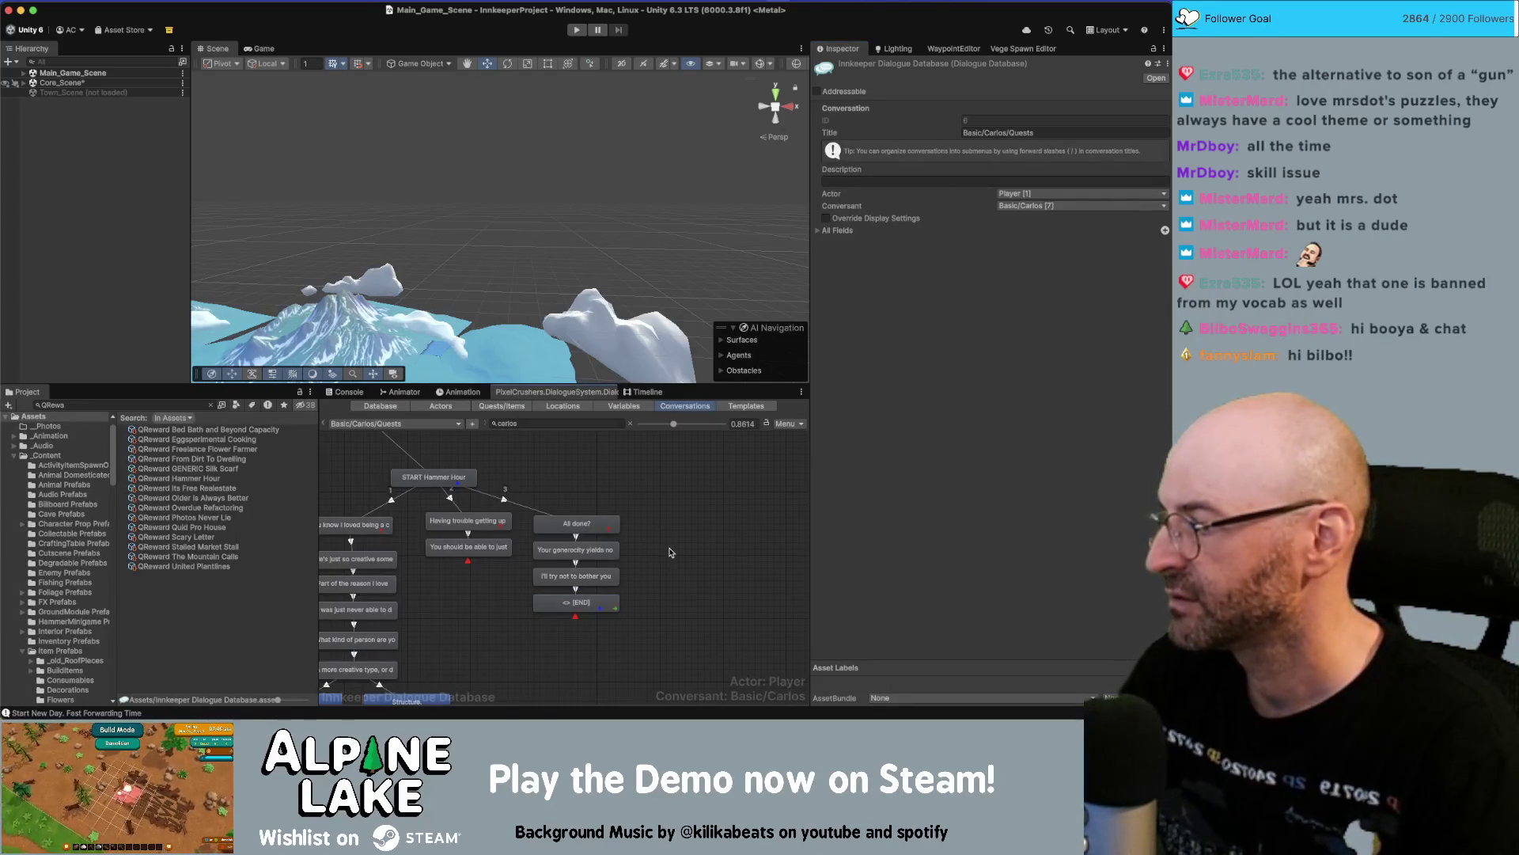
key(super+Tab)
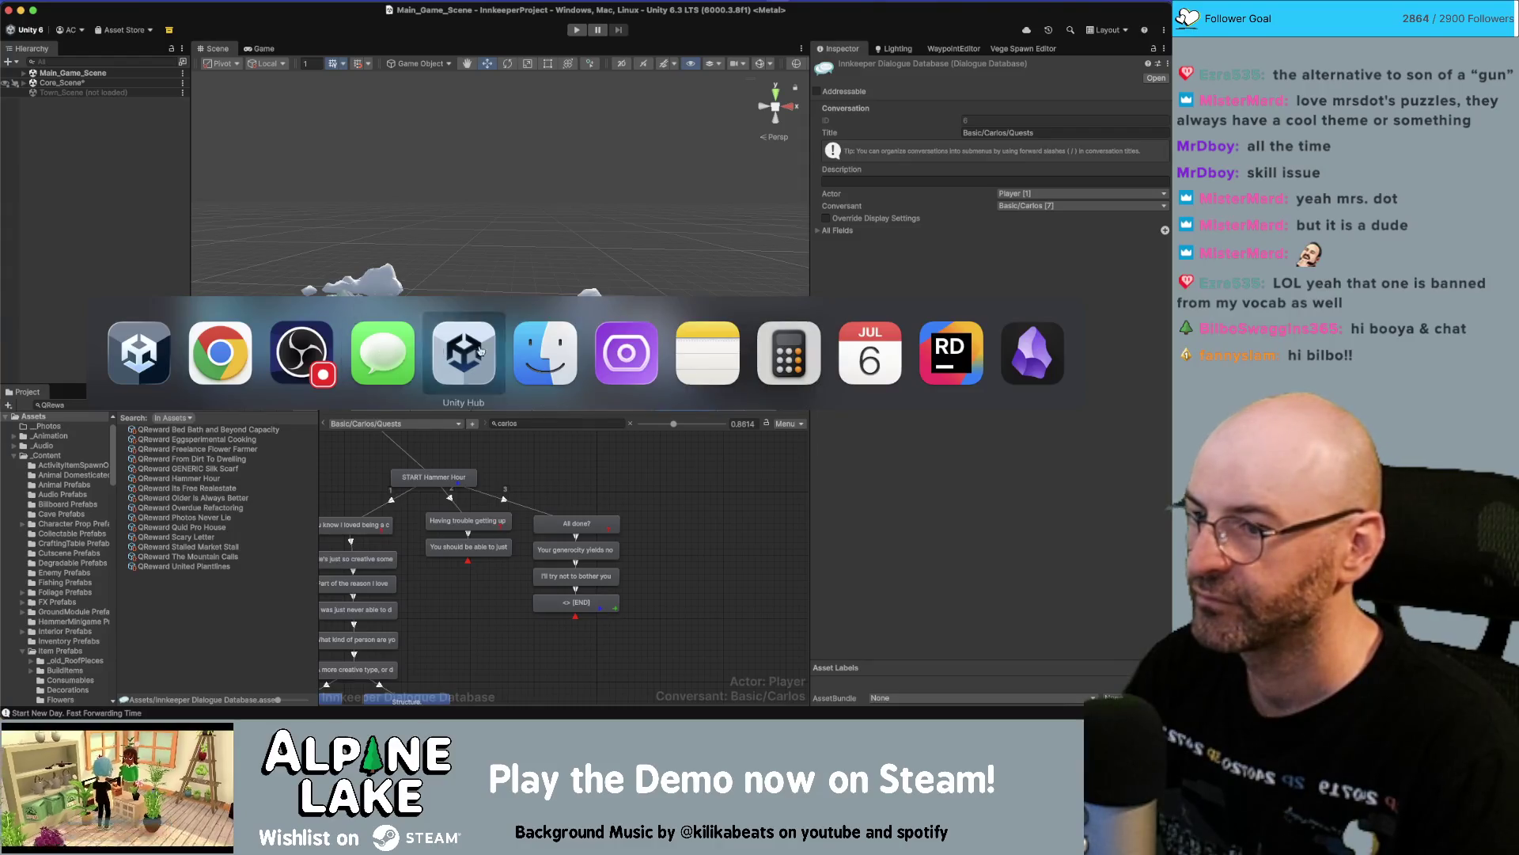
Search the project for 'npcsys' and select the NPCSystem script to preview it.
click(935, 352)
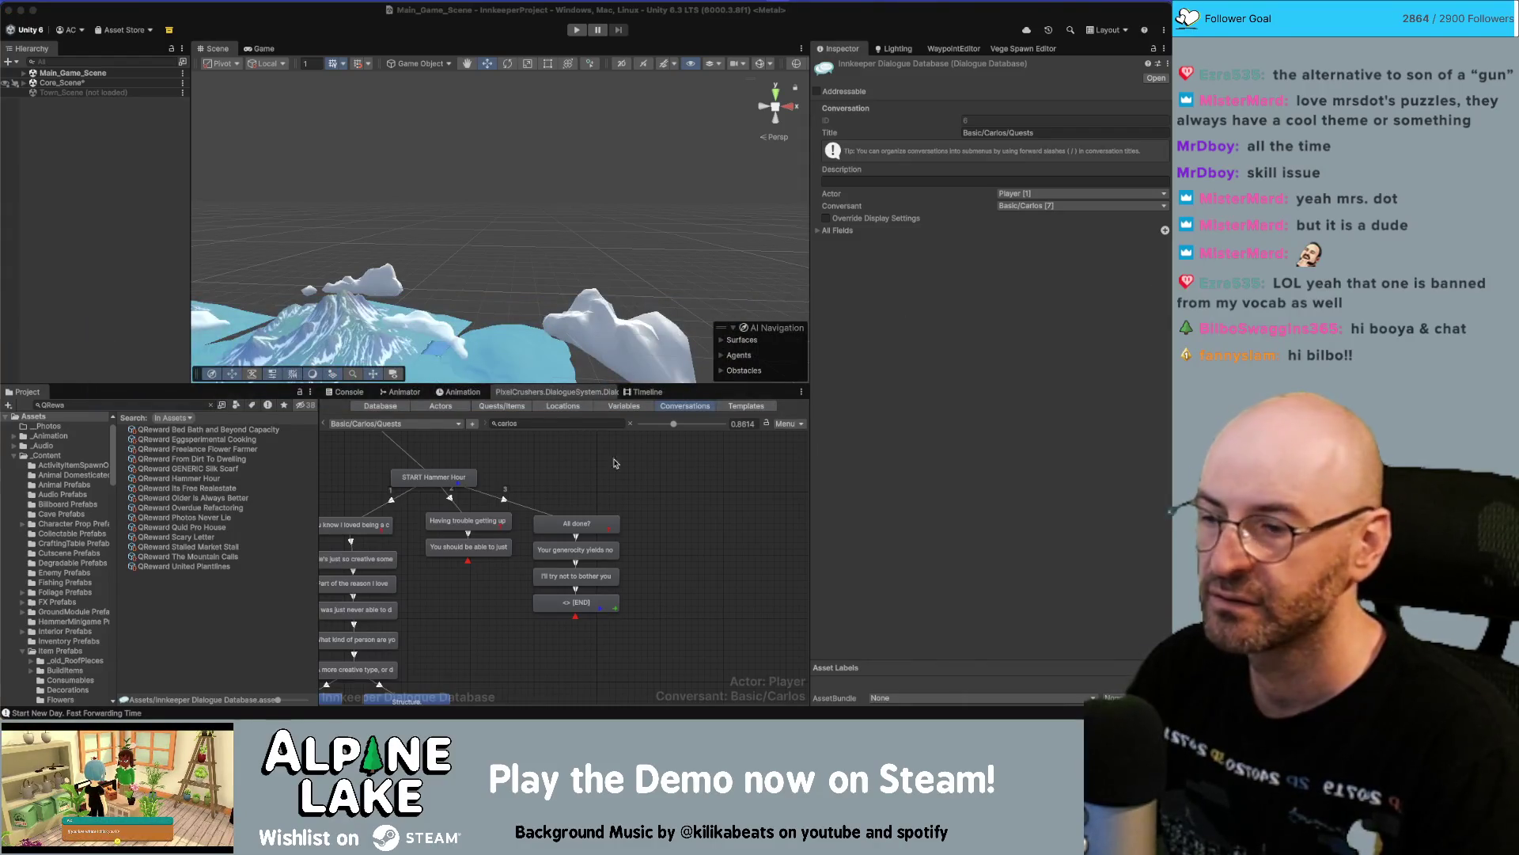
click(136, 405)
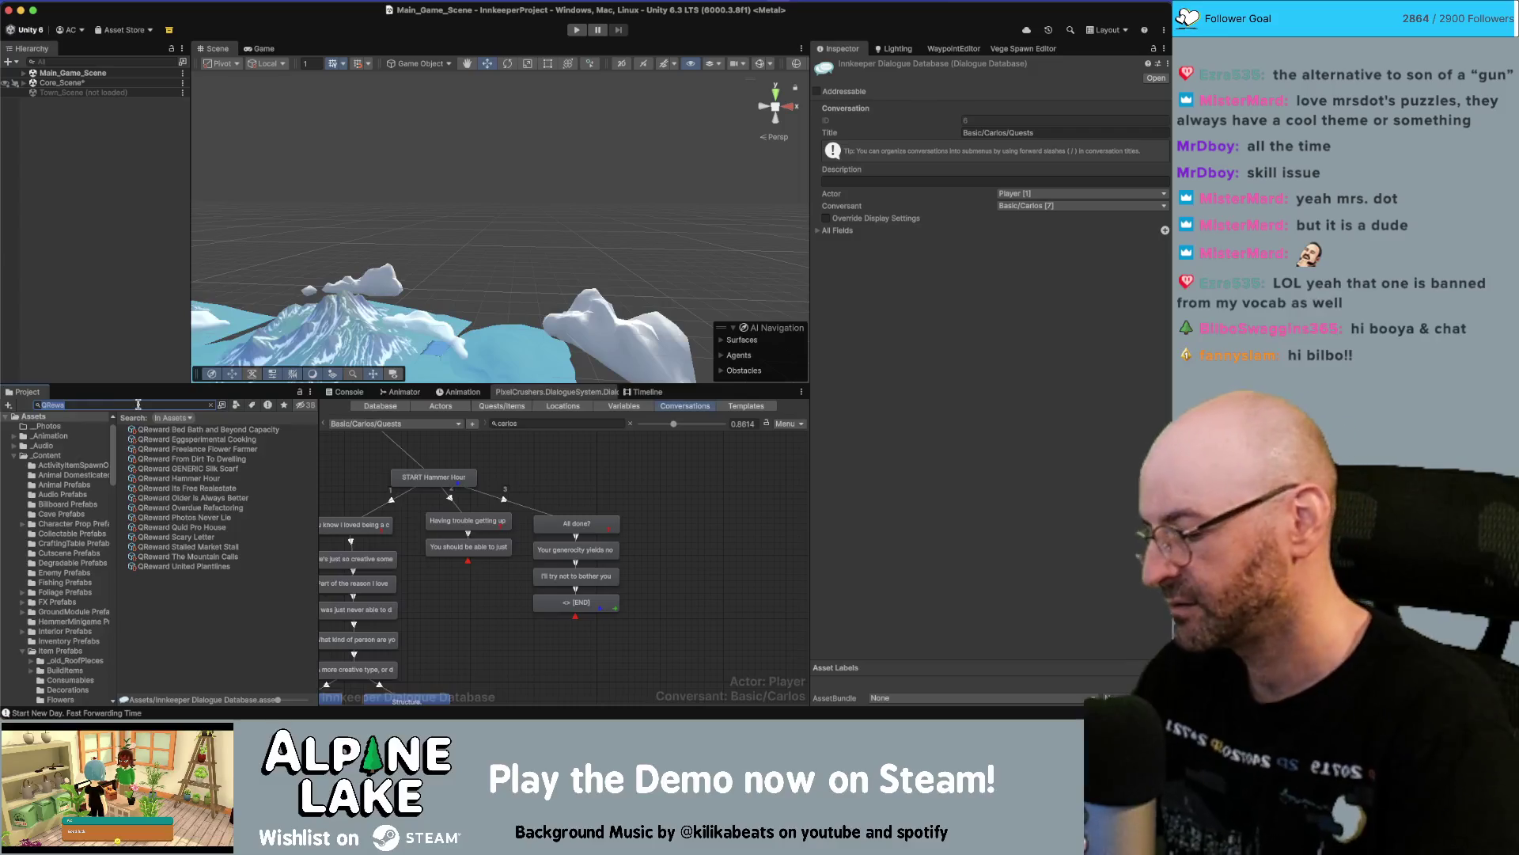
text(npcsys)
click(150, 430)
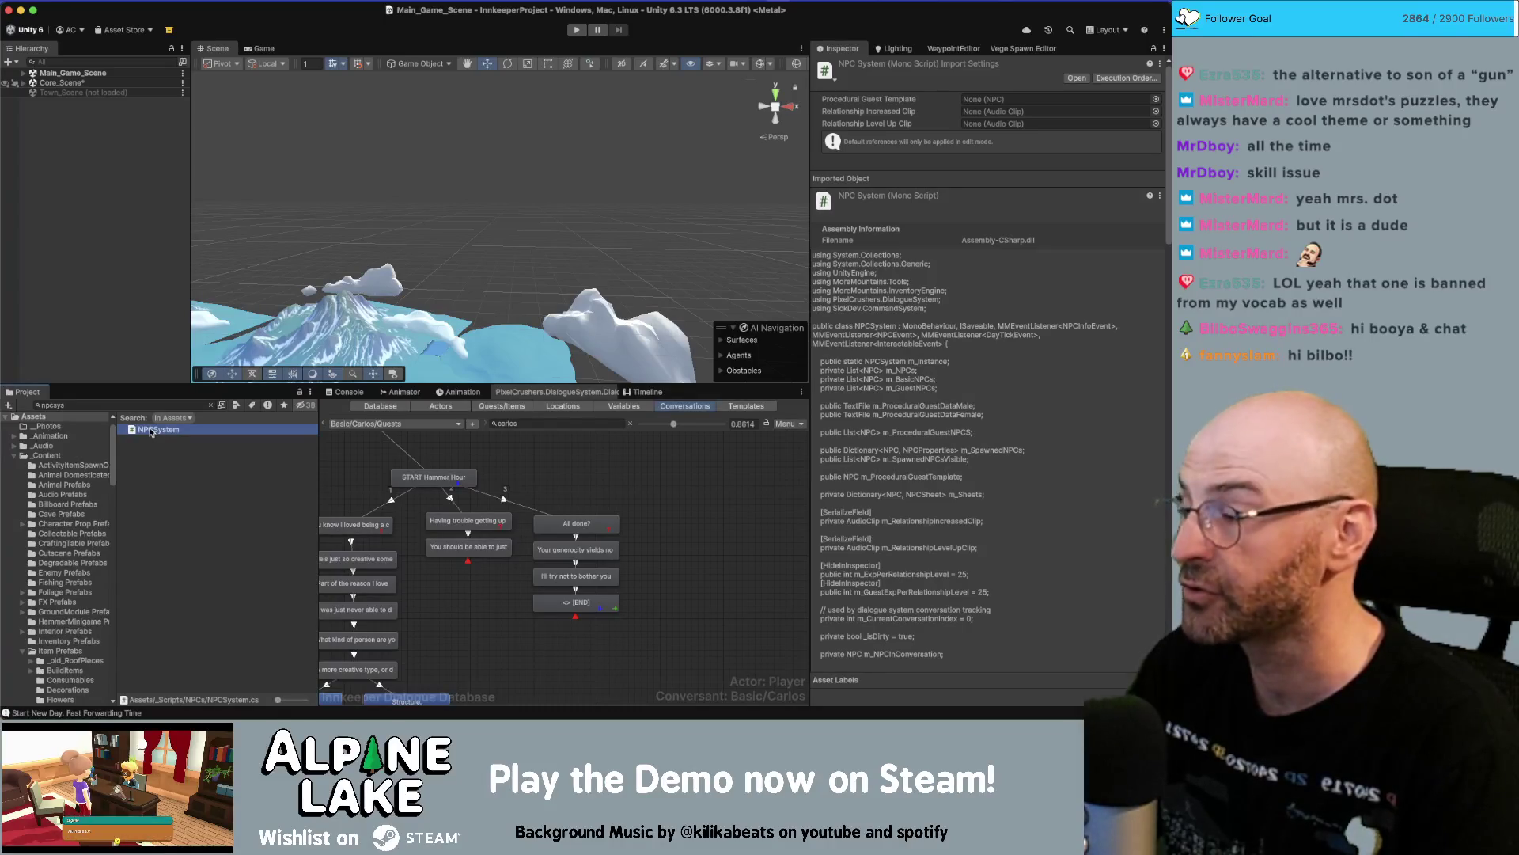
Open NPCSystem in Rider, enlarge its window and dismiss the Unity notification.
double_click(150, 431)
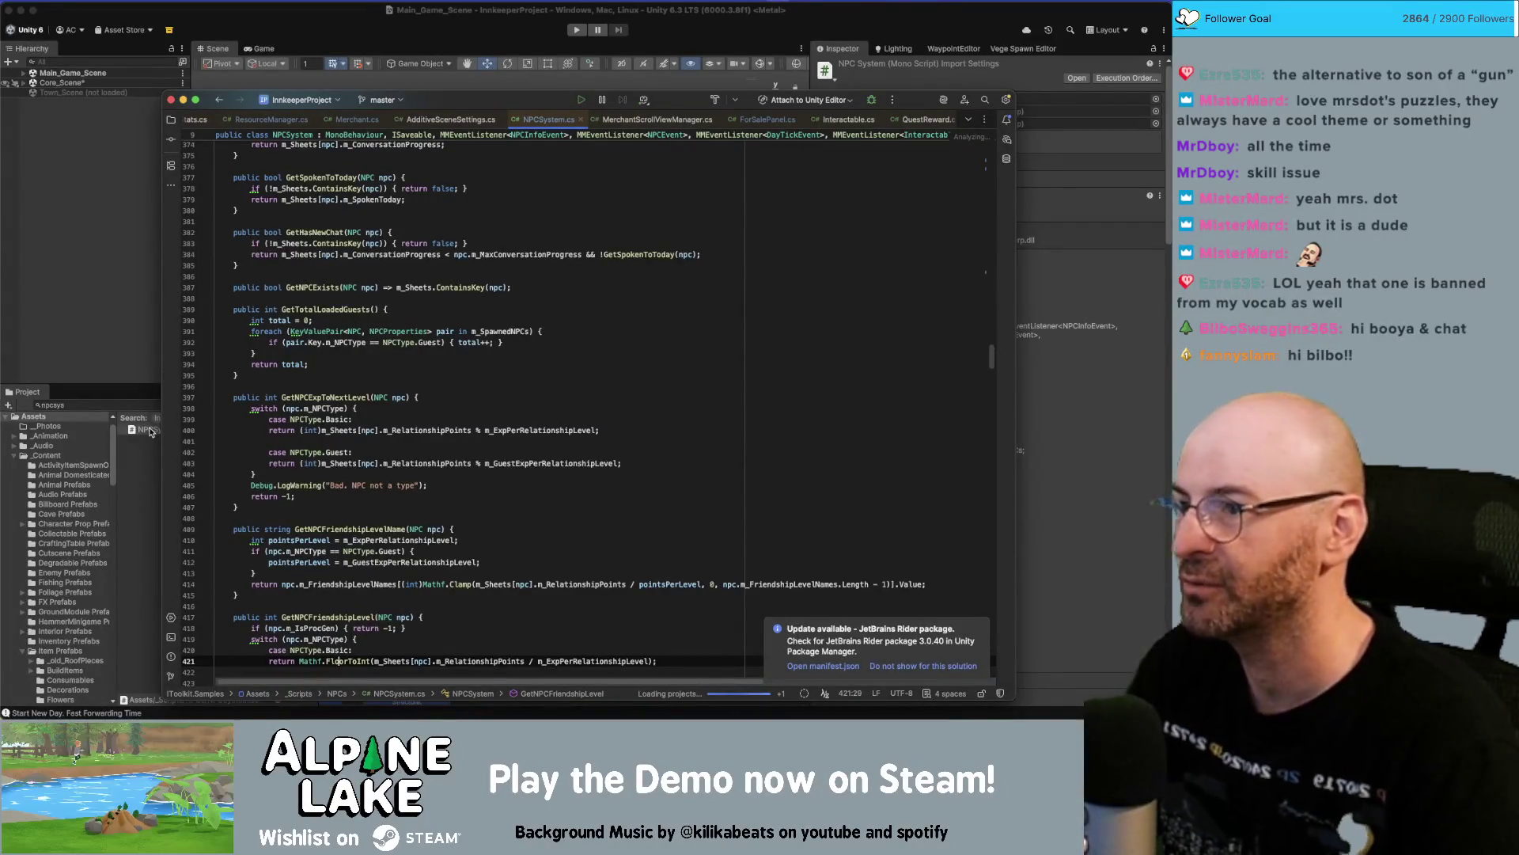
drag(548, 100, 455, 40)
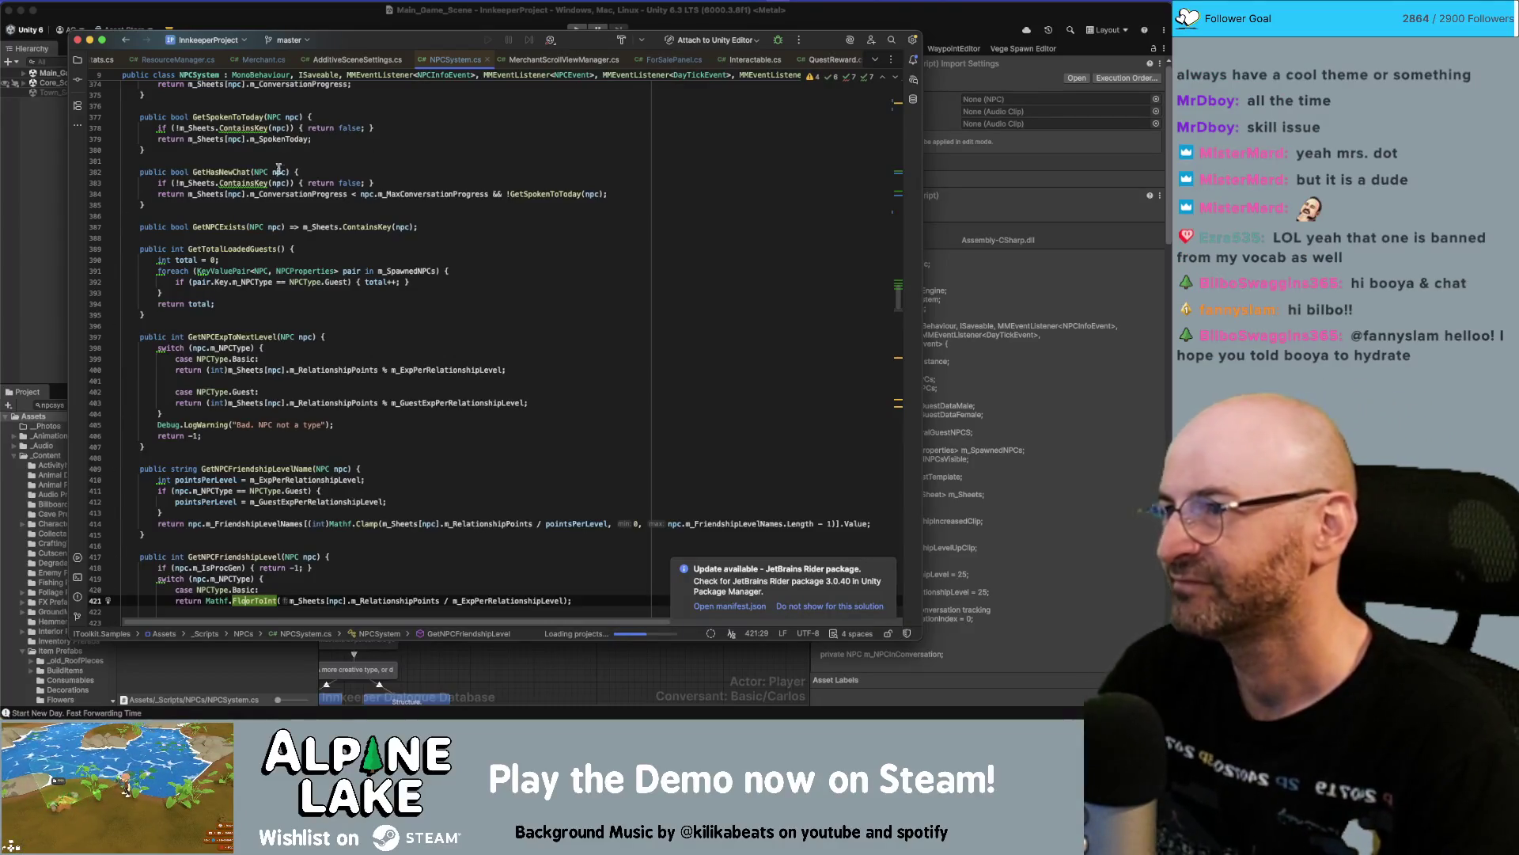
drag(489, 38, 490, 34)
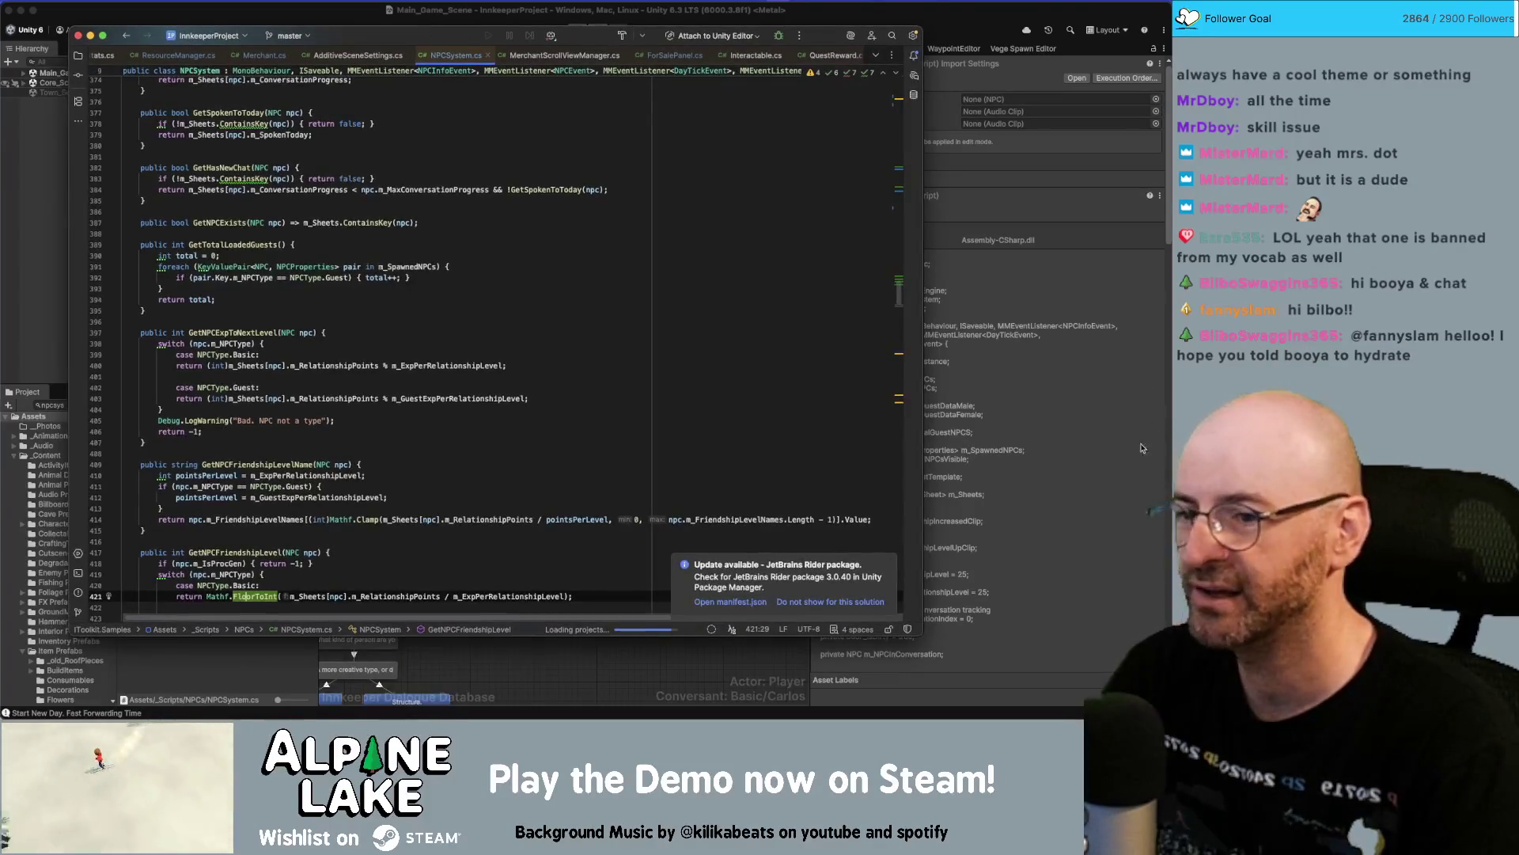
drag(923, 635, 1060, 651)
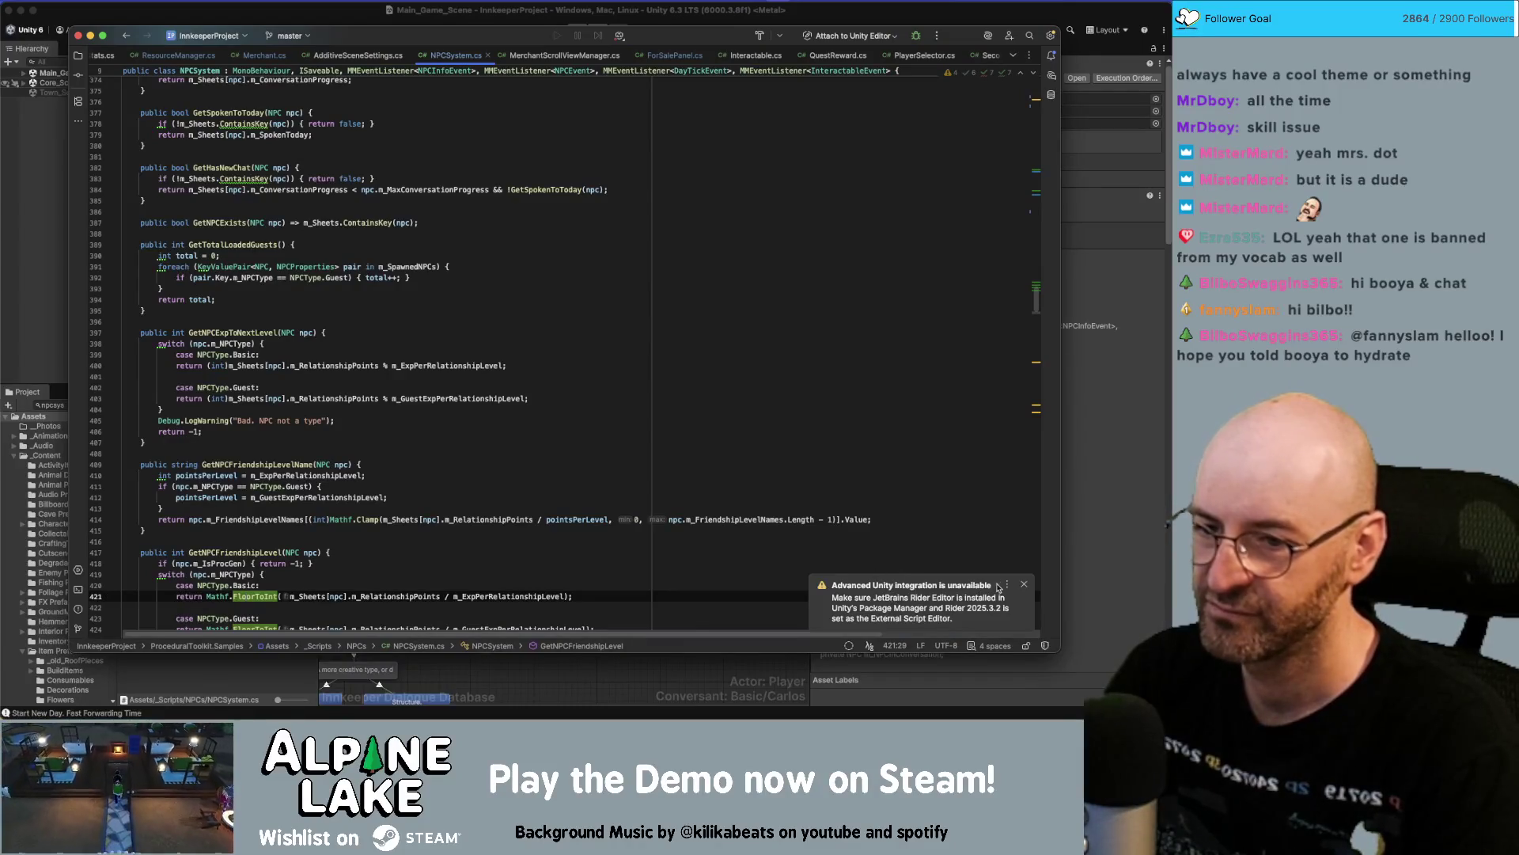
click(1024, 585)
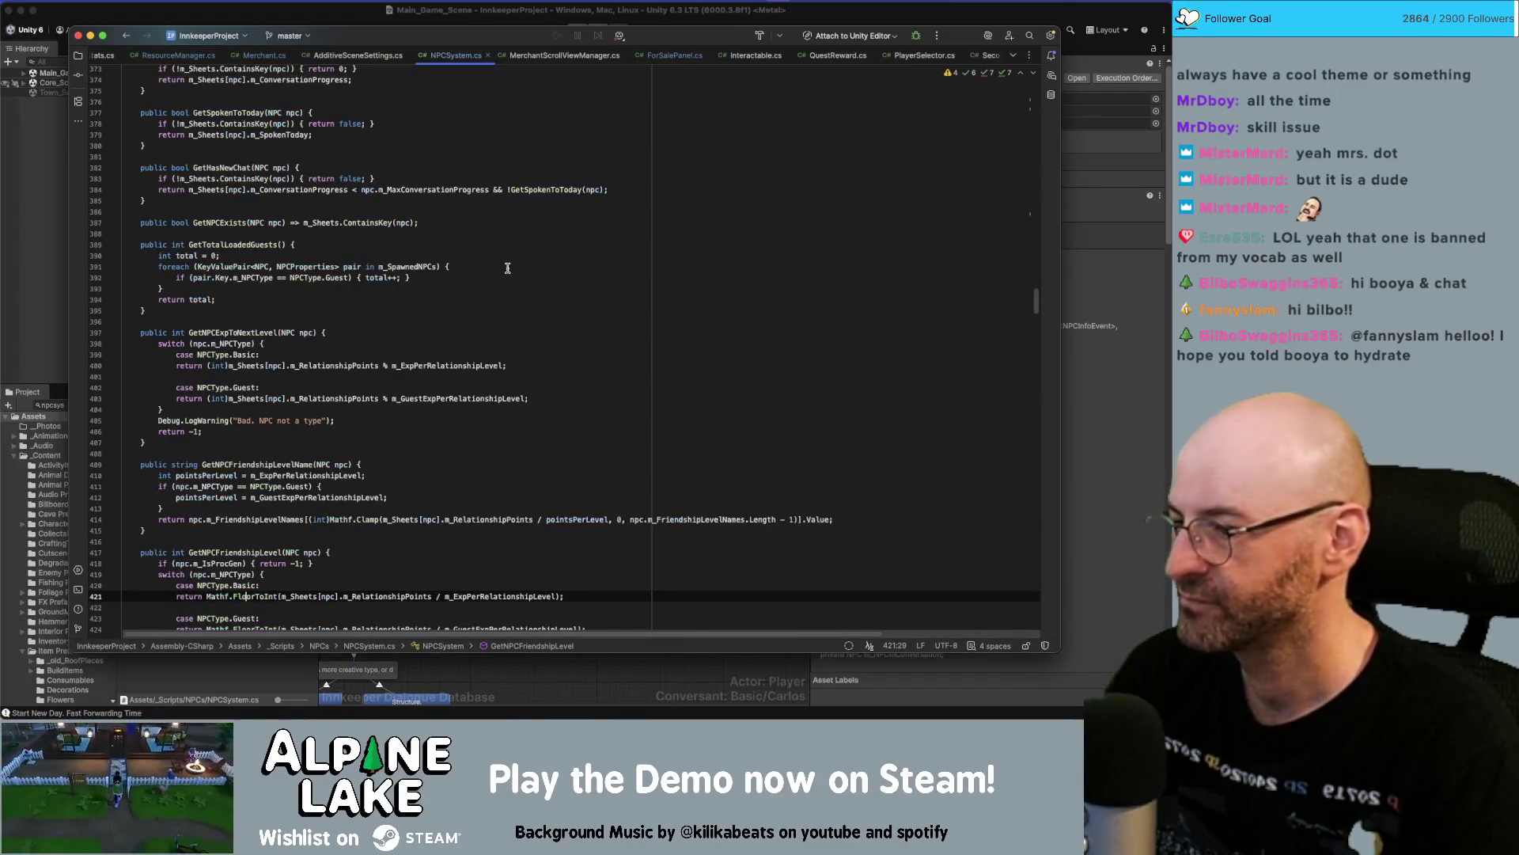
click(655, 266)
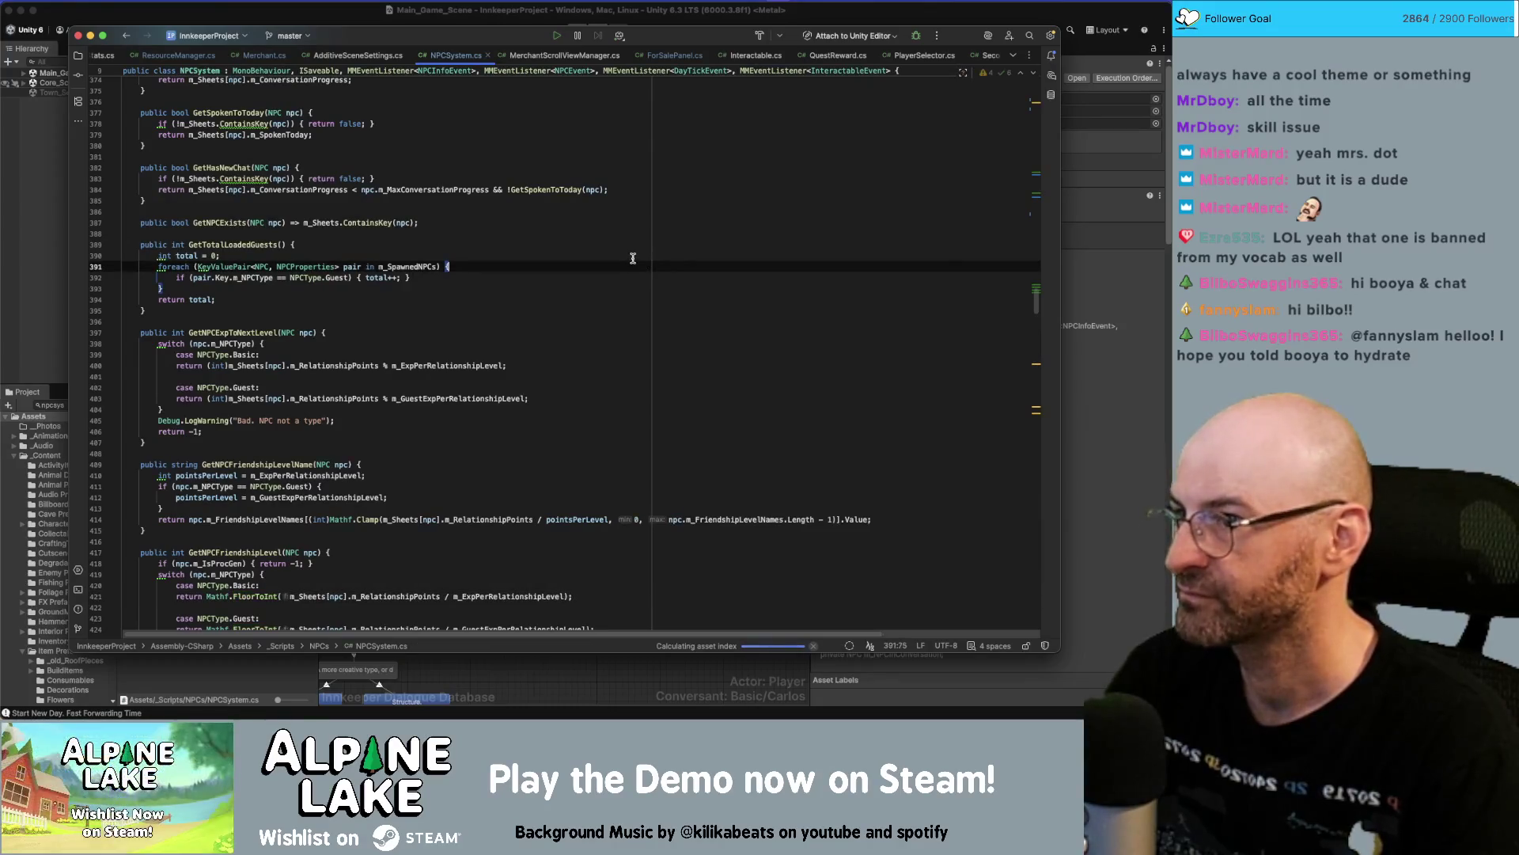
Scroll to the relationship-point constants and select m_ConvoProgressRPts.
scroll(499, 317, up, 20)
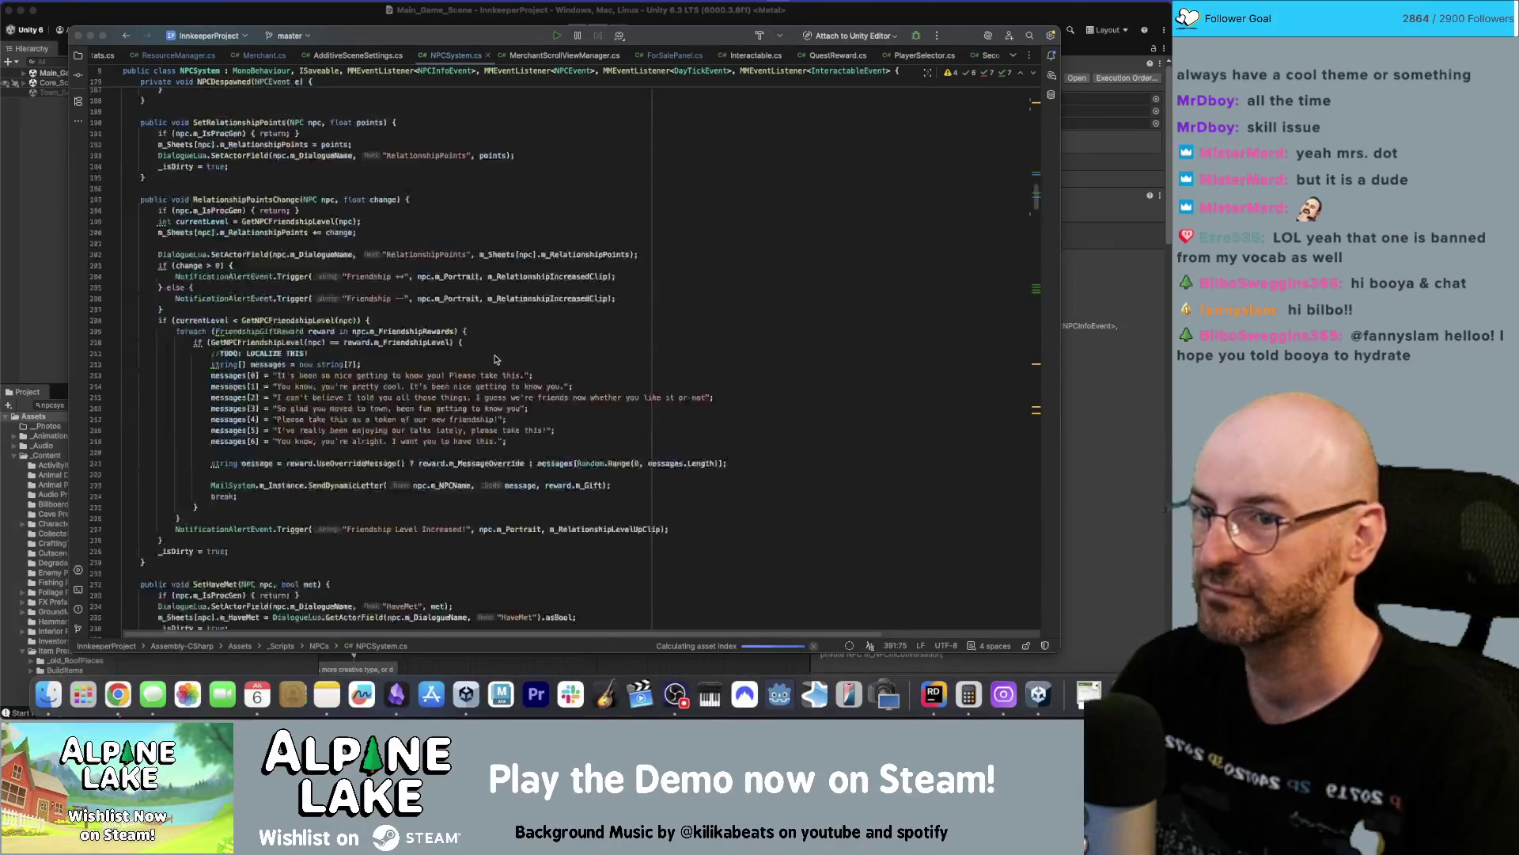
scroll(496, 360, up, 15)
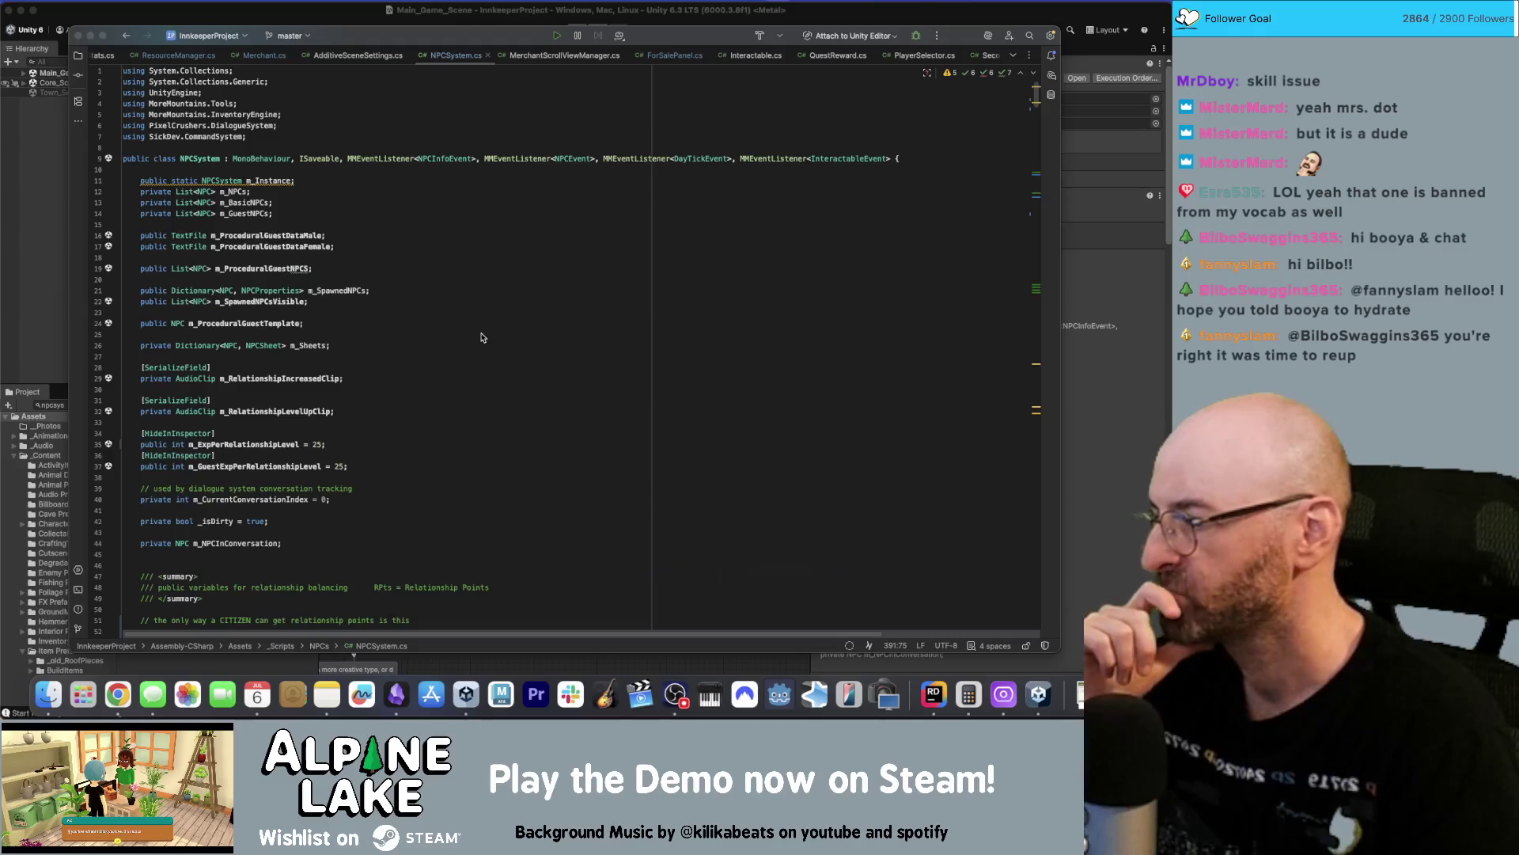
scroll(426, 346, down, 2)
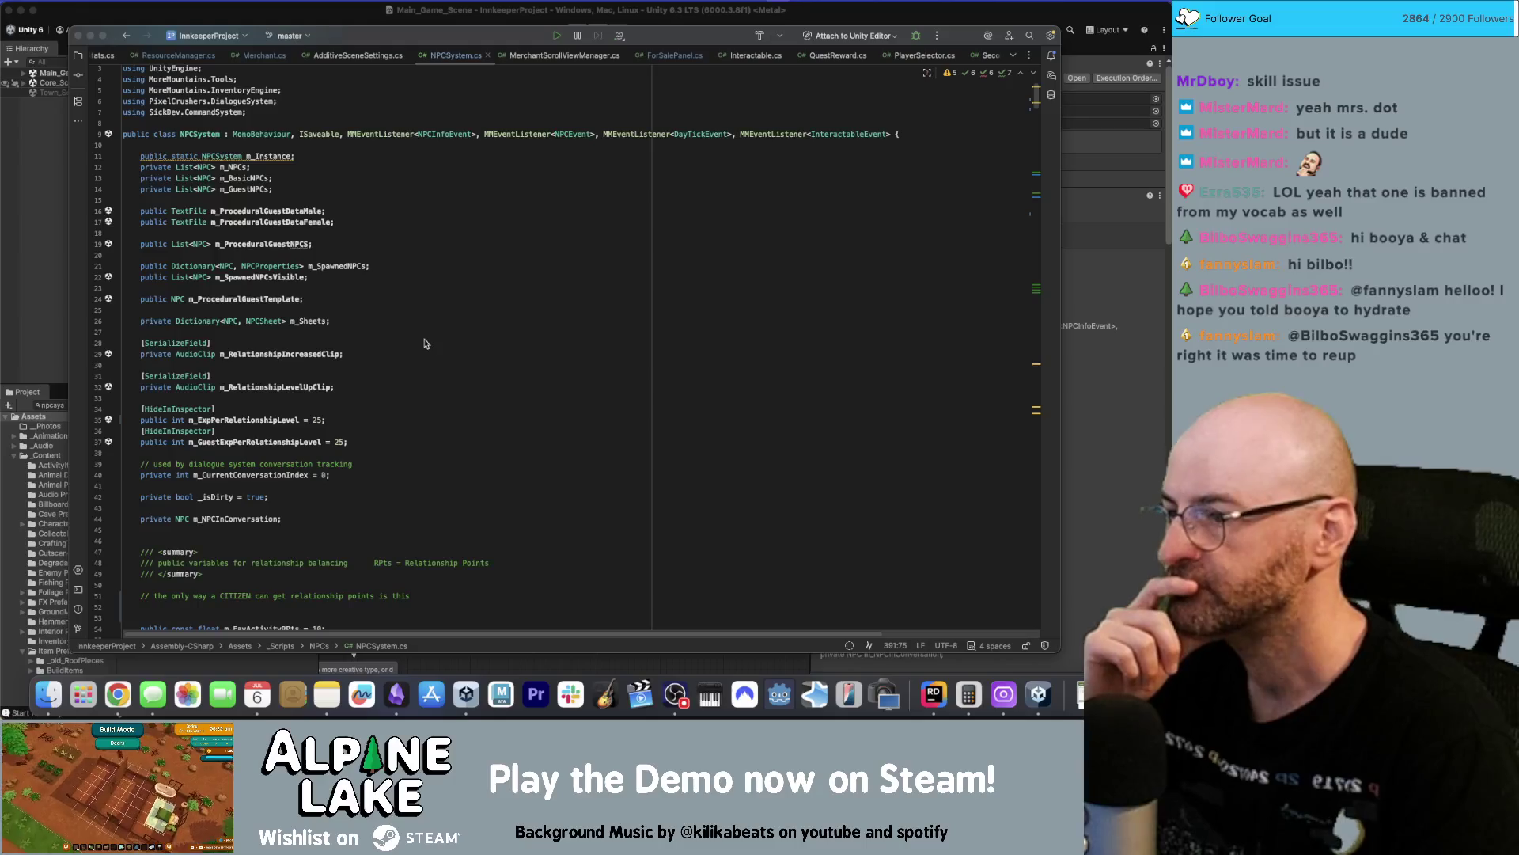
double_click(246, 419)
scroll(193, 482, down, 5)
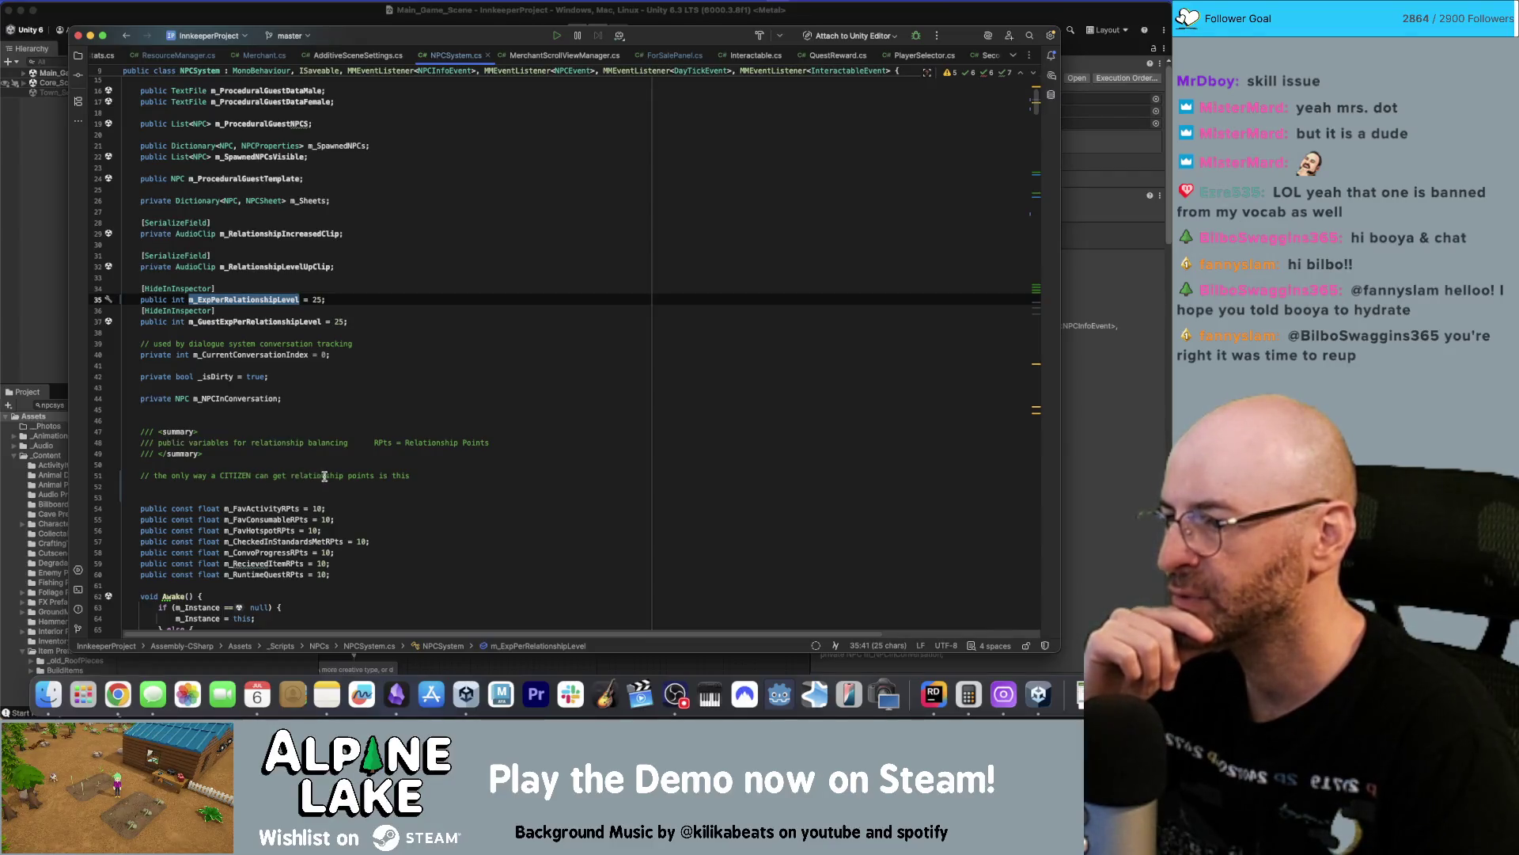
click(412, 476)
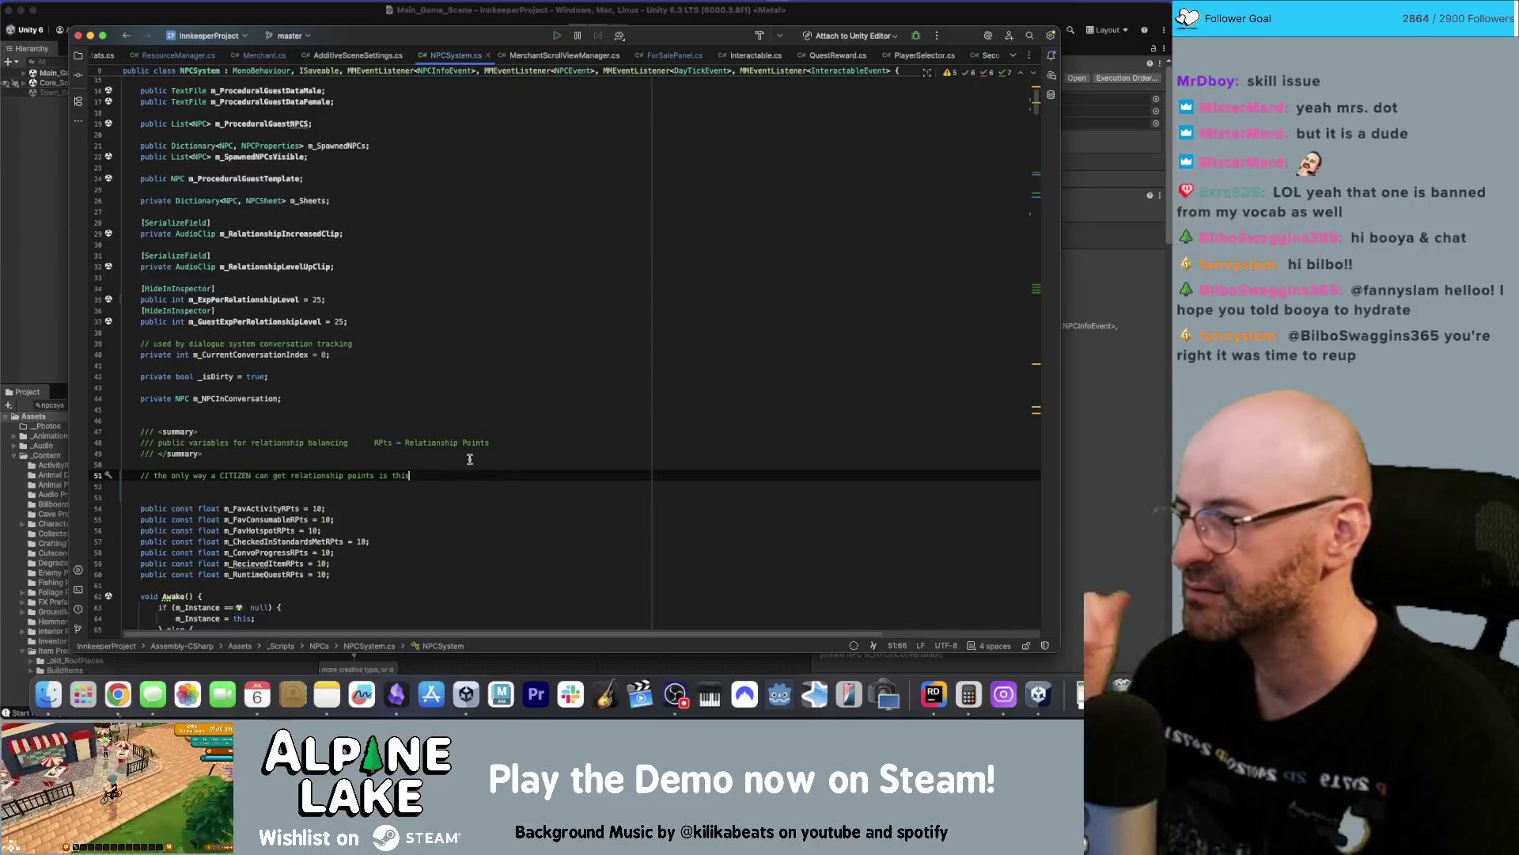
key(Down)
key(Down)
scroll(504, 452, down, 1)
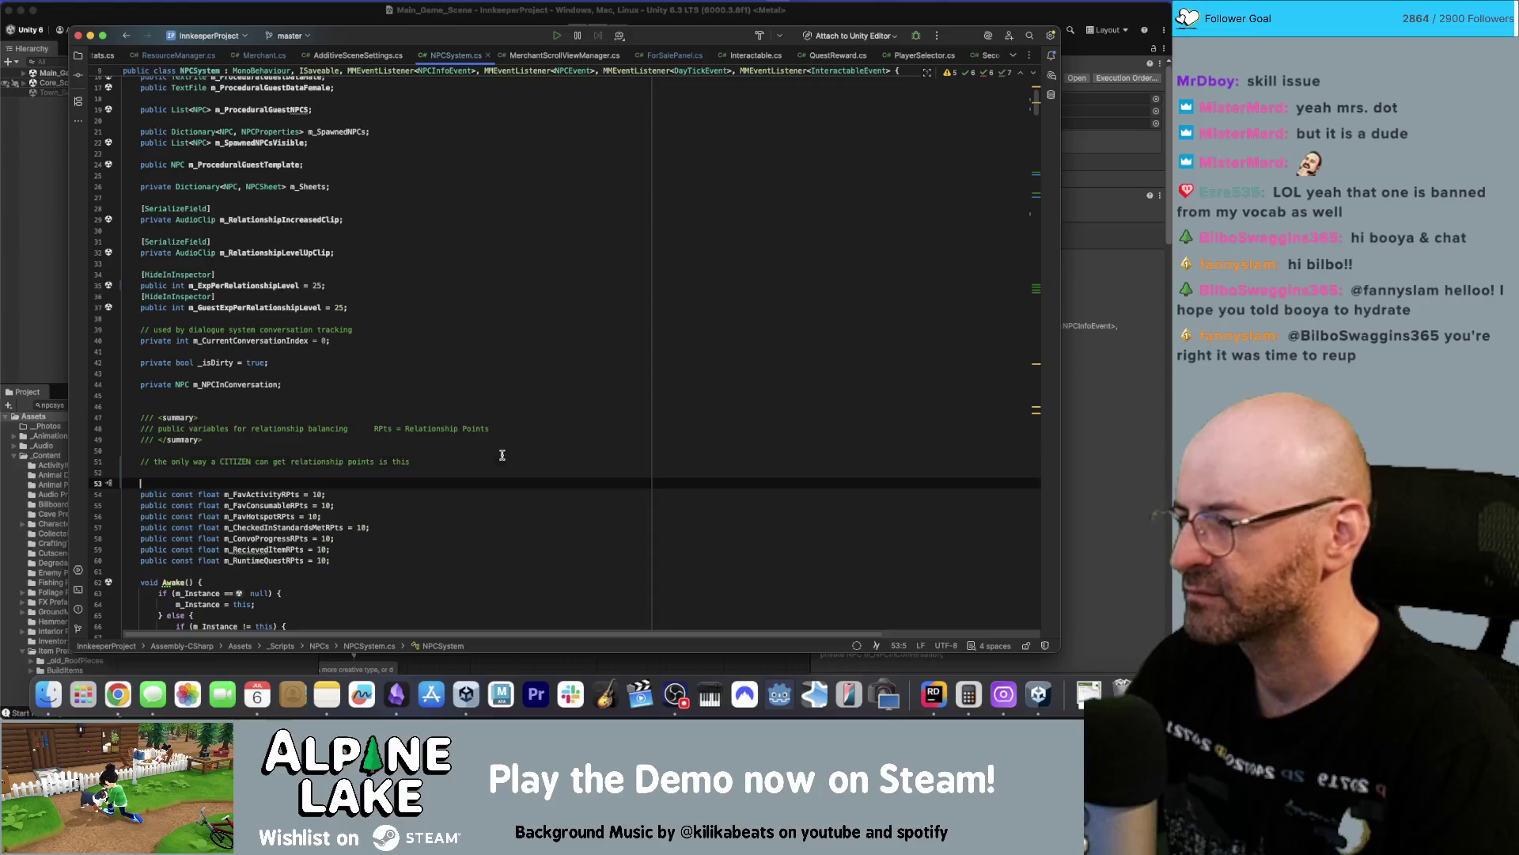
key(Up)
key(Up)
click(388, 538)
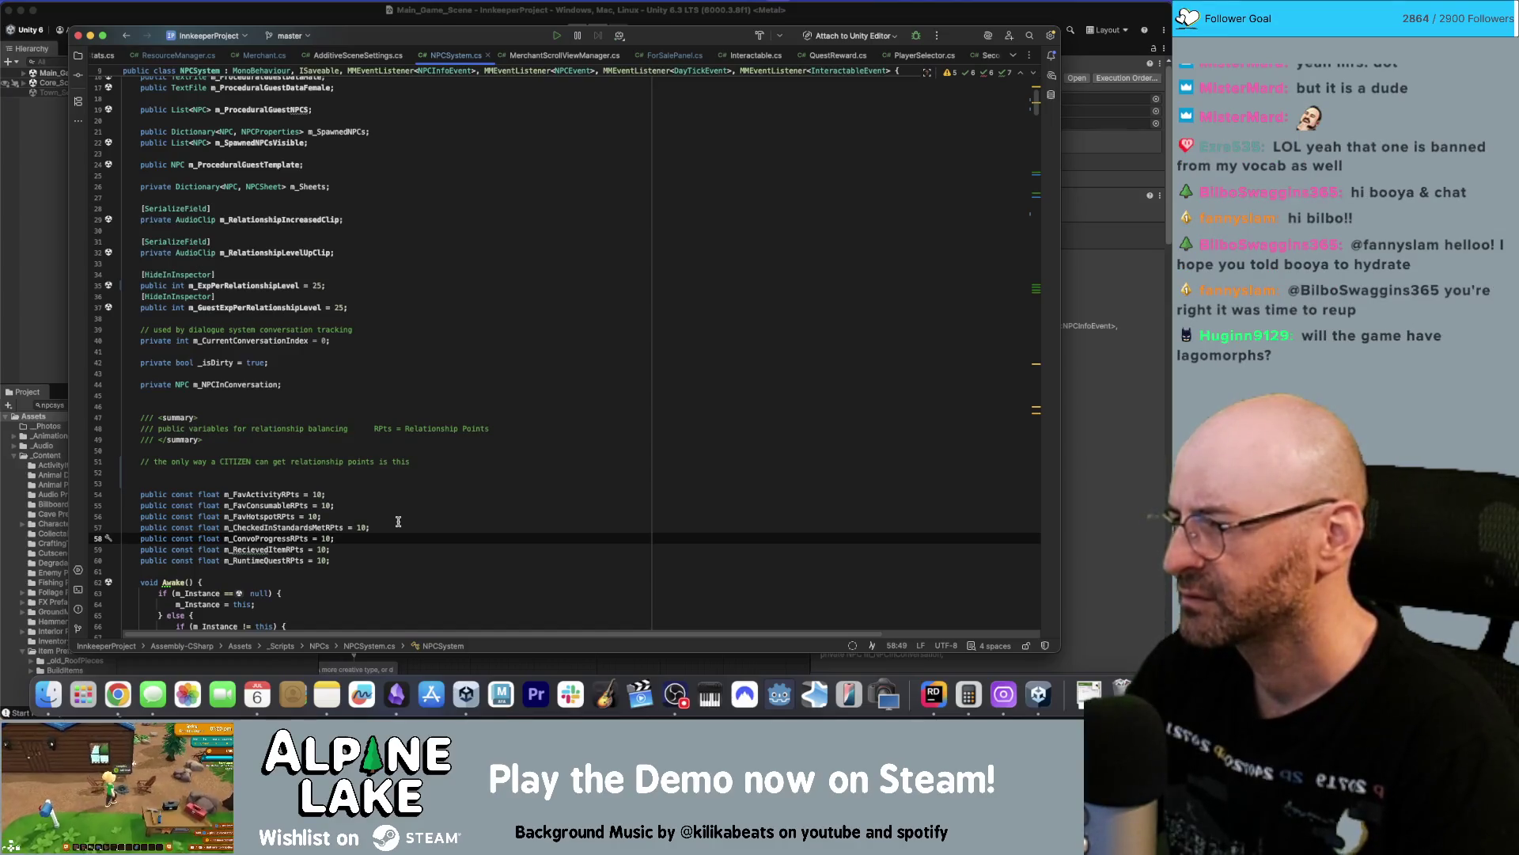
double_click(288, 538)
Check m_ConvoProgressRPts usages, change it from 10 to 5, and move it under the CITIZEN comment.
key(super+f)
key(Return)
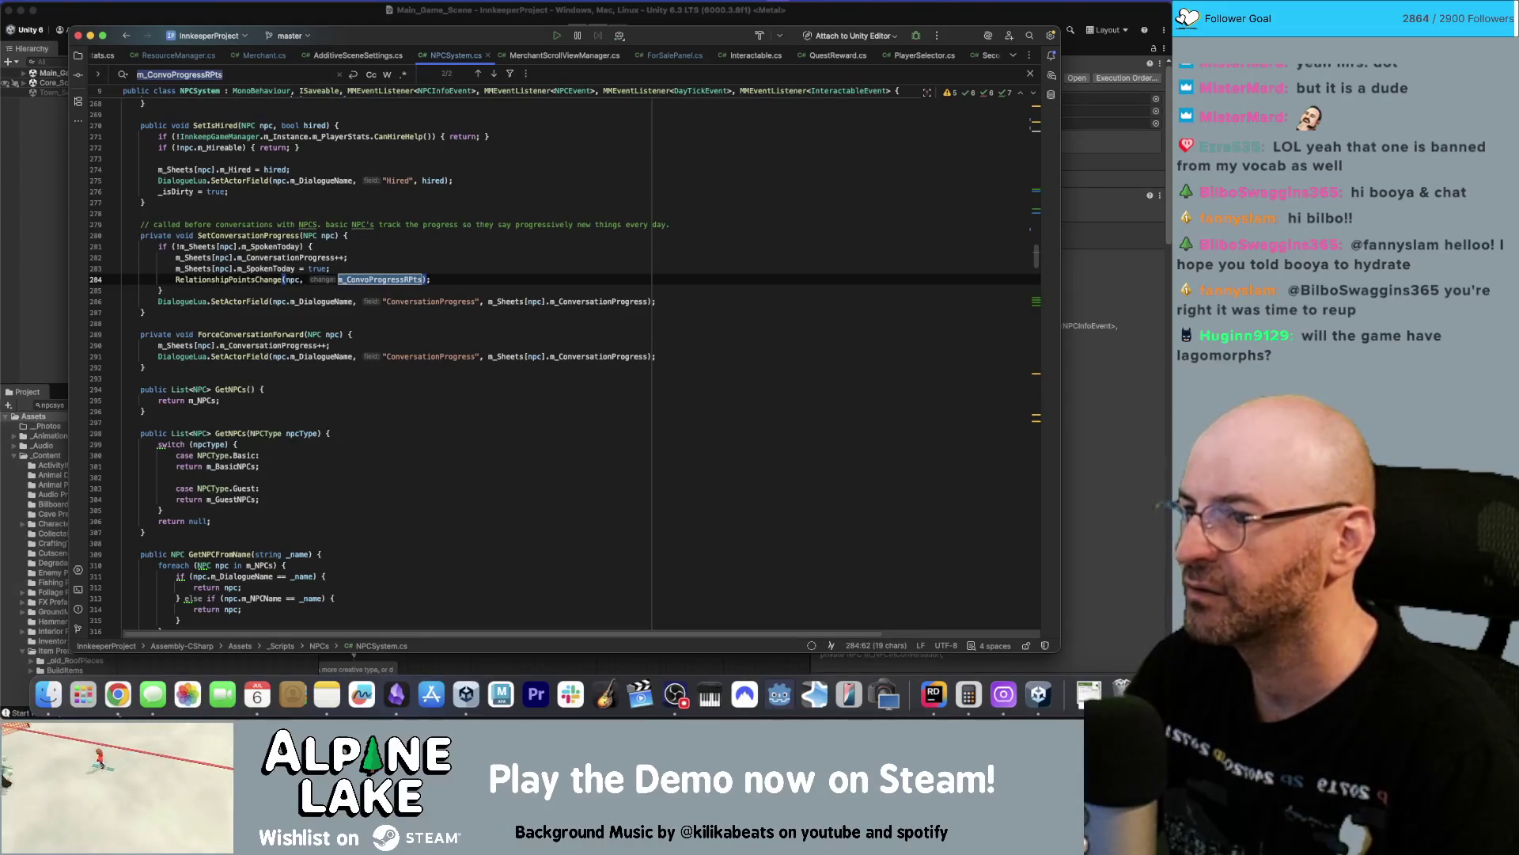
key(Return)
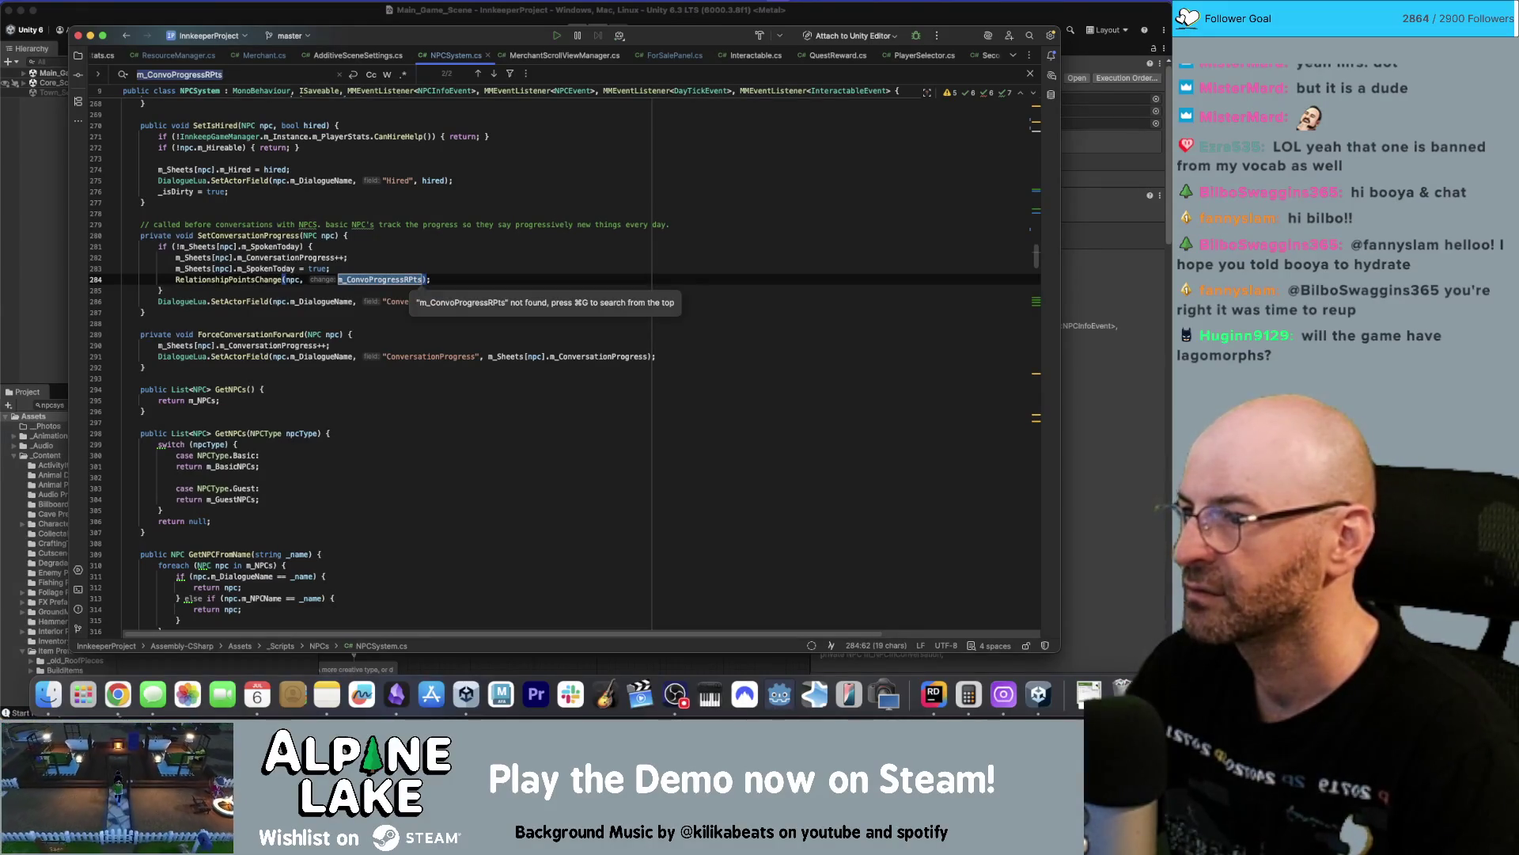
key(Return)
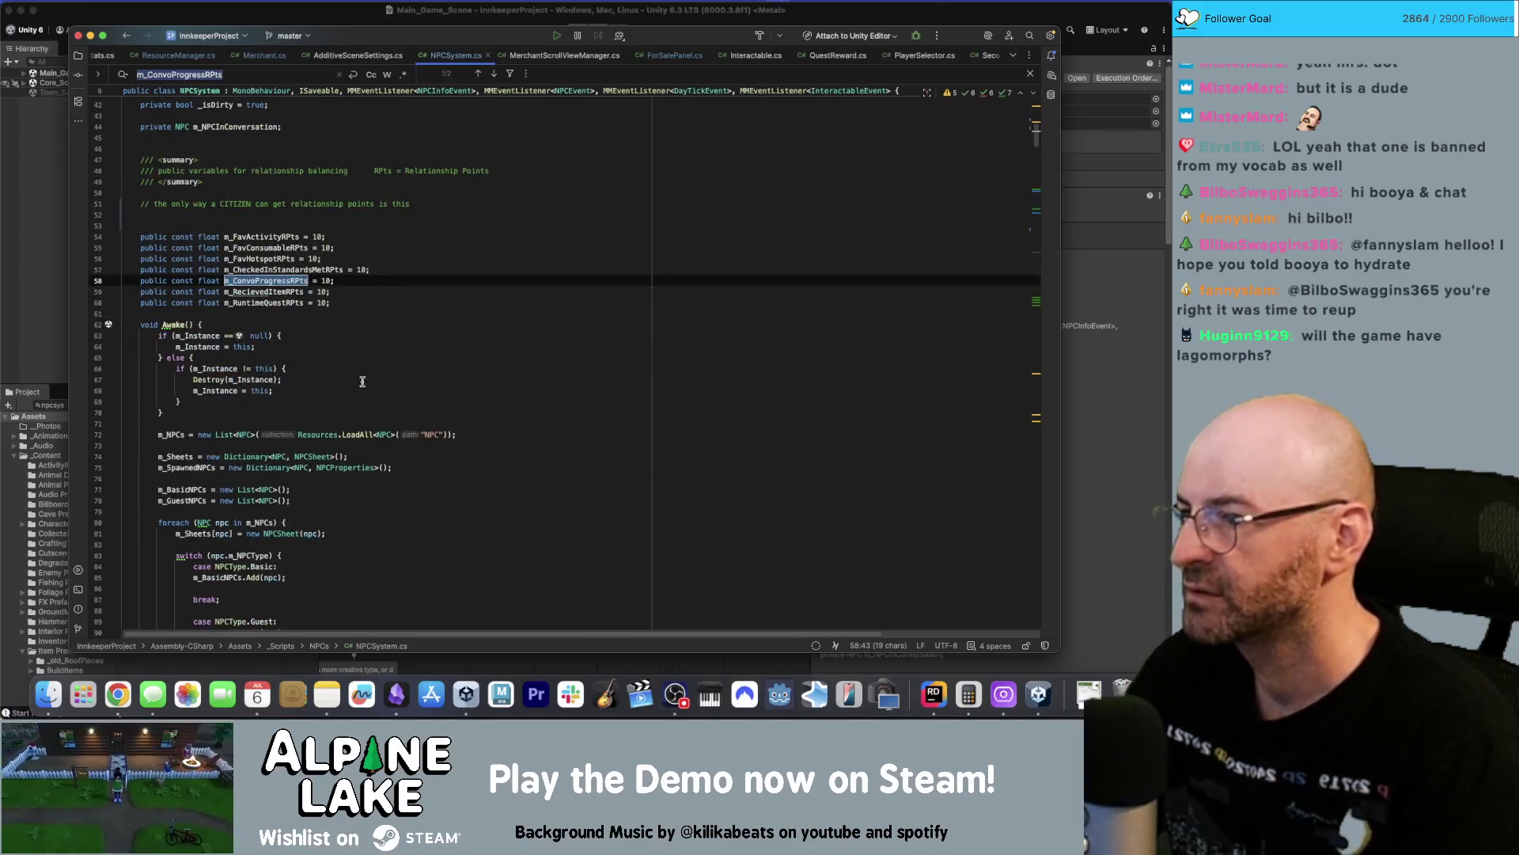
drag(321, 280, 325, 280)
text(5)
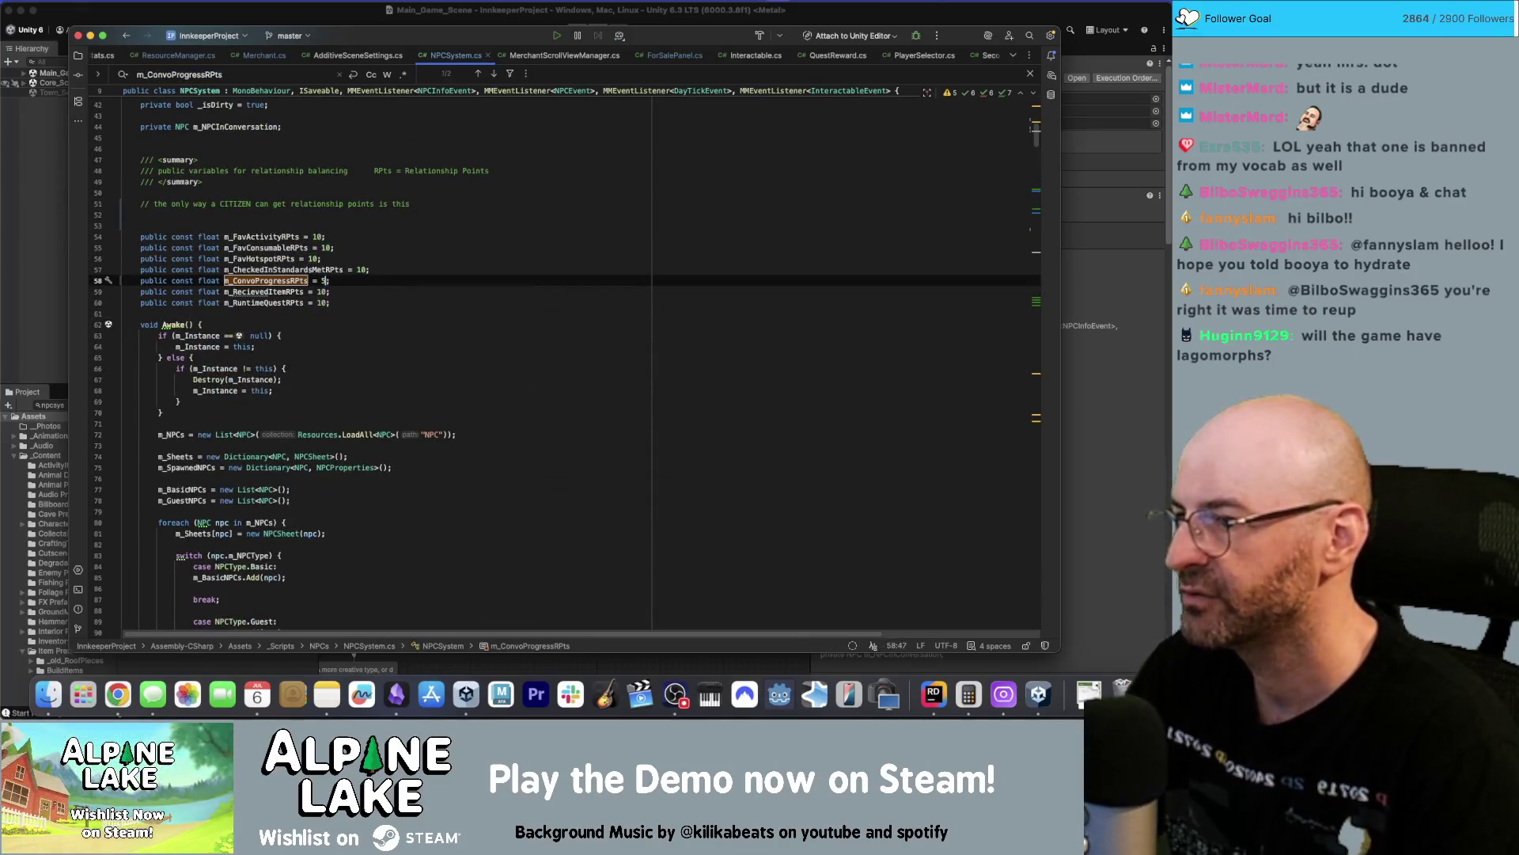
key(alt+shift+Up)
key(alt+shift+Up)
key(alt+shift+Up)
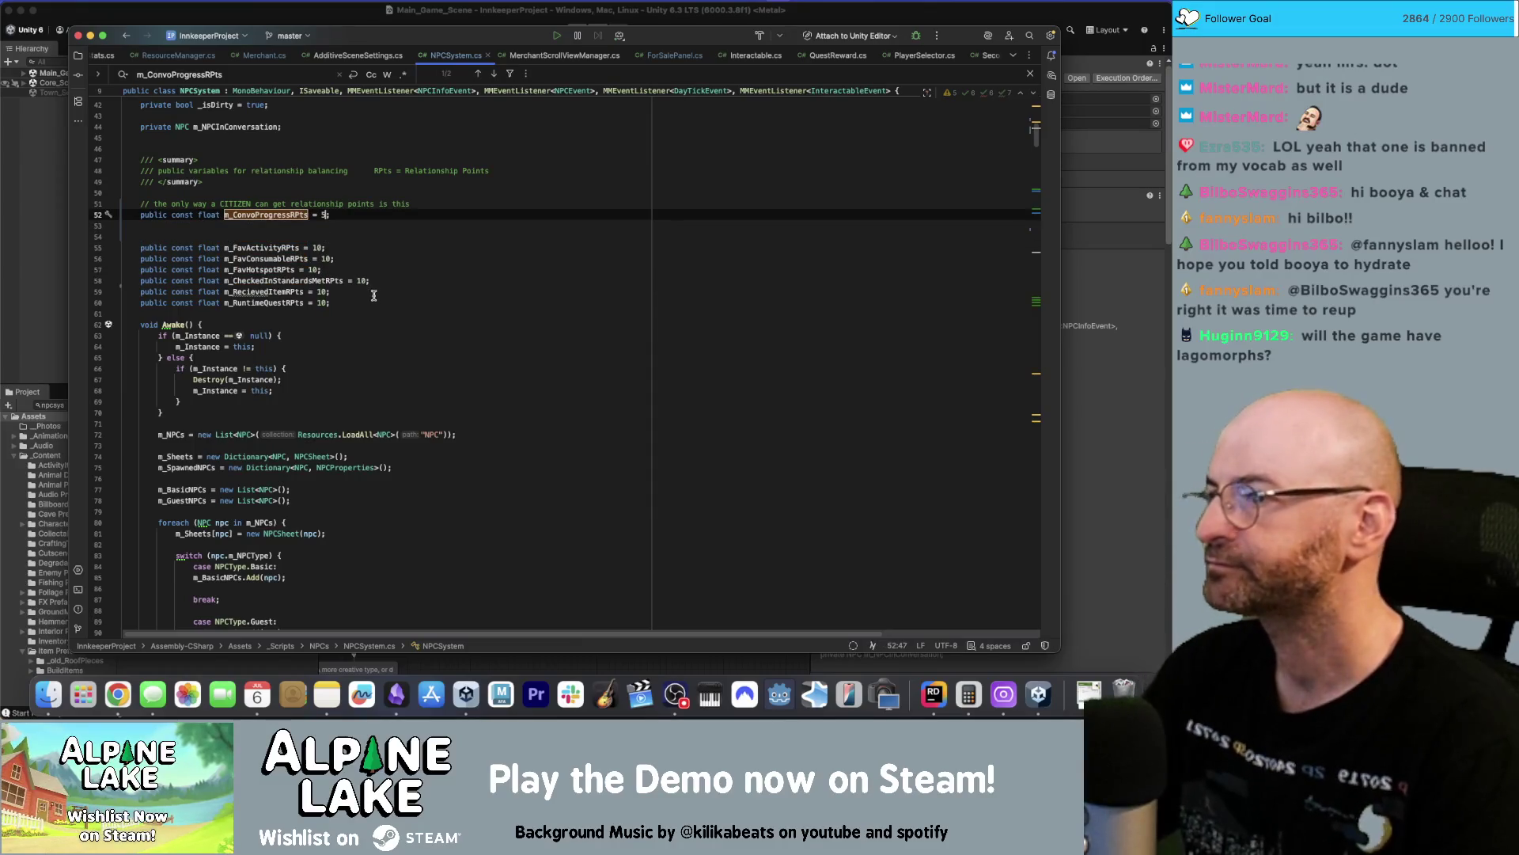
click(428, 244)
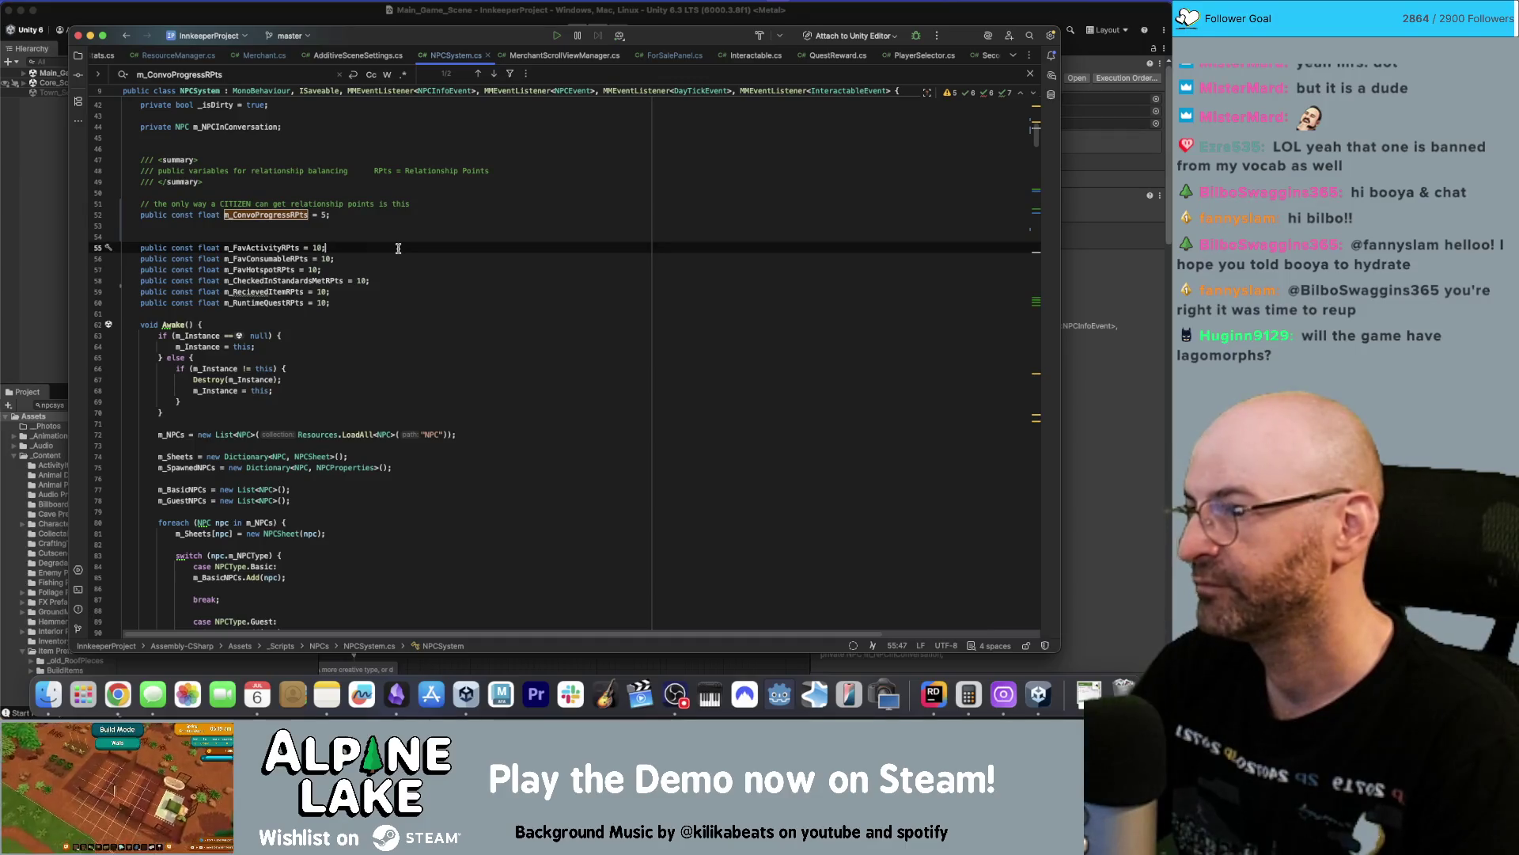
Start a new line under the comment about how a CITIZEN earns relationship points.
click(307, 291)
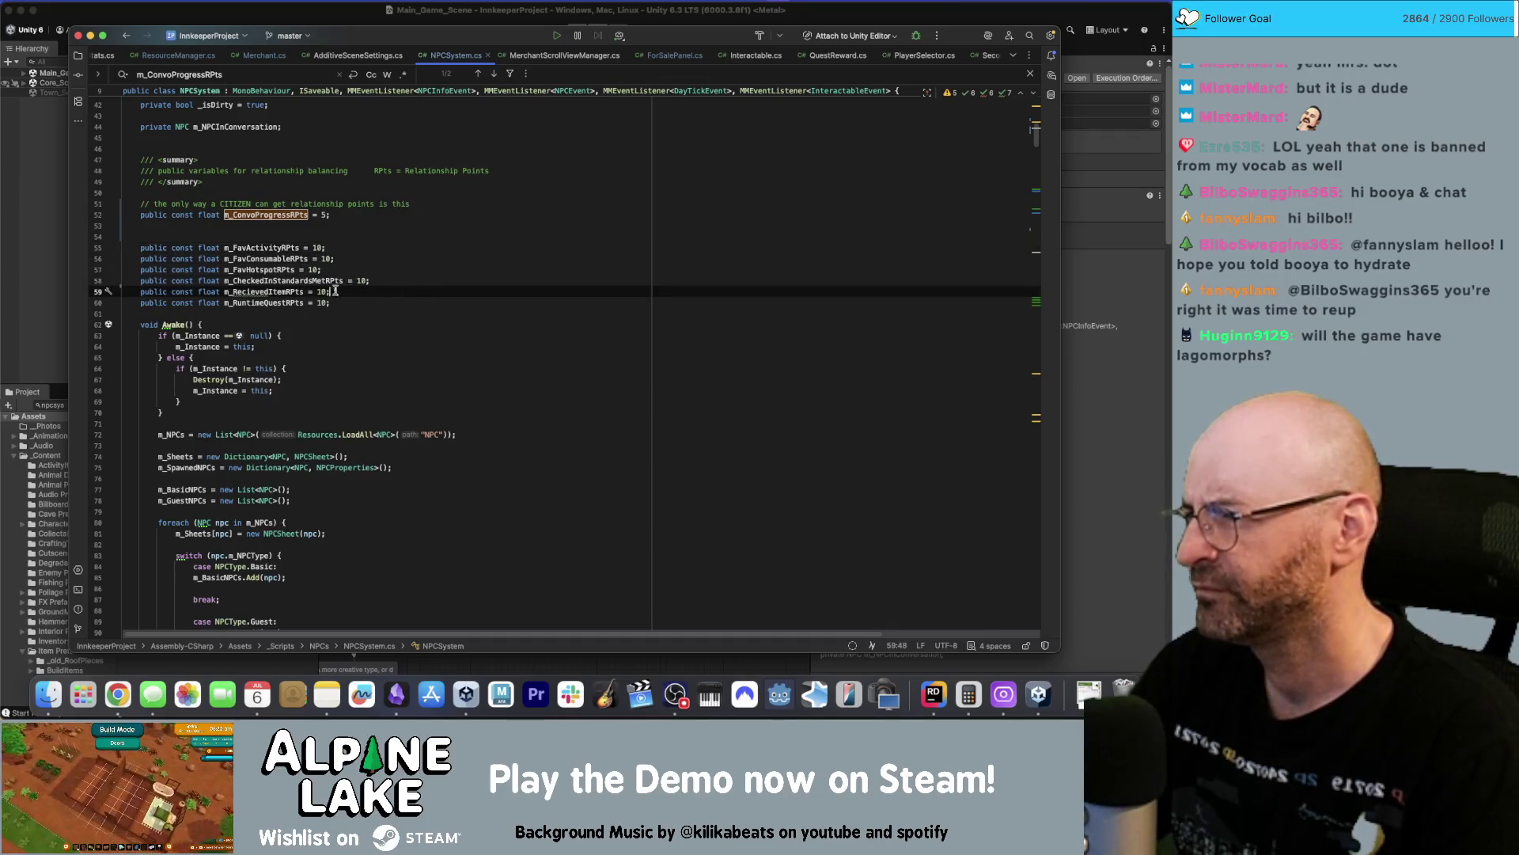
double_click(276, 291)
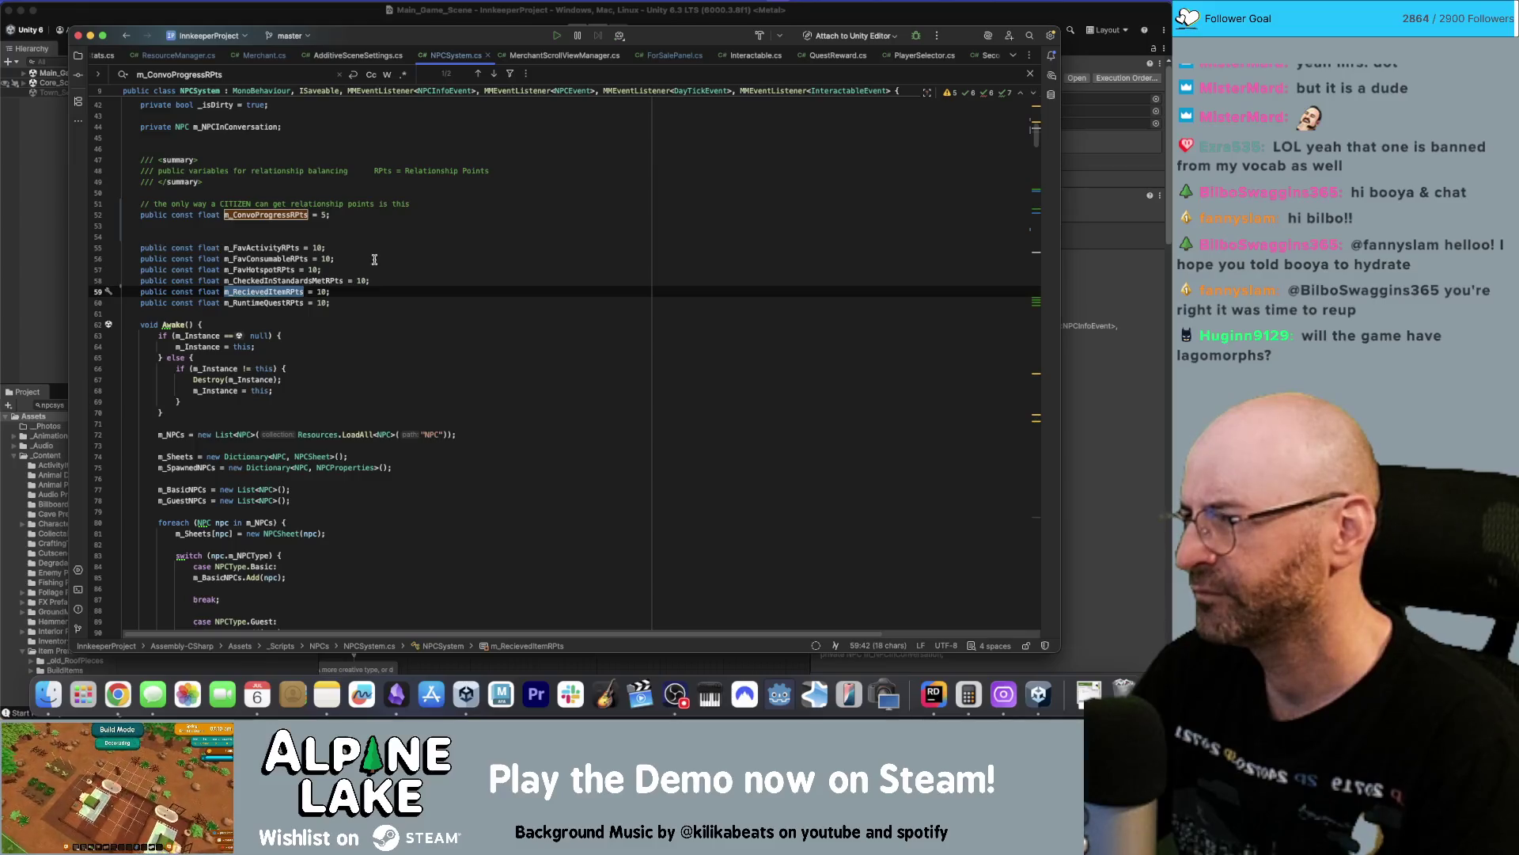
click(378, 236)
key(Up)
key(Up)
key(Up)
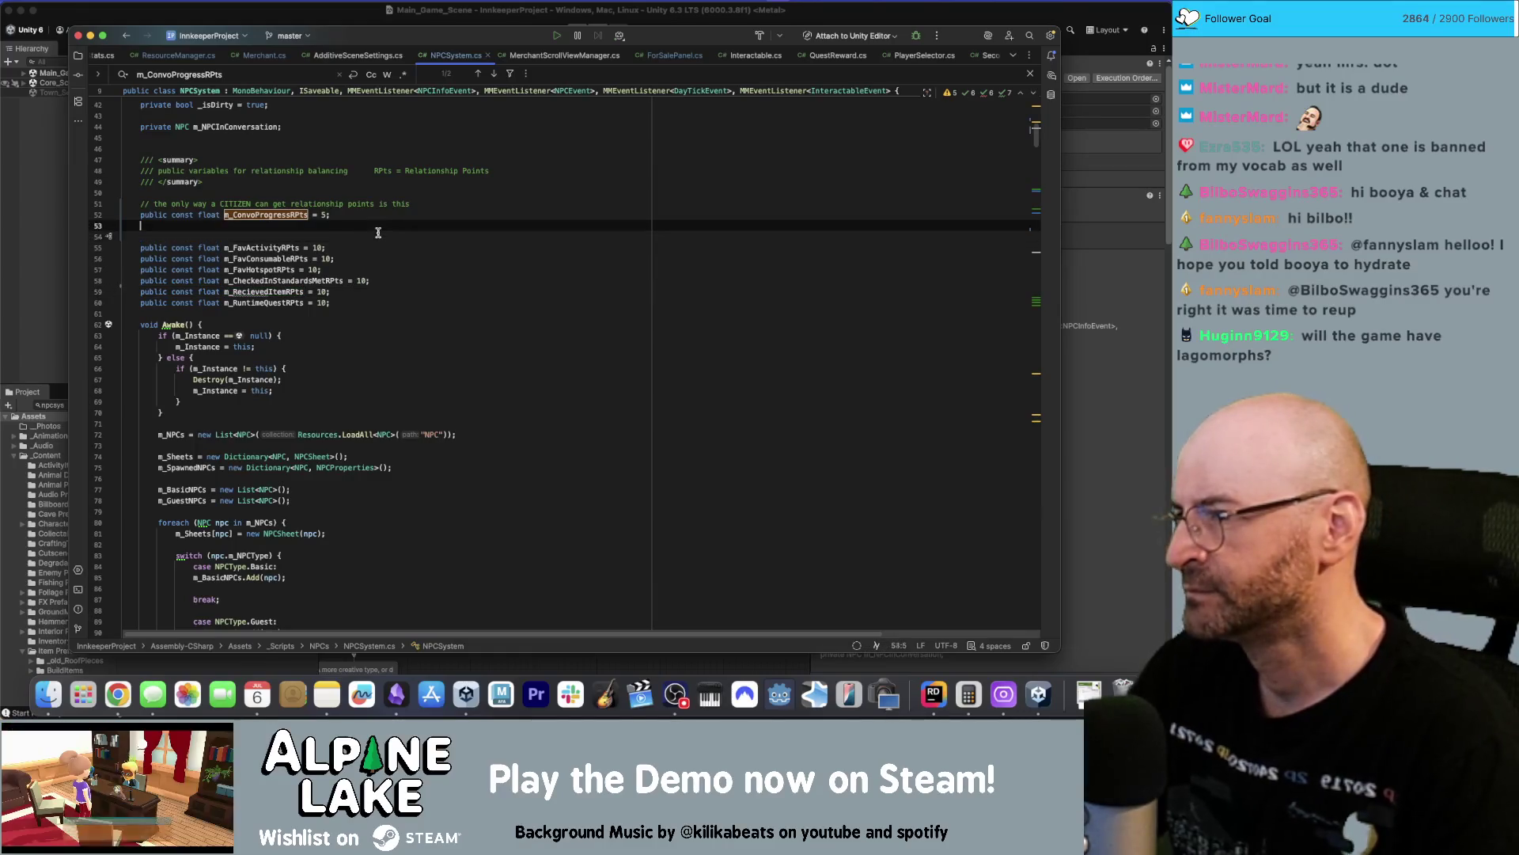
key(End)
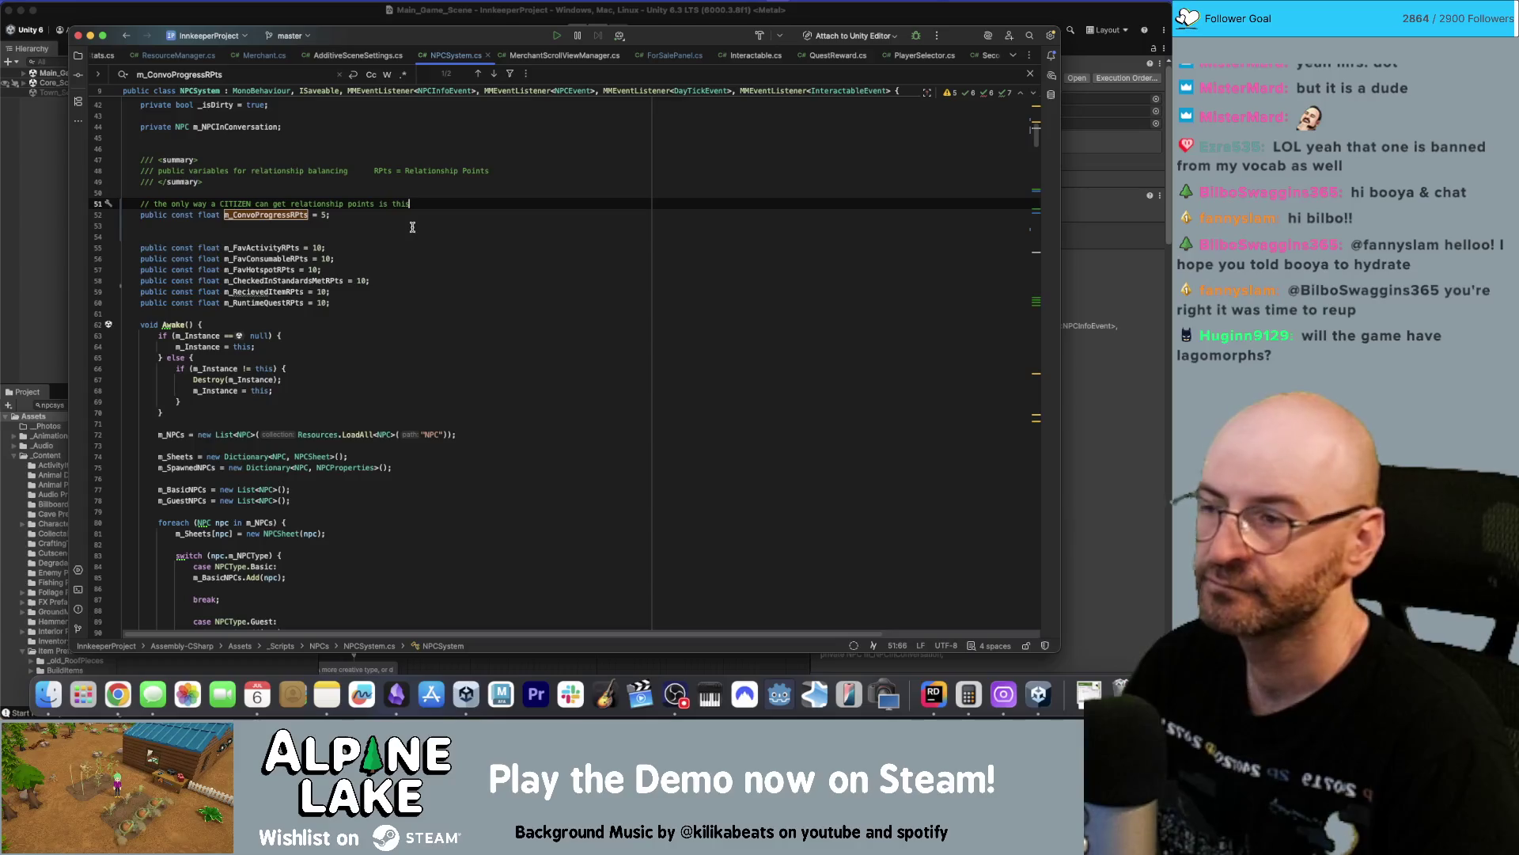
key(Return)
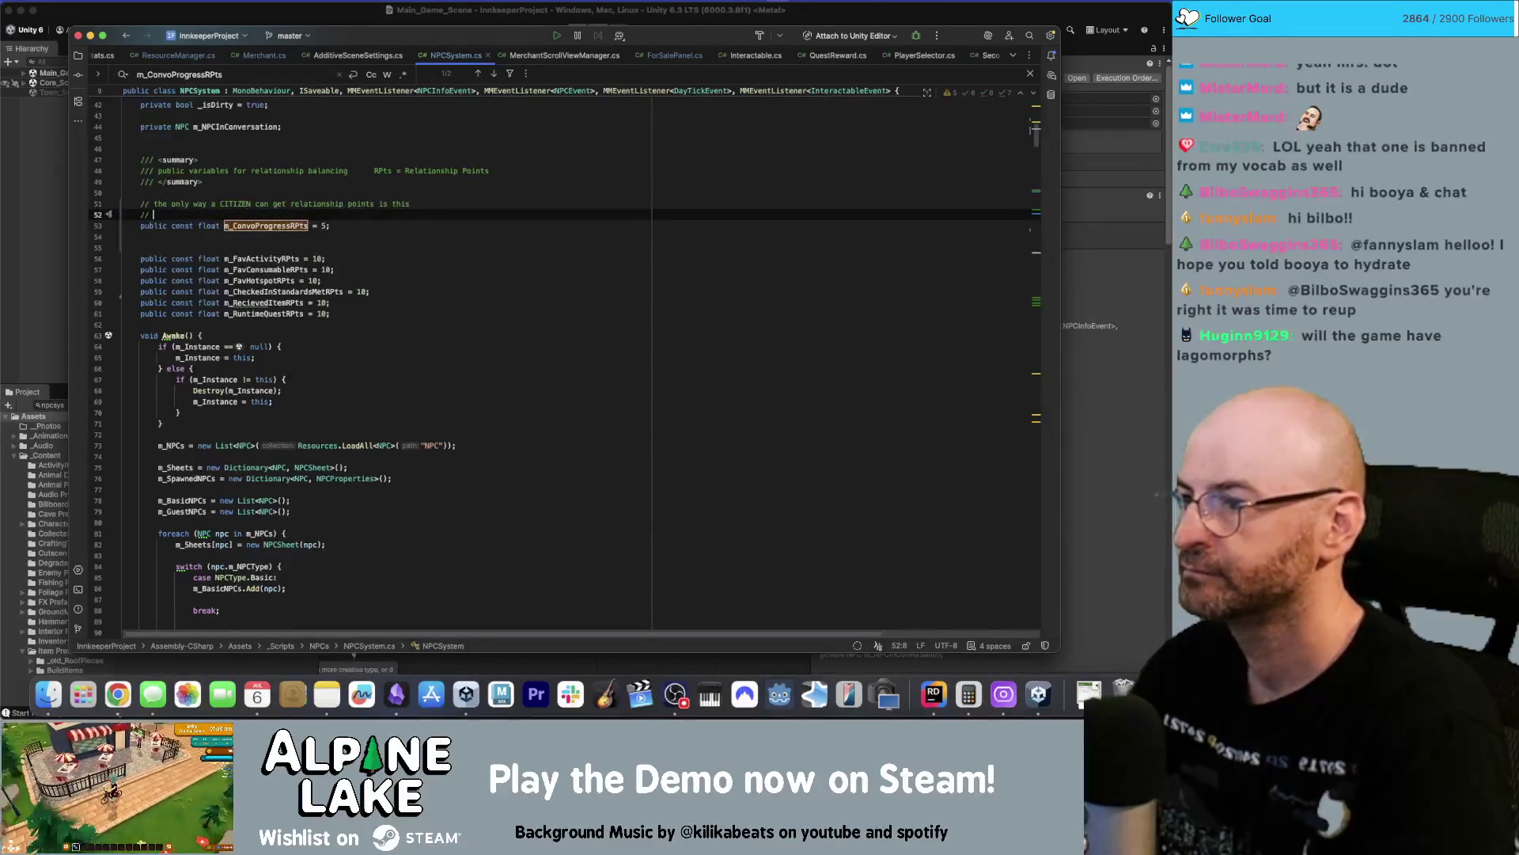
Write the comment on CITIZEN chat progress +5 points and 1 quest, and remove the extra blank line.
text(Every)
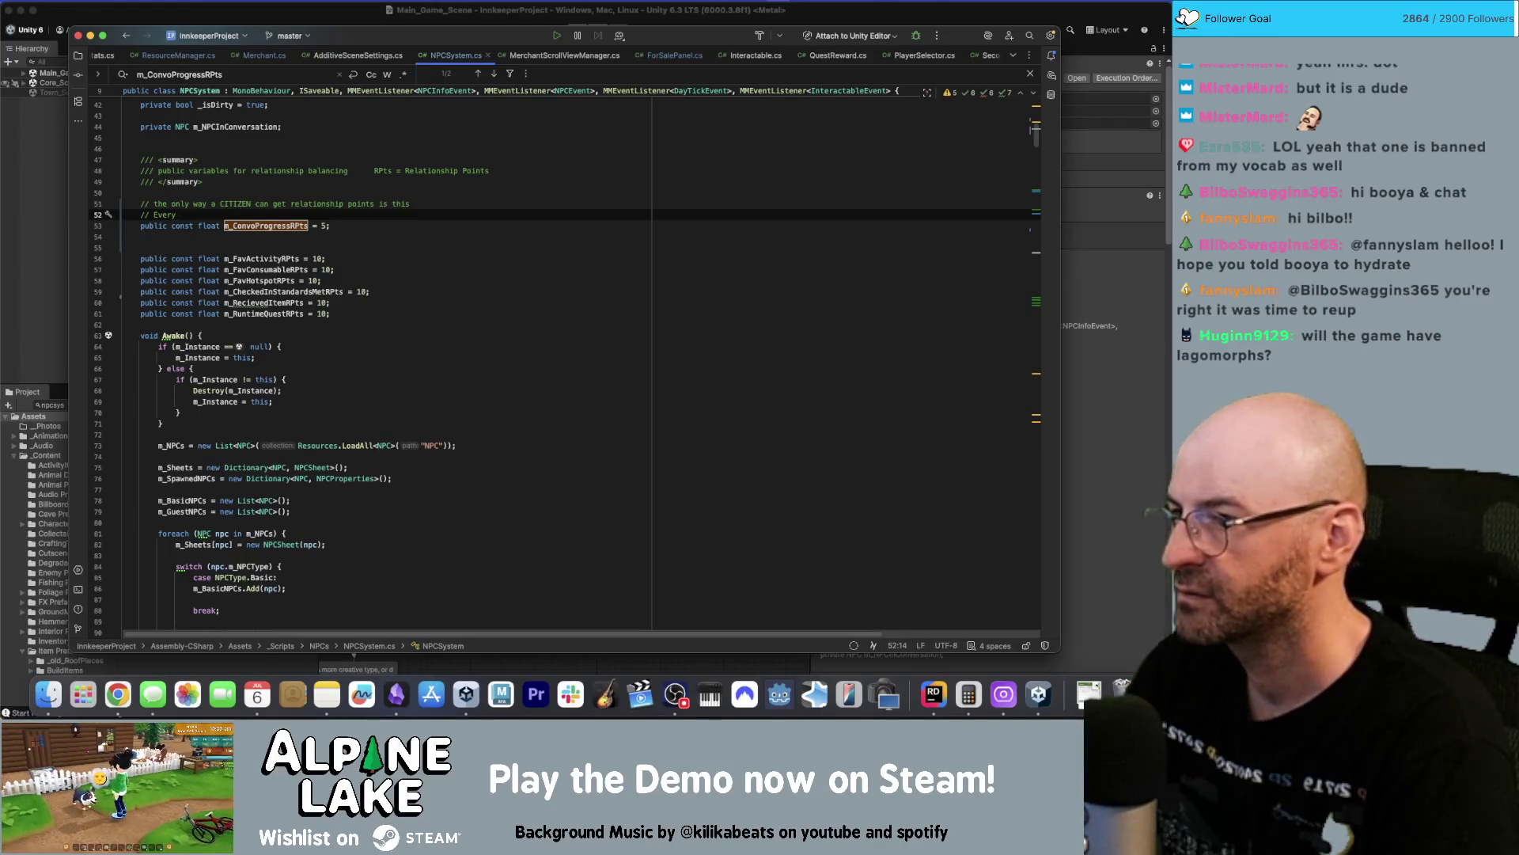
text(has)
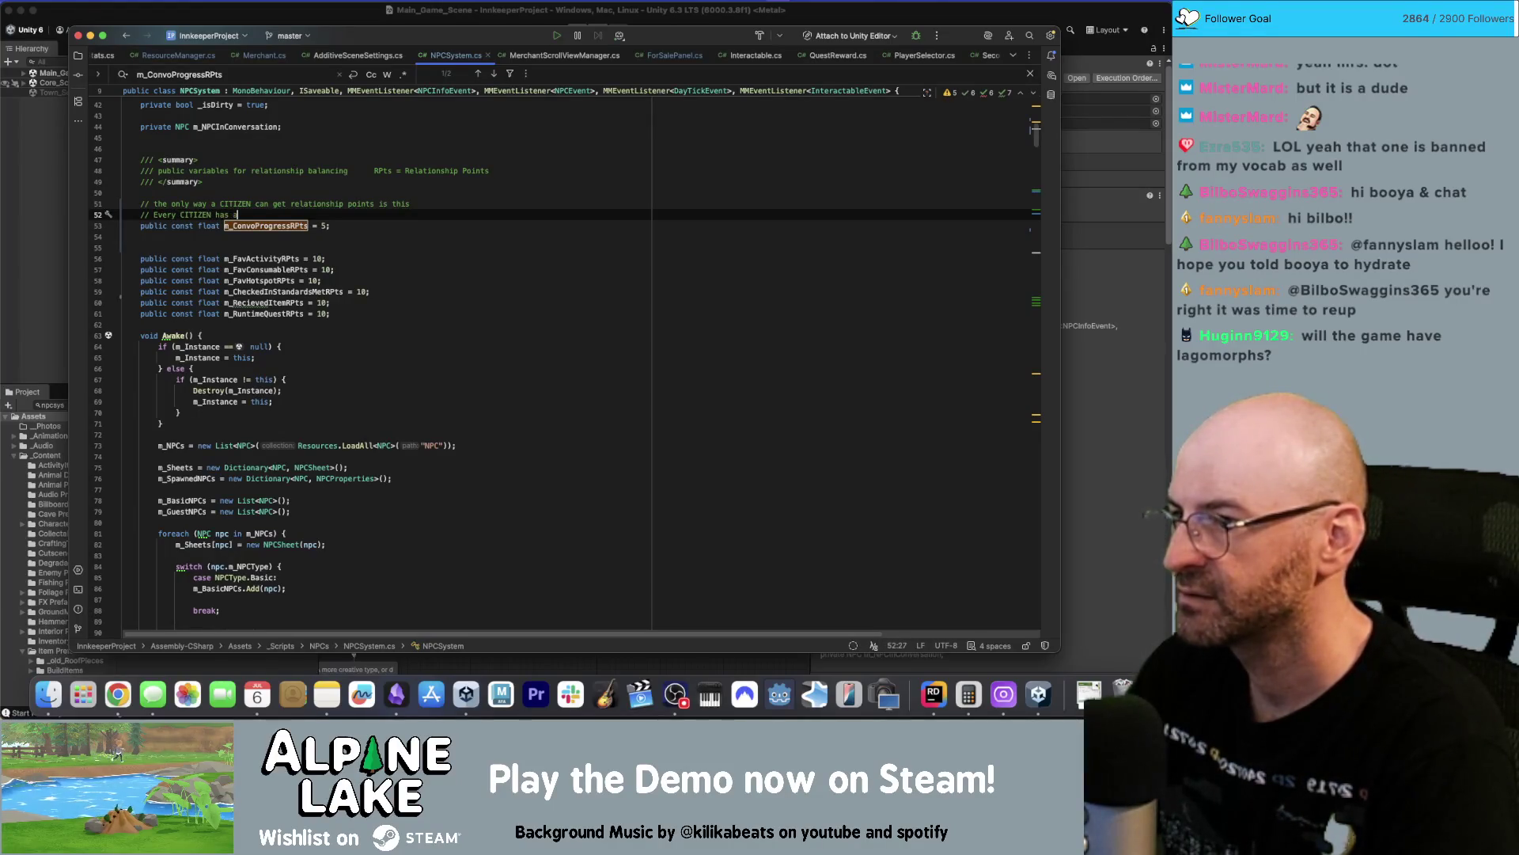
text(chat progress +5 points a)
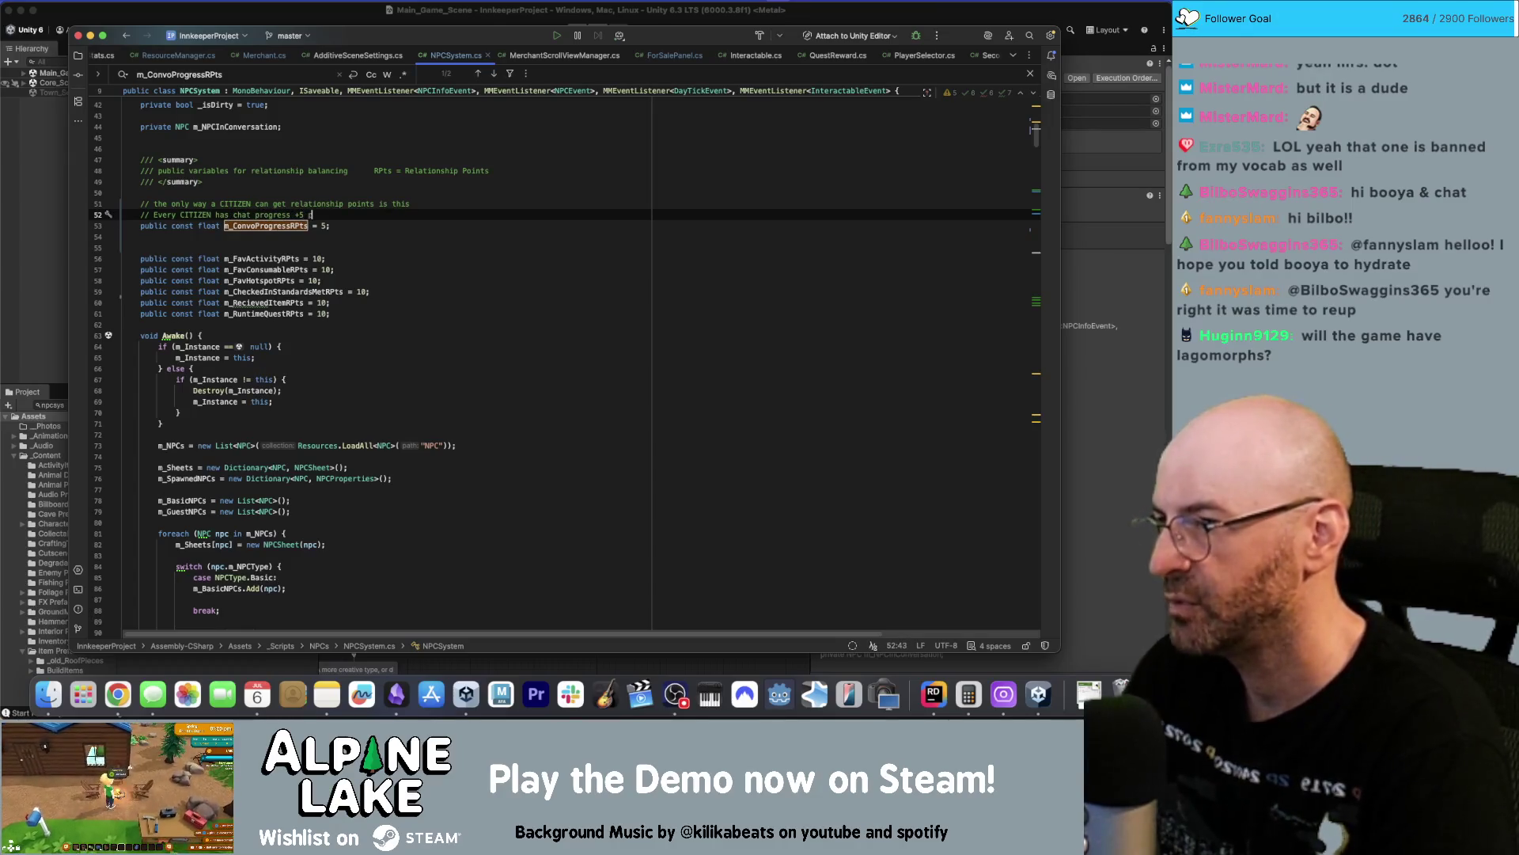
text(nd 1 quest. )
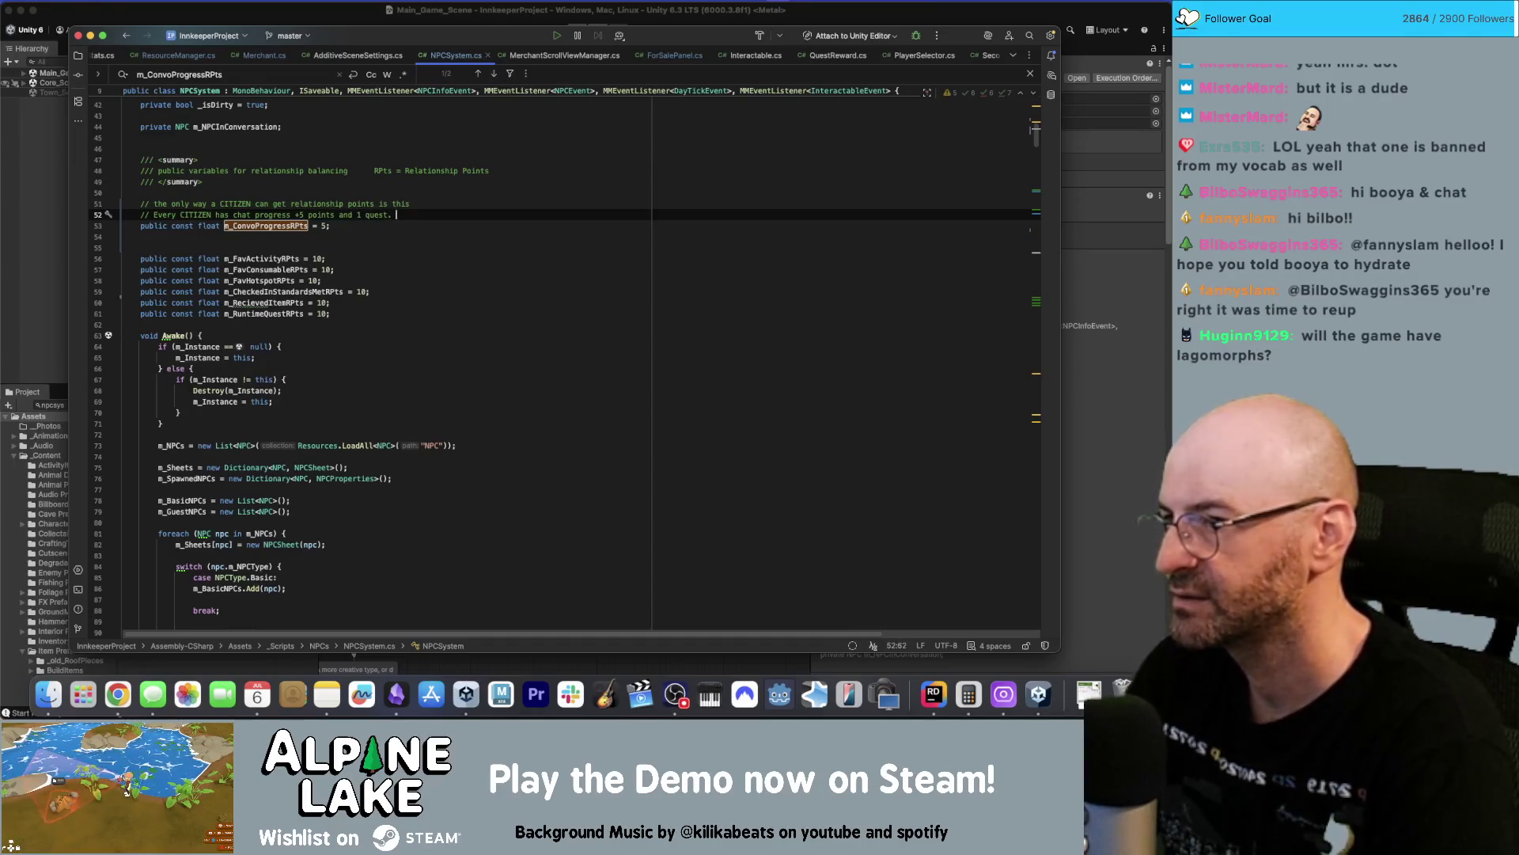
text(Some quests are +)
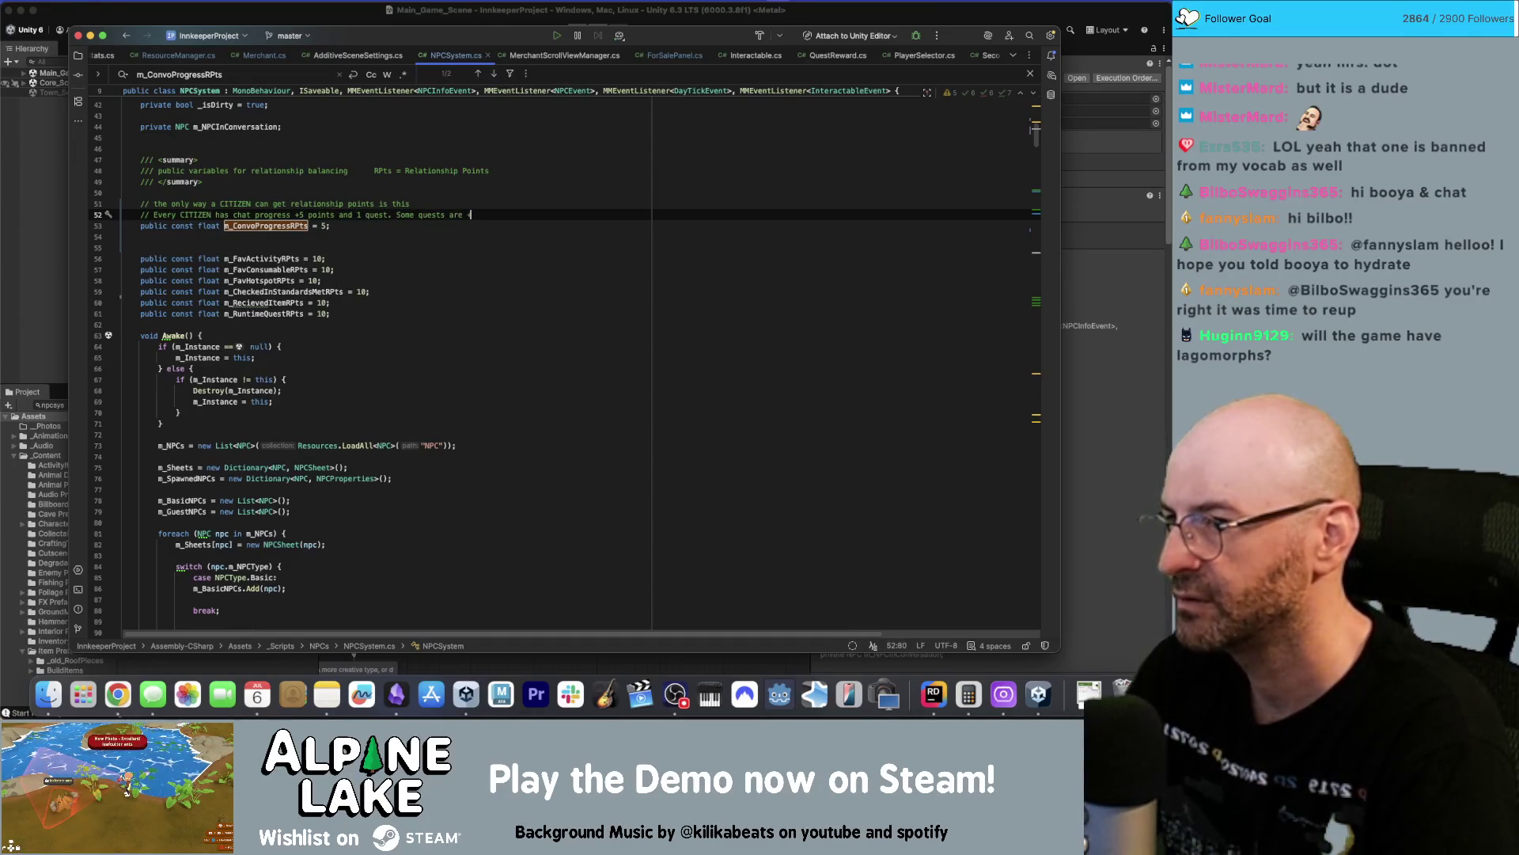
text(5 points but some )
text(are given )
text(just on c)
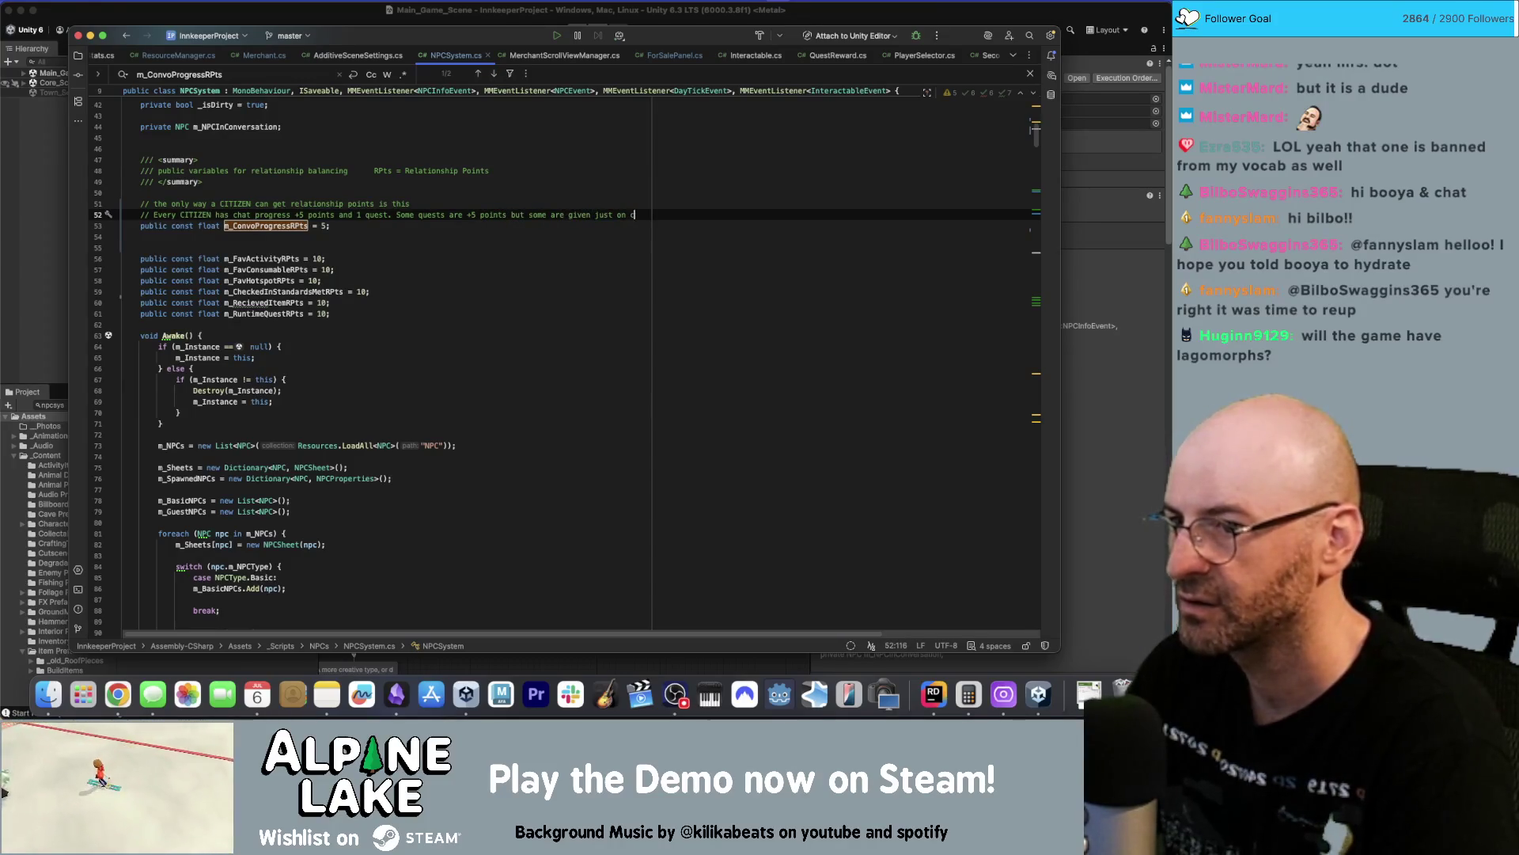
text(onvers.)
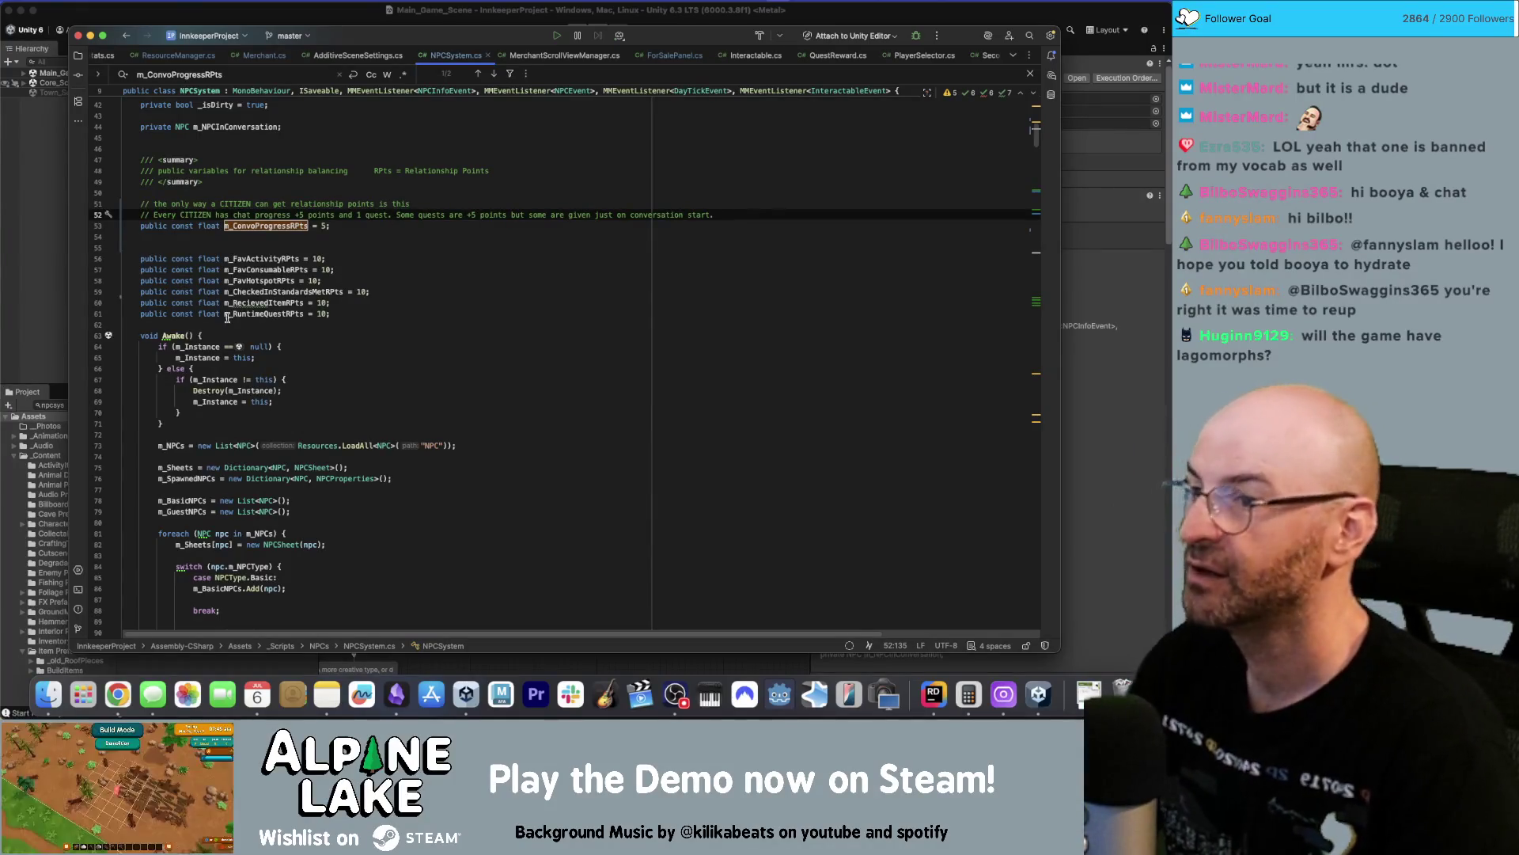
click(744, 204)
click(739, 211)
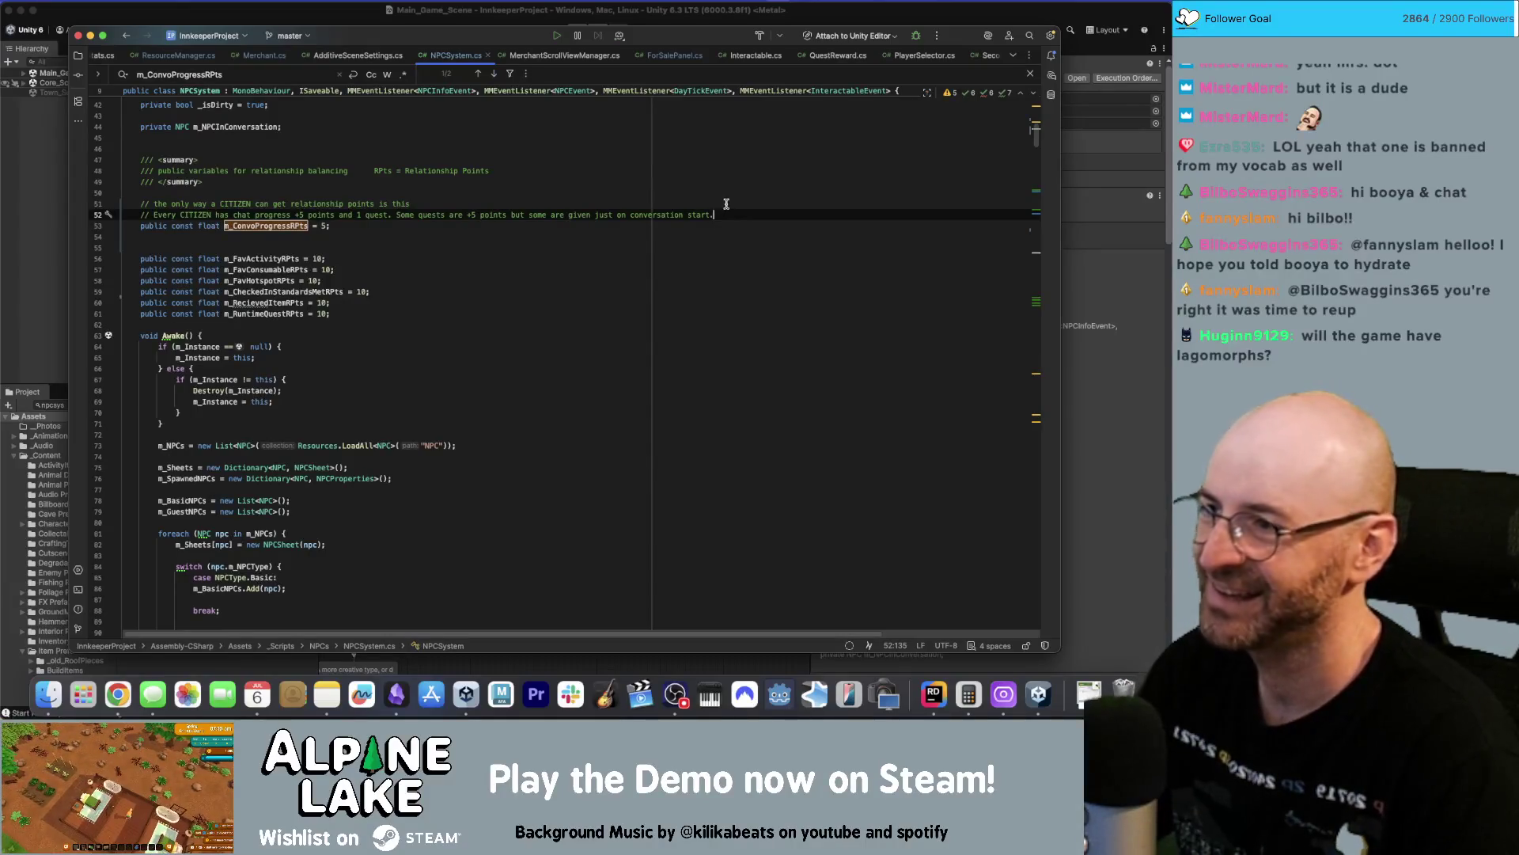
click(729, 202)
click(726, 192)
click(723, 211)
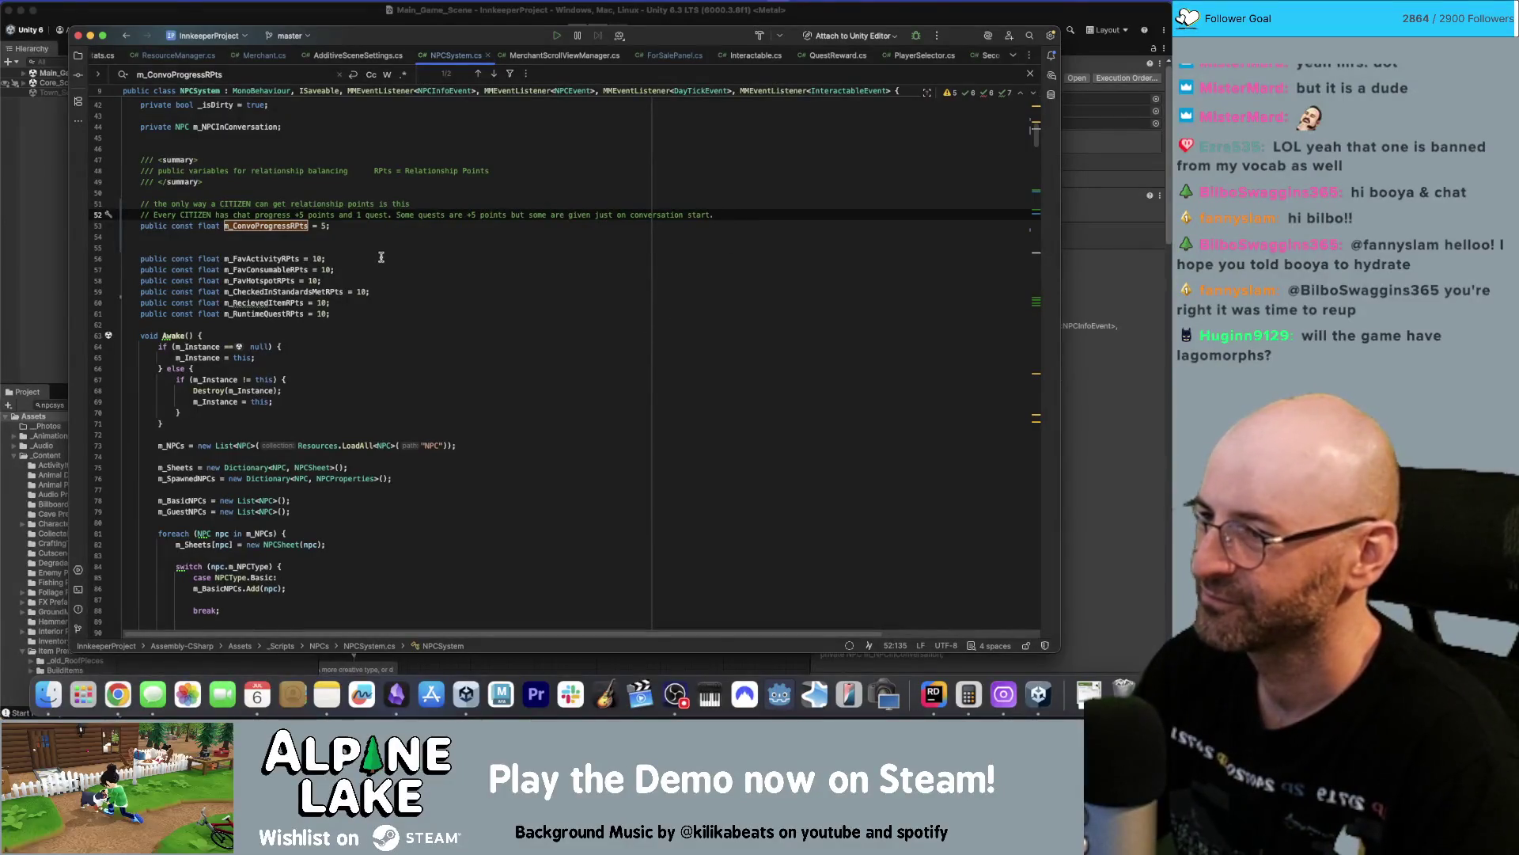
click(387, 249)
key(BackSpace)
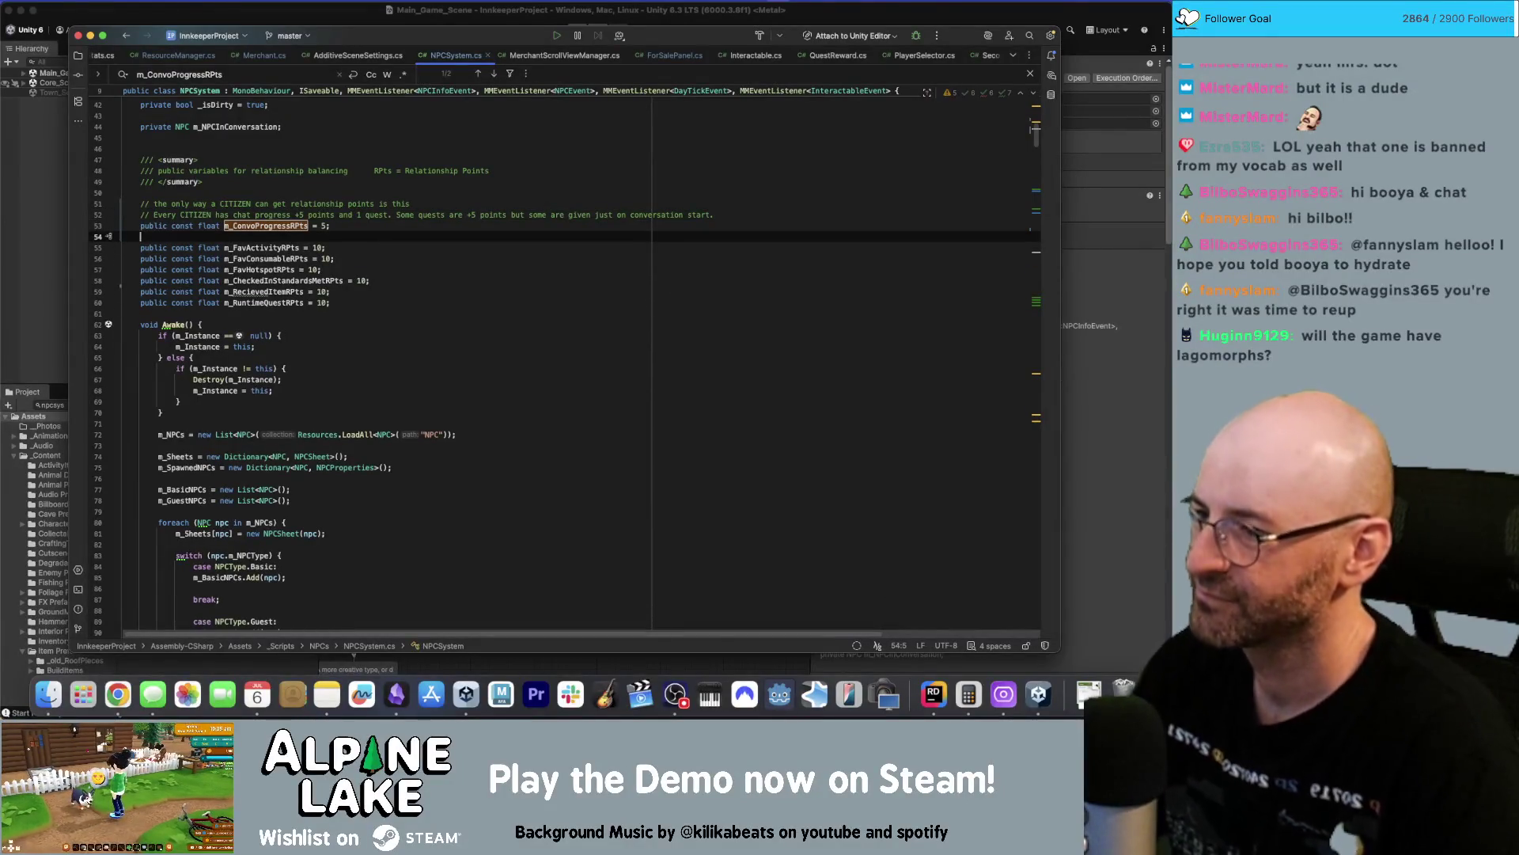
Insert a blank line after m_ExpPerRelationshipLevel = 25; and return to Unity to recompile.
click(441, 269)
scroll(443, 298, down, 1)
scroll(443, 298, down, 10)
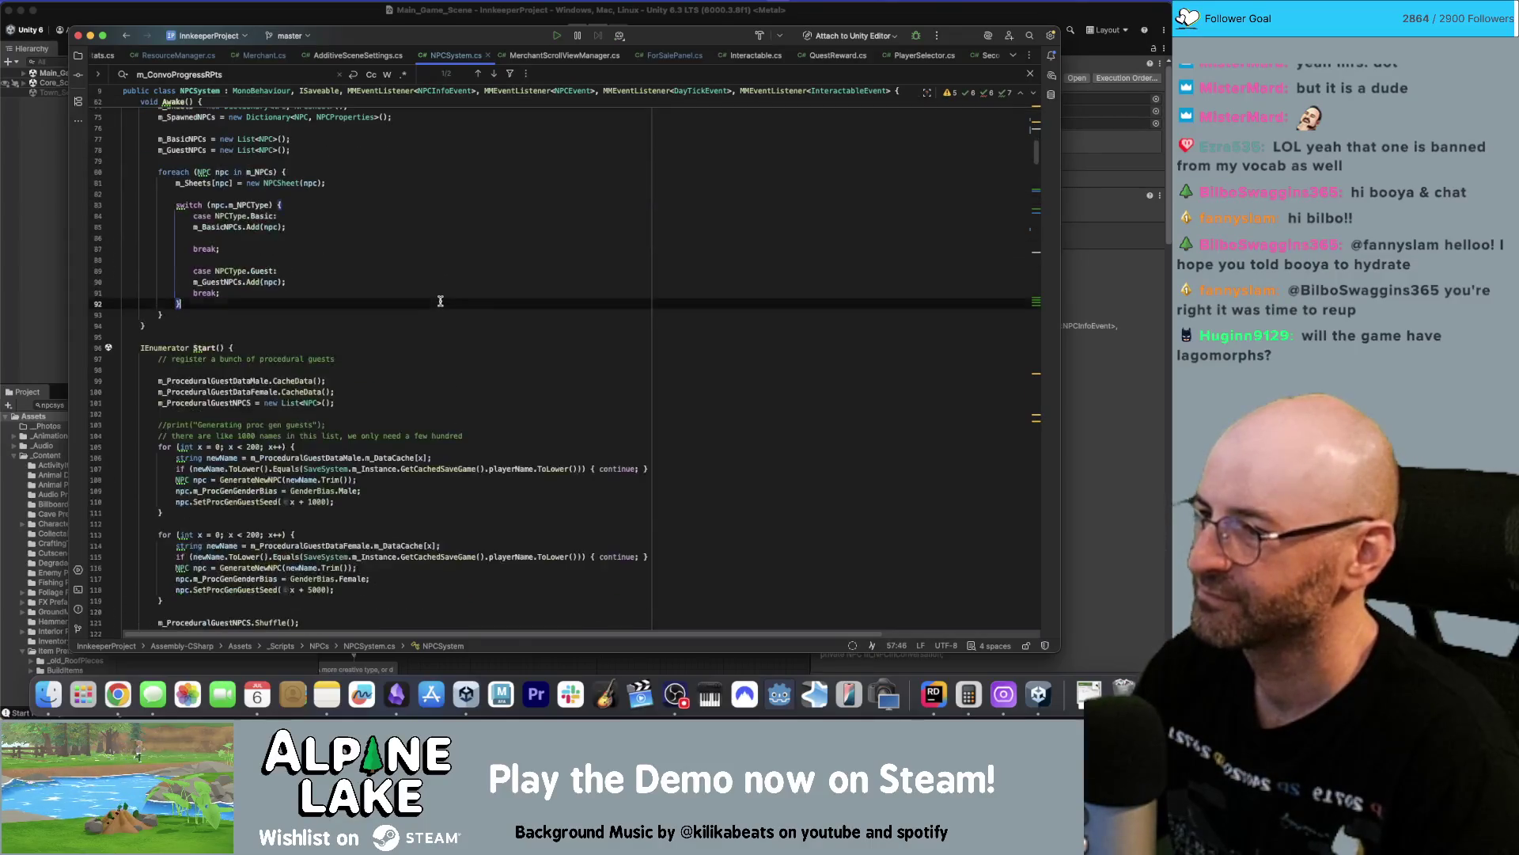
click(437, 299)
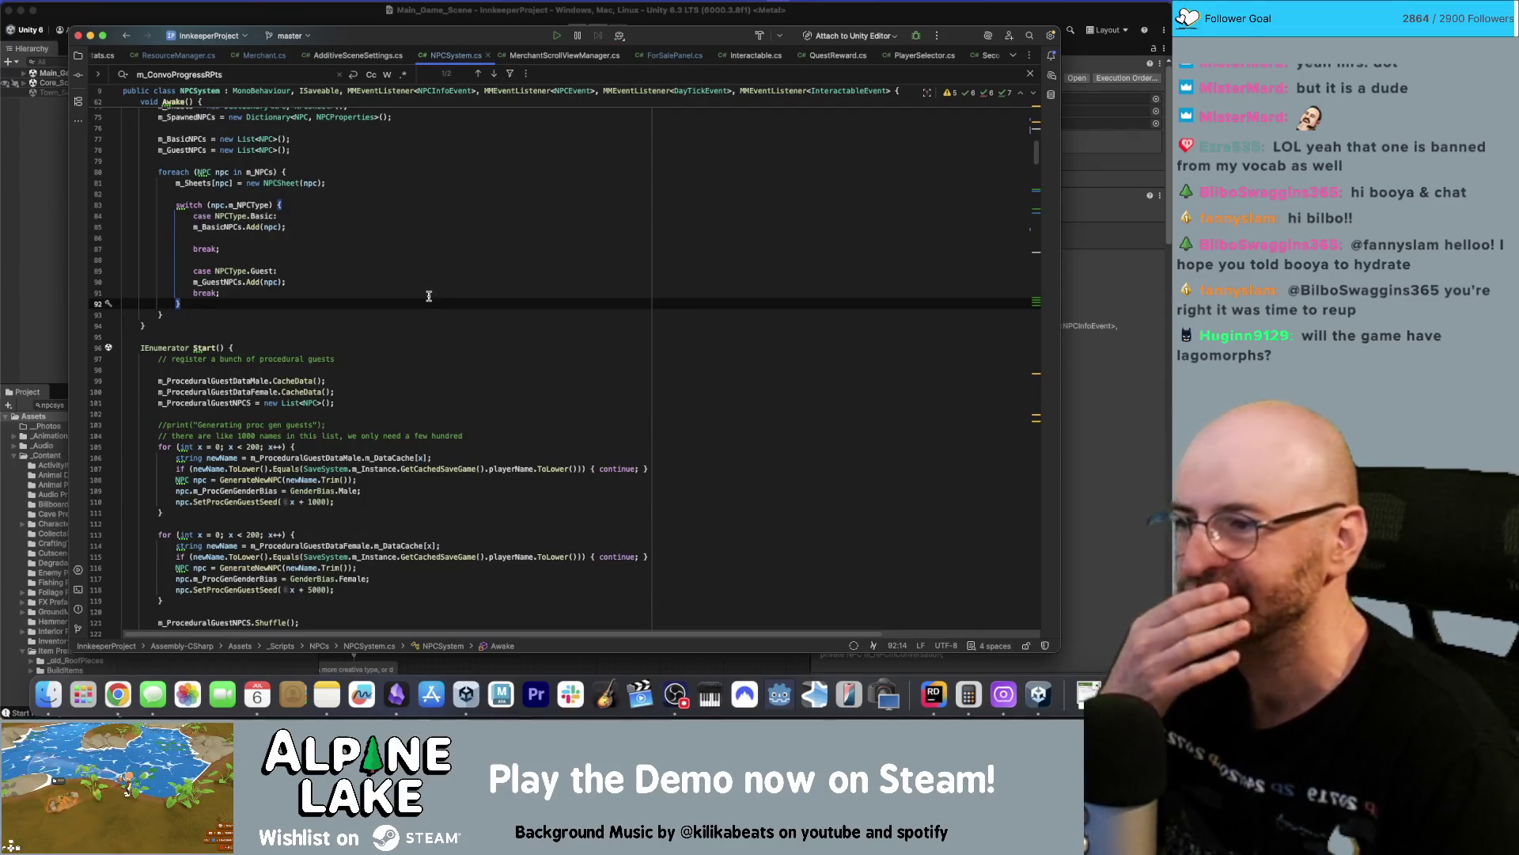
scroll(427, 298, down, 10)
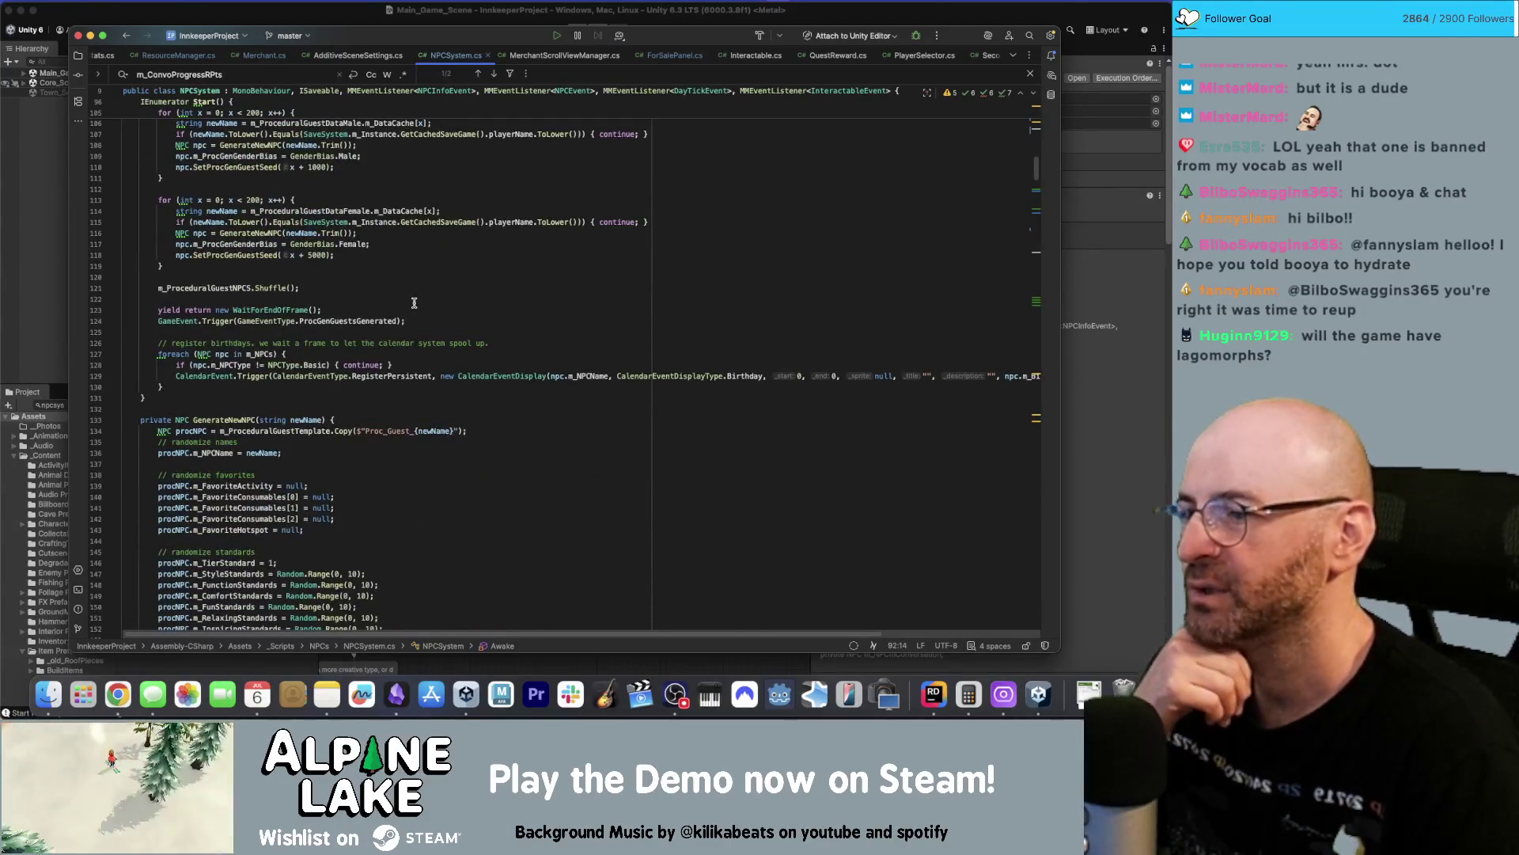
scroll(414, 303, up, 15)
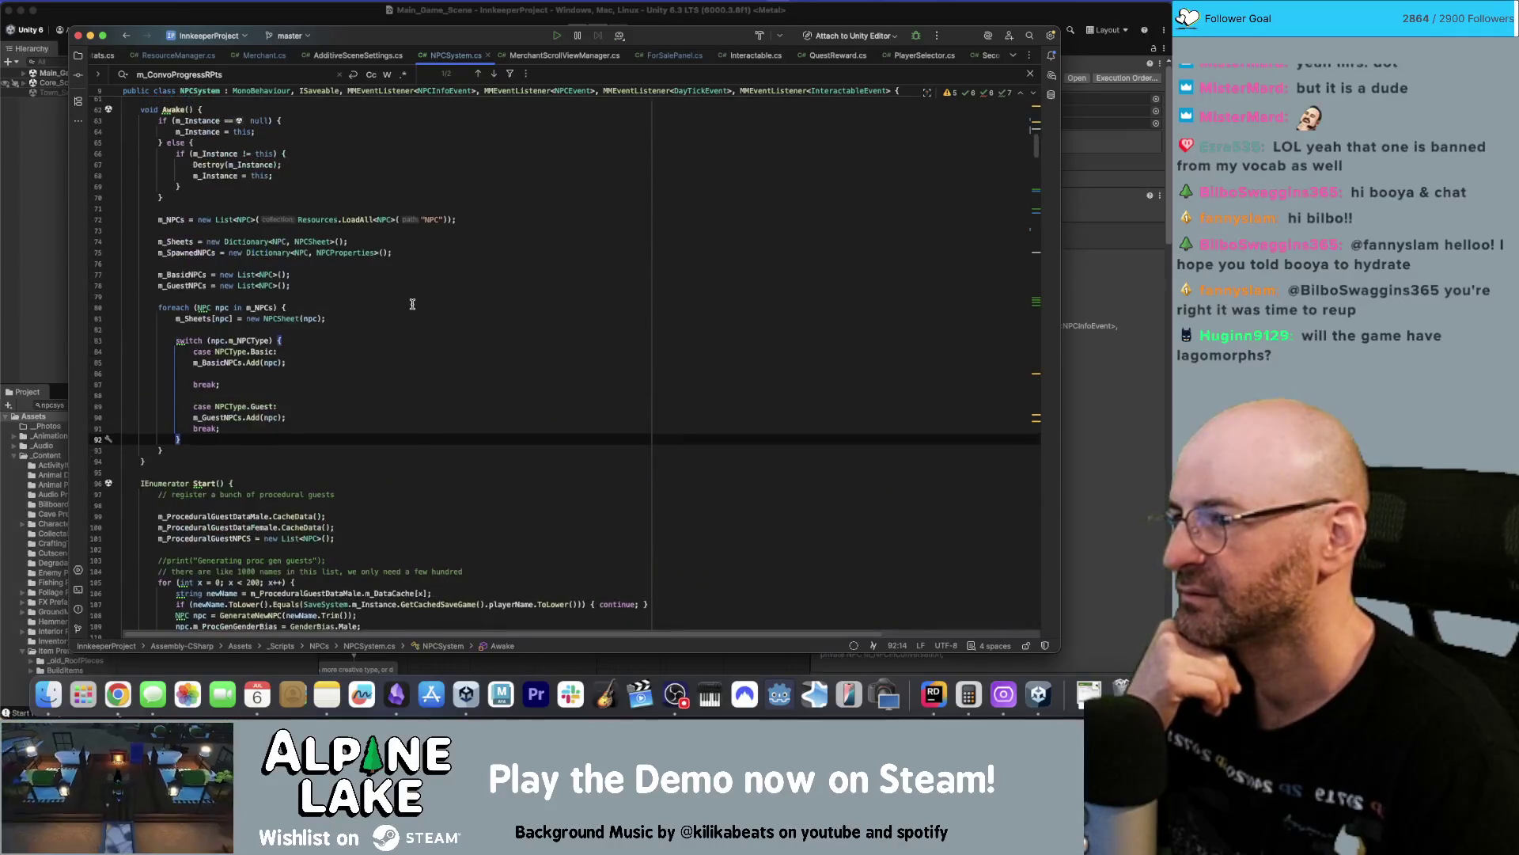
scroll(412, 304, up, 6)
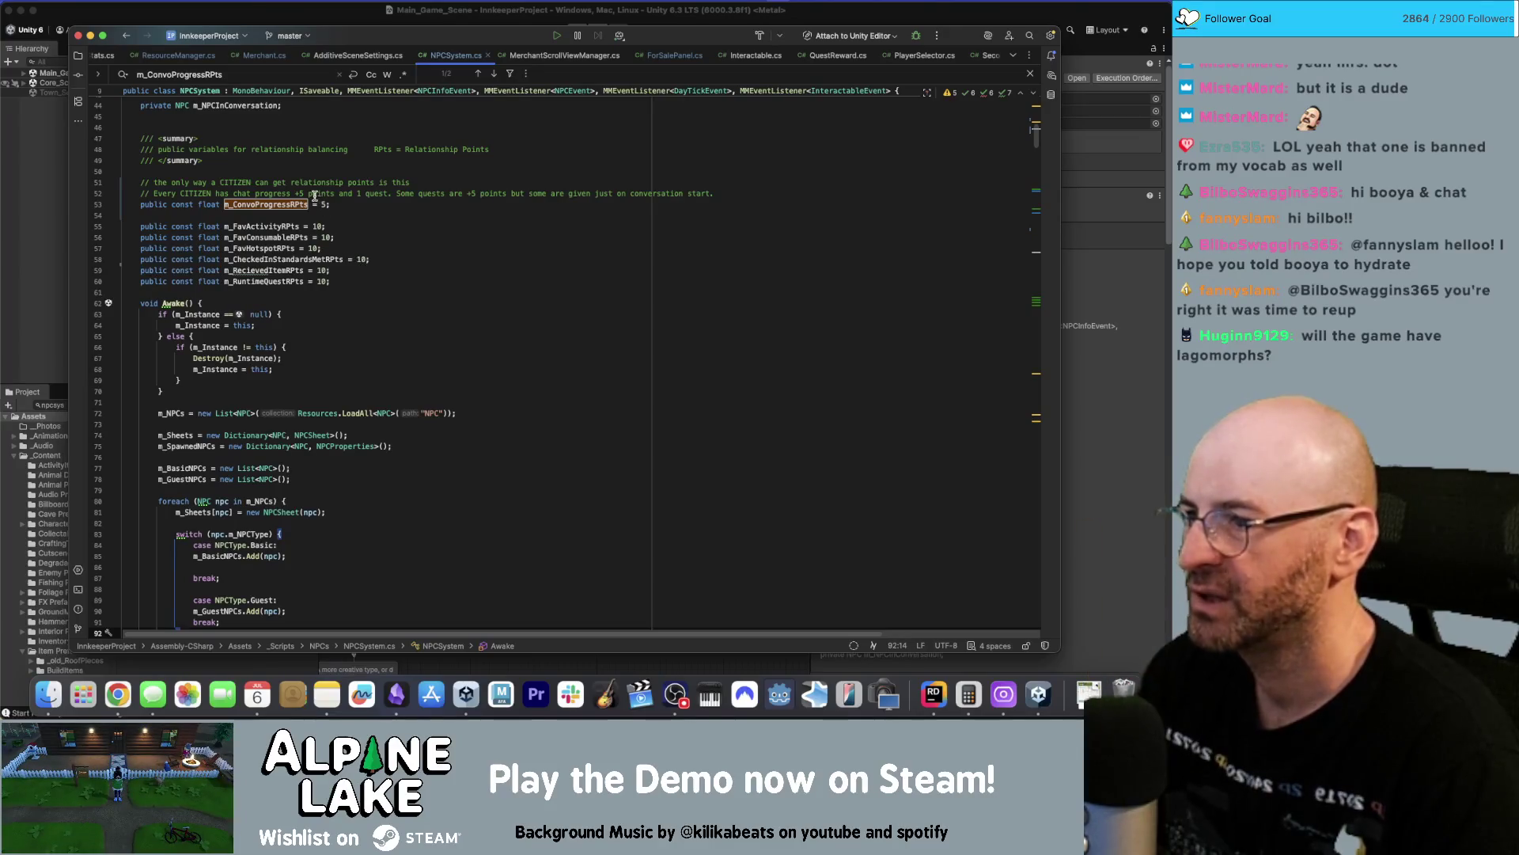
scroll(316, 202, up, 10)
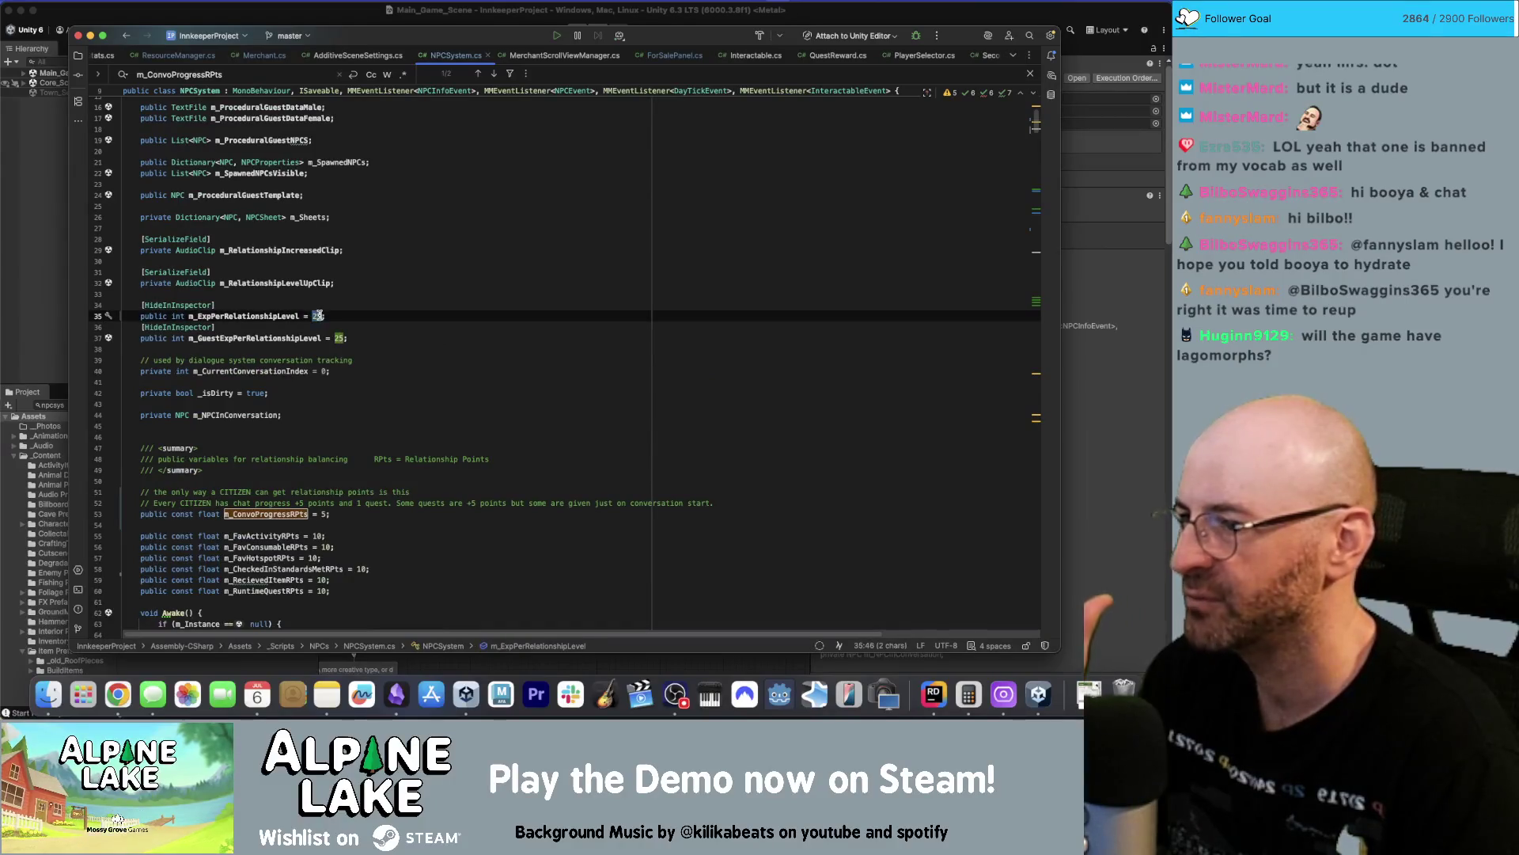
click(378, 294)
click(368, 318)
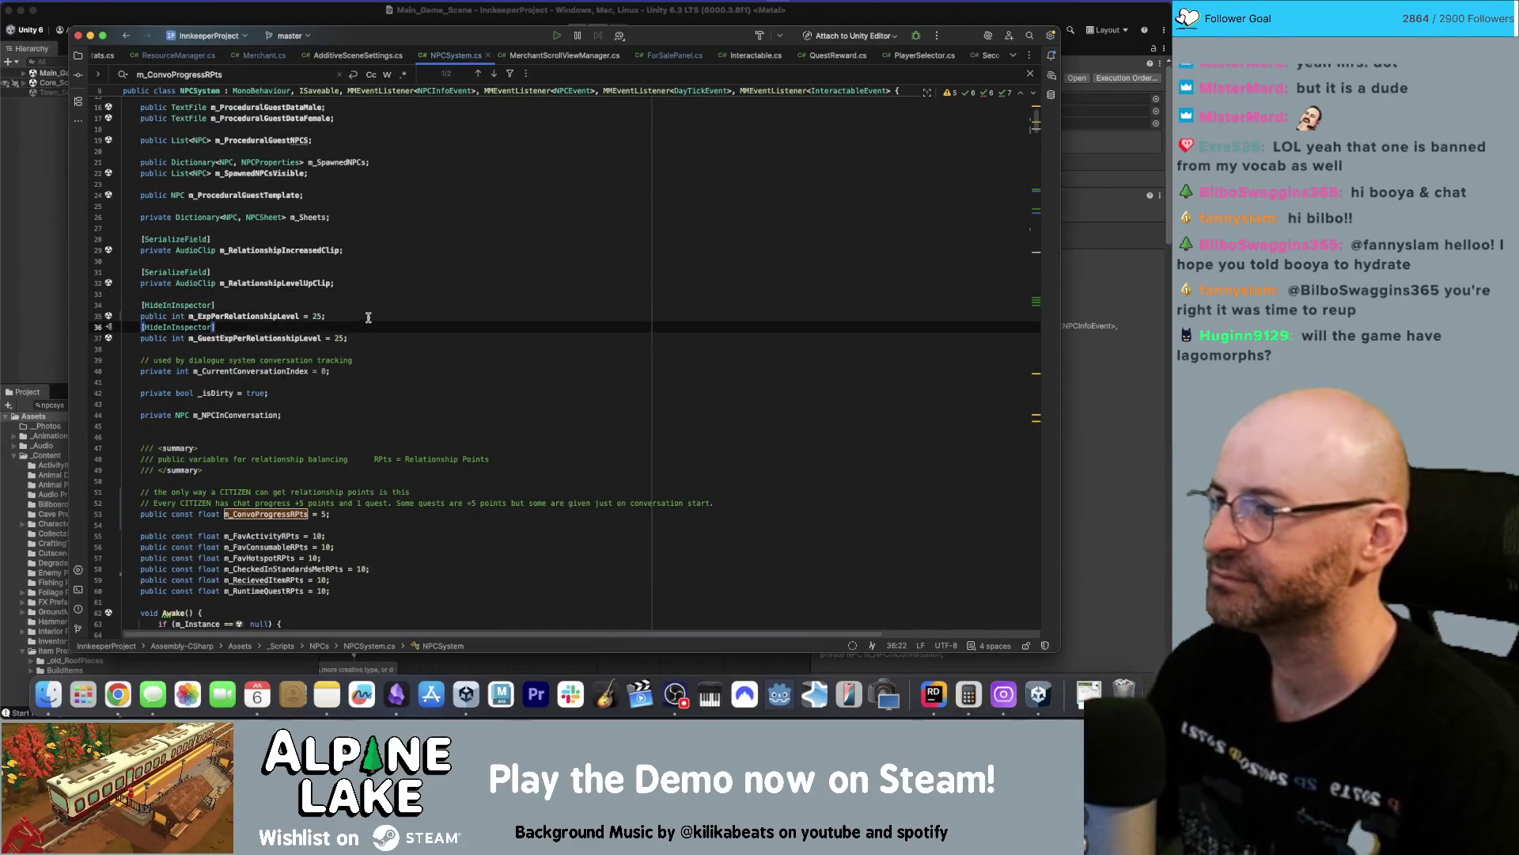
key(Return)
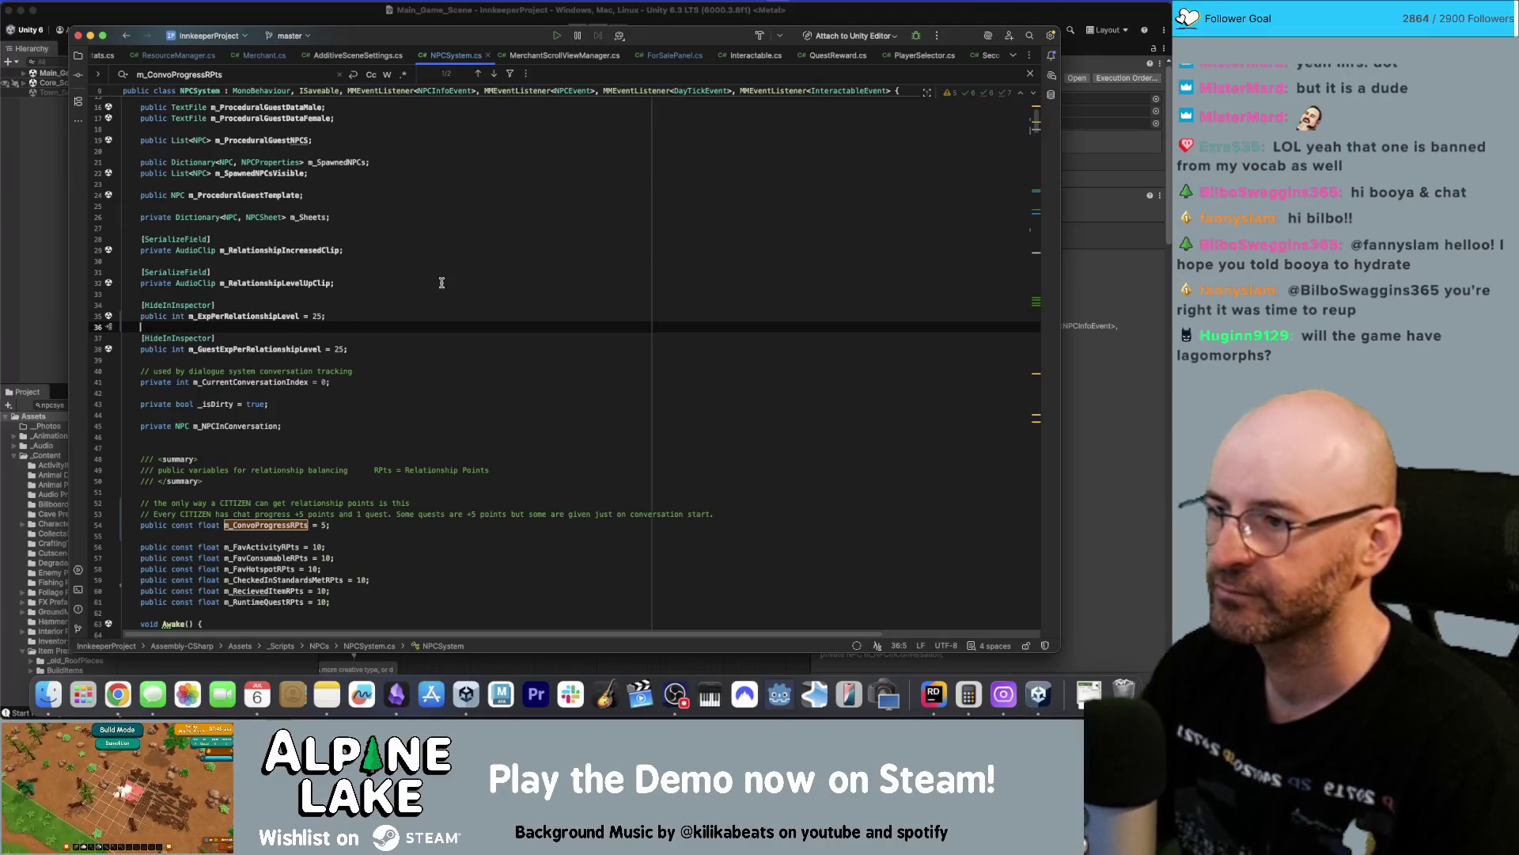
click(539, 393)
click(544, 425)
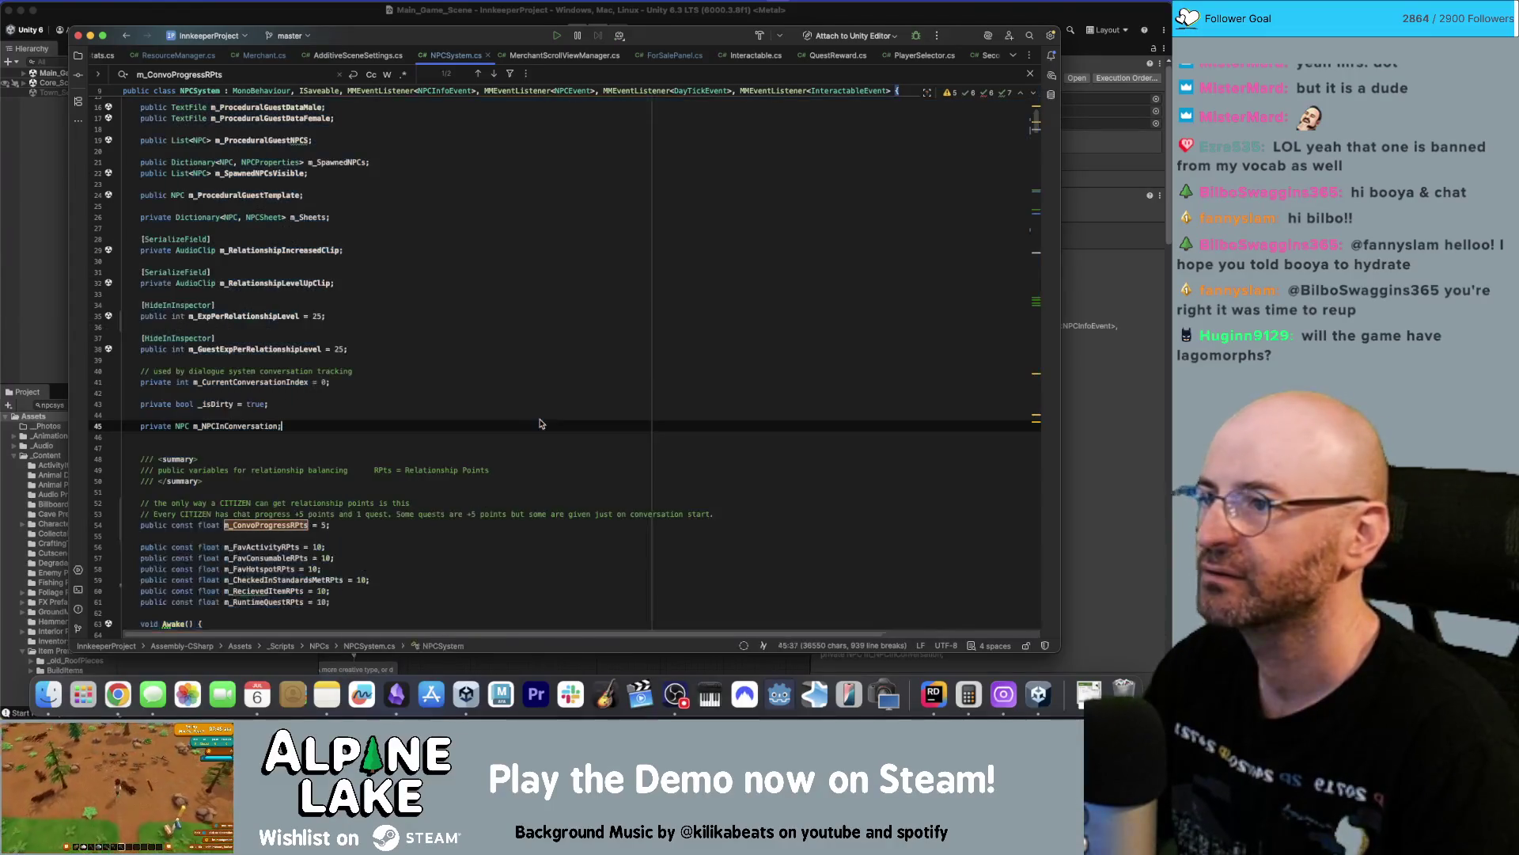
click(354, 22)
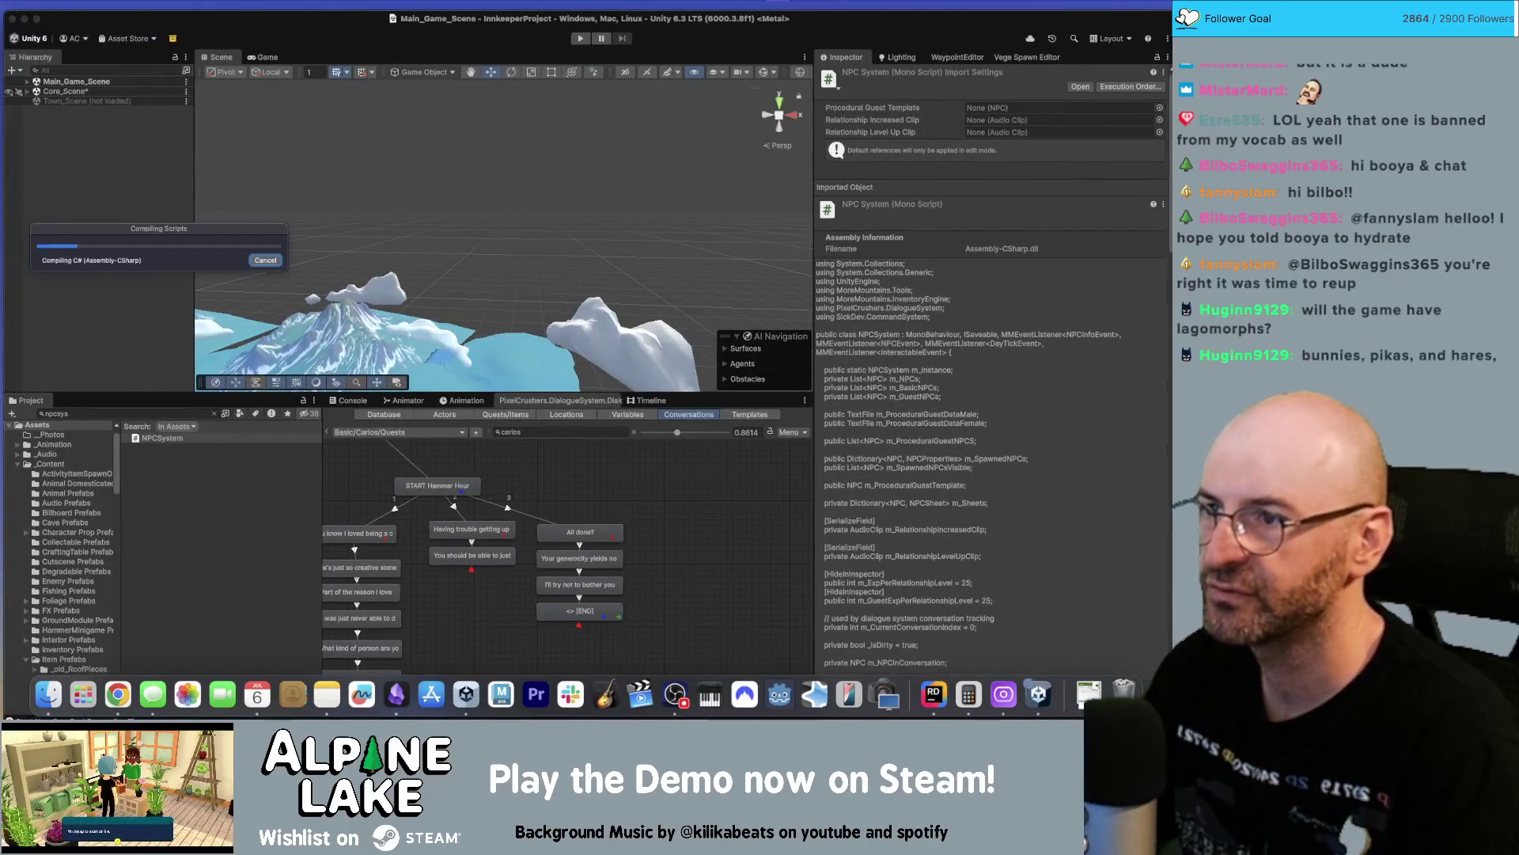
Bring the Unity editor to the front so it recompiles the updated scripts.
drag(347, 18, 342, 10)
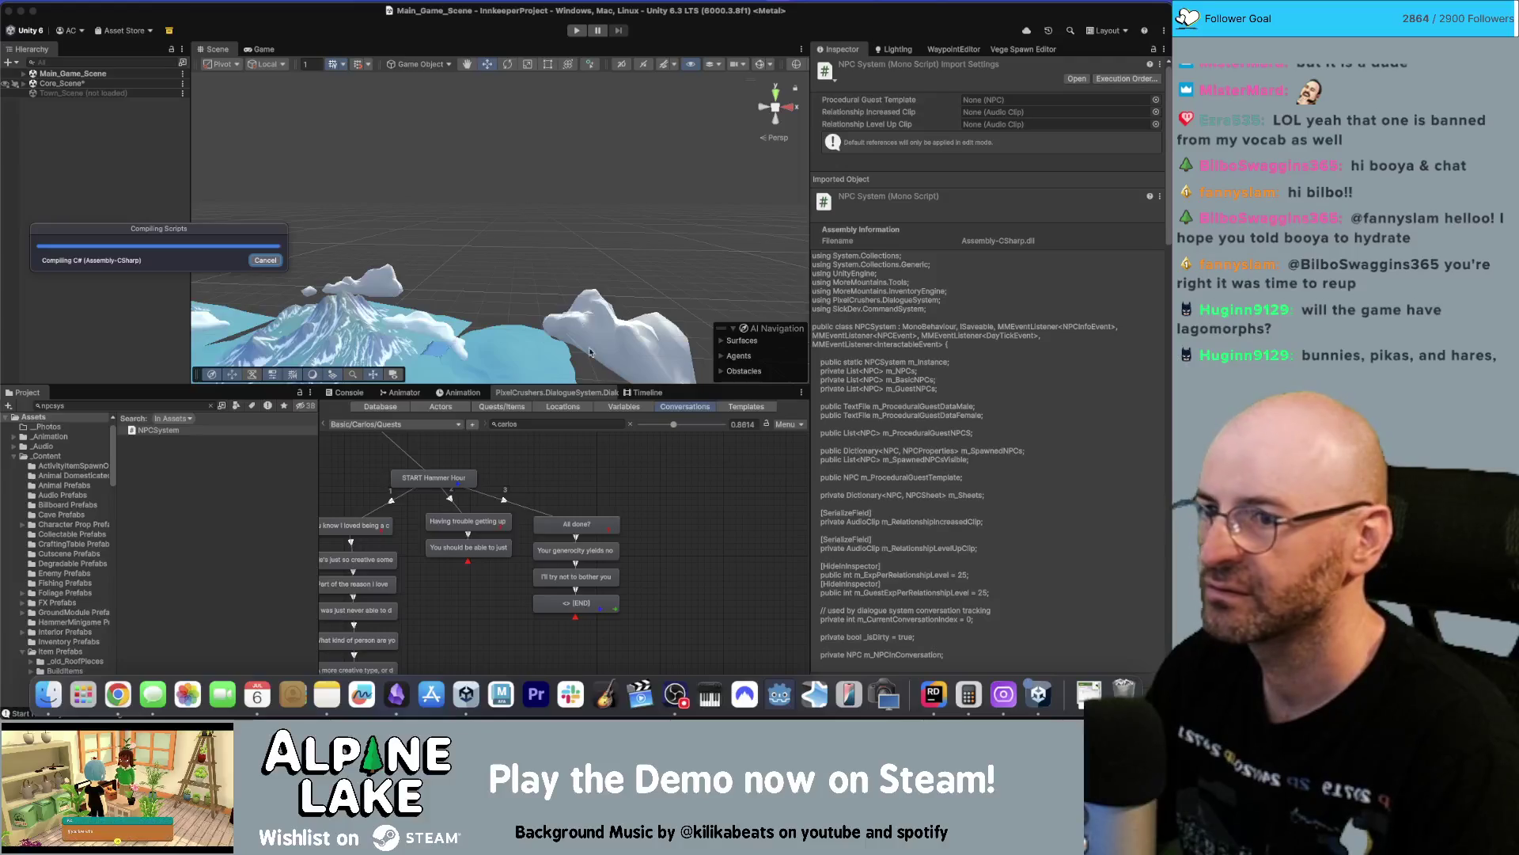
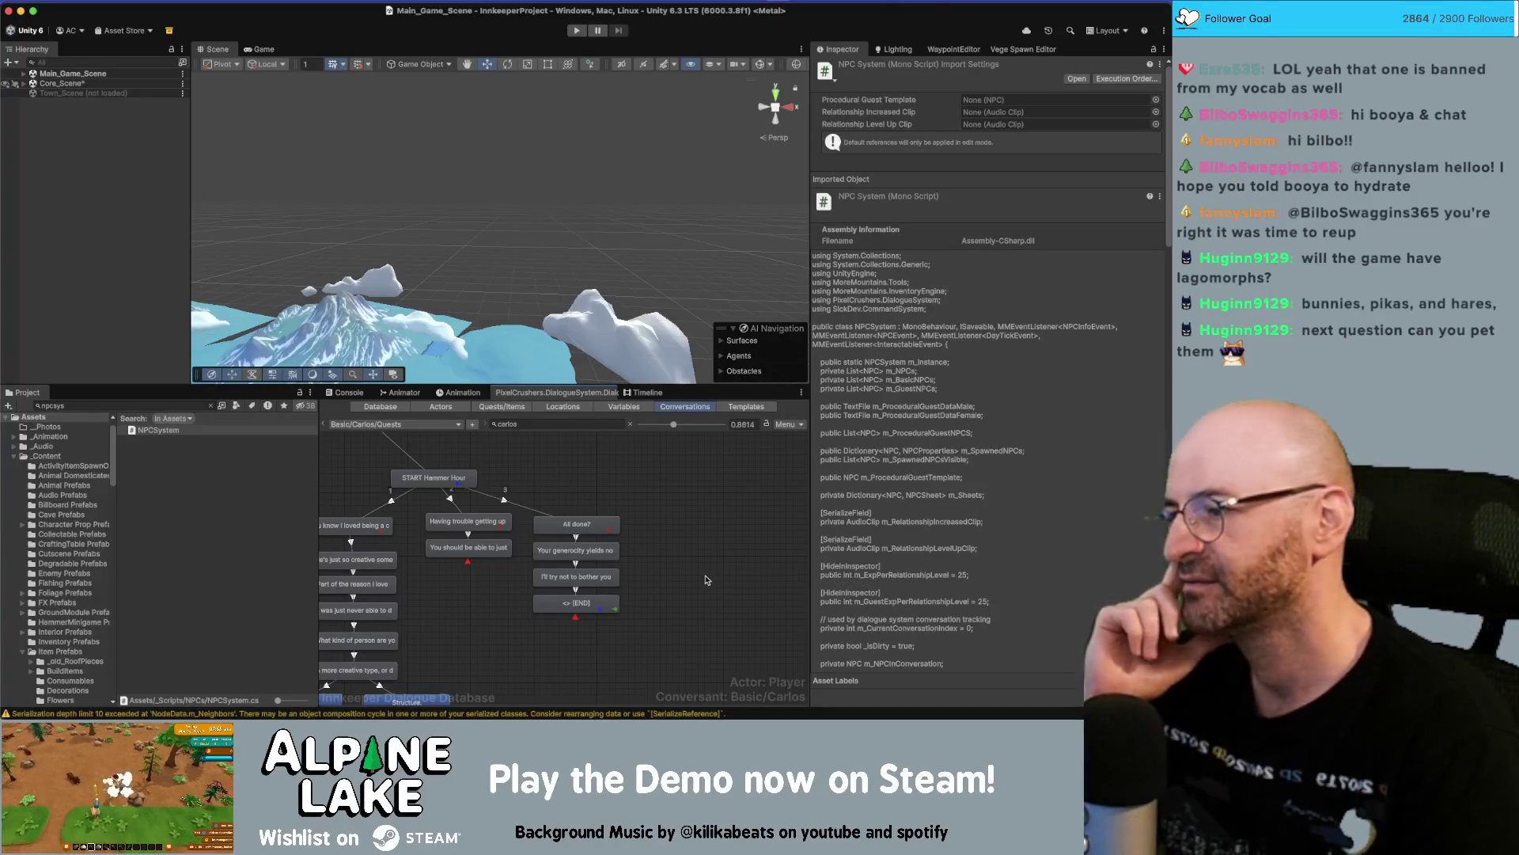
Inspect a Carlos Guests entry and the START Hammer Hour node, then deselect to show the conversation settings.
click(688, 520)
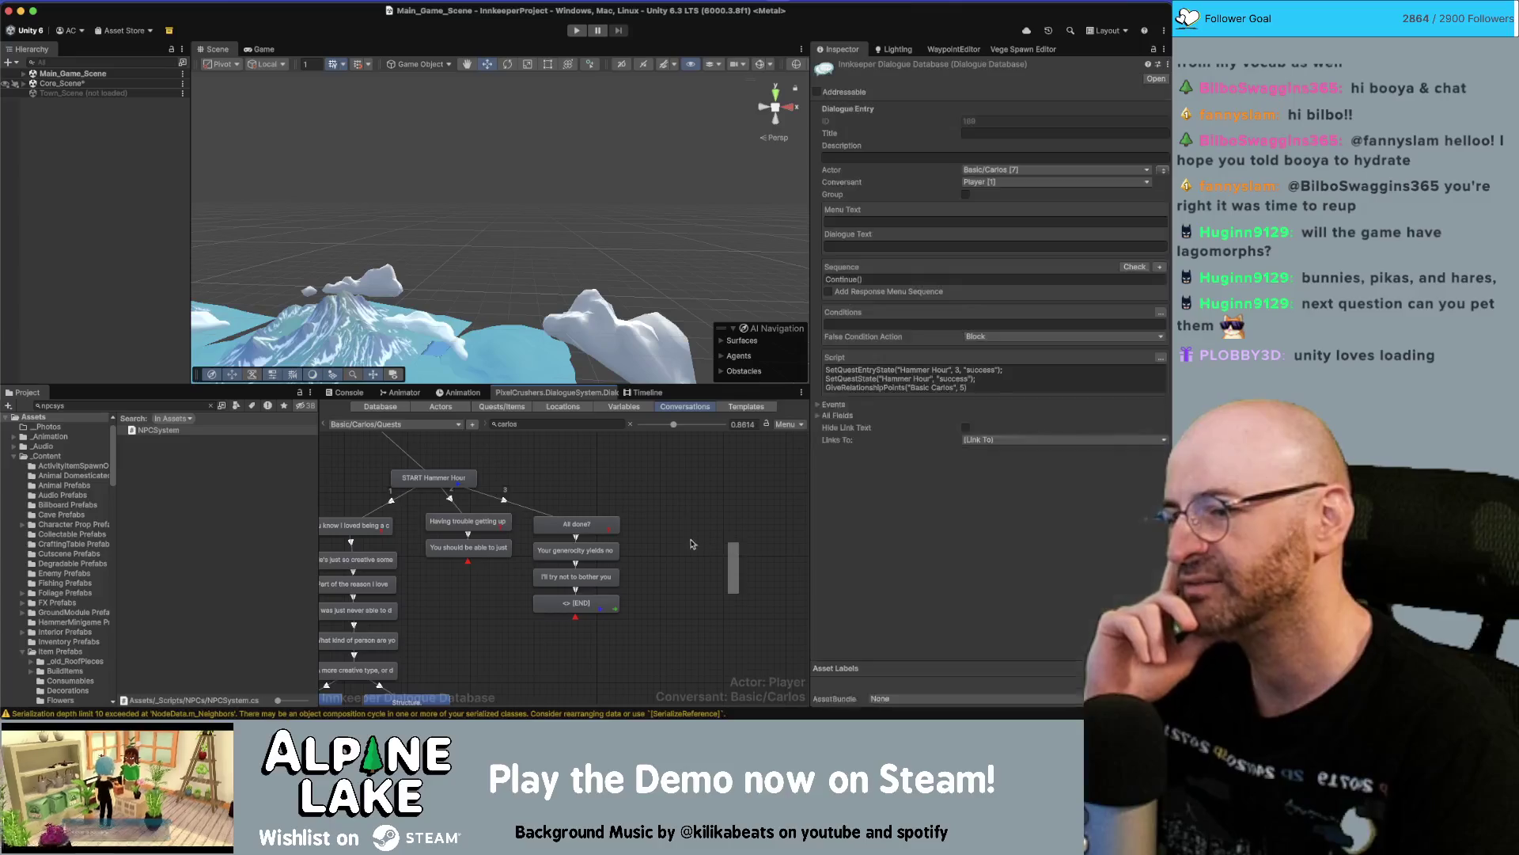
scroll(685, 556, down, 3)
scroll(666, 540, down, 3)
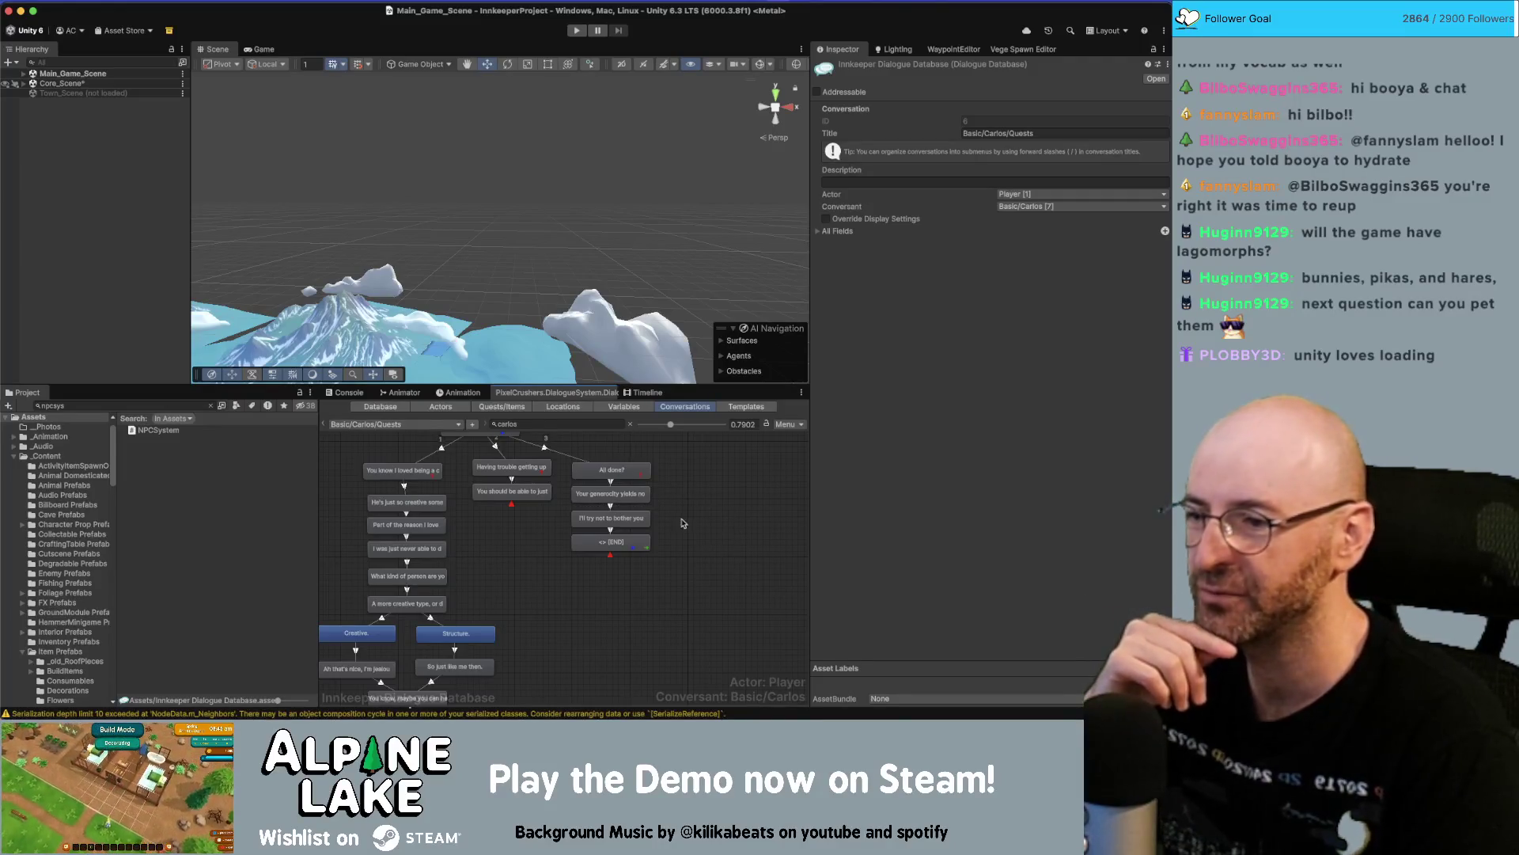
scroll(684, 523, up, 3)
click(498, 492)
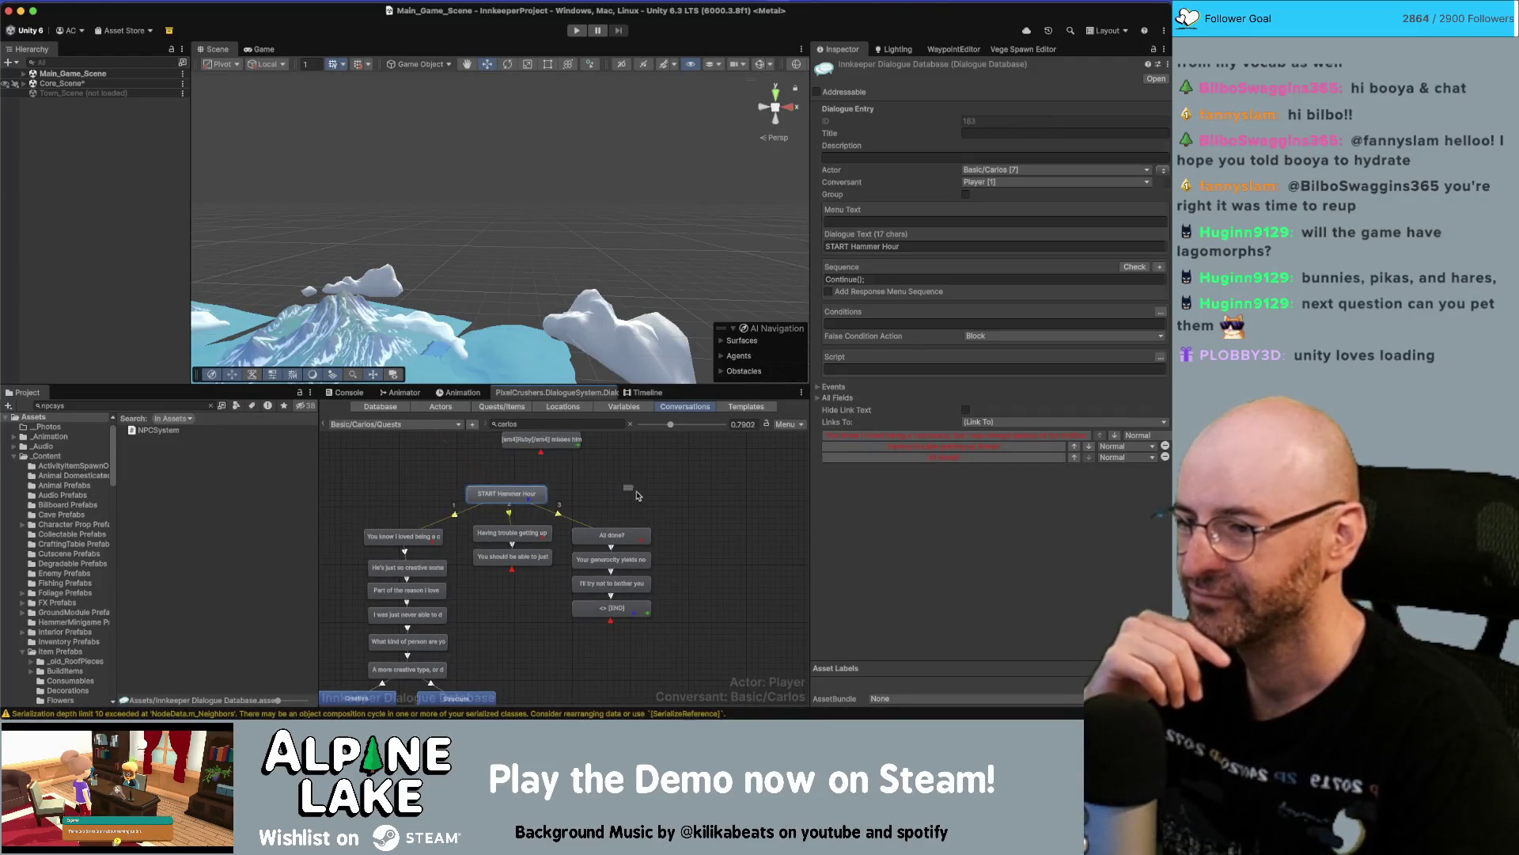
click(633, 492)
Recentre the Basic/Carlos/Guests graph and focus the conversation search filter.
scroll(637, 553, down, 6)
scroll(635, 561, down, 1)
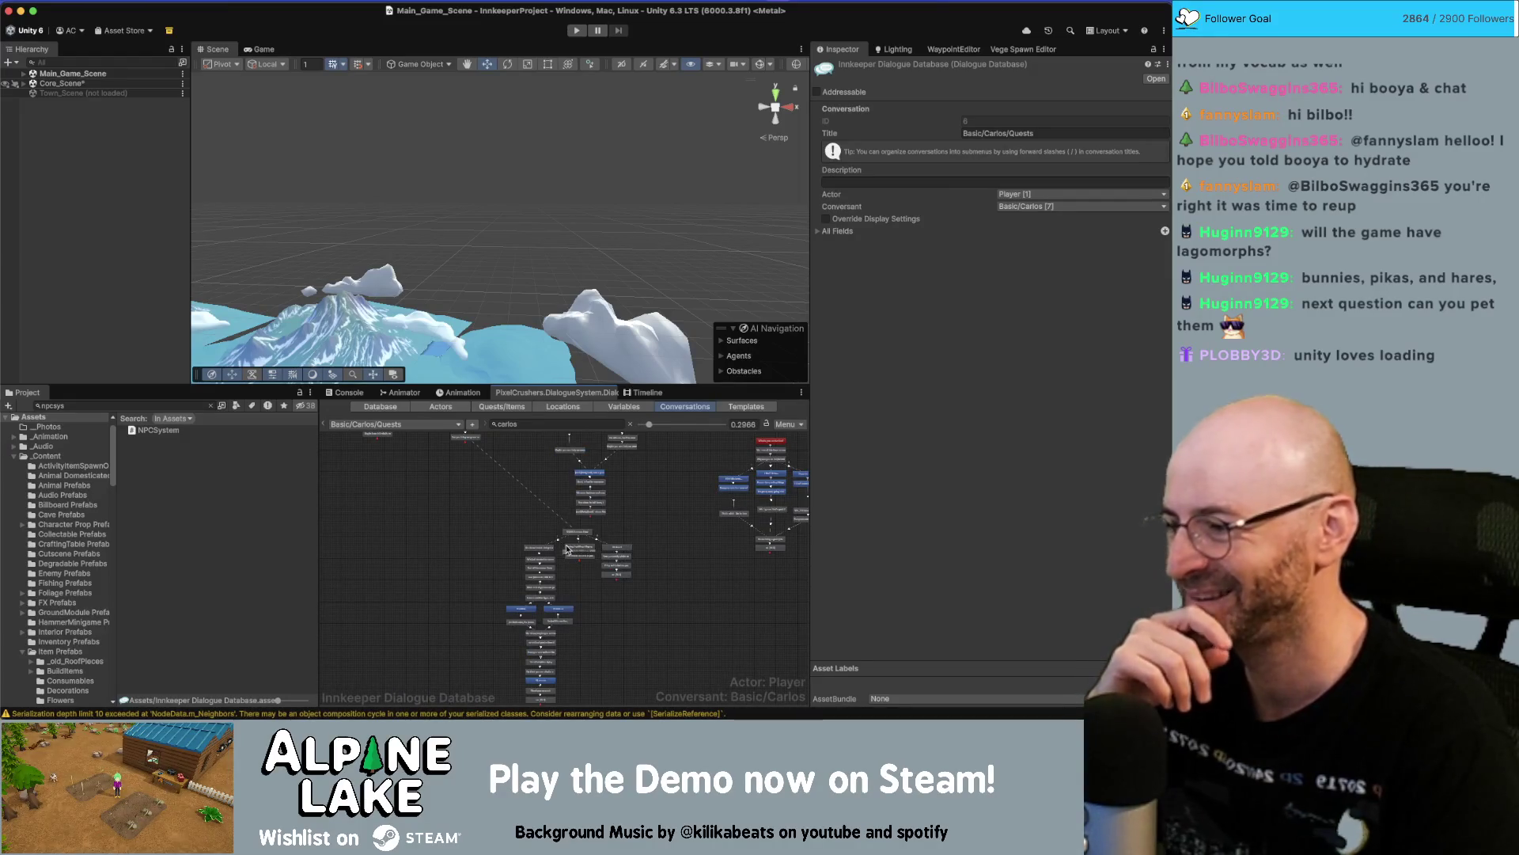
scroll(579, 532, up, 5)
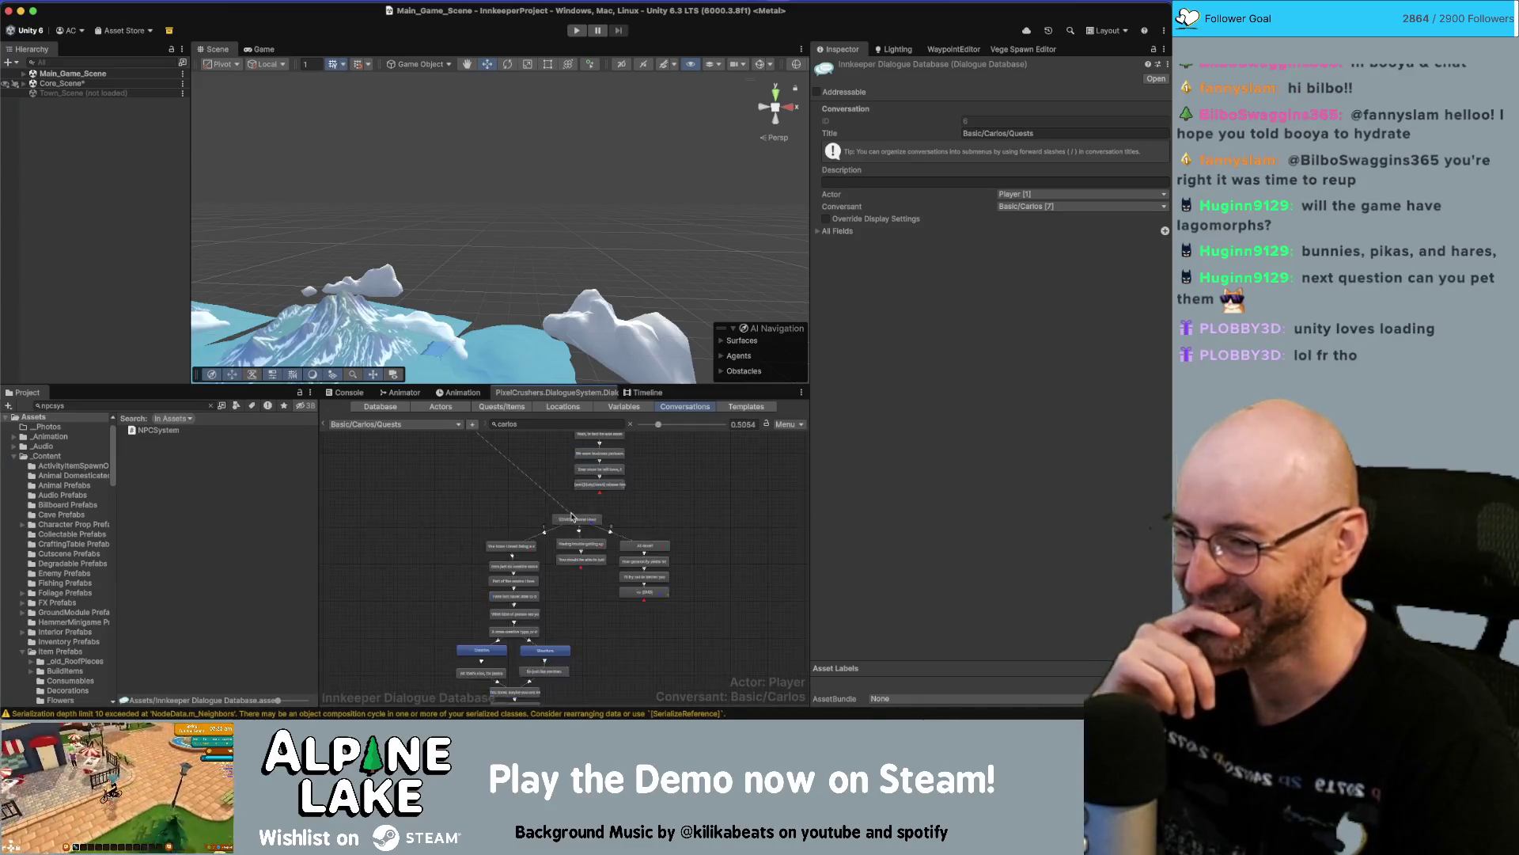
scroll(541, 604, up, 2)
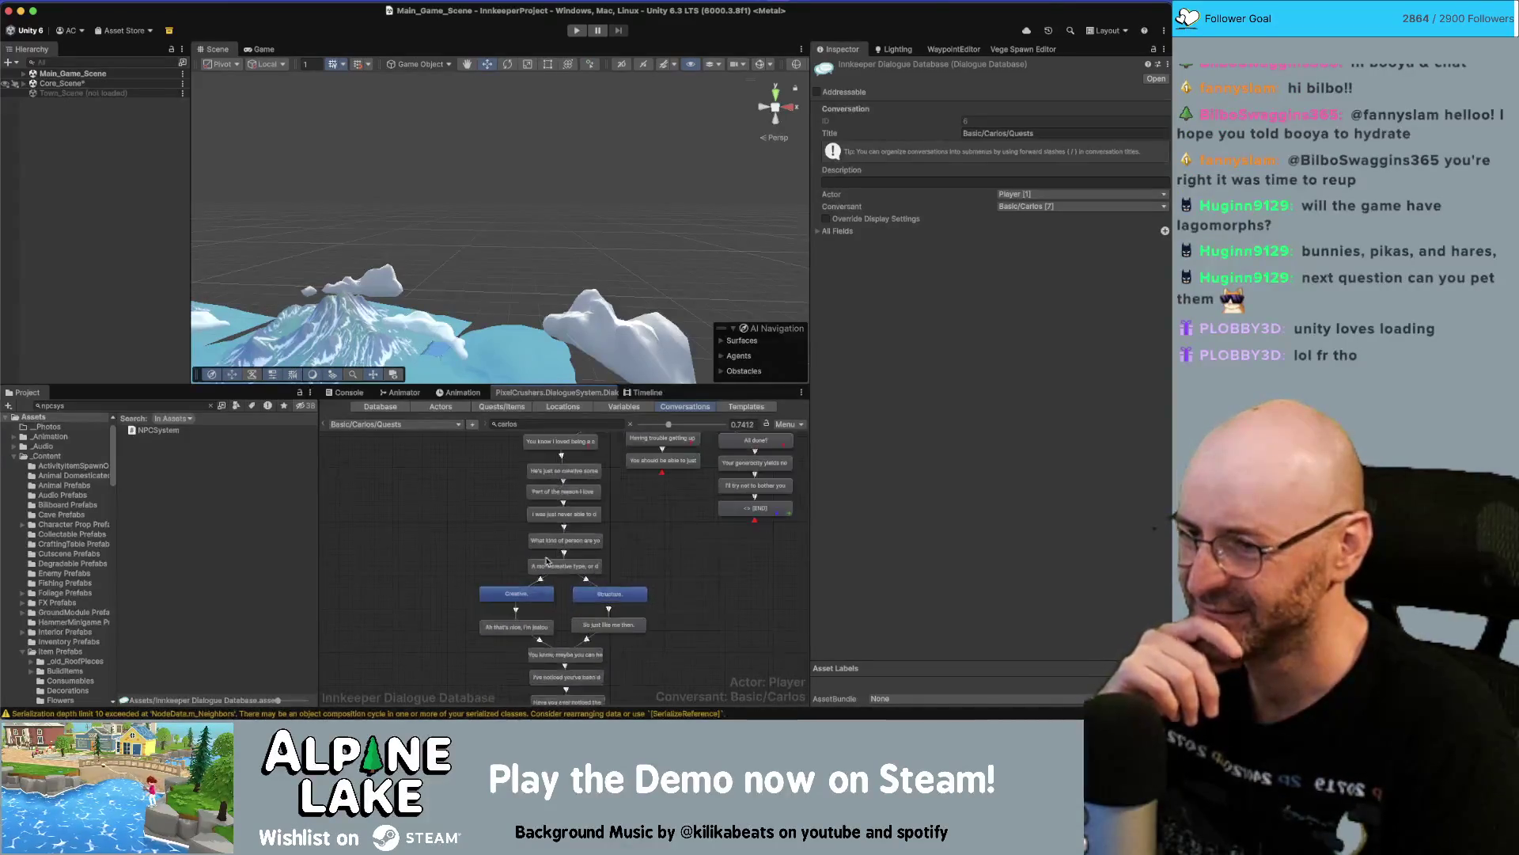
drag(553, 564, 387, 592)
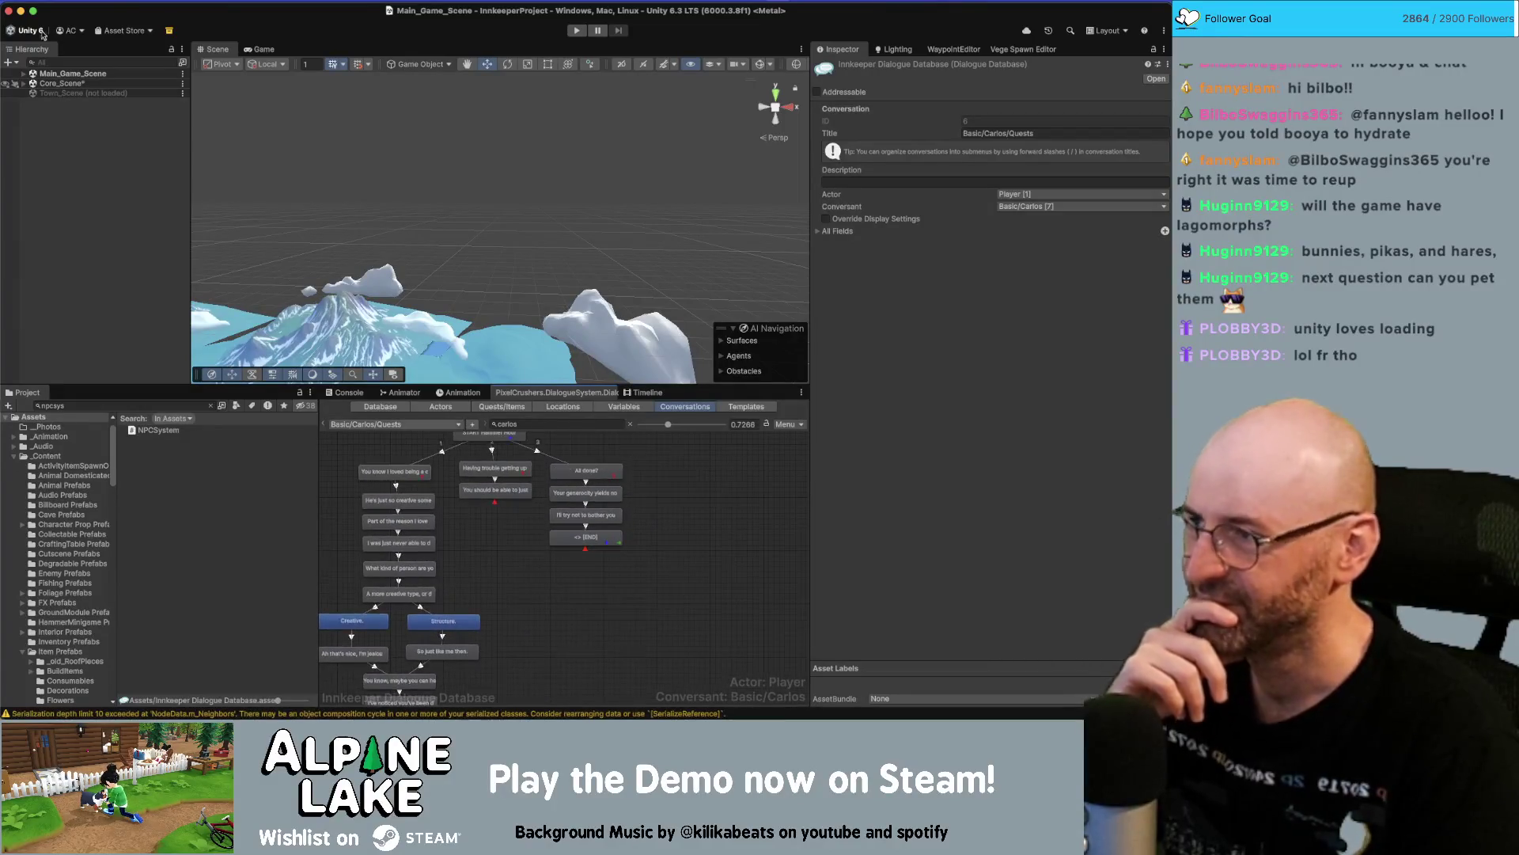
click(516, 423)
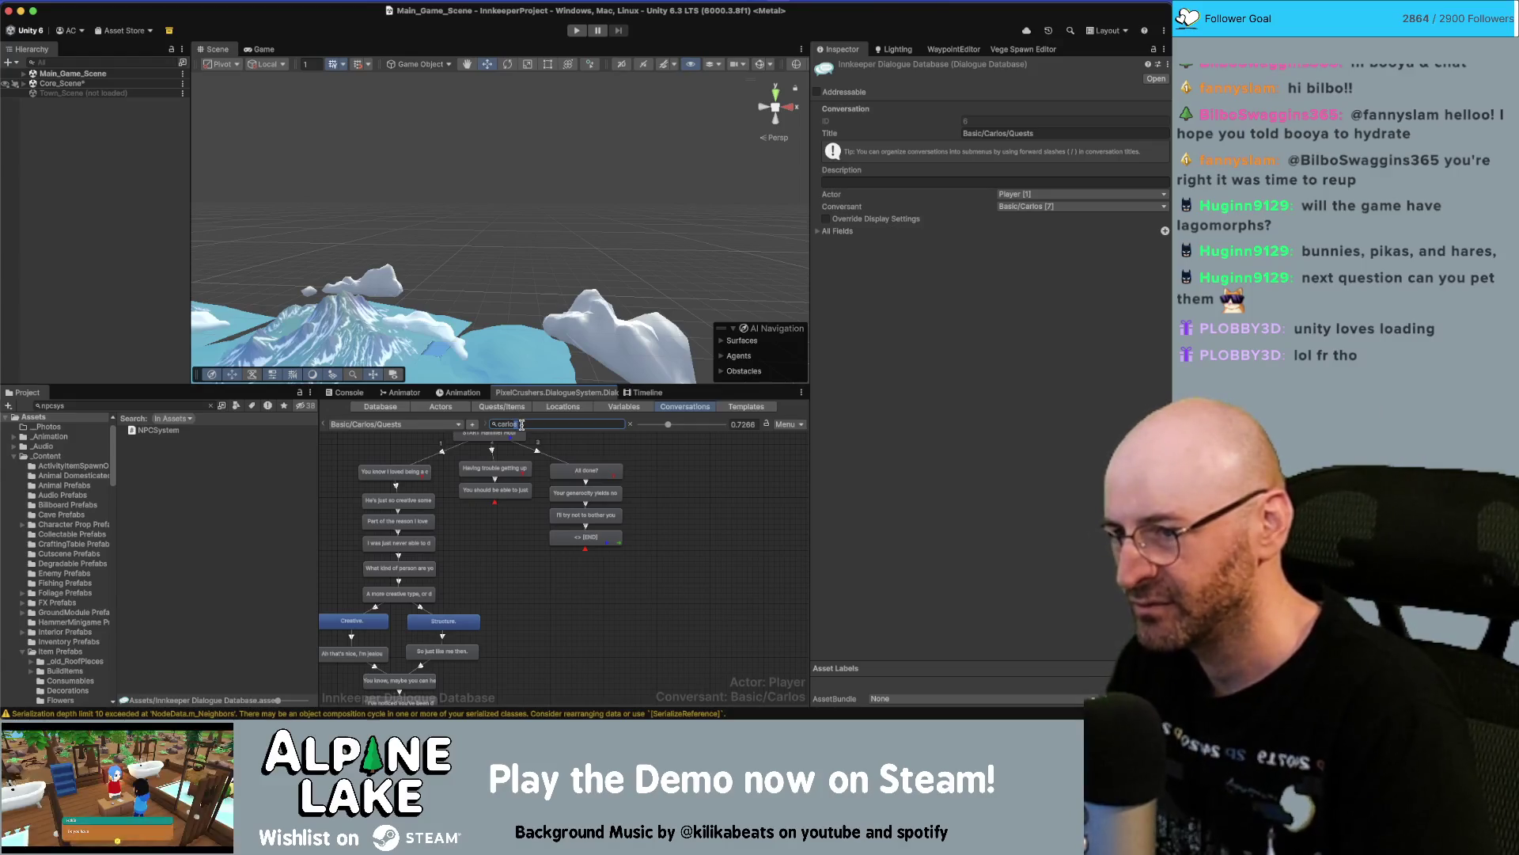
Search 'vic' and open the Basic/Vic/Chats conversation.
text(vic)
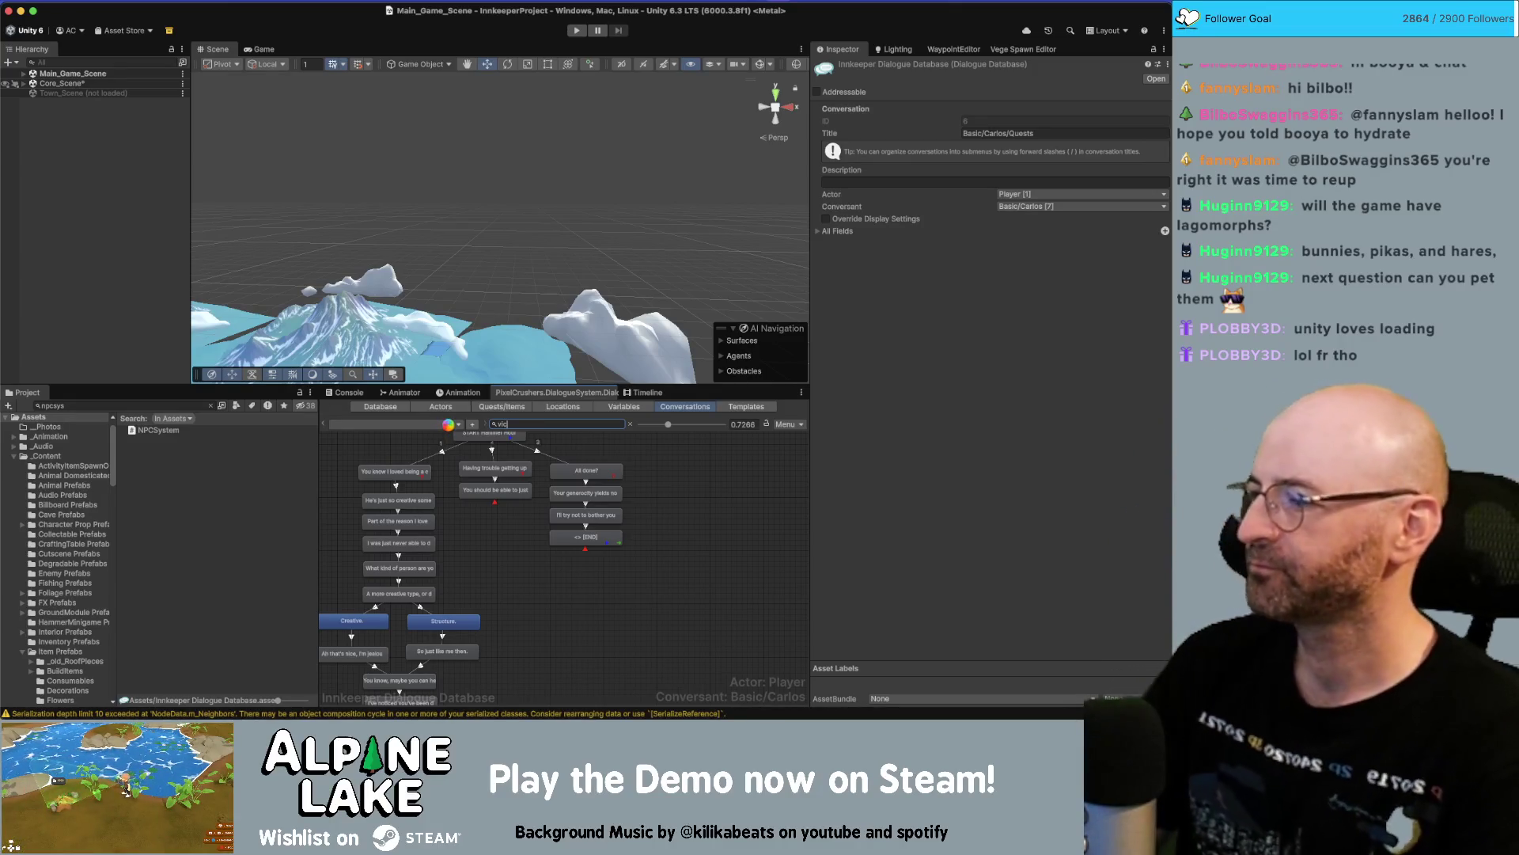
click(435, 423)
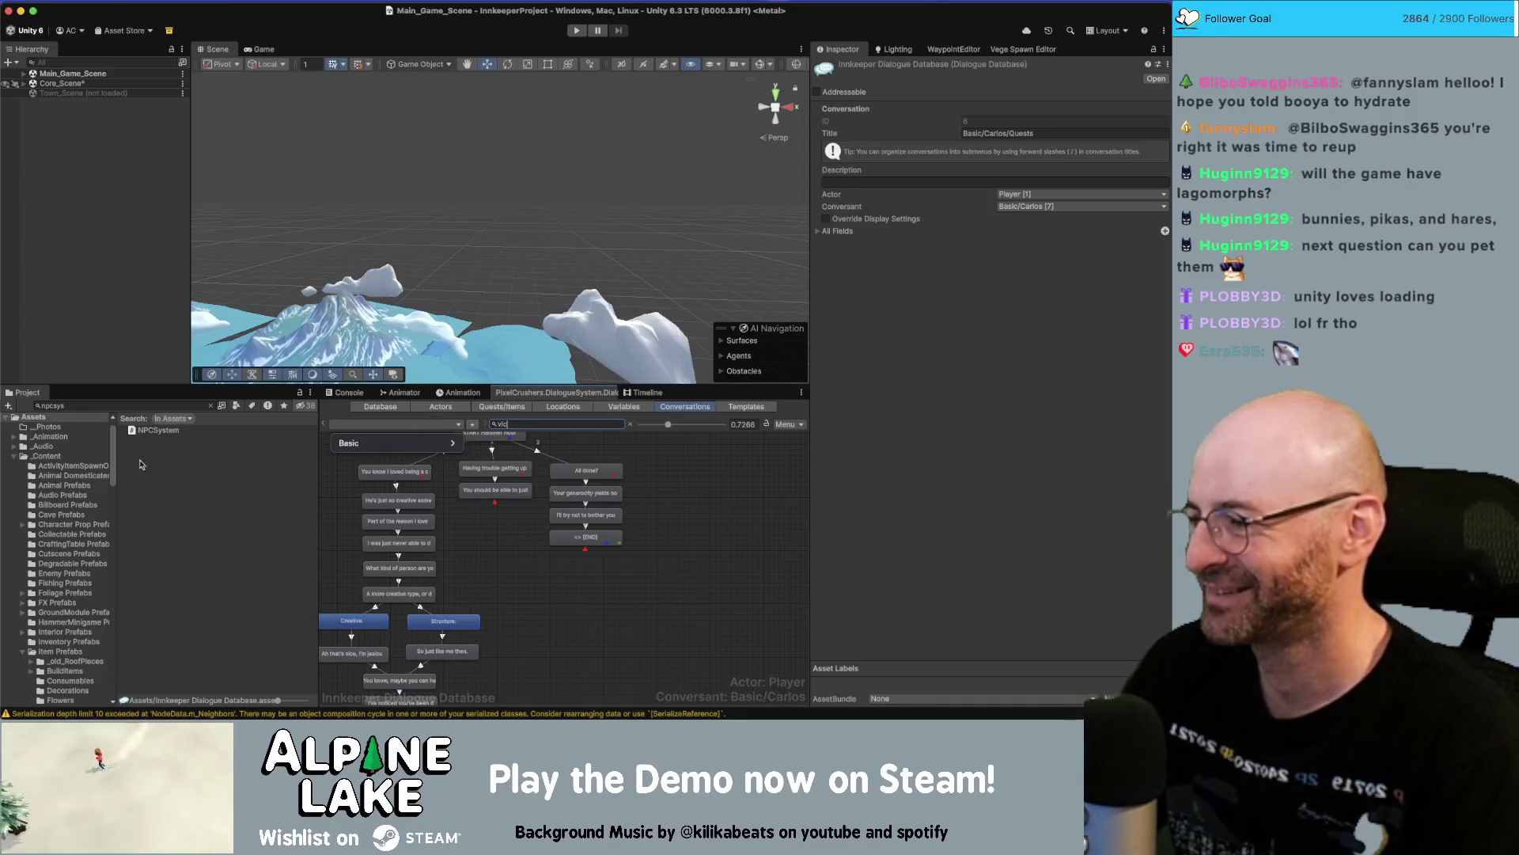
mouse_move(447, 443)
click(526, 457)
Delete the red five-node chain from Vic's Chats graph.
scroll(550, 570, down, 2)
drag(550, 570, 735, 540)
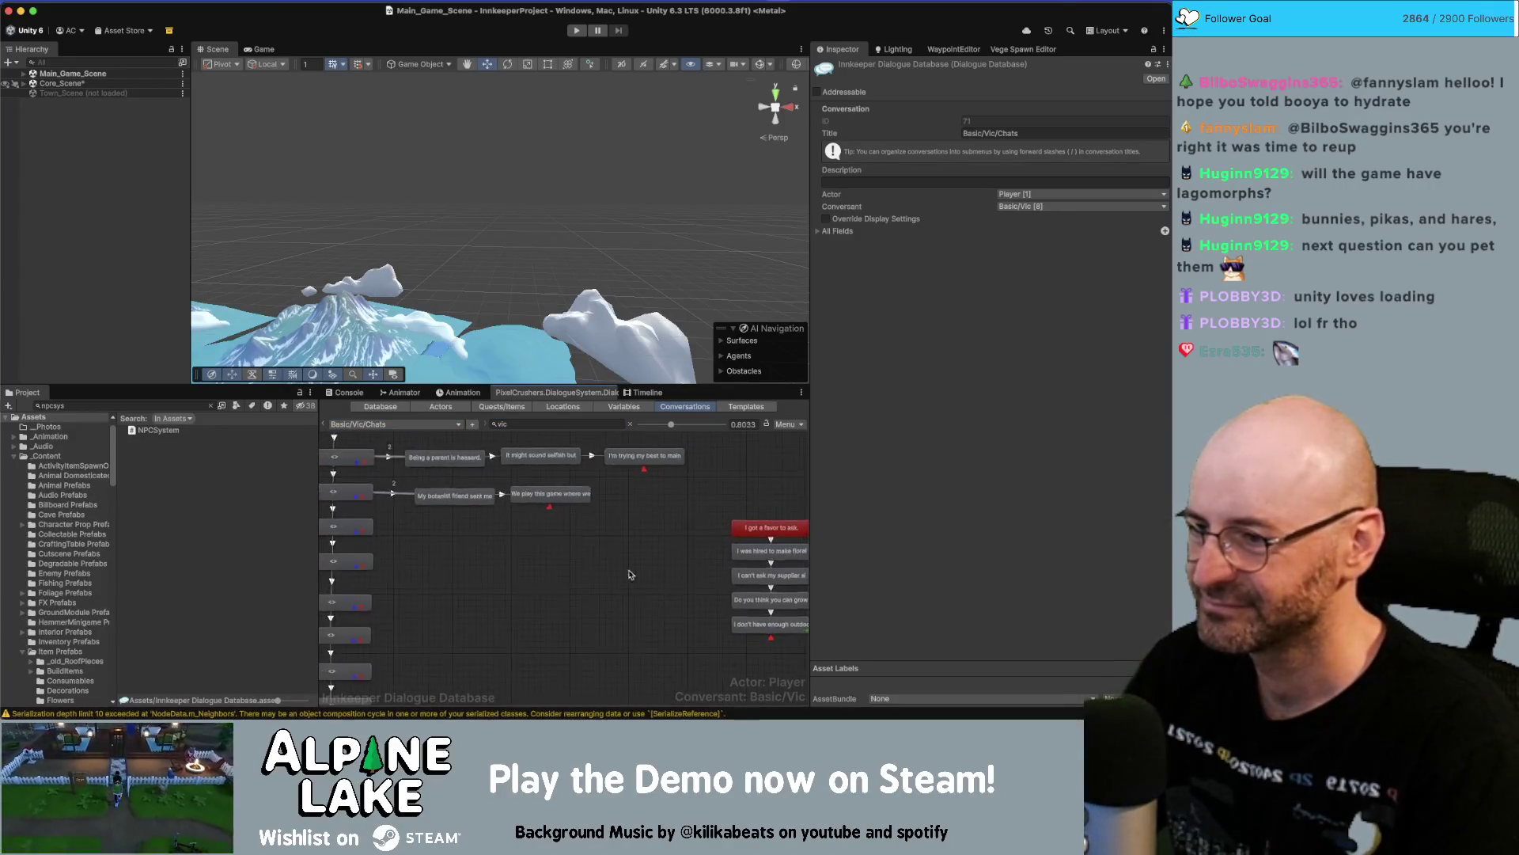
scroll(735, 540, down, 1)
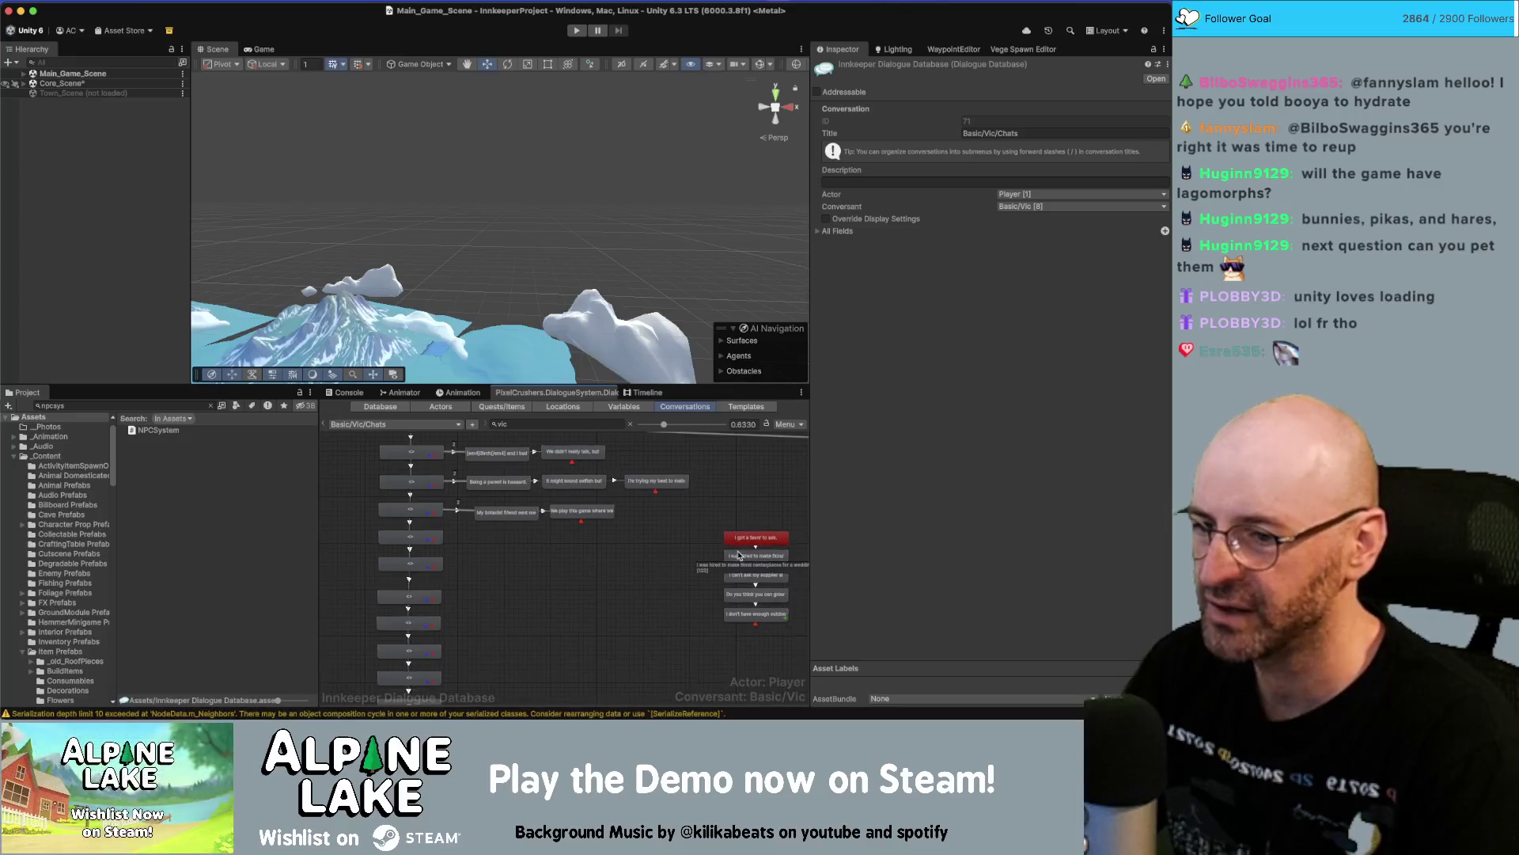
drag(707, 528, 741, 627)
key(Delete)
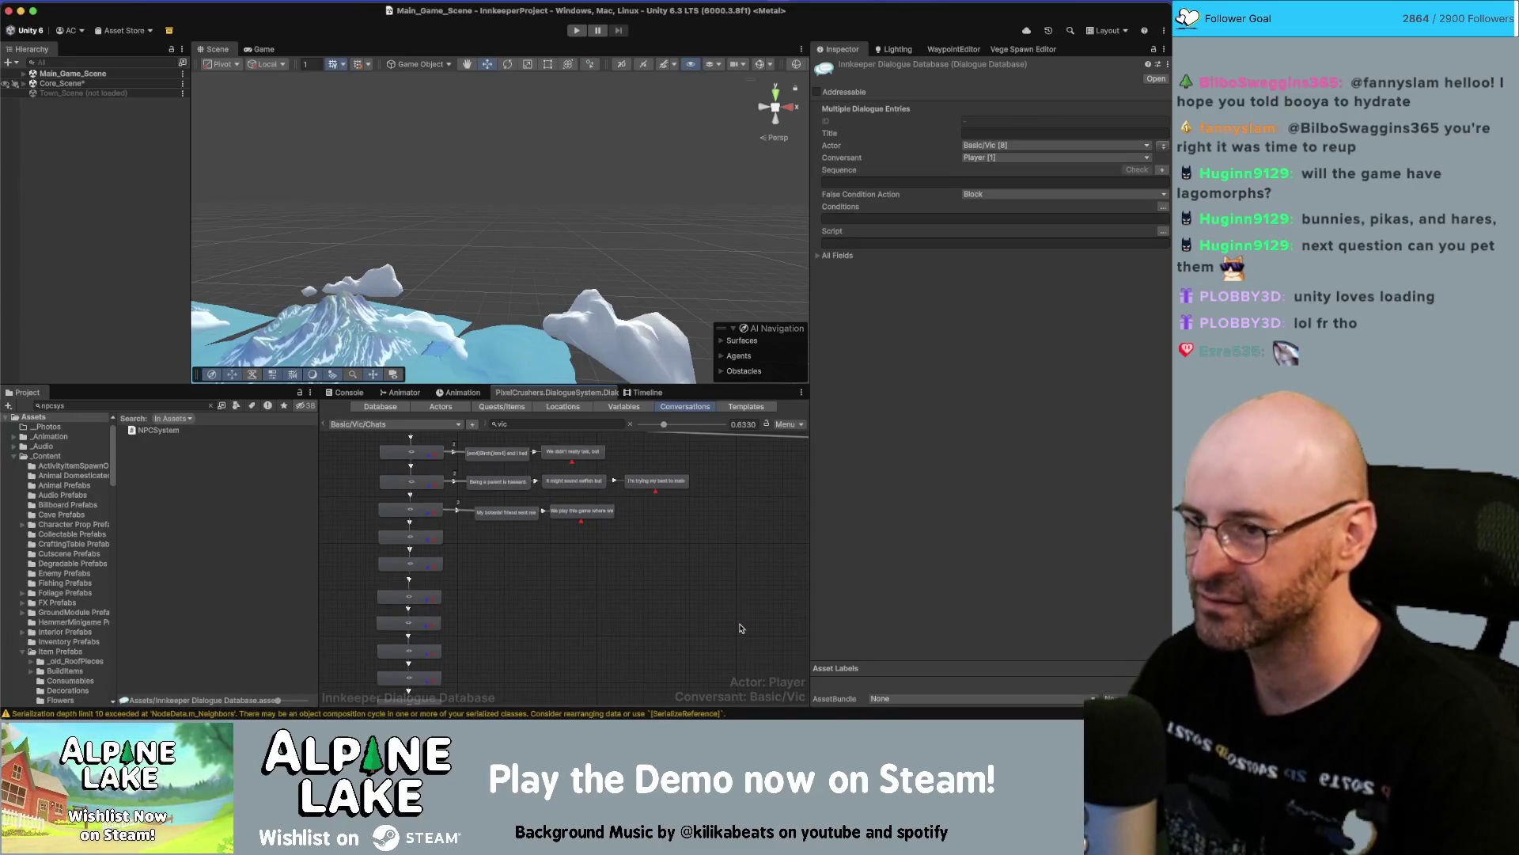
key(super+Tab)
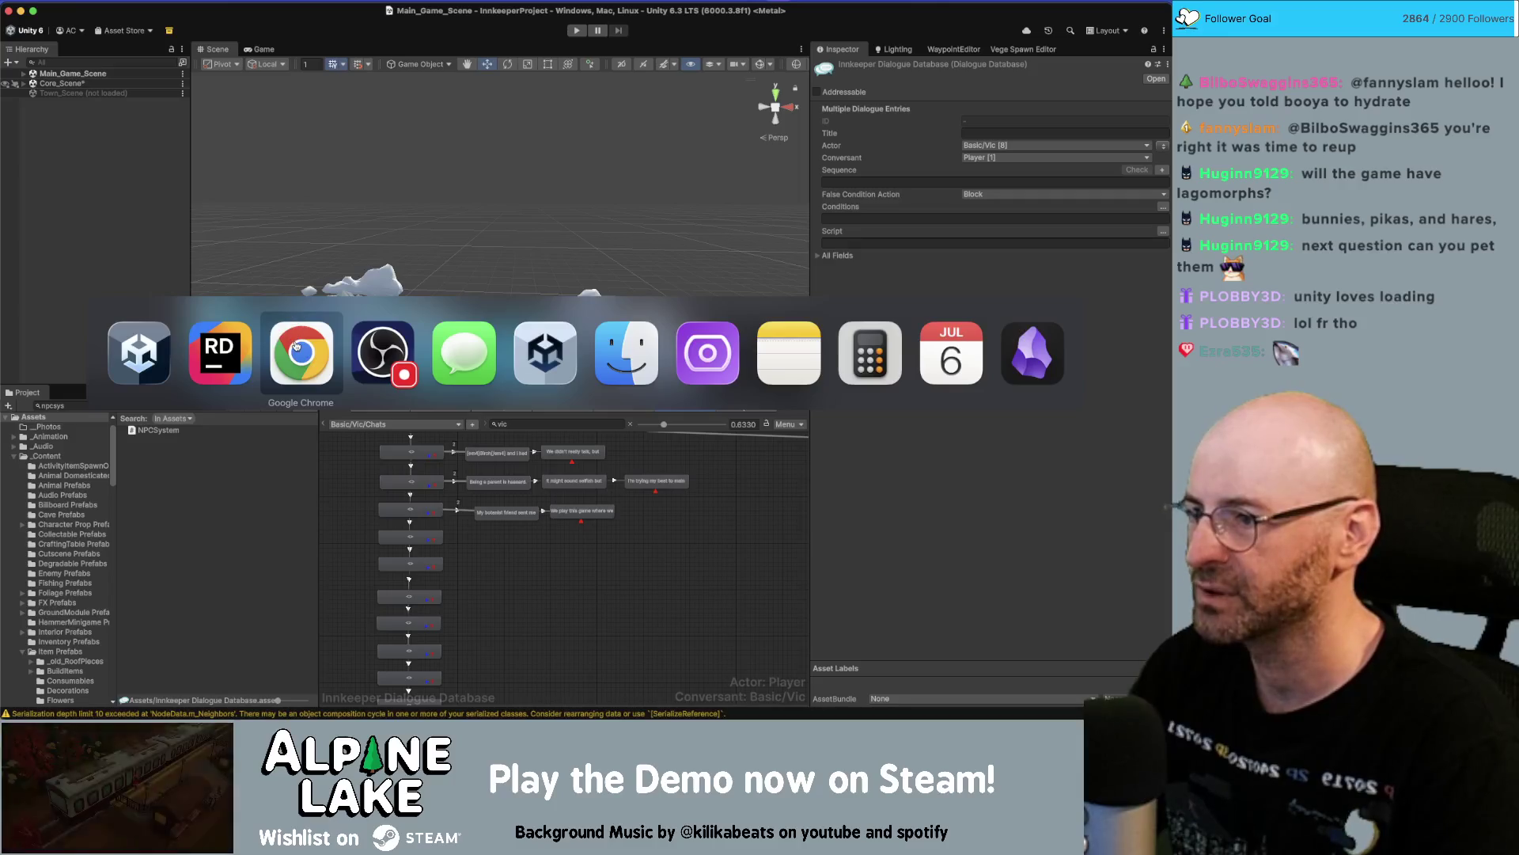
Copy the gardening box's text from the Miro board.
click(294, 347)
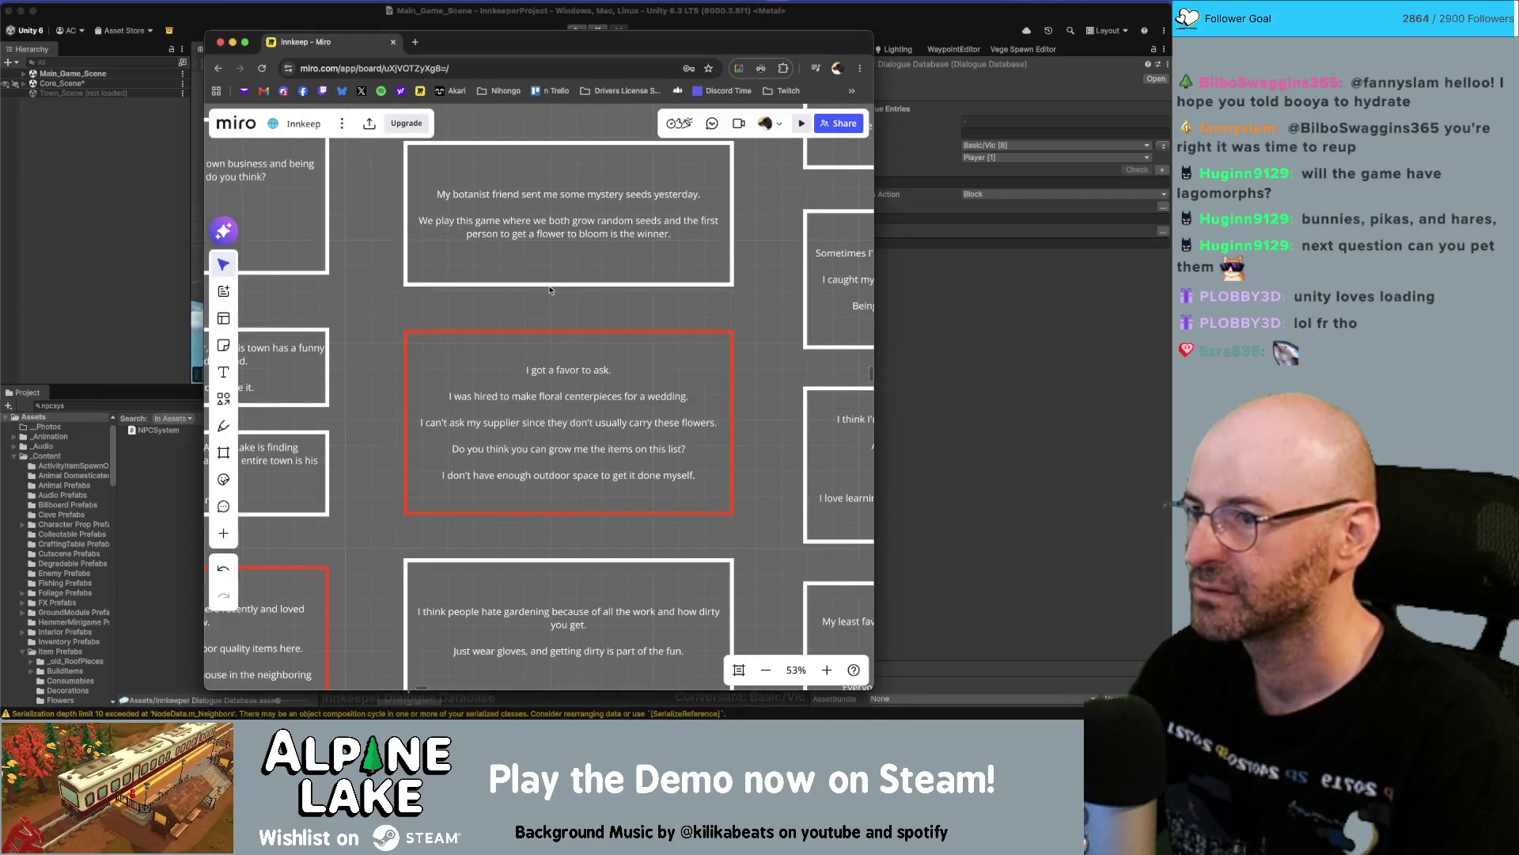
scroll(562, 315, down, 5)
double_click(666, 407)
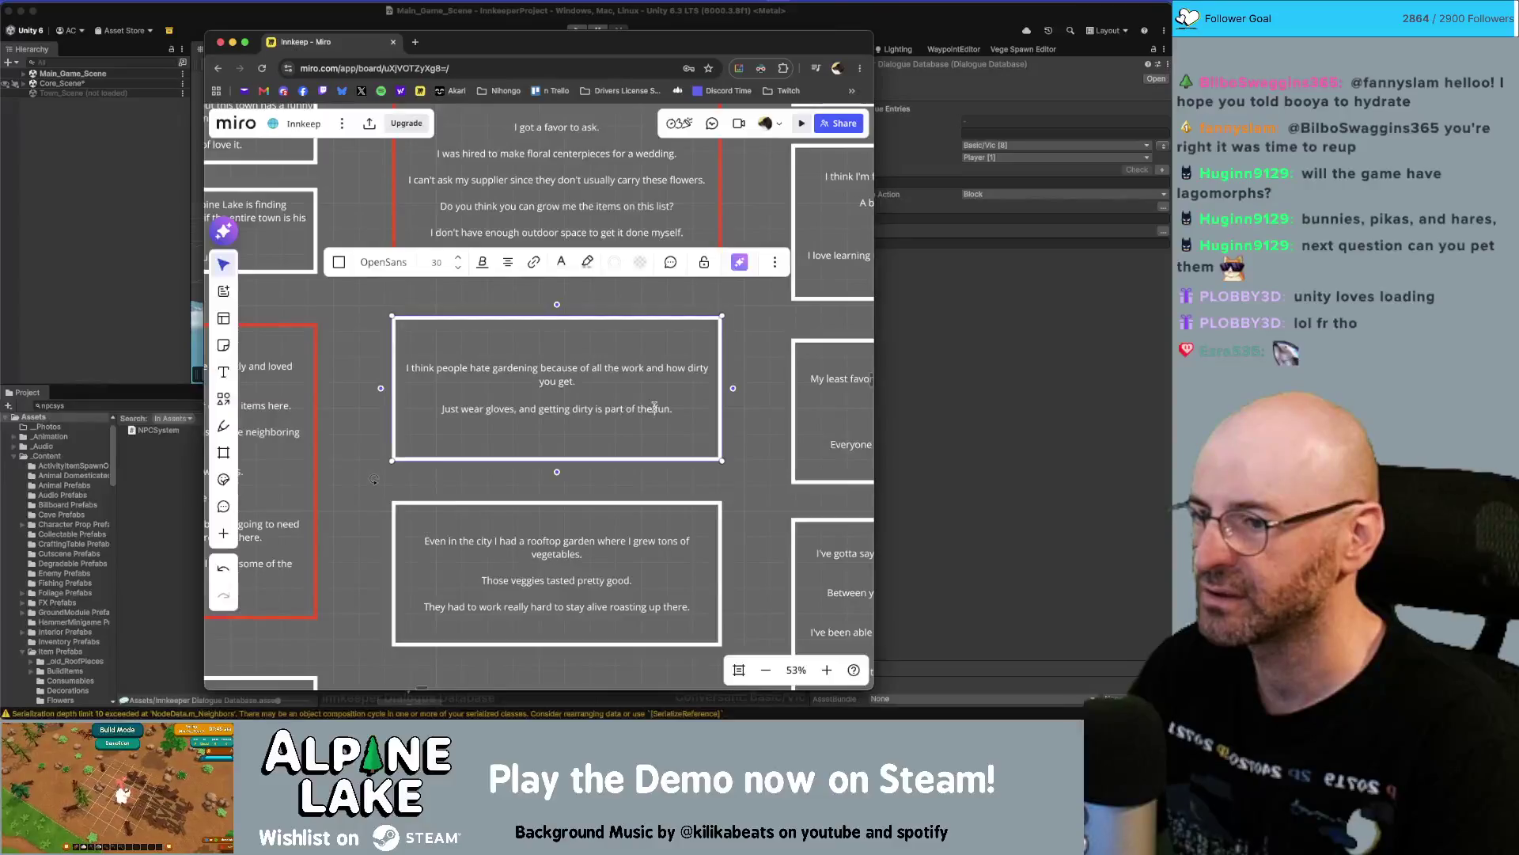
click(947, 417)
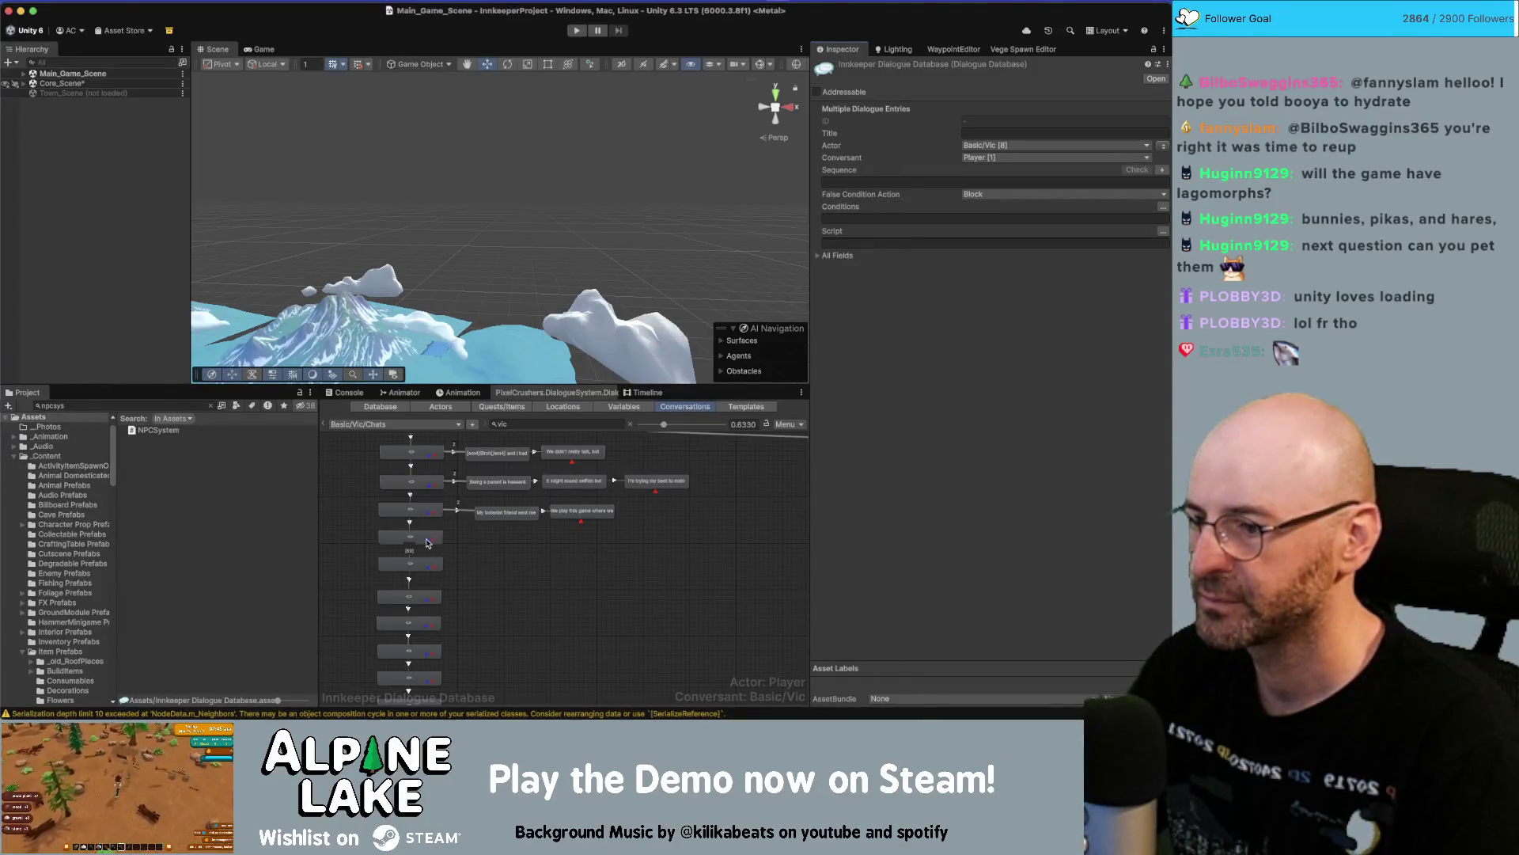
Add a new child node with an inserted node before it, arranged side by side.
right_click(419, 540)
click(440, 549)
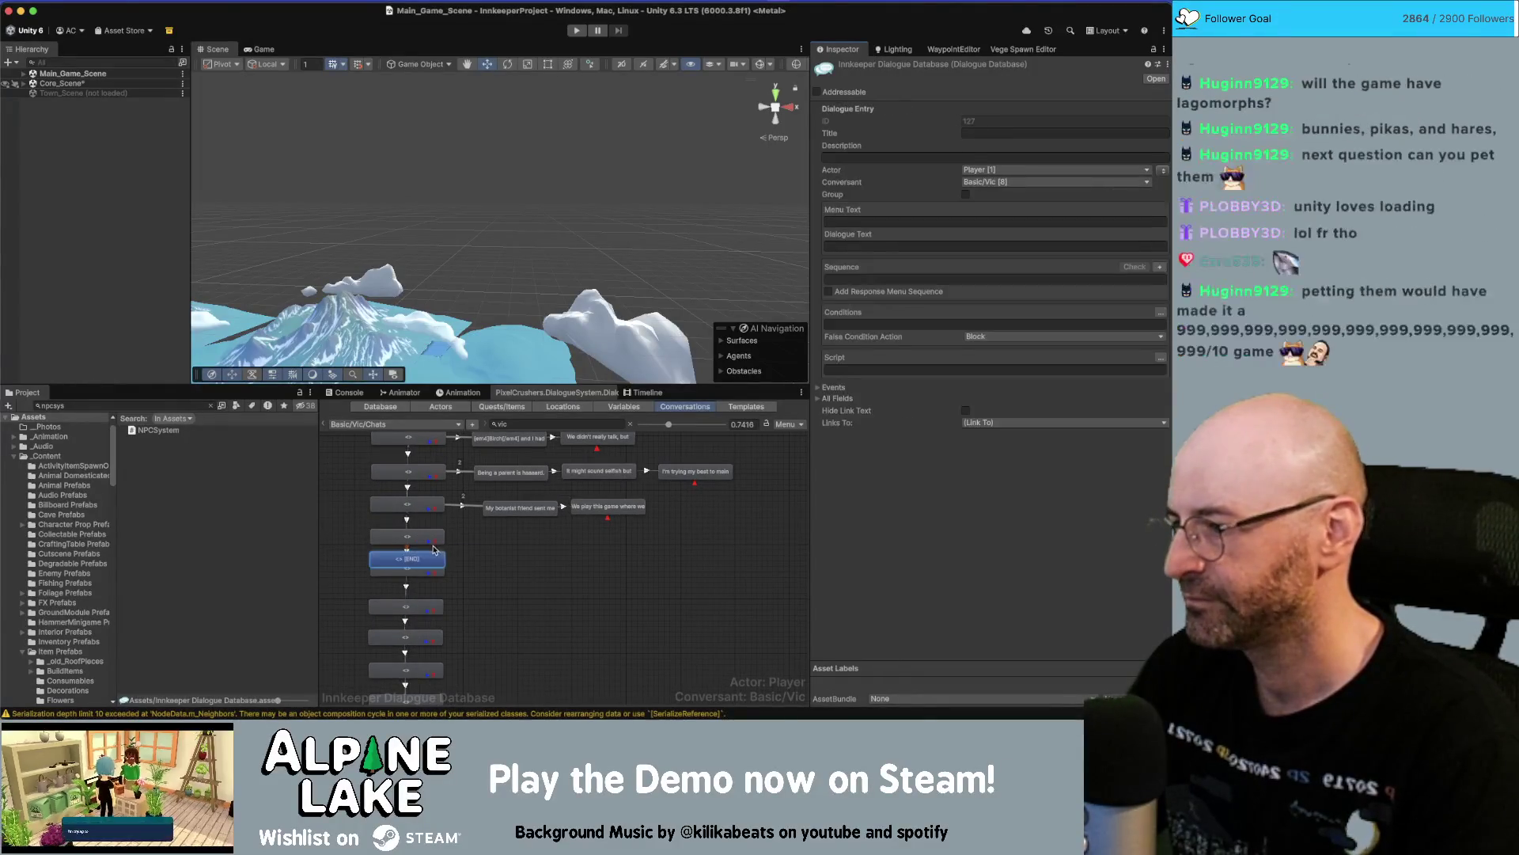
scroll(440, 557, up, 1)
scroll(441, 556, up, 1)
right_click(545, 538)
click(578, 554)
drag(518, 557, 622, 532)
click(554, 540)
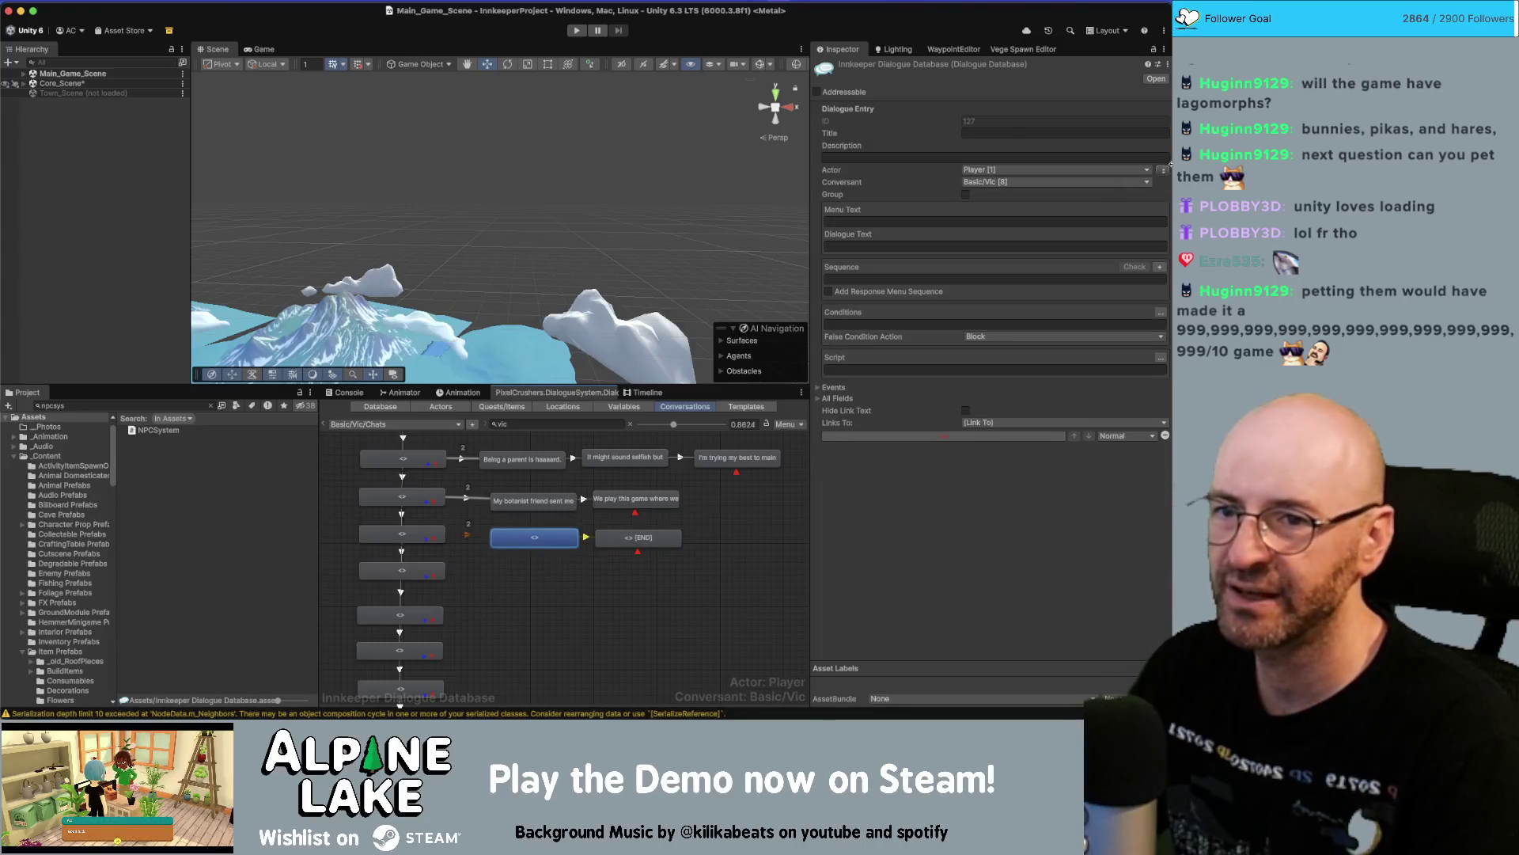
Make Vic the speaker and paste the gardening complaint and 'Just wear gloves…' reply.
click(1162, 170)
click(954, 246)
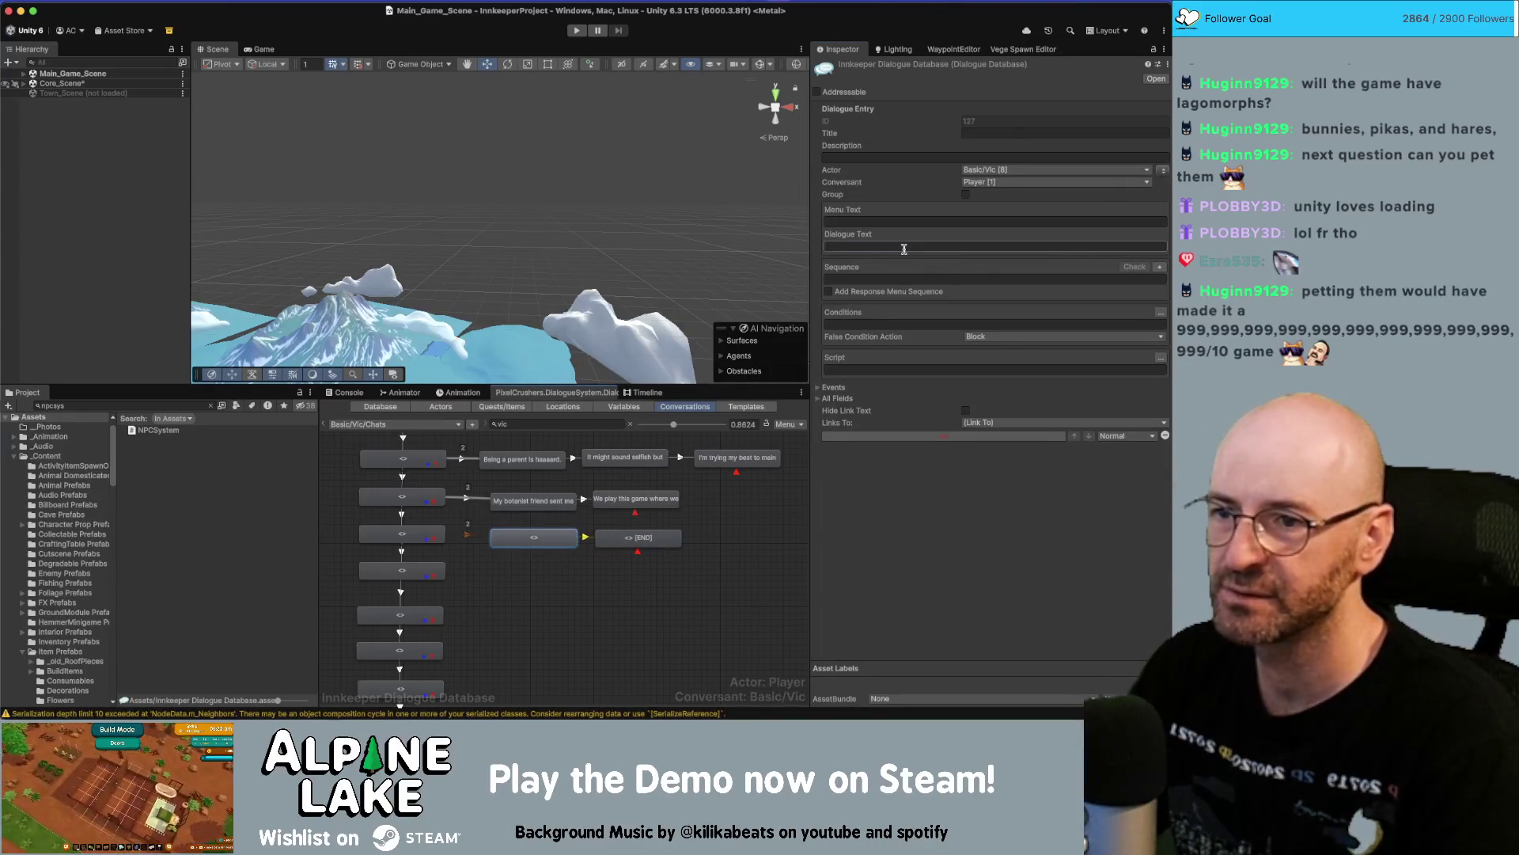
text(I think people hate gardening because of all the work and how dirty you get.  Just wear gloves, and getting dirty is part of the fun.)
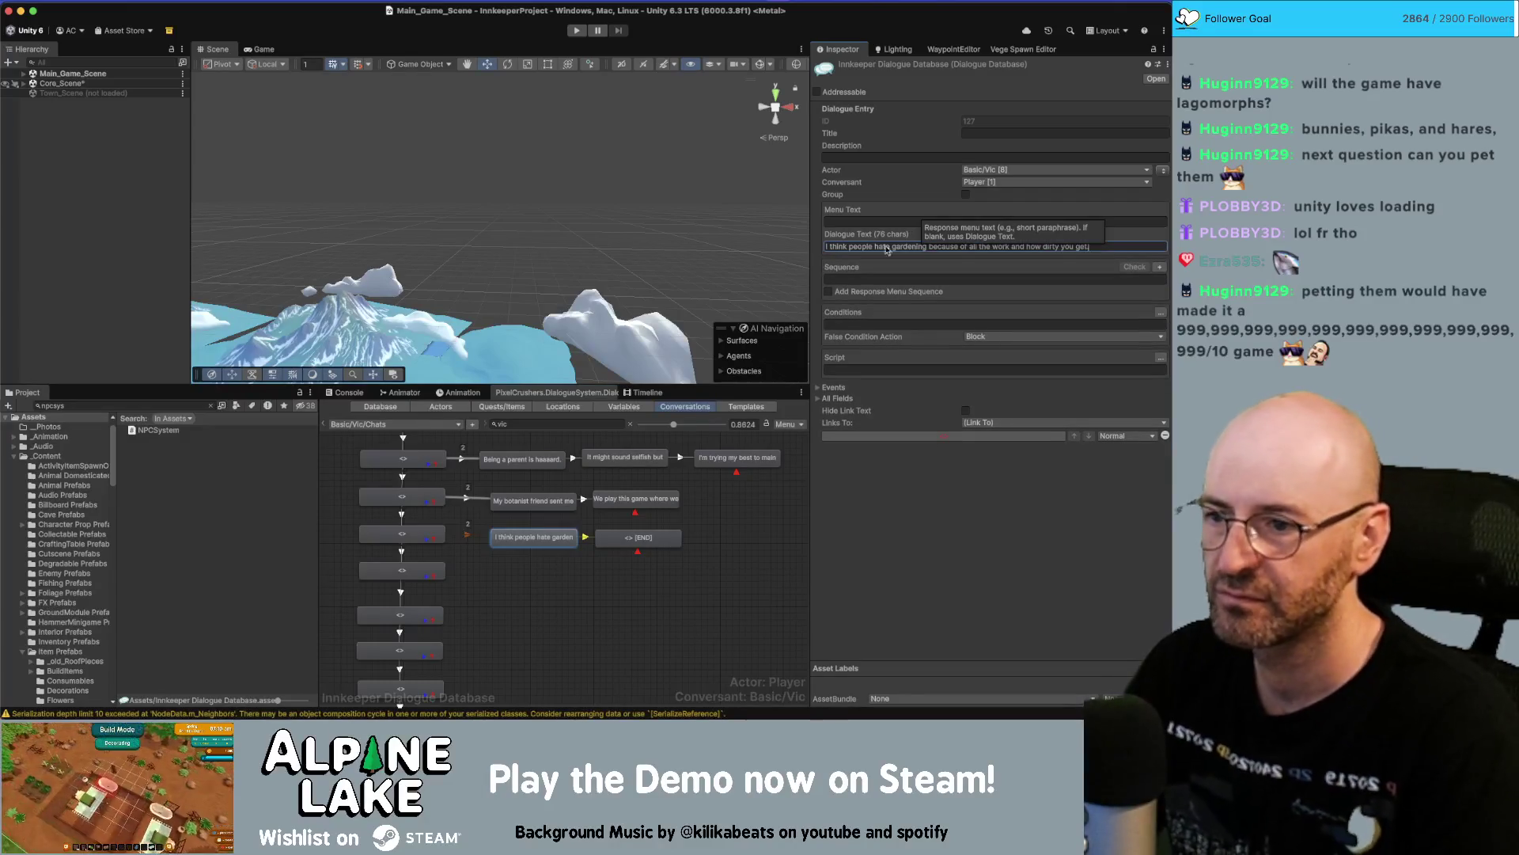
click(638, 534)
text(Just wear gloves, and getting dirty is part of the fun.)
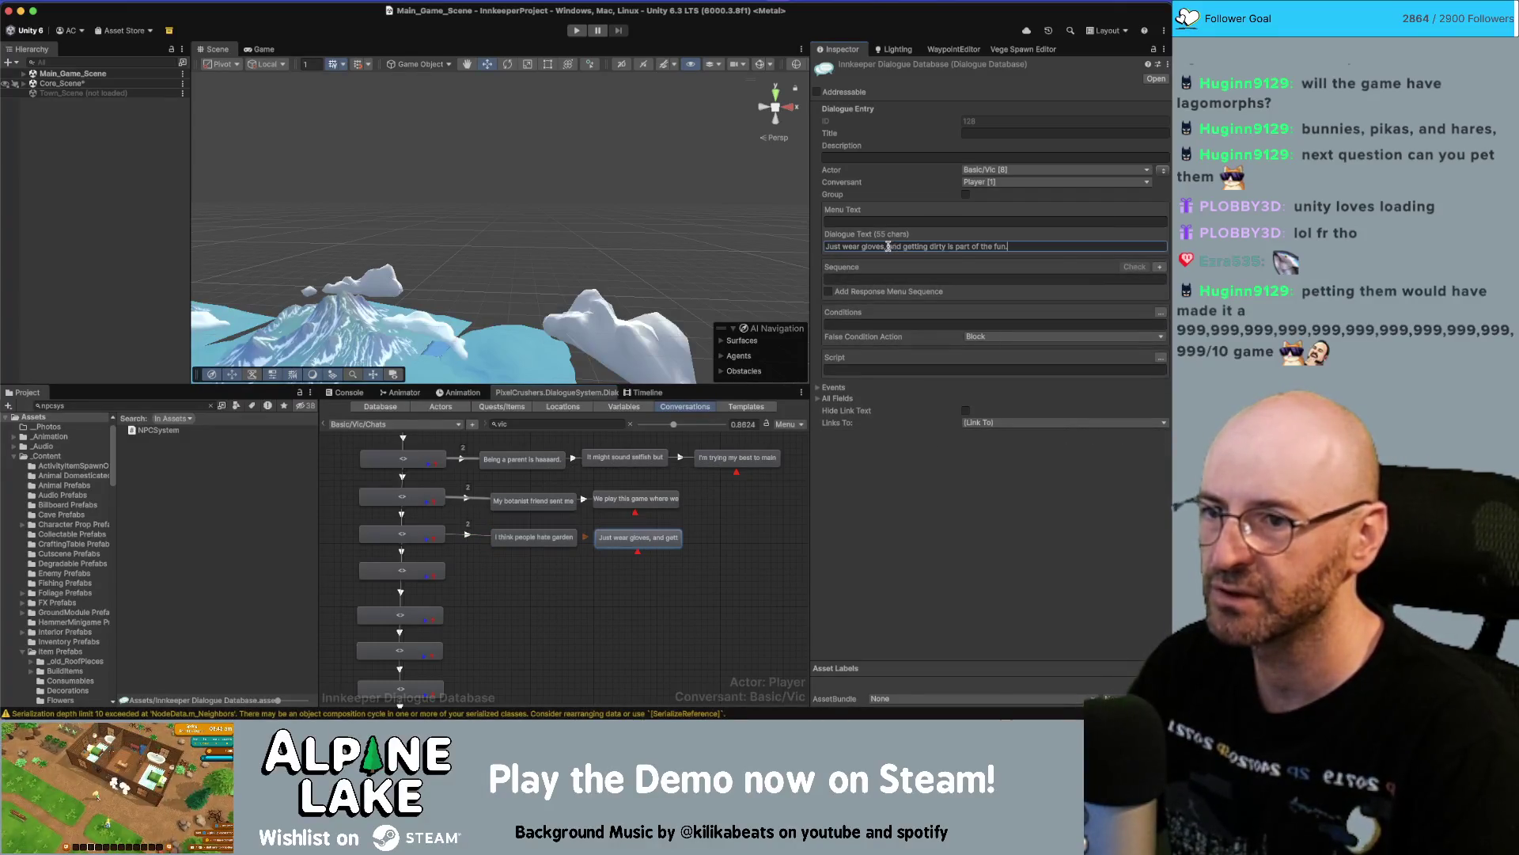
scroll(526, 585, up, 2)
click(552, 526)
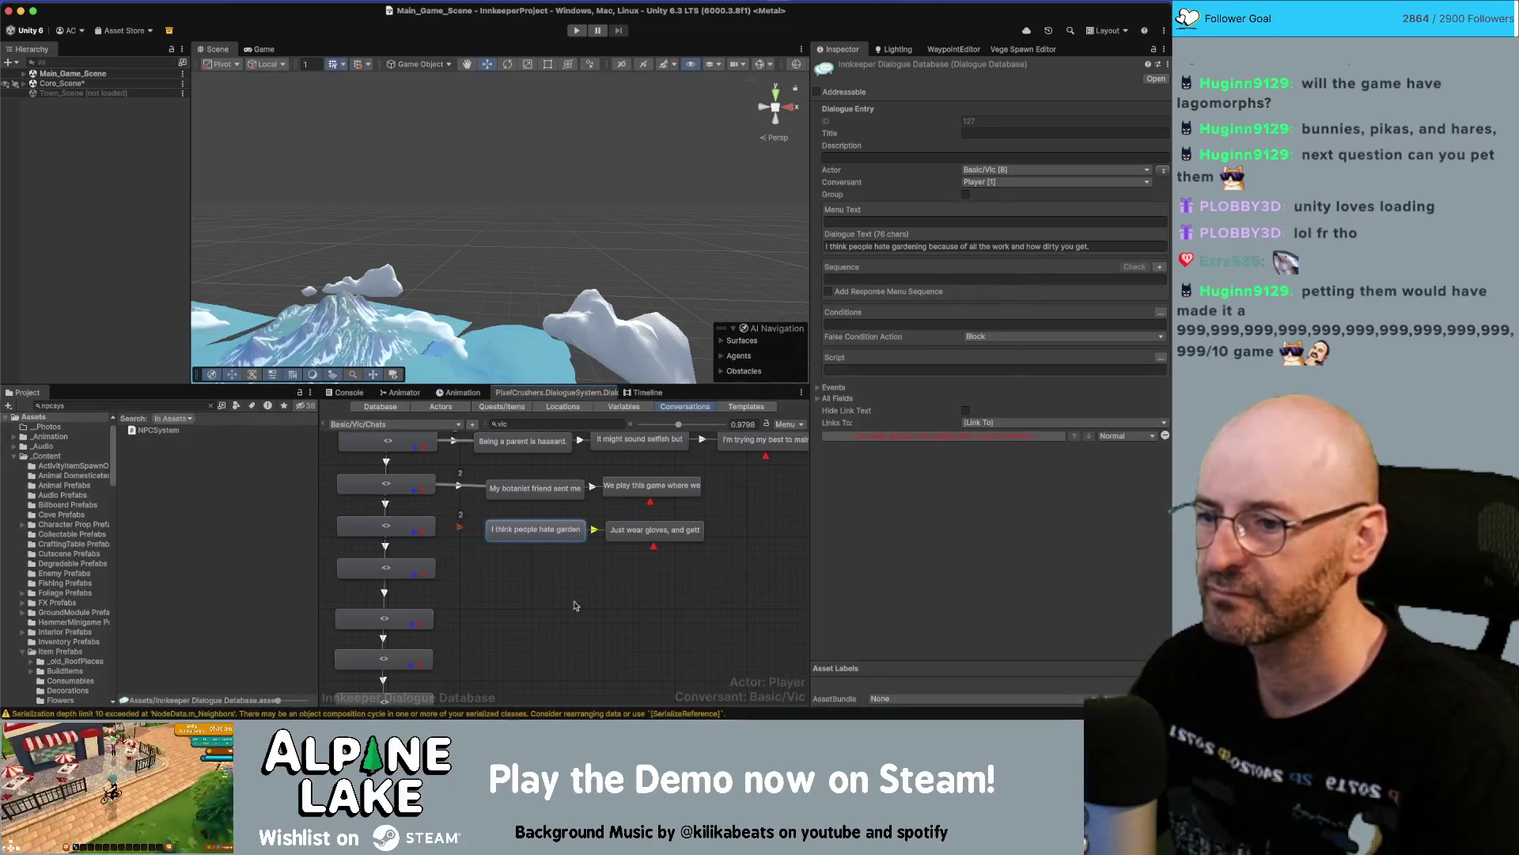
Remove 'all the work and' from the gardening line and change the reply to 'Just wear gloves! Plus…'.
click(931, 247)
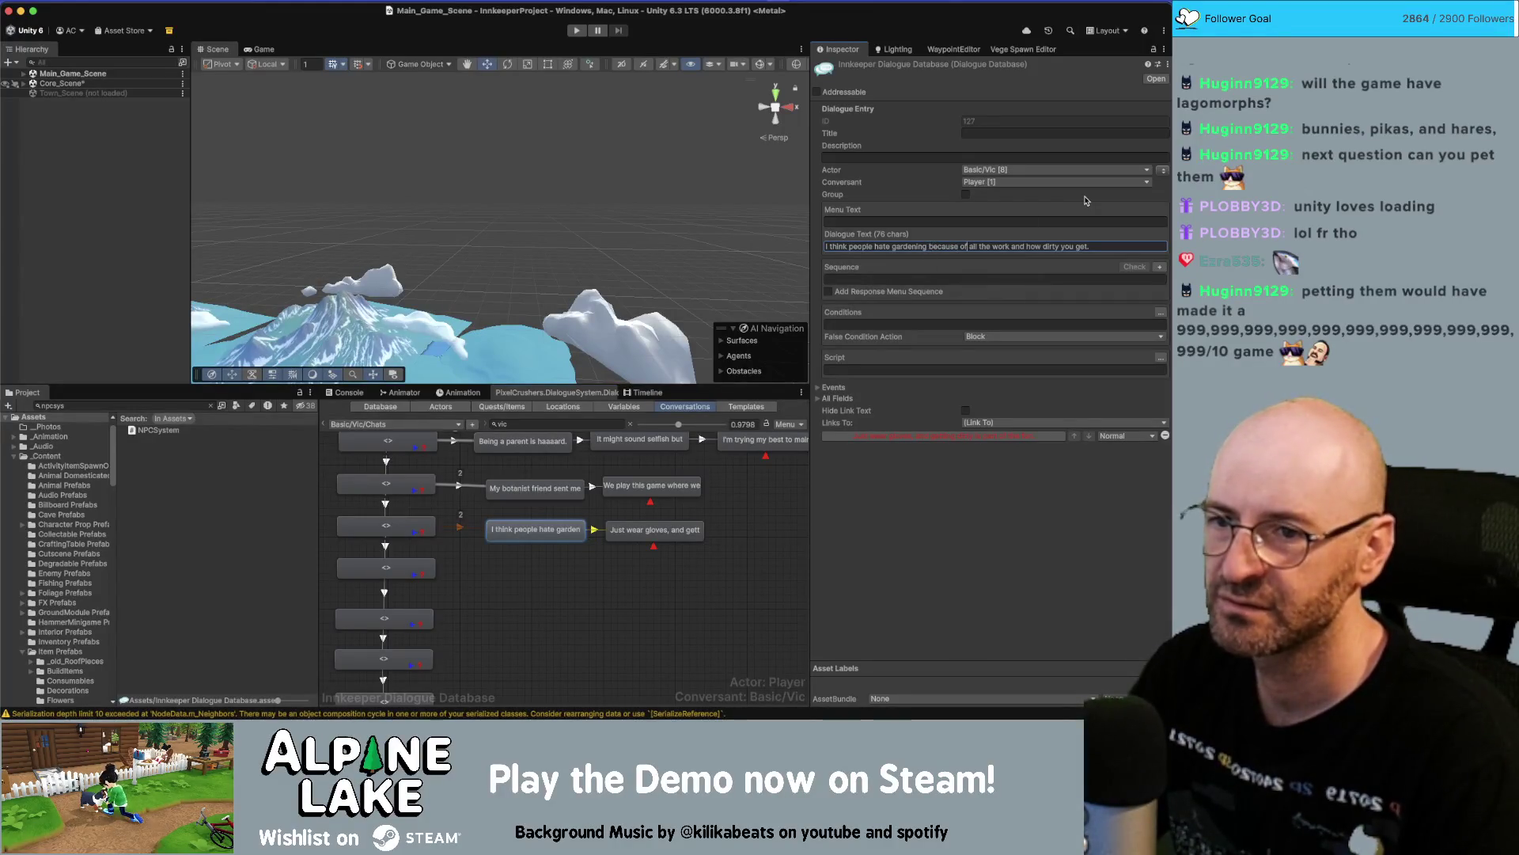
key(BackSpace)
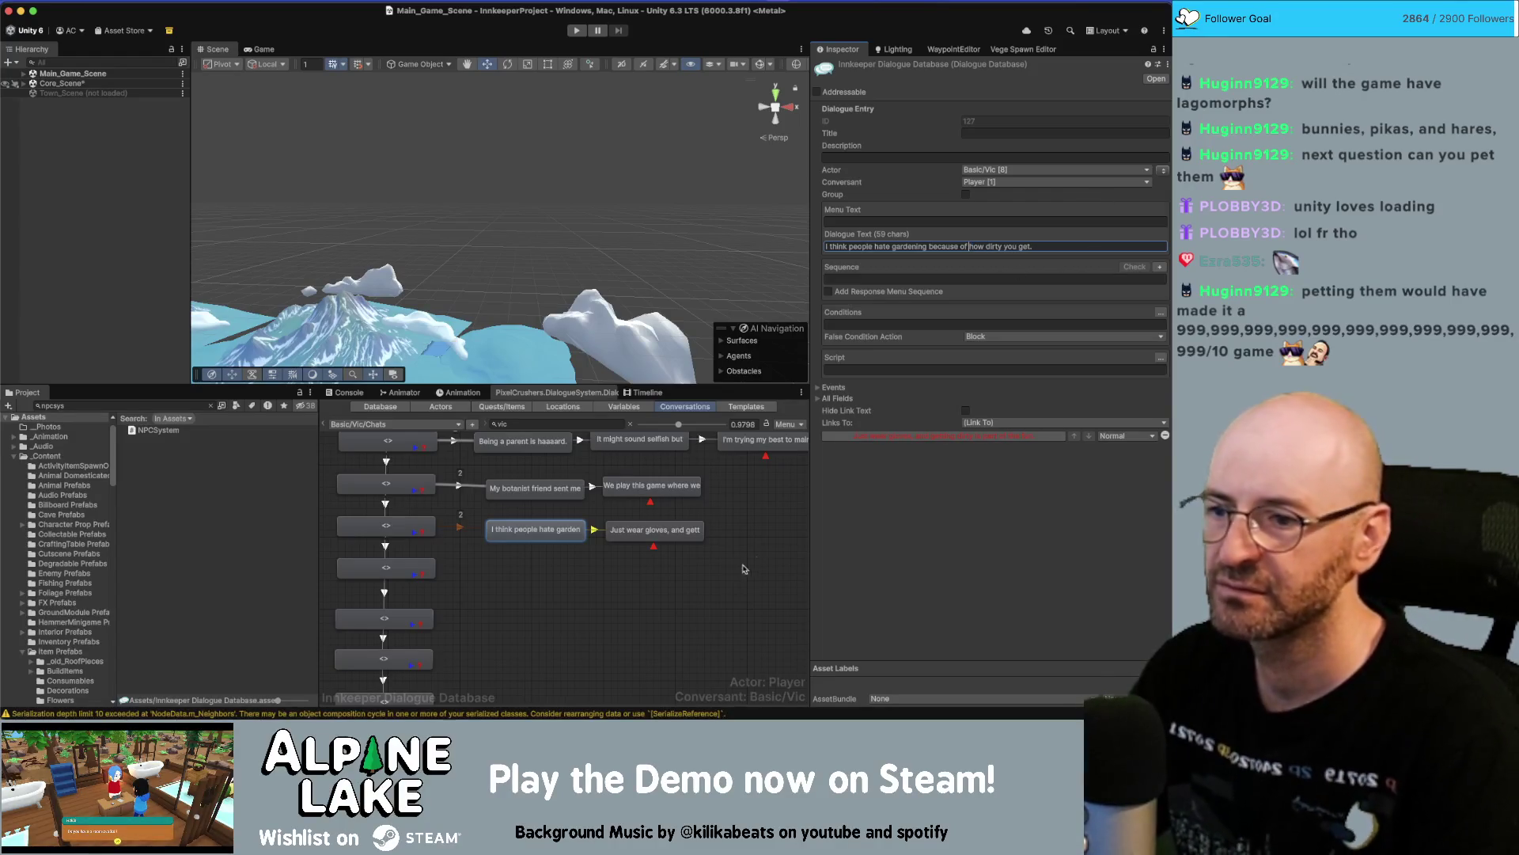
click(655, 531)
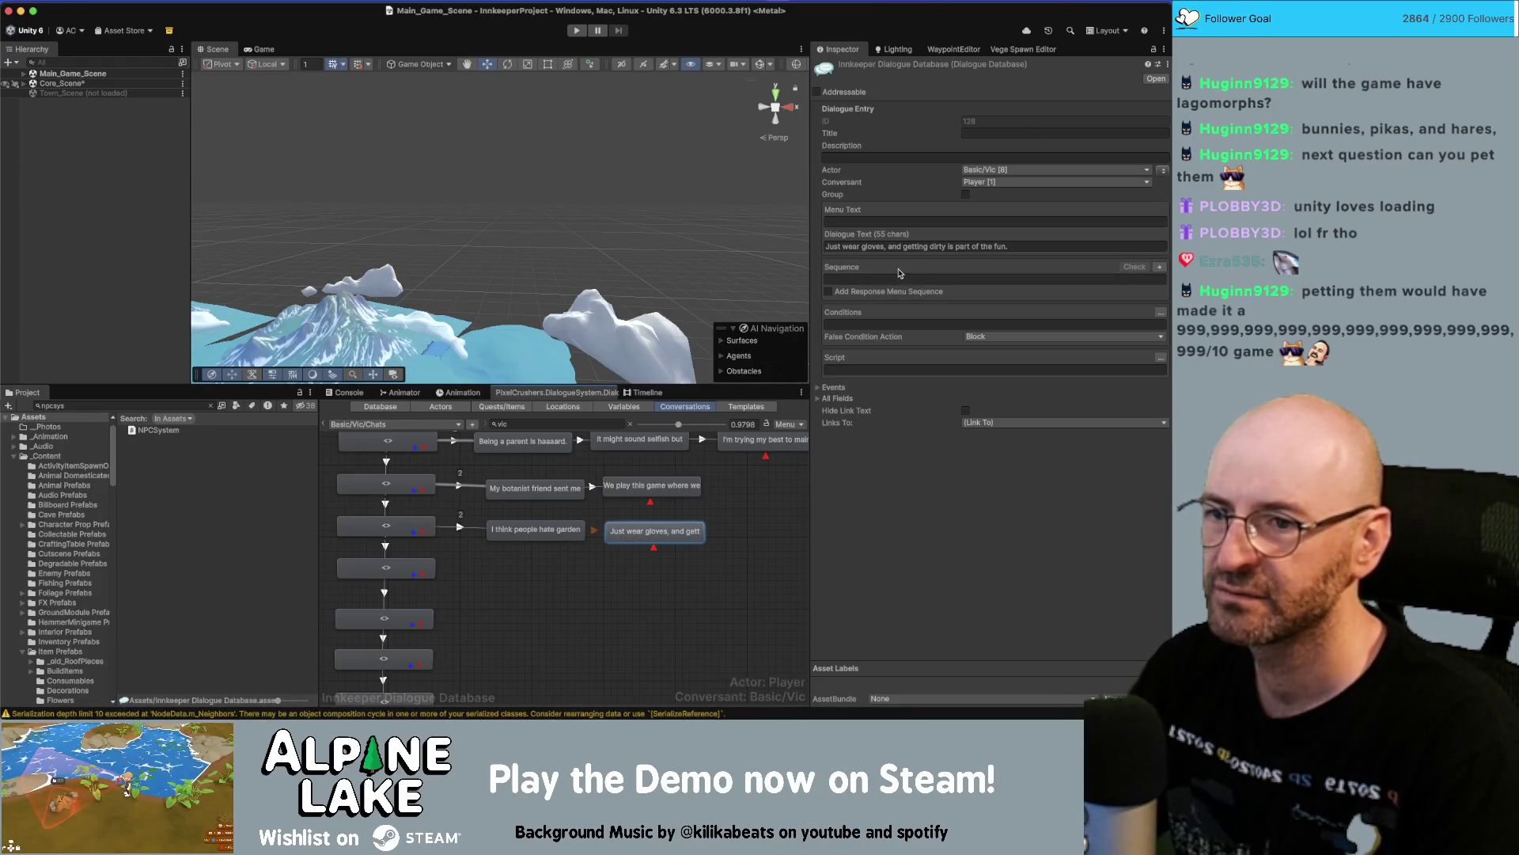
click(888, 247)
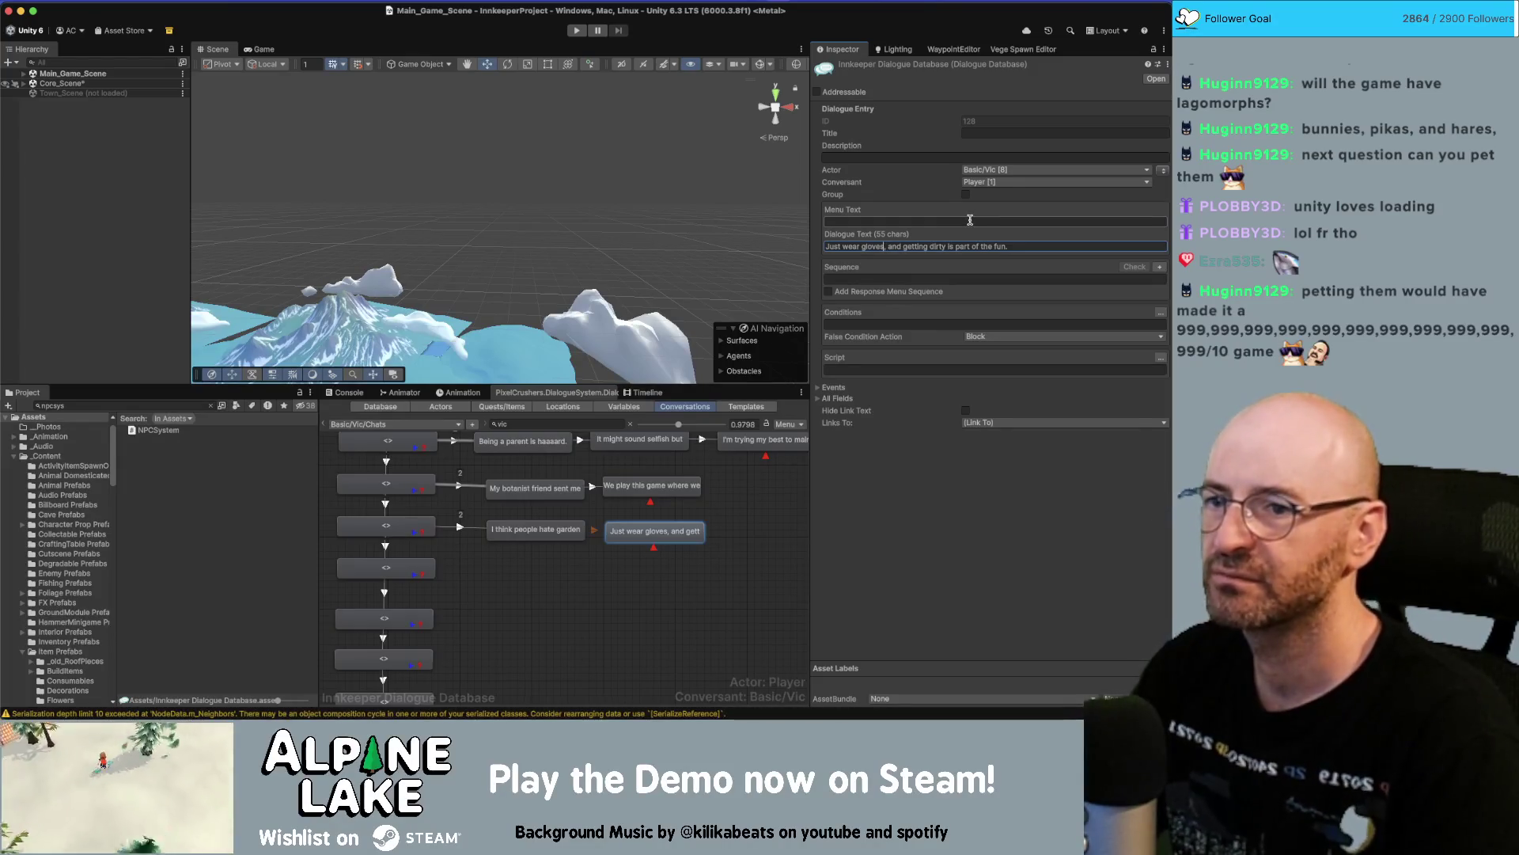
key(BackSpace)
text(! P)
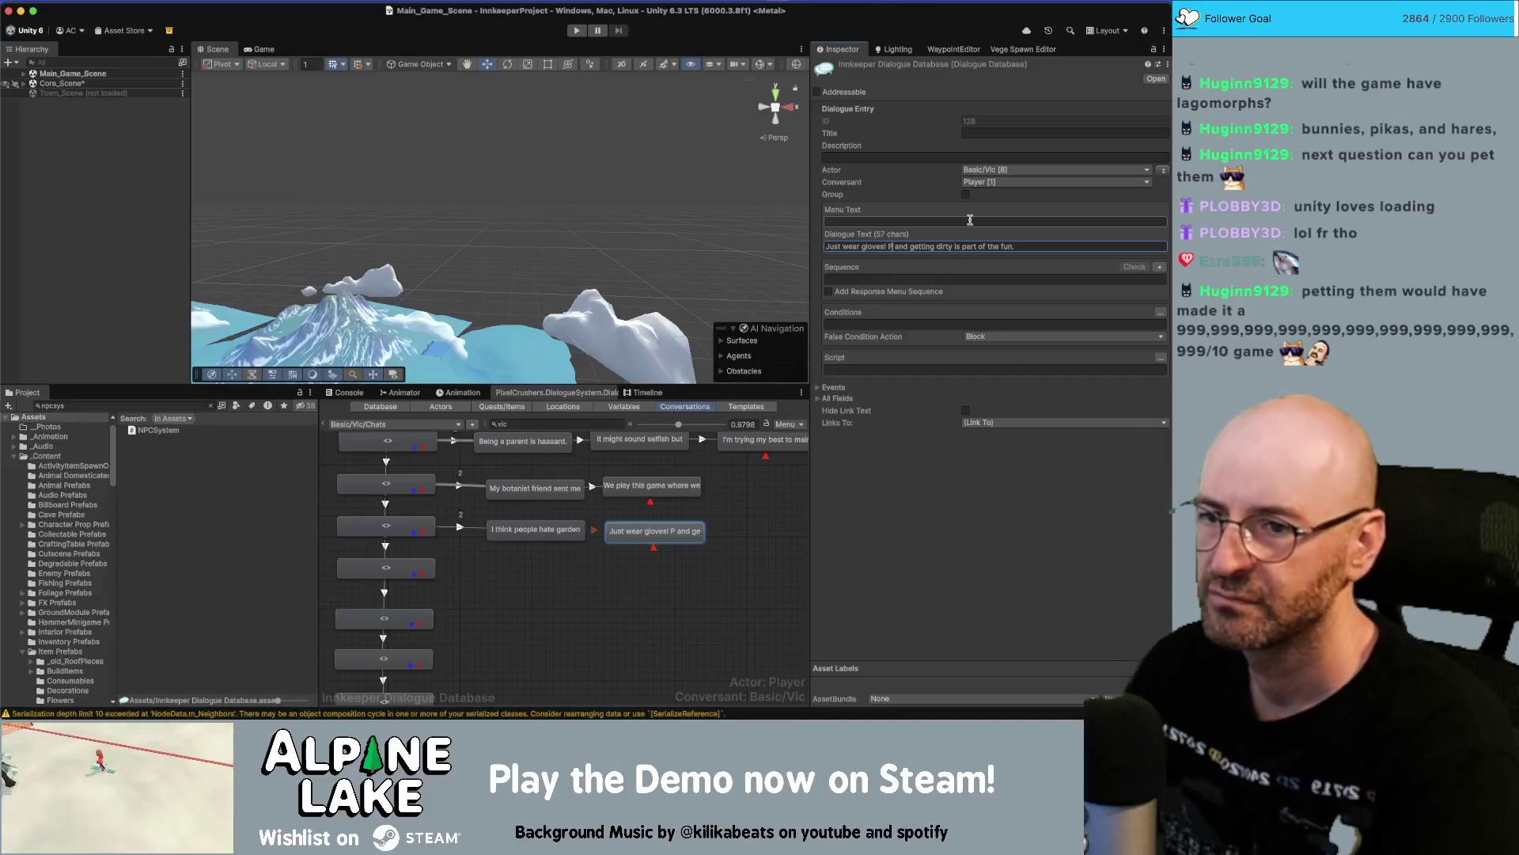
text(lus)
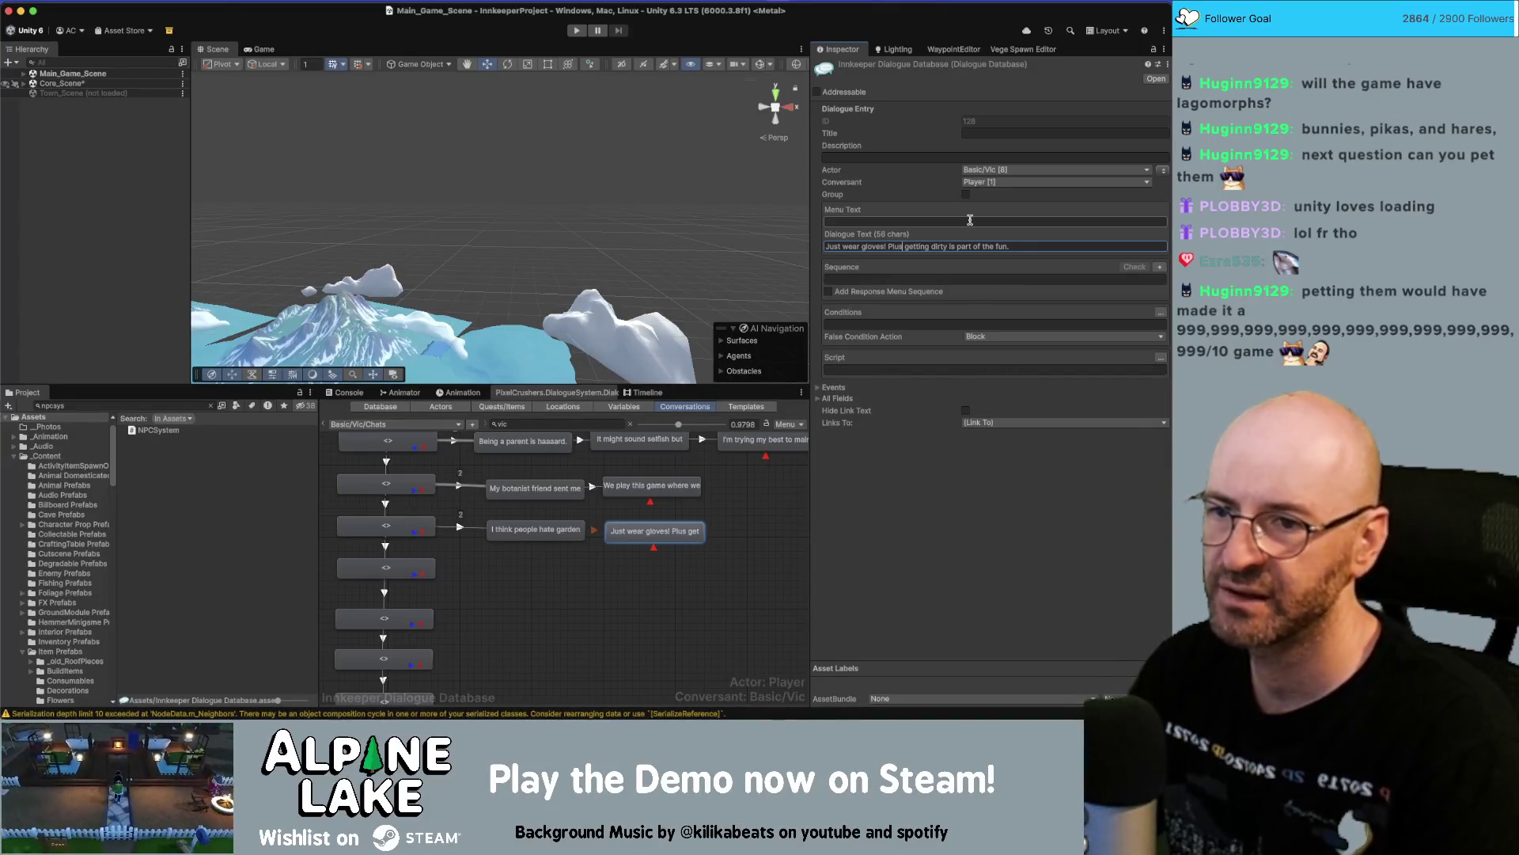
click(617, 563)
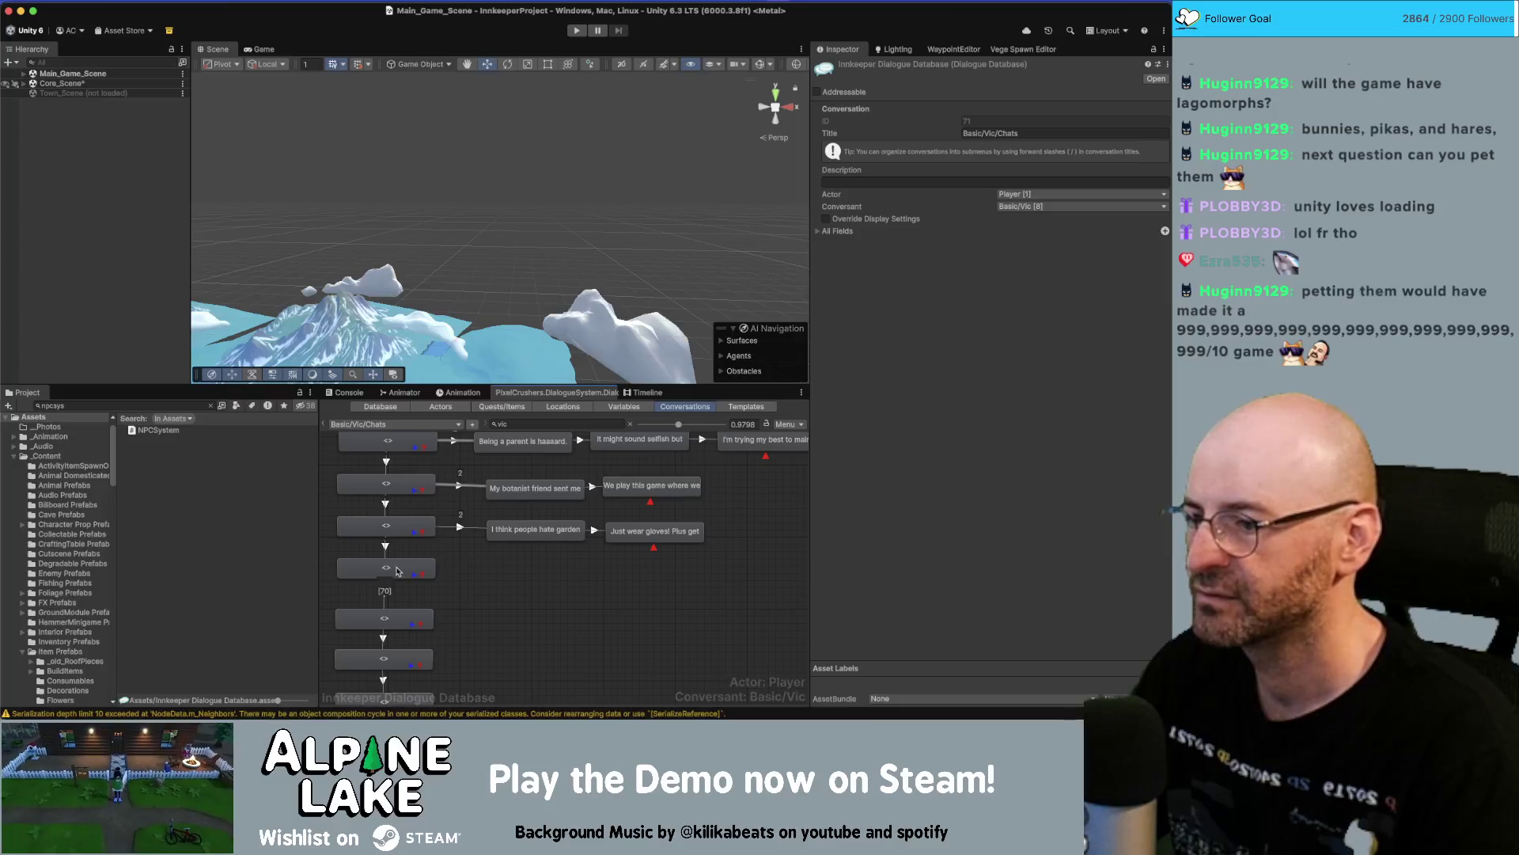
Put the edited gloves reply onto the Miro card so both match.
click(654, 531)
triple_click(989, 244)
key(ctrl+c)
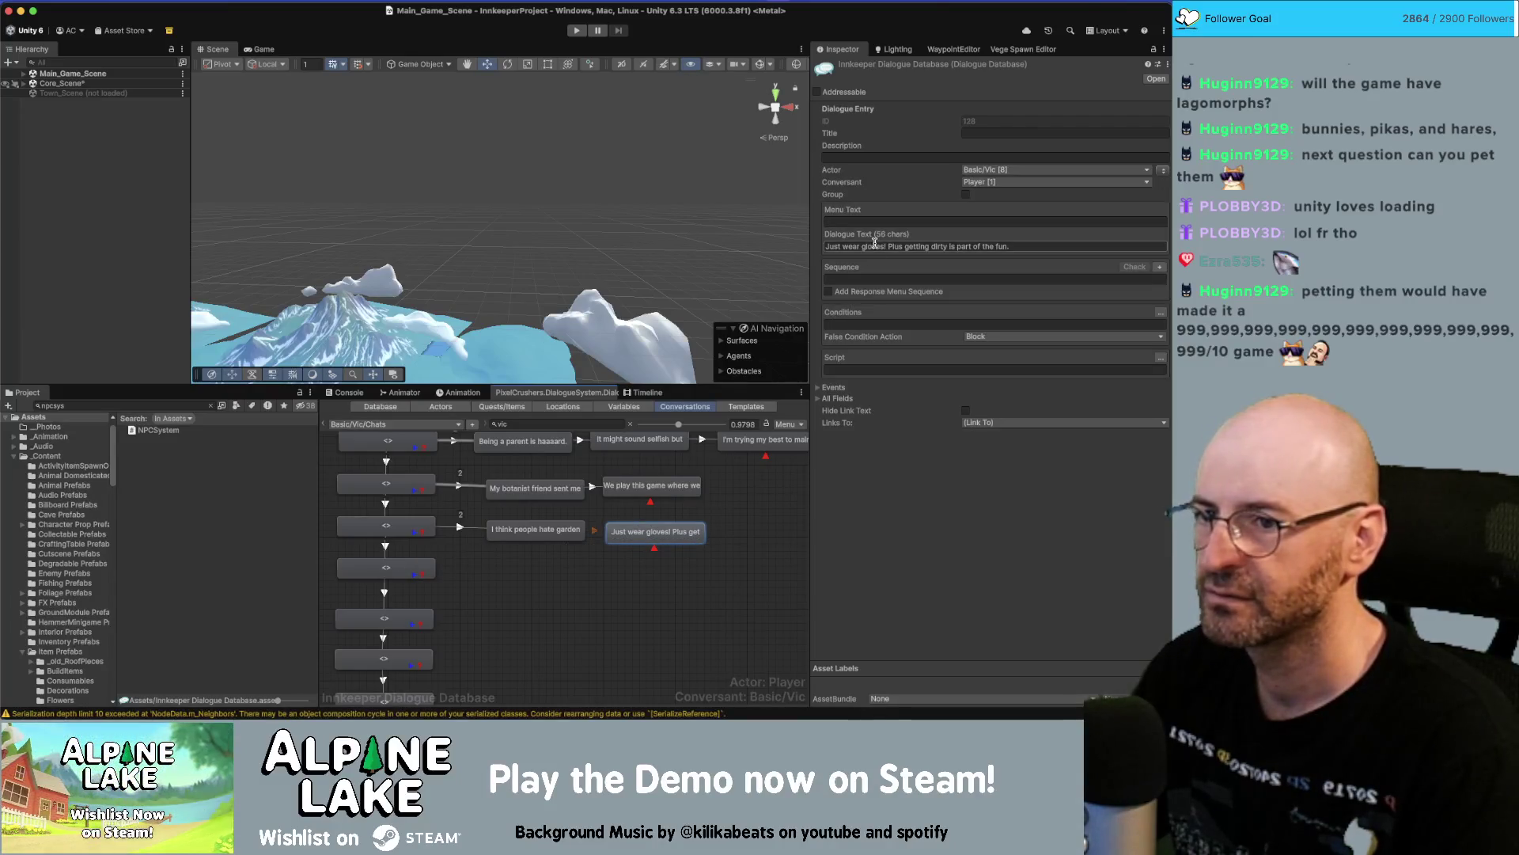
key(super+Tab)
triple_click(586, 431)
key(ctrl+v)
key(super+Tab)
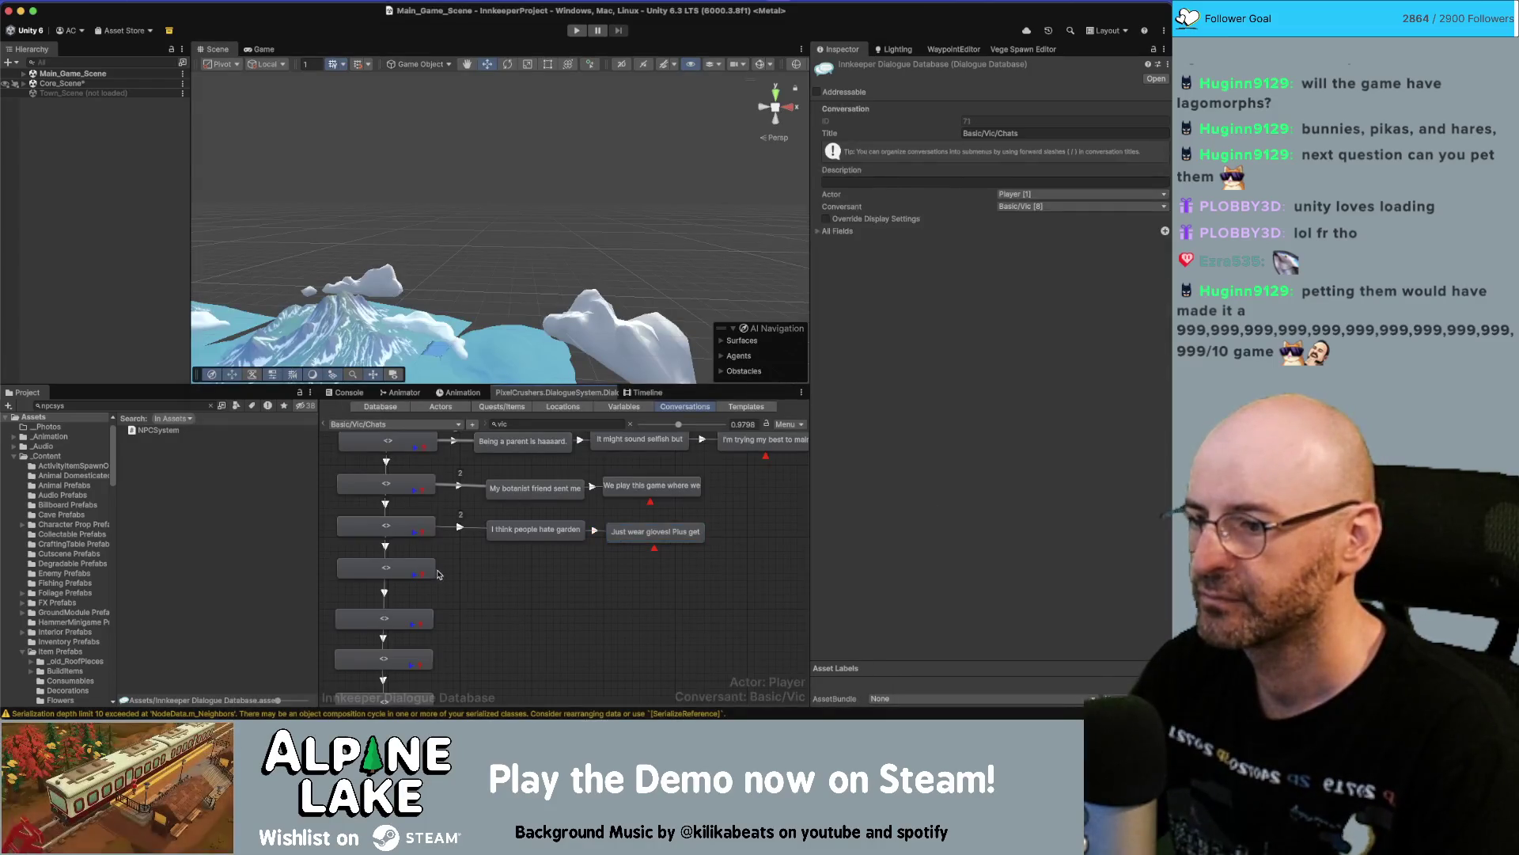
key(super+Tab)
click(536, 552)
Copy the rooftop garden card text and add a chain of three new nodes.
double_click(535, 551)
key(ctrl+a)
key(super+c)
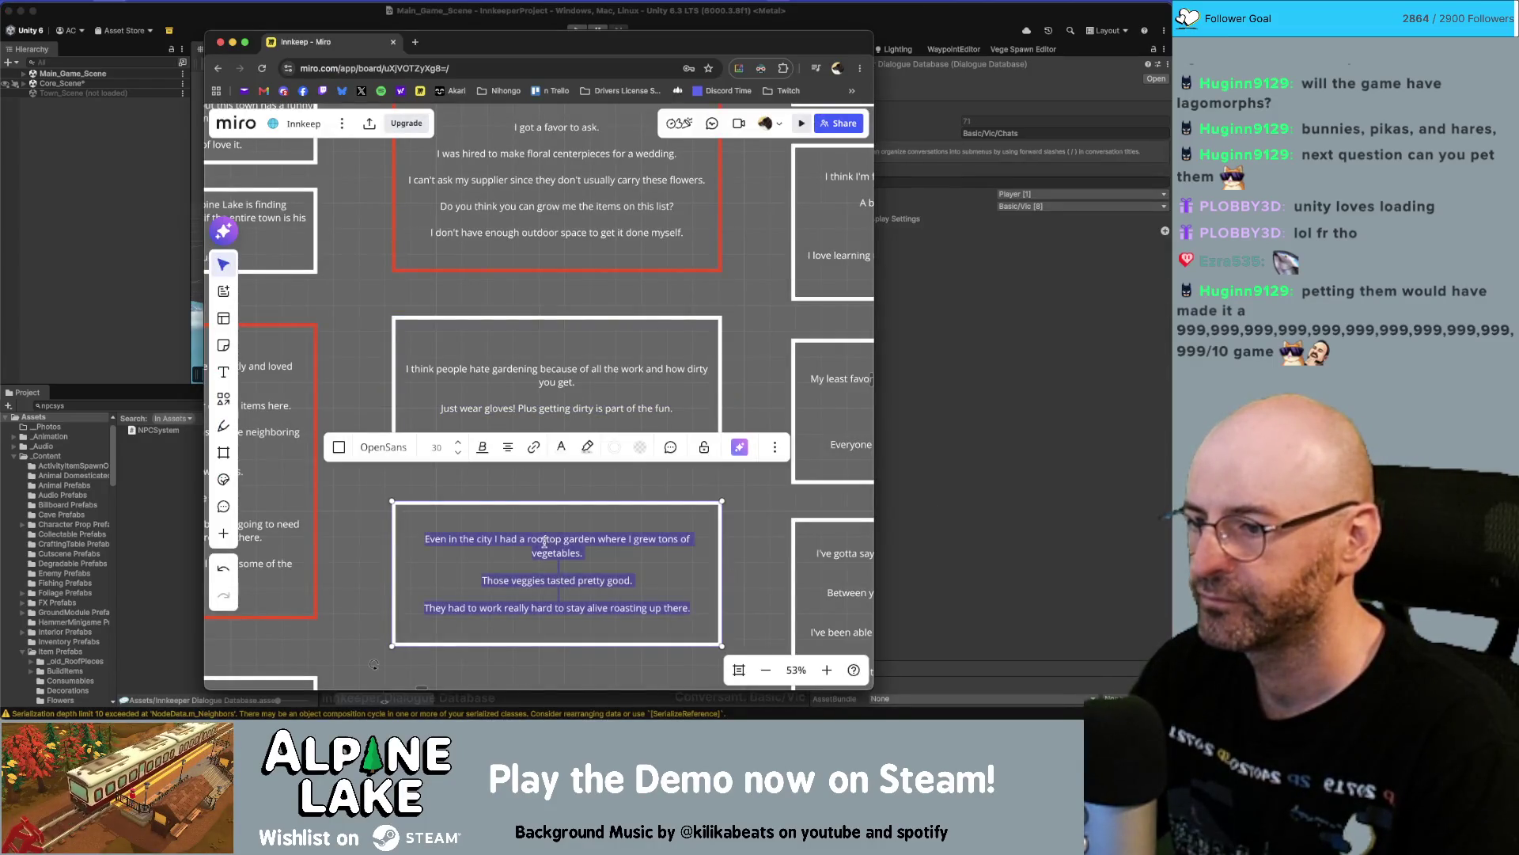
key(super+Tab)
right_click(399, 568)
click(443, 563)
mouse_move(407, 594)
mouse_down()
mouse_move(531, 572)
mouse_move(751, 582)
mouse_up()
right_click(545, 580)
click(570, 564)
right_click(660, 571)
click(695, 563)
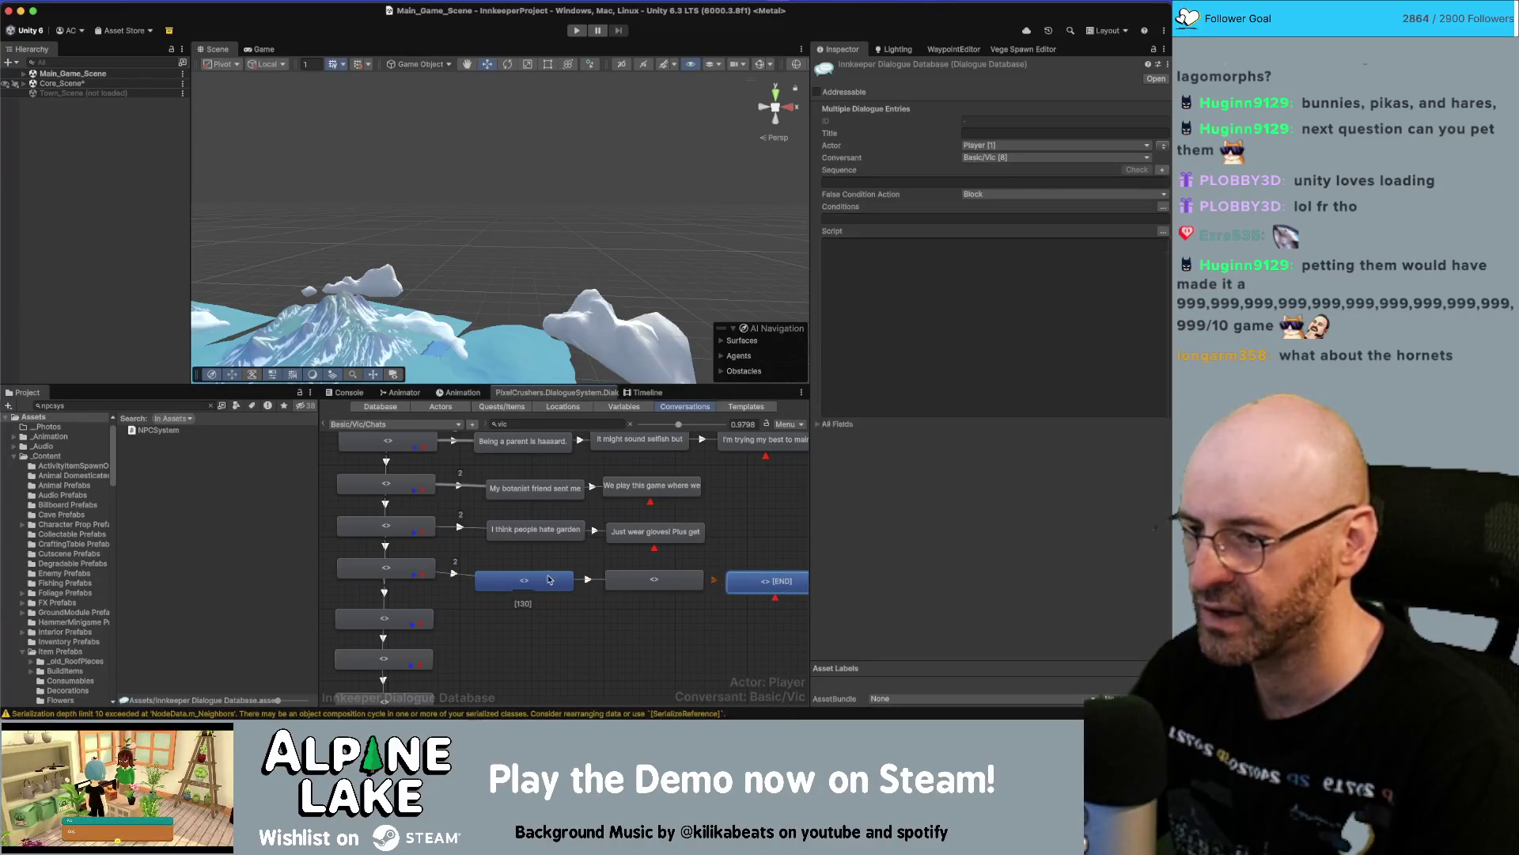
Set the first new node's dialogue to the rooftop-garden line only.
click(546, 580)
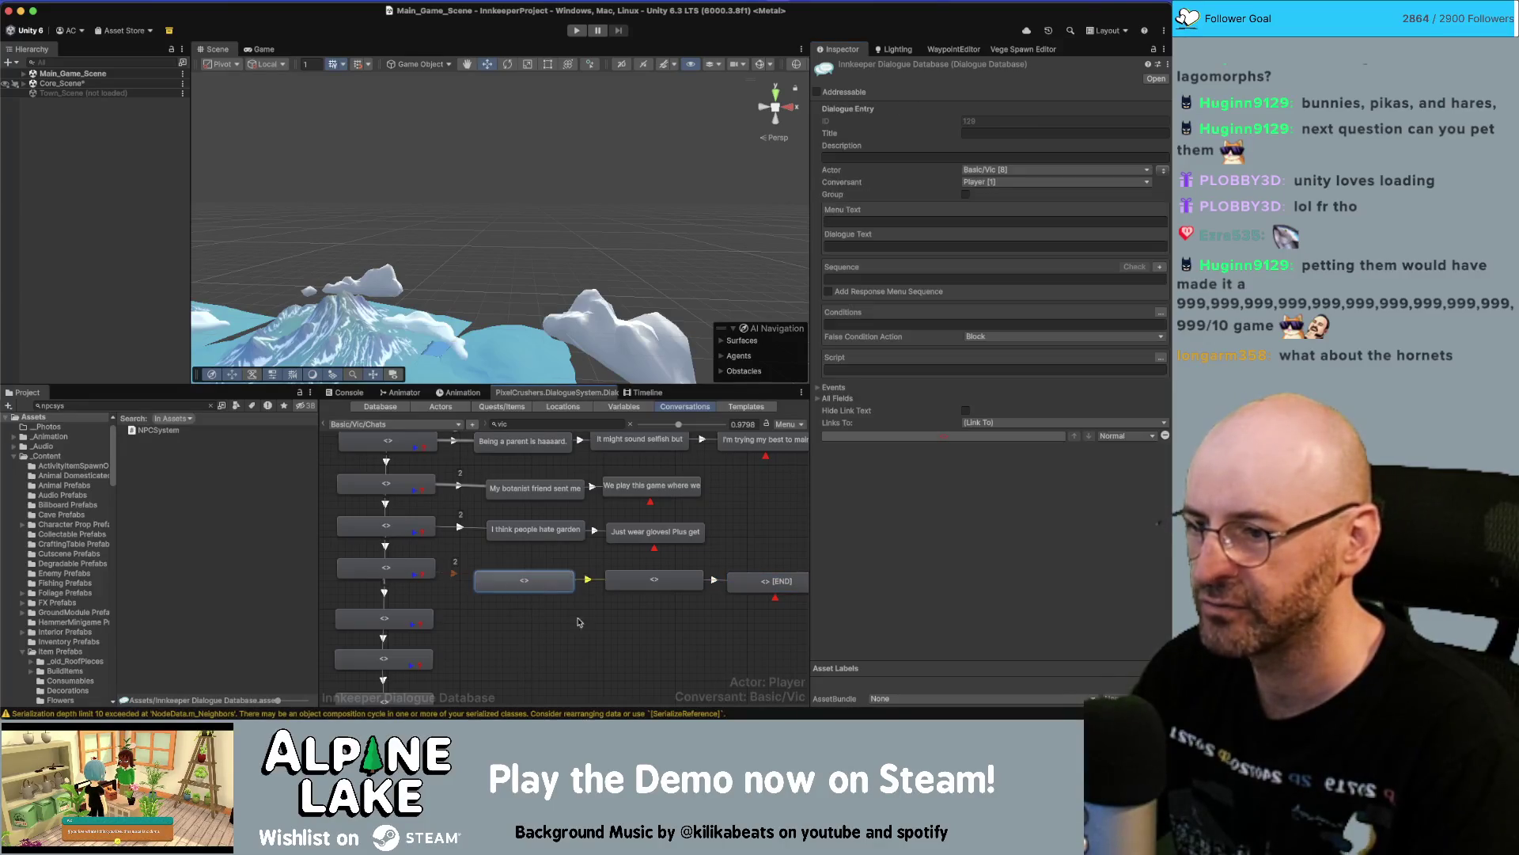
scroll(572, 619, down, 2)
key(super+v)
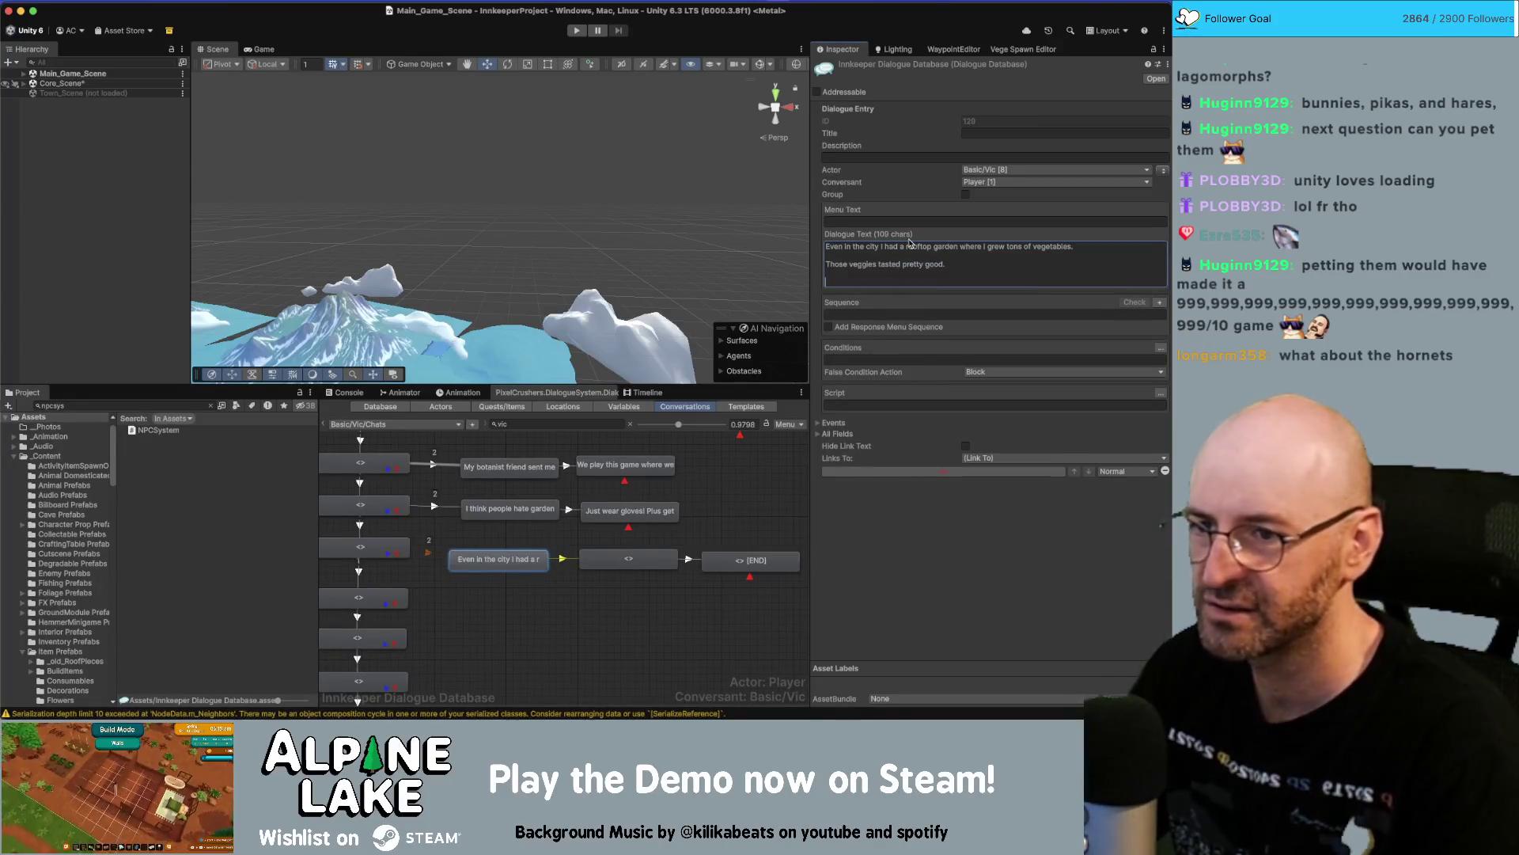
key(super+z)
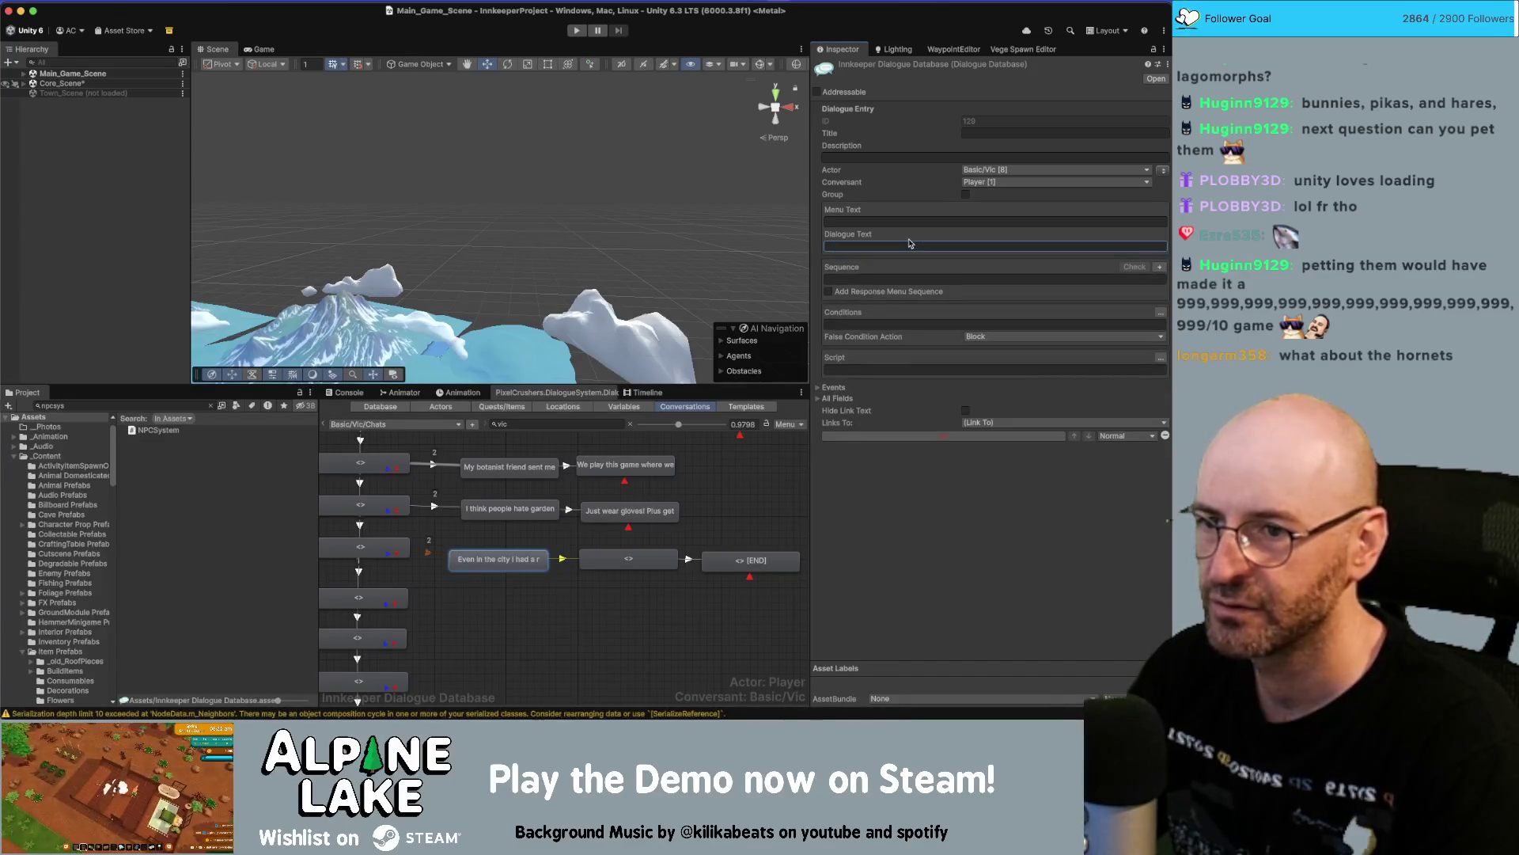
text(They had to work really hard to stay alive roasting up there.)
key(super+a)
key(super+Tab)
key(Escape)
double_click(567, 540)
key(super+a)
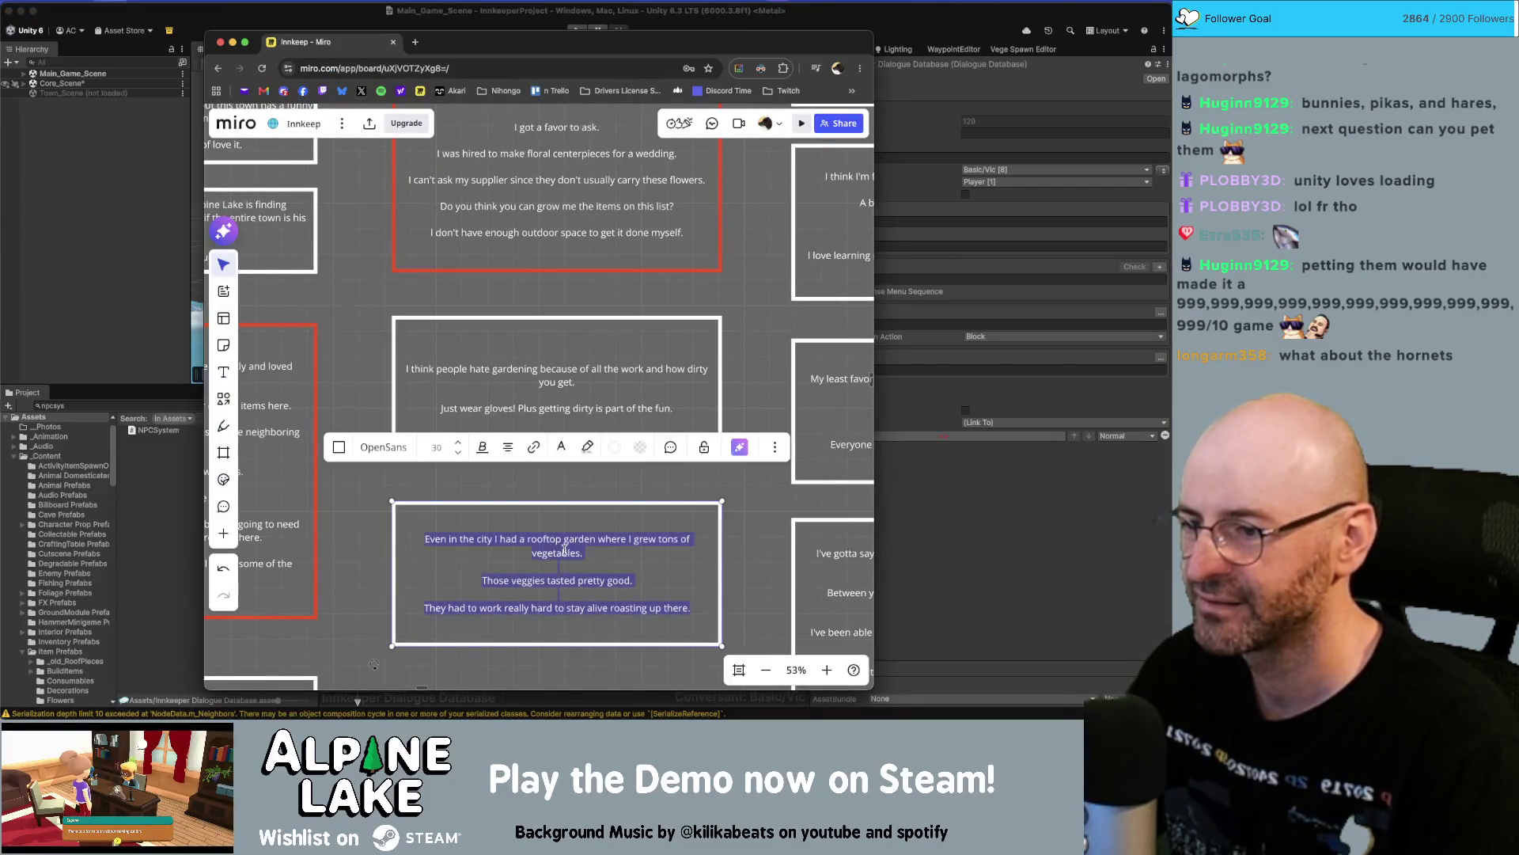
key(super+Tab)
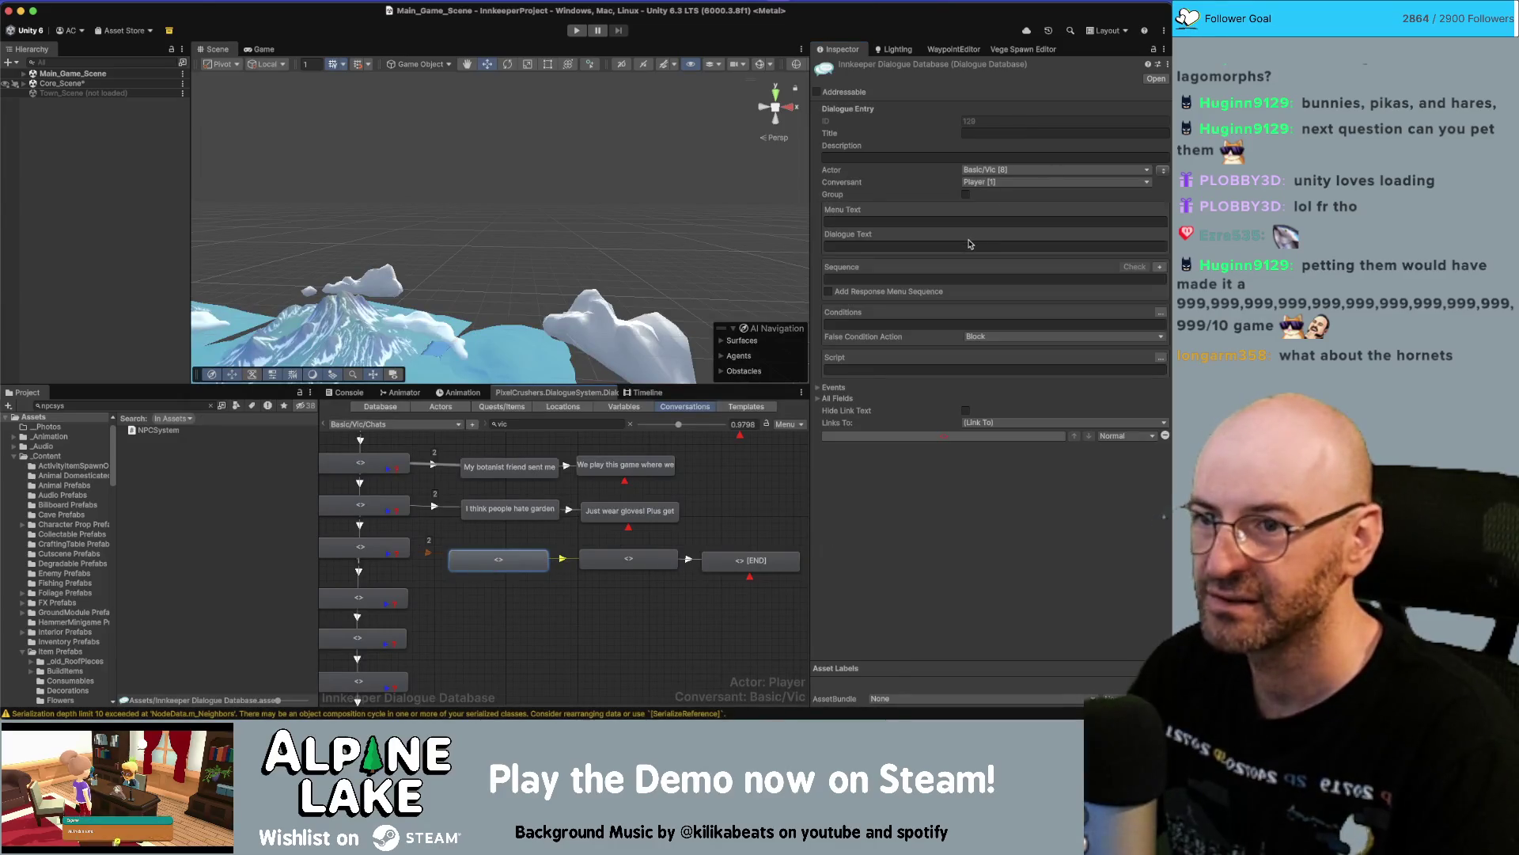
click(971, 243)
text(Even in the city I had a rooftop garden where I grew tons of vegetables.  Those veggies tasted pretty good.  They had to work really hard to stay alive roasting up there.)
mouse_move(1031, 282)
mouse_down()
mouse_move(879, 288)
mouse_move(824, 265)
mouse_up()
key(super+c)
key(BackSpace)
key(BackSpace)
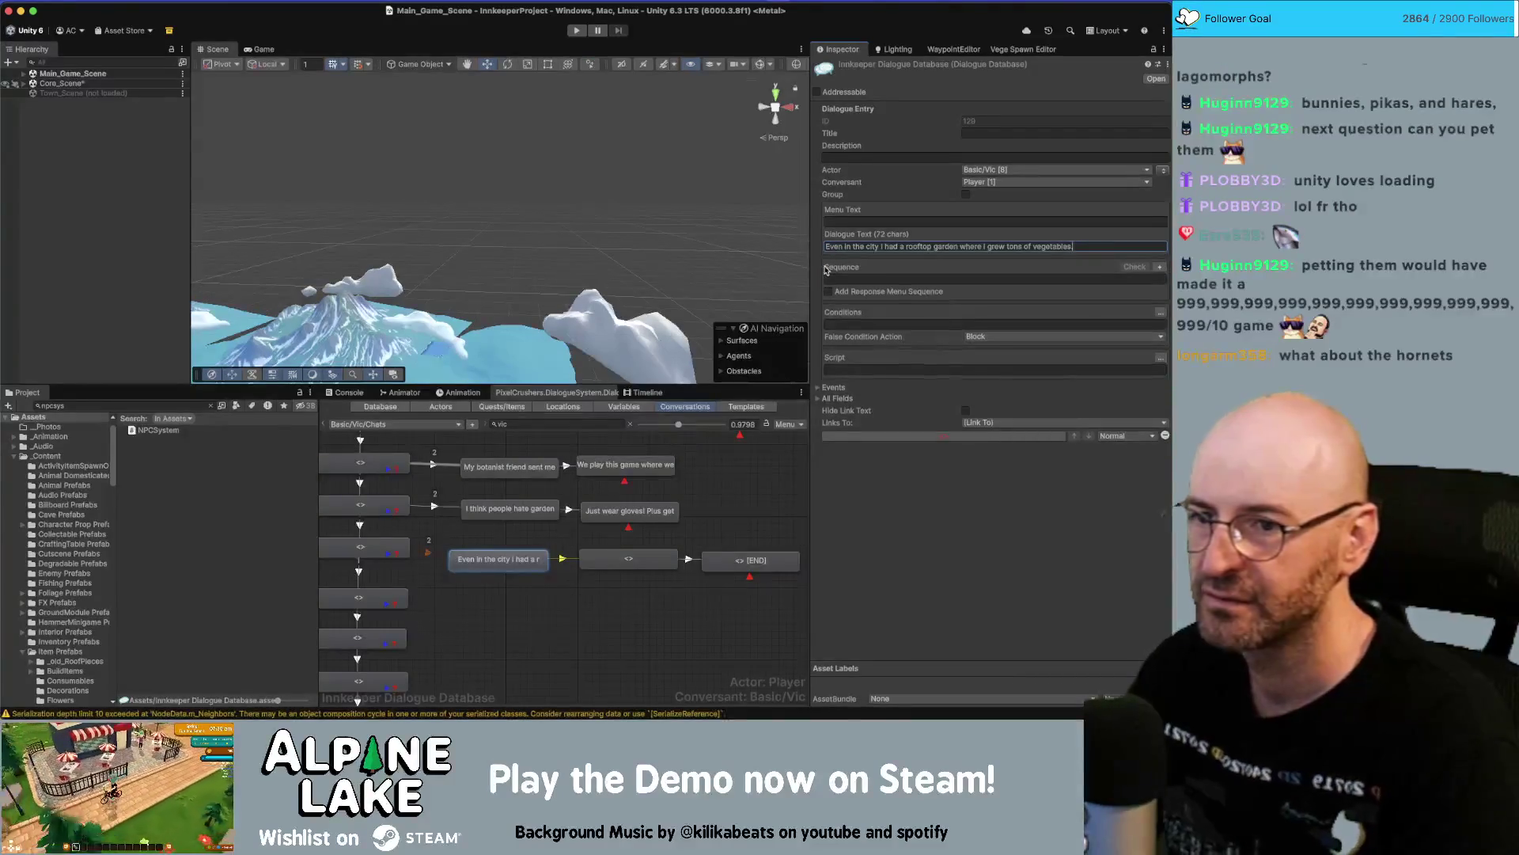
Give the next nodes 'Those veggies tasted pretty good.' and the roasting-up-there line.
click(641, 560)
click(862, 246)
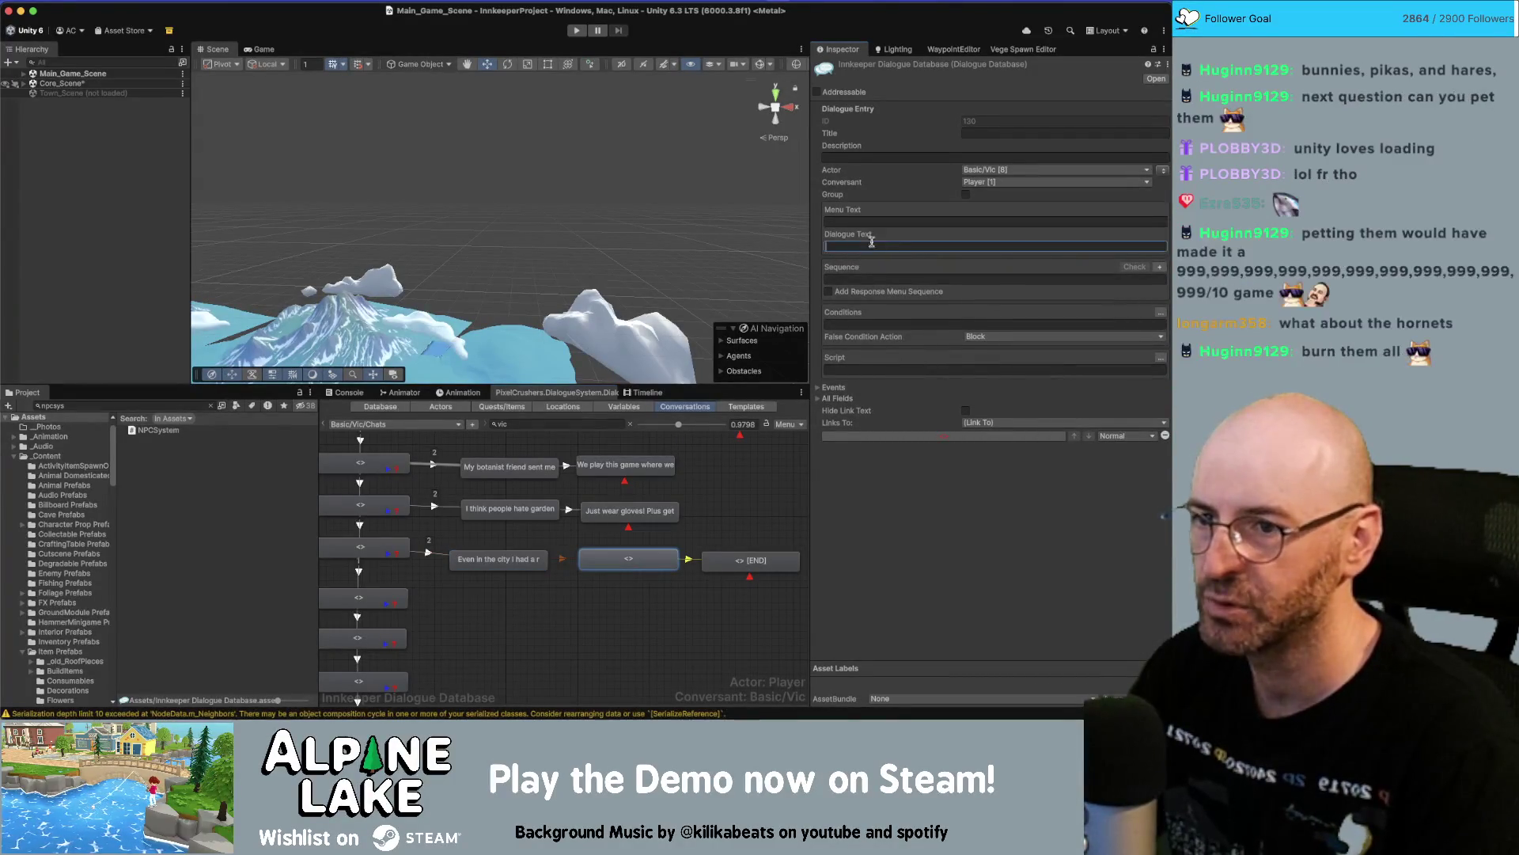
key(super+v)
key(BackSpace)
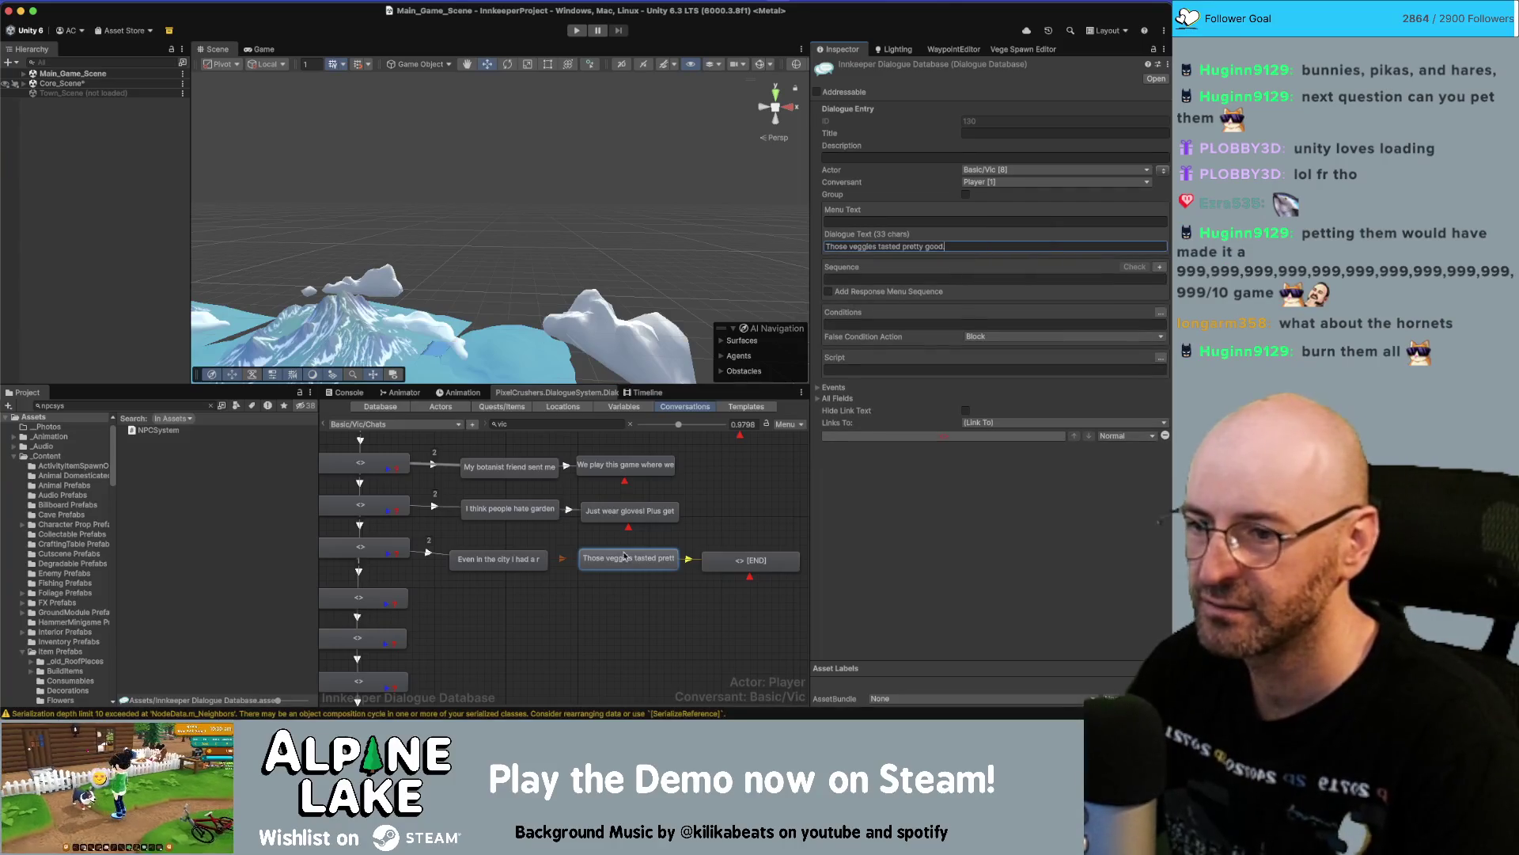
click(732, 565)
click(855, 246)
text(They had to work really hard to stay alive roasting up there.)
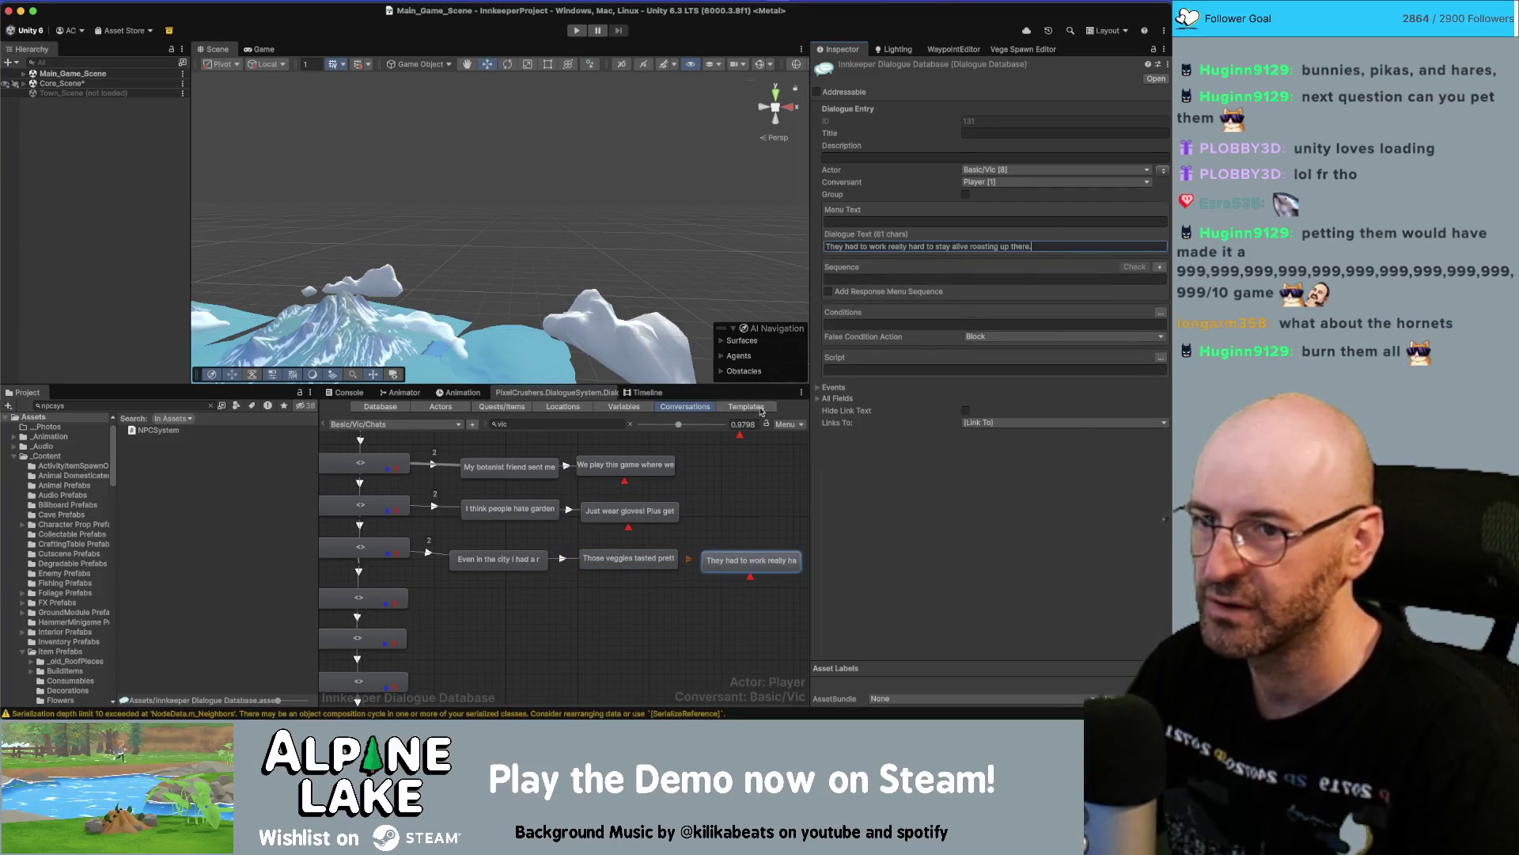
Review the three rooftop branch nodes' text and select the whole branch.
scroll(577, 575, down, 2)
click(503, 529)
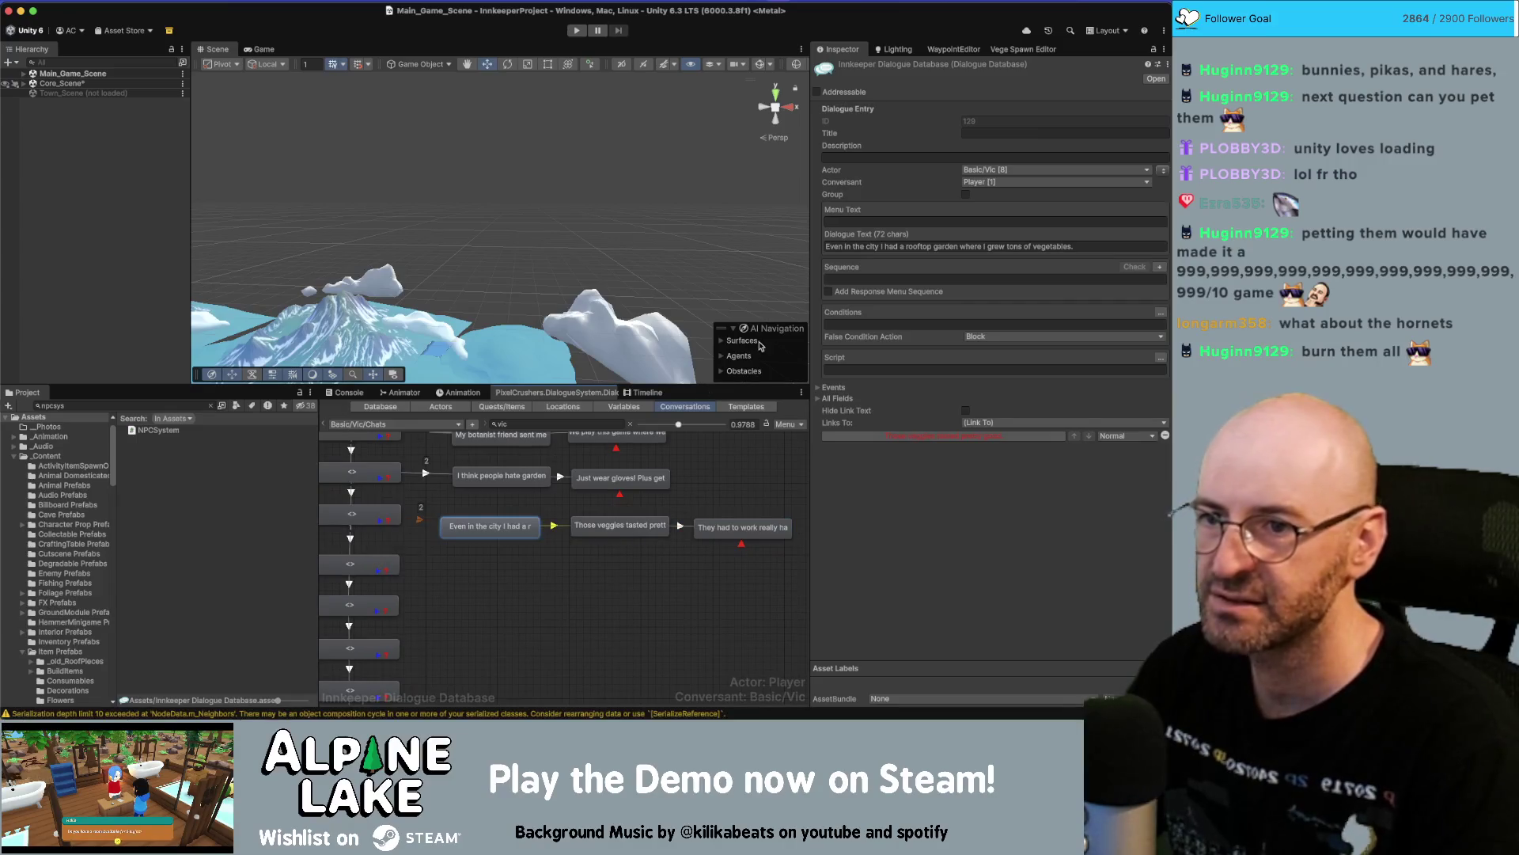
click(627, 521)
scroll(689, 554, down, 2)
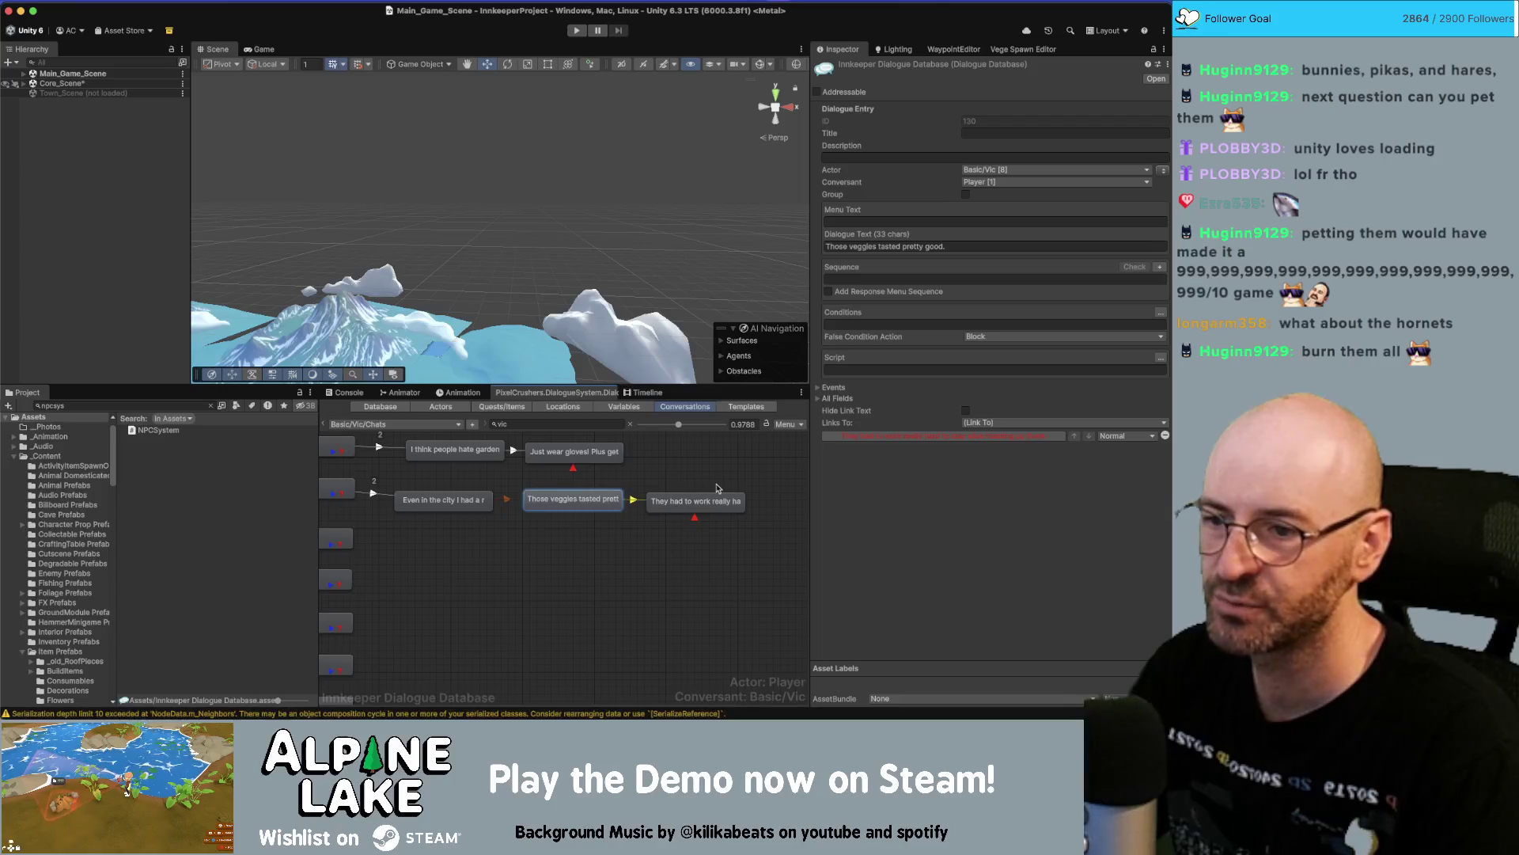
click(716, 499)
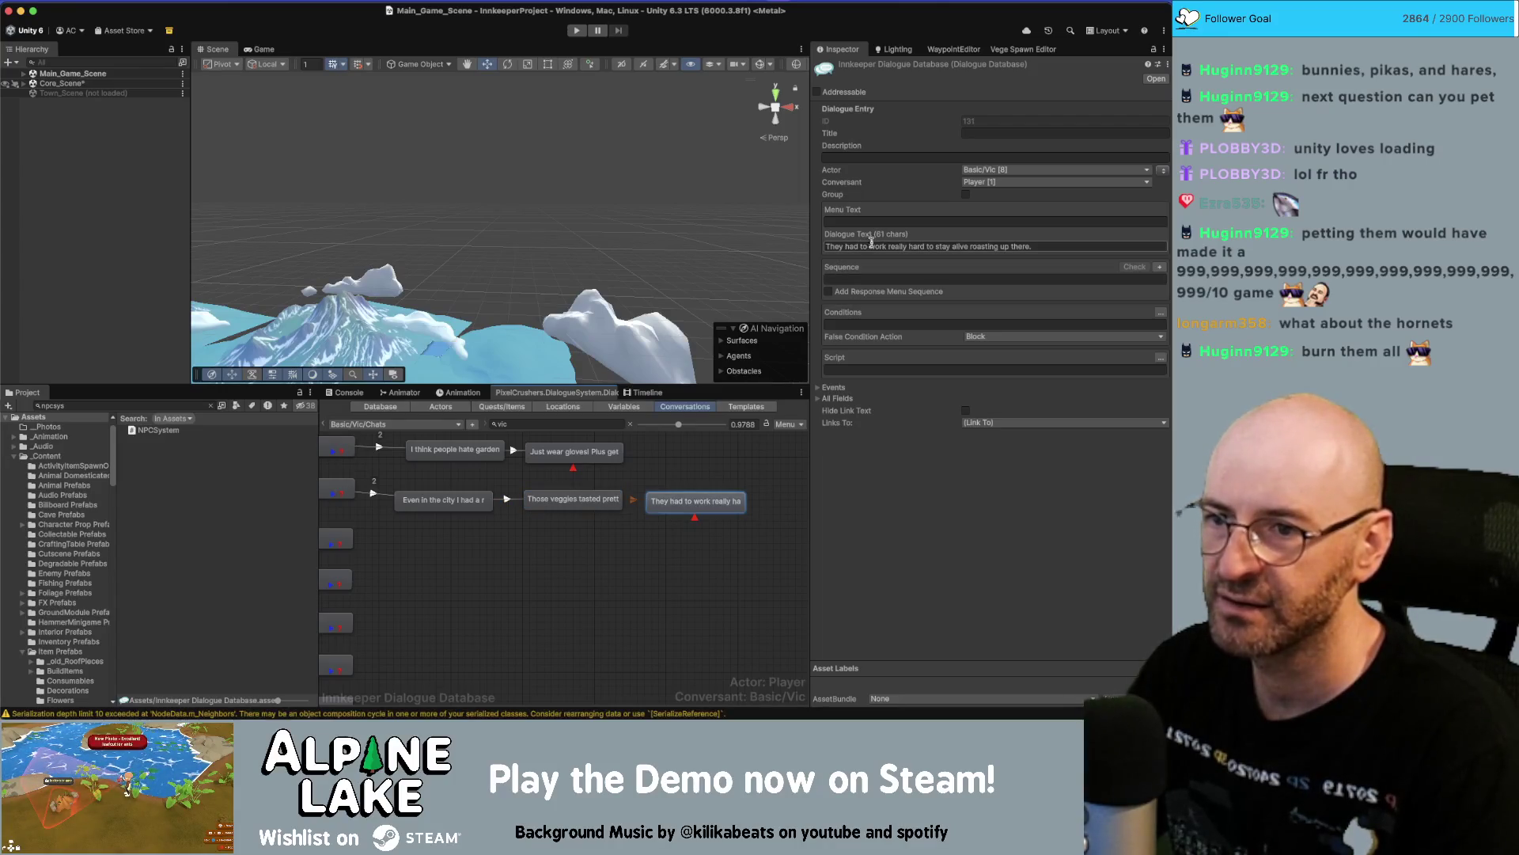
mouse_move(703, 546)
mouse_down()
mouse_move(486, 522)
mouse_move(466, 504)
mouse_up()
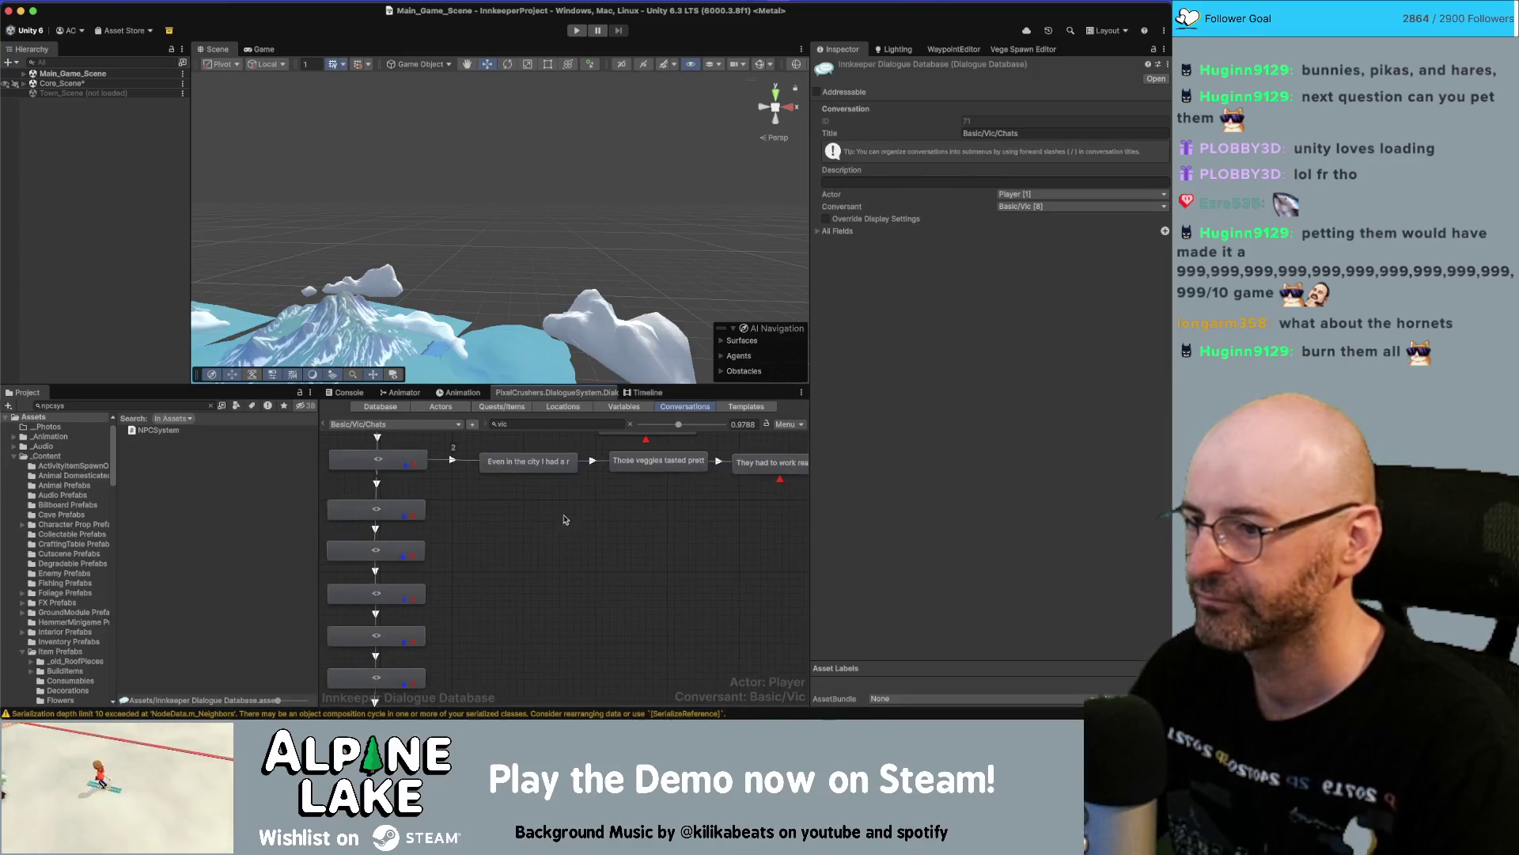
key(super+Tab)
scroll(573, 497, down, 5)
Copy the saved-money card text and add two new chained nodes in Unity.
scroll(665, 425, up, 8)
click(665, 425)
triple_click(666, 425)
key(super+a)
key(ctrl+c)
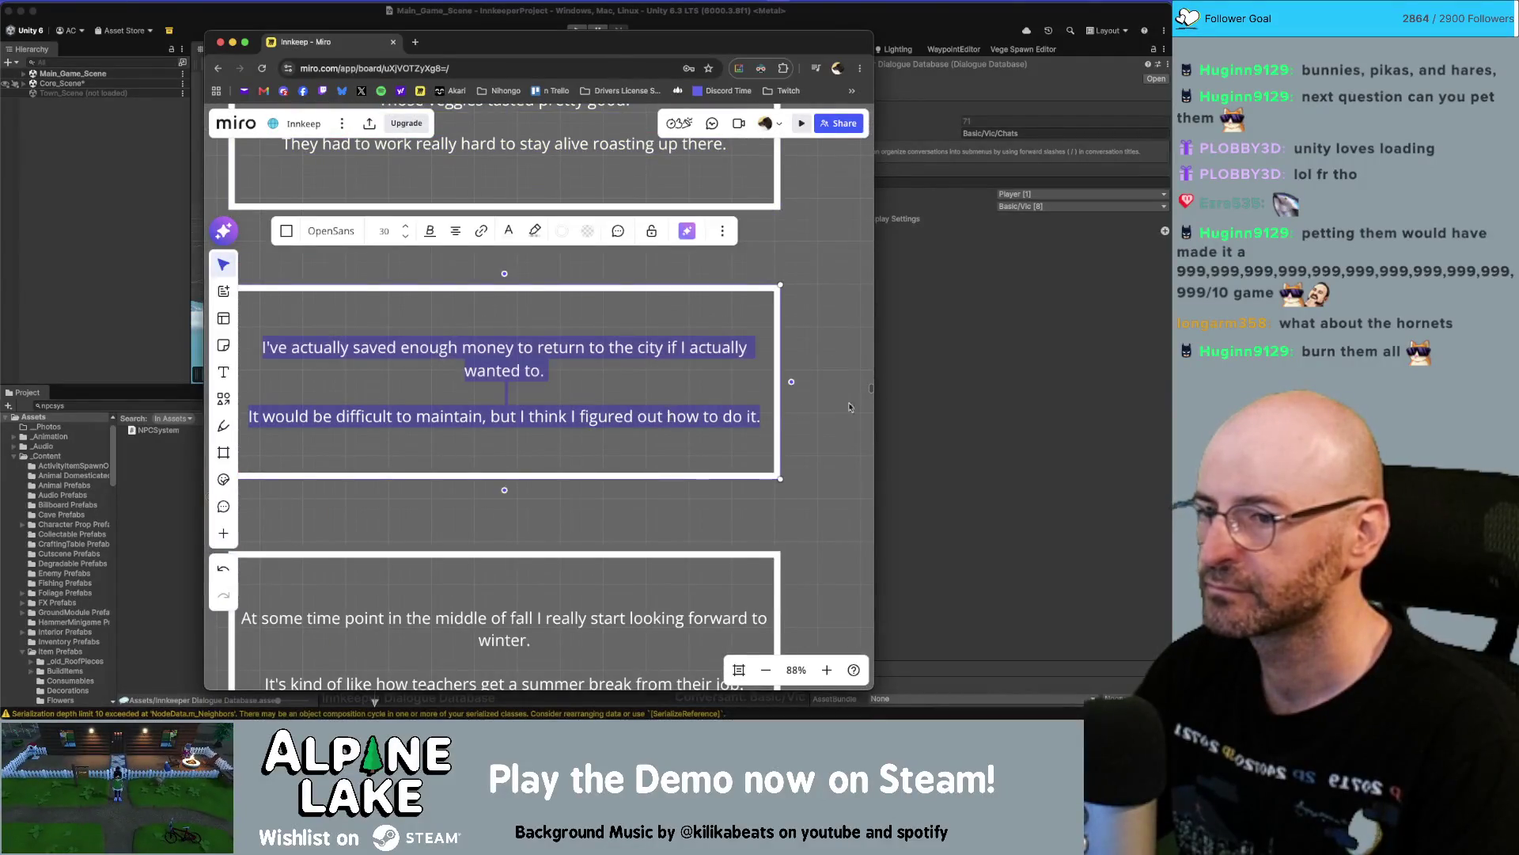
key(super+Tab)
right_click(394, 508)
click(408, 537)
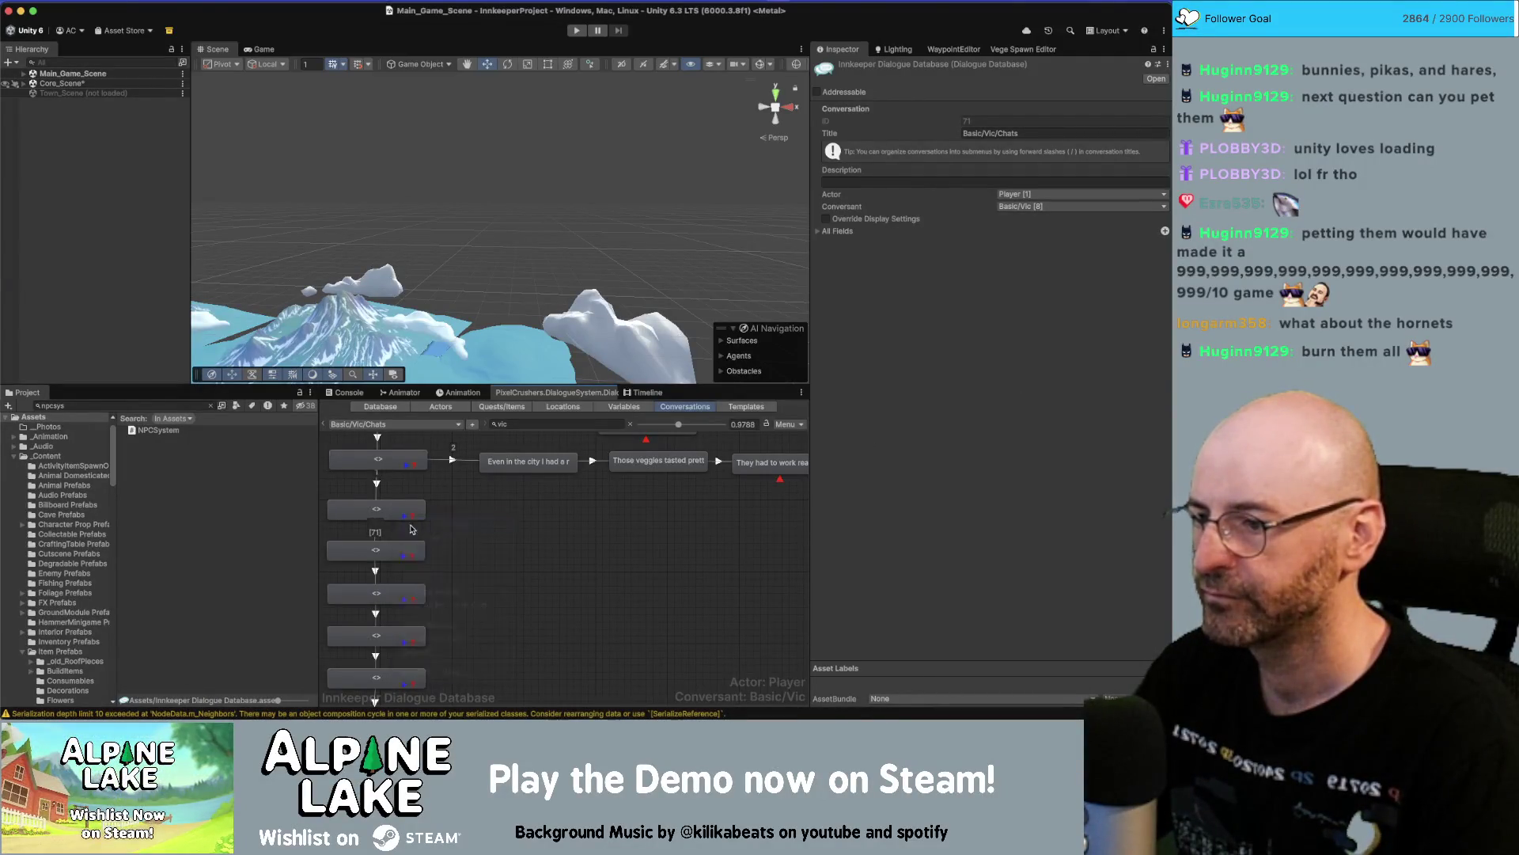
drag(408, 536, 674, 508)
right_click(568, 509)
click(602, 519)
Make Vic the speaker and paste the saved-money line and the difficult-to-maintain reply.
click(538, 513)
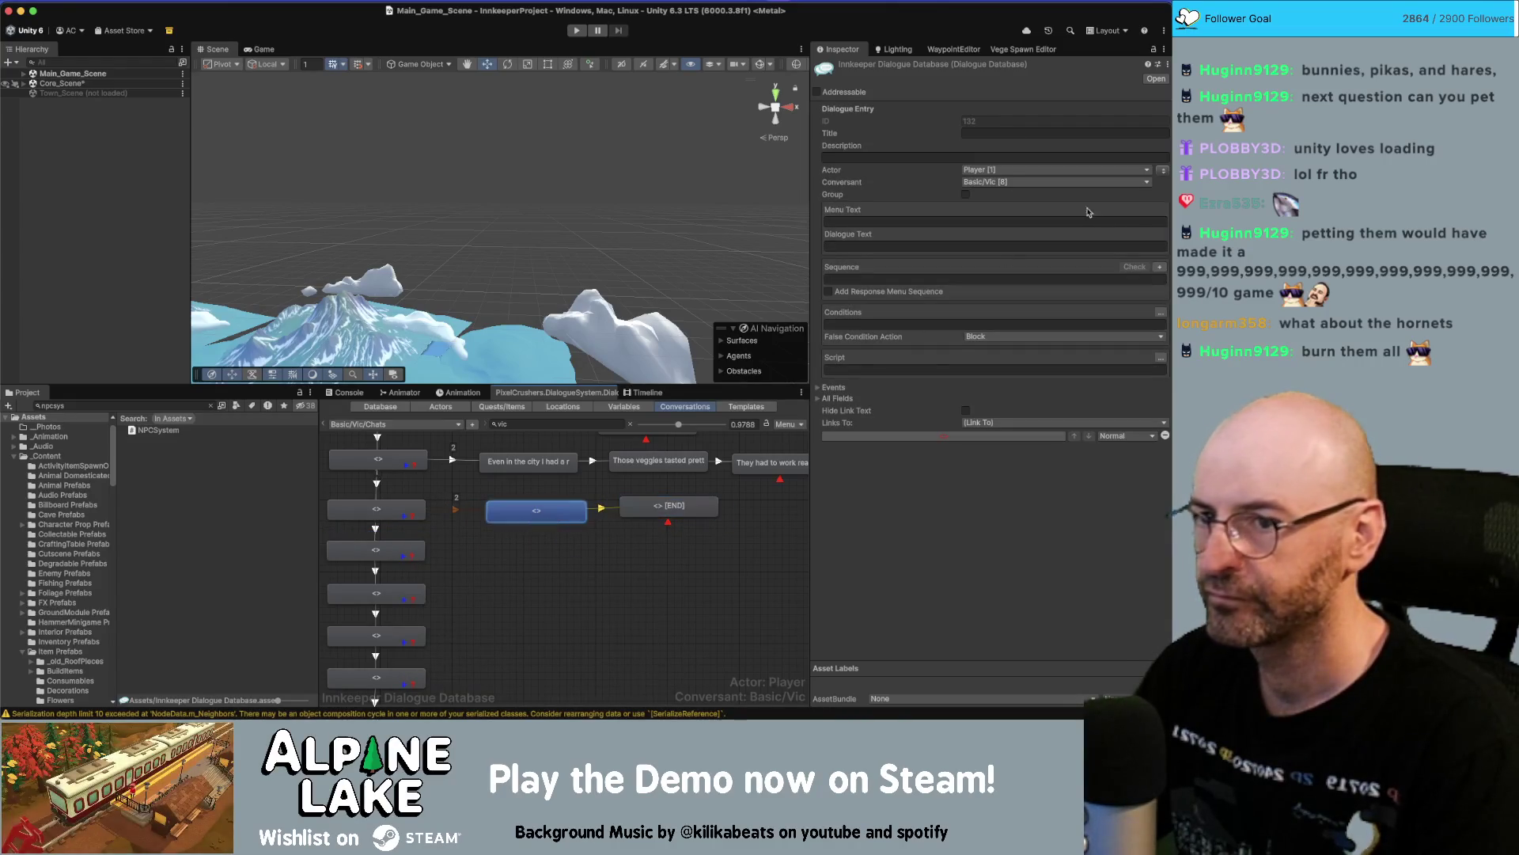
click(1163, 171)
click(990, 247)
key(ctrl+v)
key(shift+Home)
key(BackSpace)
key(BackSpace)
key(BackSpace)
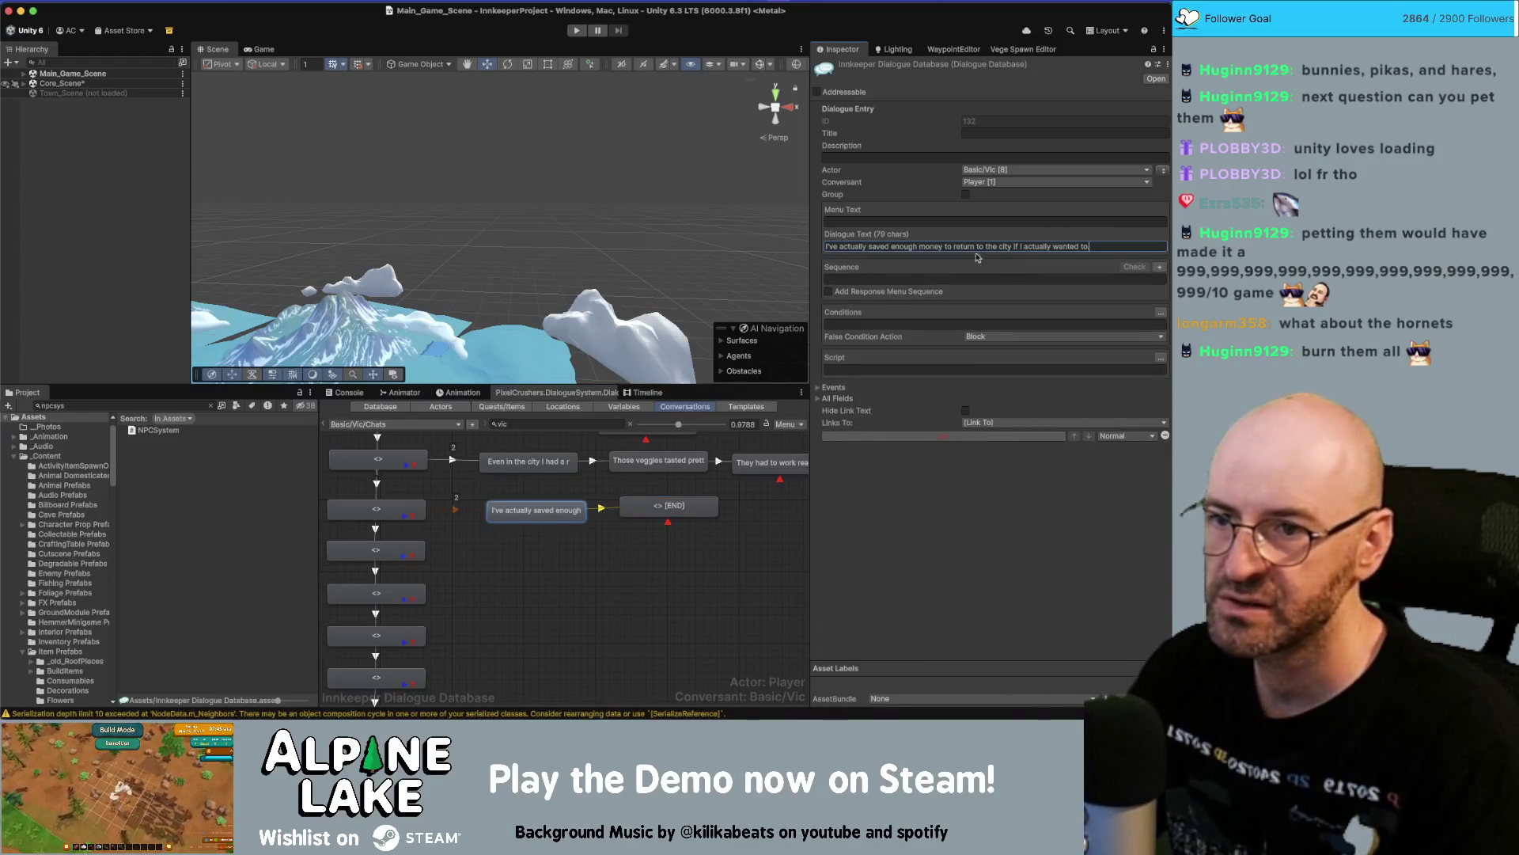
click(685, 511)
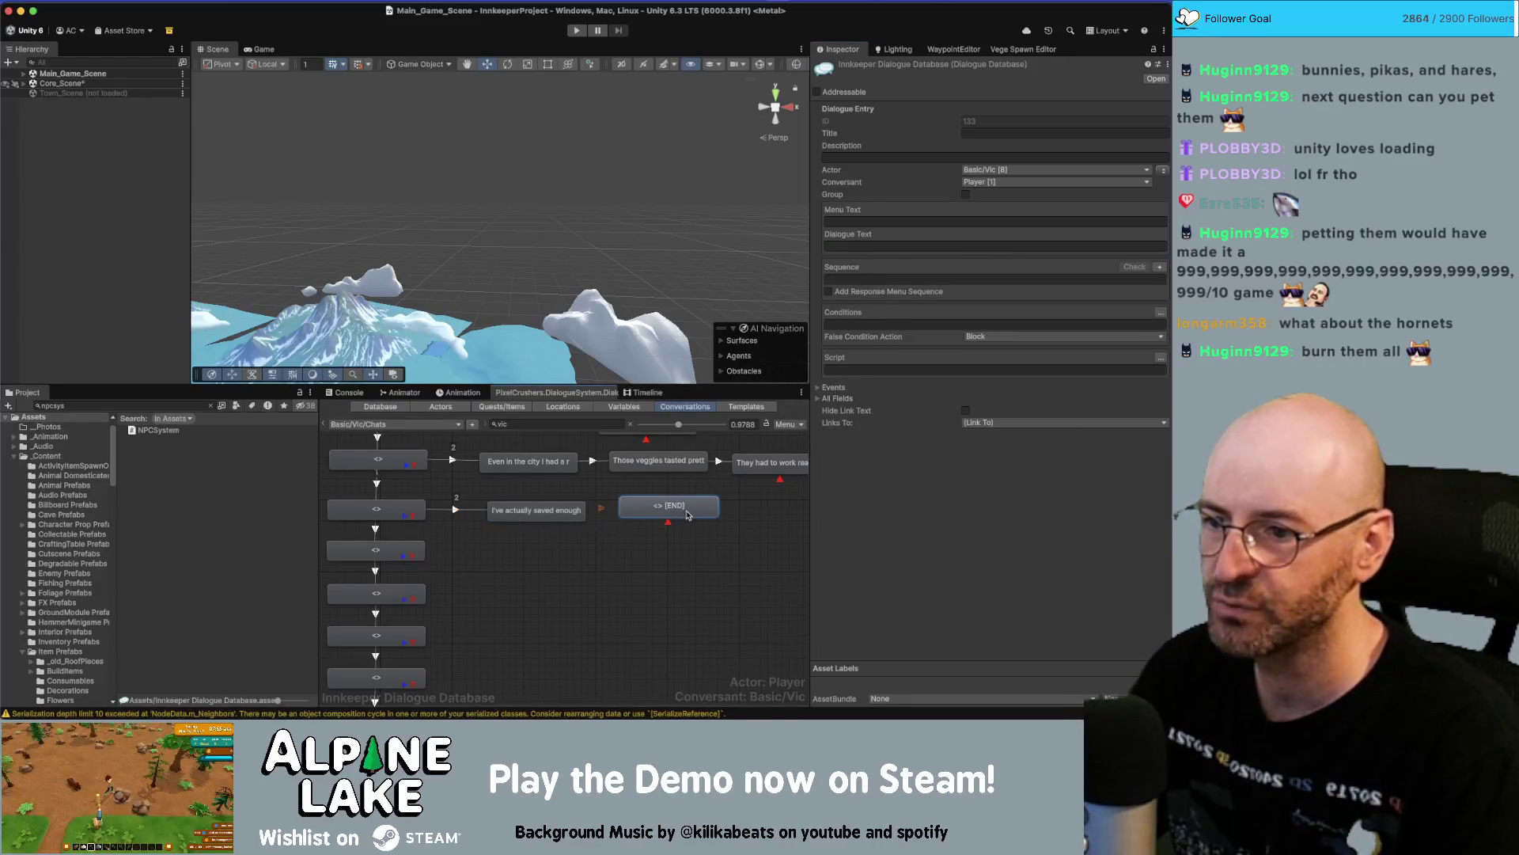
click(957, 242)
text(It would be difficult to maintain, but I think I figured out how to do it.)
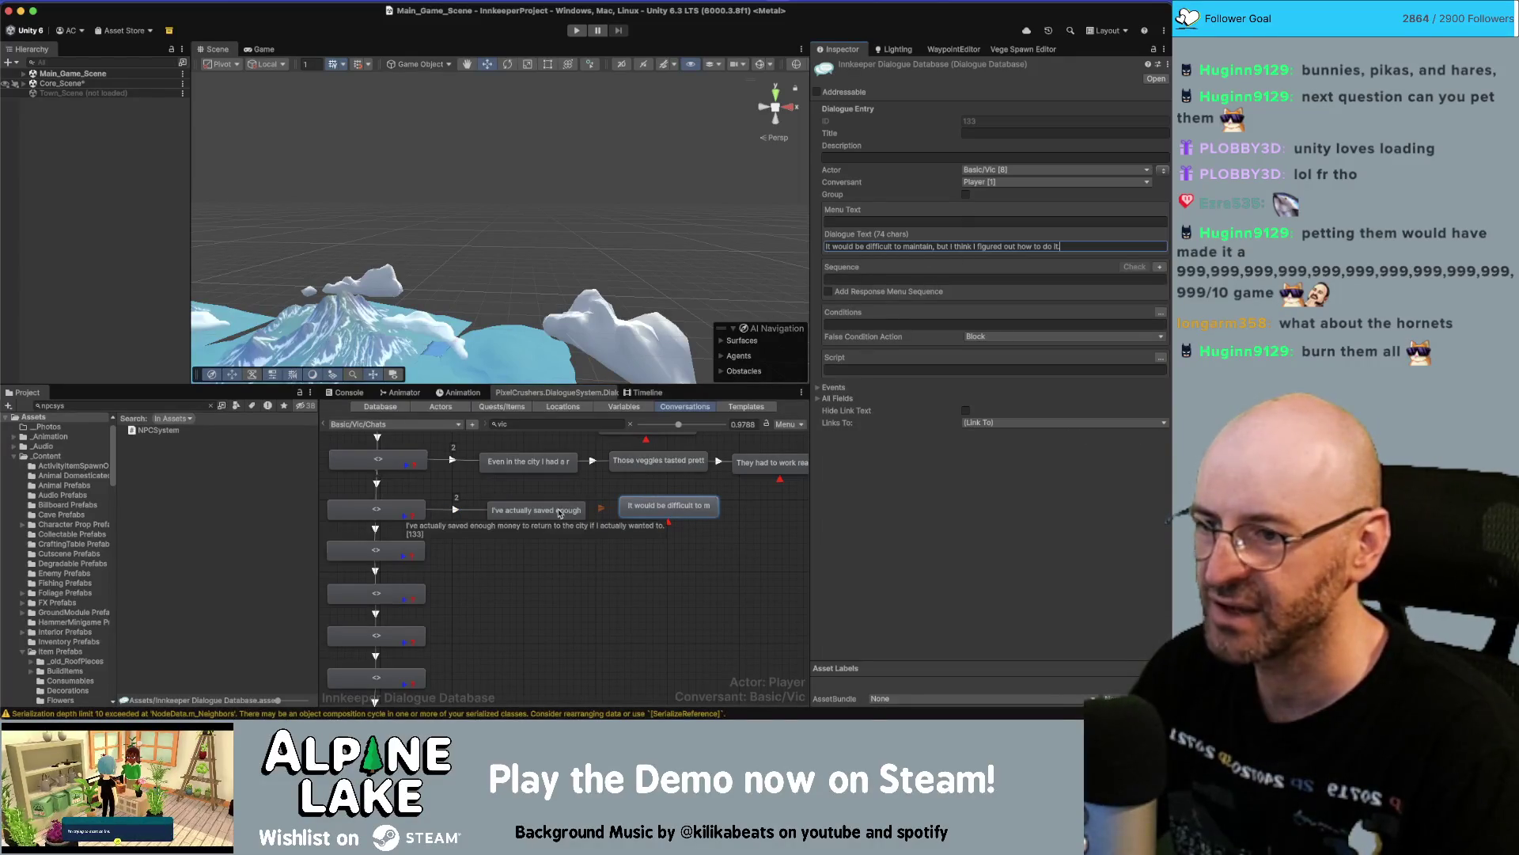
Replace 'actually' with 'I think I've' and make the reply end 'but I can figure out how to do it.'.
click(557, 511)
double_click(853, 247)
key(BackSpace)
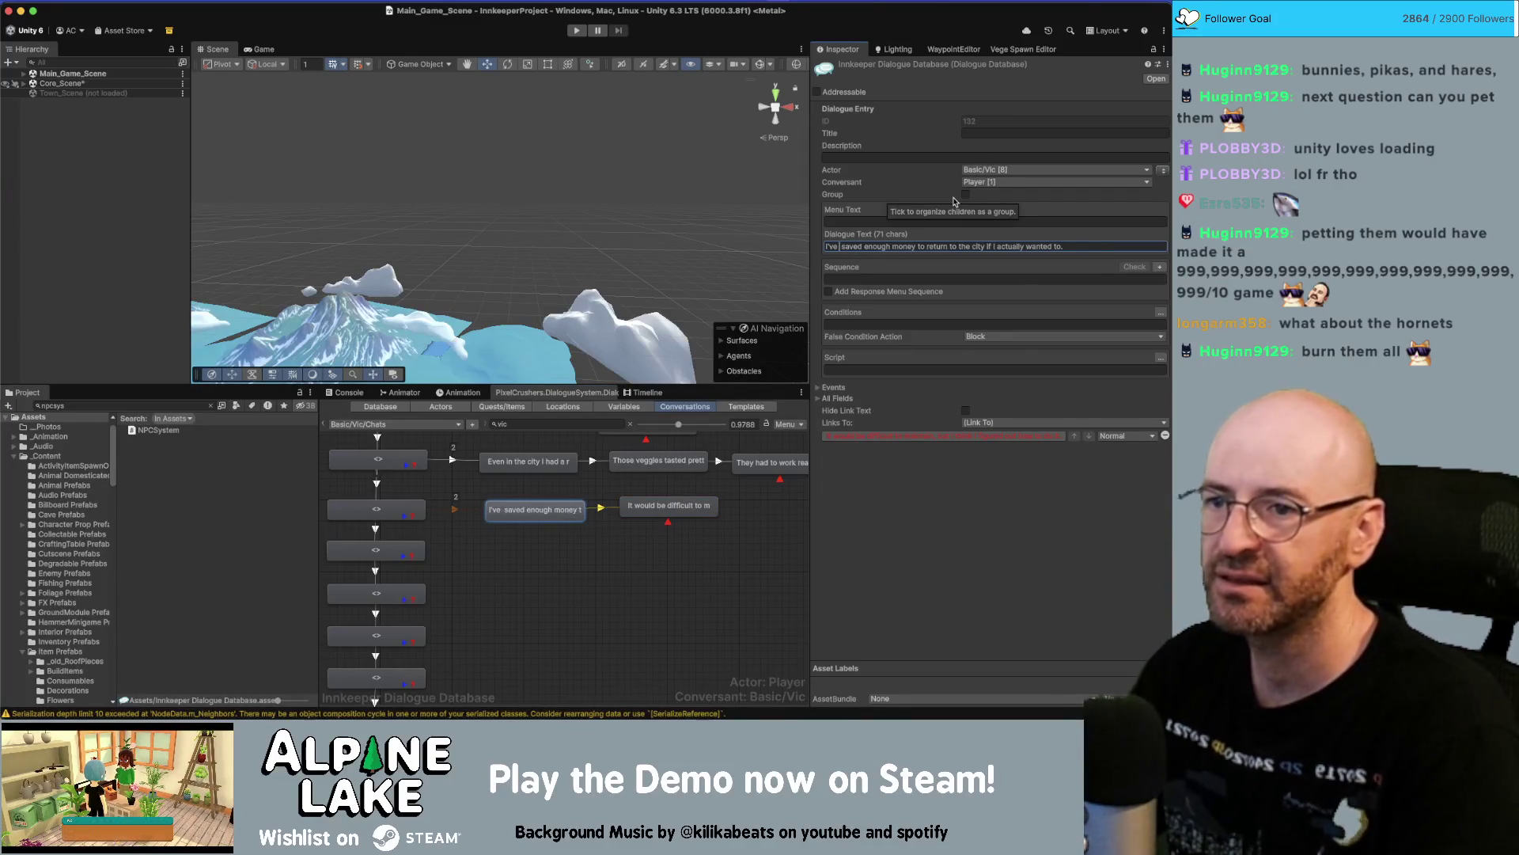
text(I think)
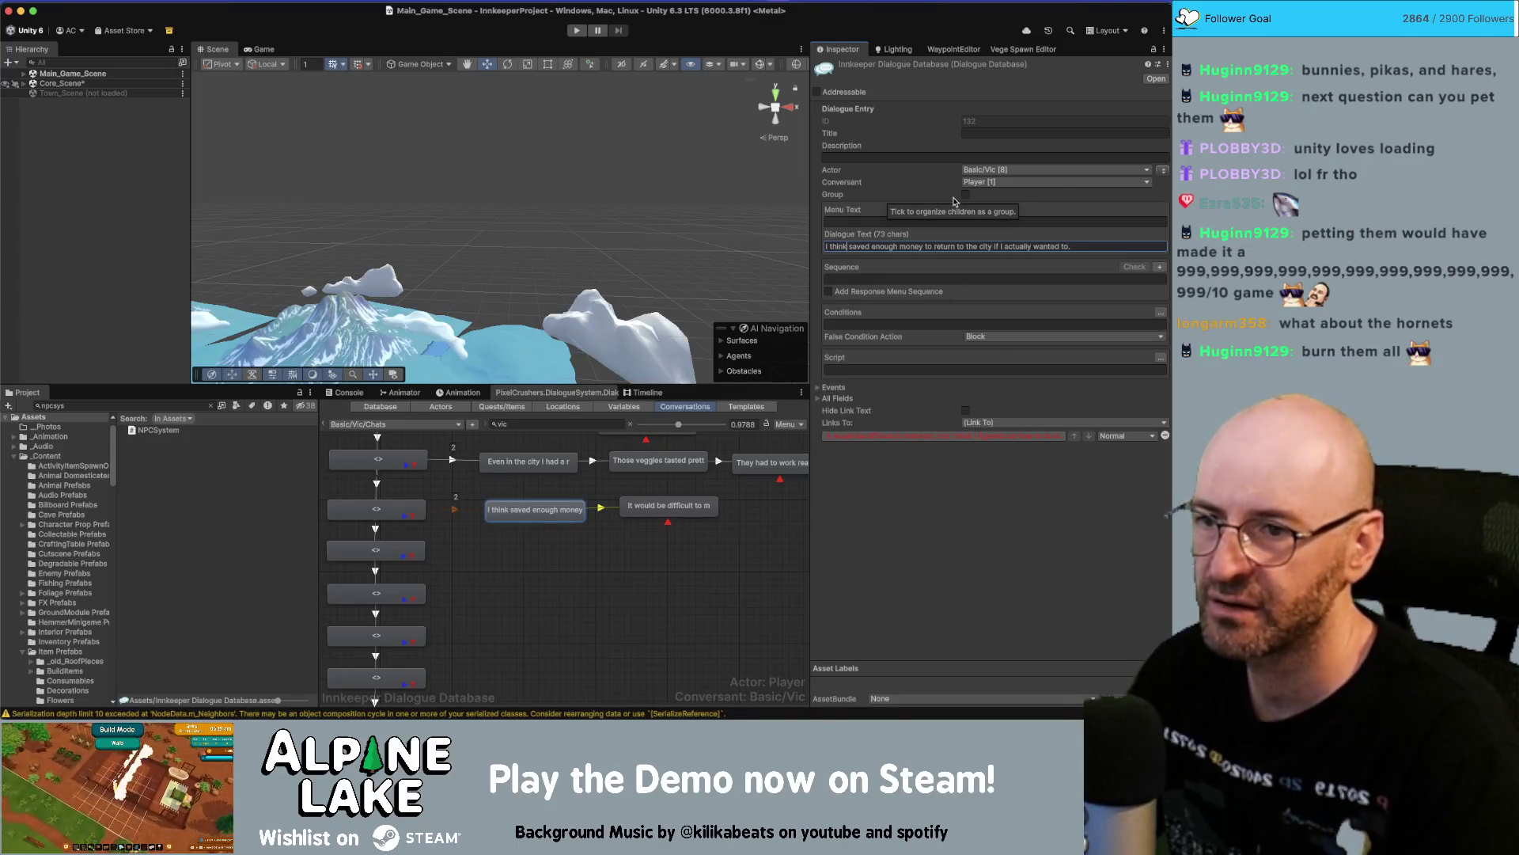
text( I've)
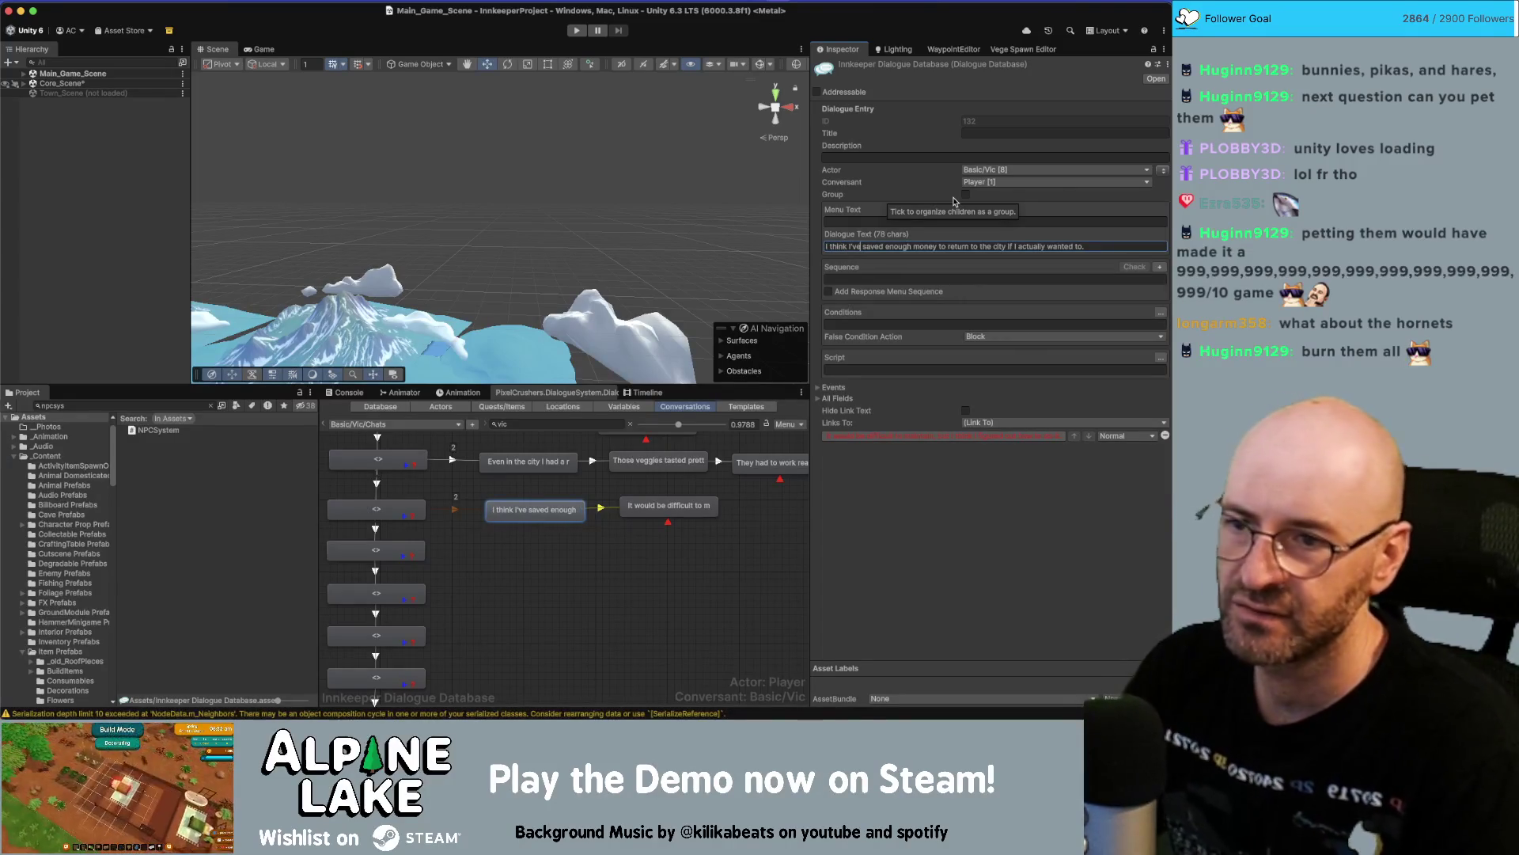
click(674, 507)
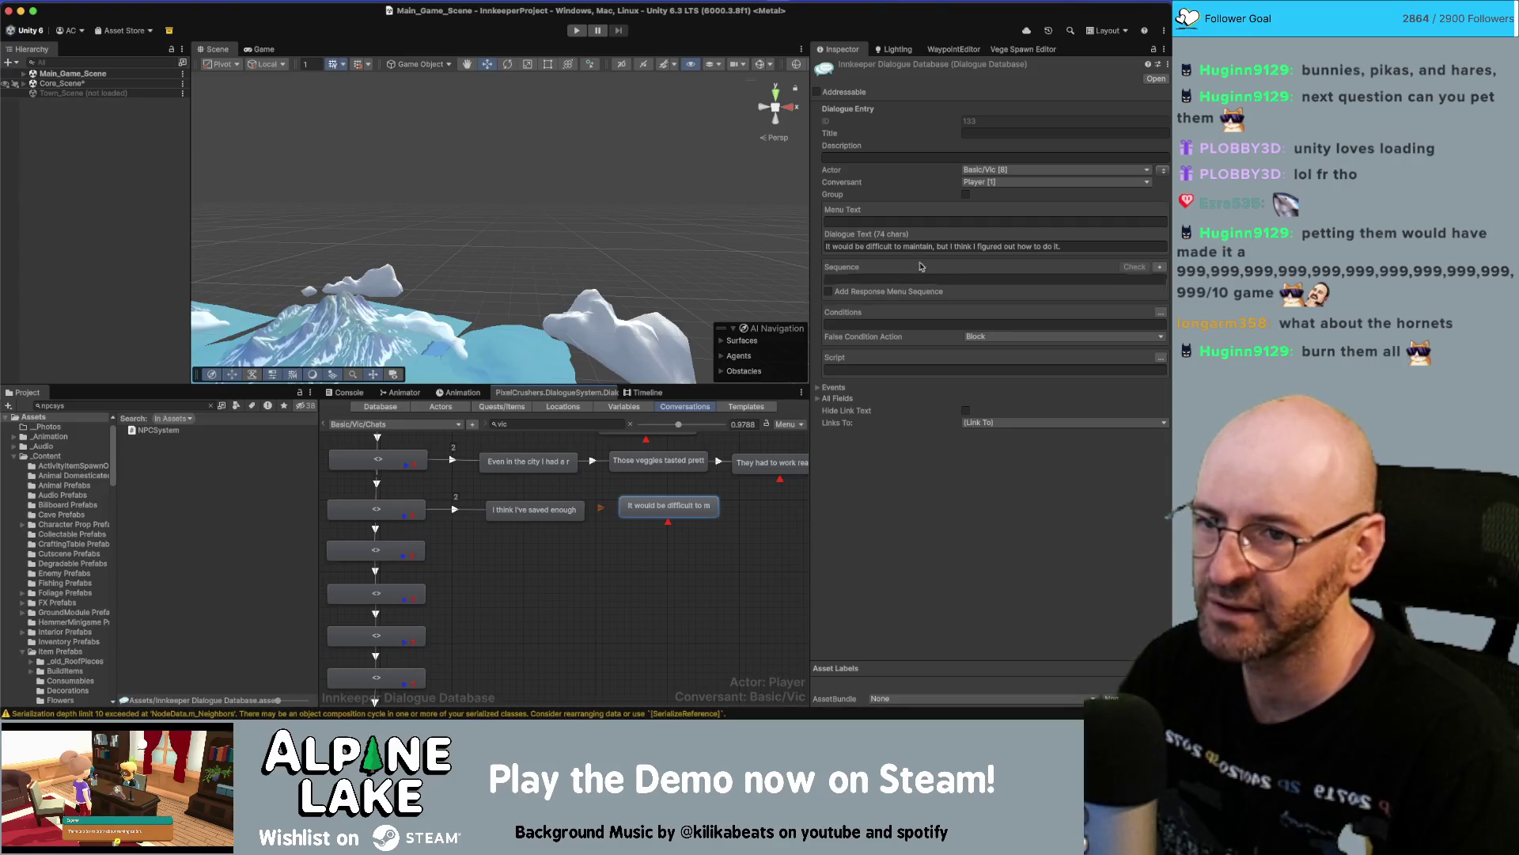
click(972, 246)
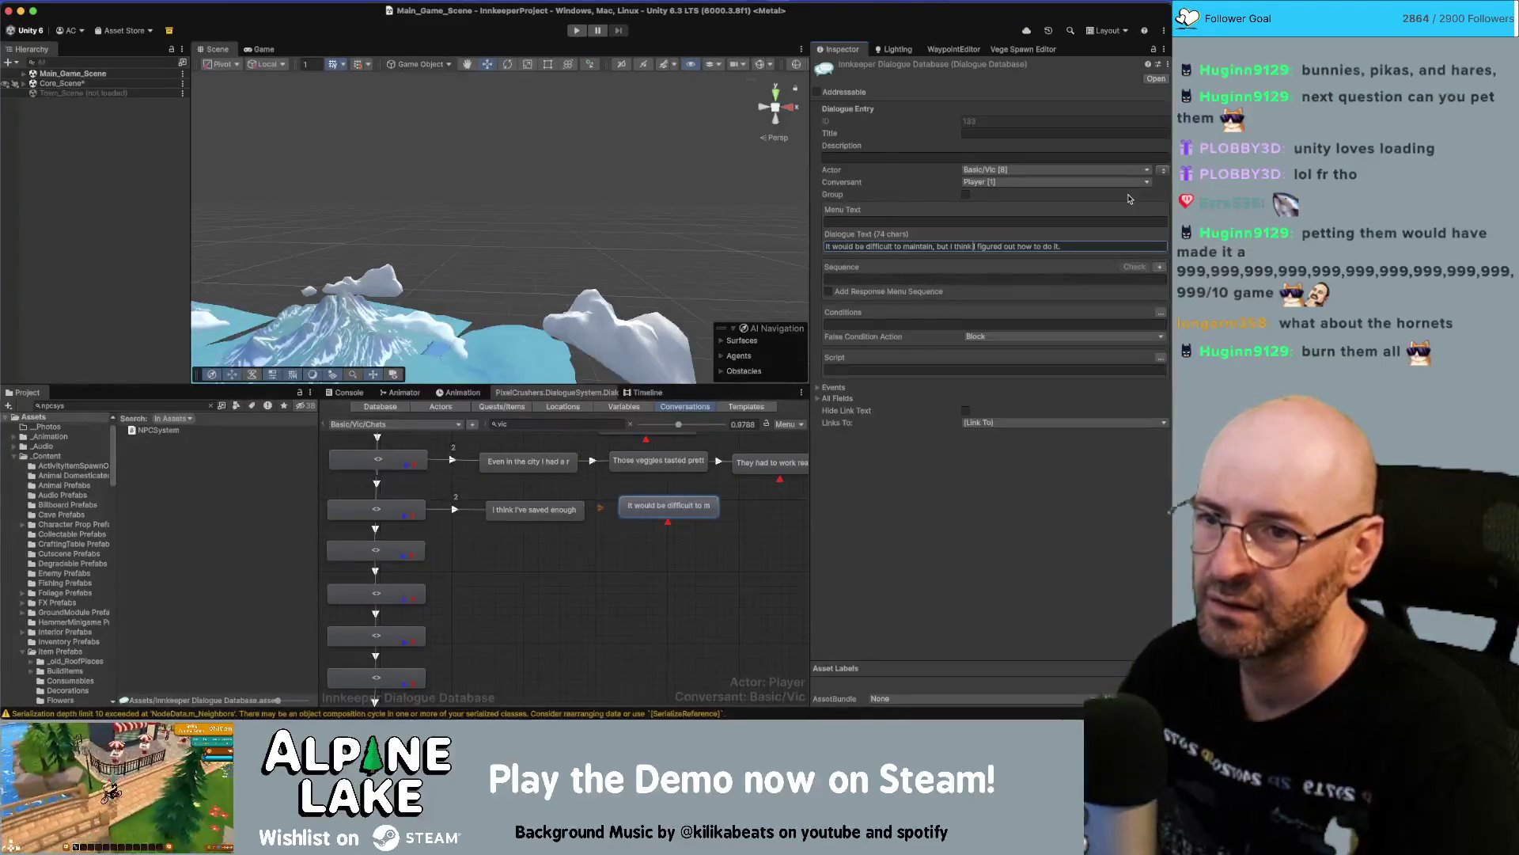
key(BackSpace)
key(BackSpace)
key(BackSpace)
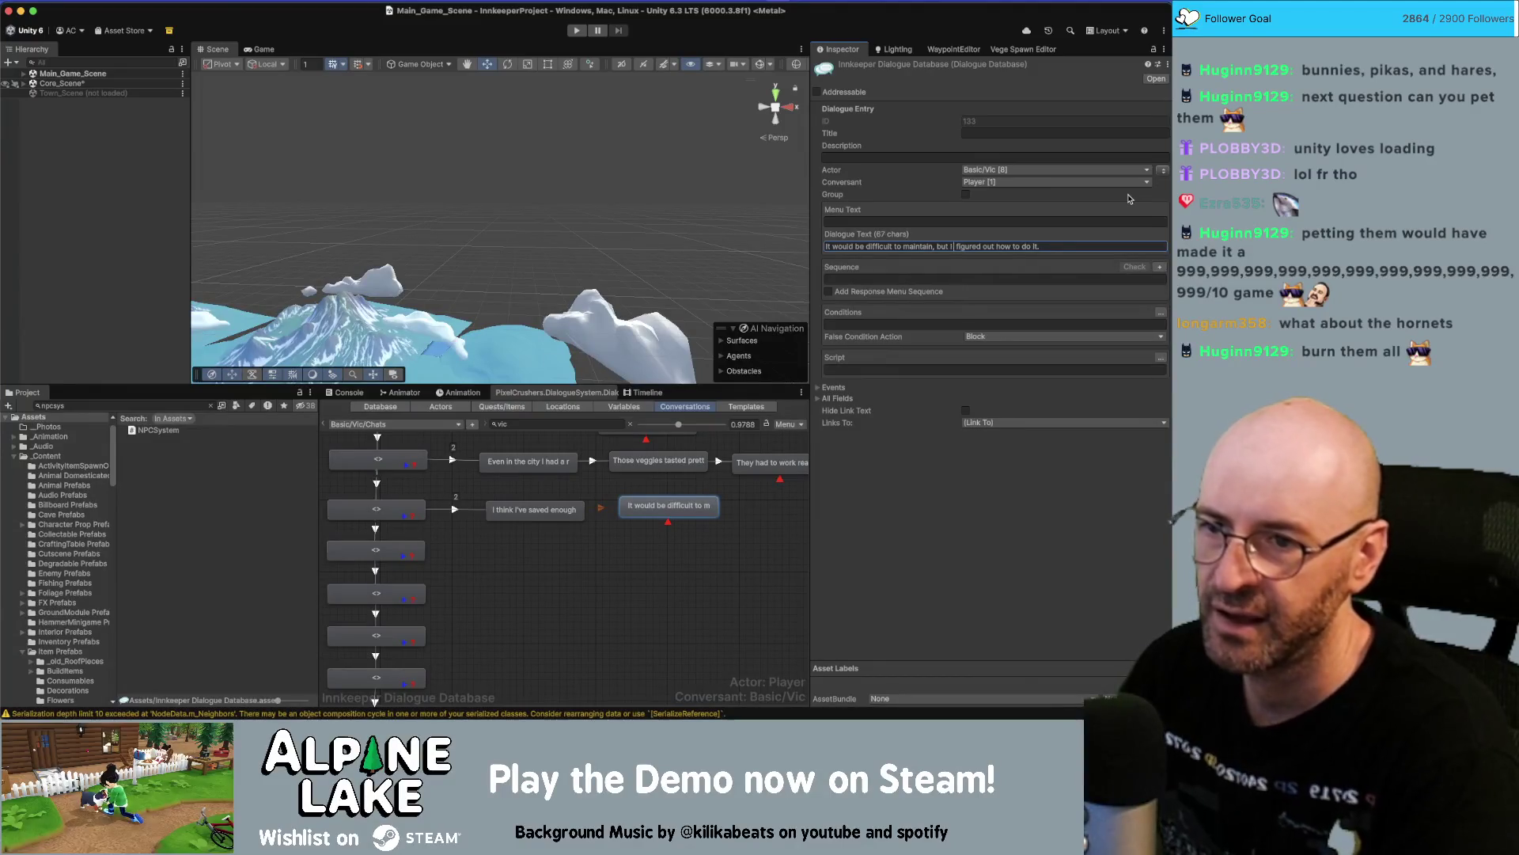
text(can)
key(alt+Right)
key(BackSpace)
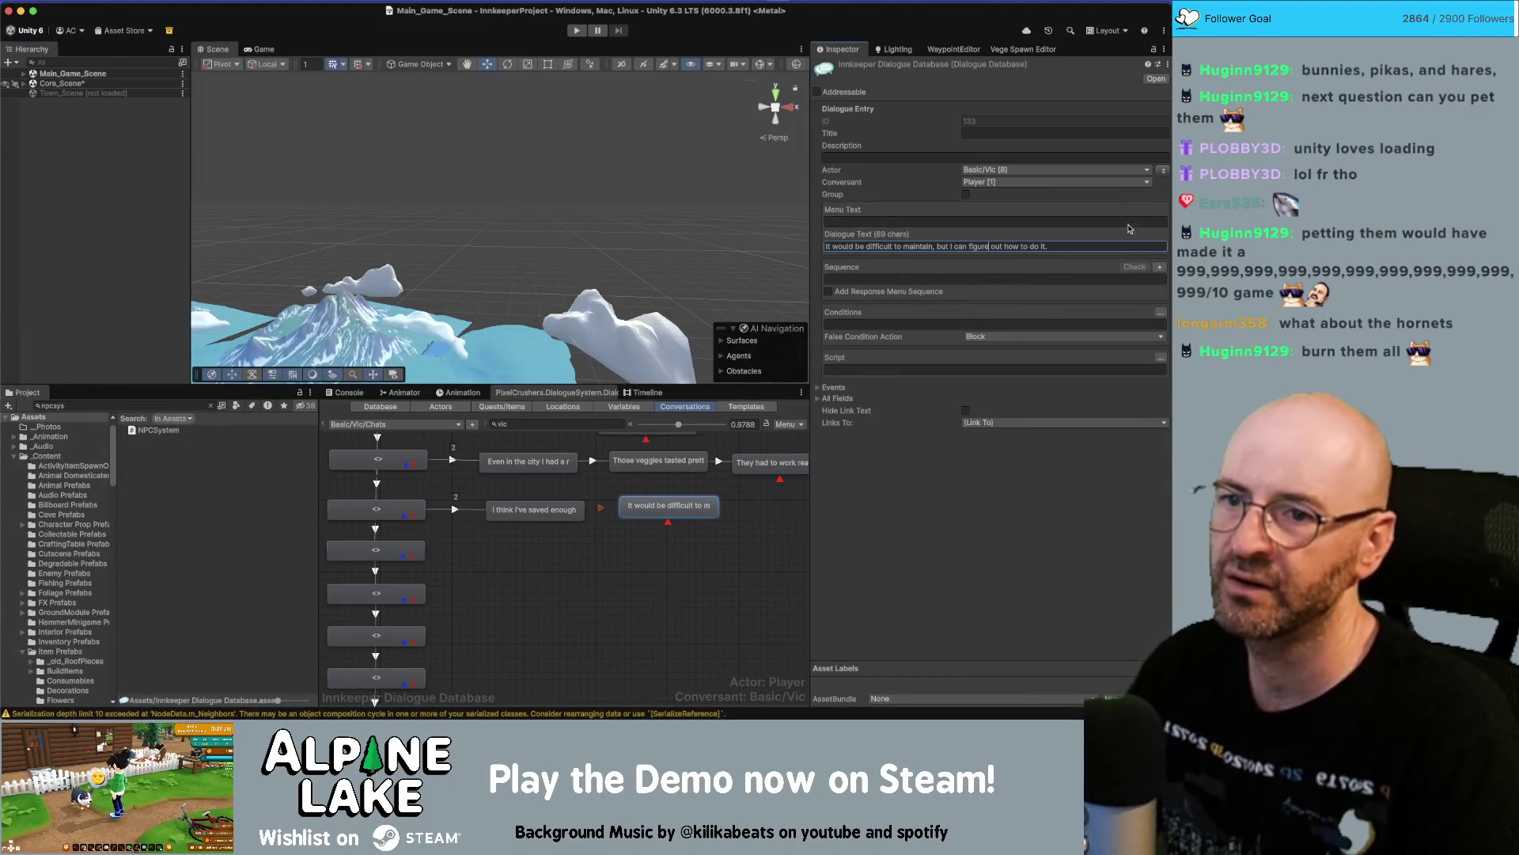
key(super+Tab)
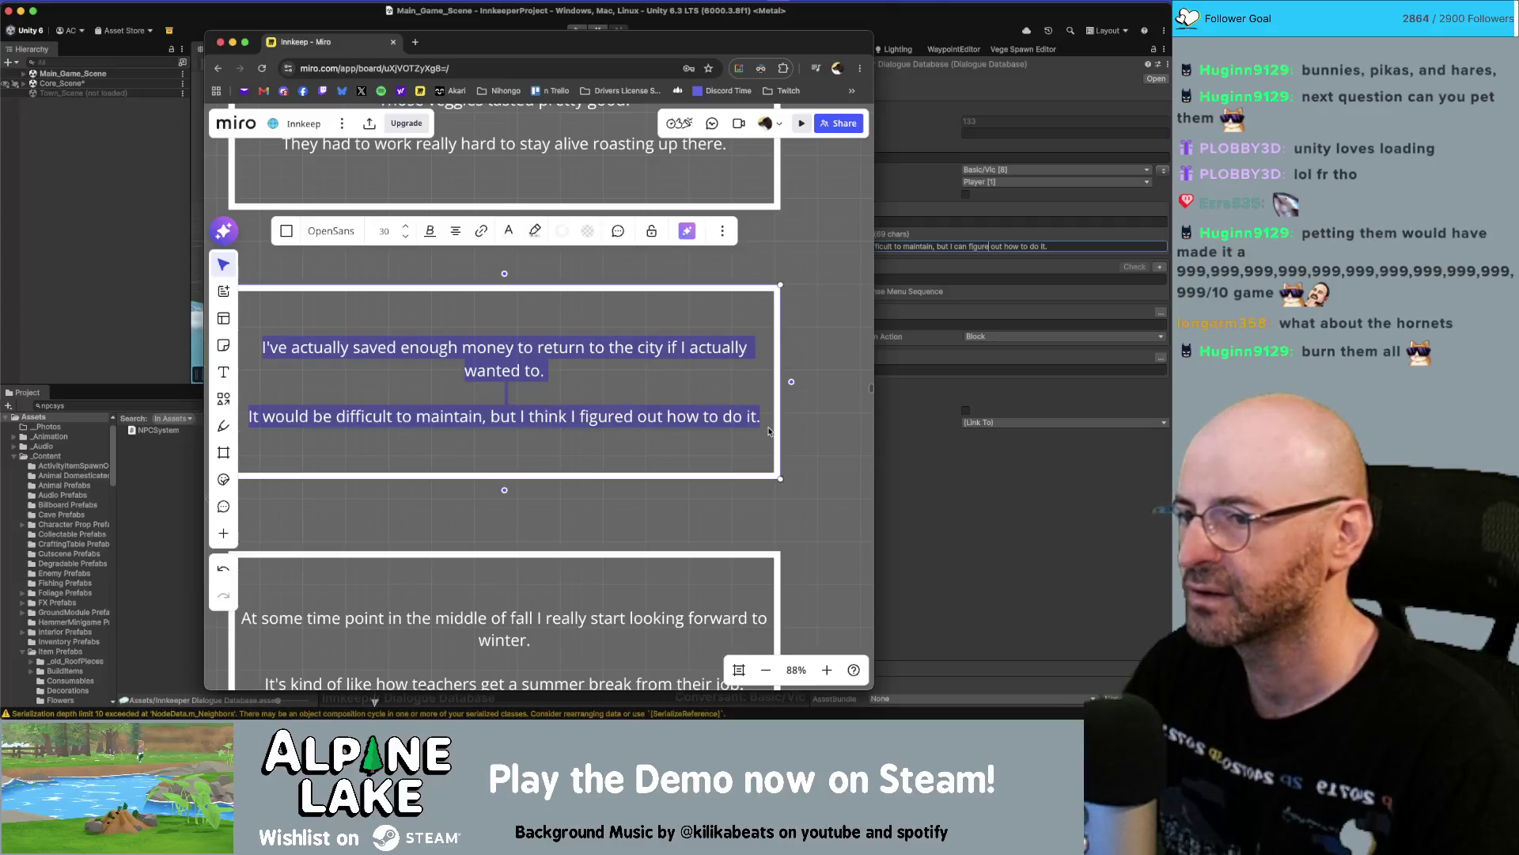
Copy the Miro fall card and chain three new child nodes off the third conversation node.
scroll(767, 431, down, 5)
triple_click(656, 383)
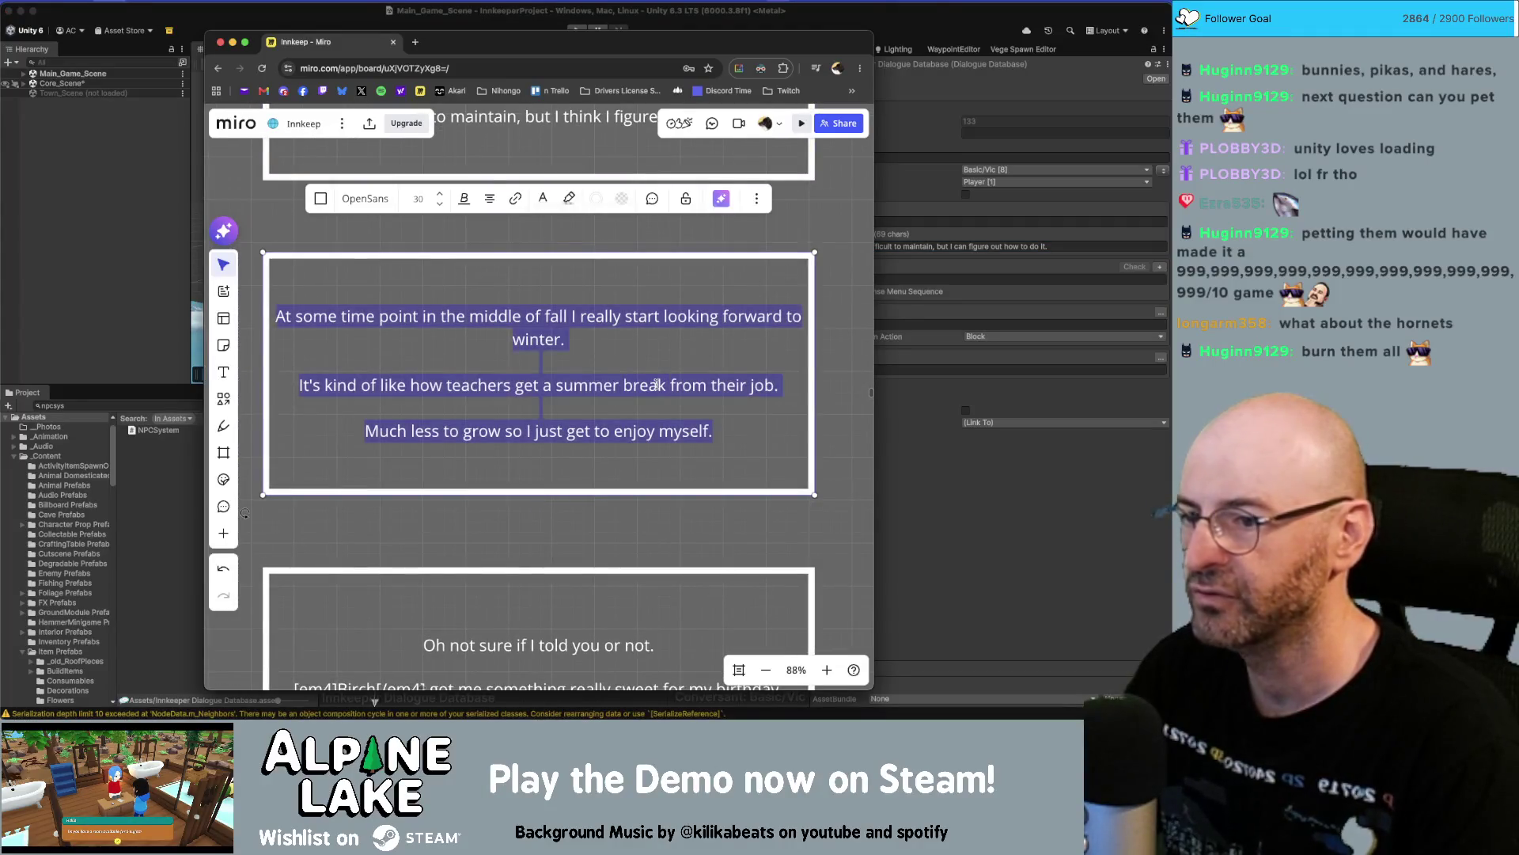
key(super+Tab)
right_click(394, 551)
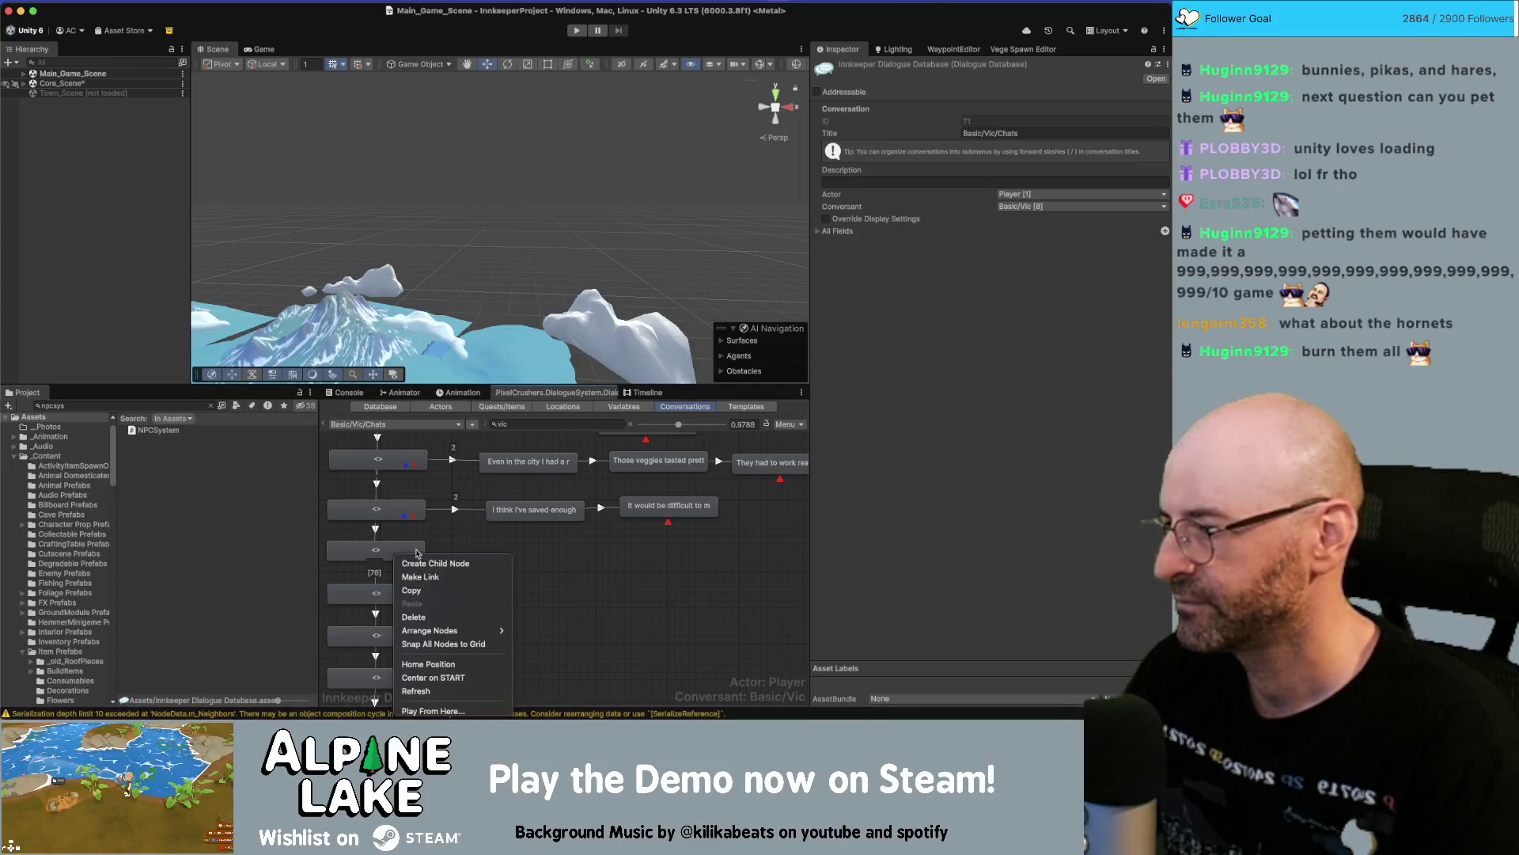
click(436, 563)
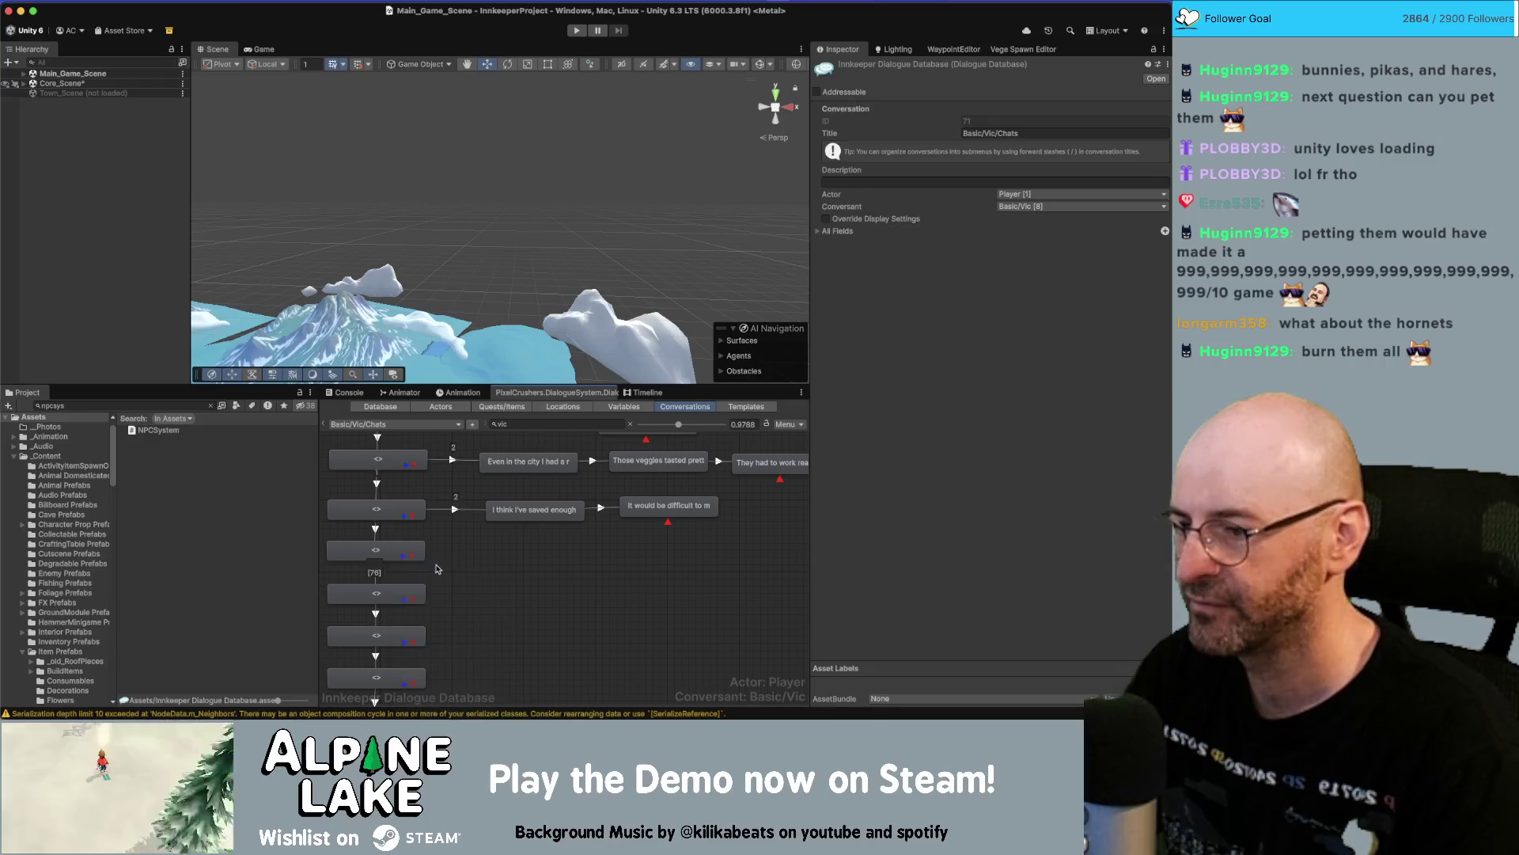
right_click(557, 556)
click(597, 567)
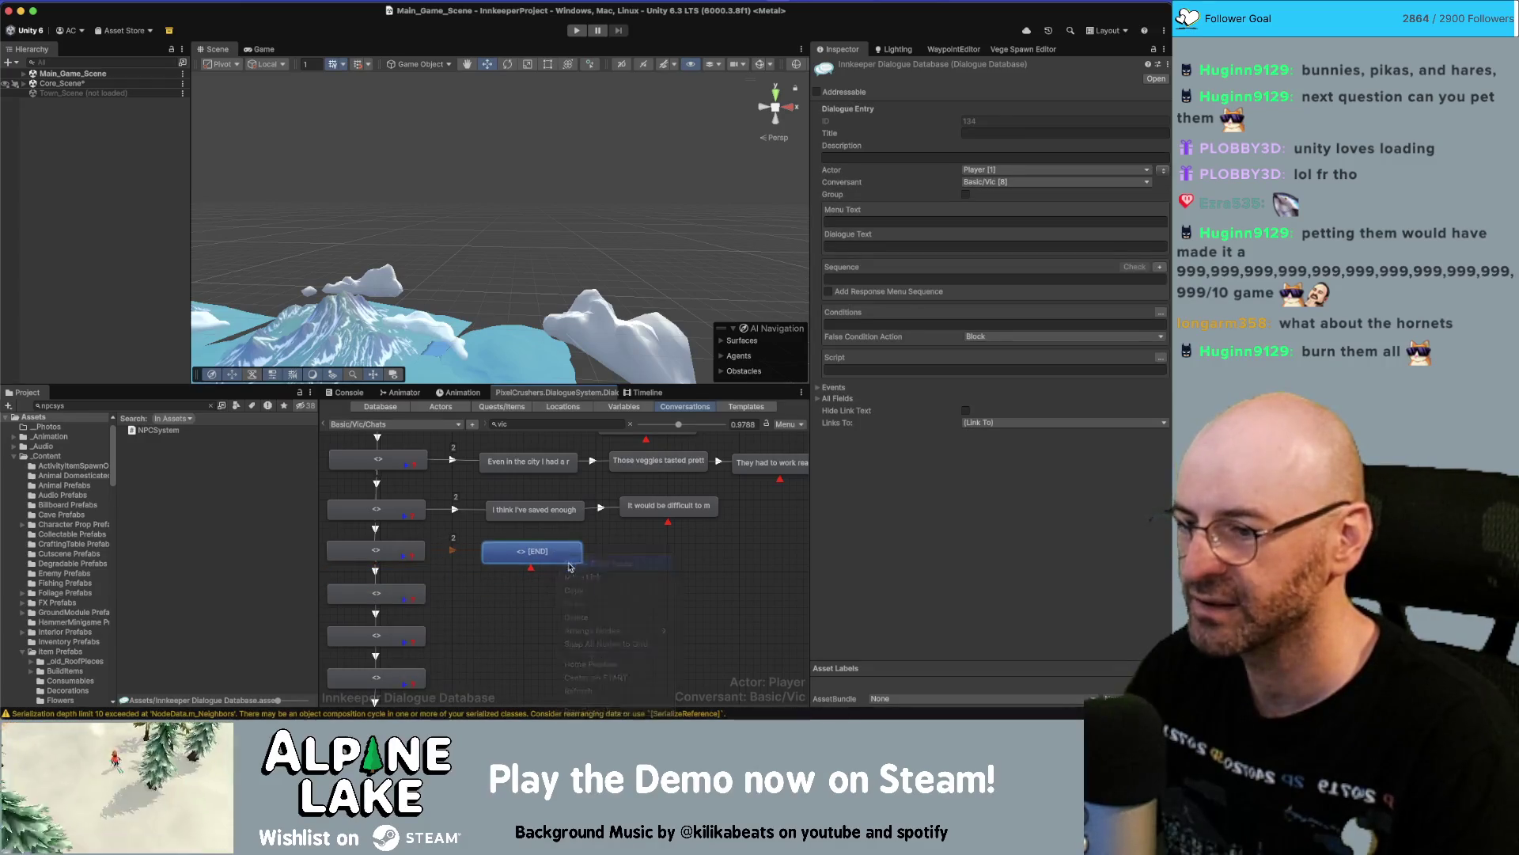
mouse_move(538, 583)
mouse_down()
mouse_move(721, 539)
mouse_move(705, 555)
mouse_up()
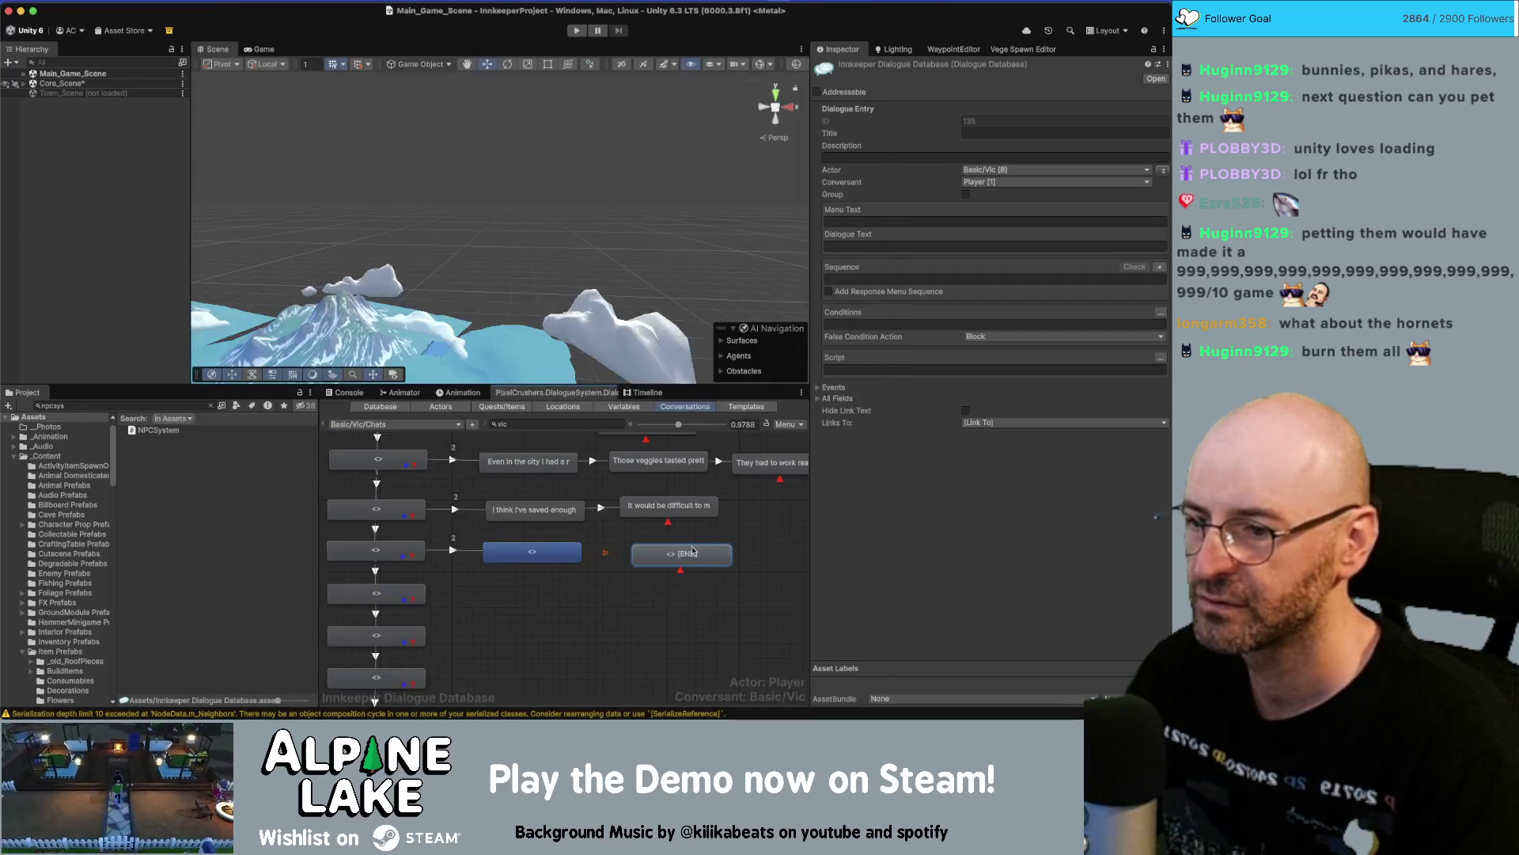
right_click(694, 550)
click(713, 561)
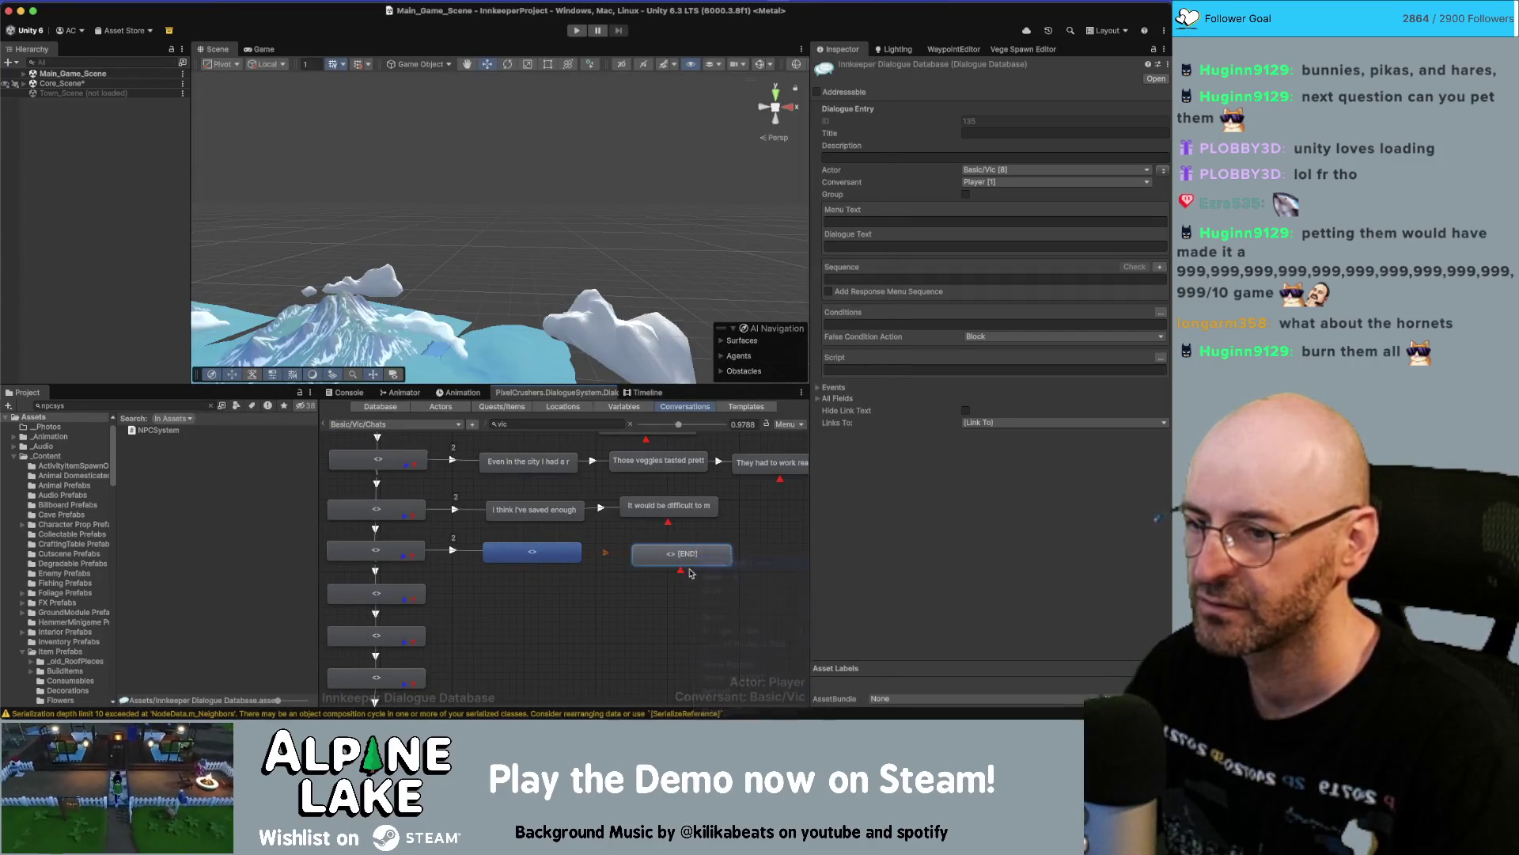
drag(680, 585, 800, 549)
Make Vic speak the looking-forward-to-winter line, then the teachers' summer break line in the second node.
shift+click(540, 555)
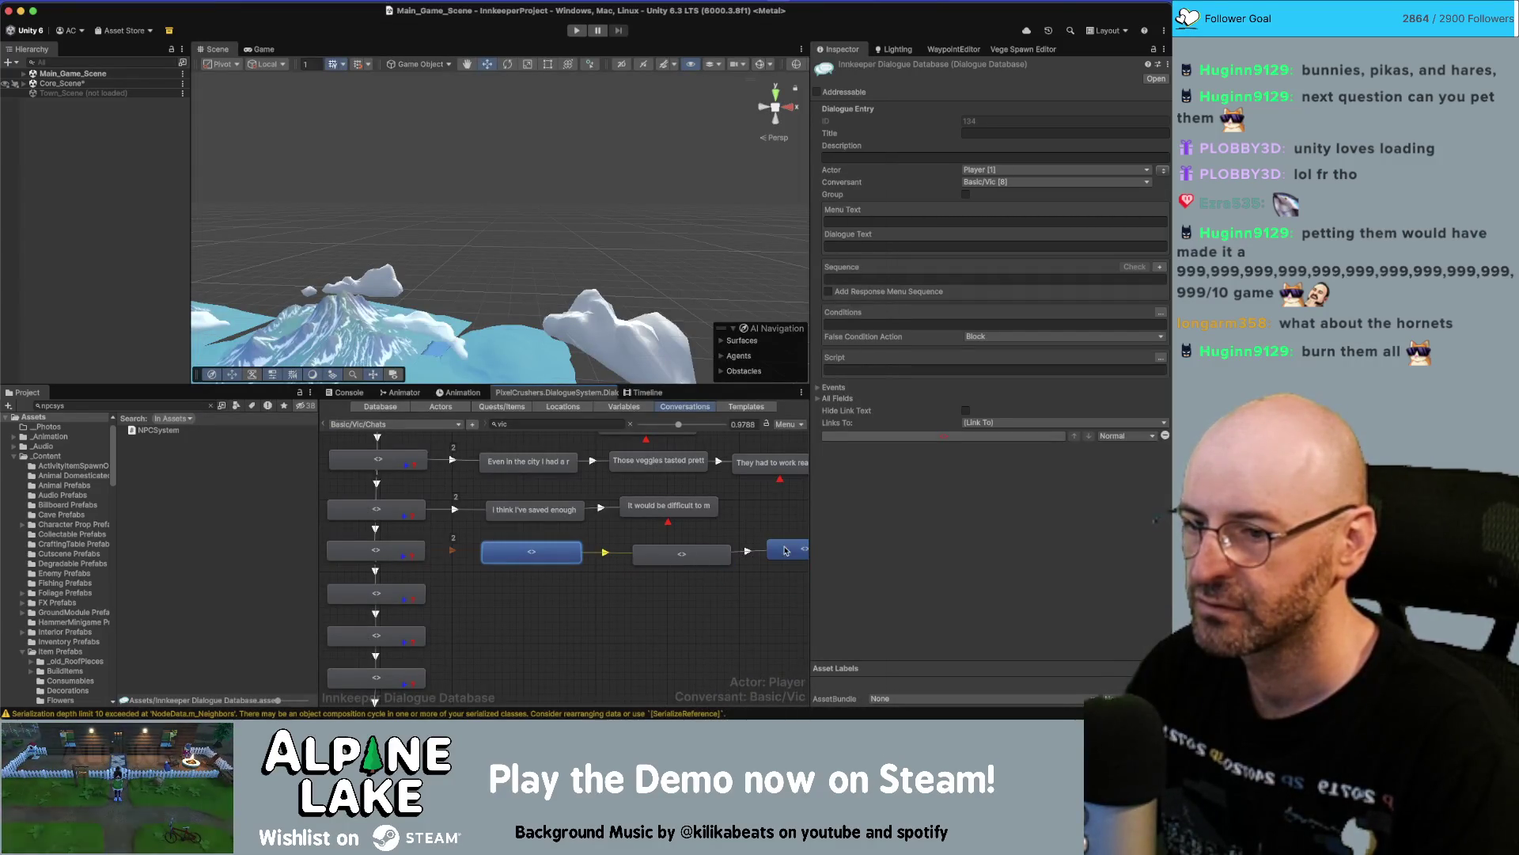
click(1163, 147)
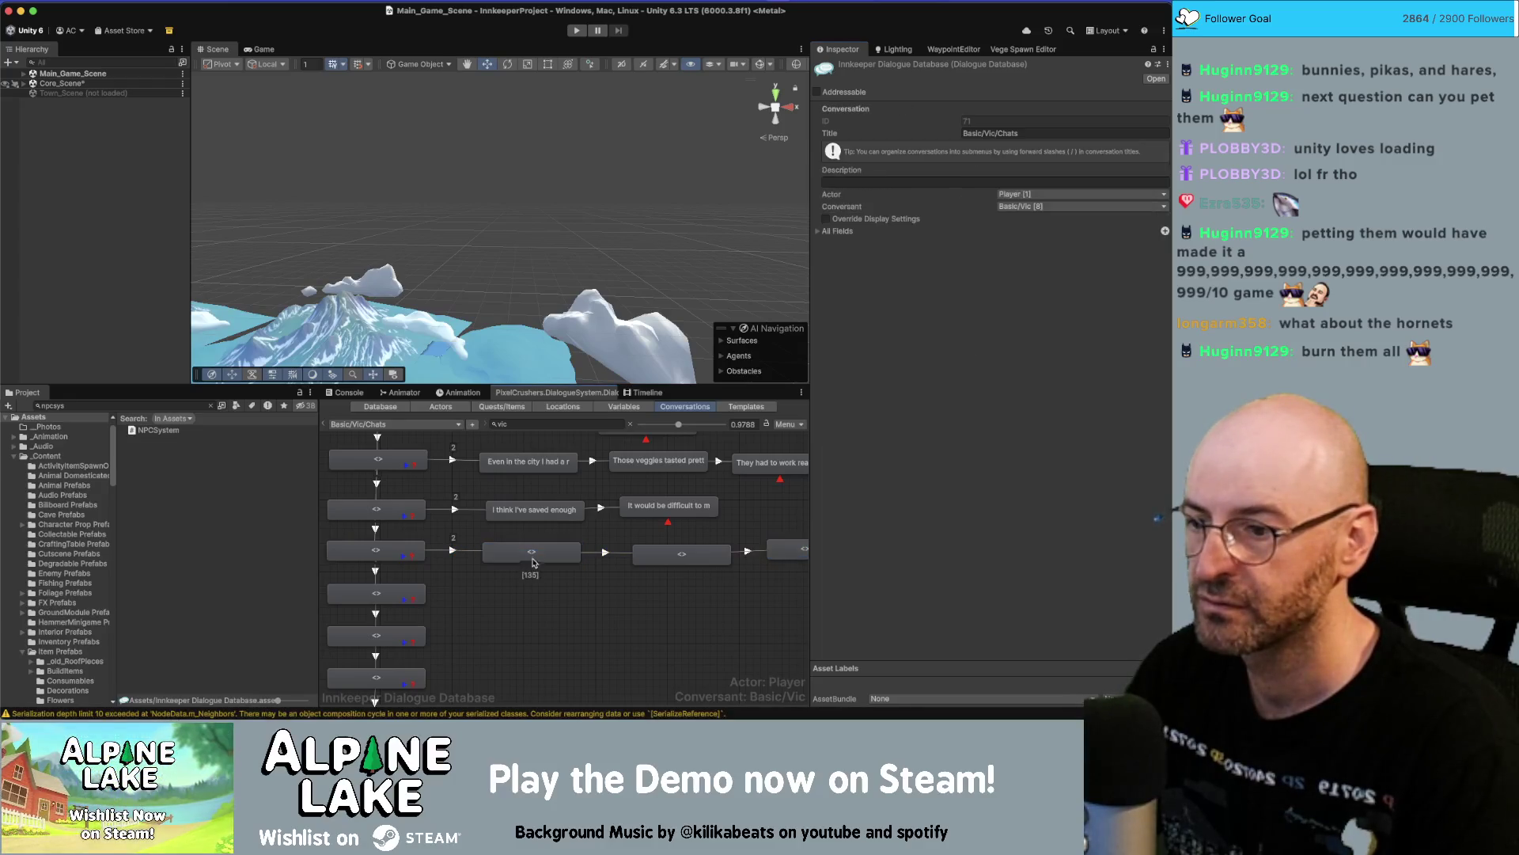
click(887, 243)
text(At some time point in the middle of fall I really start looking forward to winter.  It's kind of like how teachers get a summer break from their job.  Much less to grow so I just get to enjoy myself.)
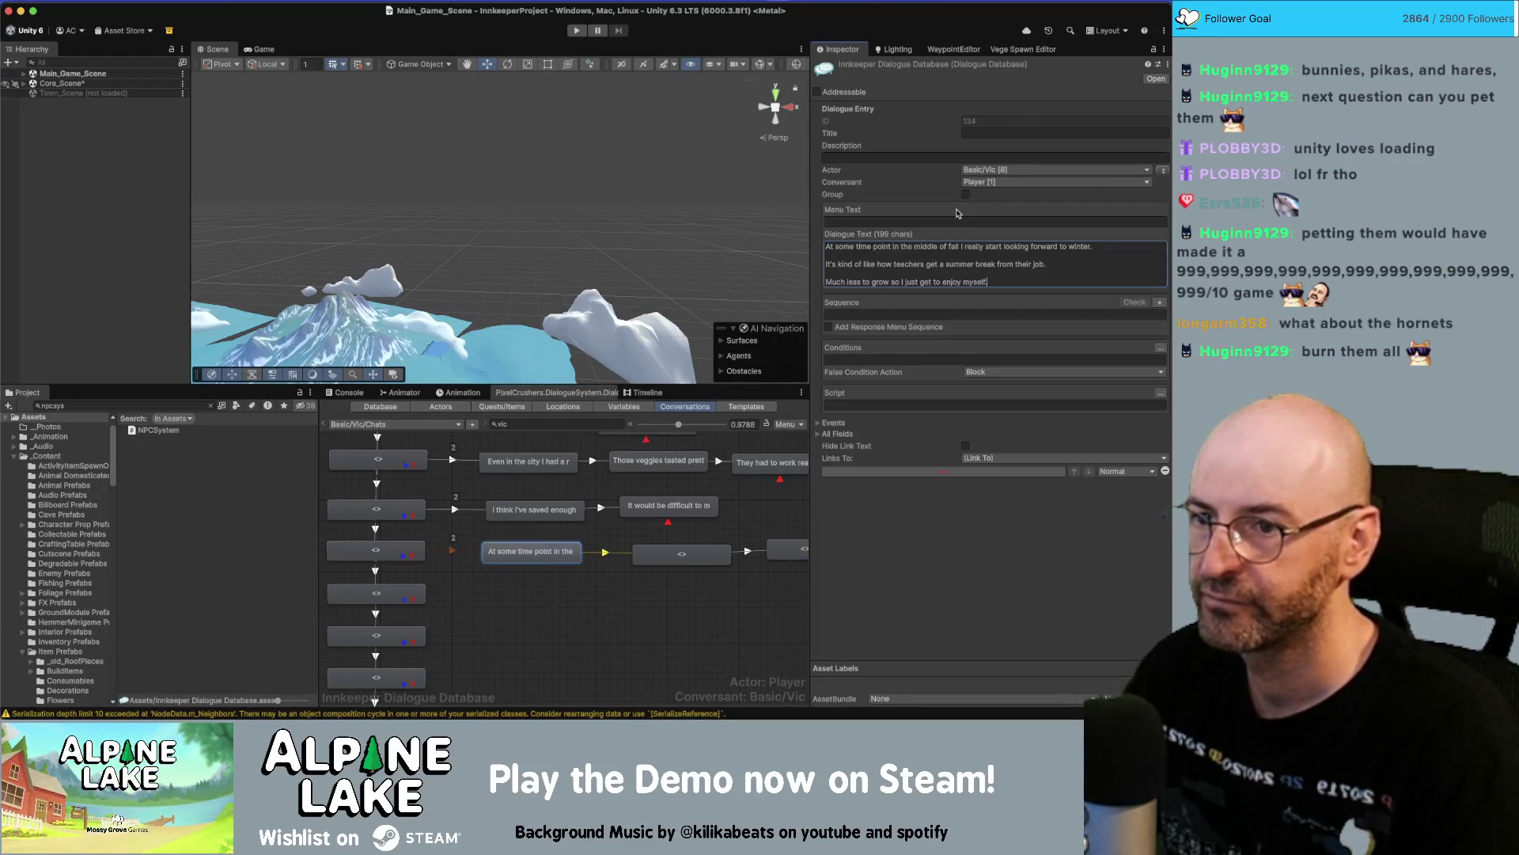
key(shift+Up)
key(shift+Up)
key(BackSpace)
key(BackSpace)
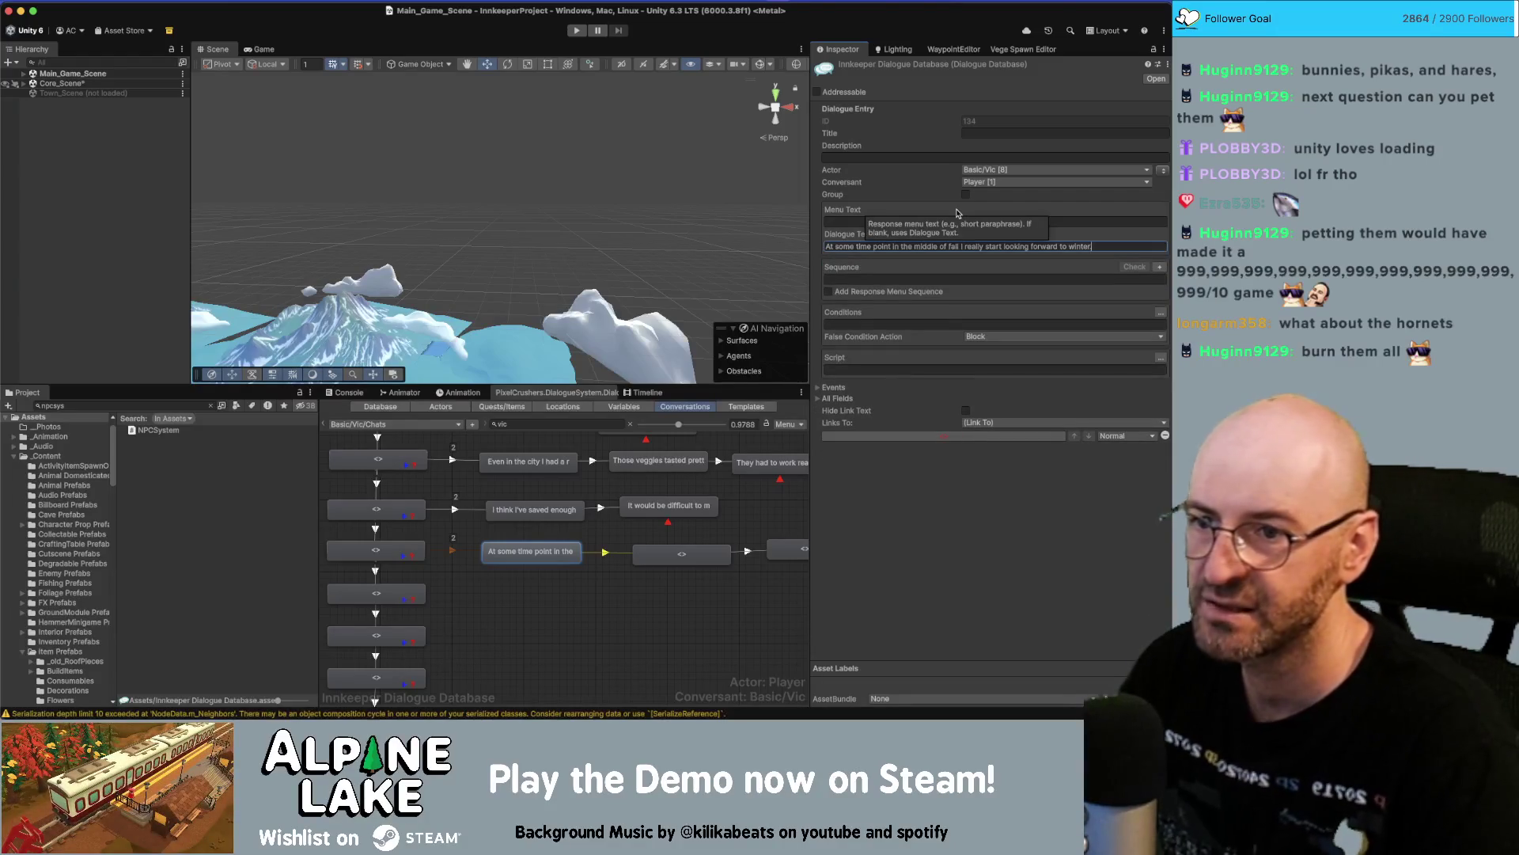
click(677, 551)
click(896, 247)
key(ctrl+v)
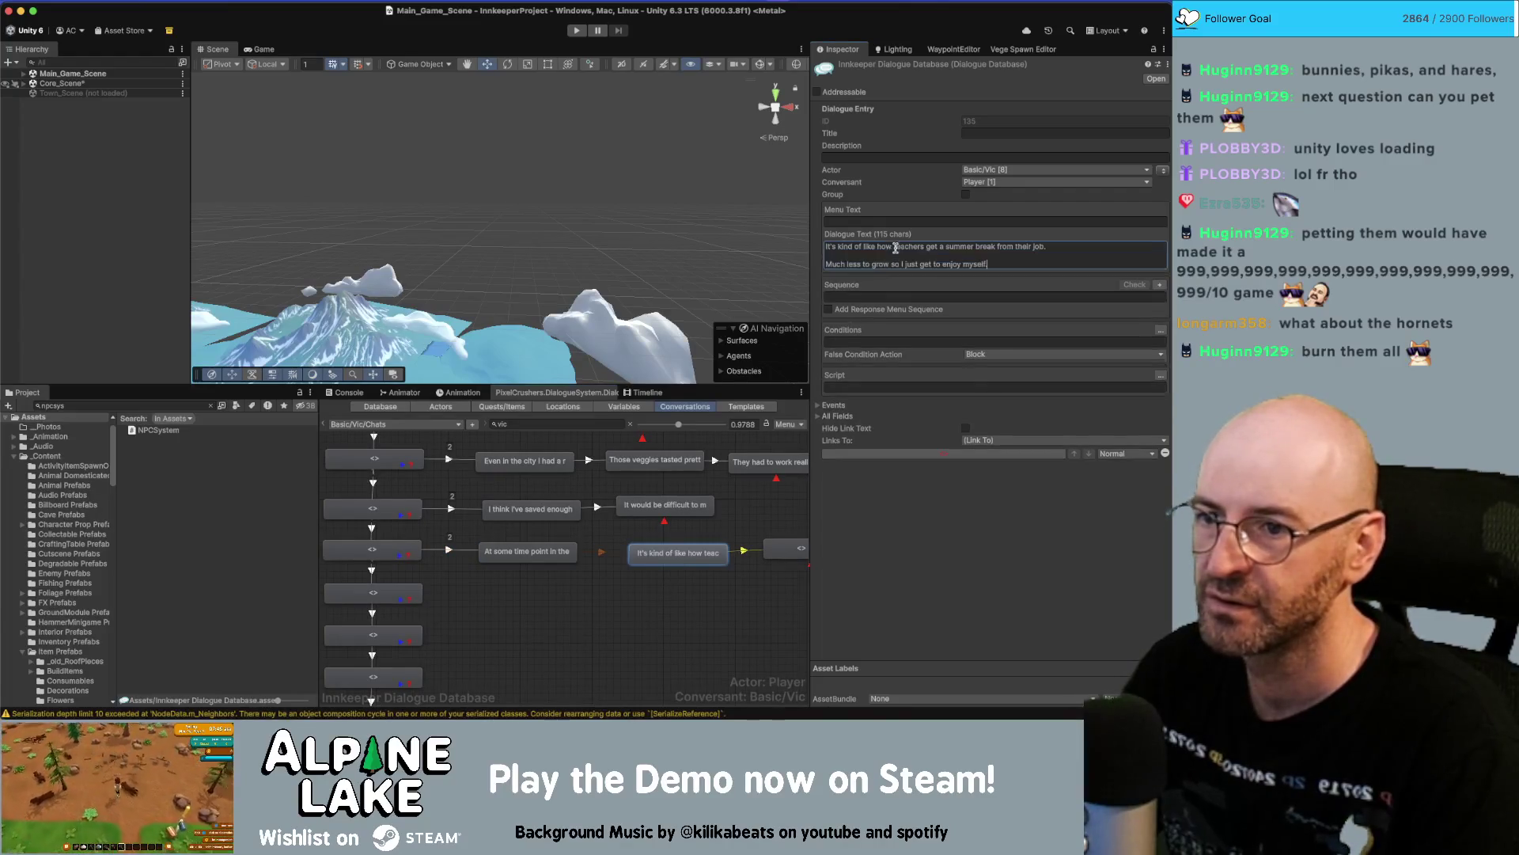
key(shift+Home)
key(BackSpace)
key(BackSpace)
key(BackSpace)
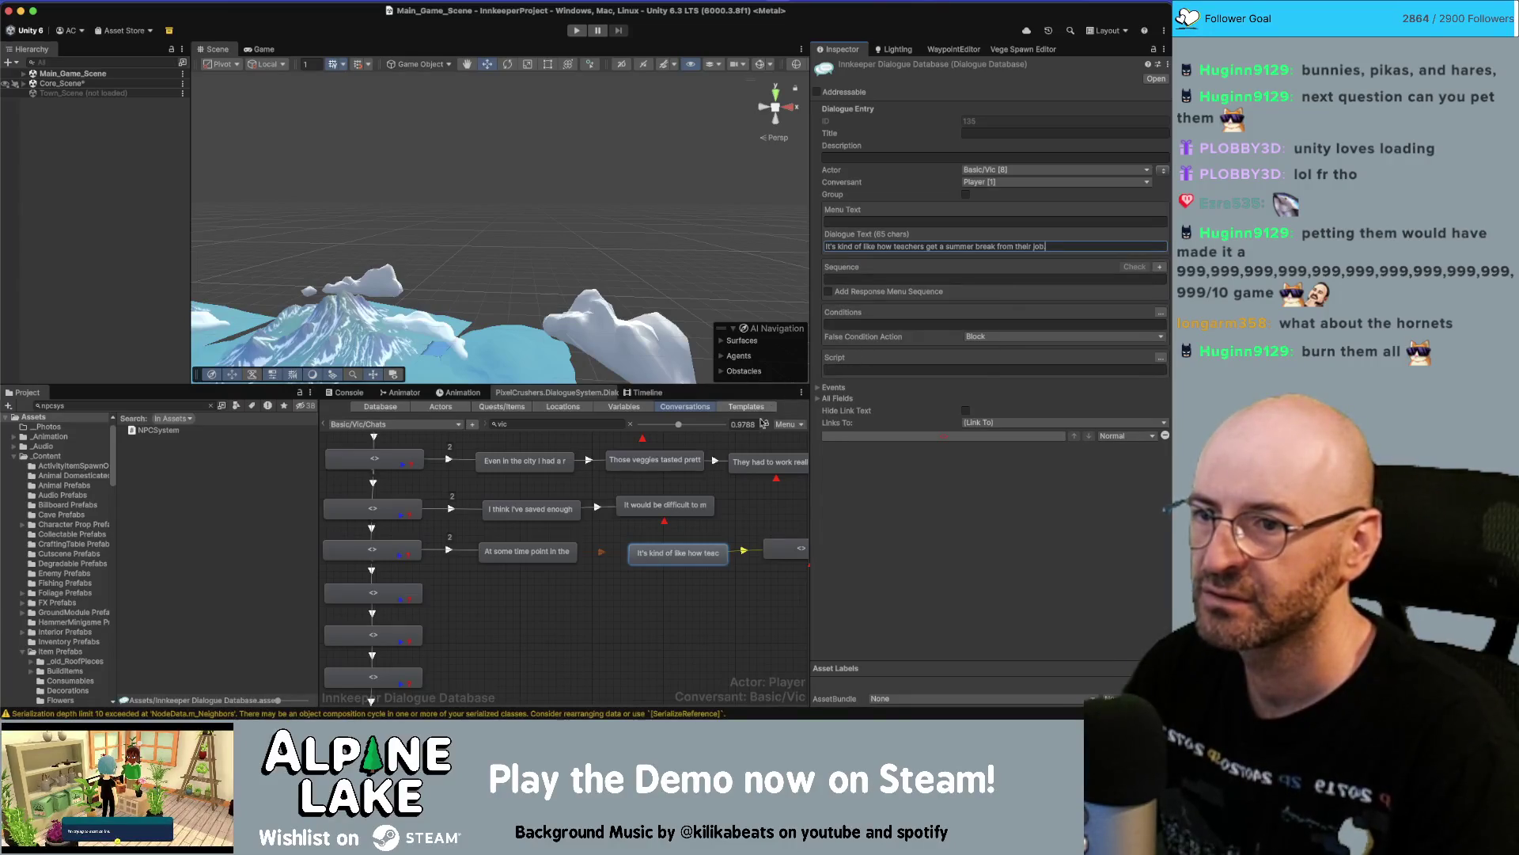
Set the last node to "There's much less to grow so I just get some more time to myself.".
scroll(747, 545, right, 3)
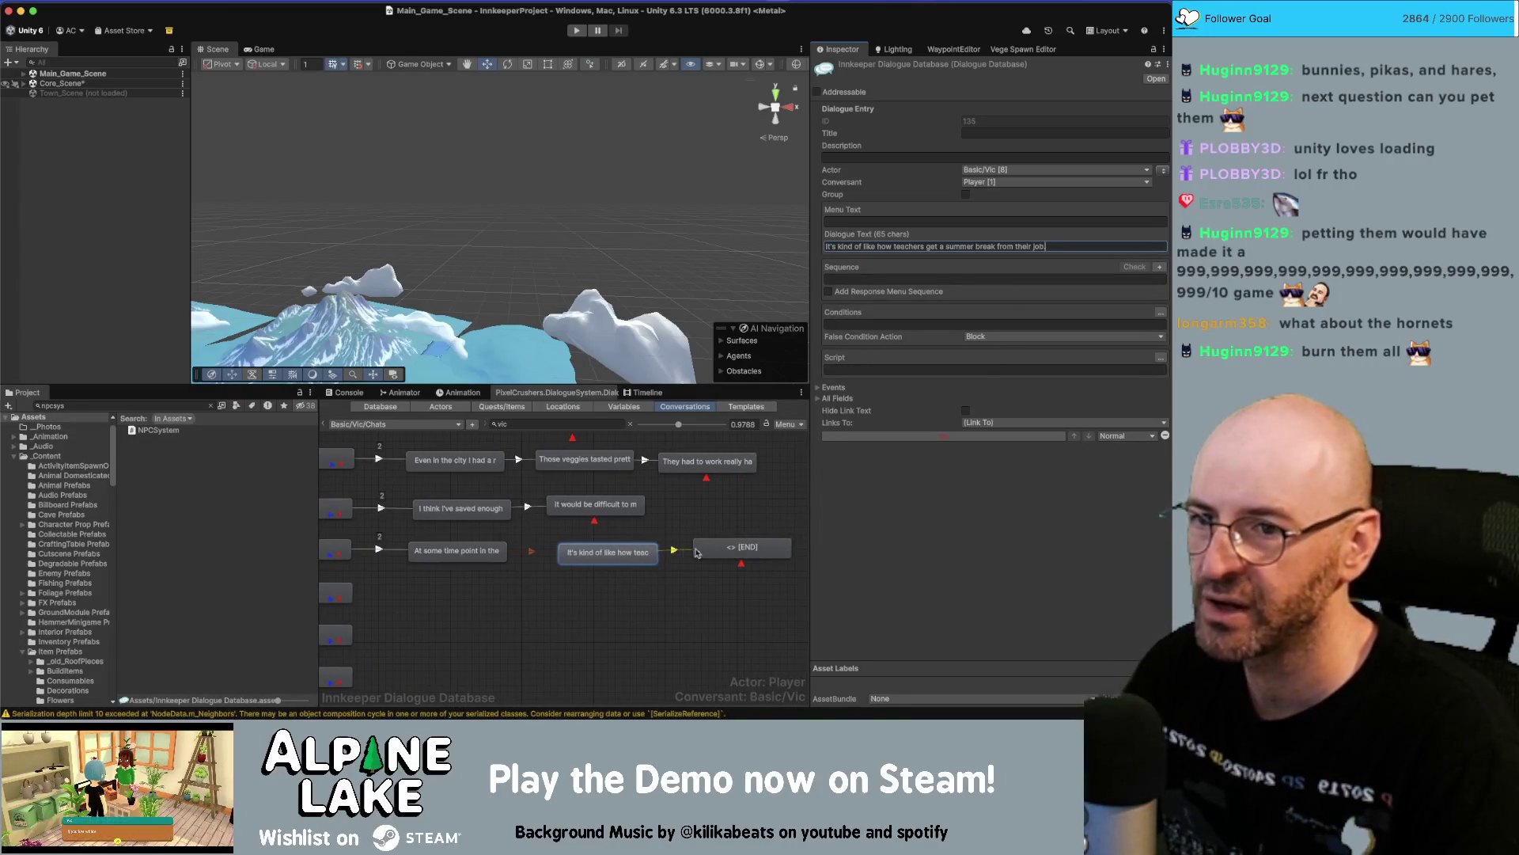
click(719, 553)
click(826, 246)
key(ctrl+v)
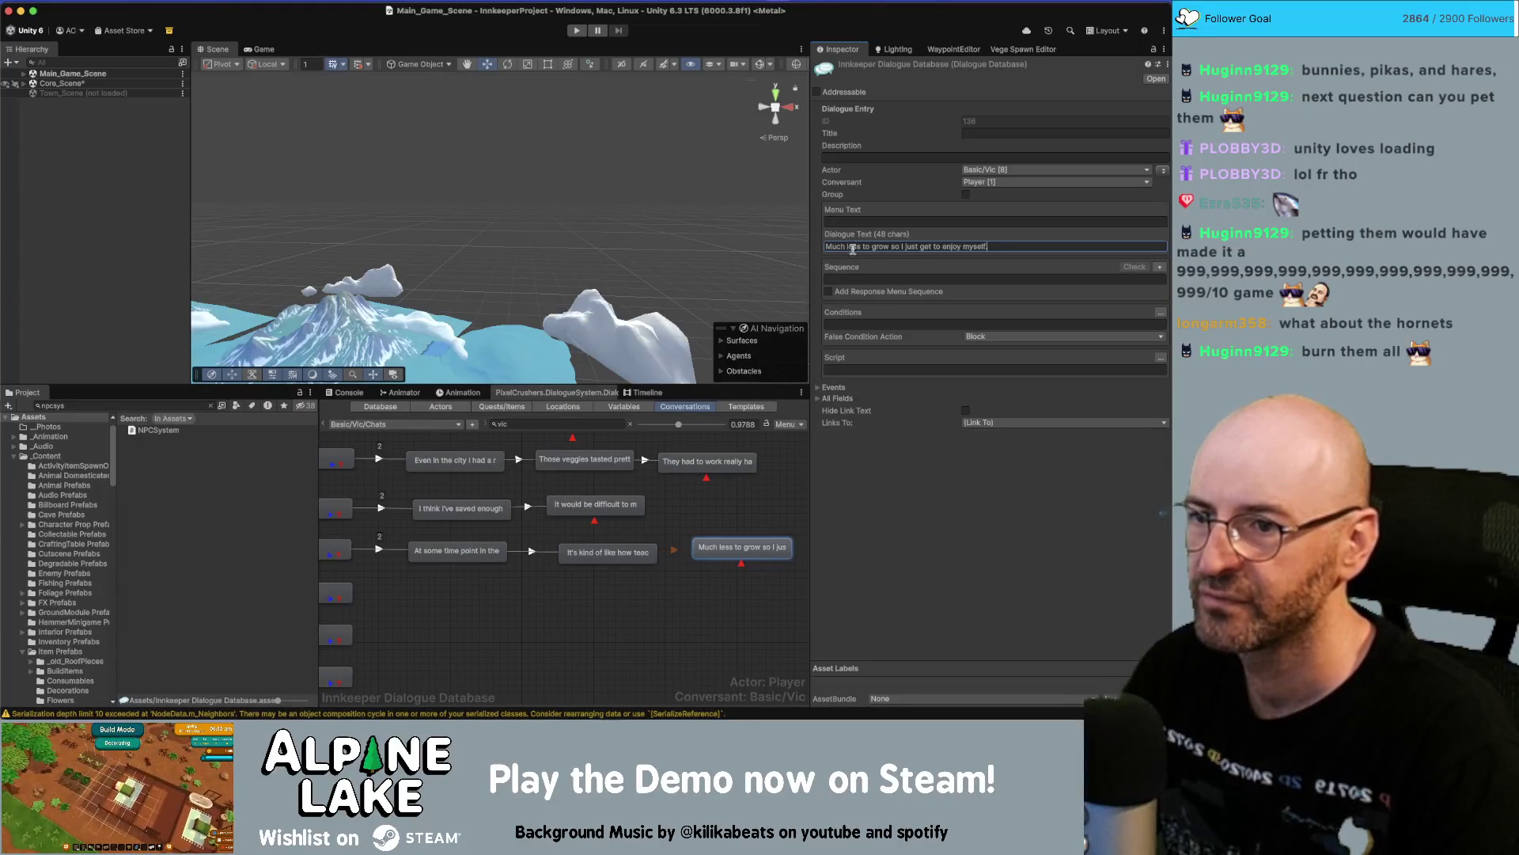
text(T)
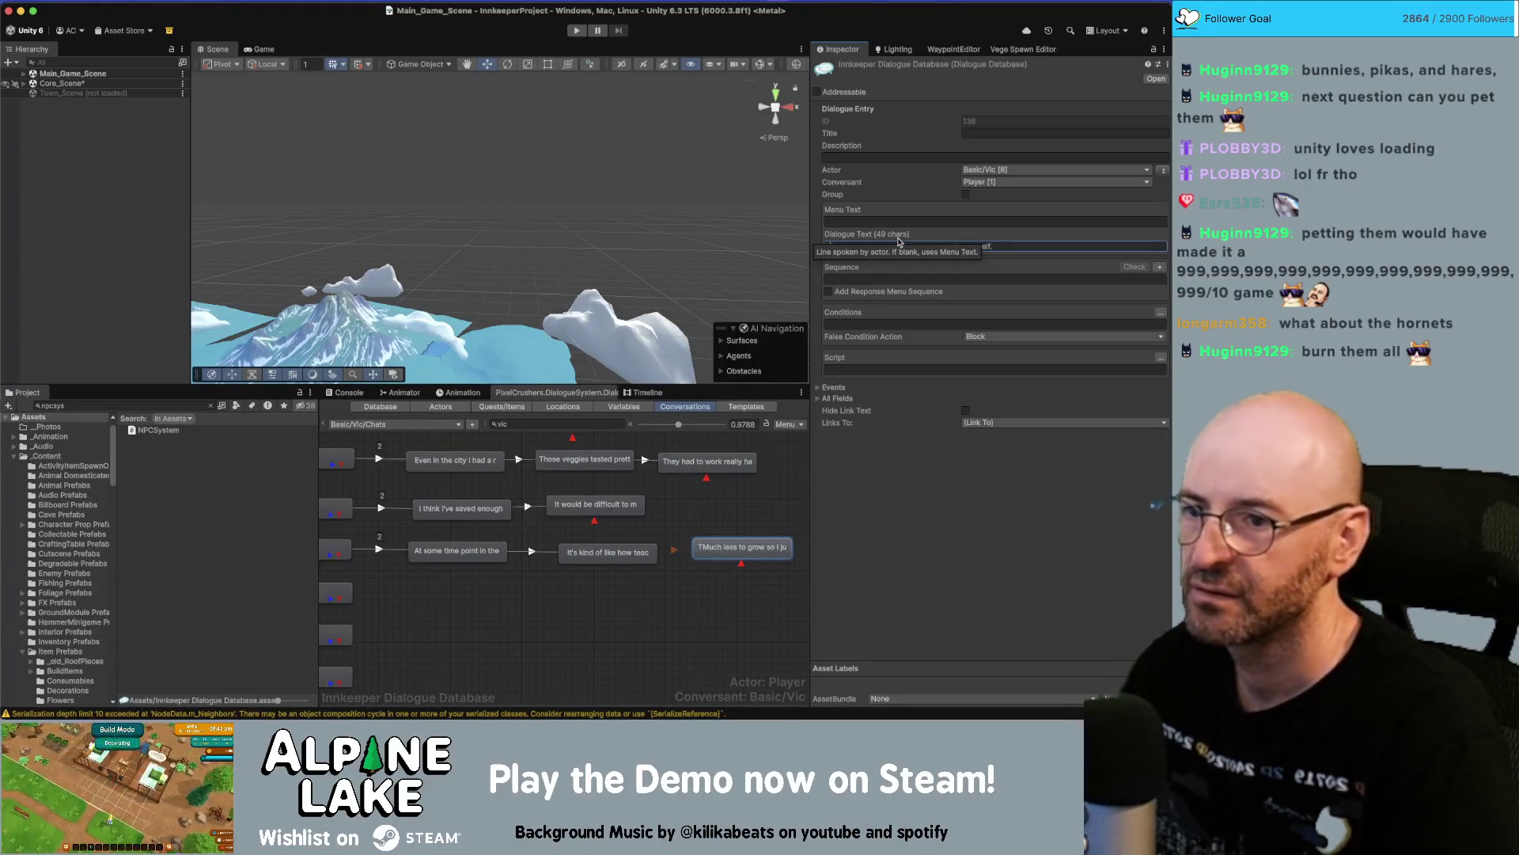
text(here's)
key(Delete)
text(m)
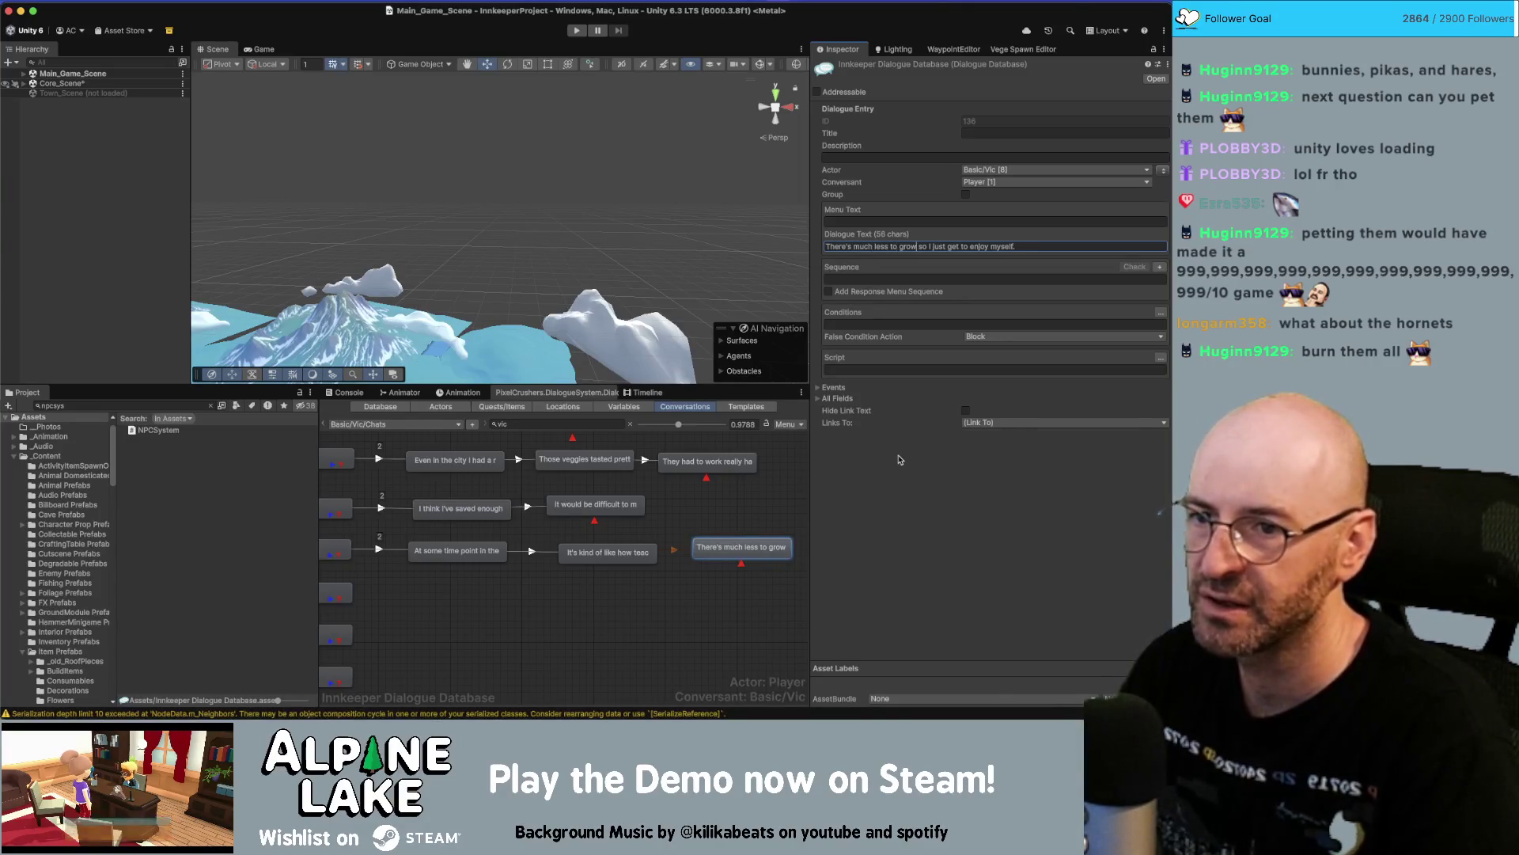
key(Right)
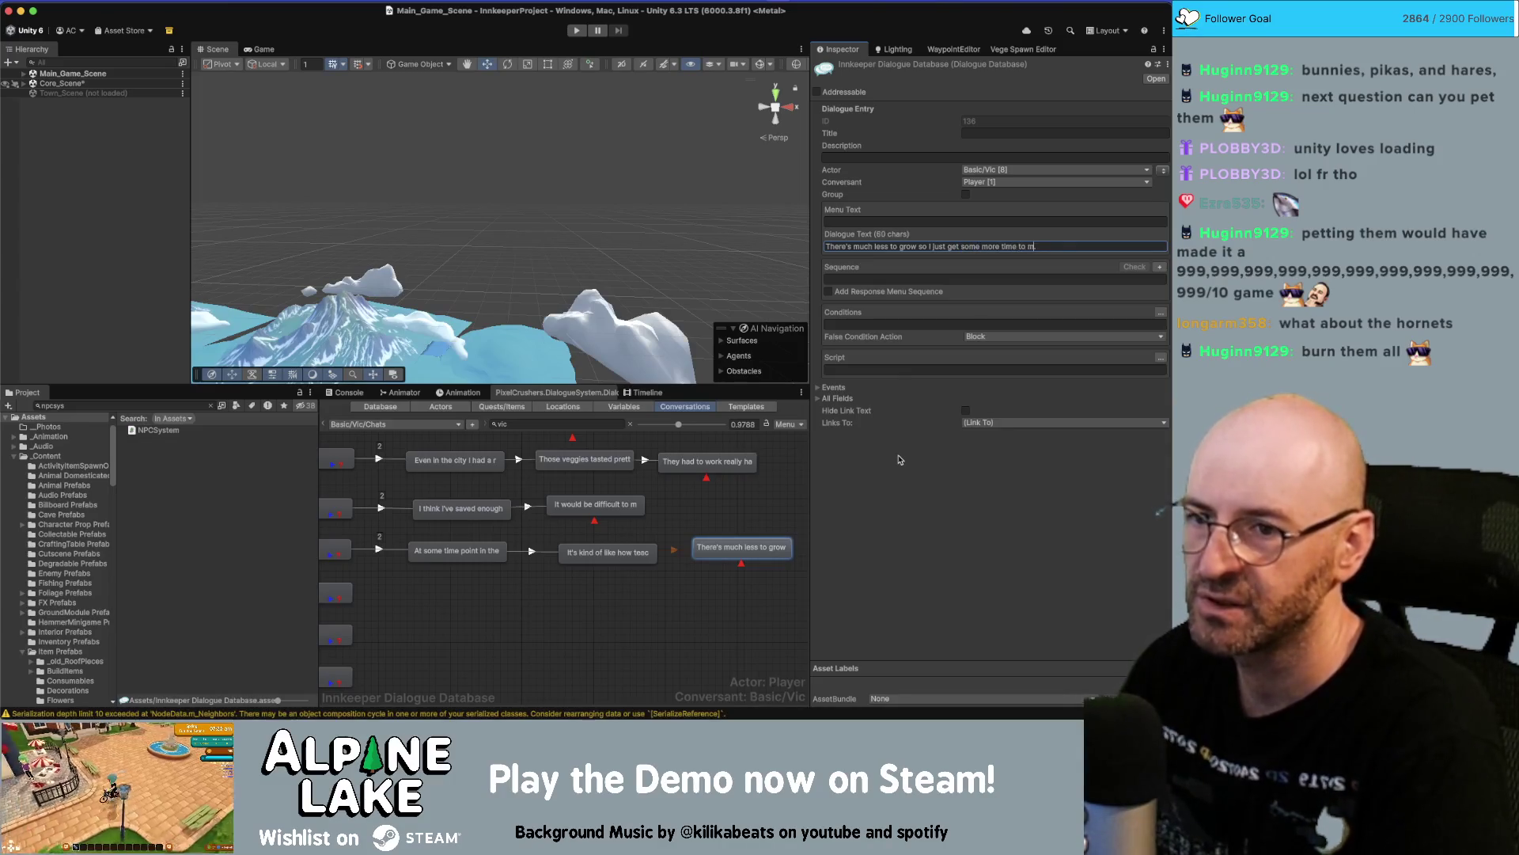
Replace the fall card's last line in Miro with the reworded line.
key(super+Tab)
click(661, 430)
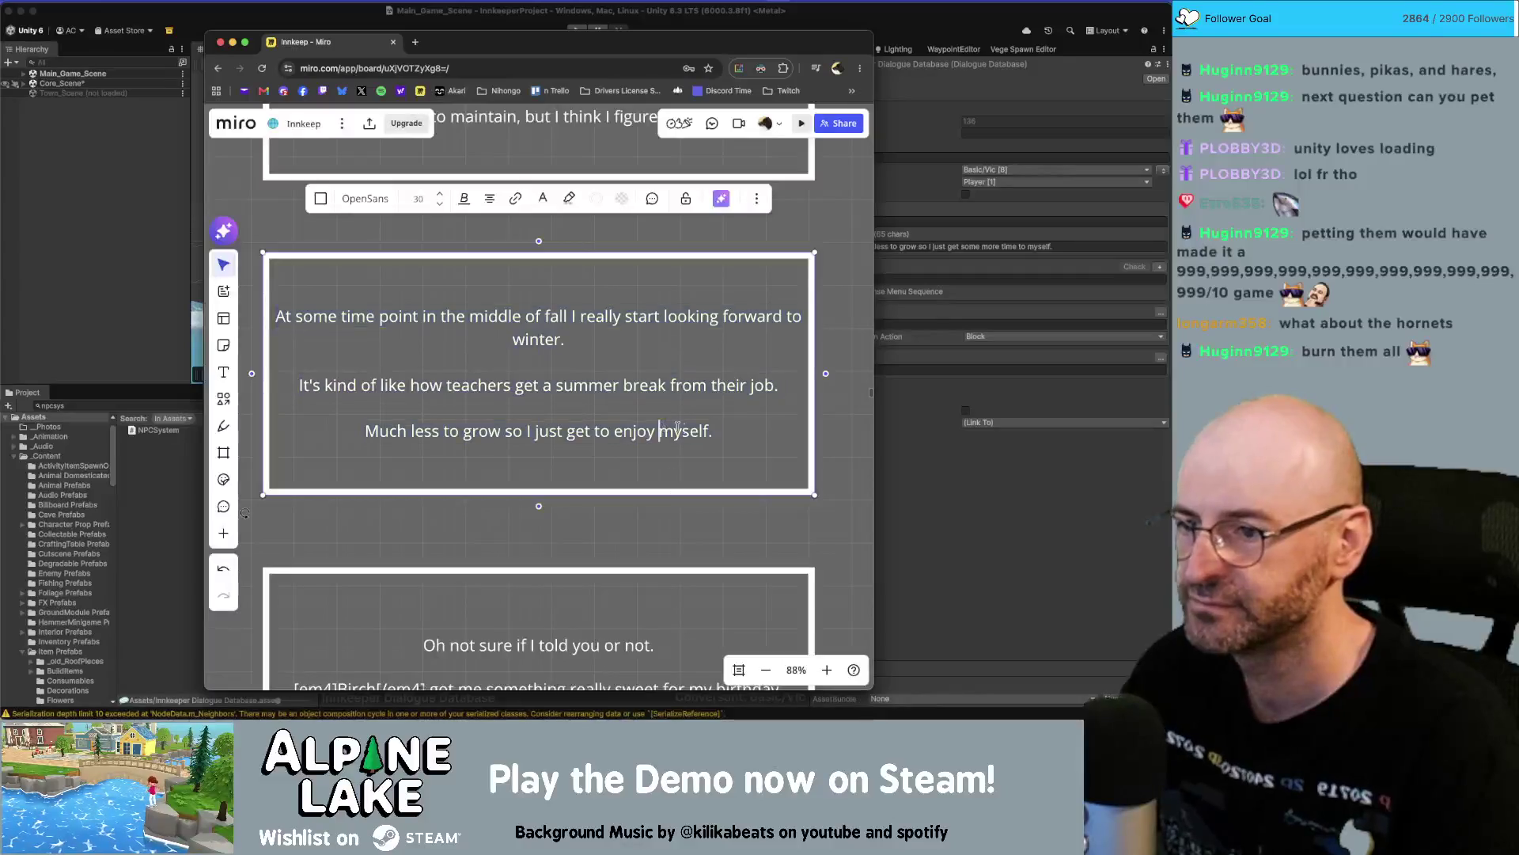
triple_click(798, 410)
text(There's much less to grow so I just get some more time to myself.)
key(super+Tab)
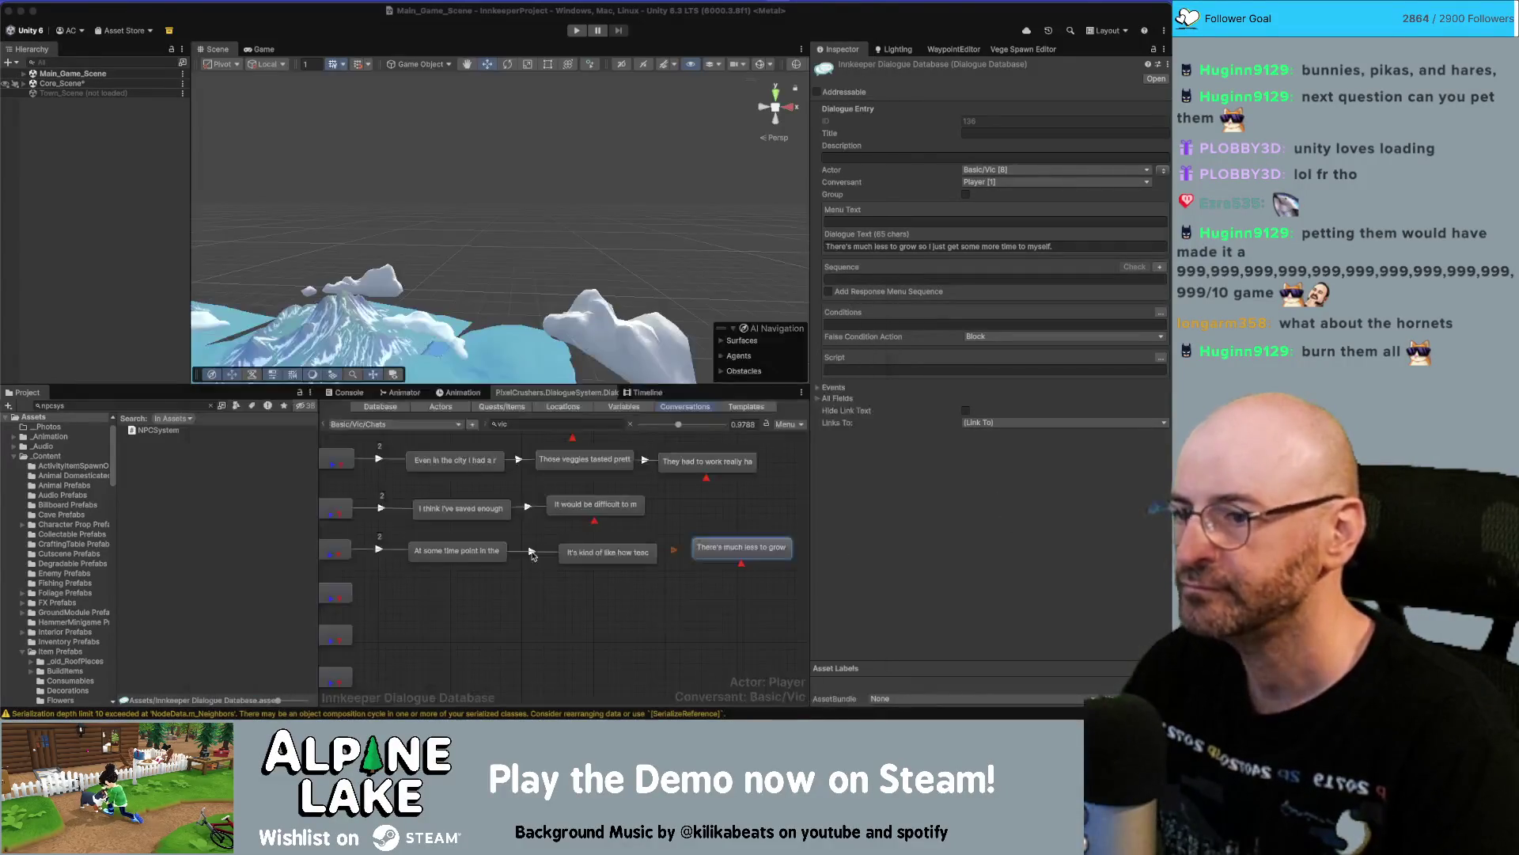
key(super+Tab)
Copy the Miro birthday card and chain three new nodes off the next empty conversation node.
scroll(589, 356, down, 5)
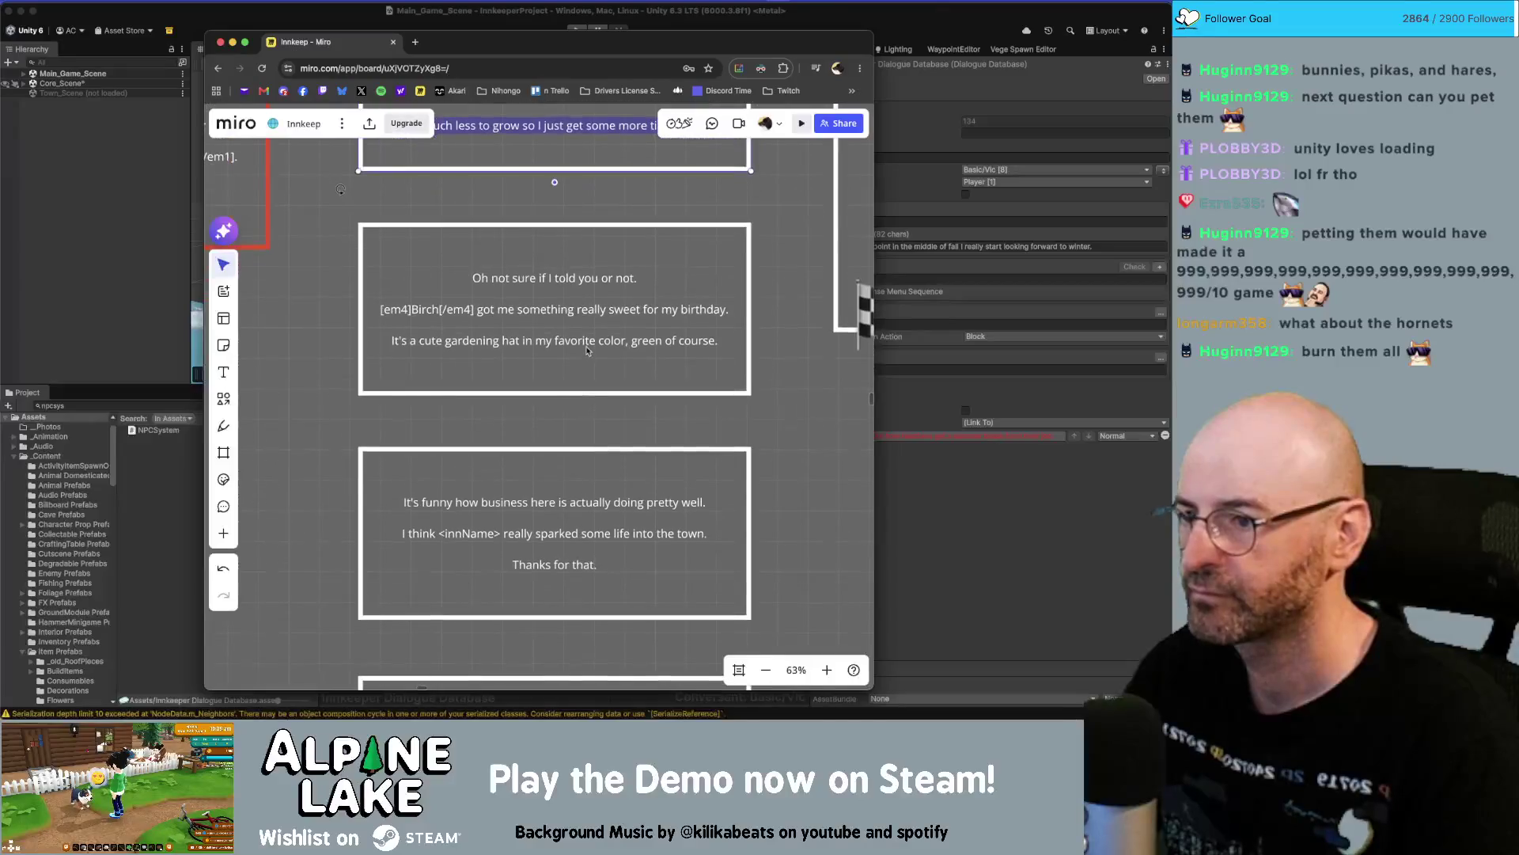
click(590, 339)
key(Return)
key(super+c)
key(super+Tab)
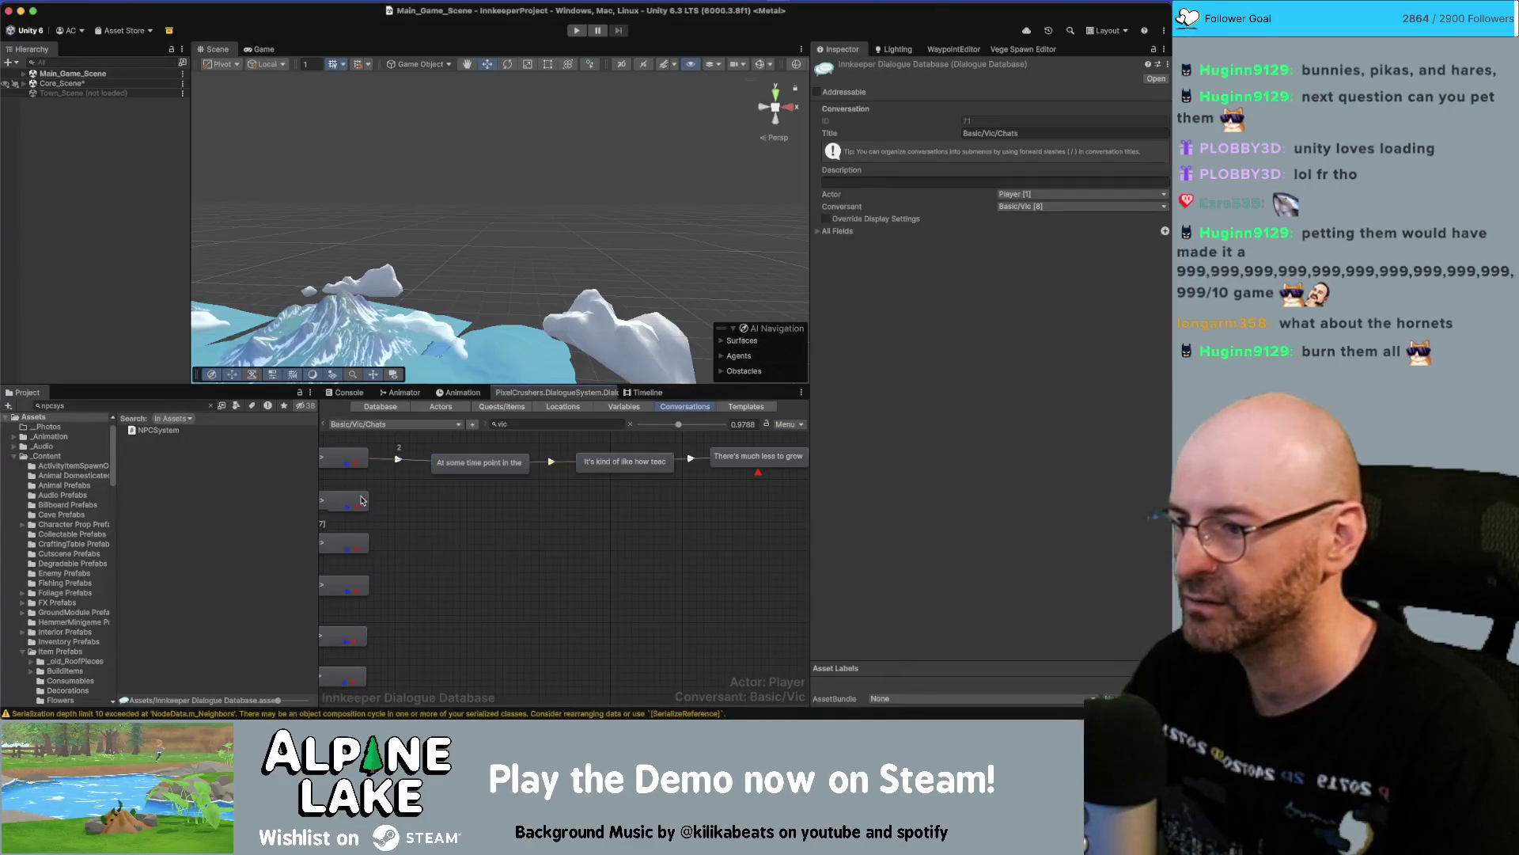
right_click(359, 505)
click(382, 520)
mouse_move(348, 529)
mouse_down()
mouse_move(467, 504)
mouse_move(748, 505)
mouse_up()
right_click(518, 508)
click(541, 522)
right_click(638, 515)
click(674, 524)
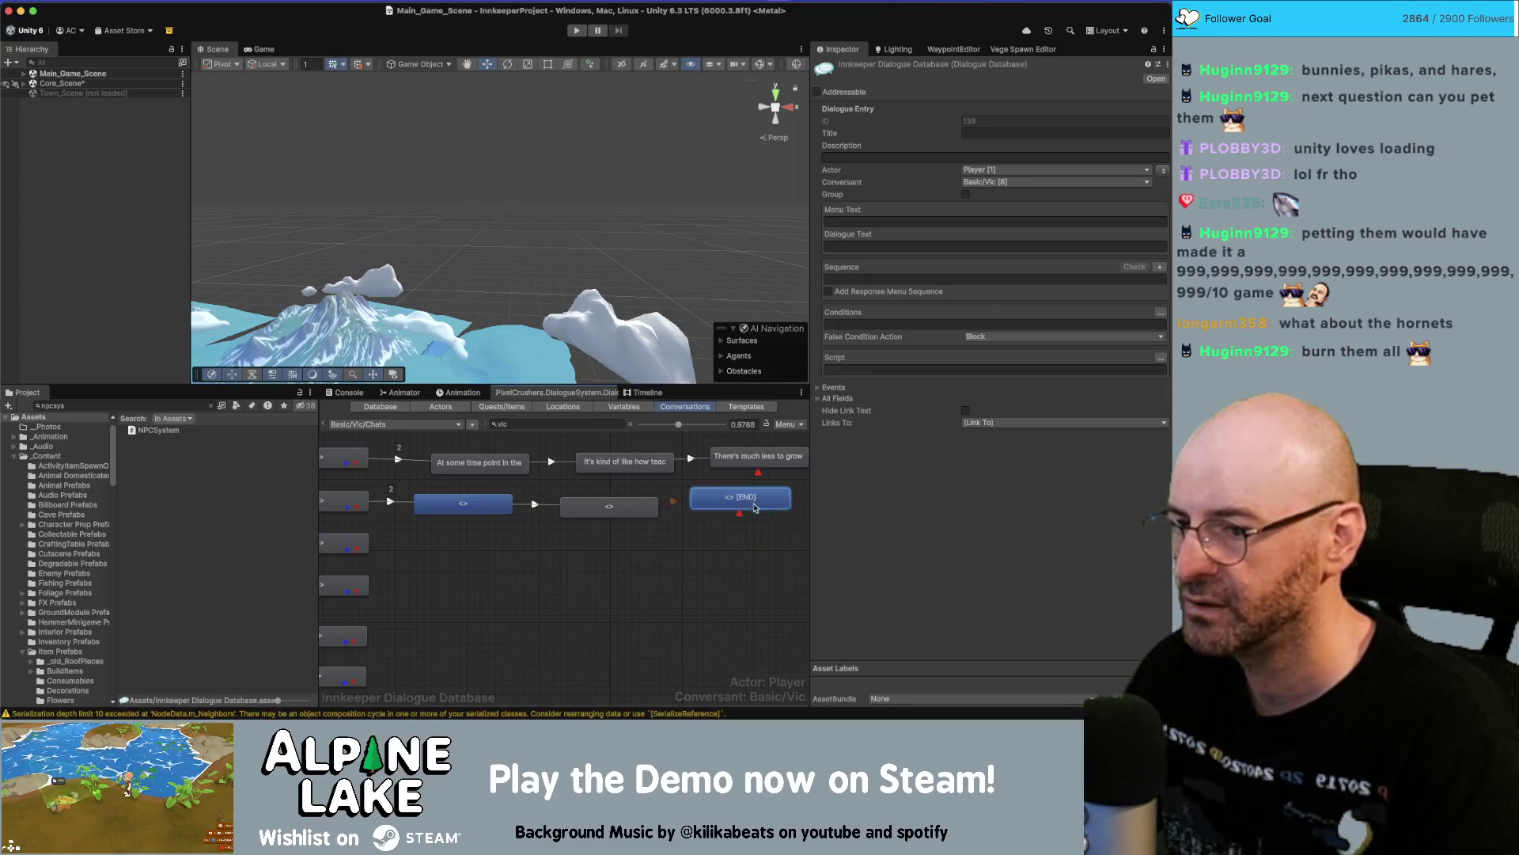
Fill the first node with the birthday opening line ending ", I'm" and the middle node with Birch's birthday line.
click(495, 508)
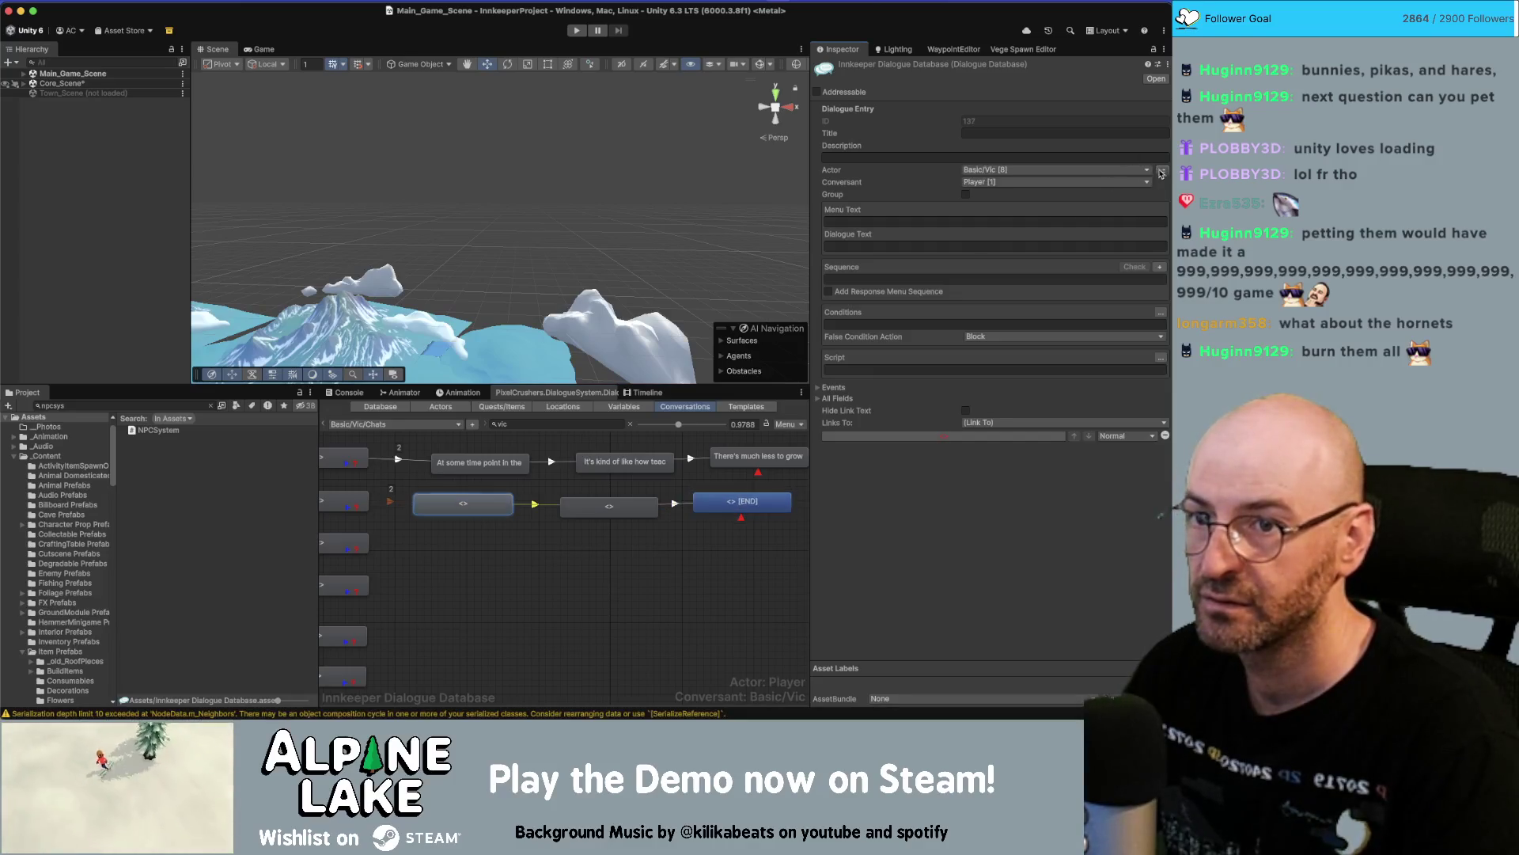
click(920, 241)
key(super+v)
key(BackSpace)
key(BackSpace)
key(BackSpace)
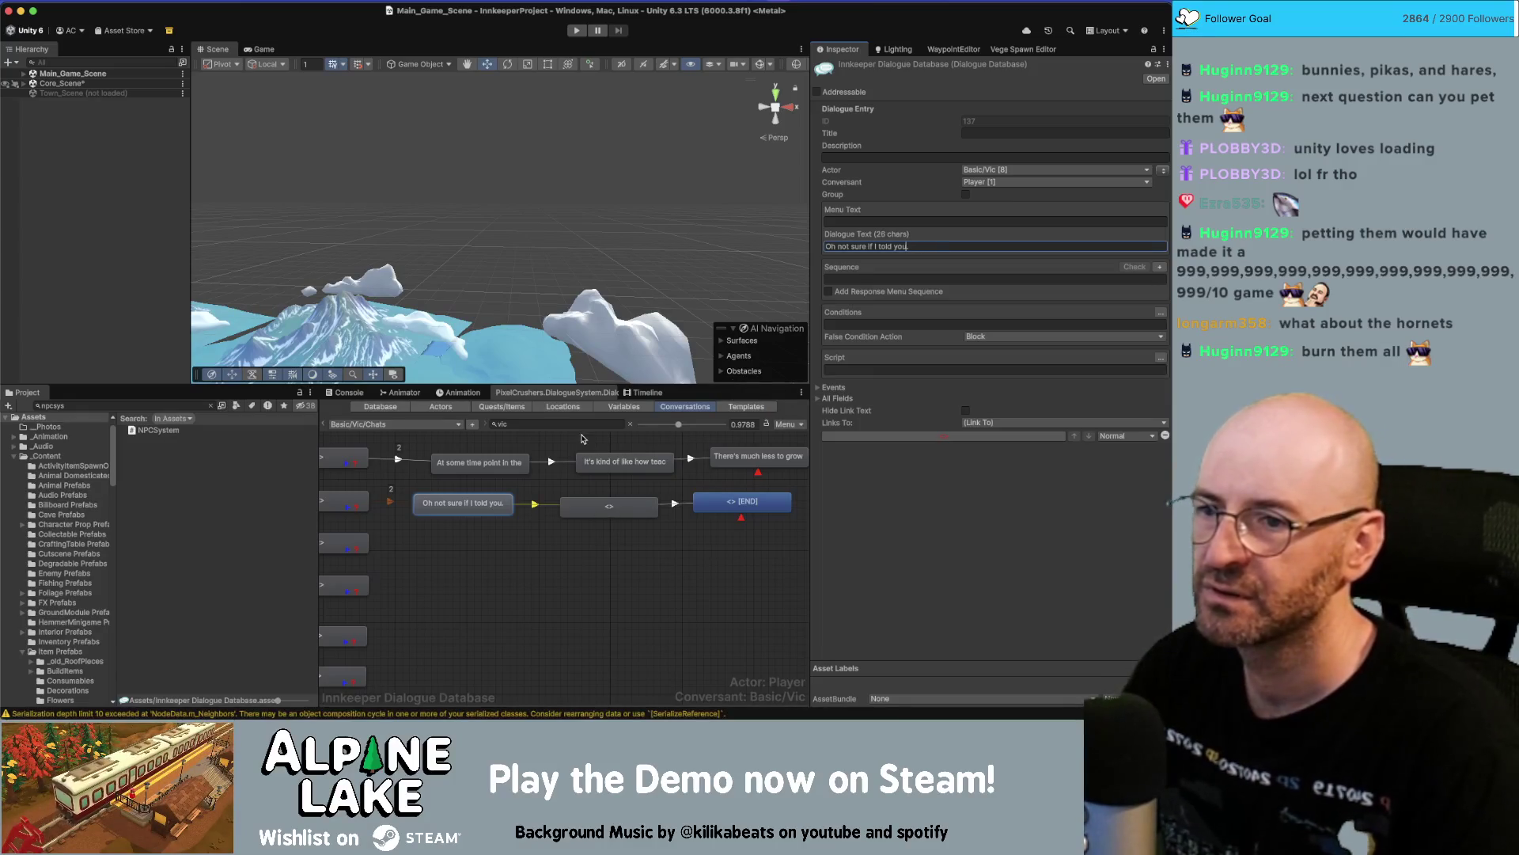
text(, I)
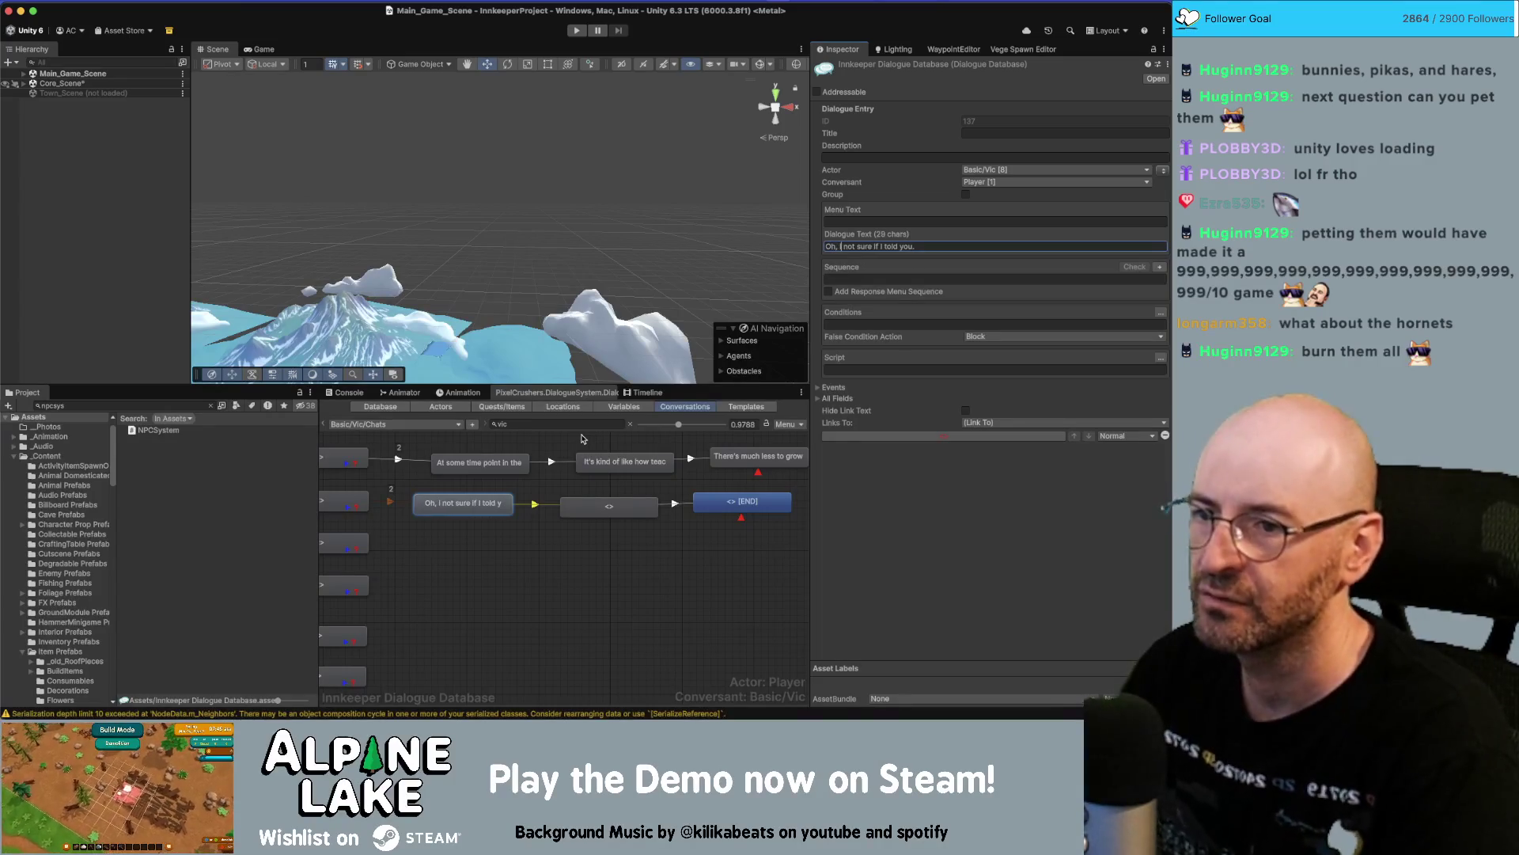
text('m)
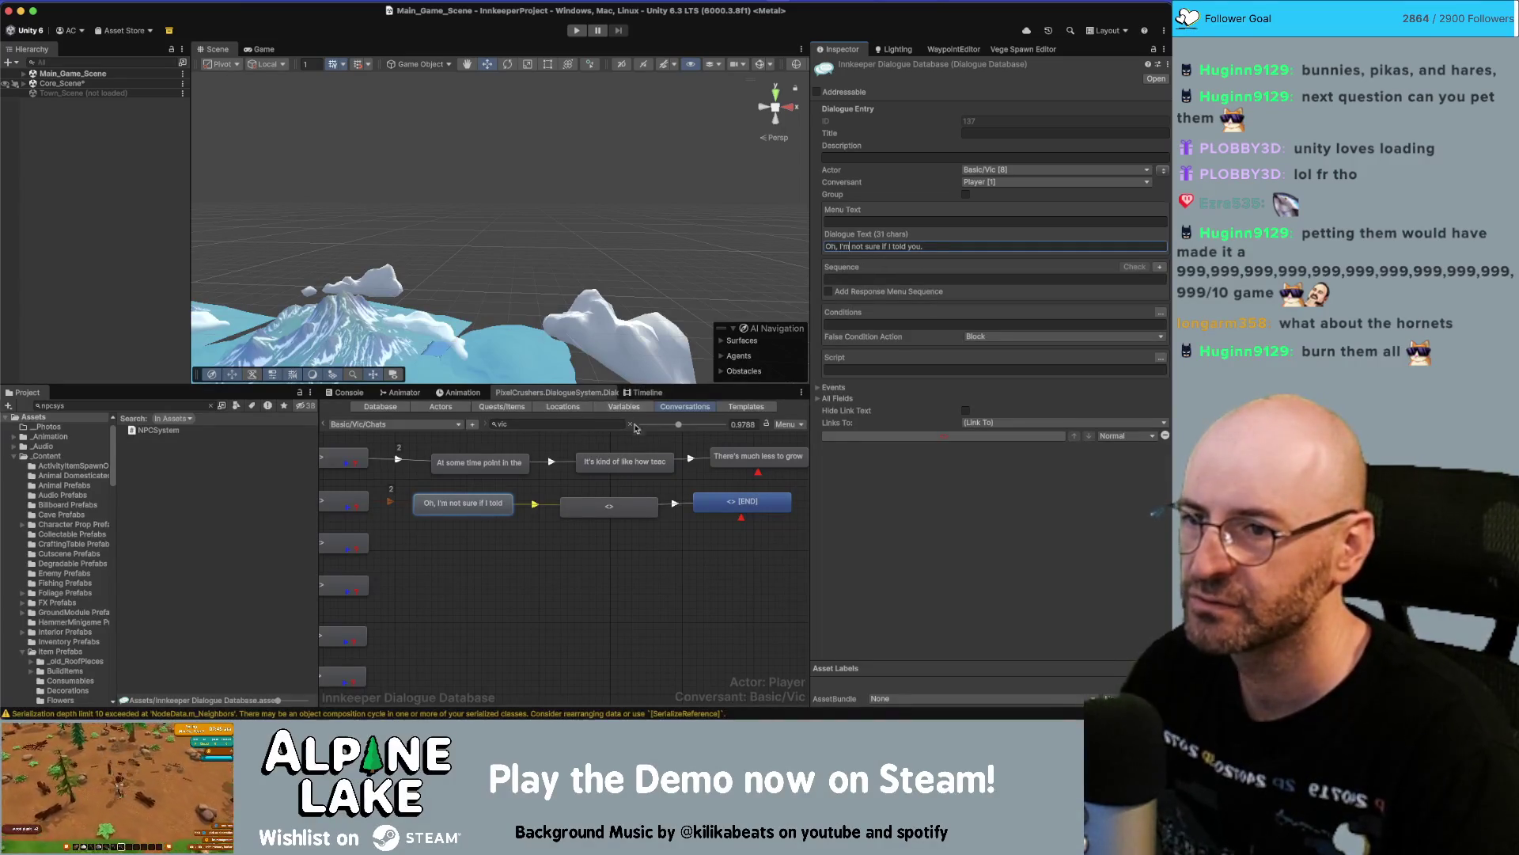
click(576, 504)
click(892, 247)
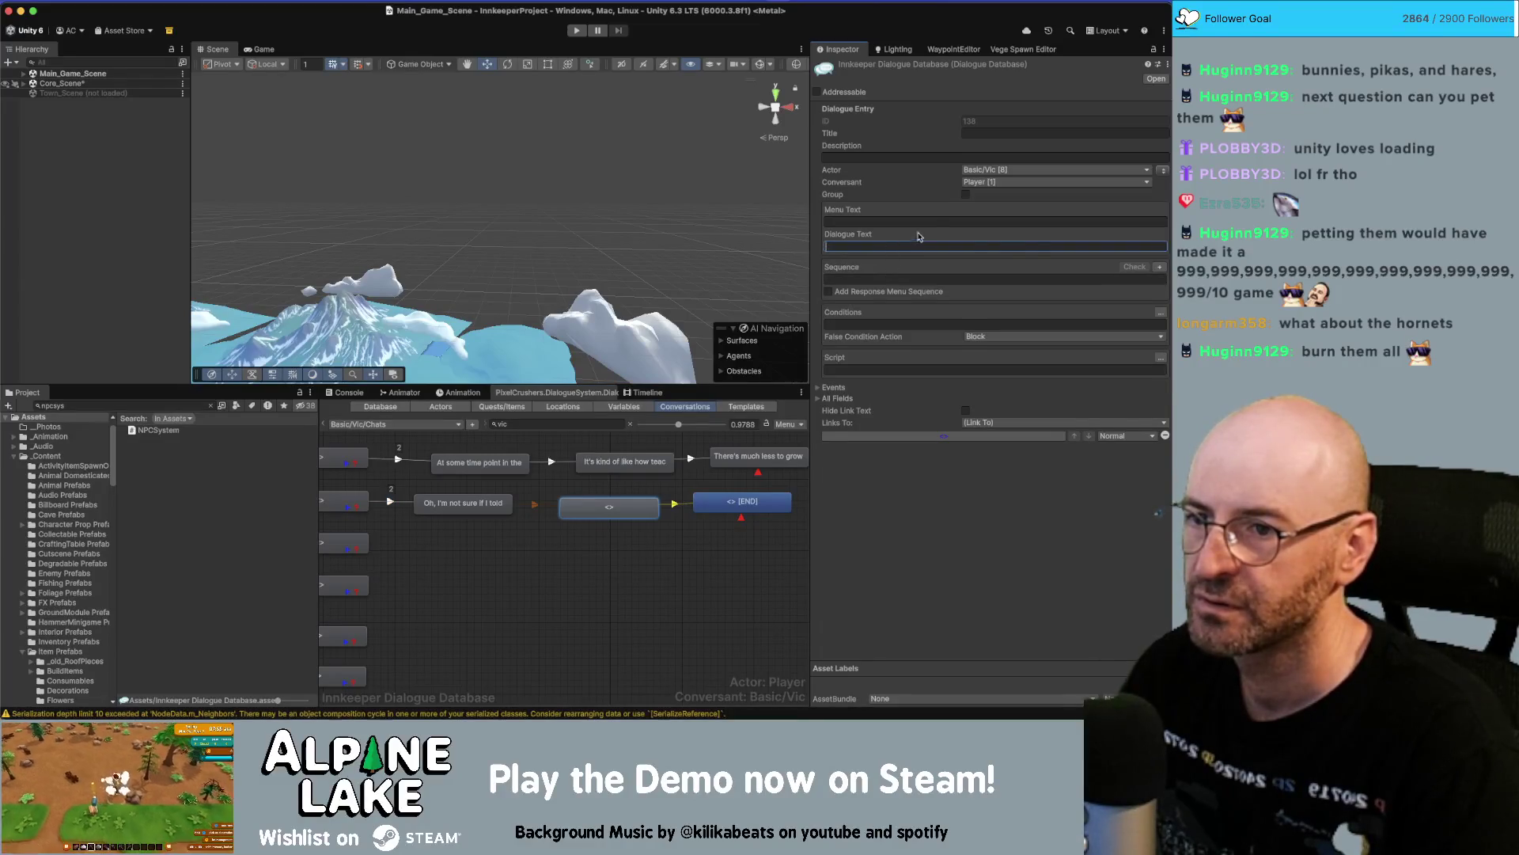
key(ctrl+v)
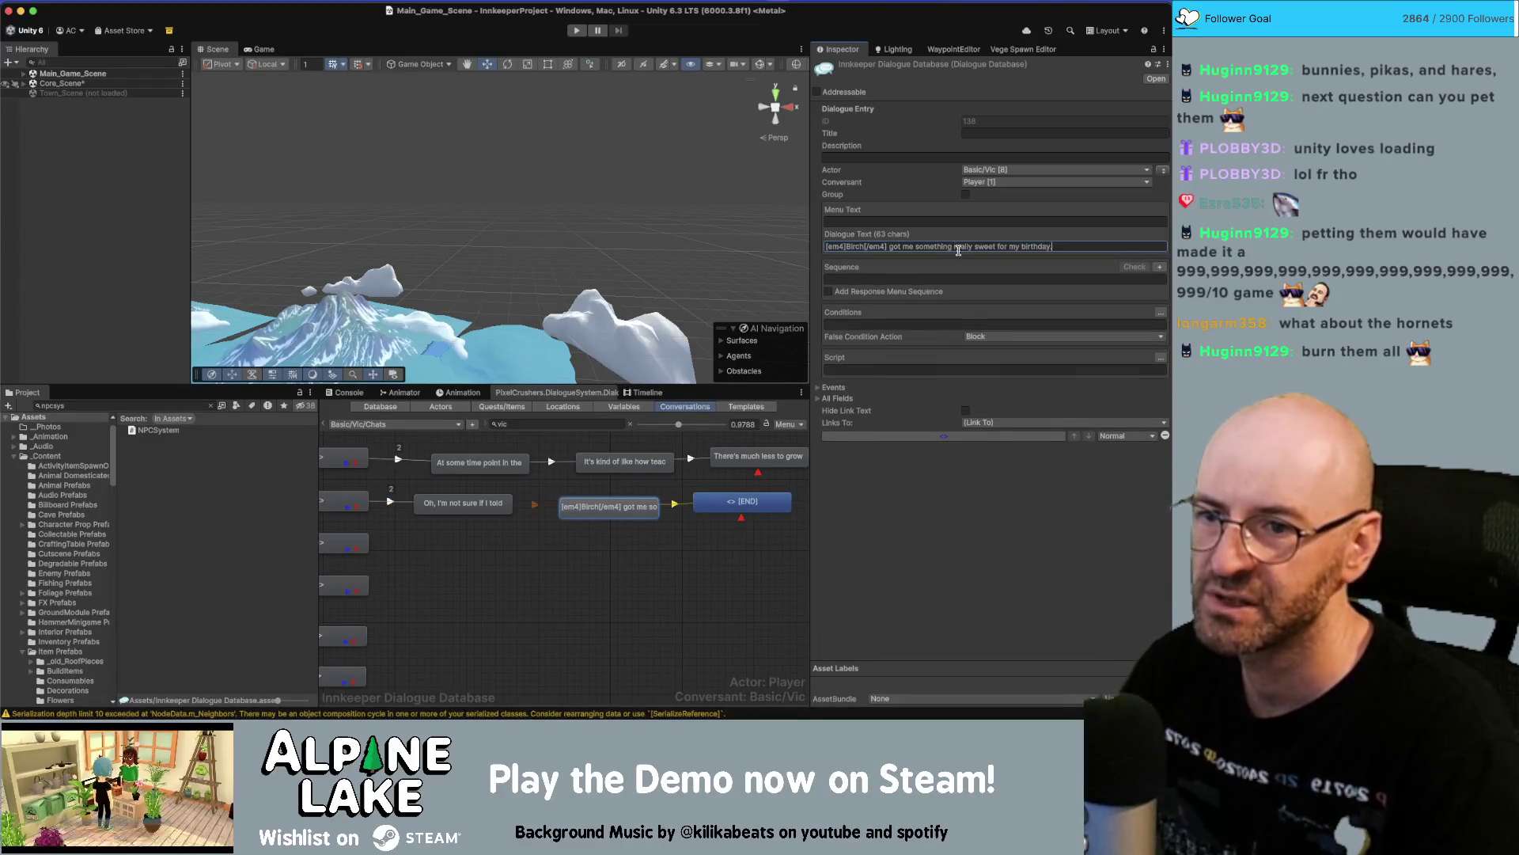
Give the END node to Vic with "It's a cute gardening hat in my favorite color, green of course.".
click(720, 507)
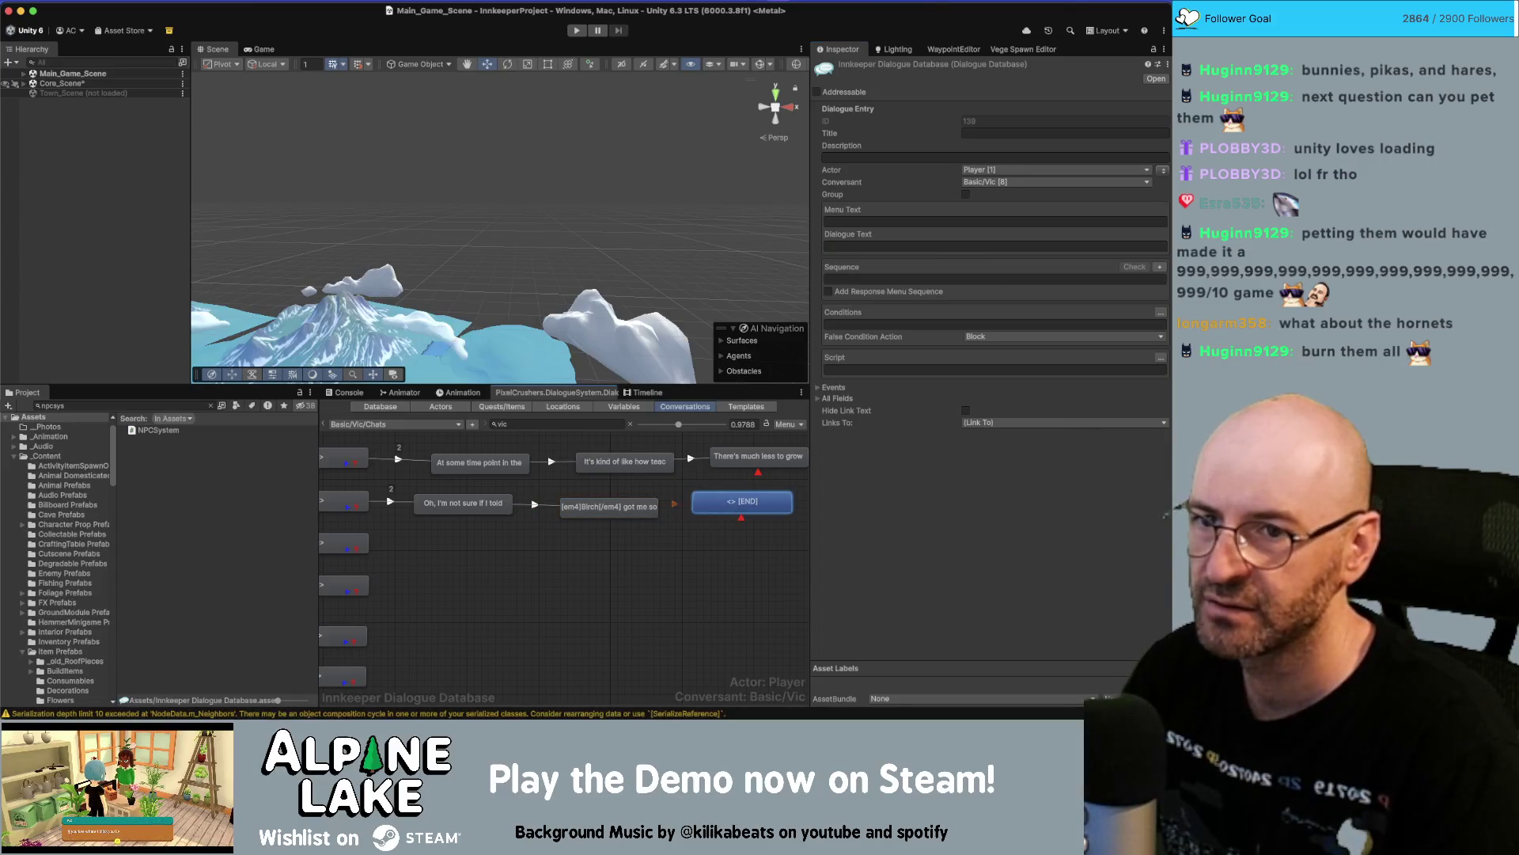
click(1161, 169)
click(933, 248)
text(It's a cute gardening hat in my favorite color, green of course.)
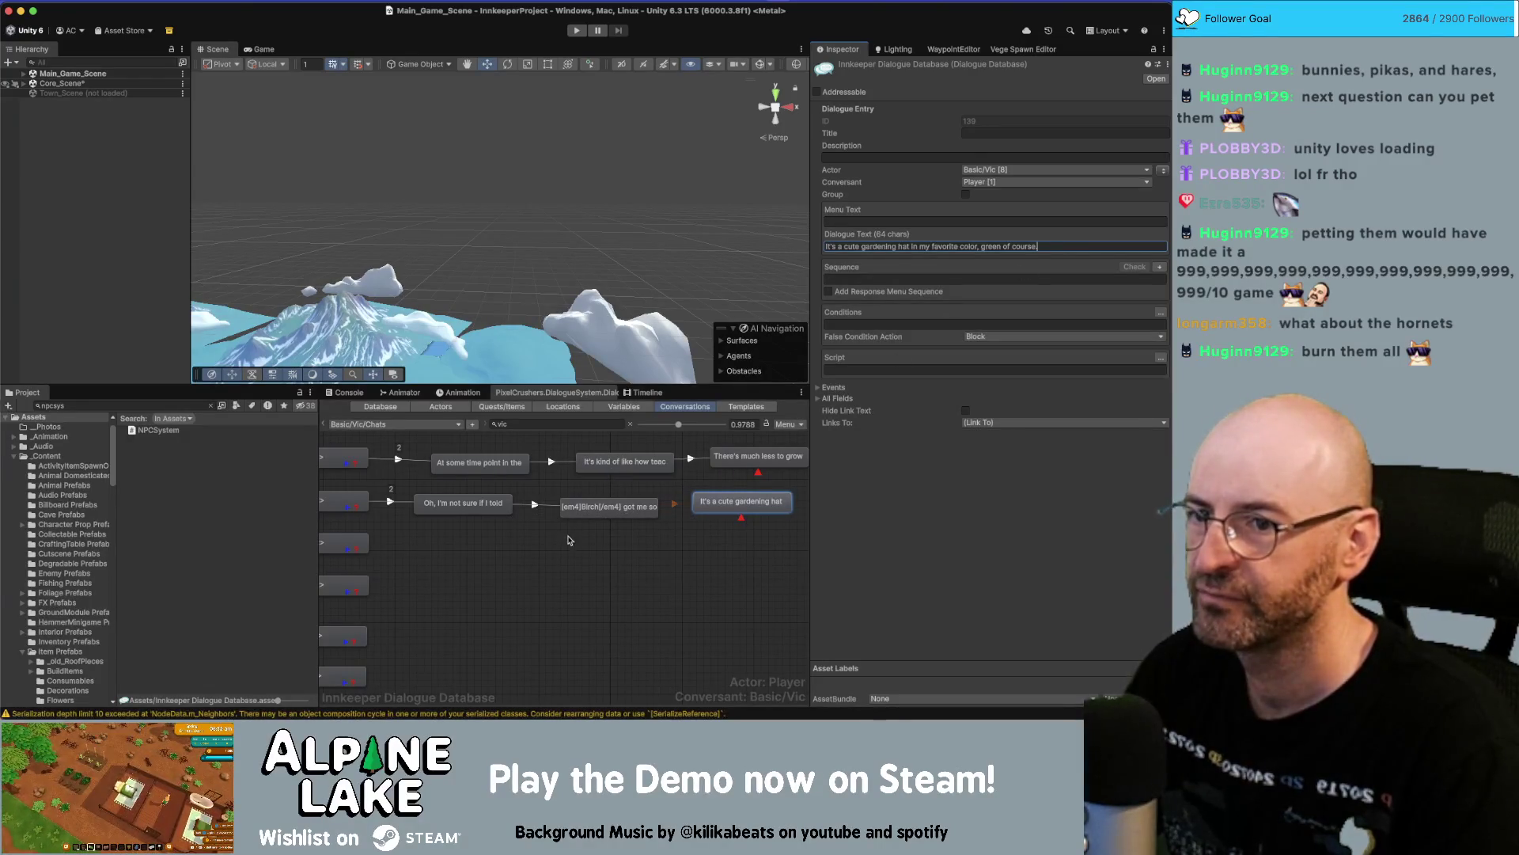
click(569, 538)
Copy the dialogue lines from the next Miro text box.
key(super+Tab)
double_click(579, 463)
key(ctrl+a)
key(super+c)
key(super+Tab)
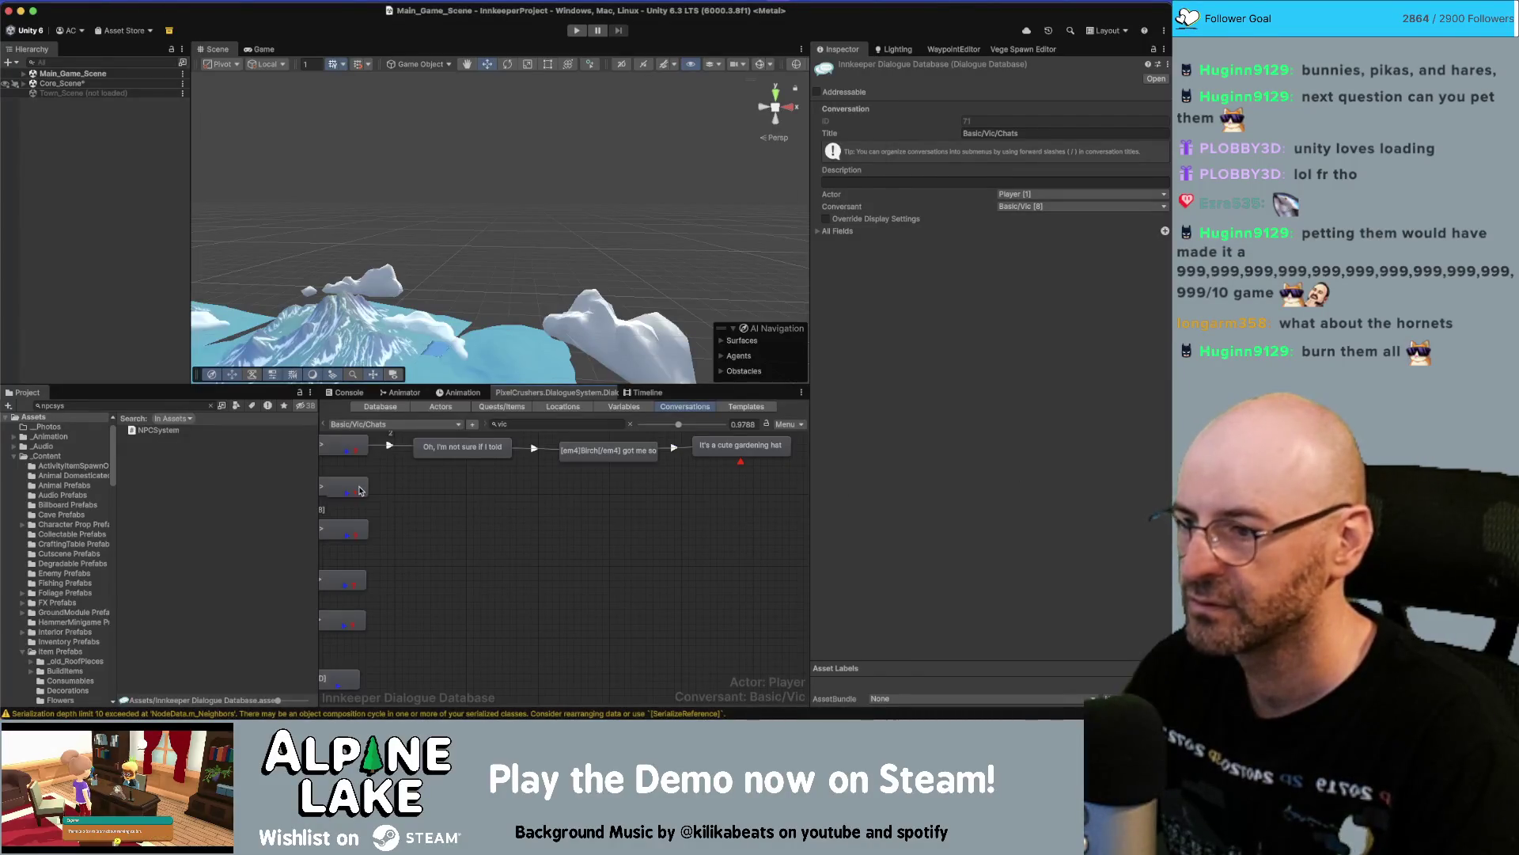
Add a three-node branch off the next branch start, with Vic speaking the first child.
right_click(359, 490)
click(376, 500)
mouse_move(486, 476)
mouse_down()
mouse_move(514, 487)
mouse_move(487, 495)
mouse_up()
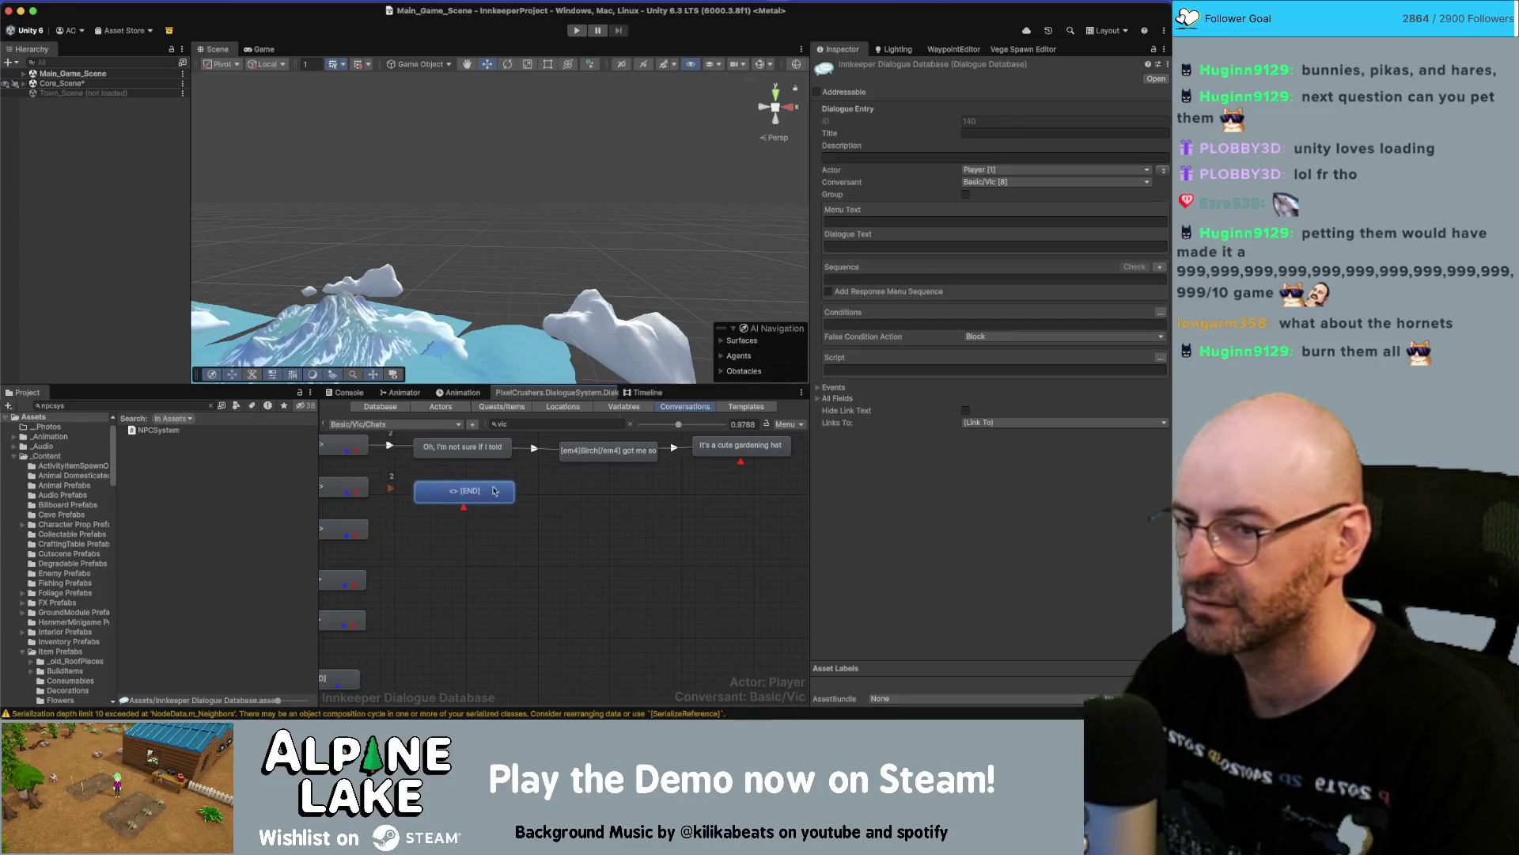
click(1163, 171)
right_click(459, 490)
click(487, 503)
mouse_move(483, 520)
mouse_down()
mouse_move(627, 495)
mouse_move(679, 516)
mouse_move(750, 498)
mouse_up()
right_click(632, 497)
click(673, 511)
Fill the nodes with business doing pretty well, <innName> sparking the town, and "Thanks for that.".
click(608, 493)
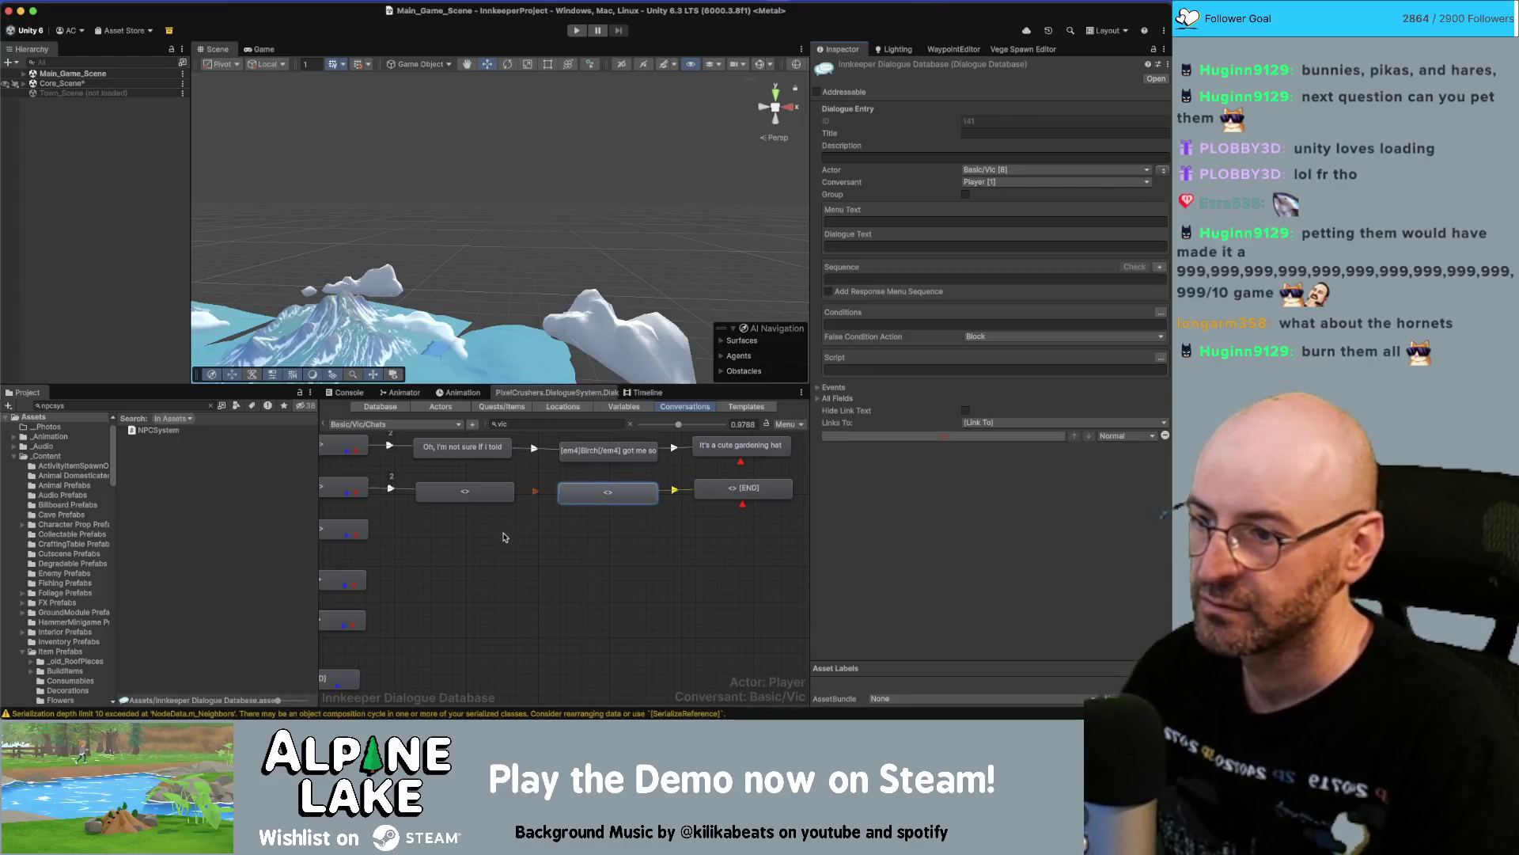
click(465, 491)
key(super+v)
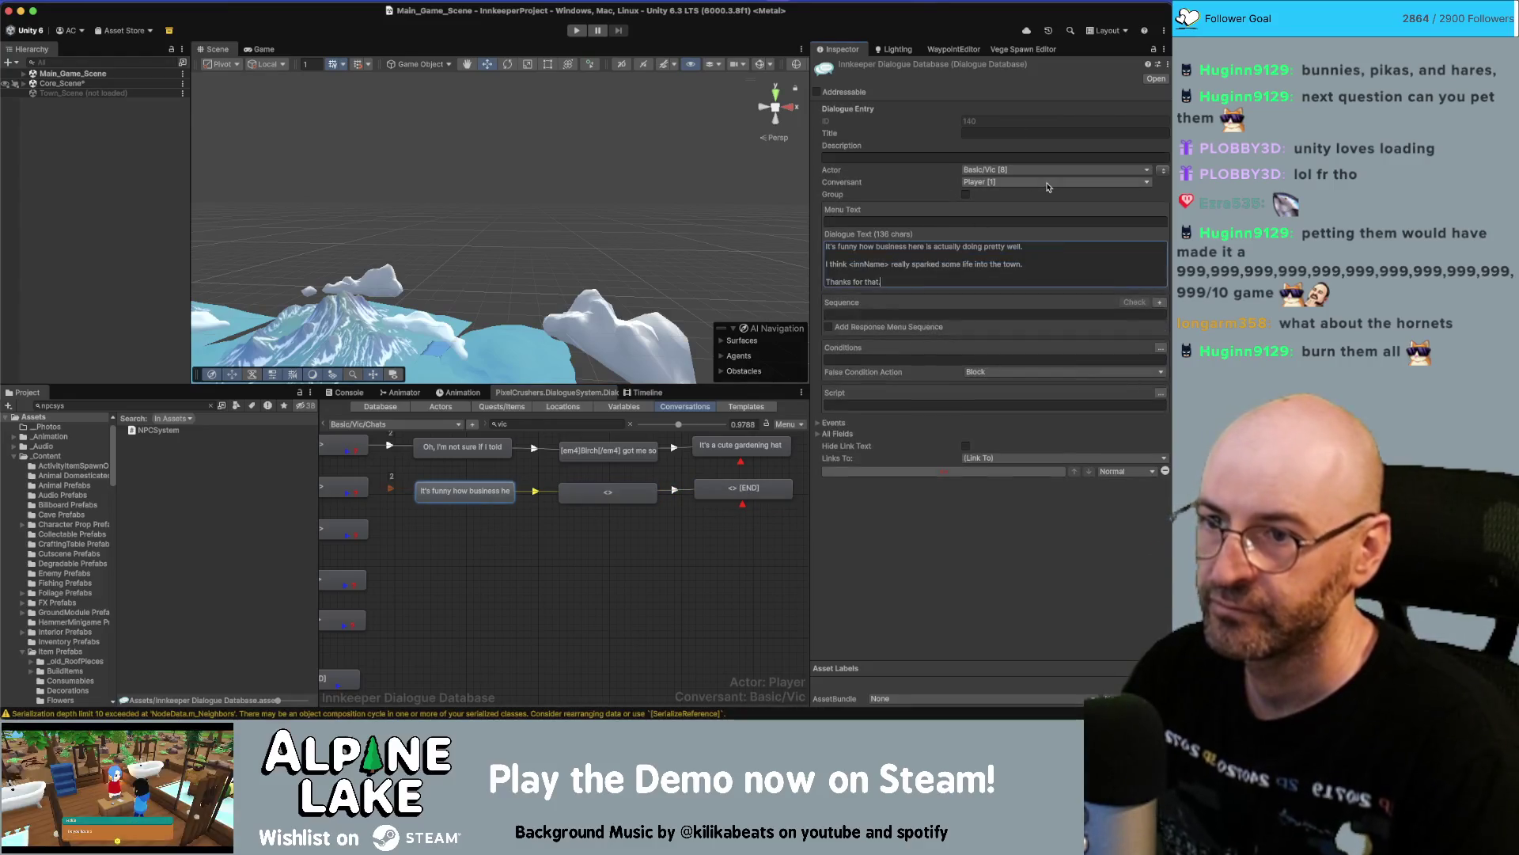
key(BackSpace)
key(BackSpace)
key(BackSpace)
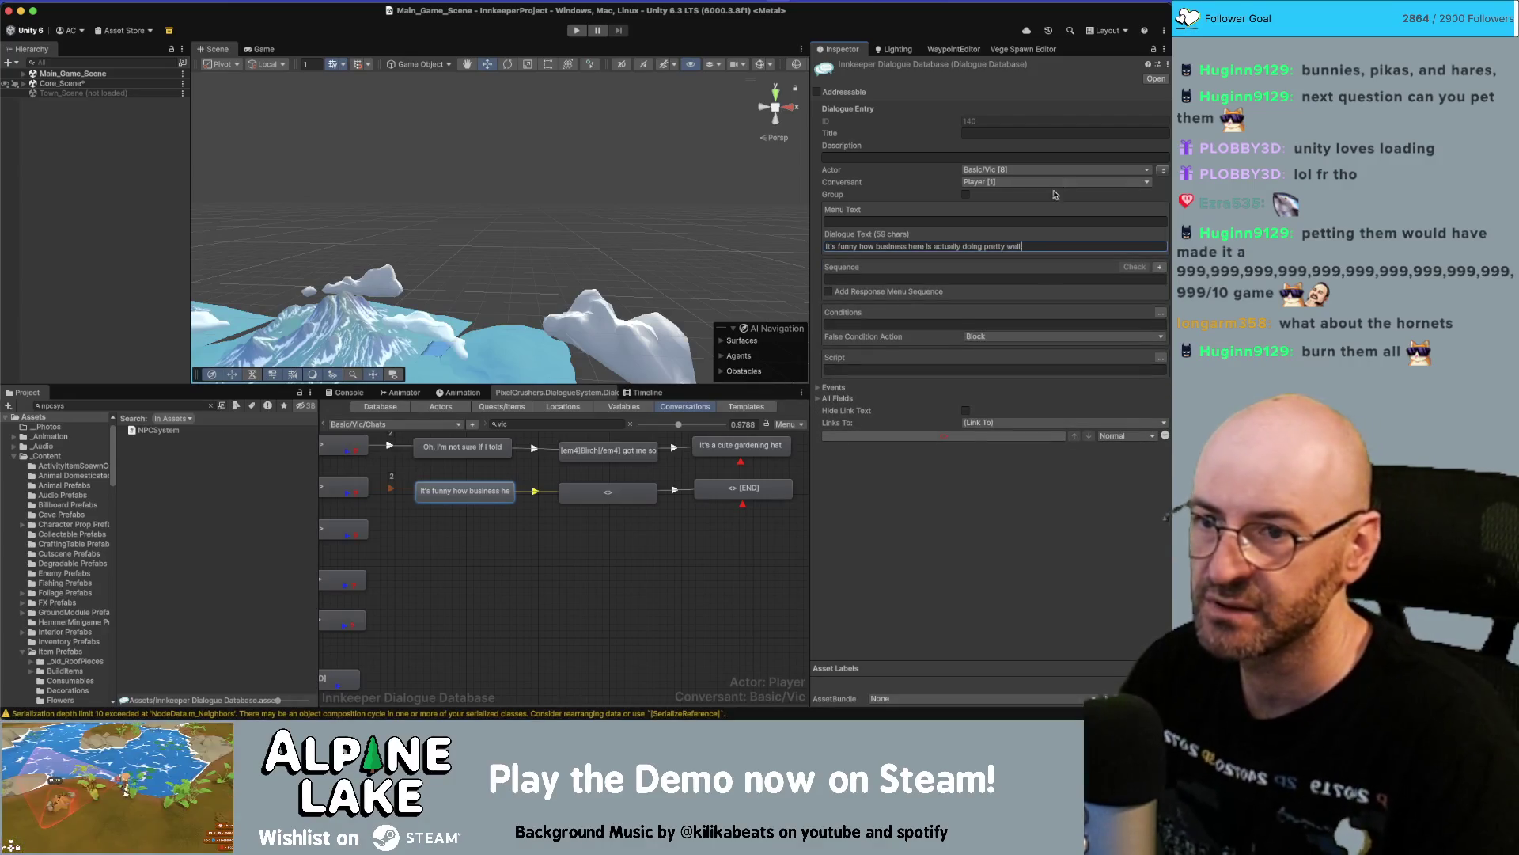
click(623, 491)
click(958, 245)
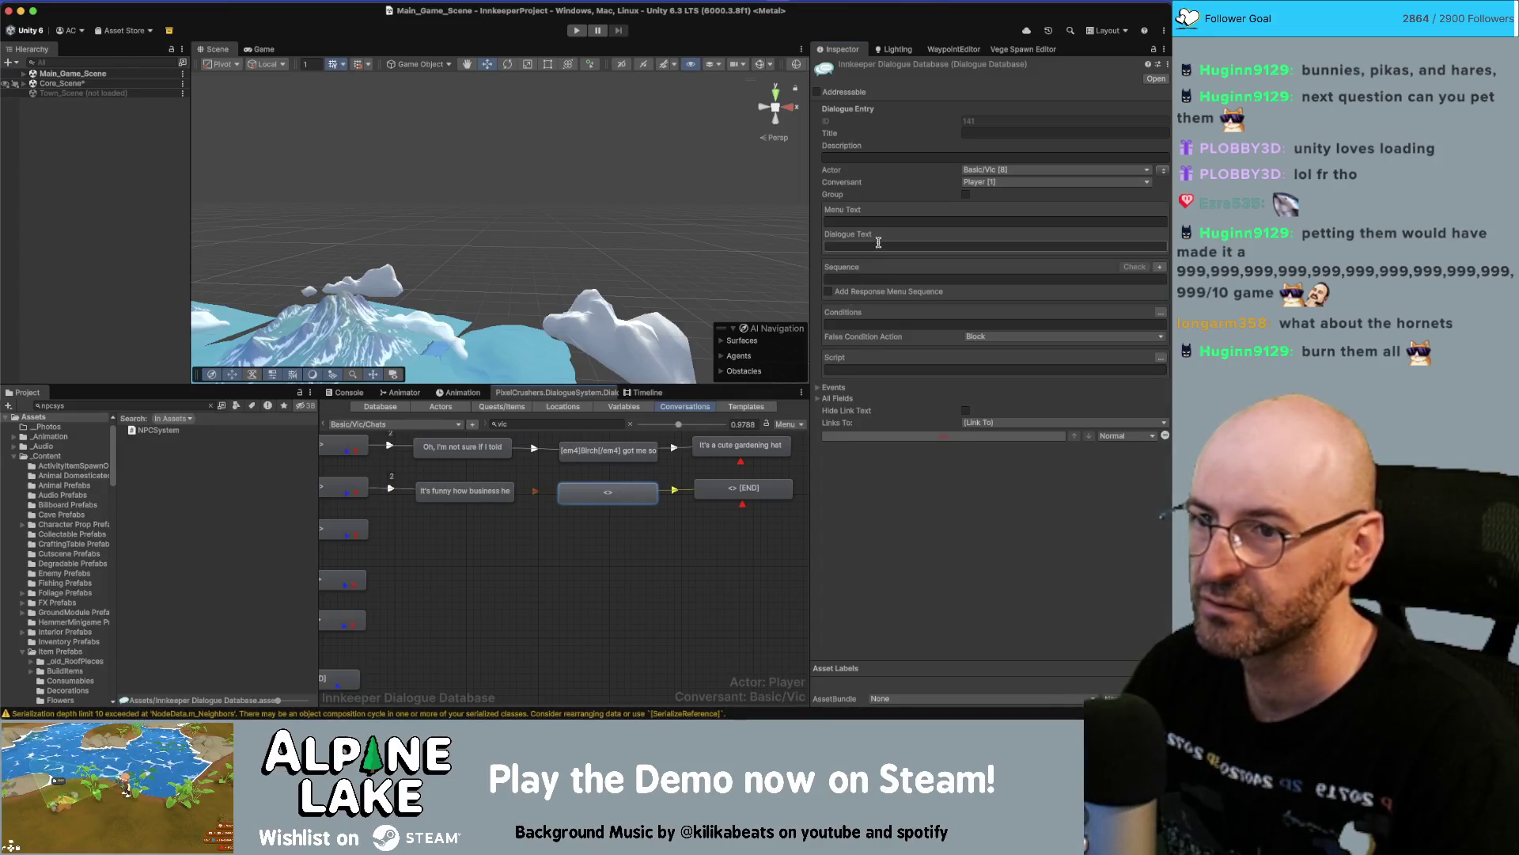
text(I think <InnName> really sparked some life into the town.  Thanks for that.)
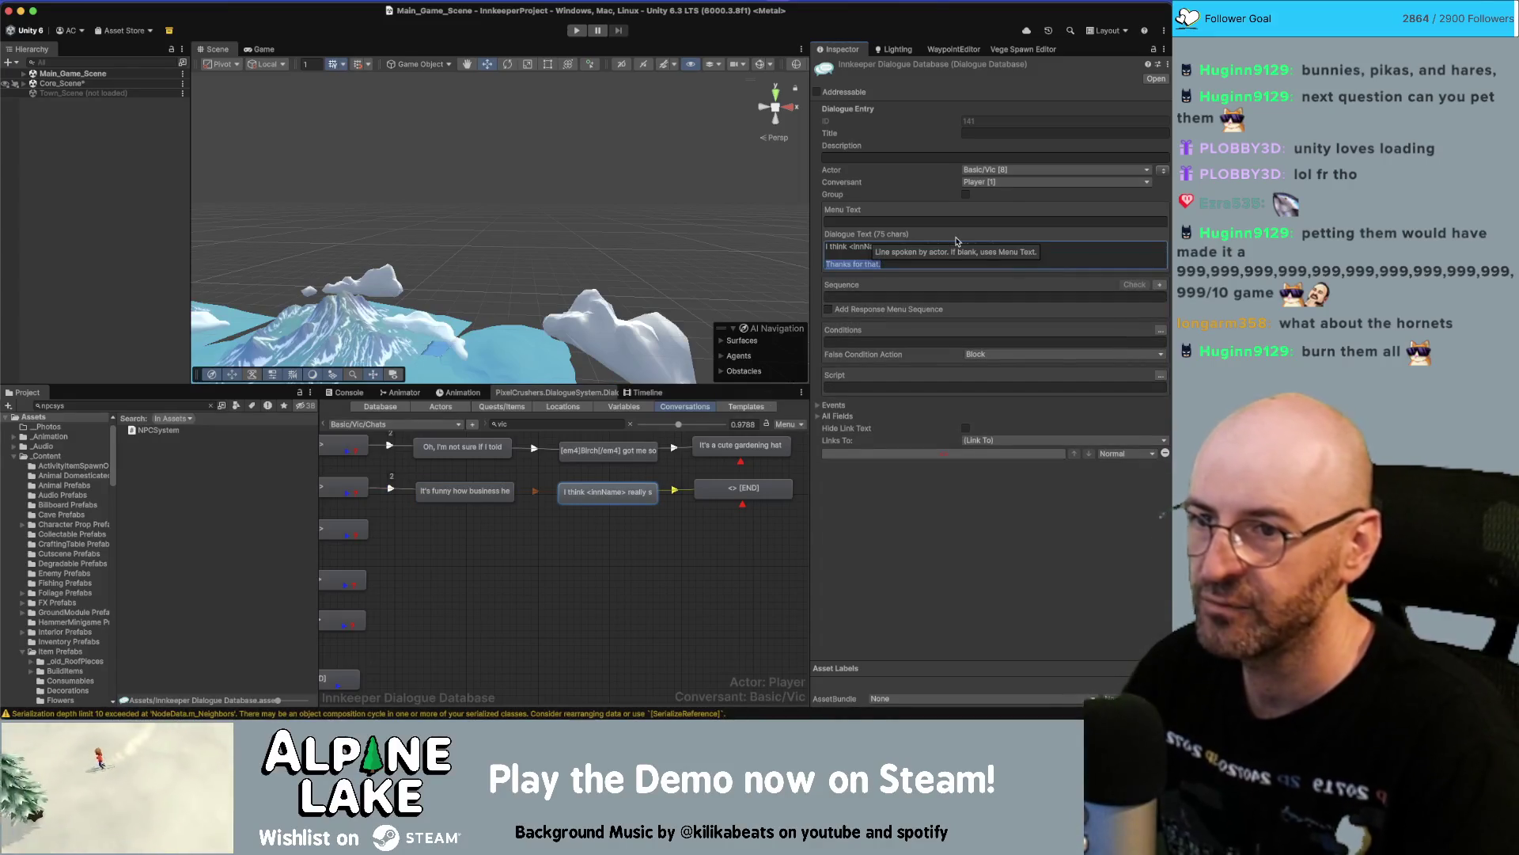
key(BackSpace)
key(BackSpace)
key(BackSpace)
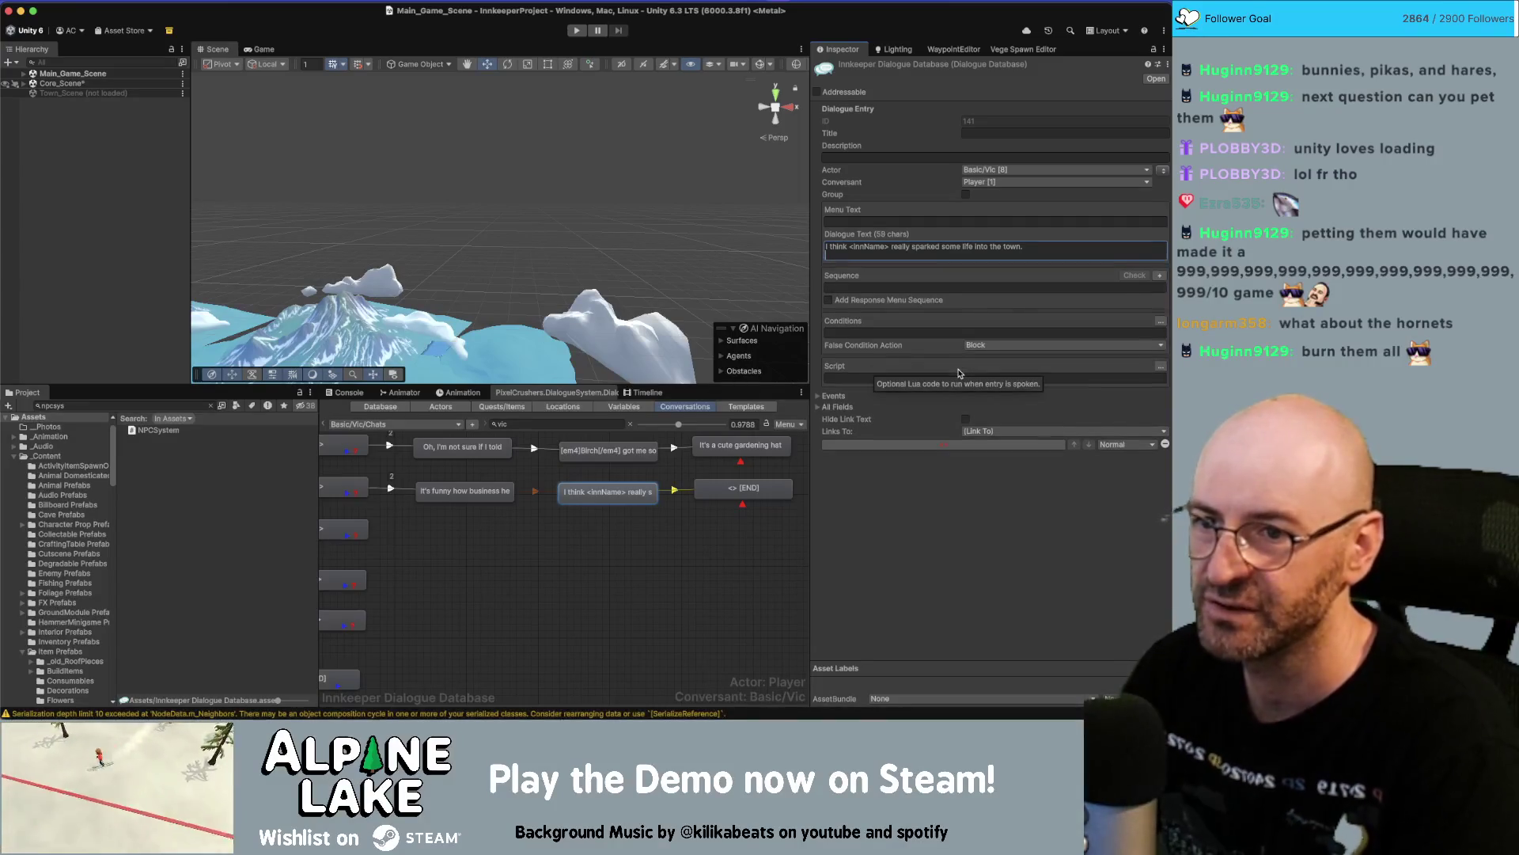
click(754, 488)
click(858, 246)
text(Thanks for that.)
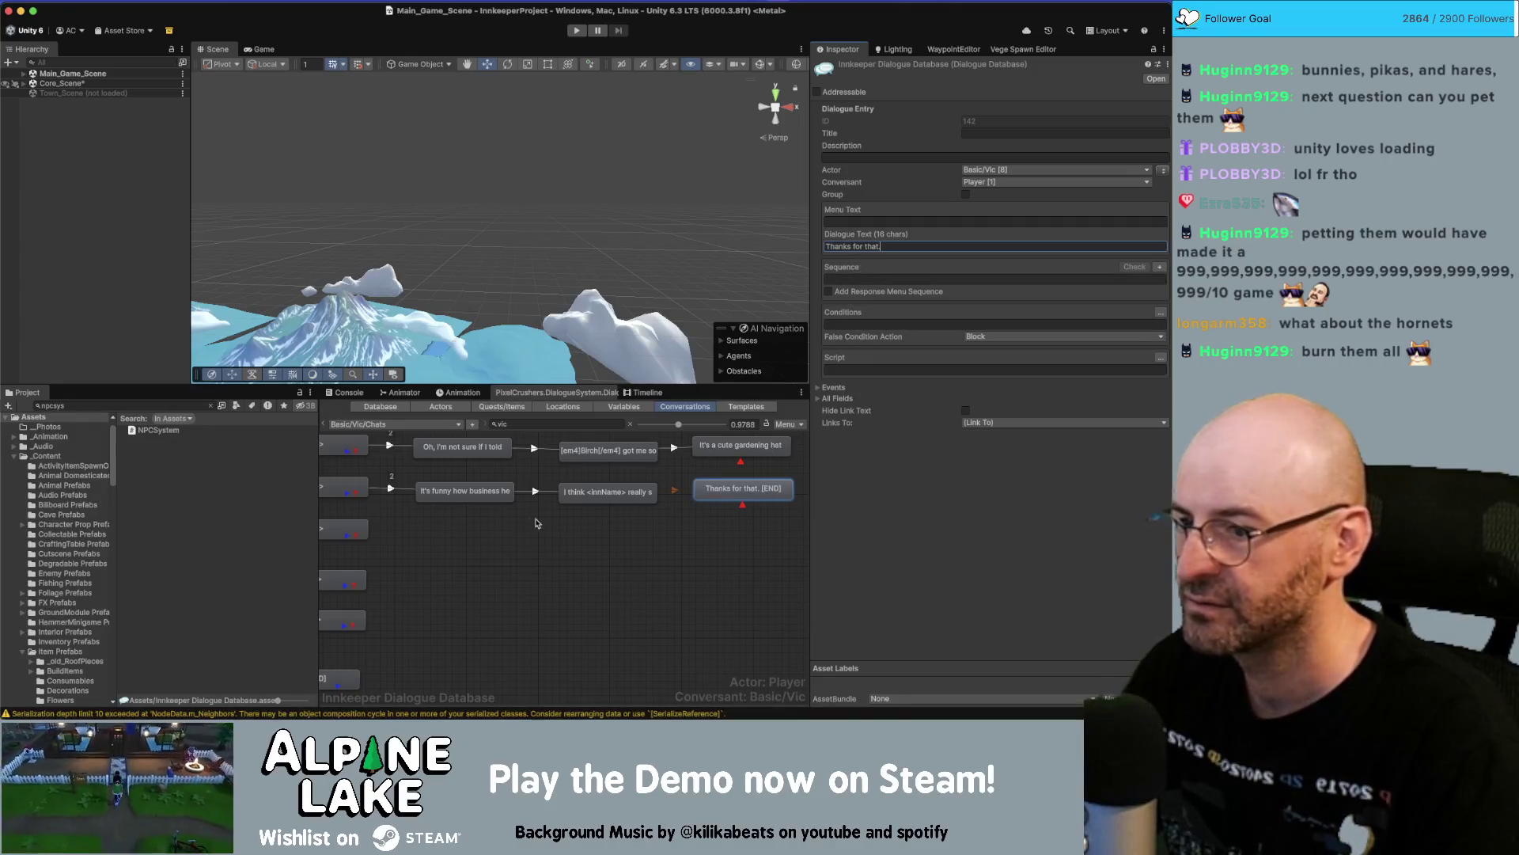
click(425, 529)
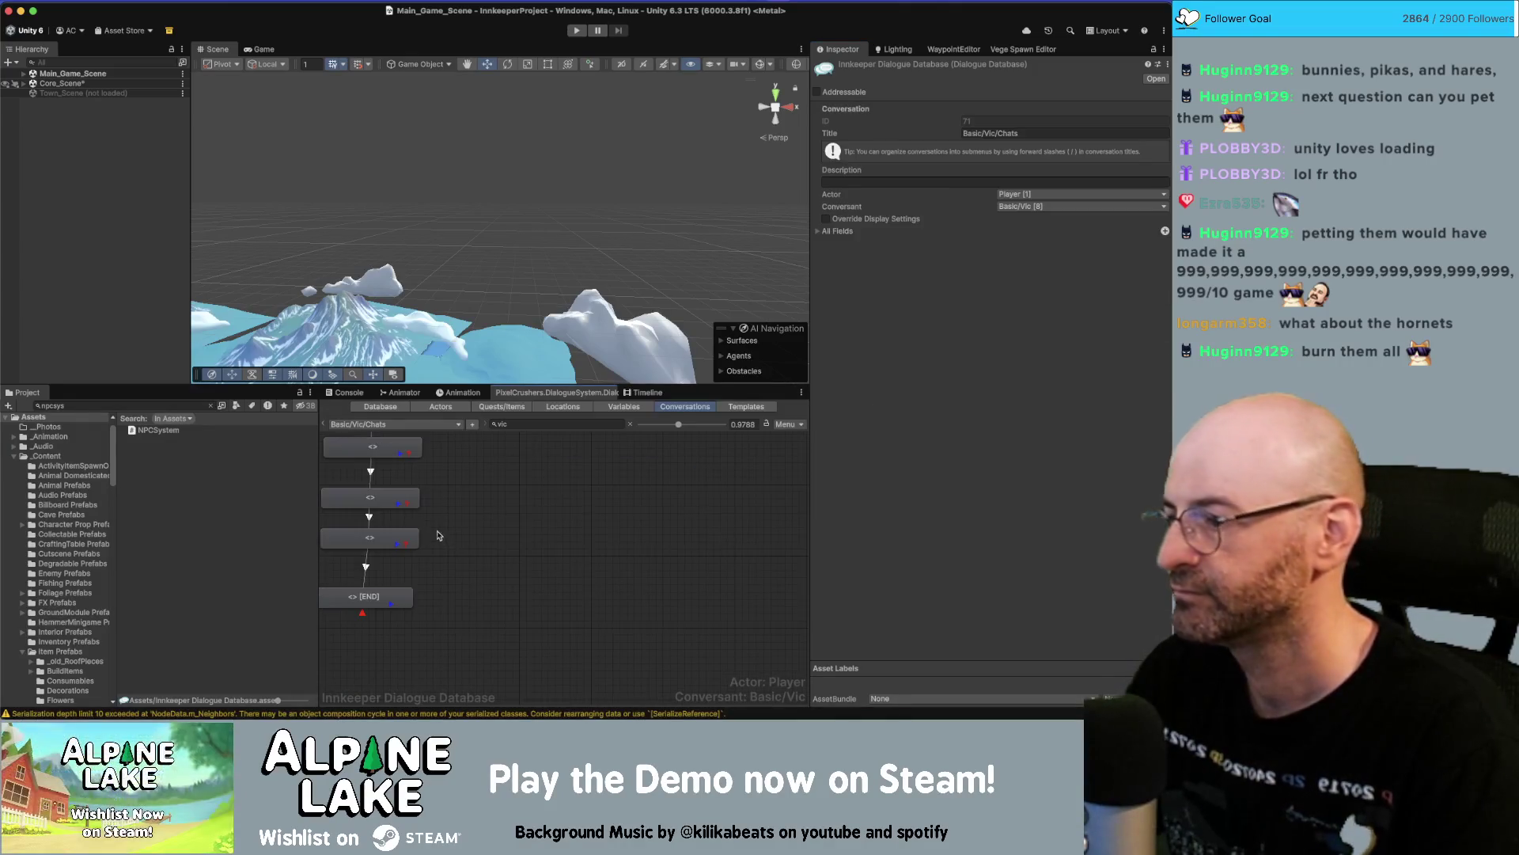
Copy the lines of the next Miro text box.
key(super+Tab)
scroll(747, 505, down, 5)
click(554, 518)
key(ctrl+a)
key(super+Tab)
Add a three-node branch off the third branch start, with Vic speaking the first node.
right_click(415, 533)
click(431, 549)
drag(412, 556, 547, 530)
click(1162, 172)
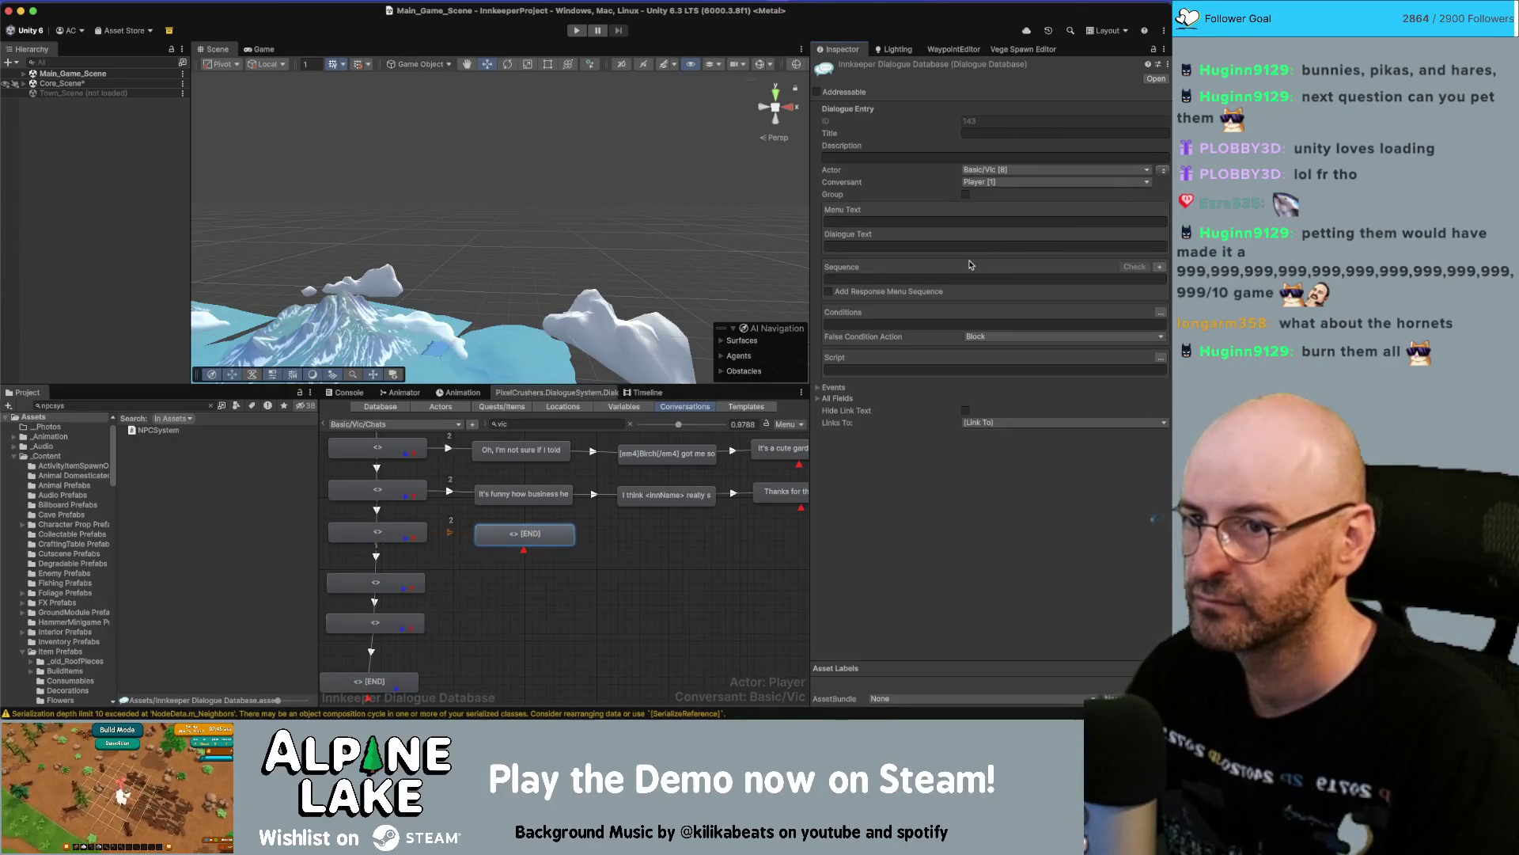
right_click(543, 538)
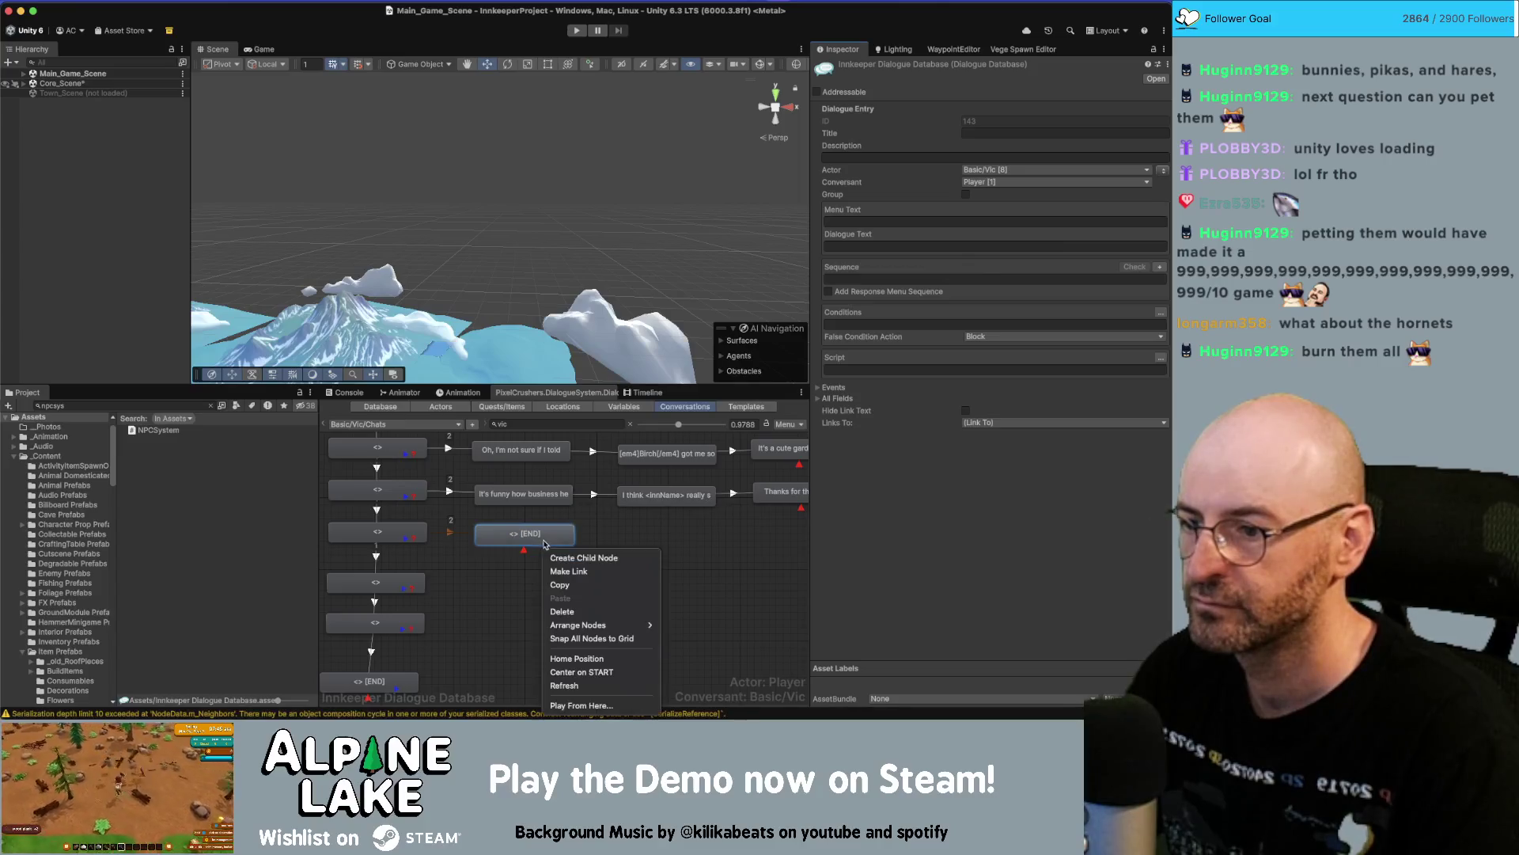
click(570, 556)
mouse_move(547, 563)
mouse_down()
mouse_move(676, 544)
mouse_move(775, 552)
mouse_up()
right_click(680, 546)
click(696, 559)
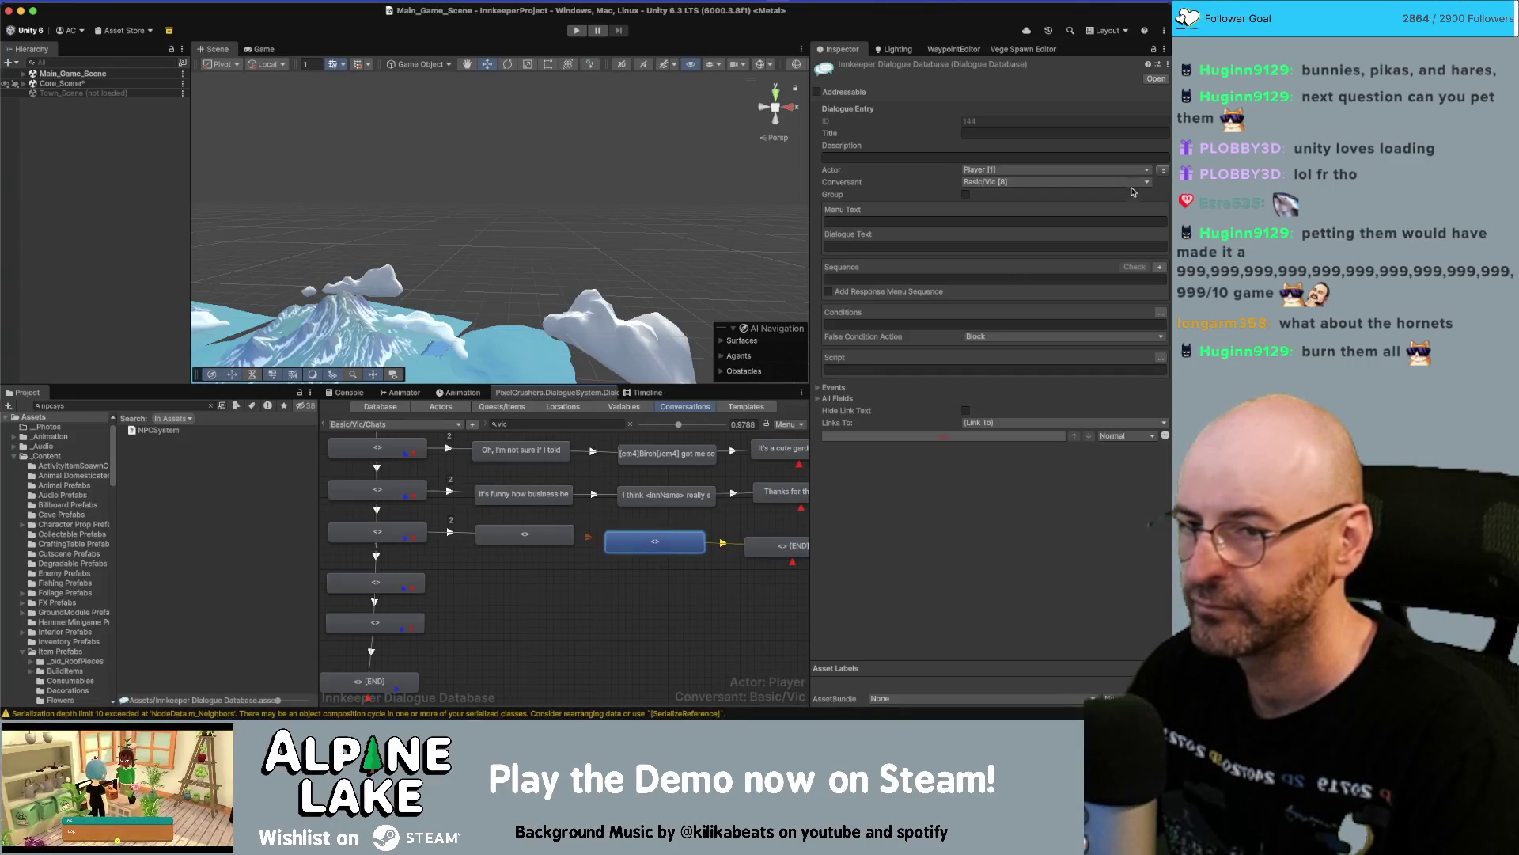
drag(610, 582, 532, 573)
Put the daisy-shaped shovels sentence in the first node and Birch's idea in the middle node.
click(481, 529)
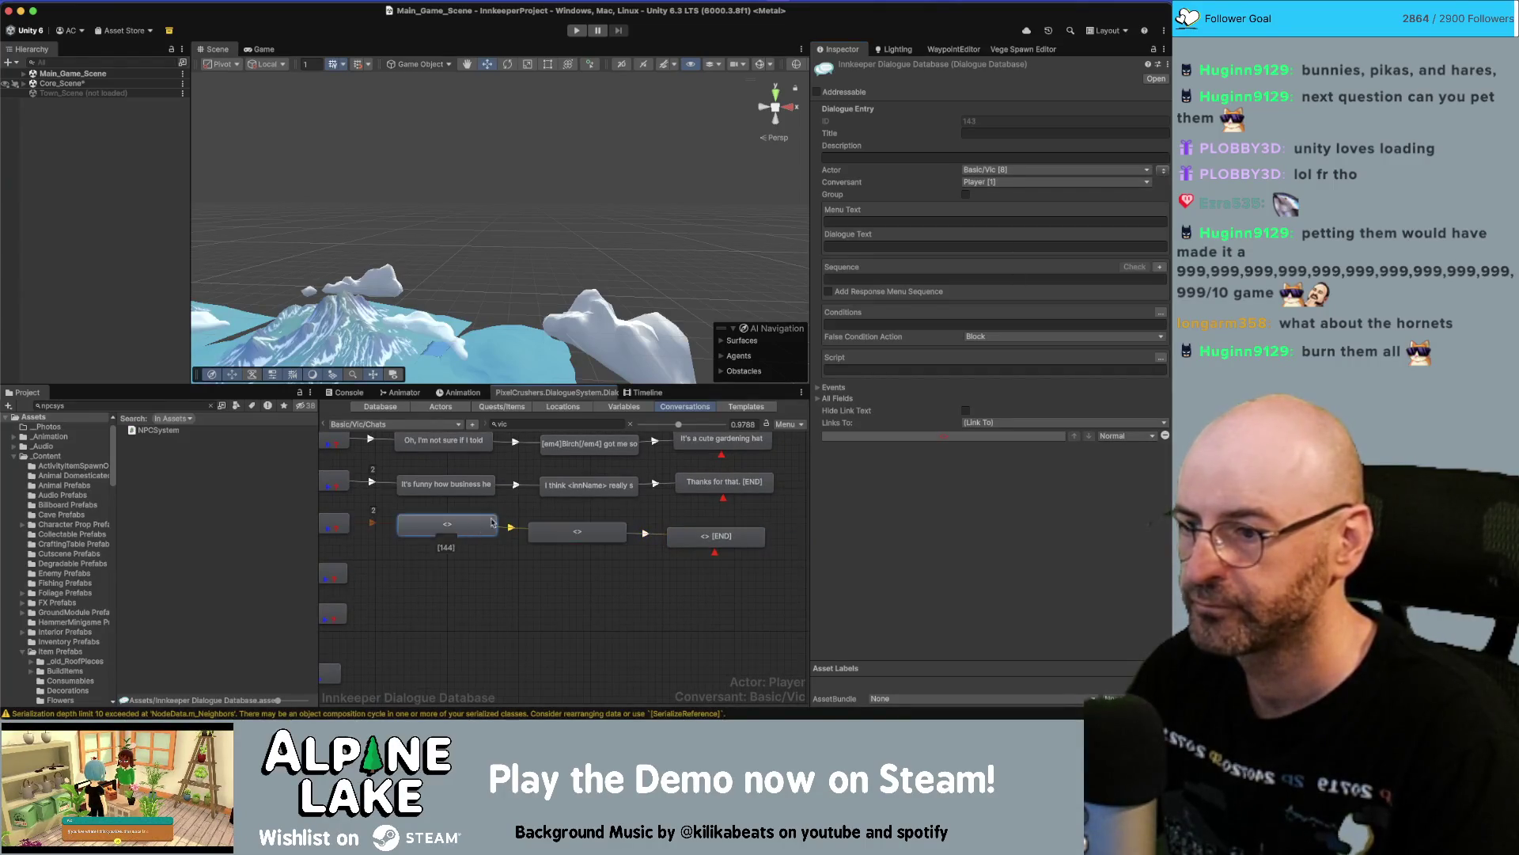
click(989, 246)
text(I know plants aren't the best souvenir but these gardening shovels shaped like daisies sell really well.  They were of course [em4]Birch's[/em4] idea.  I think she's got a knack for this stuff!)
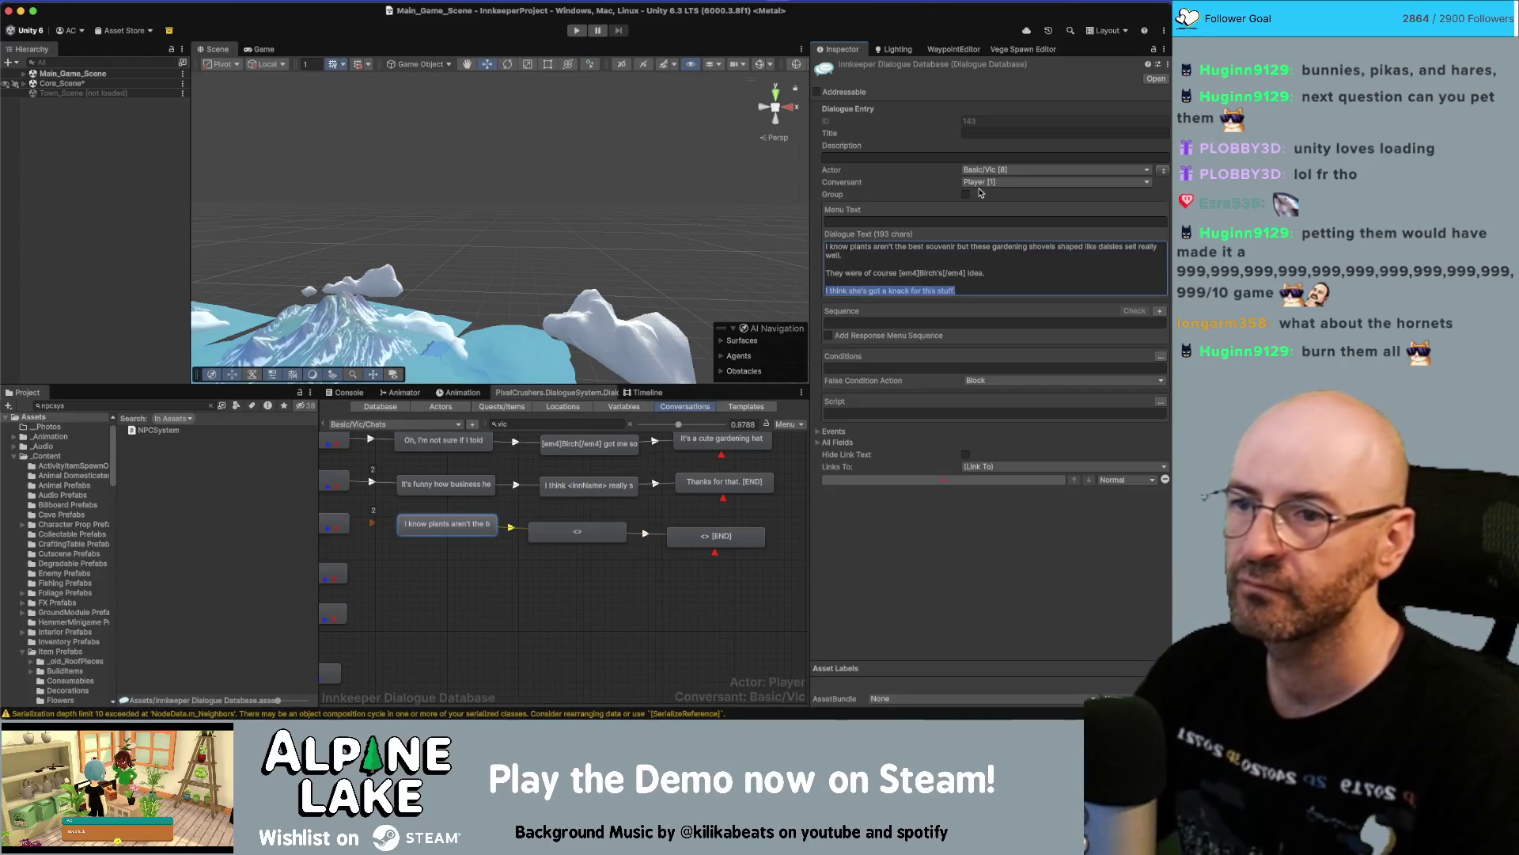
key(shift+Up)
key(shift+Up)
key(shift+Up)
key(BackSpace)
key(BackSpace)
key(BackSpace)
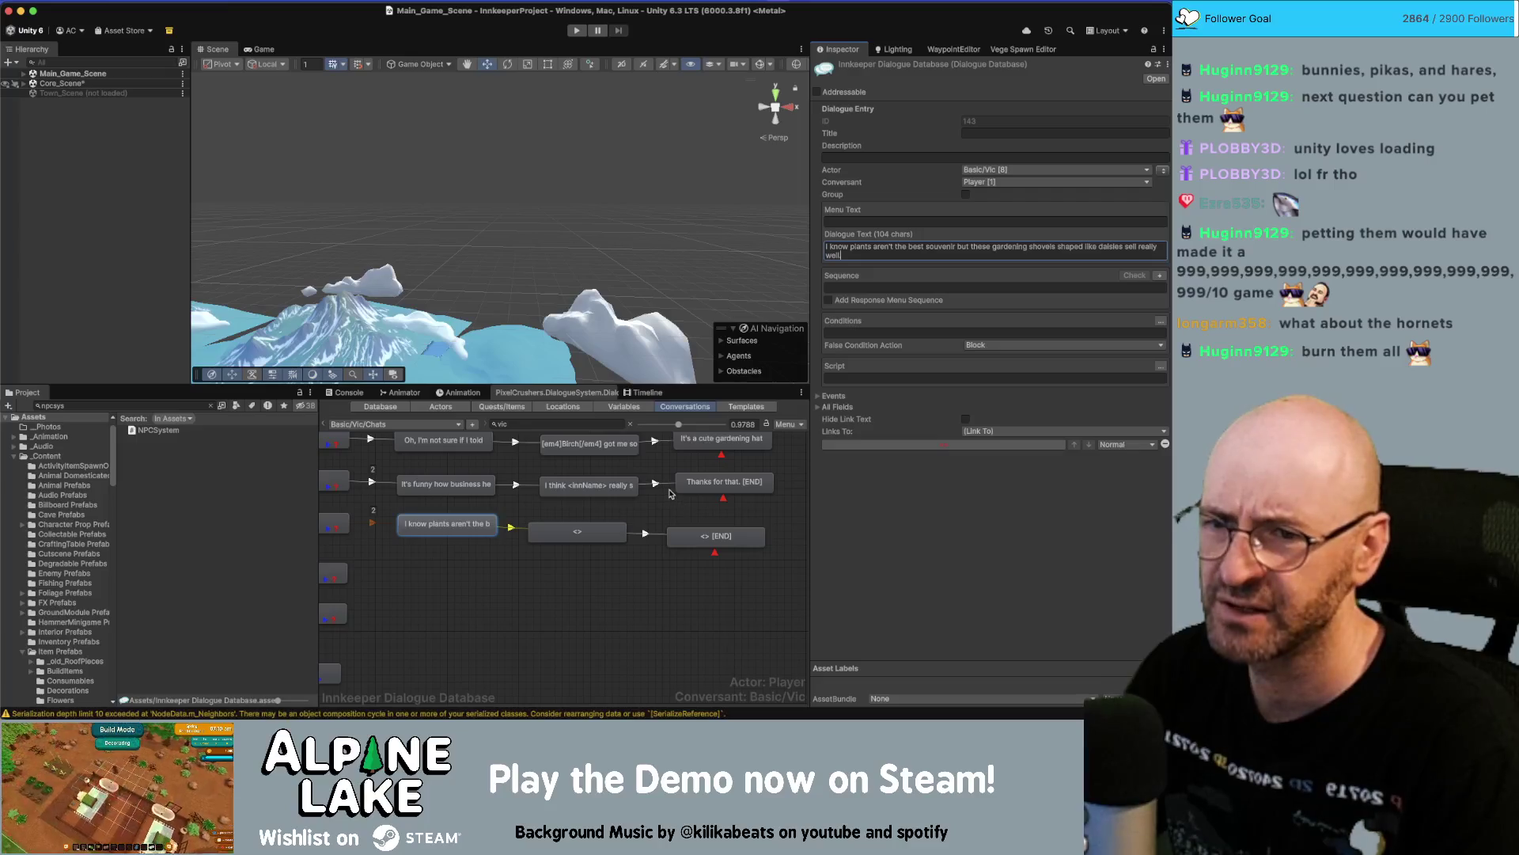
click(586, 529)
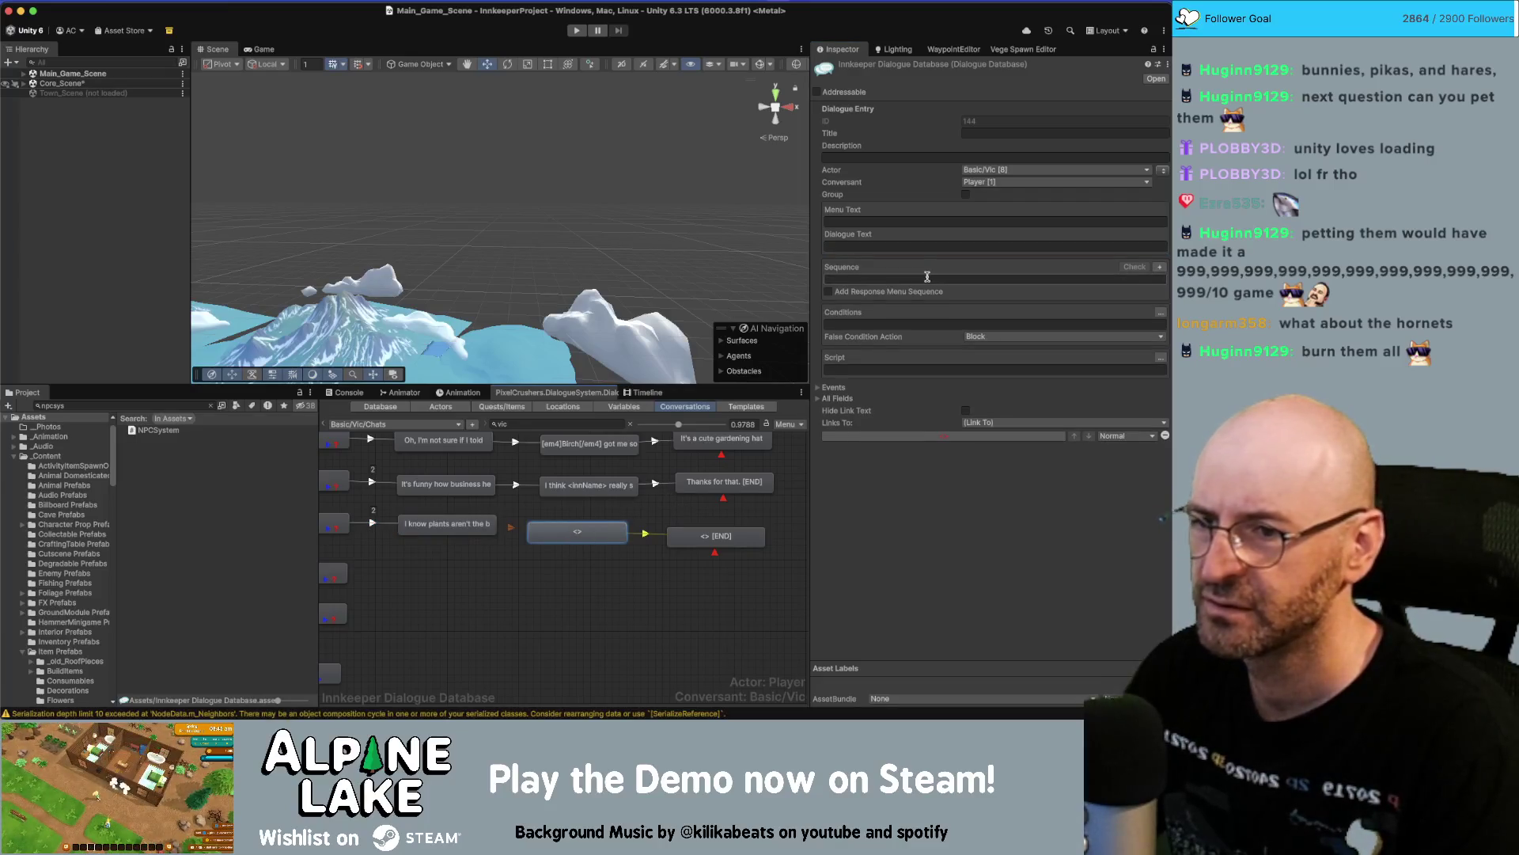
click(463, 521)
click(577, 530)
click(1011, 247)
key(super+v)
key(shift+Home)
key(BackSpace)
key(BackSpace)
key(BackSpace)
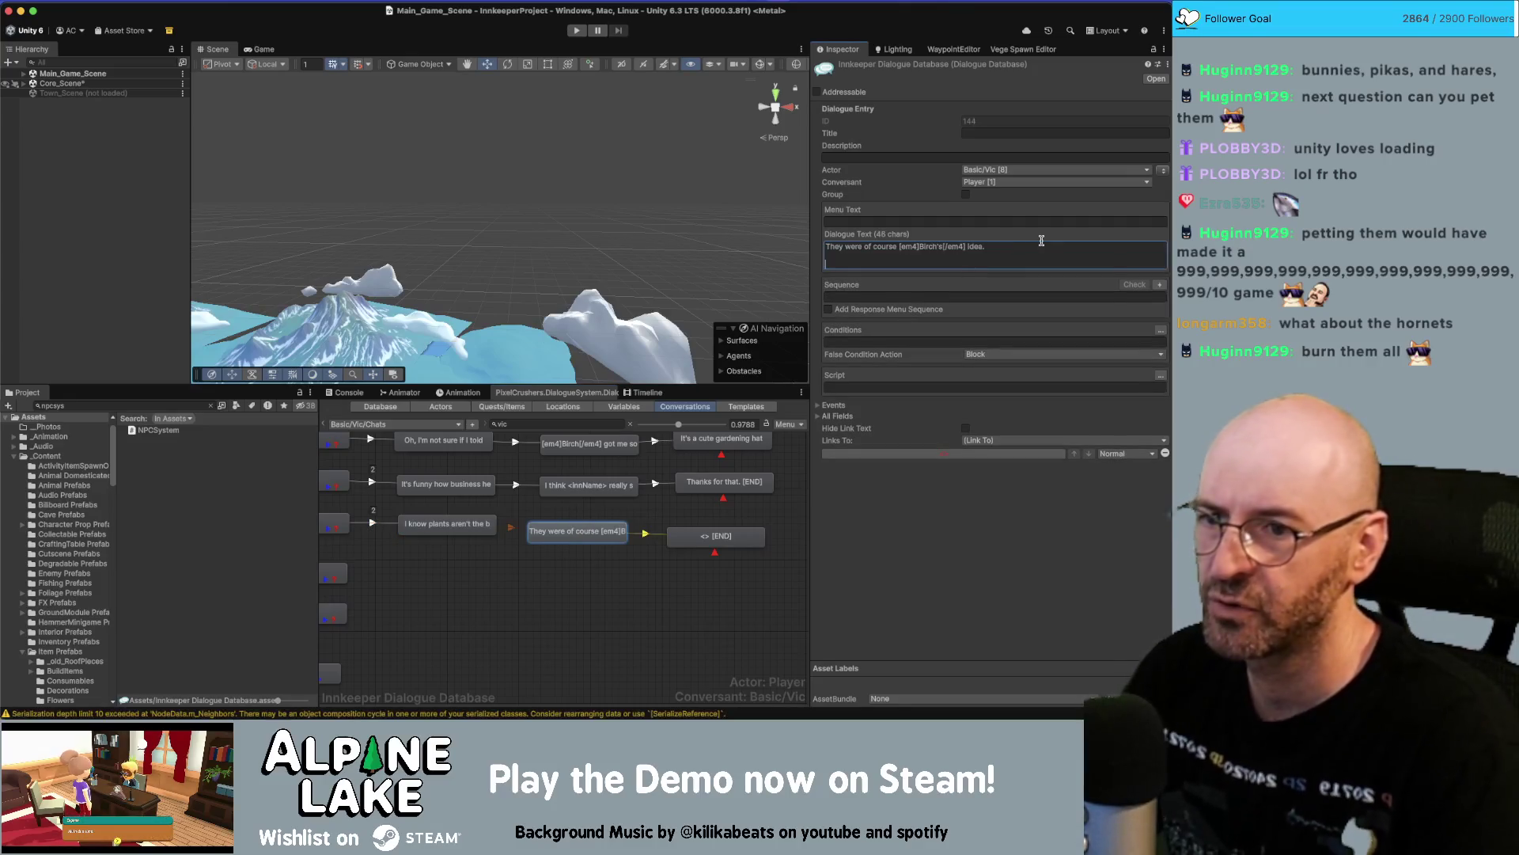
End the branch with "I think she's got a knack for this kind of stuff." and update Miro to match.
click(694, 546)
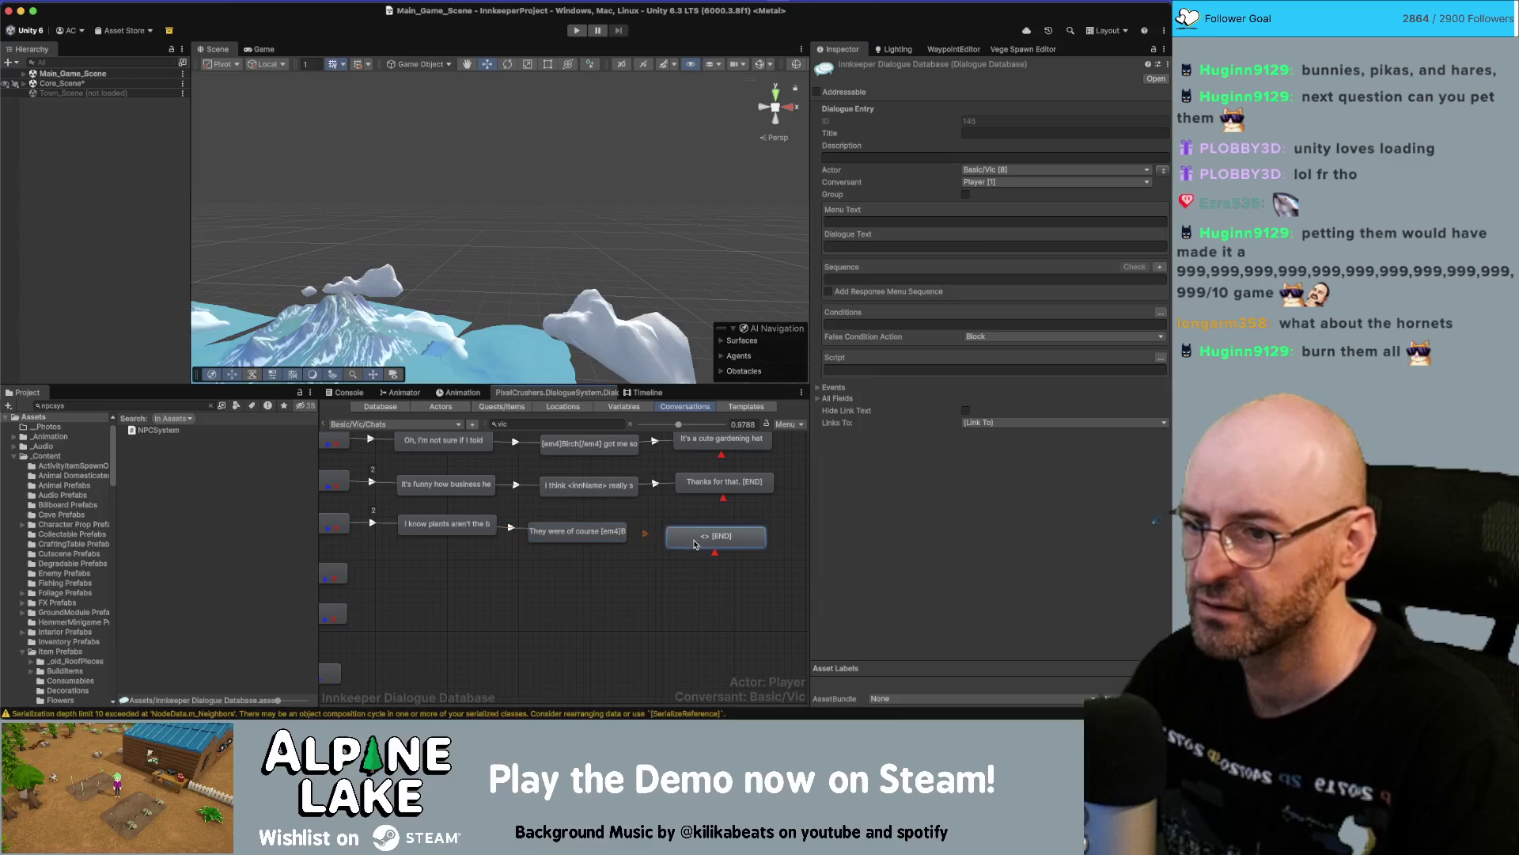
click(861, 246)
text(I think she's got a knack for this stuff.)
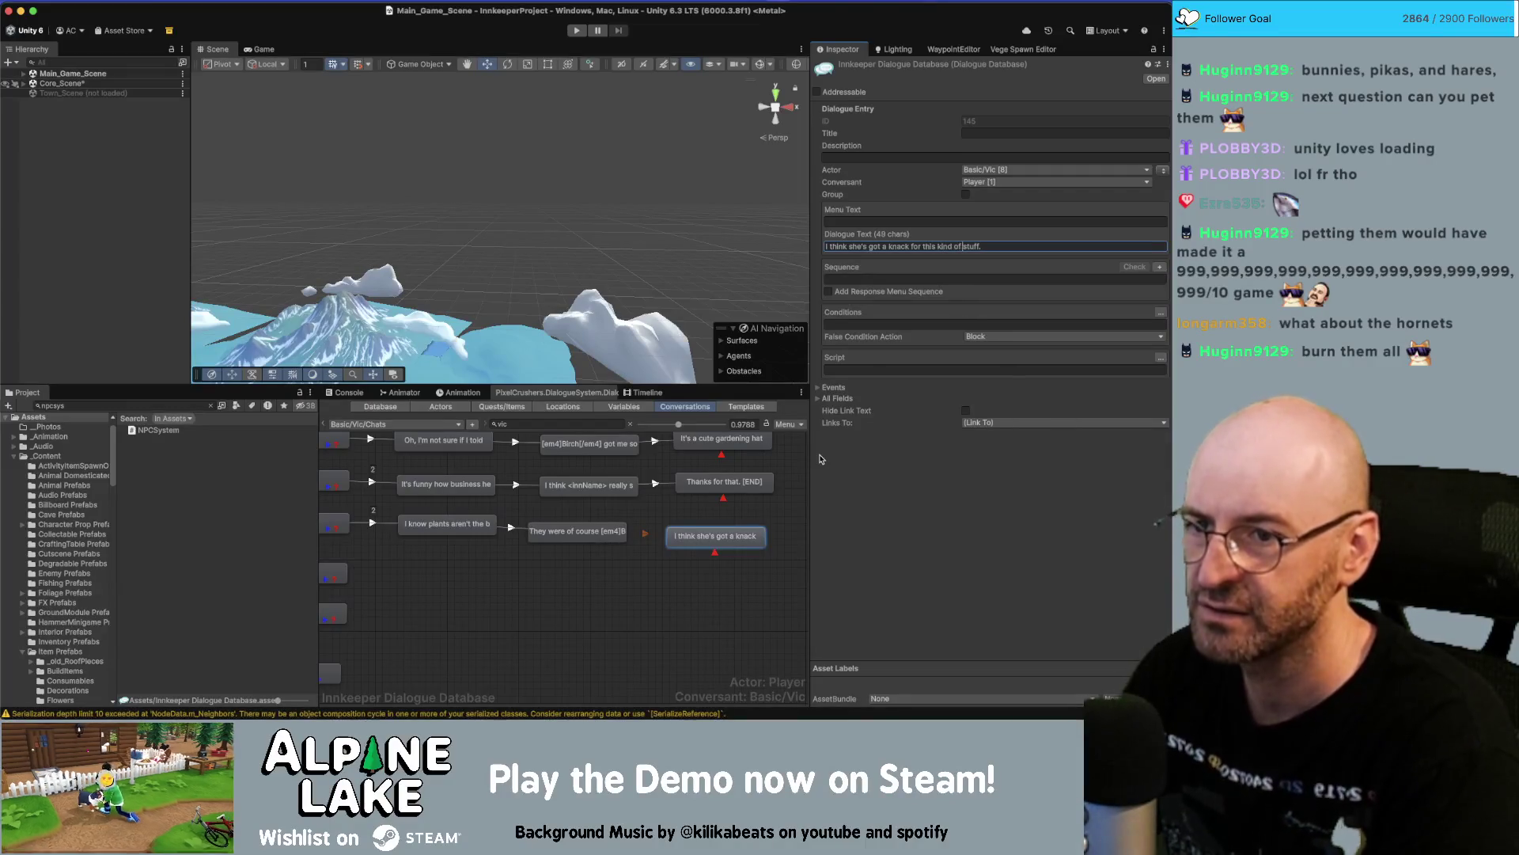
key(super+a)
key(super+c)
key(super+Tab)
triple_click(666, 563)
key(super+v)
key(super+Tab)
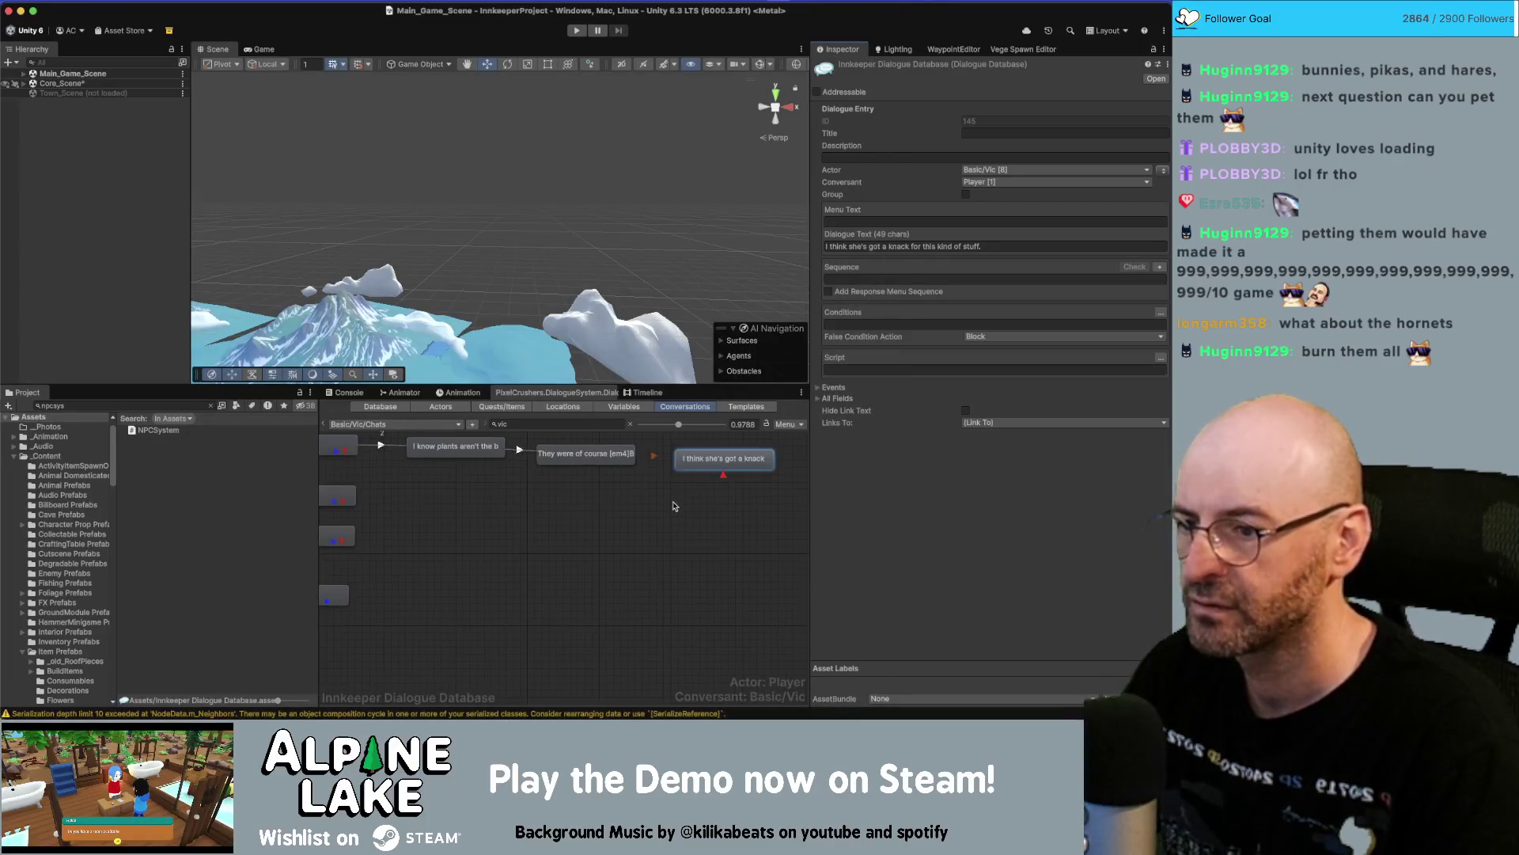
click(592, 486)
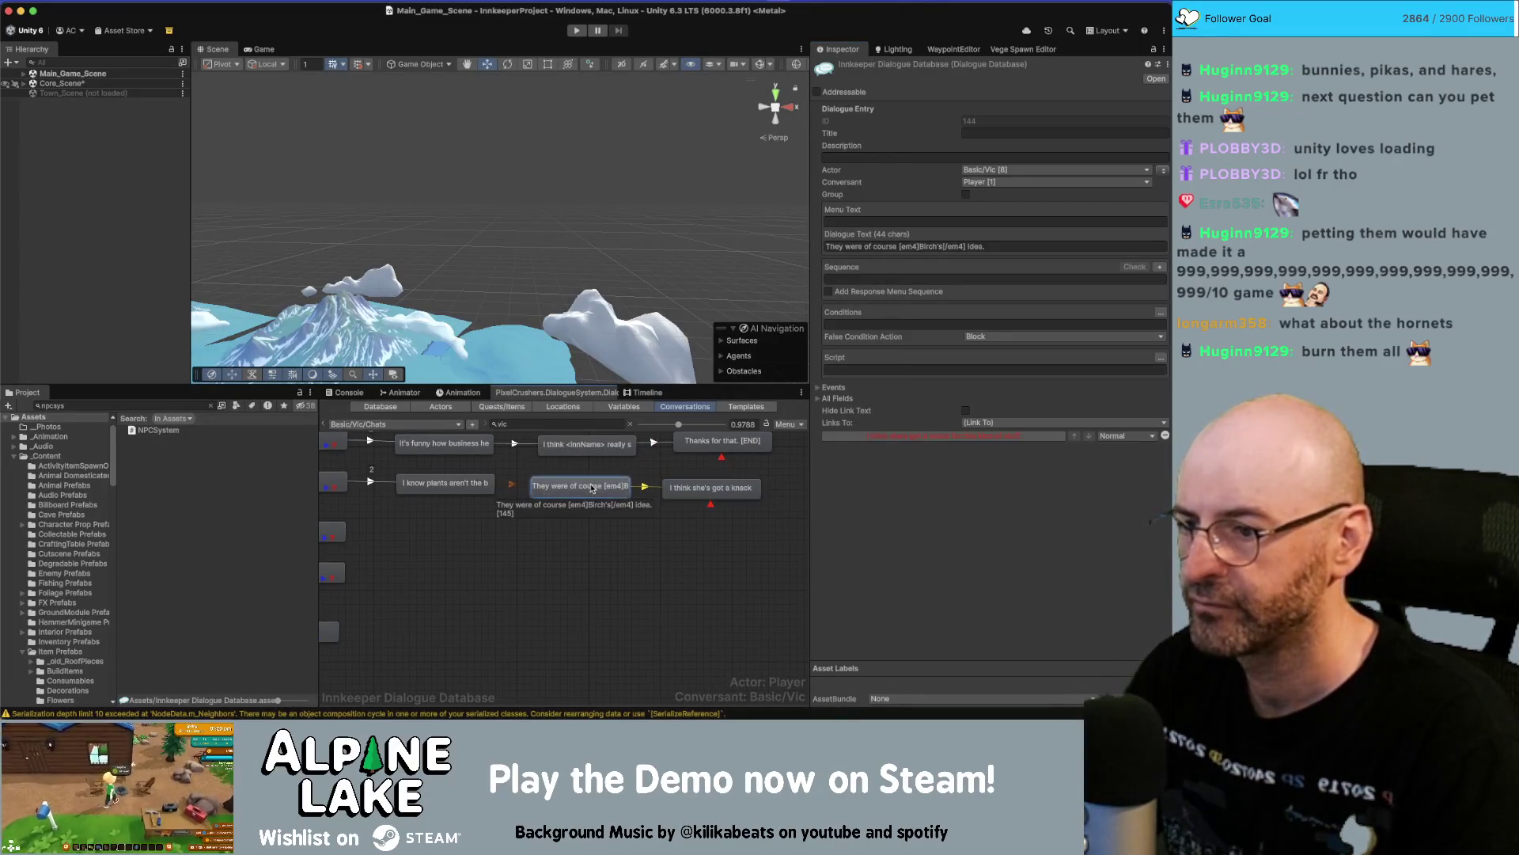
Copy all lines of the 'I had a long talk' text box from the Miro board.
key(super+Tab)
scroll(634, 362, down, 3)
scroll(634, 362, down, 5)
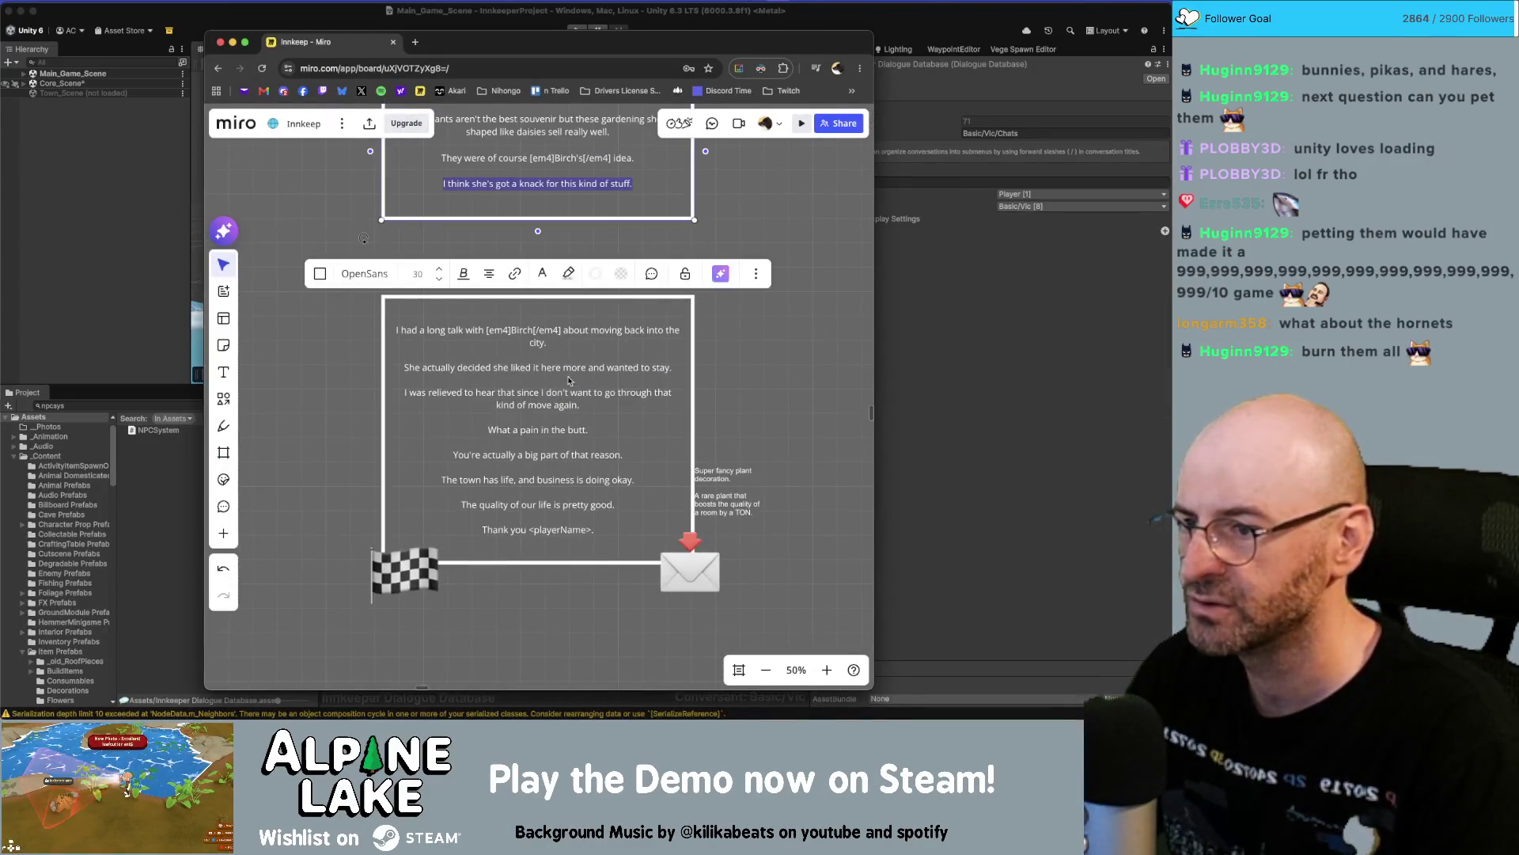
click(564, 446)
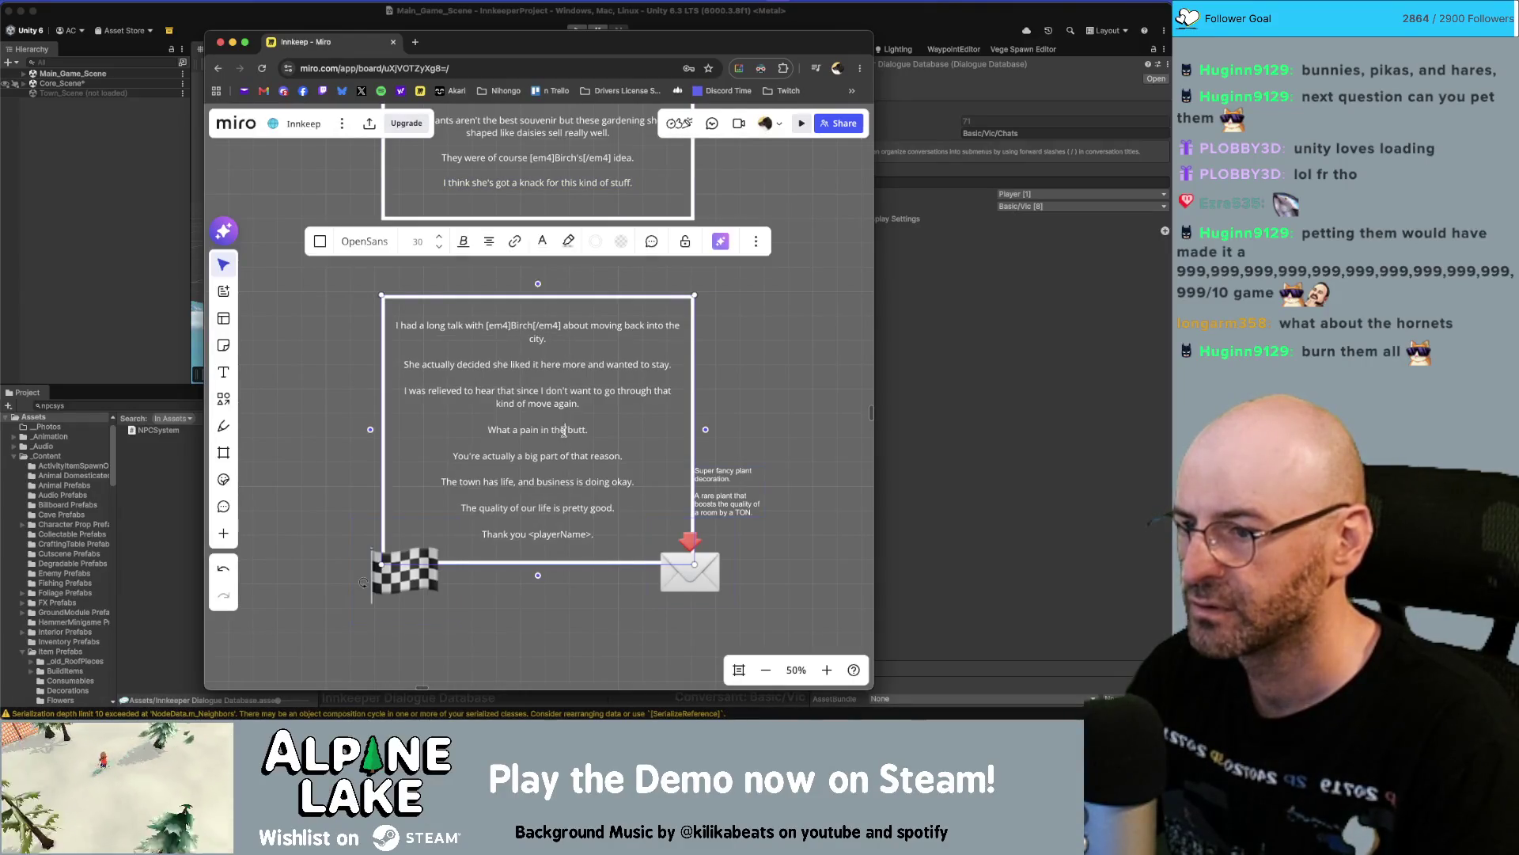
double_click(564, 432)
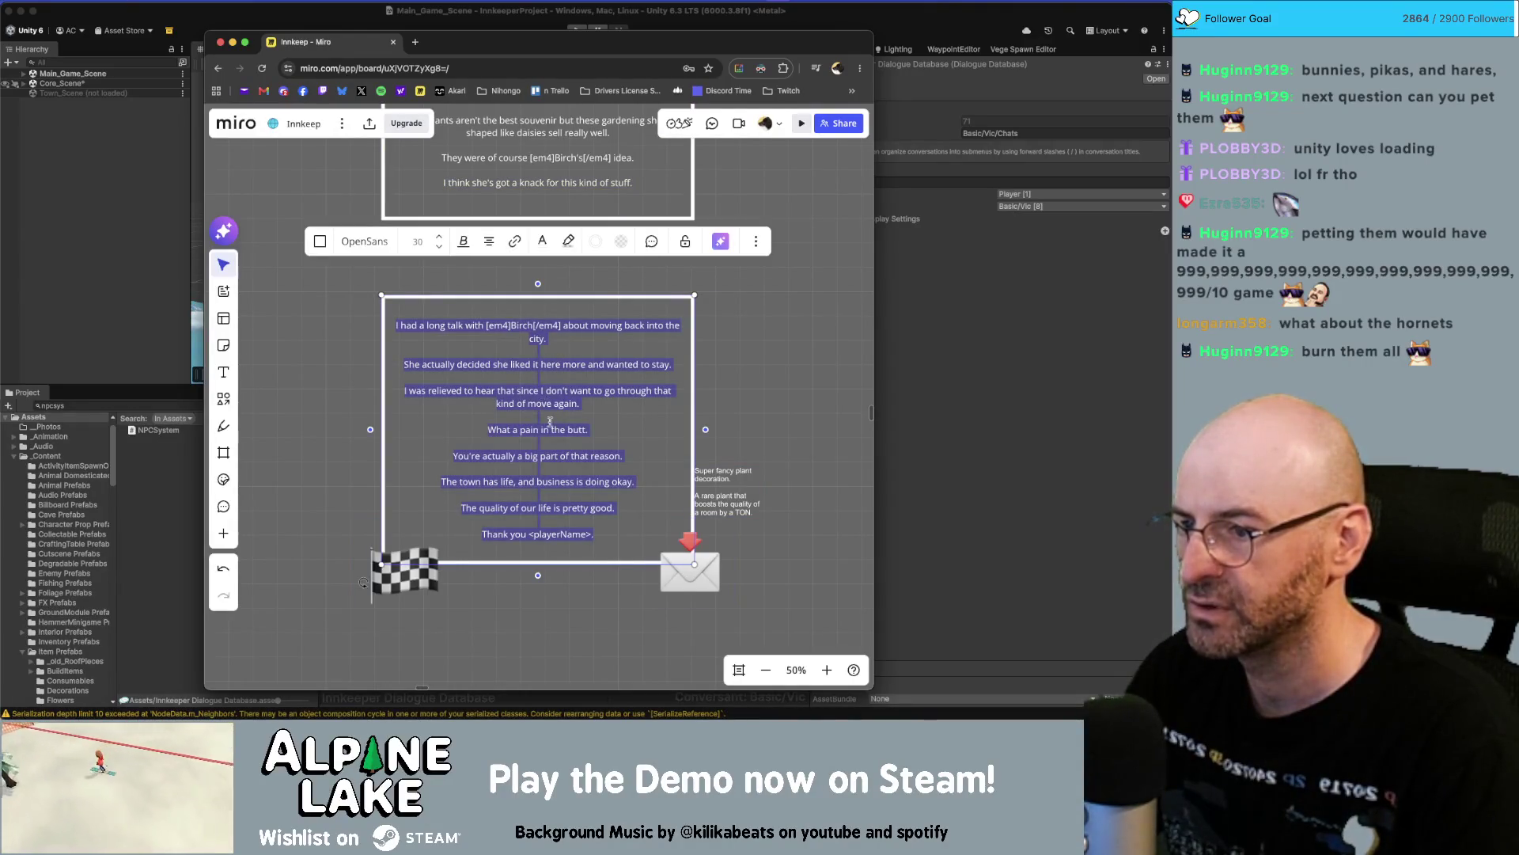
key(super+Tab)
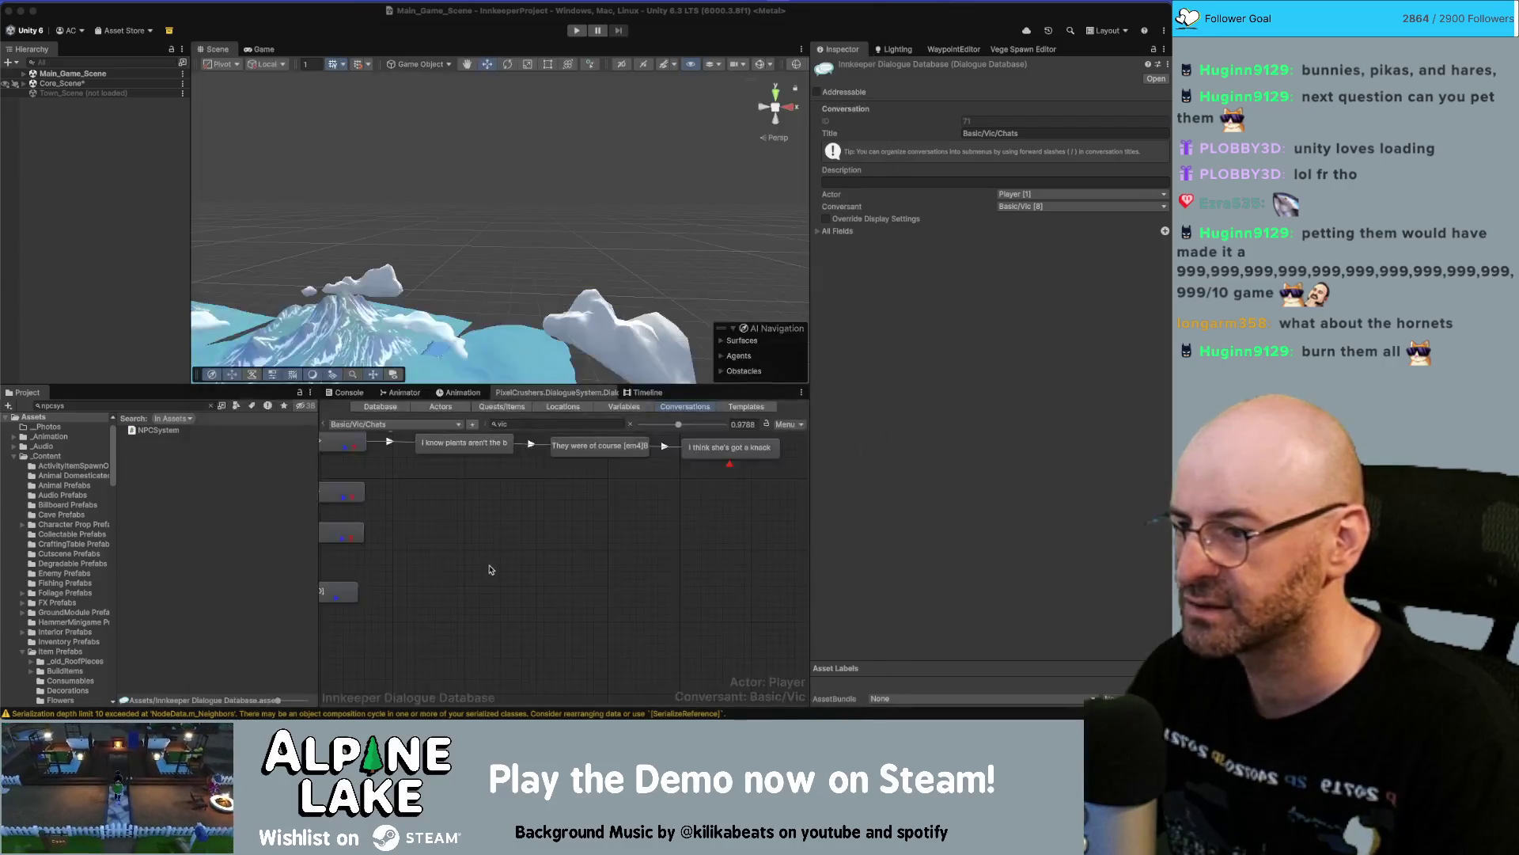
Add two child nodes and an END node to the fourth branch.
right_click(339, 503)
click(360, 512)
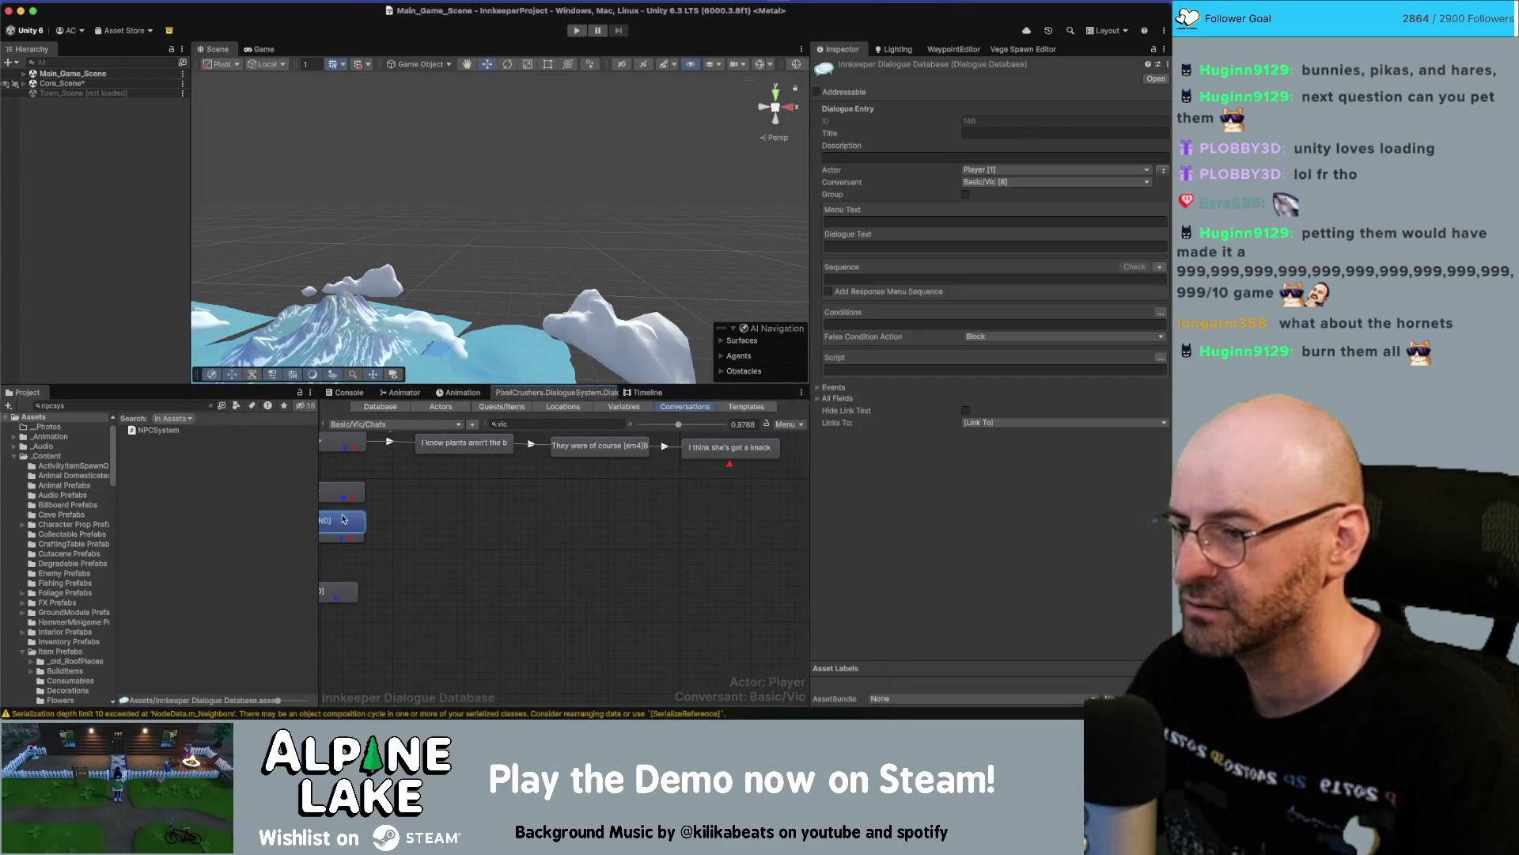
right_click(488, 501)
click(504, 507)
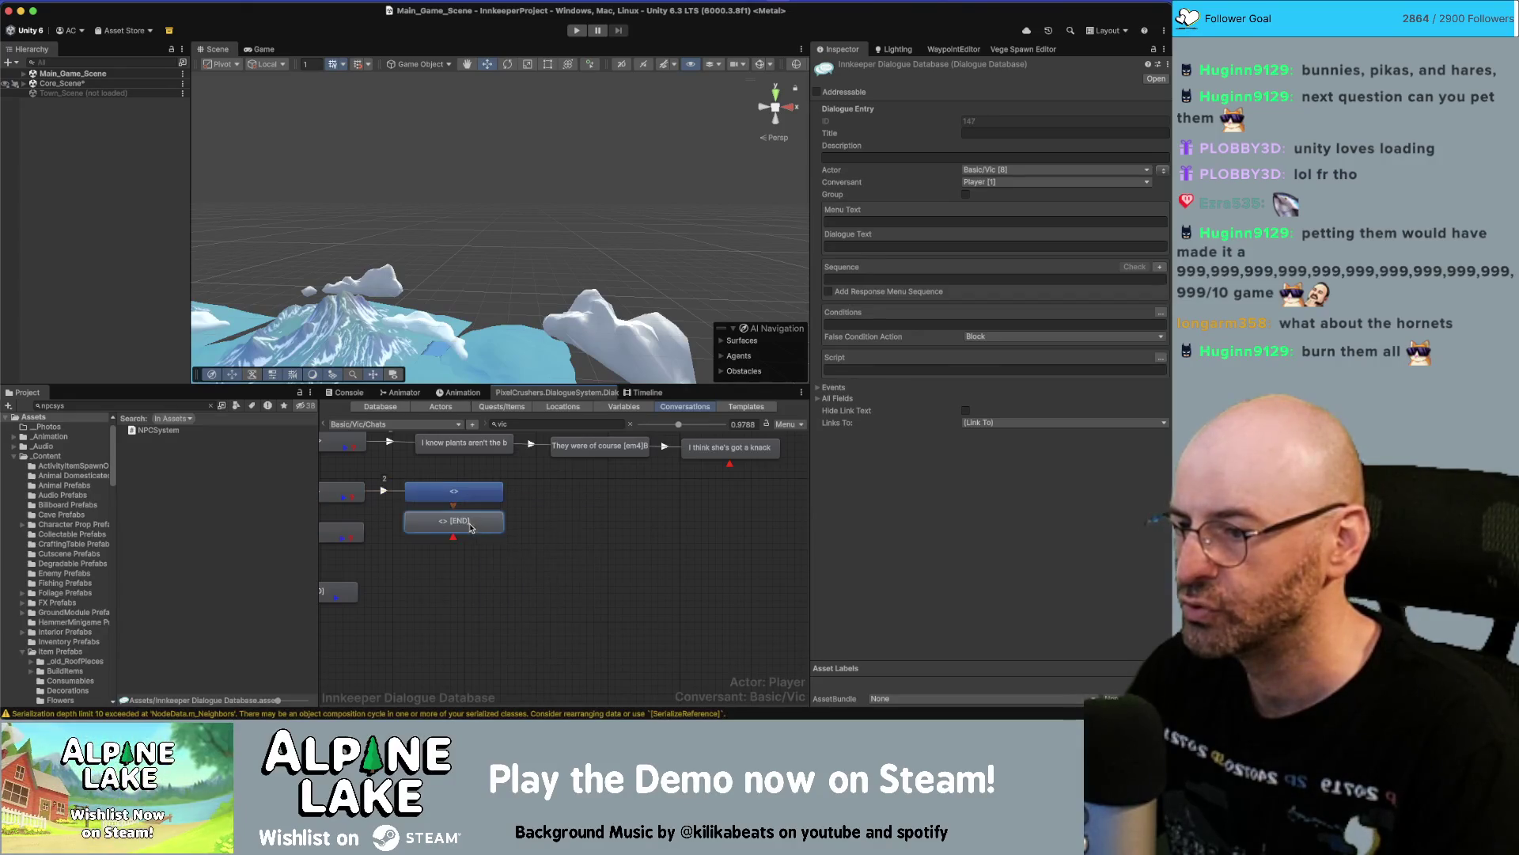
right_click(599, 497)
click(619, 507)
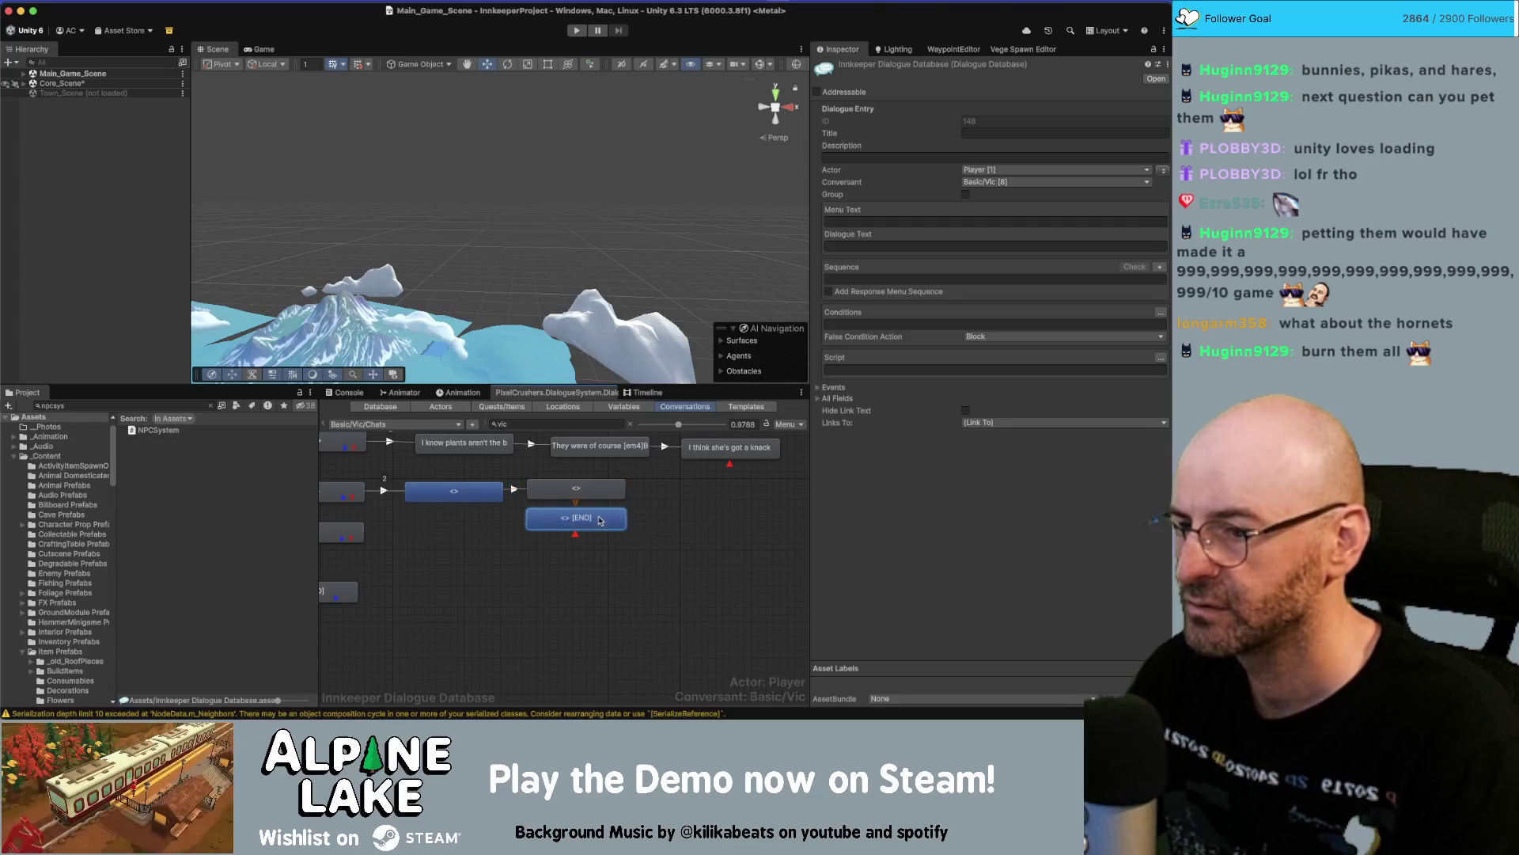
drag(704, 507, 706, 497)
Extend the branch past the END node with two more child nodes and a new END child.
key(super+Tab)
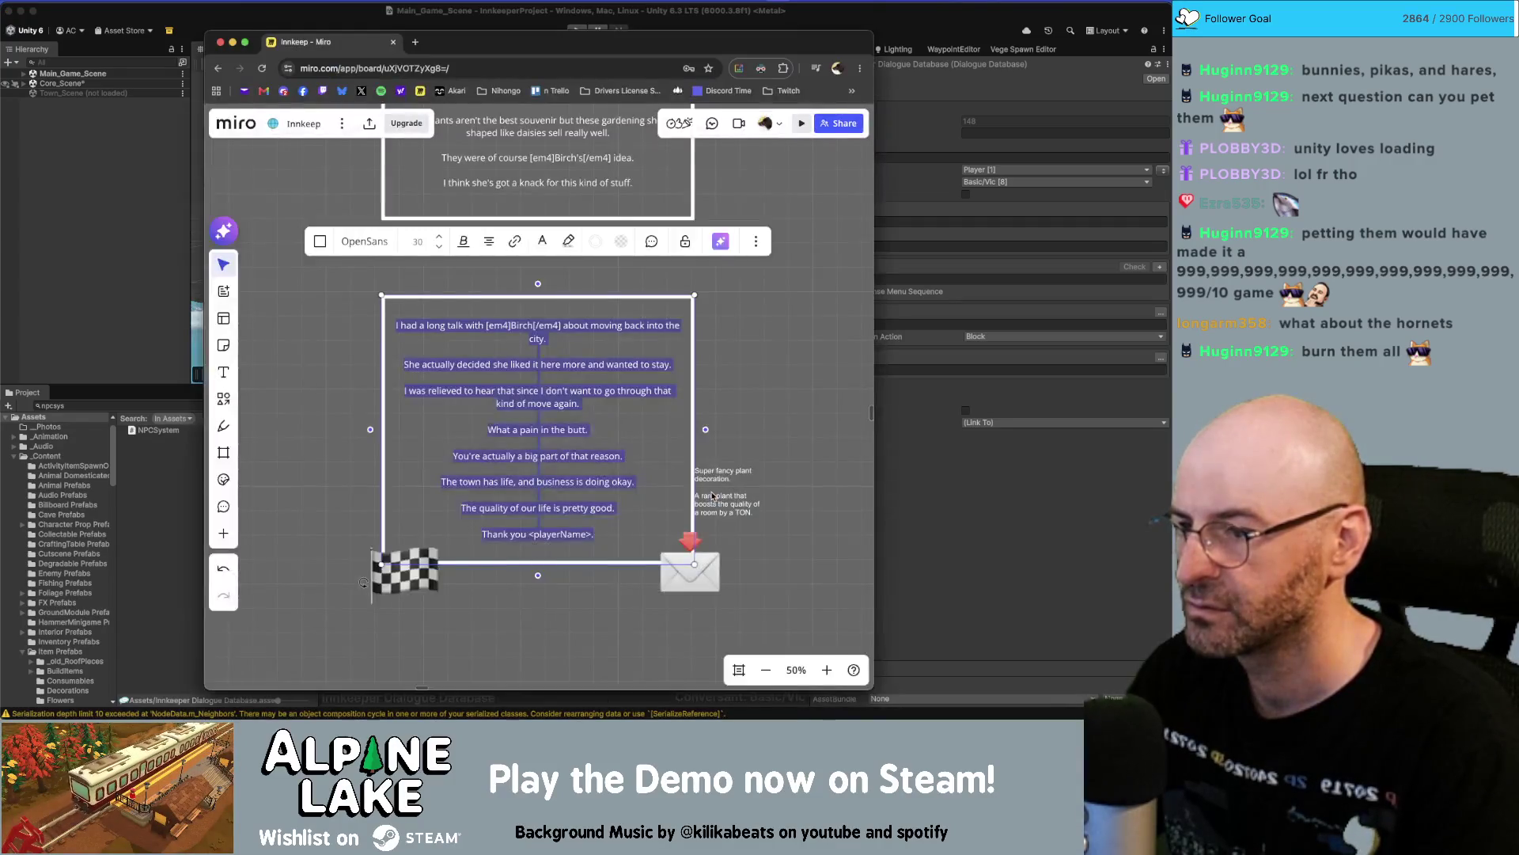
key(super+Tab)
scroll(554, 491, right, 3)
right_click(597, 524)
click(599, 529)
drag(593, 554, 704, 518)
right_click(702, 534)
click(701, 537)
scroll(633, 553, right, 3)
drag(608, 558, 716, 534)
right_click(716, 534)
click(721, 546)
Arrange the new nodes into one linked column beneath the first blue node.
scroll(552, 582, right, 3)
scroll(655, 519, left, 3)
scroll(655, 519, down, 2)
shift+click(657, 493)
mouse_move(657, 493)
mouse_down()
mouse_move(546, 533)
mouse_move(416, 520)
mouse_up()
shift+click(546, 491)
scroll(612, 488, left, 3)
drag(554, 491, 421, 510)
scroll(515, 515, left, 3)
drag(586, 468, 544, 503)
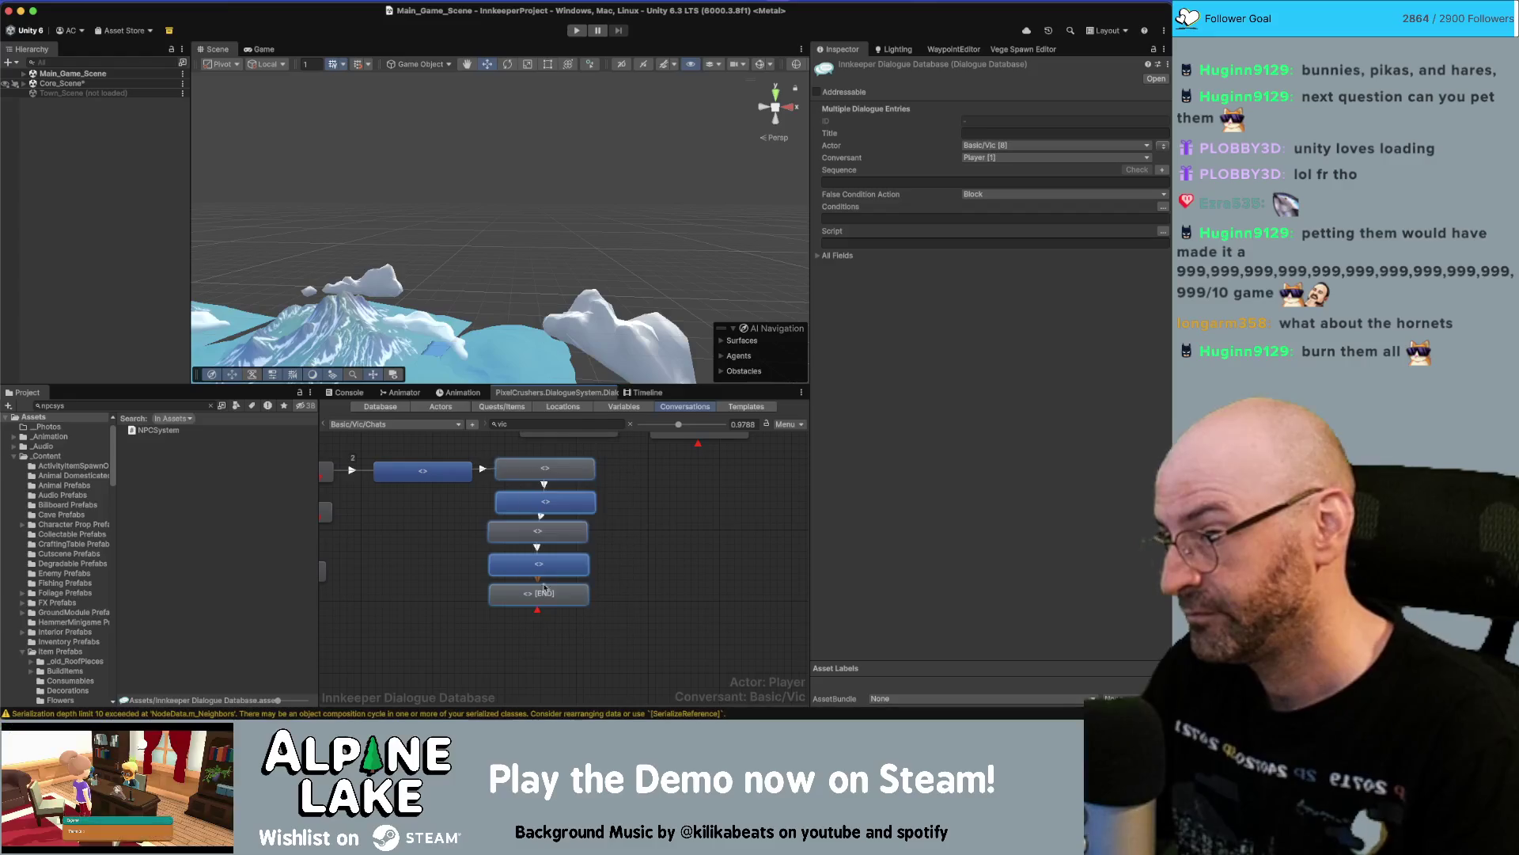
click(537, 633)
drag(544, 468, 441, 484)
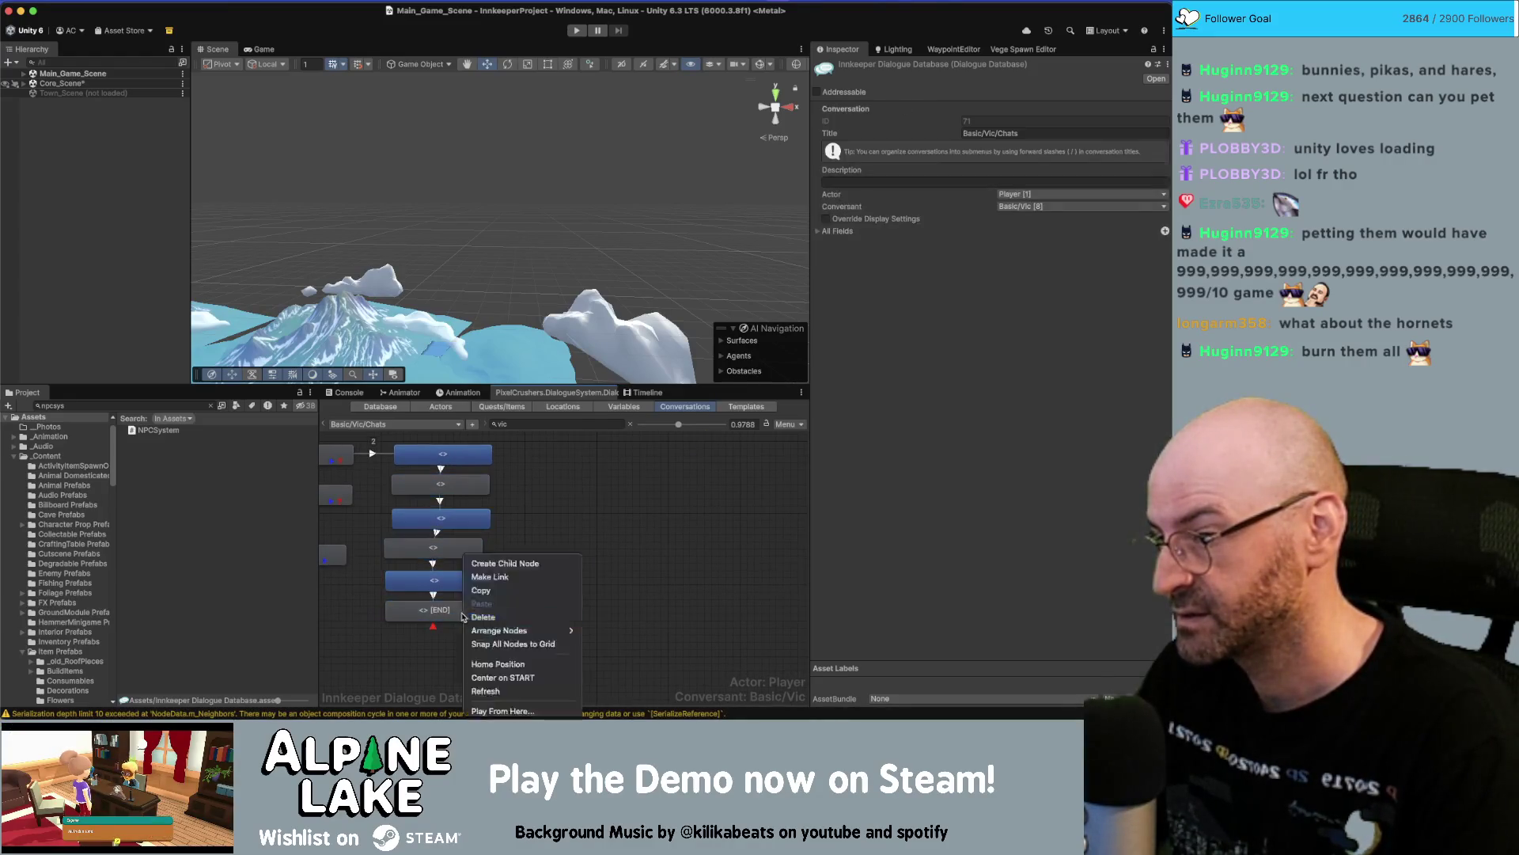
Add two empty child nodes below the old END node and select the chain's blue nodes.
right_click(461, 611)
click(503, 567)
right_click(452, 642)
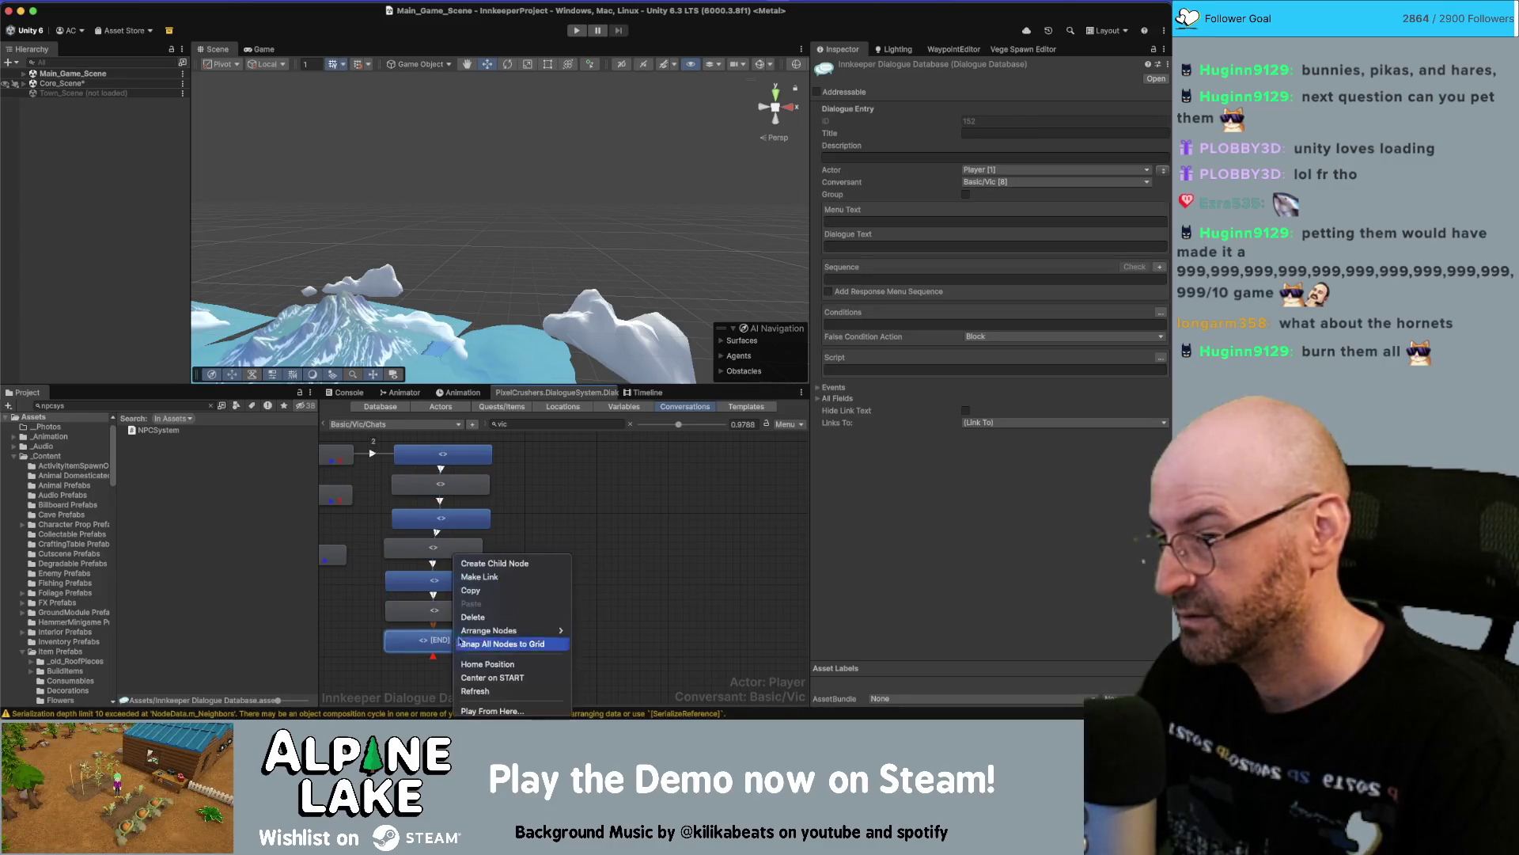
click(487, 560)
click(460, 643)
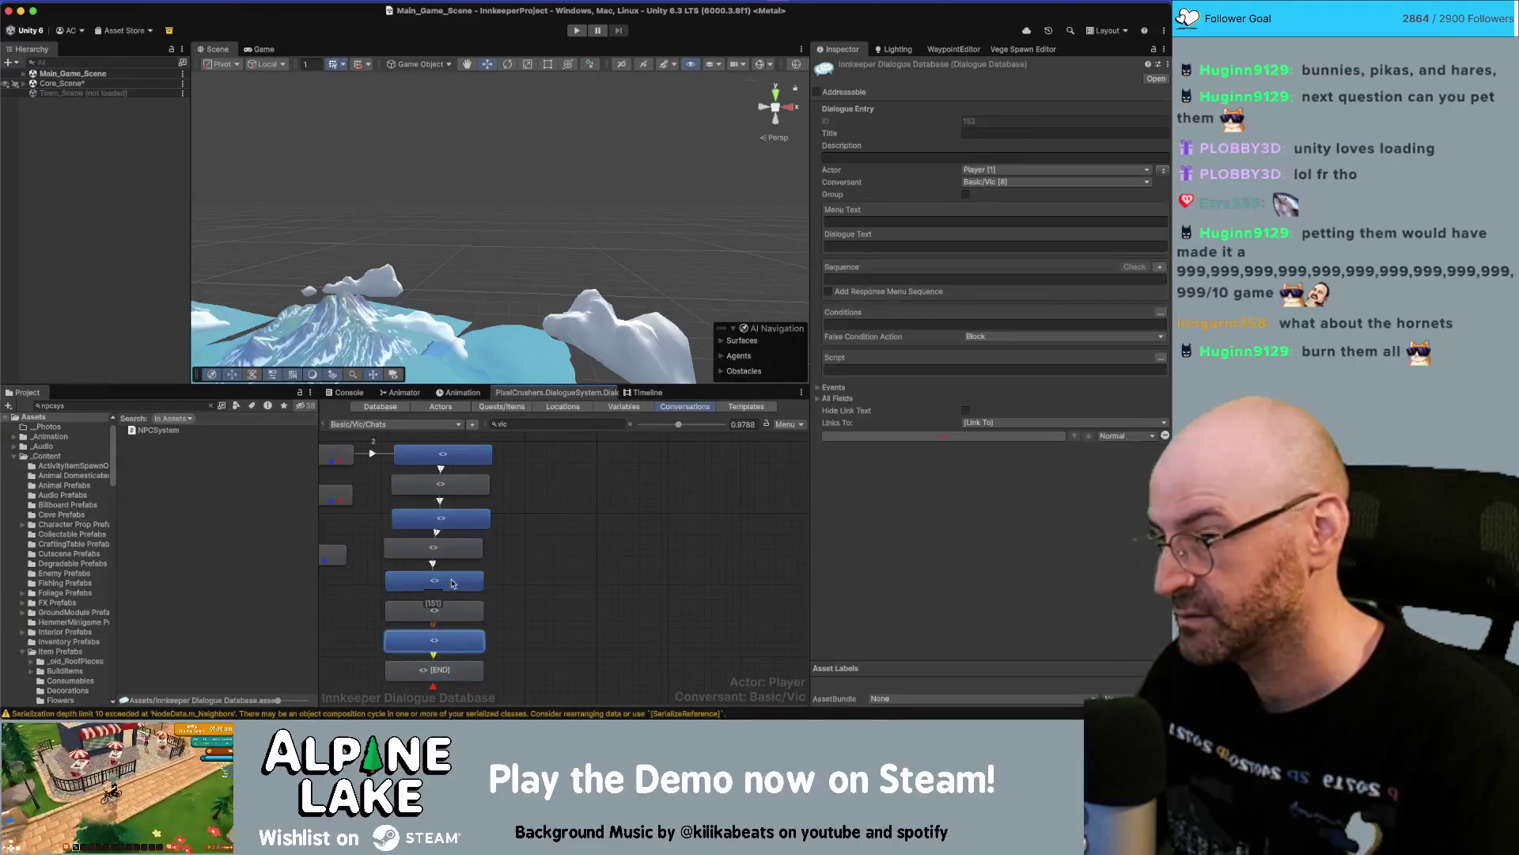
shift+click(435, 580)
shift+click(441, 519)
shift+click(443, 454)
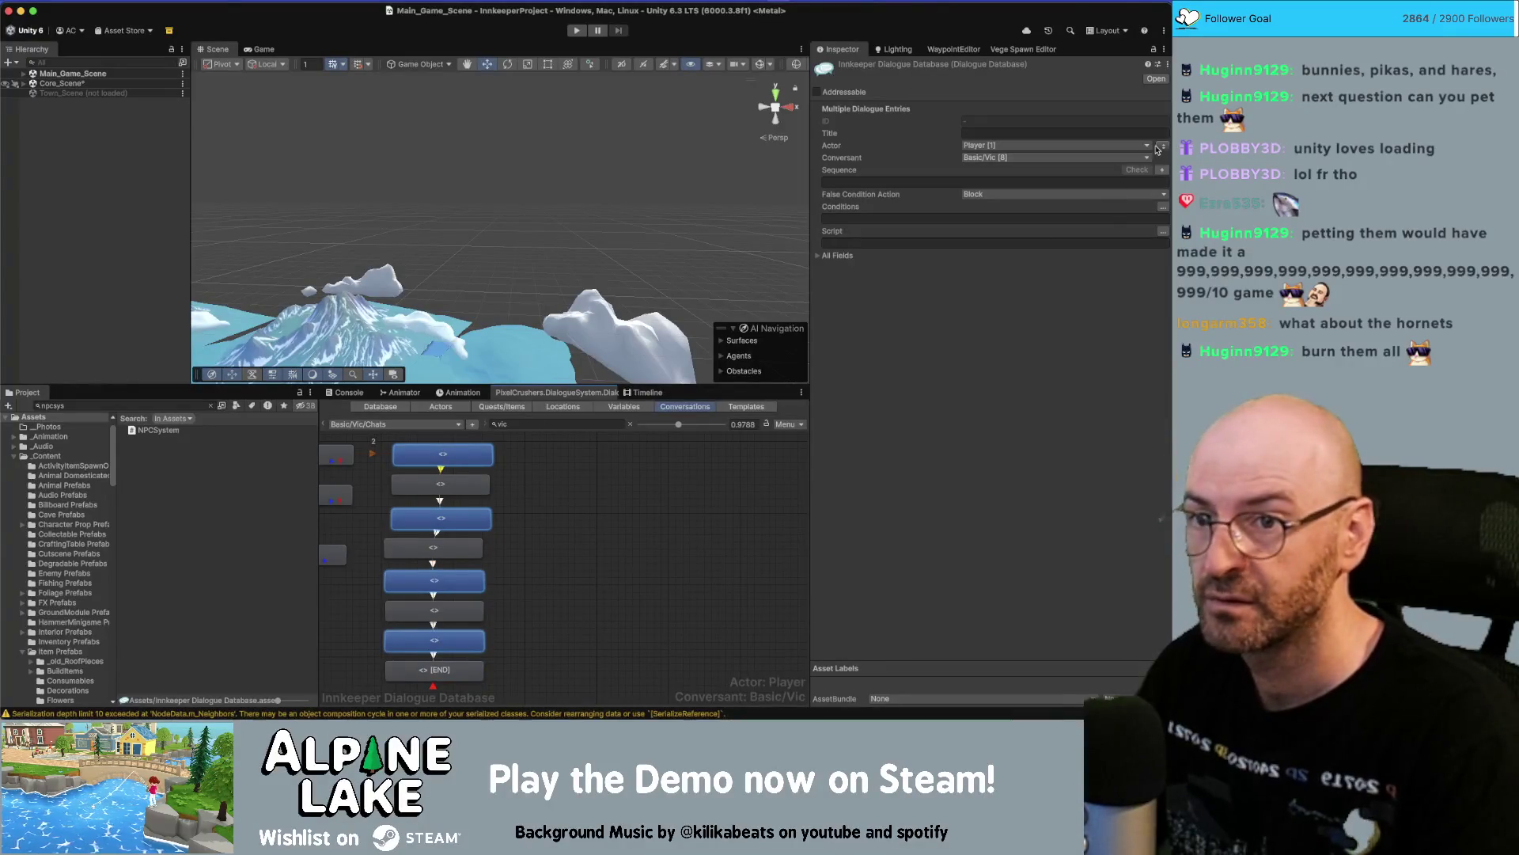
Fill the first node with the opening long-talk line about Birch from Miro.
click(484, 465)
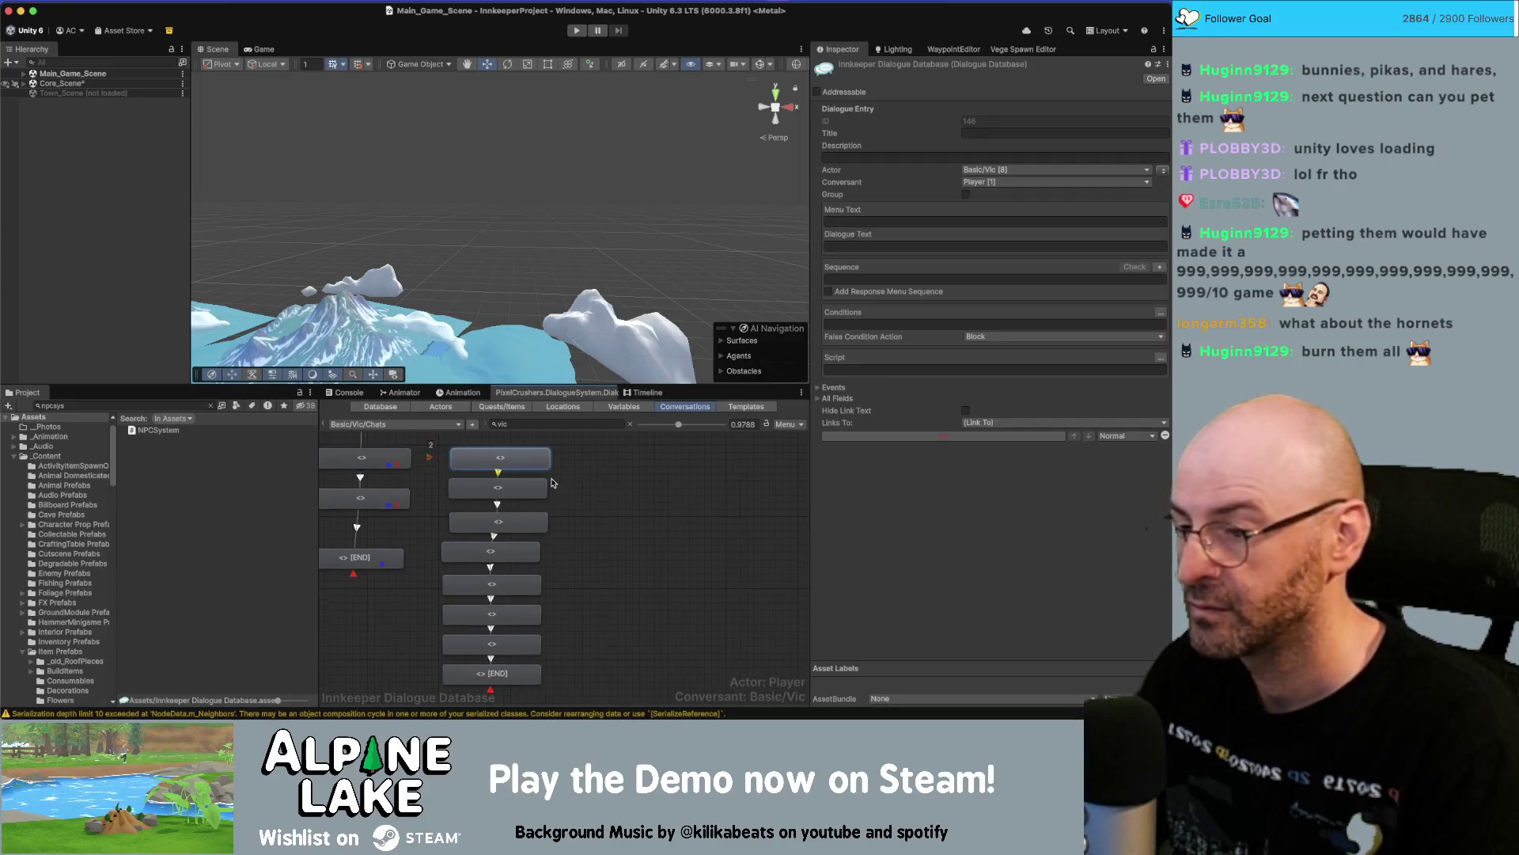
click(940, 246)
text(I had a long talk with [em4]Birch[/em4] about moving back into the city.  She actually decided she liked it here more and wanted to stay.  I was relieved to hear that since I don't want to go through that kind of move again.  What a pain in the butt.  You're actually a big part of that reason.  The town has life, and business is doing okay.  The quality of our life is pretty good.  Thank you <playerName>.)
mouse_move(942, 380)
mouse_down()
mouse_move(871, 332)
mouse_move(824, 263)
mouse_up()
key(BackSpace)
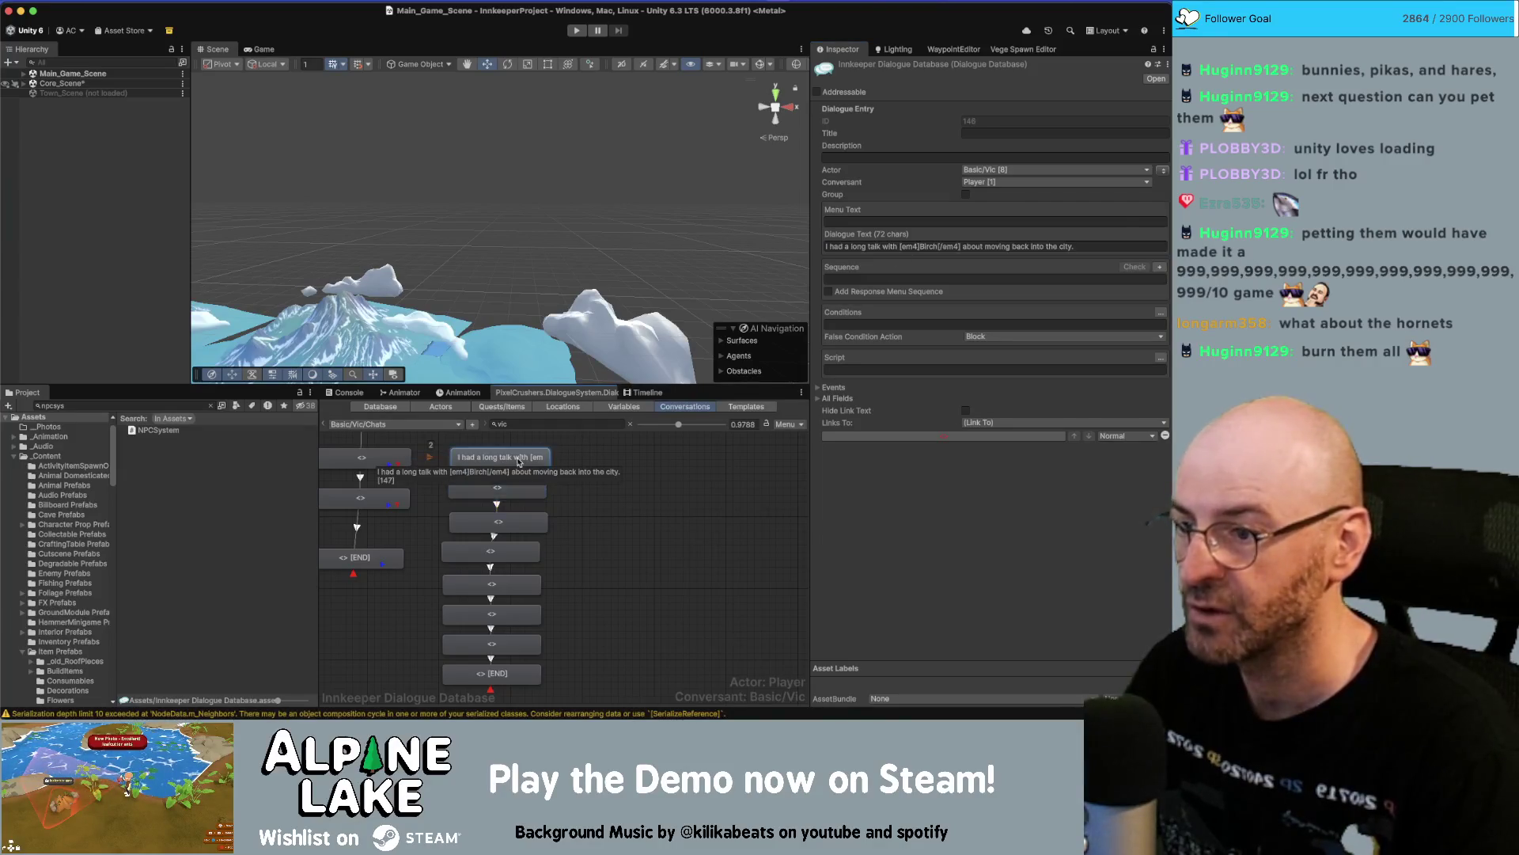
click(1080, 248)
click(1079, 248)
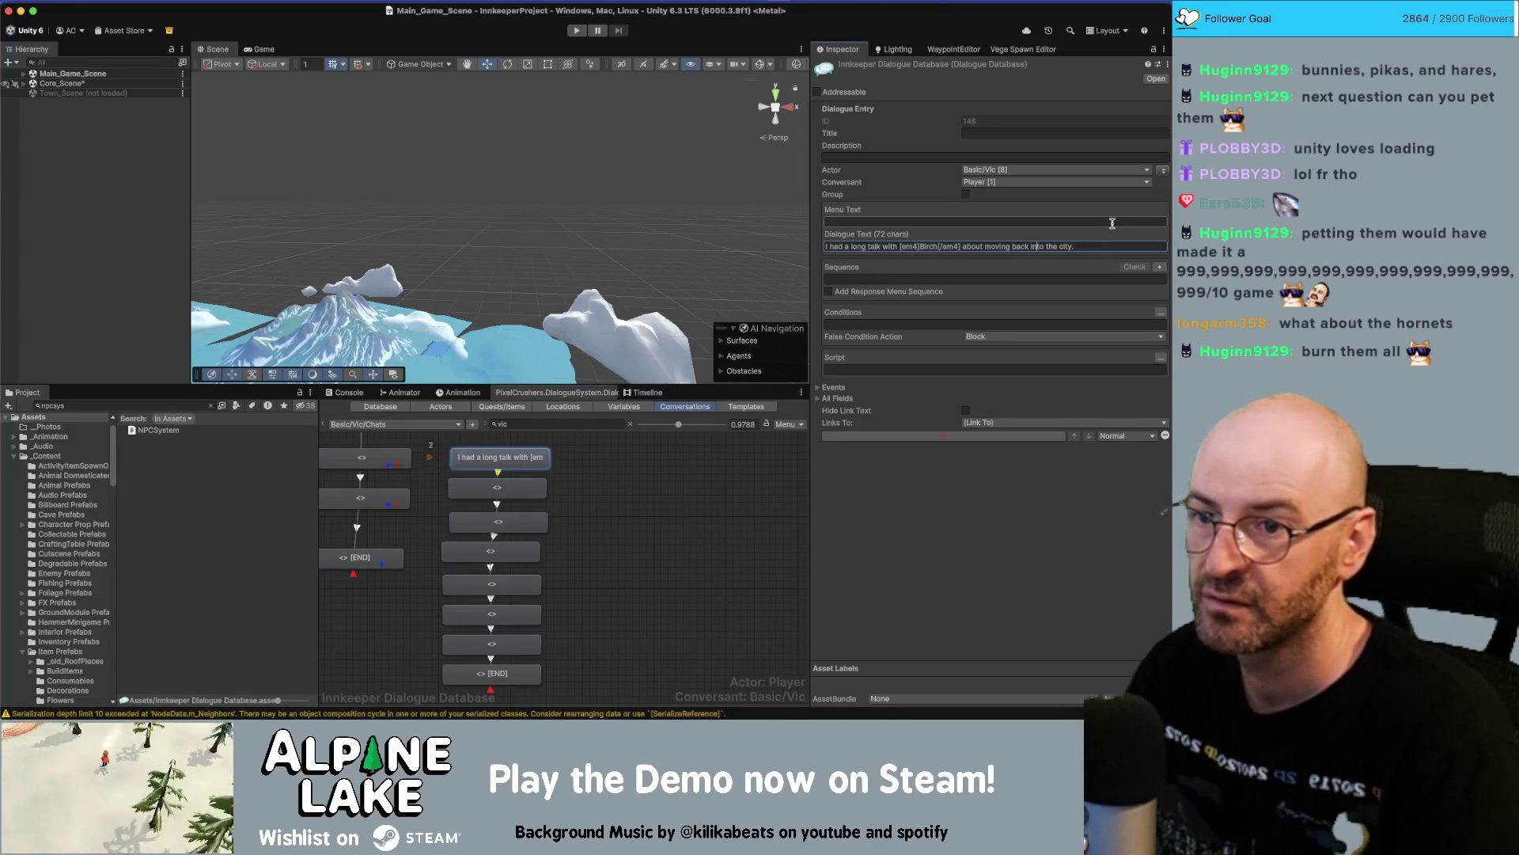
Trim the second node to one line and give the third node the line before 'What a pain in the butt.'.
click(497, 486)
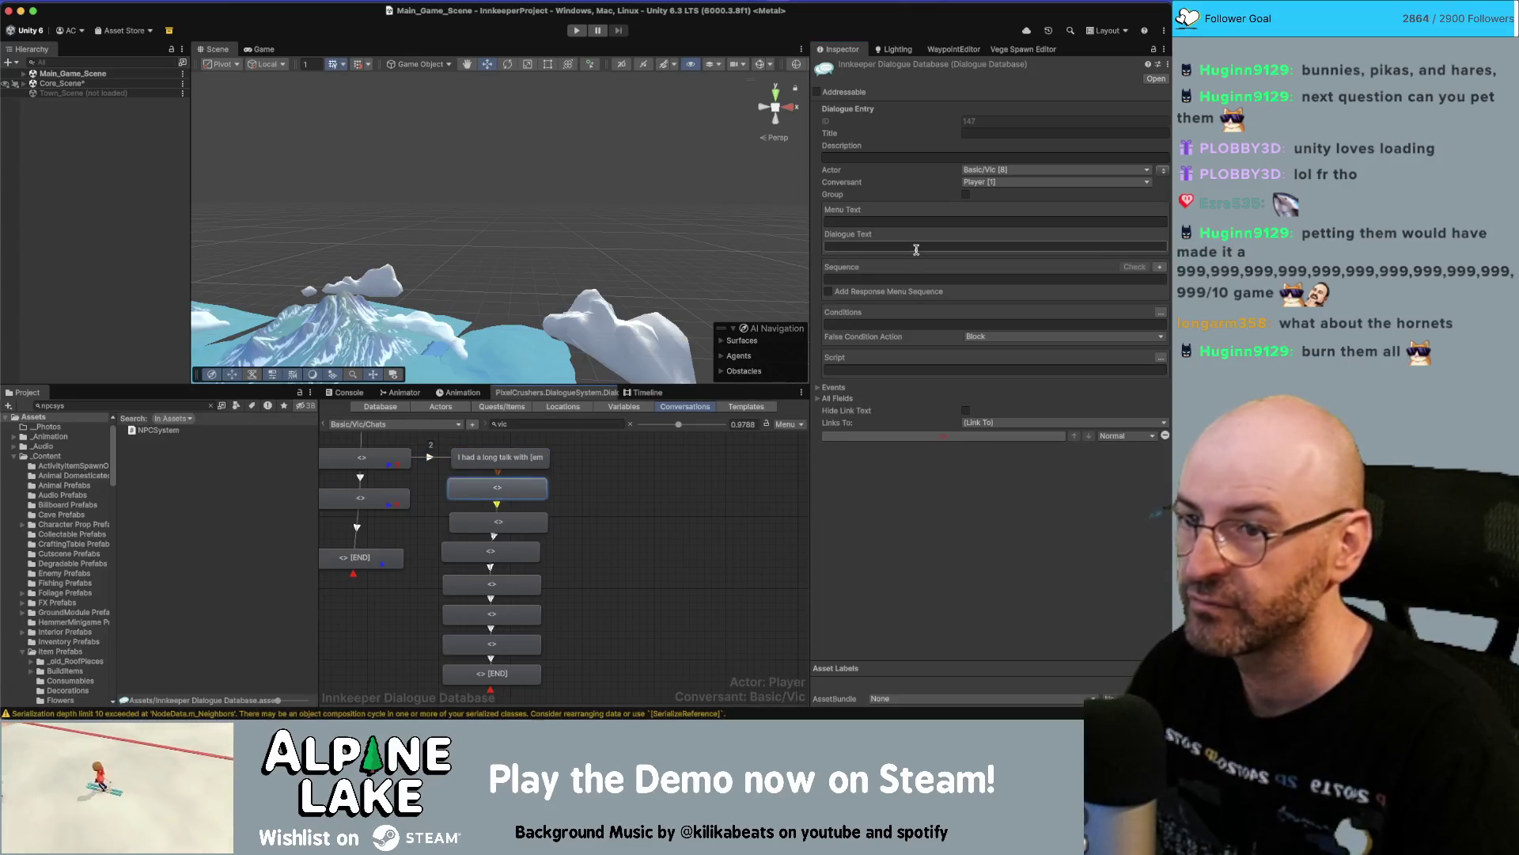
drag(931, 352, 821, 268)
key(super+c)
key(BackSpace)
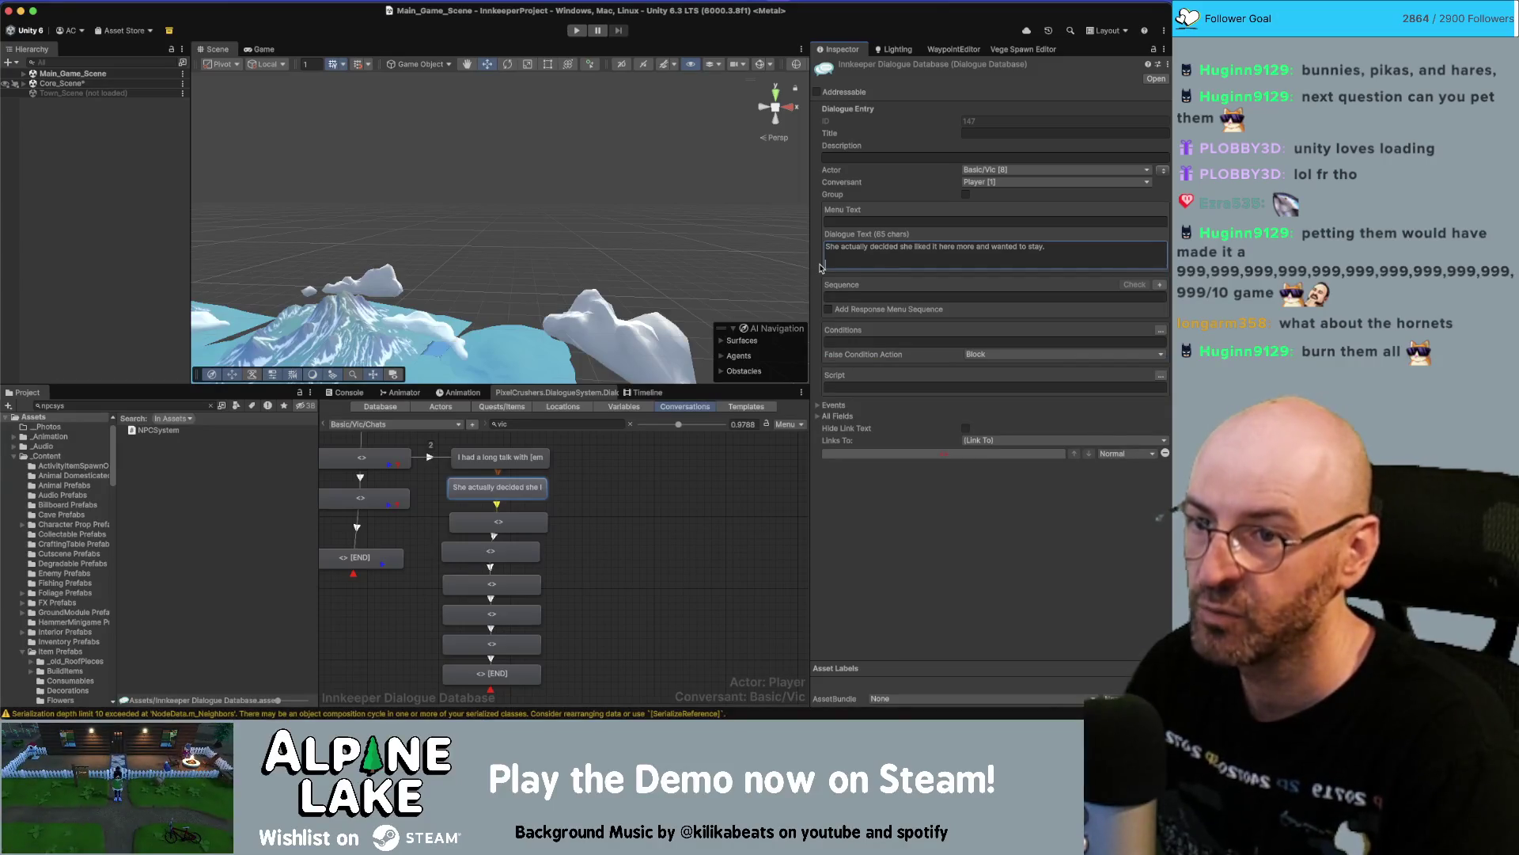
key(BackSpace)
key(BackSpace)
click(545, 529)
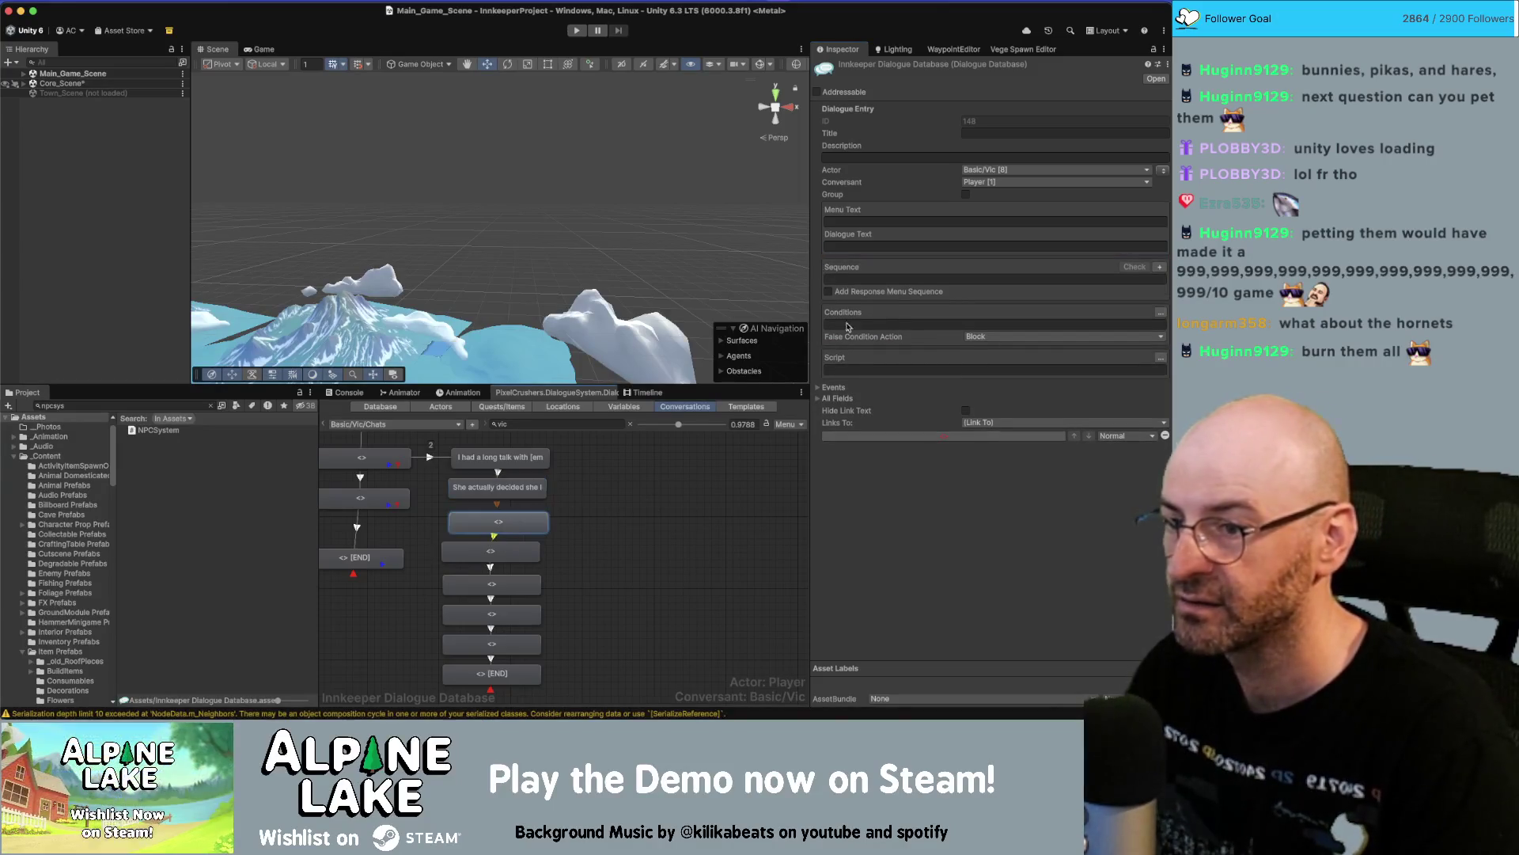
click(880, 246)
key(super+v)
drag(922, 334, 820, 267)
key(super+c)
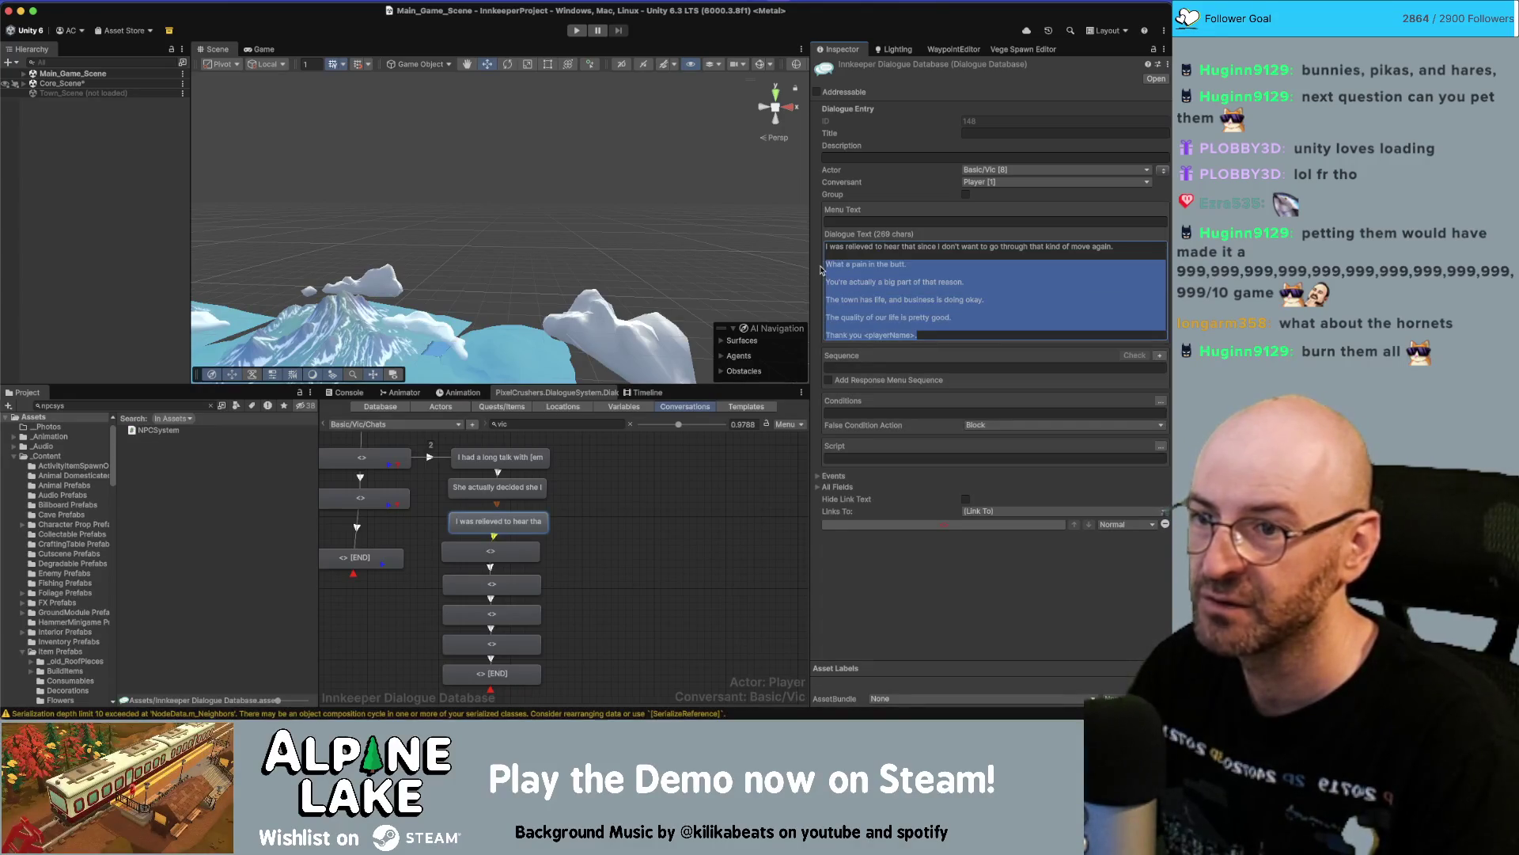
key(BackSpace)
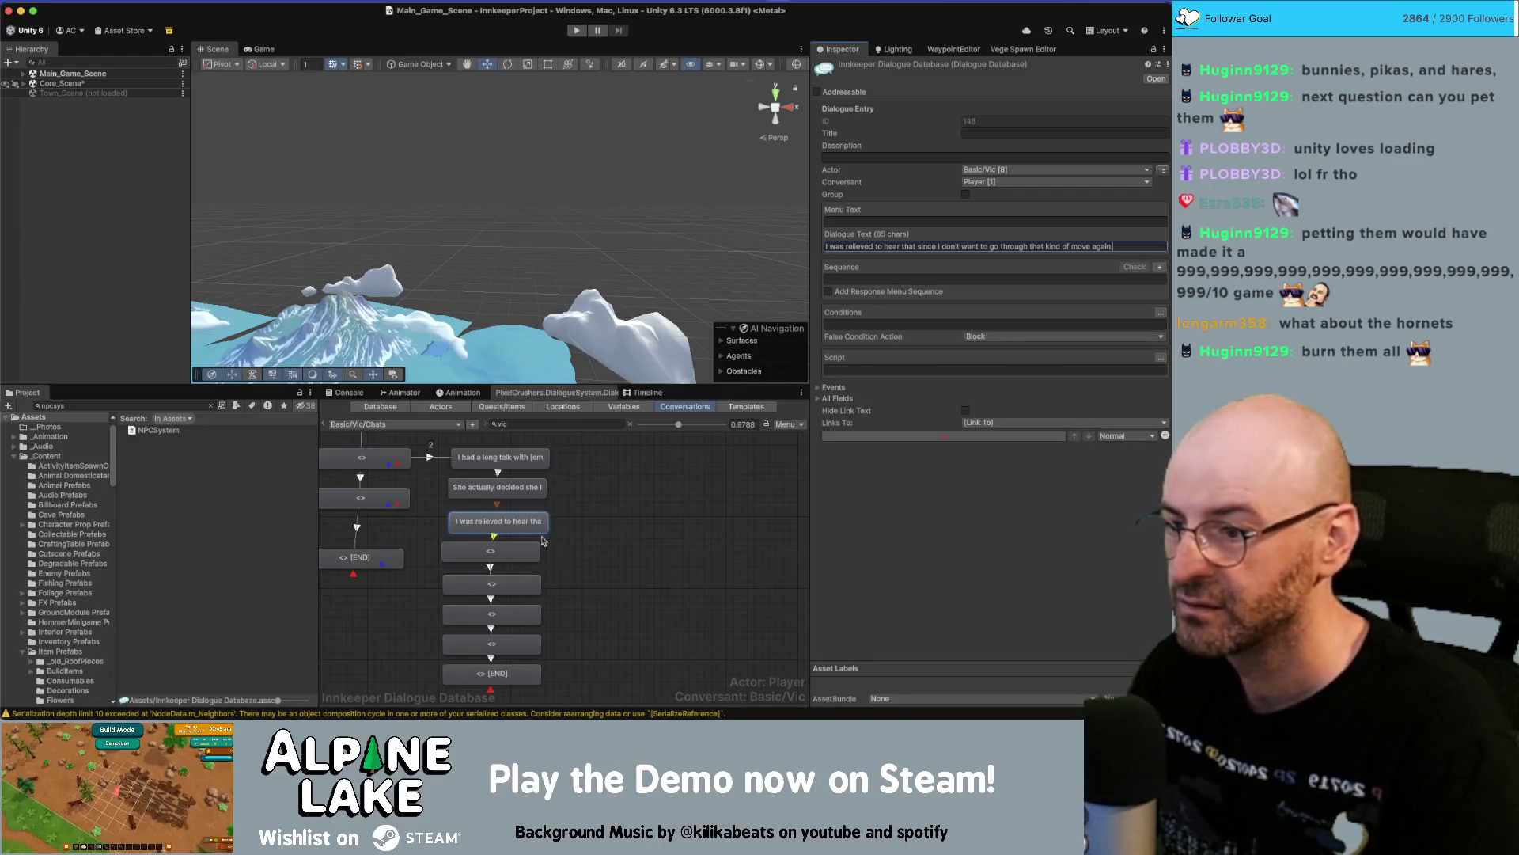
Give the next node 'What a pain in the butt.' and the following node the line after it.
key(Down)
click(859, 241)
key(super+v)
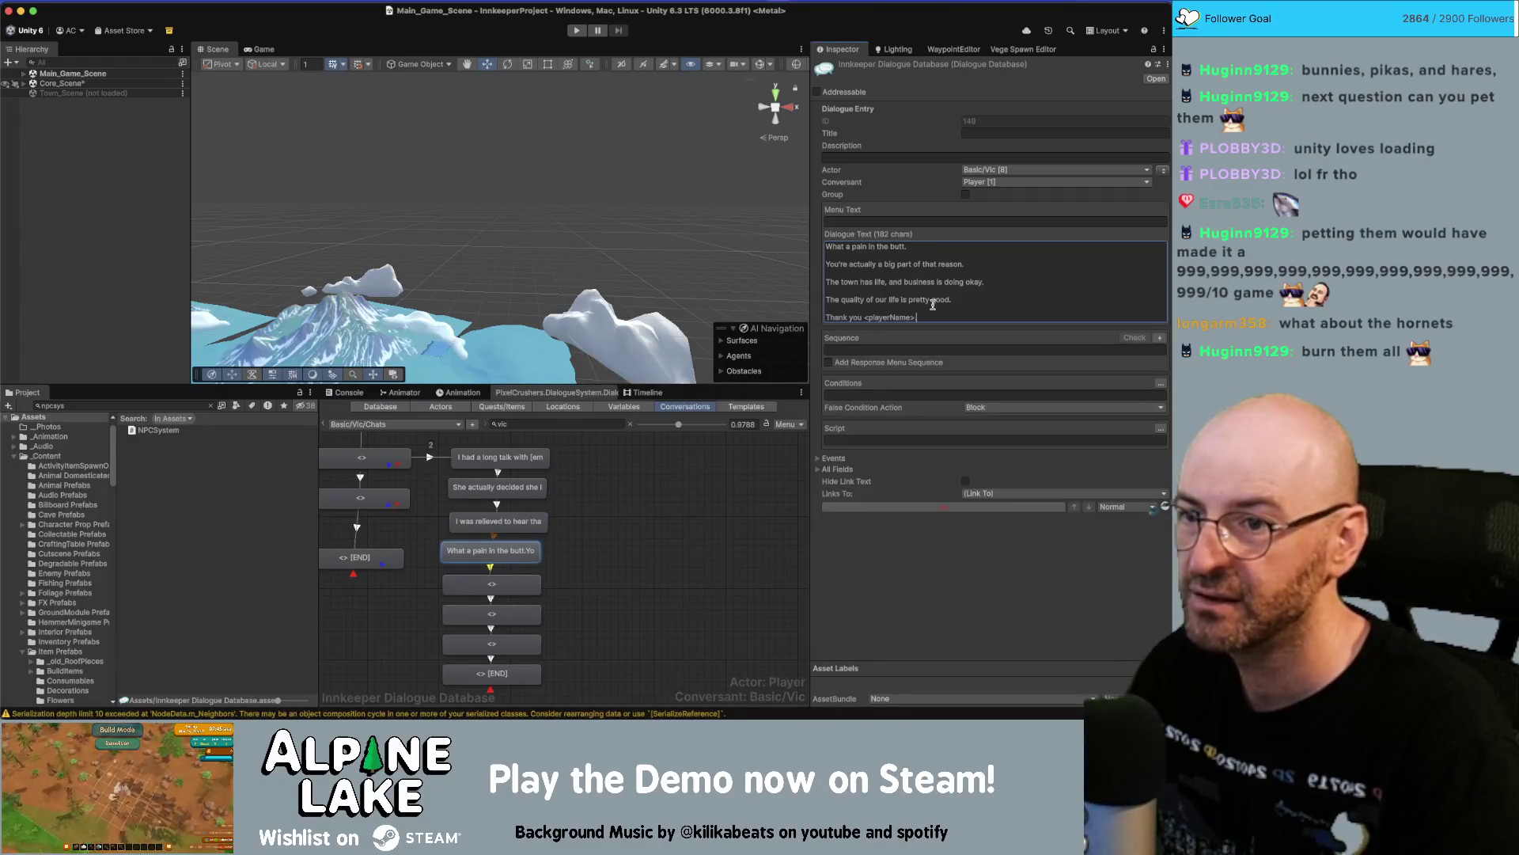
drag(931, 315, 795, 263)
key(super+c)
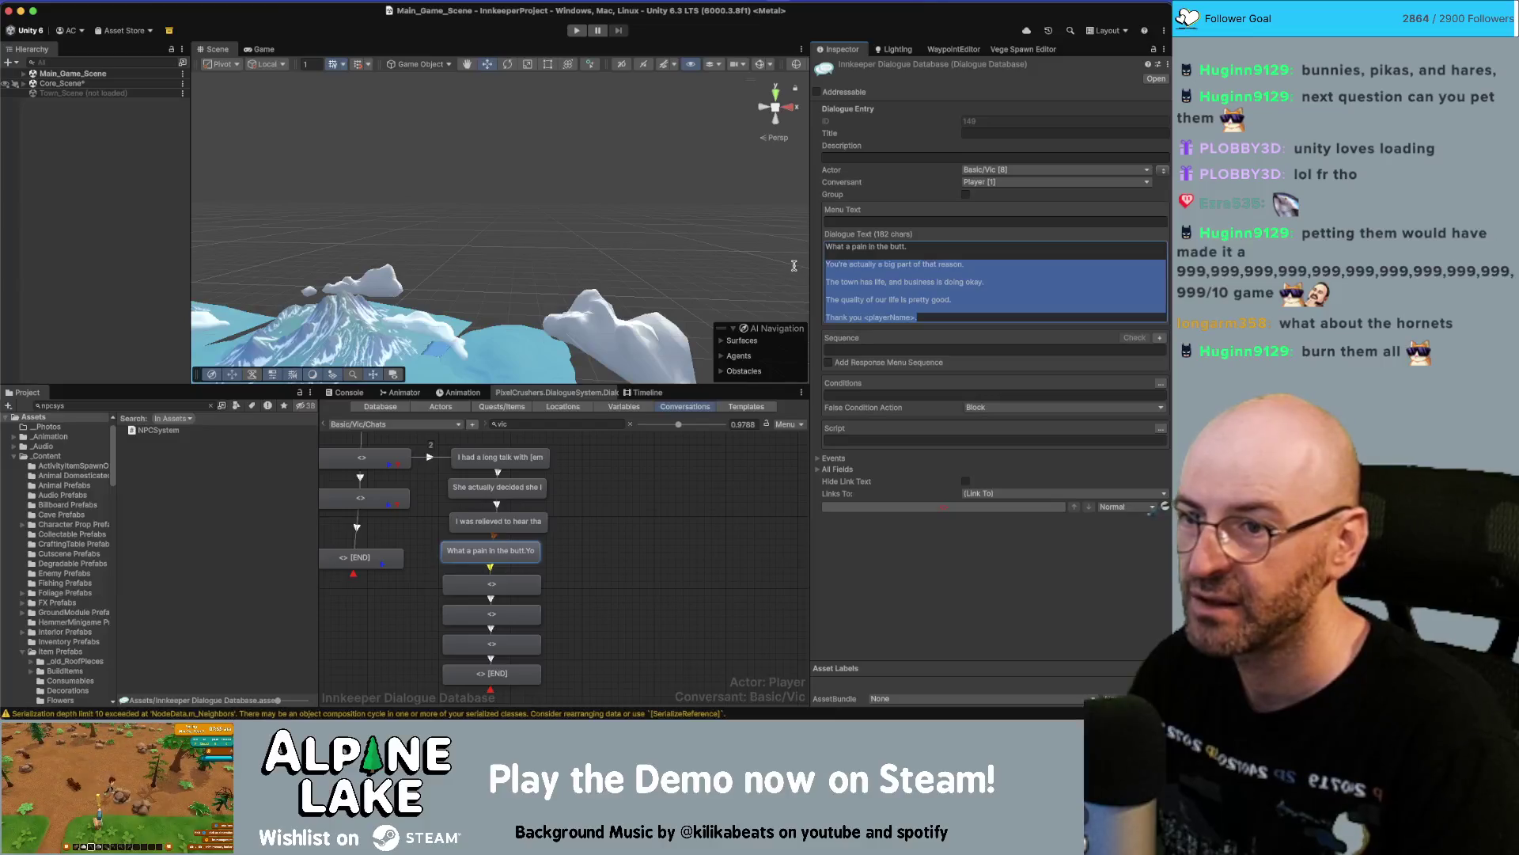
key(BackSpace)
click(491, 583)
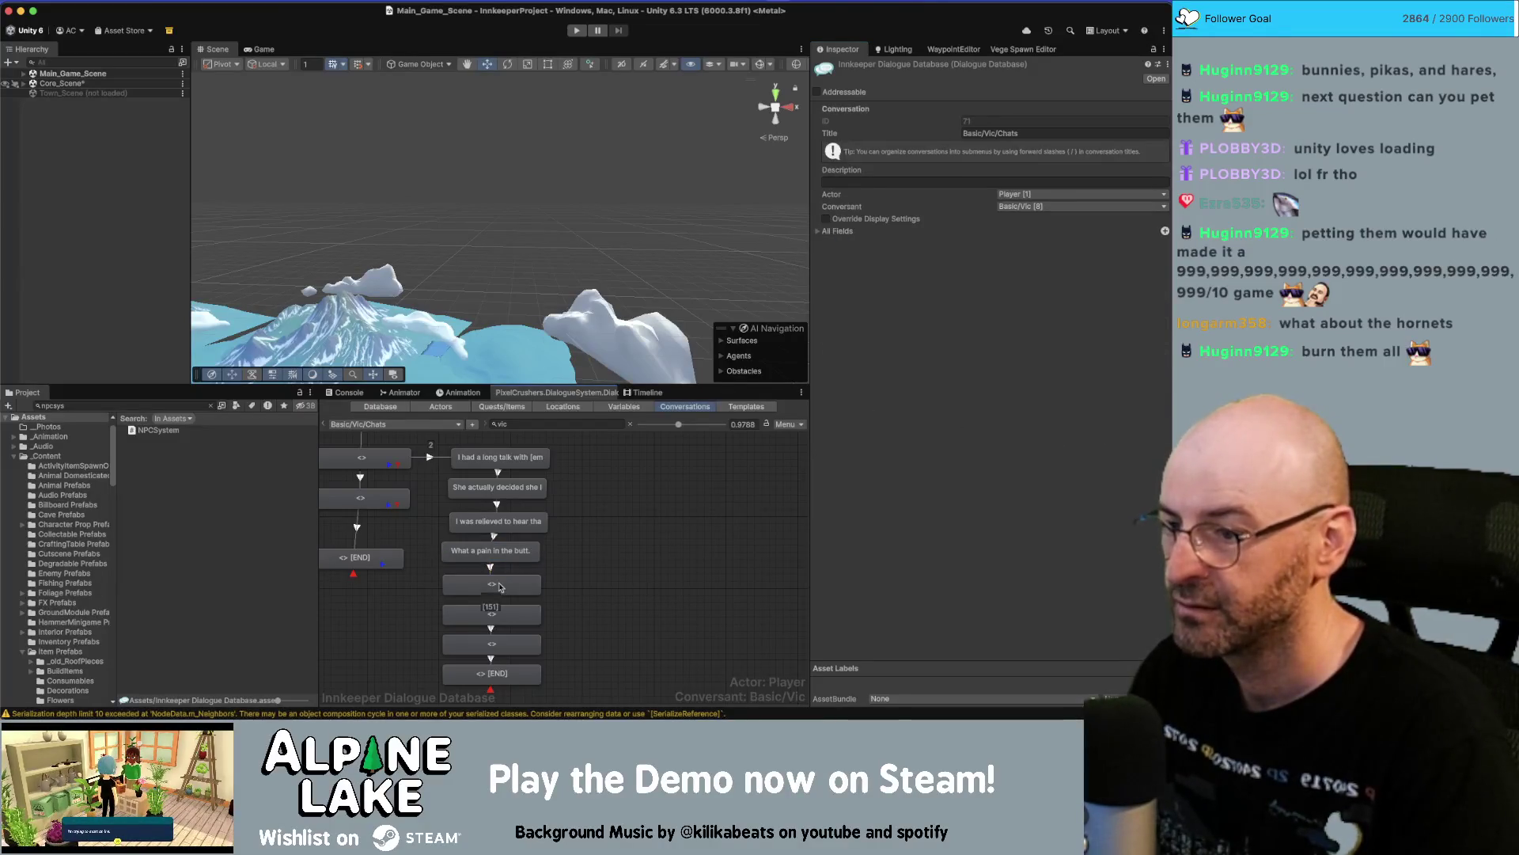
click(910, 246)
key(super+v)
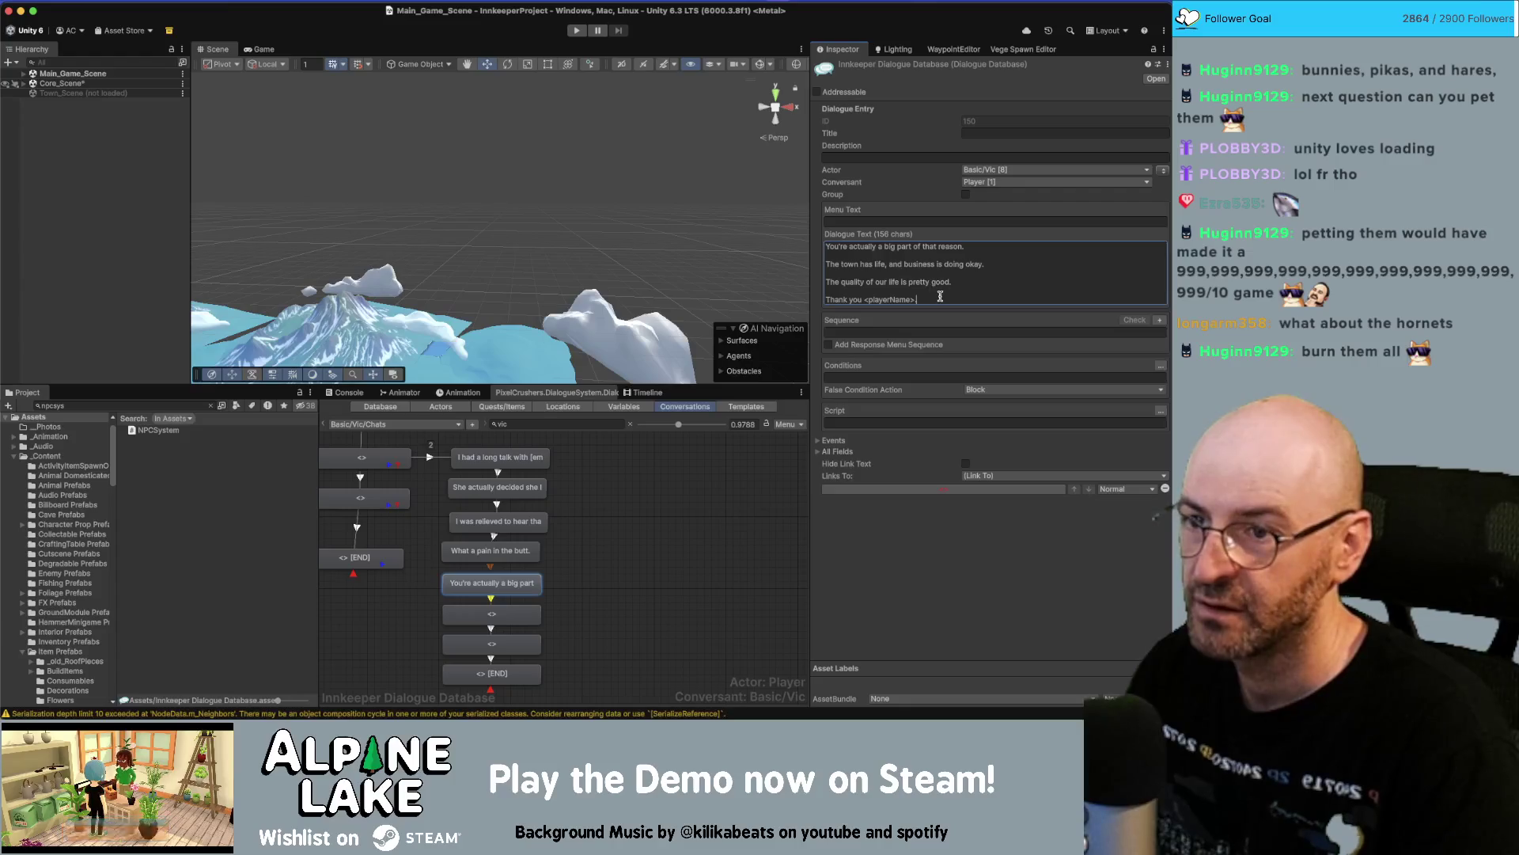
mouse_move(939, 295)
mouse_down()
mouse_move(818, 286)
mouse_move(813, 267)
mouse_up()
key(super+c)
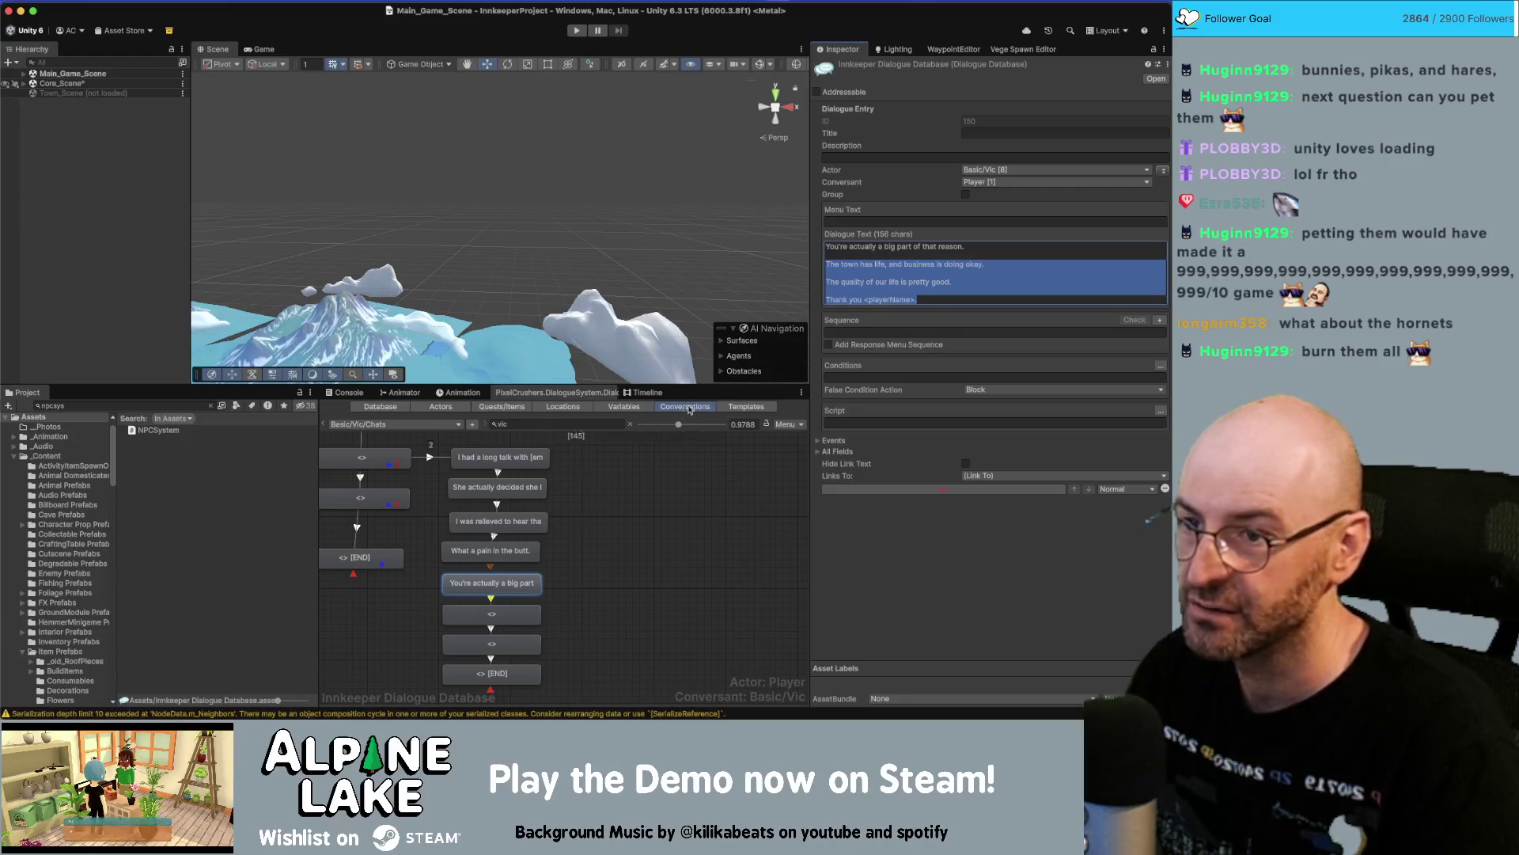
key(BackSpace)
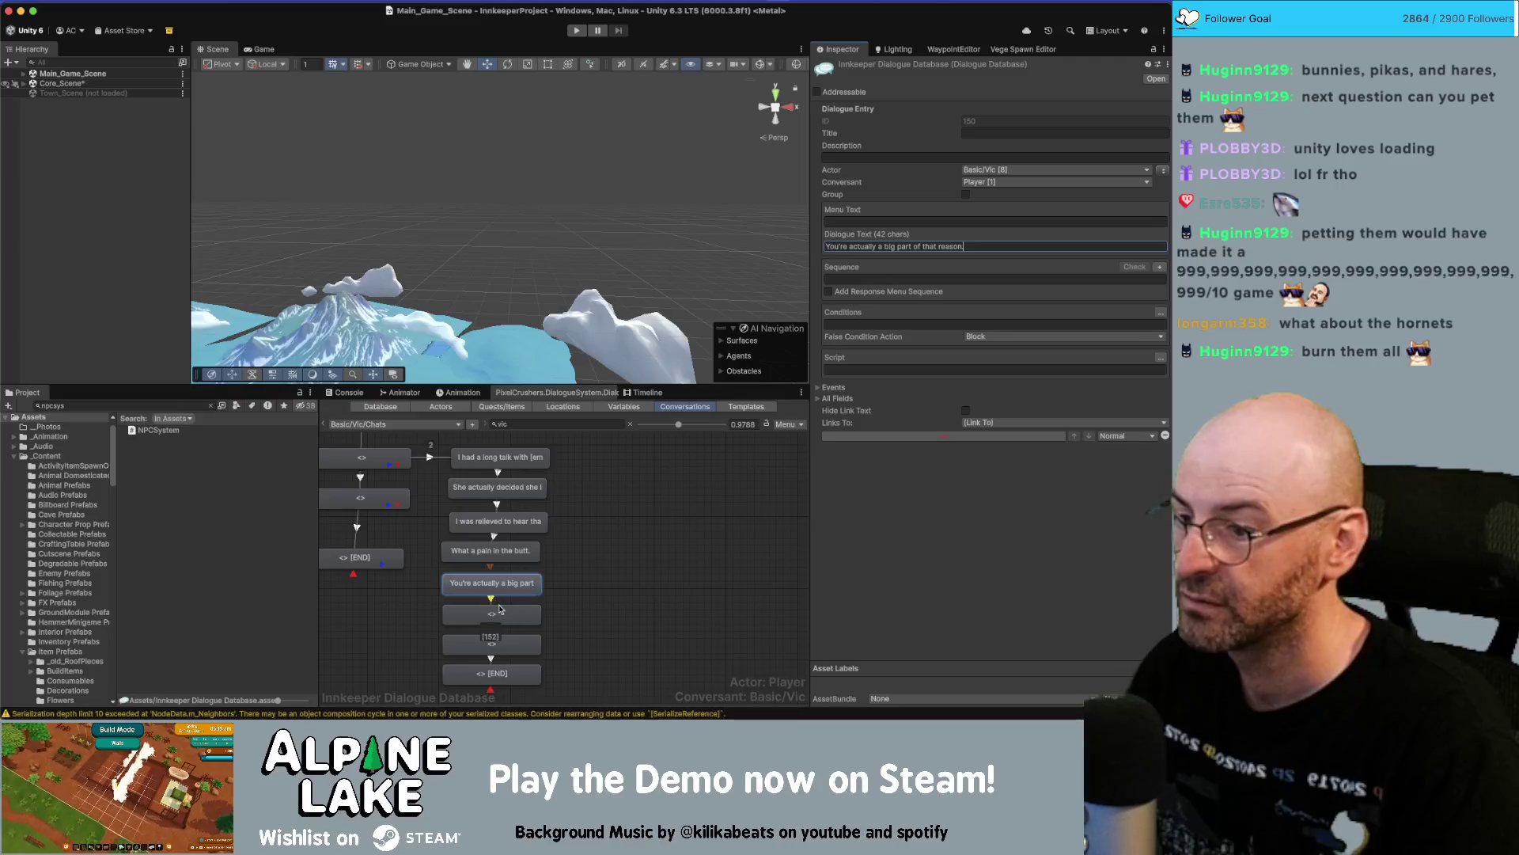
Add a child node below the empty node and delete the extra END node.
right_click(501, 607)
click(527, 564)
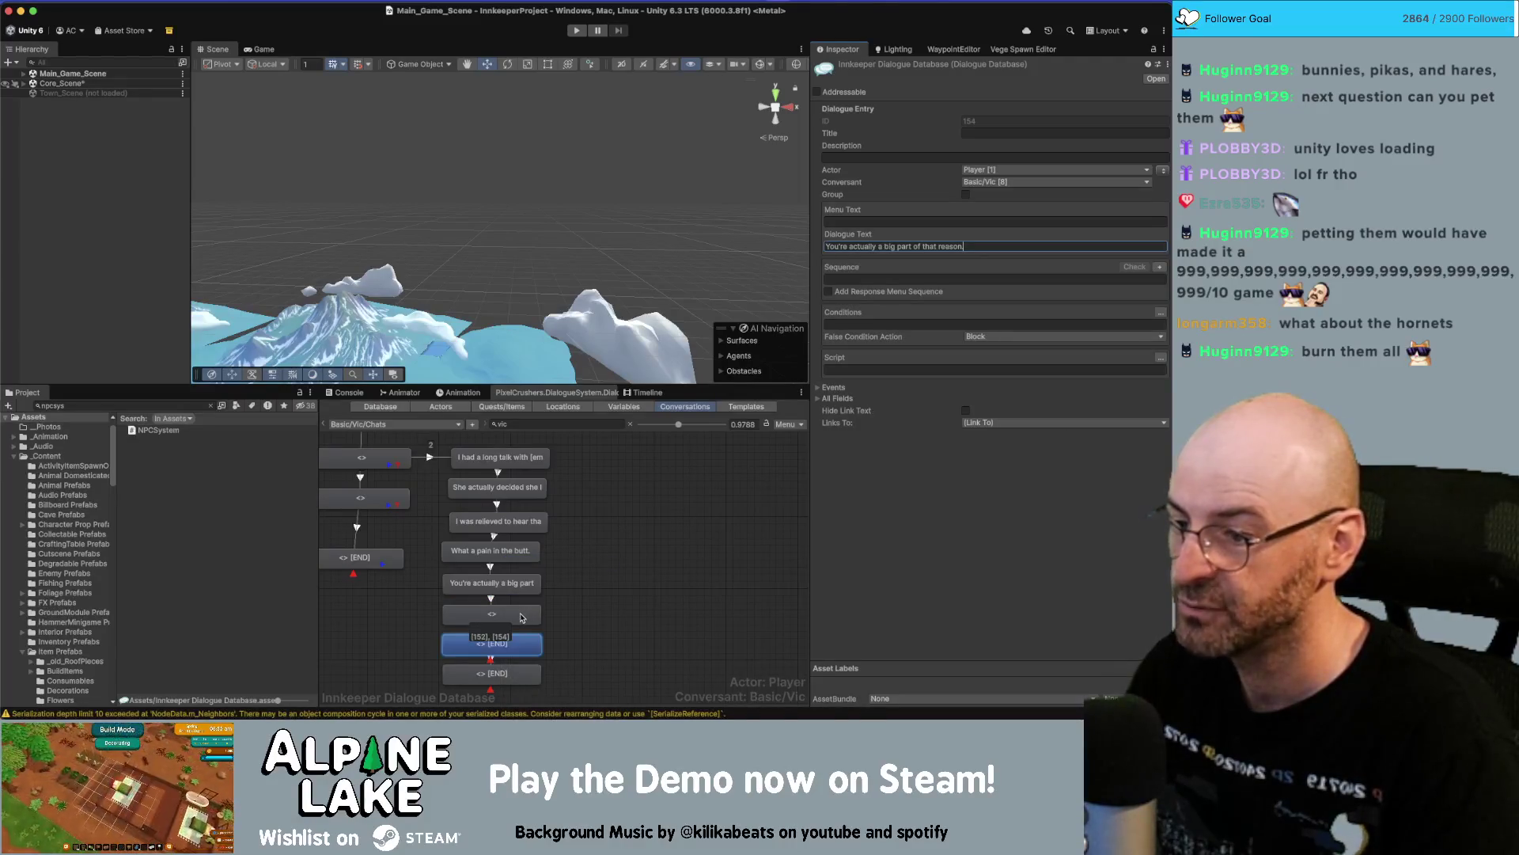
click(522, 616)
drag(519, 644, 651, 632)
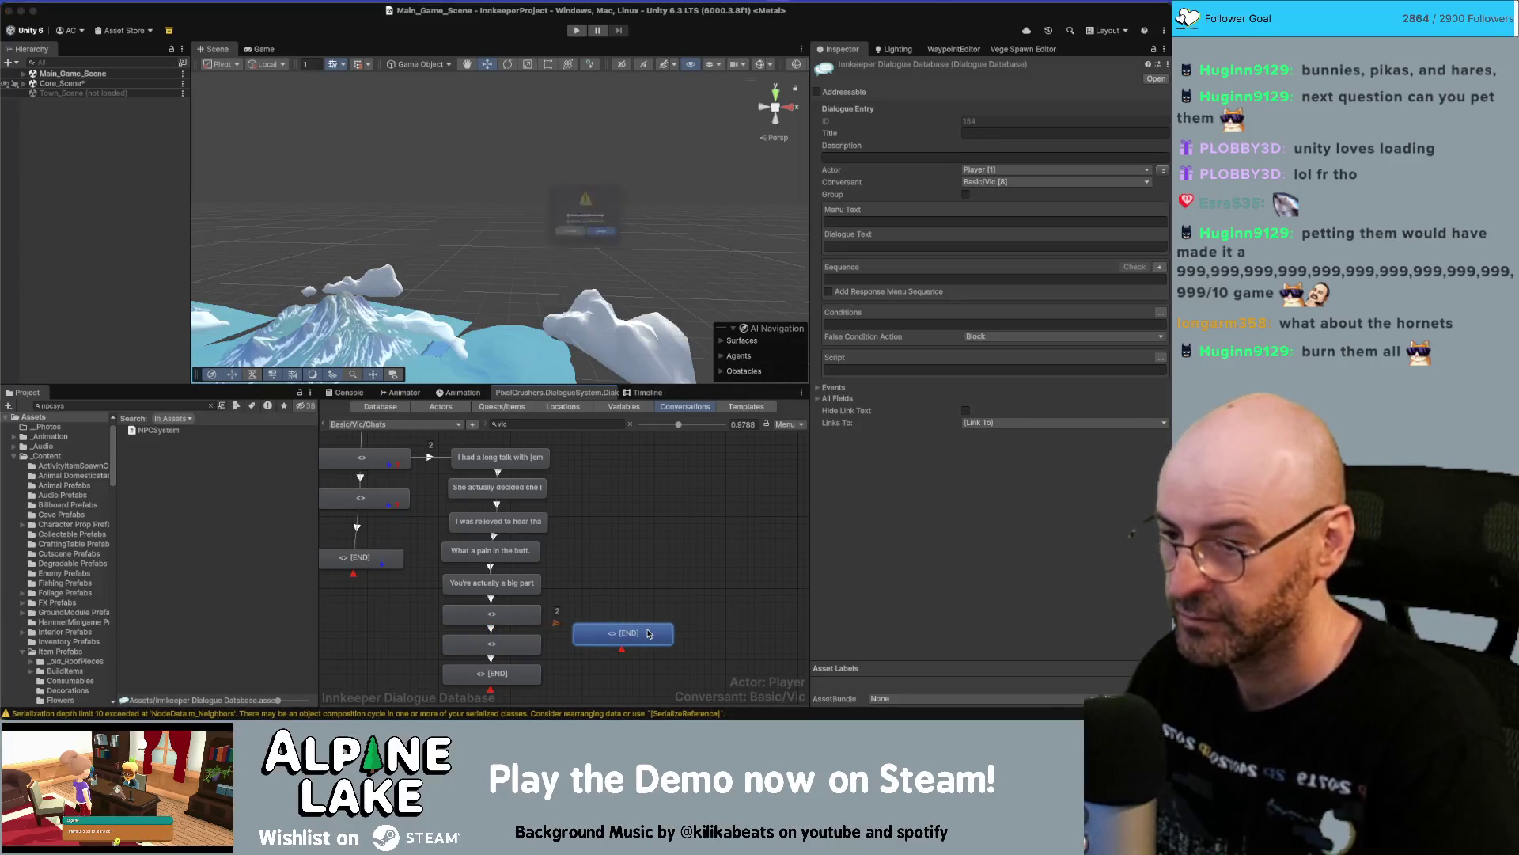
key(Delete)
Fill the next empty node with the 'The town has life…' line.
click(491, 614)
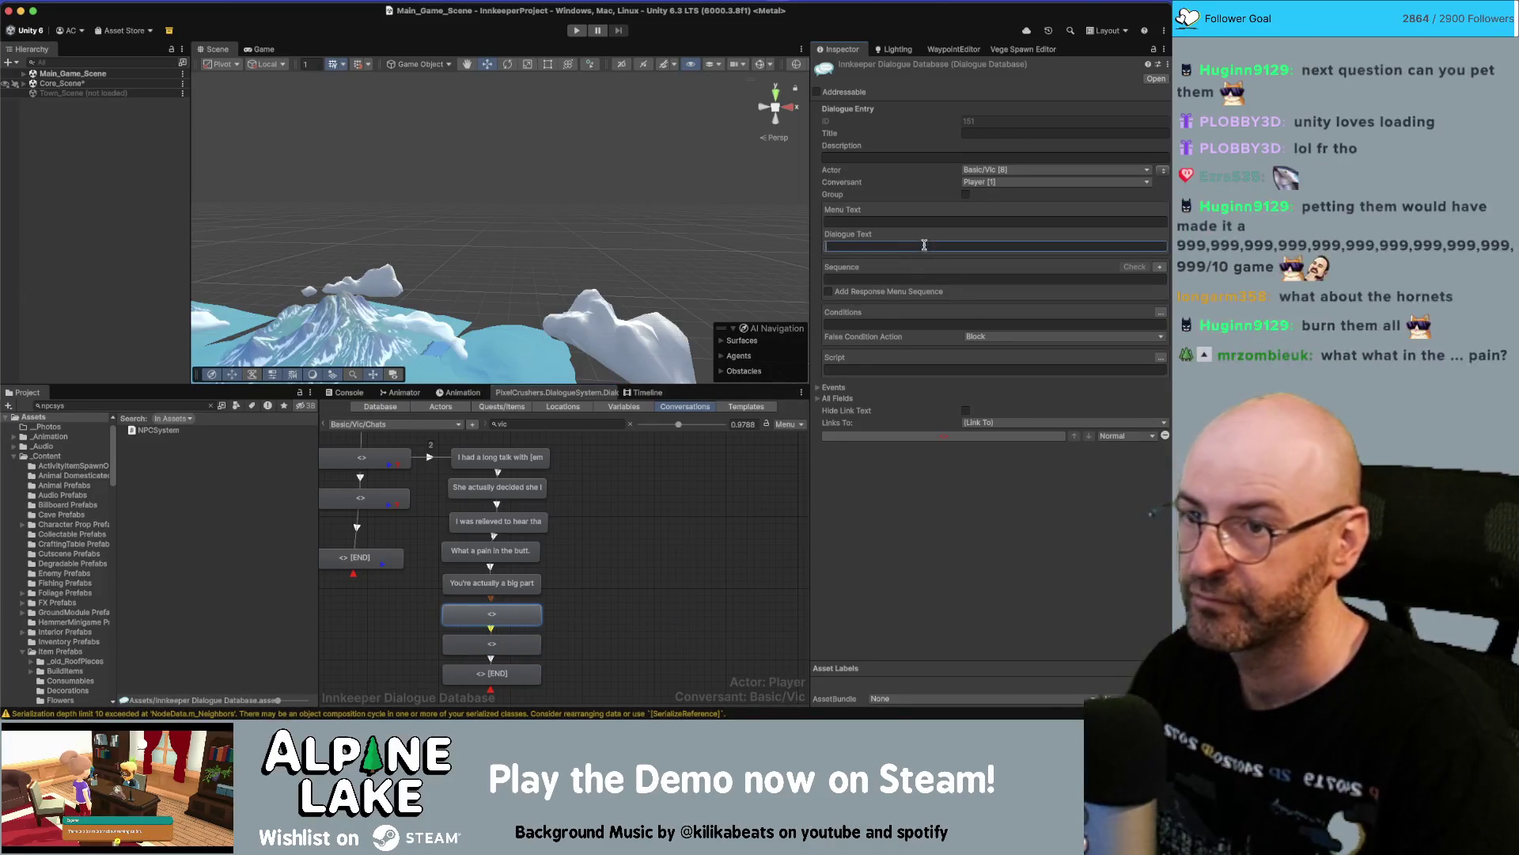
click(927, 244)
key(super+v)
drag(927, 282, 823, 268)
key(super+c)
key(BackSpace)
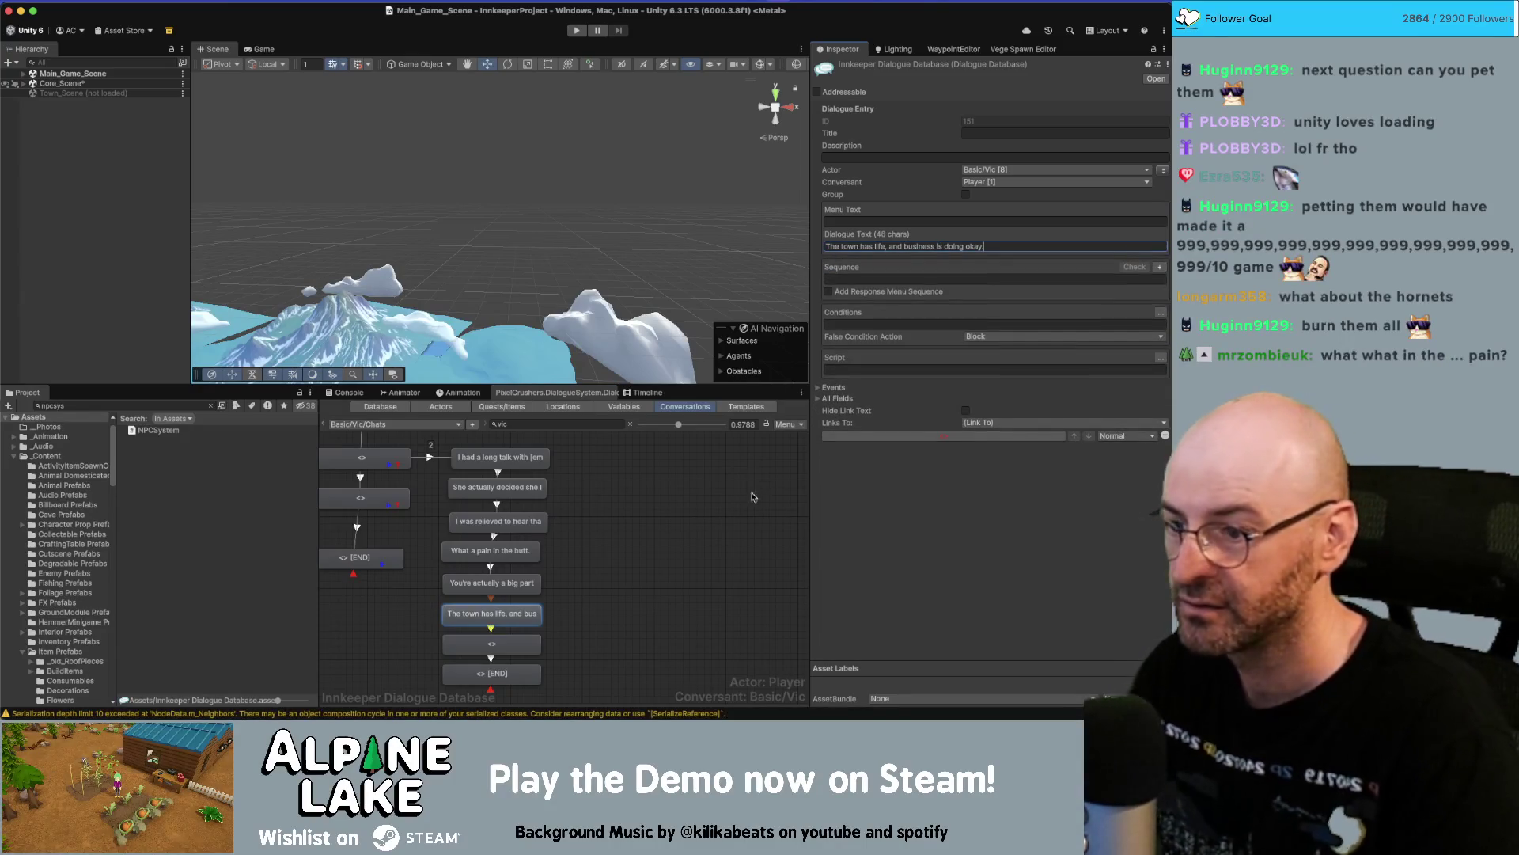
Give the last node 'The quality of our life is pretty good.' and the END node 'Thank you <playerName>'.
click(491, 644)
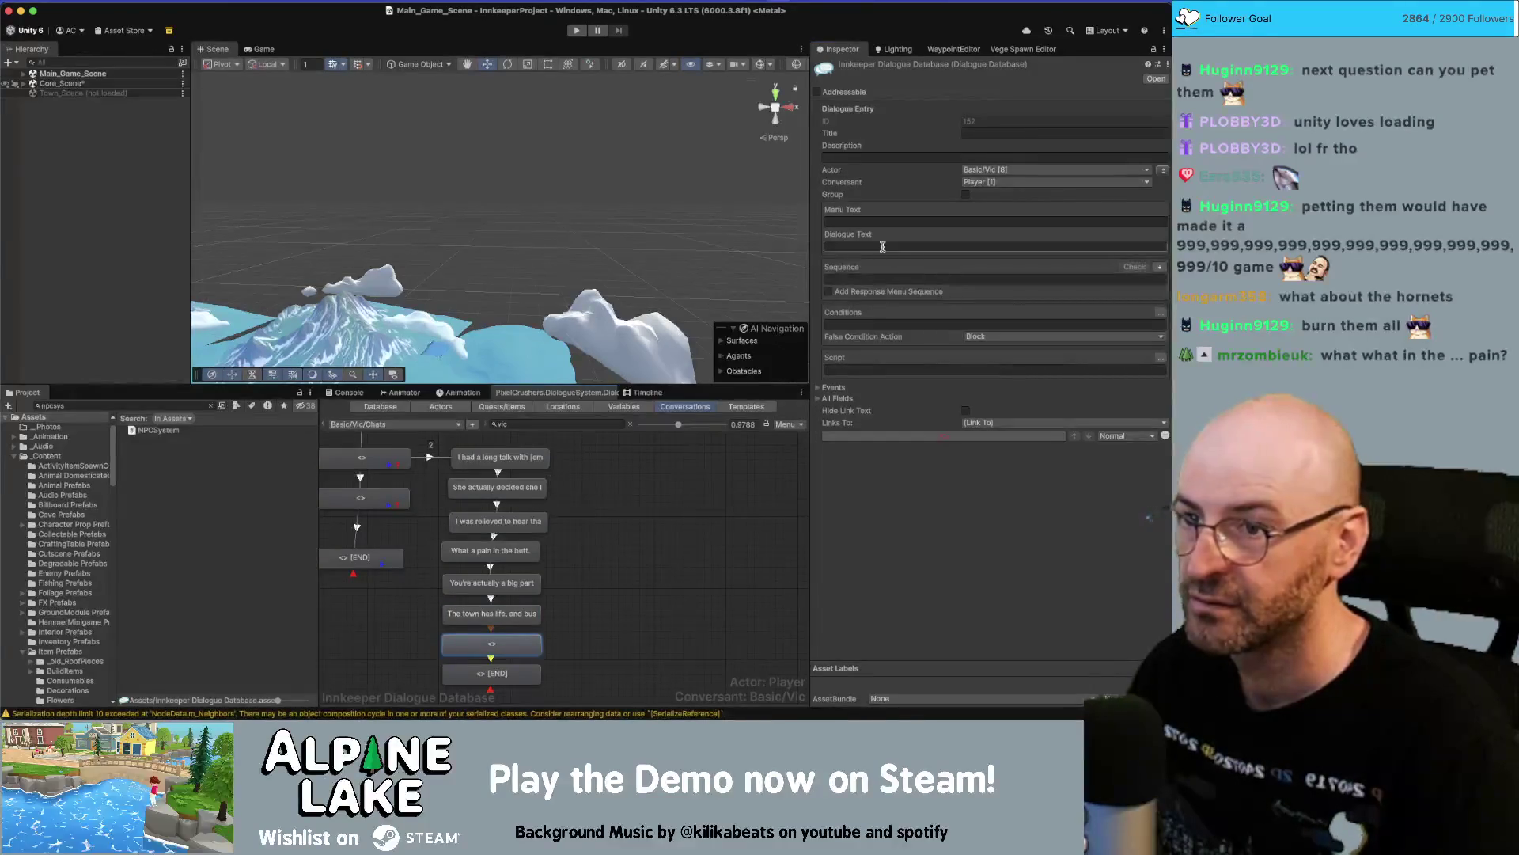
click(882, 247)
key(super+v)
key(super+BackSpace)
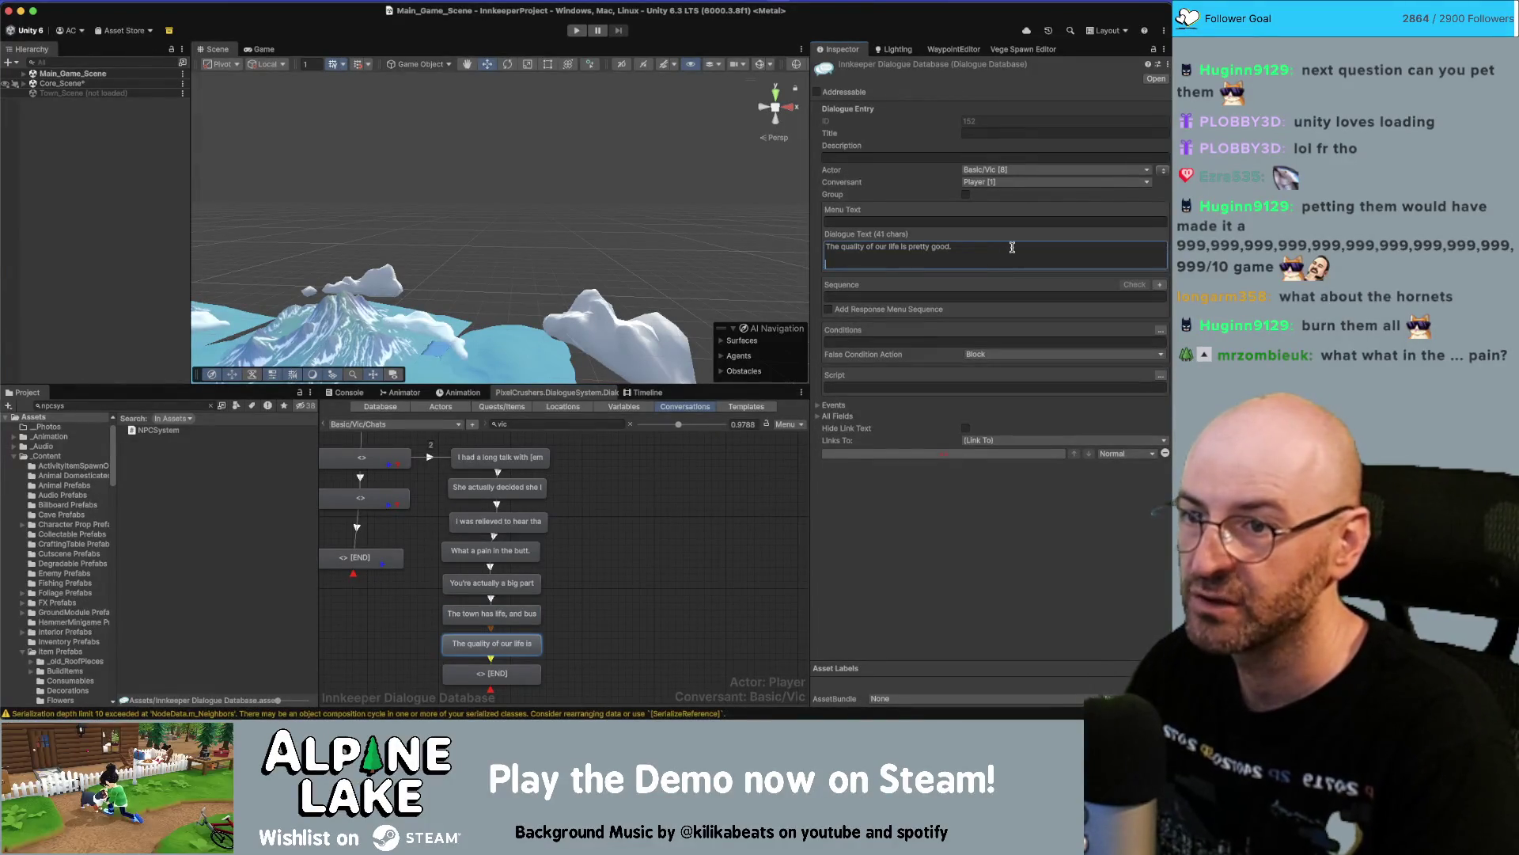
key(BackSpace)
key(BackSpace)
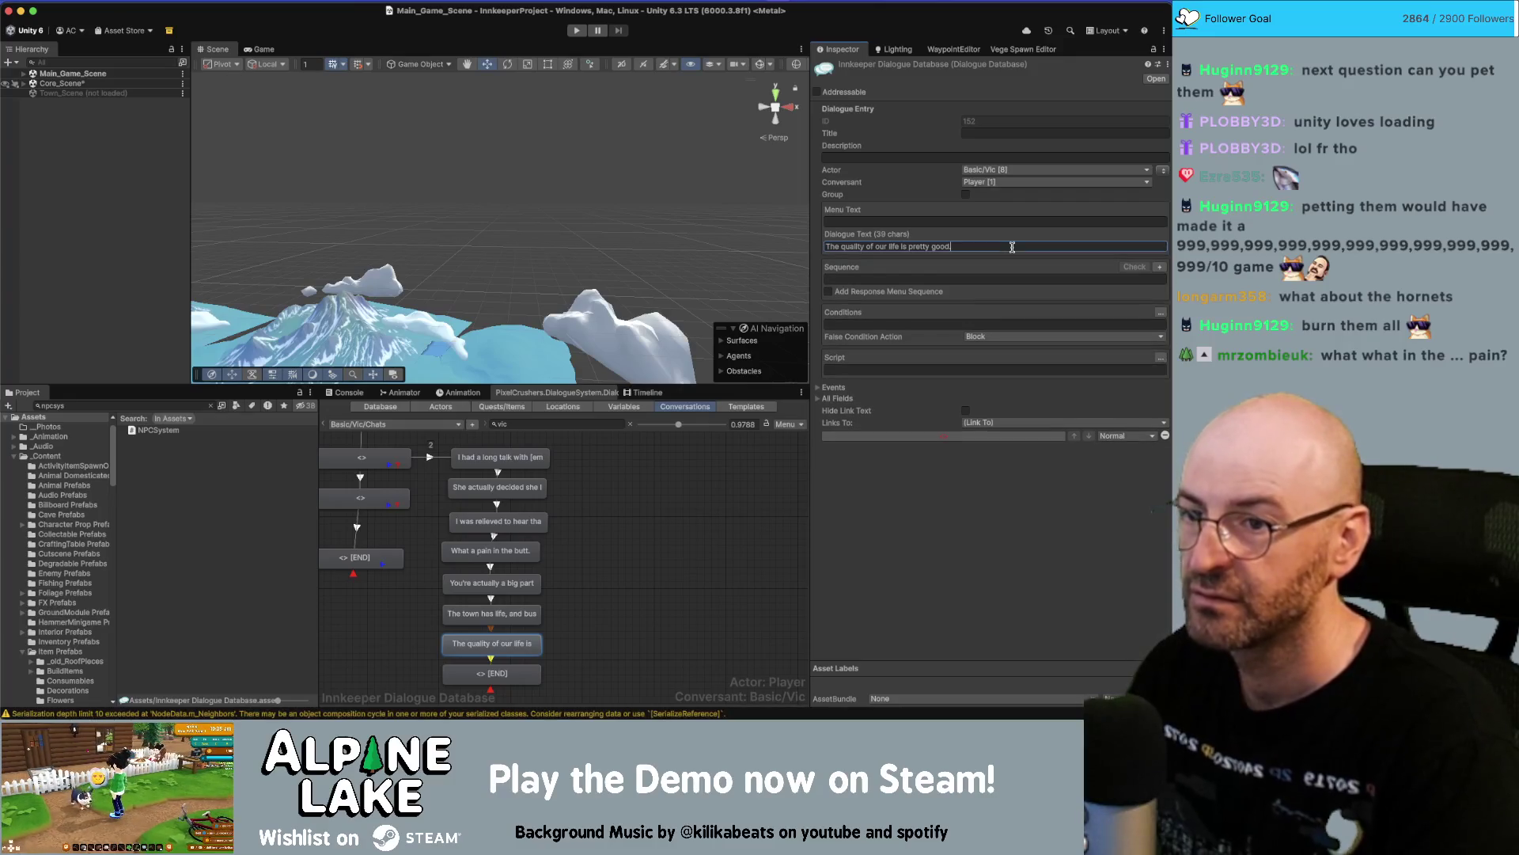
click(493, 672)
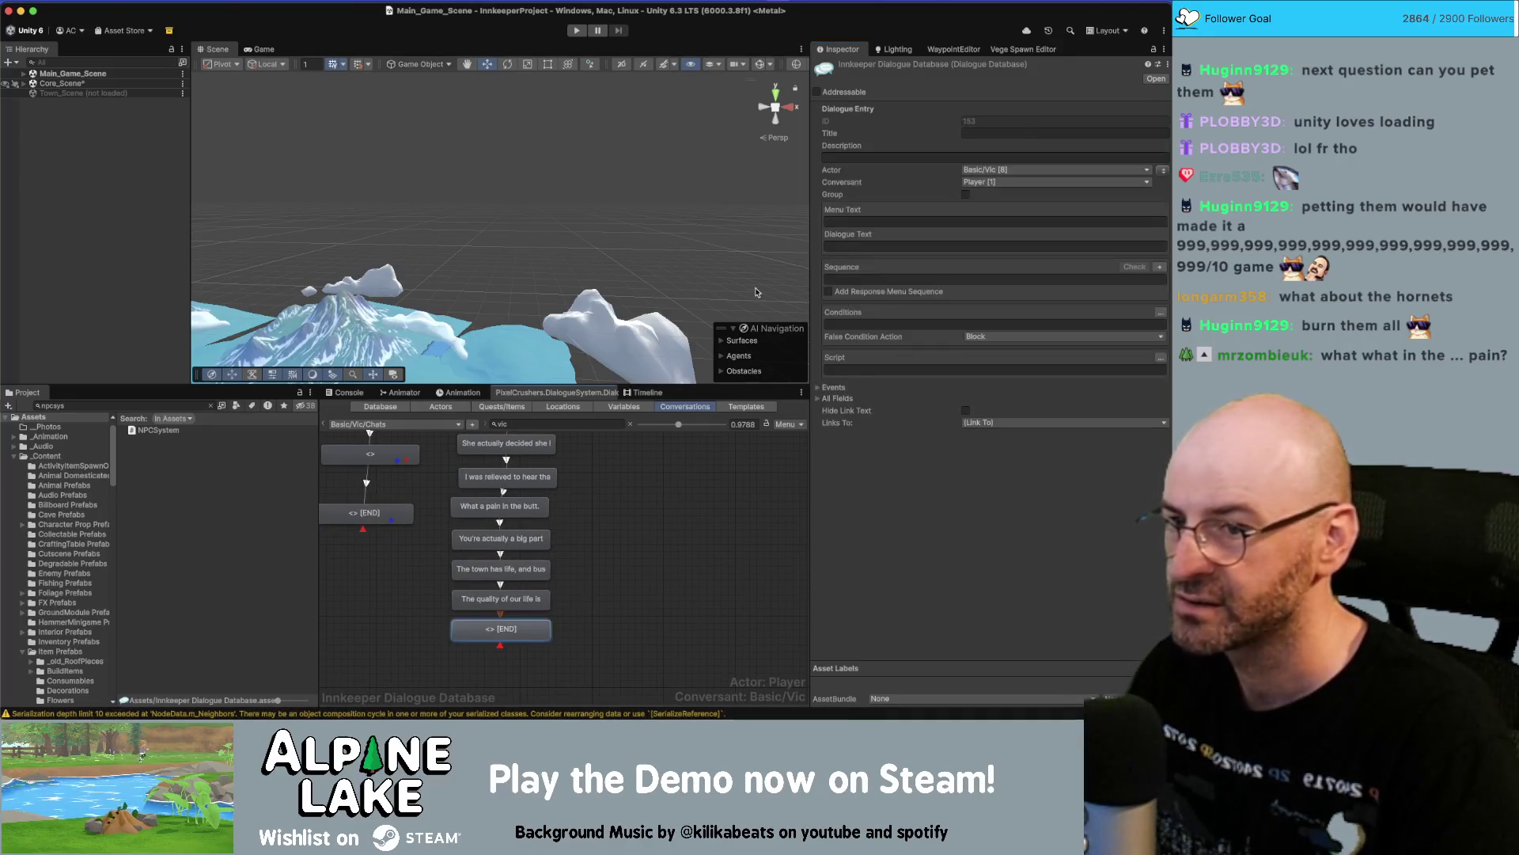
click(828, 247)
text(Thank you <playerName>.)
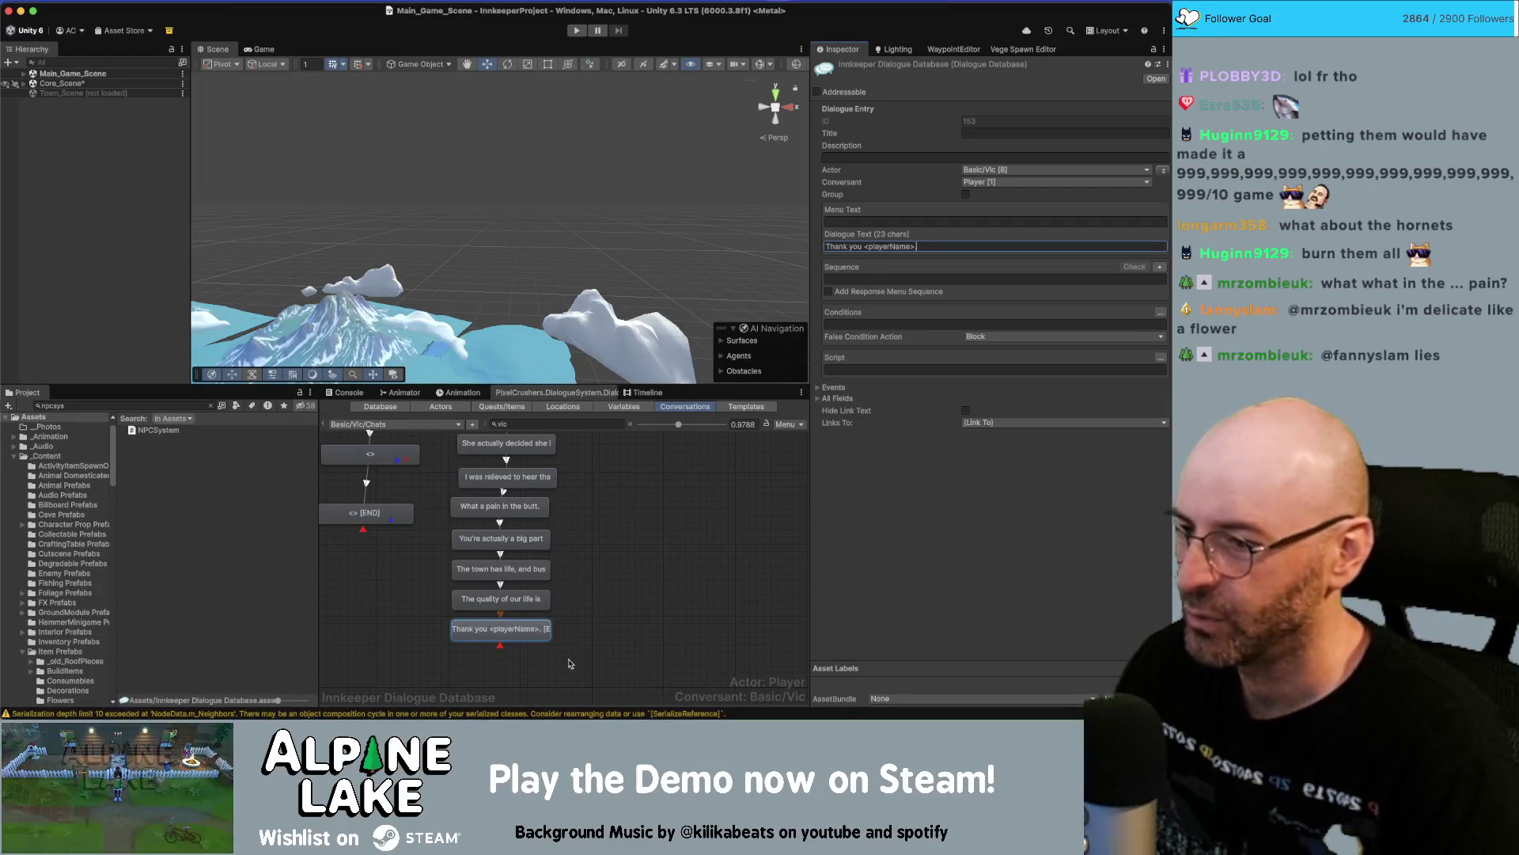
Move the 'Thank you <playerName>' node to the chain's end below the quality-of-life line.
drag(564, 663, 524, 595)
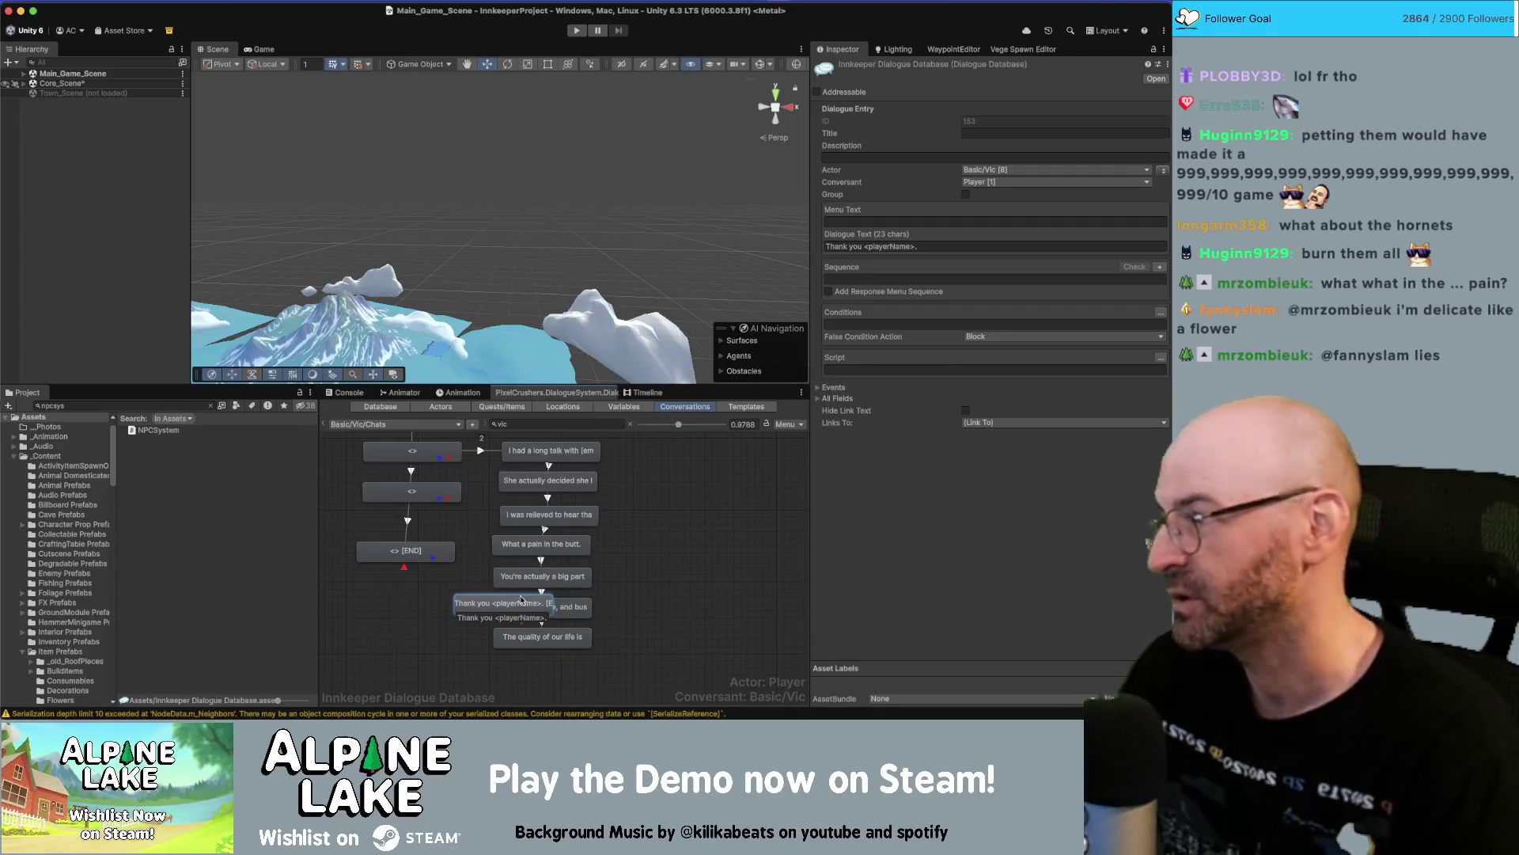
mouse_move(528, 597)
mouse_down()
mouse_move(602, 606)
mouse_move(669, 570)
mouse_move(545, 663)
mouse_up()
click(669, 569)
Select the word 'life' in the 'The town has life' line's dialogue text.
click(562, 607)
click(876, 247)
double_click(876, 247)
click(705, 521)
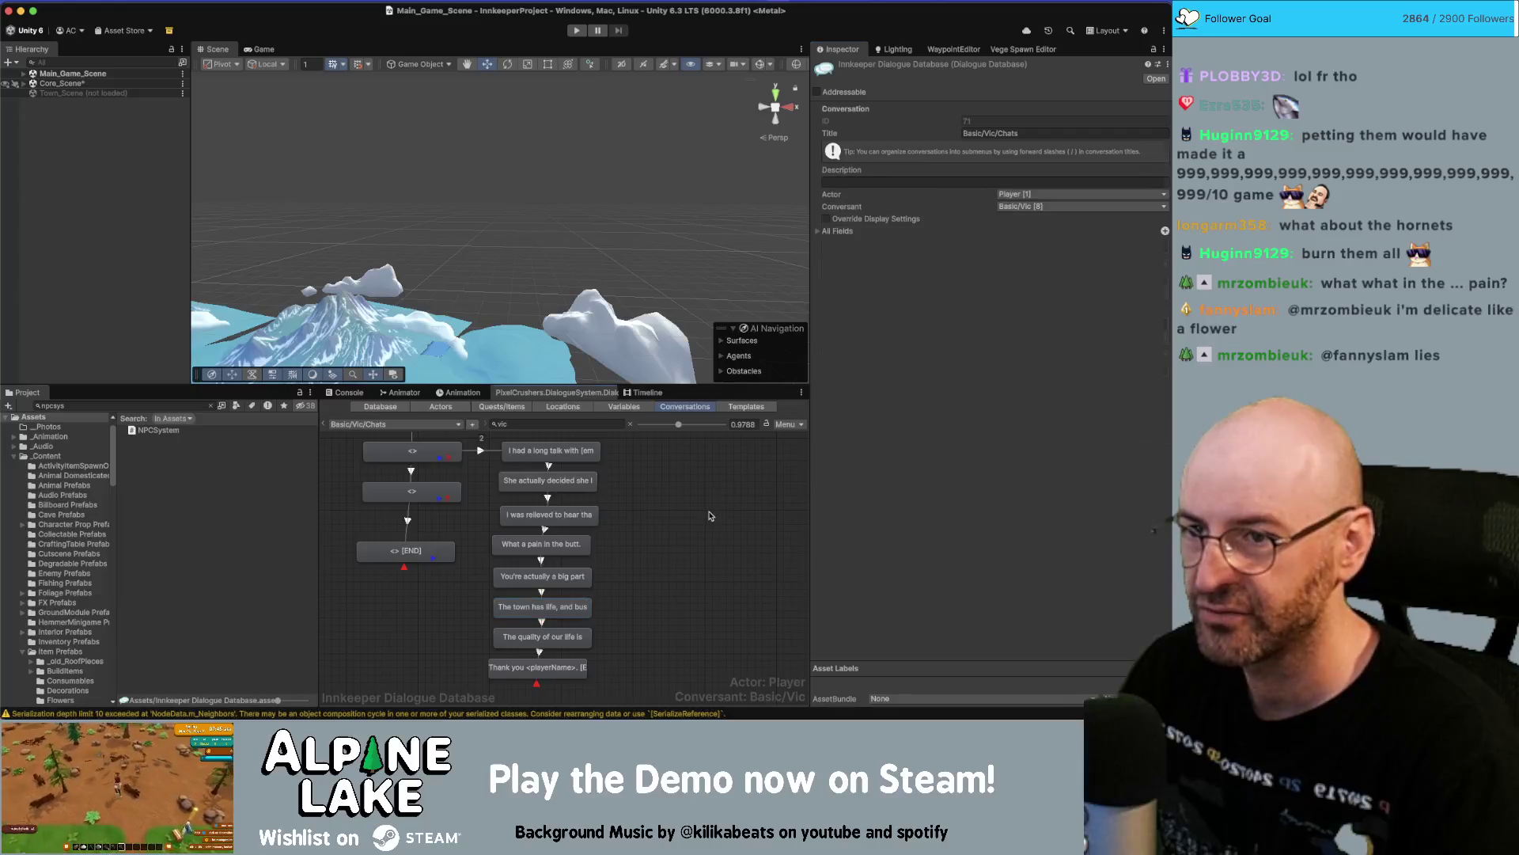
Replace 'life' with 'a spark to it lately' in the town line and check the thank-you line.
click(553, 609)
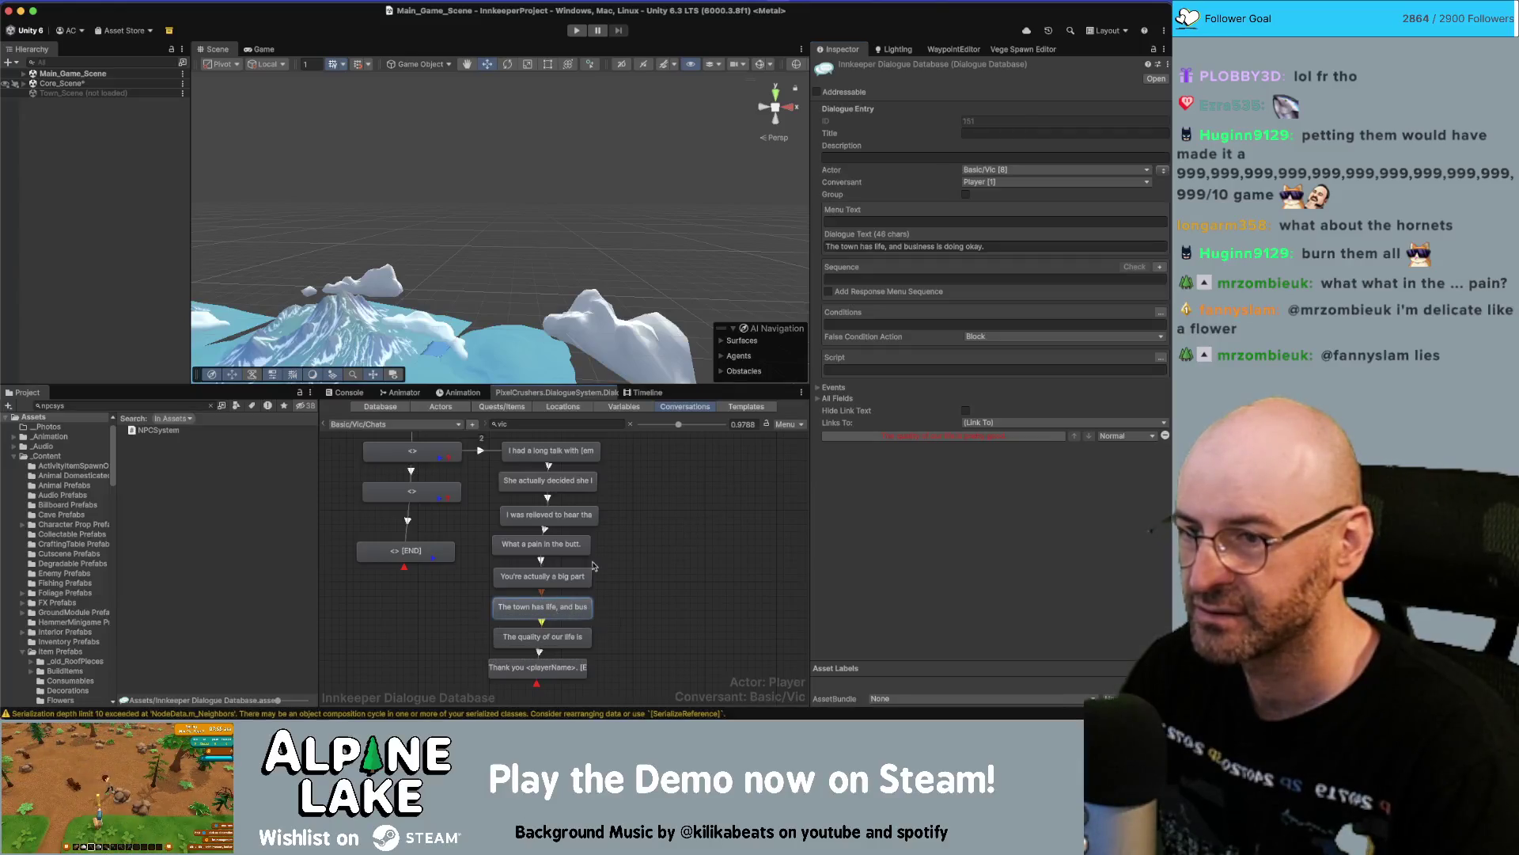
click(881, 246)
key(End)
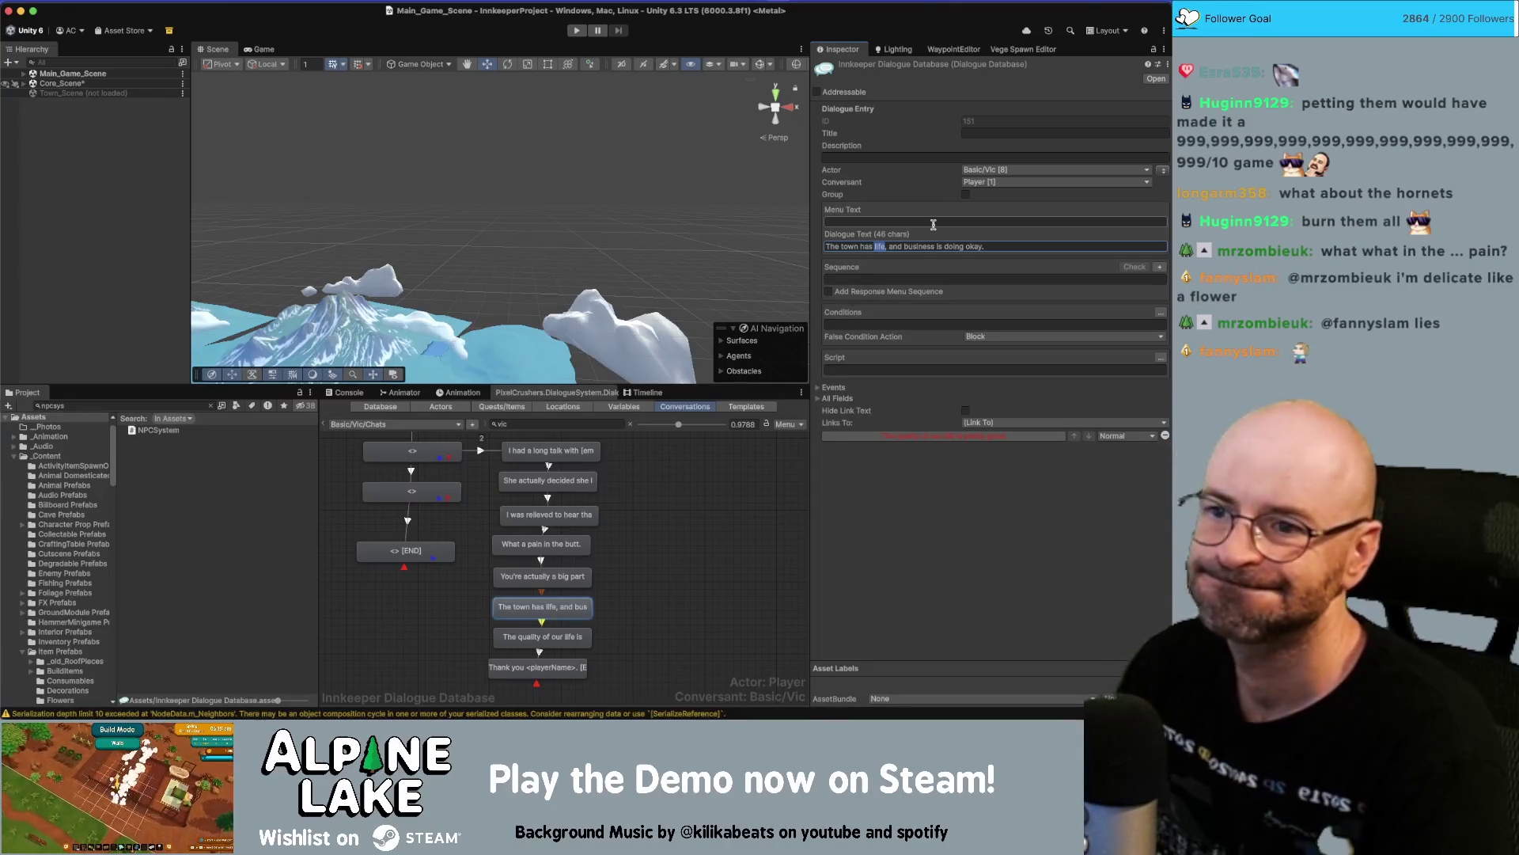
text(a spark to )
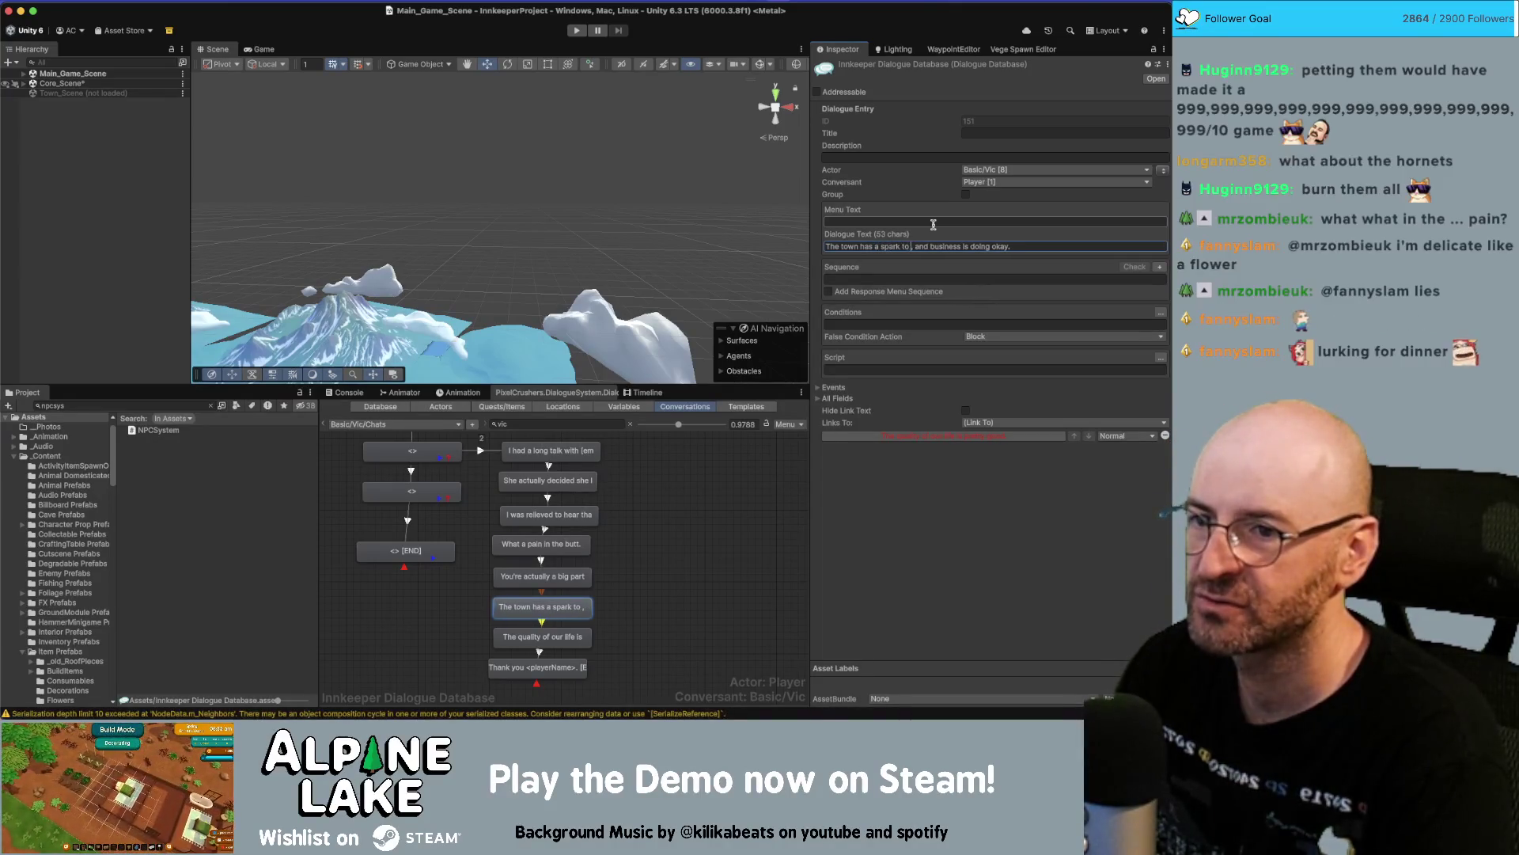
text(it lately)
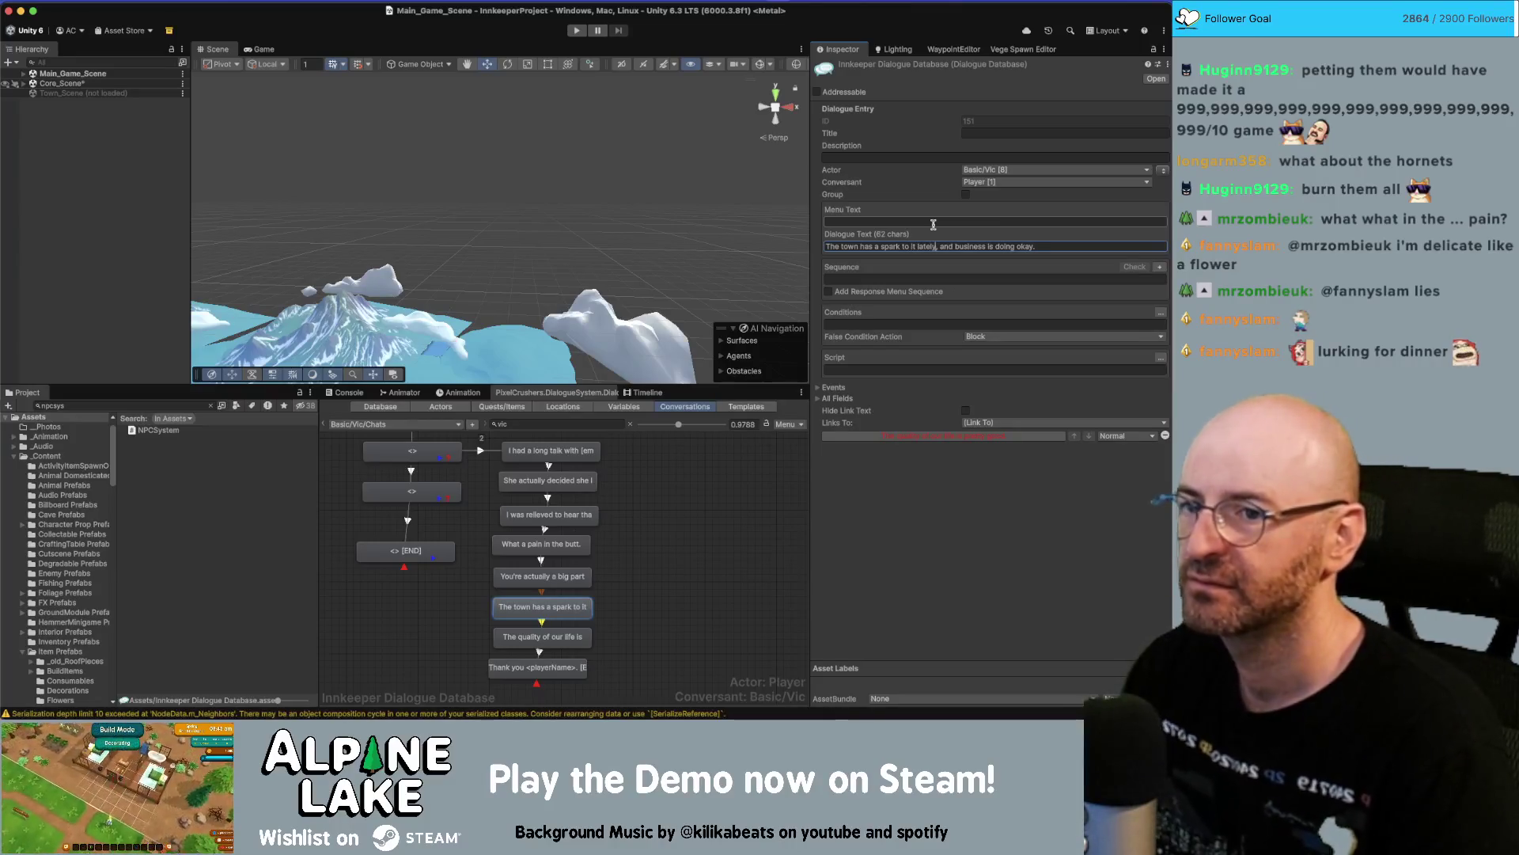
click(672, 611)
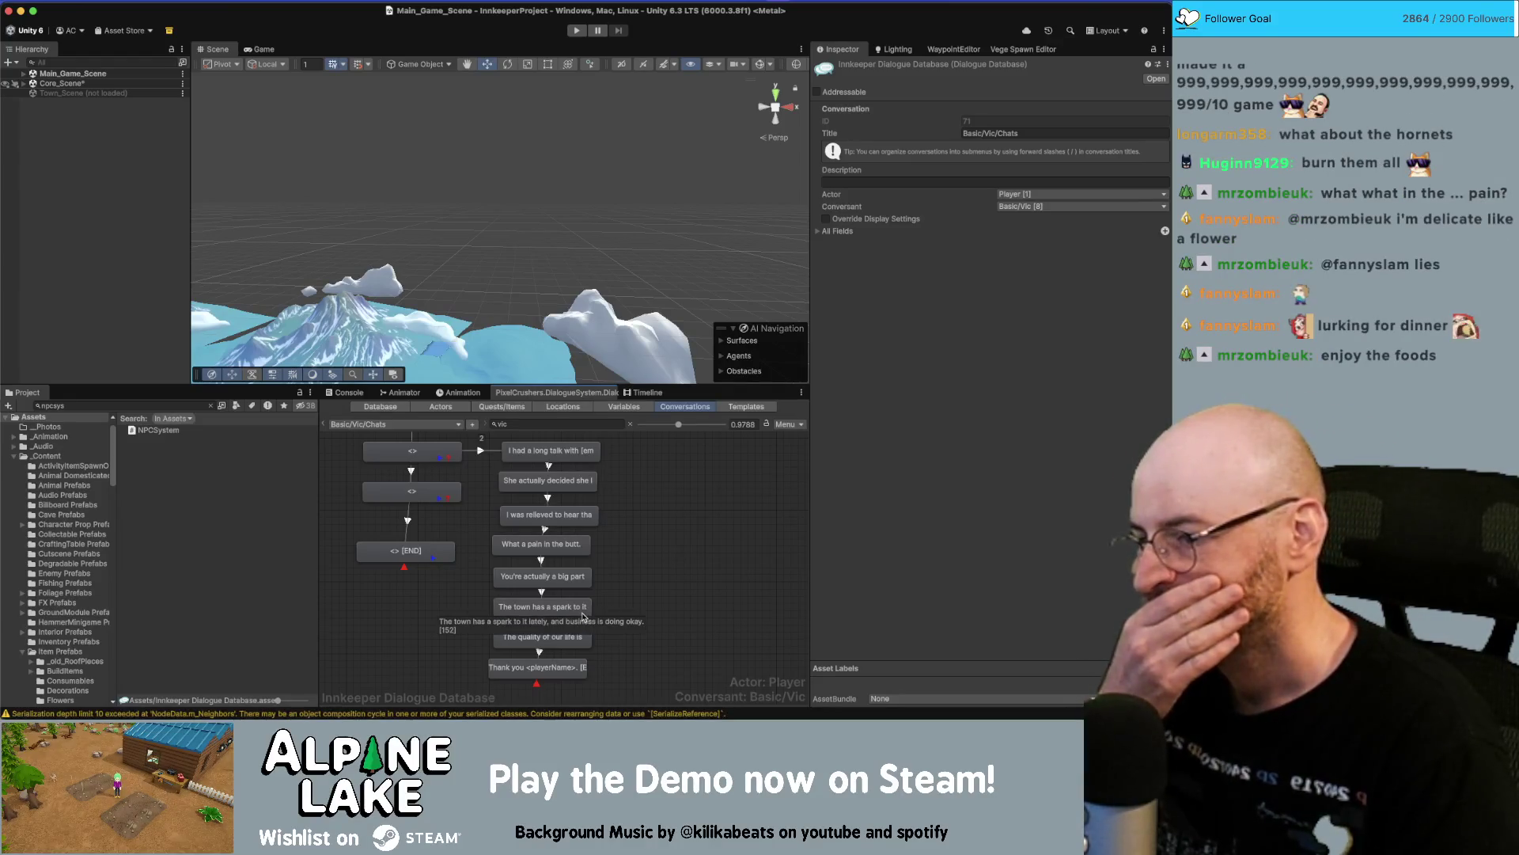
click(587, 664)
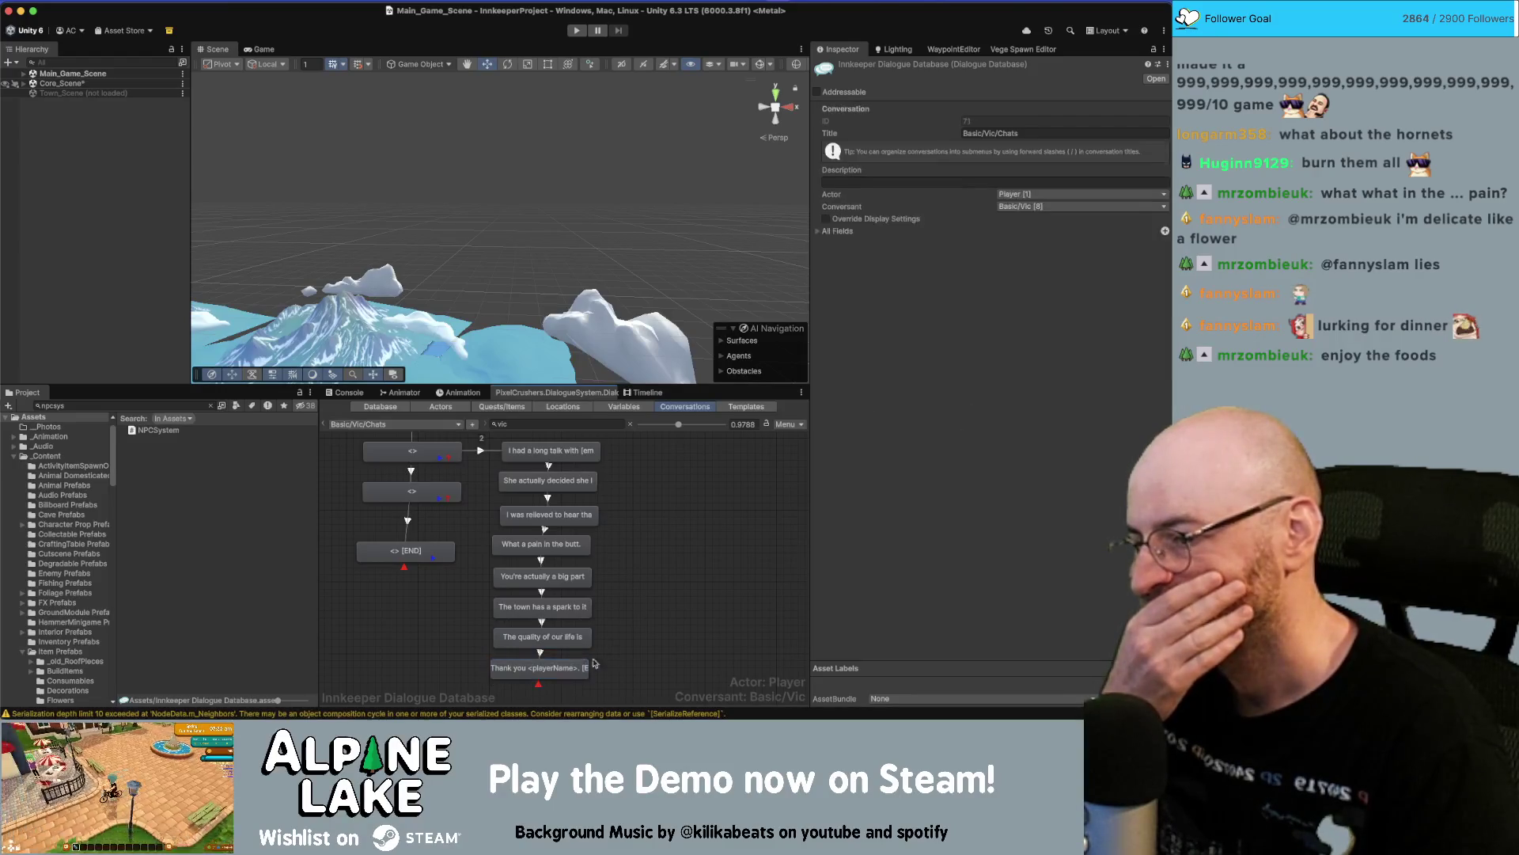
scroll(634, 496, up, 2)
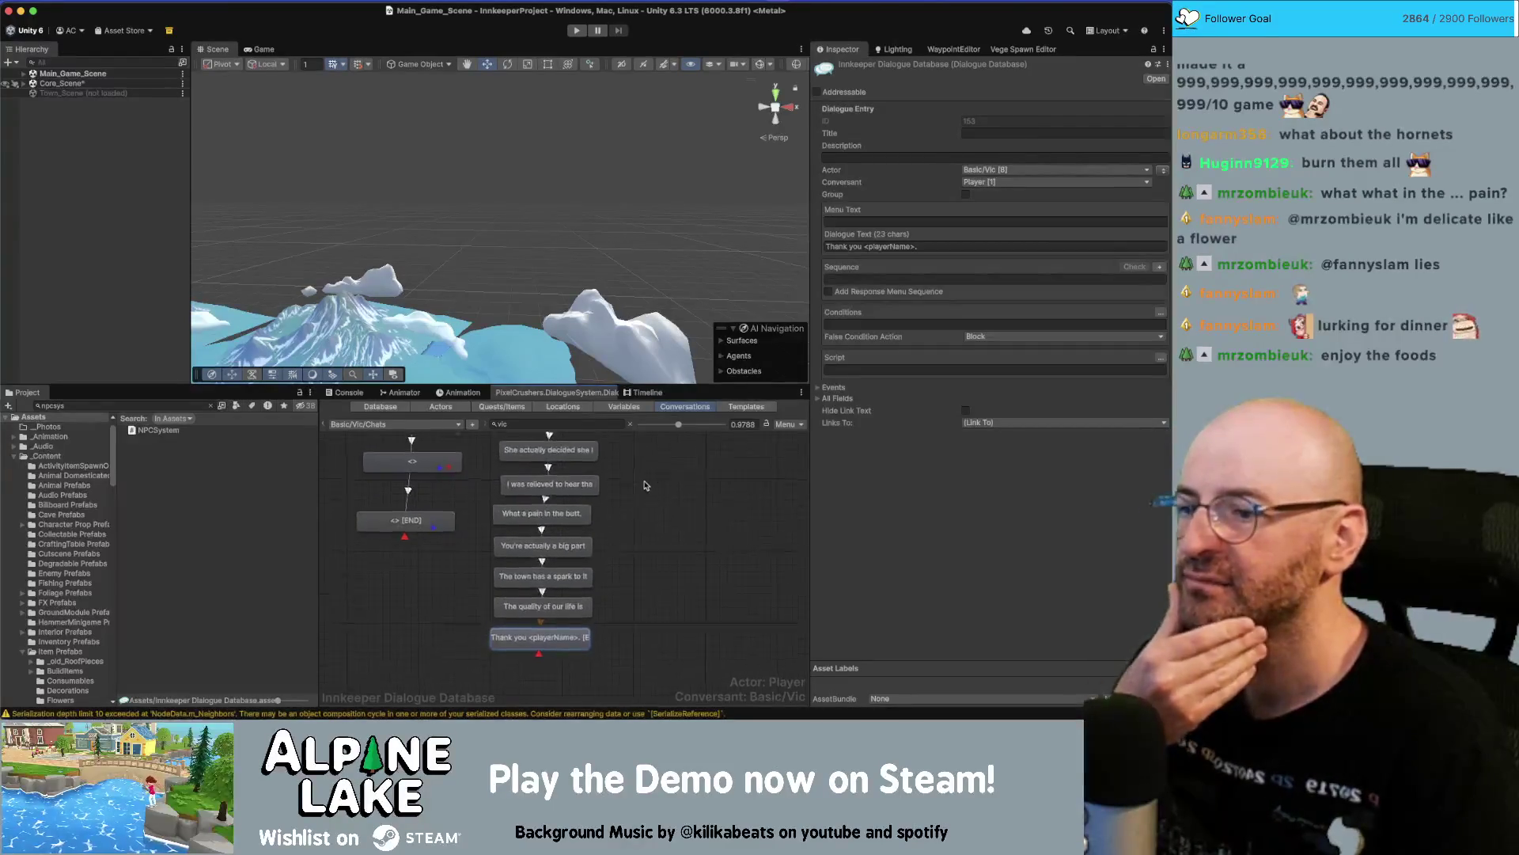
Delete the redundant lower end node and confirm the deletion.
click(425, 515)
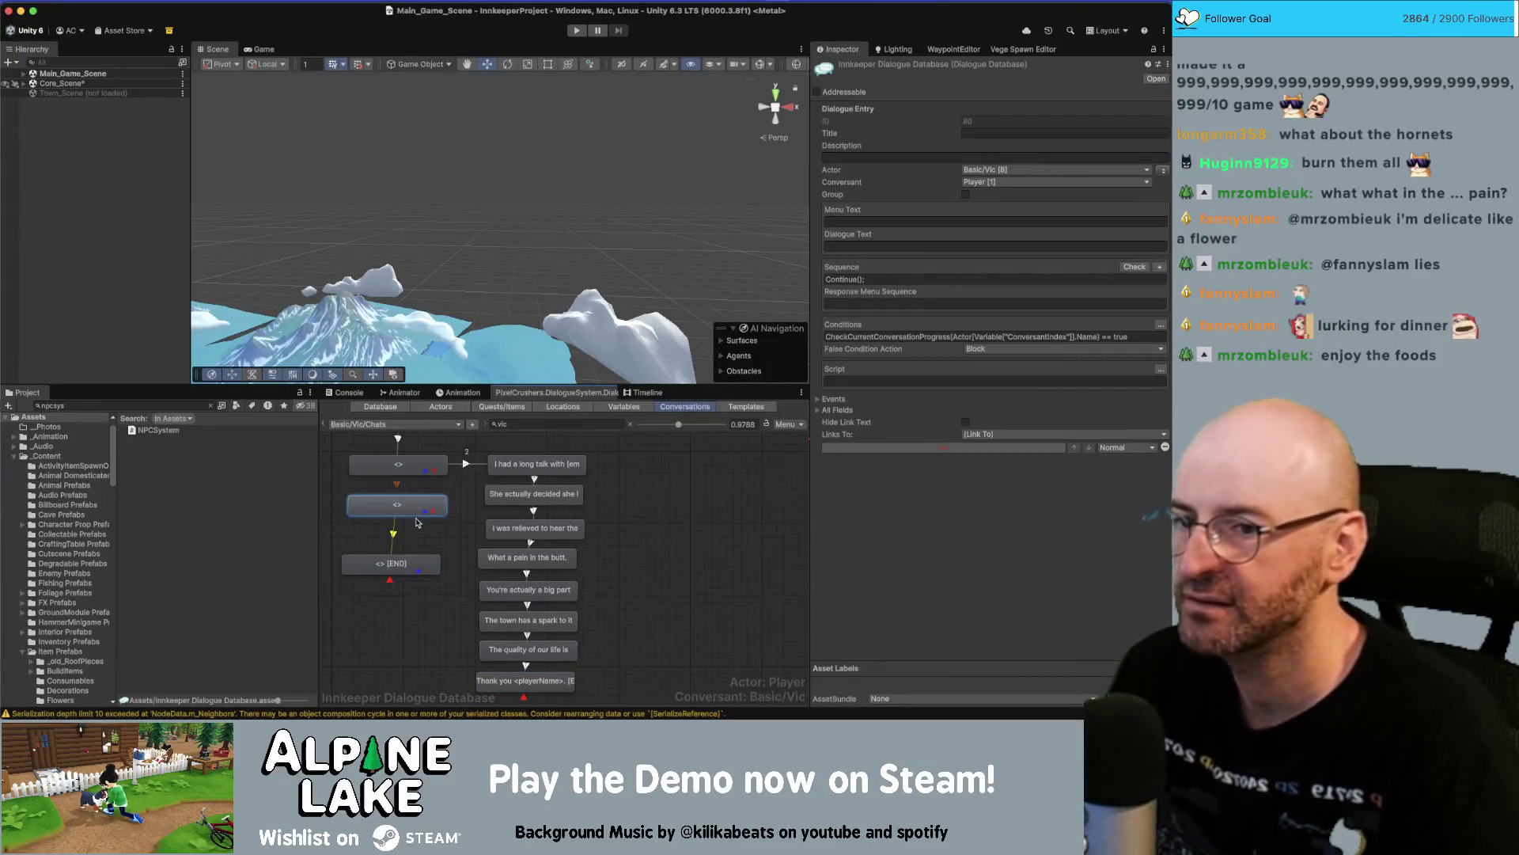
click(395, 527)
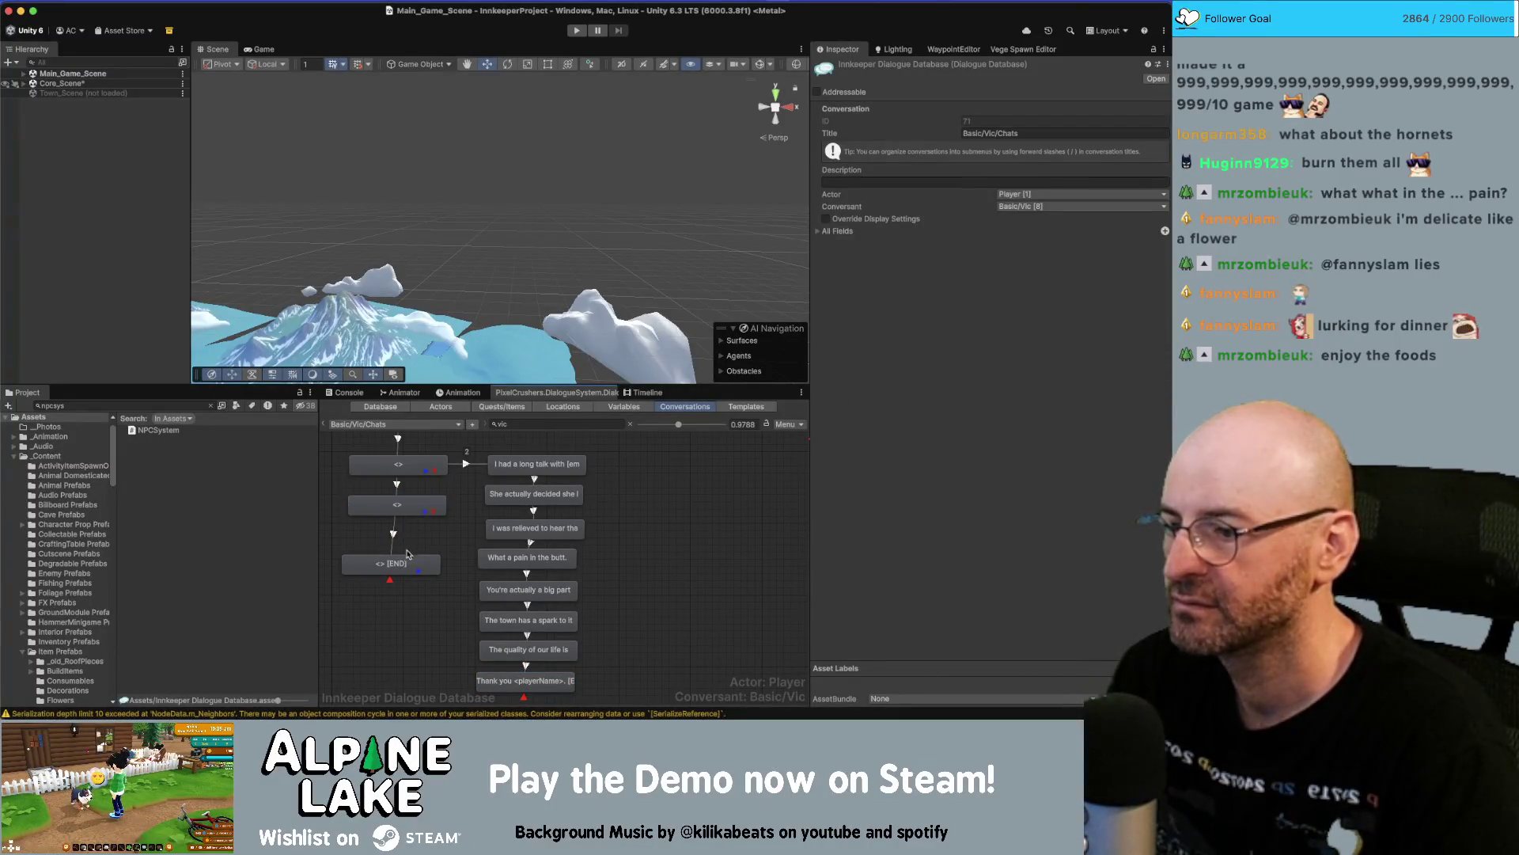
click(404, 565)
click(401, 508)
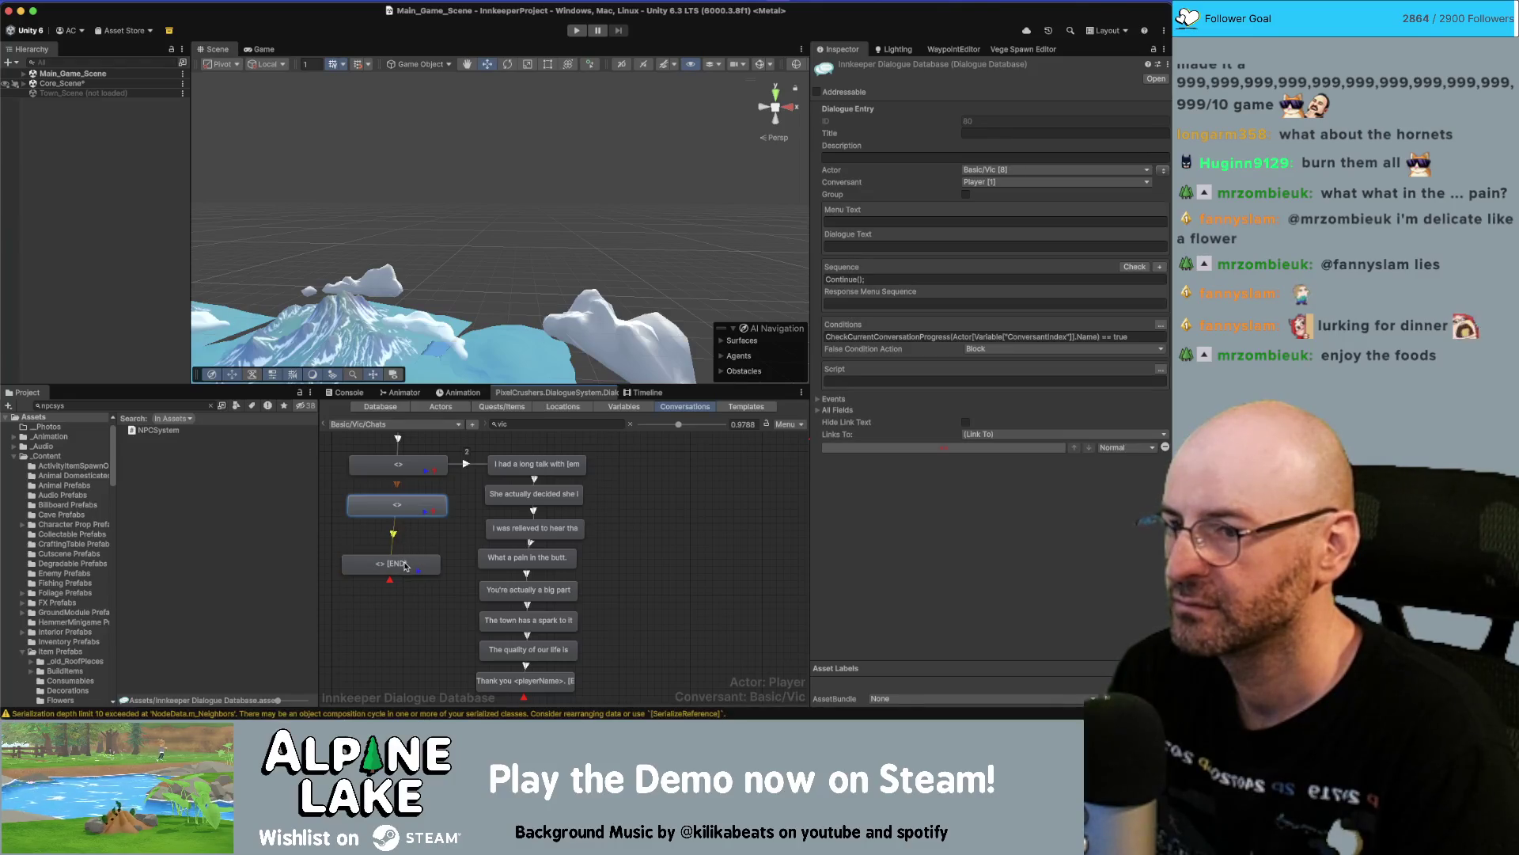
click(405, 567)
key(Delete)
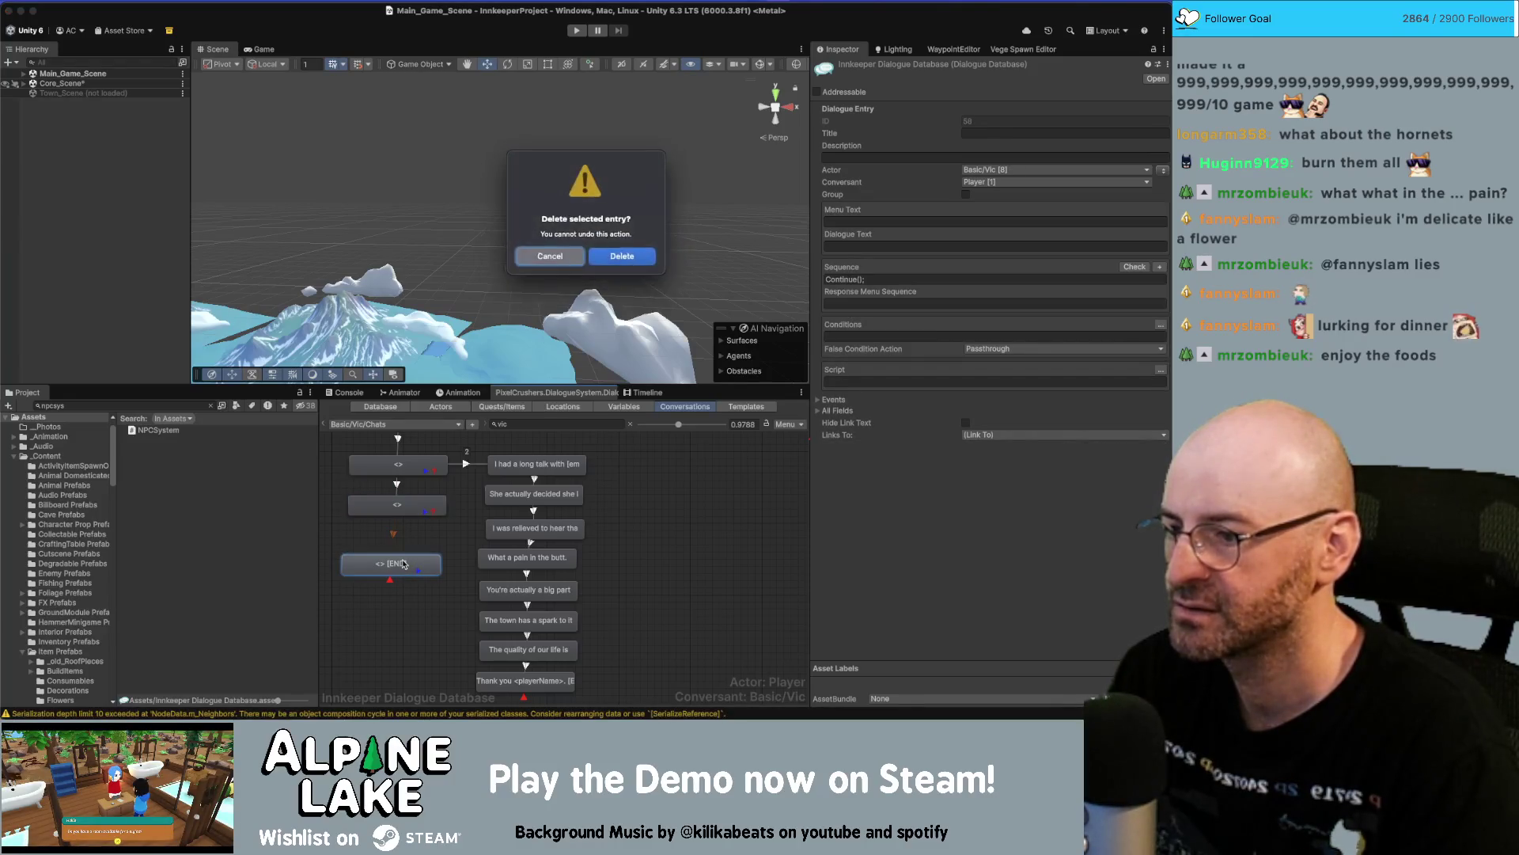
key(Return)
Set the remaining end node's title to END.
click(411, 506)
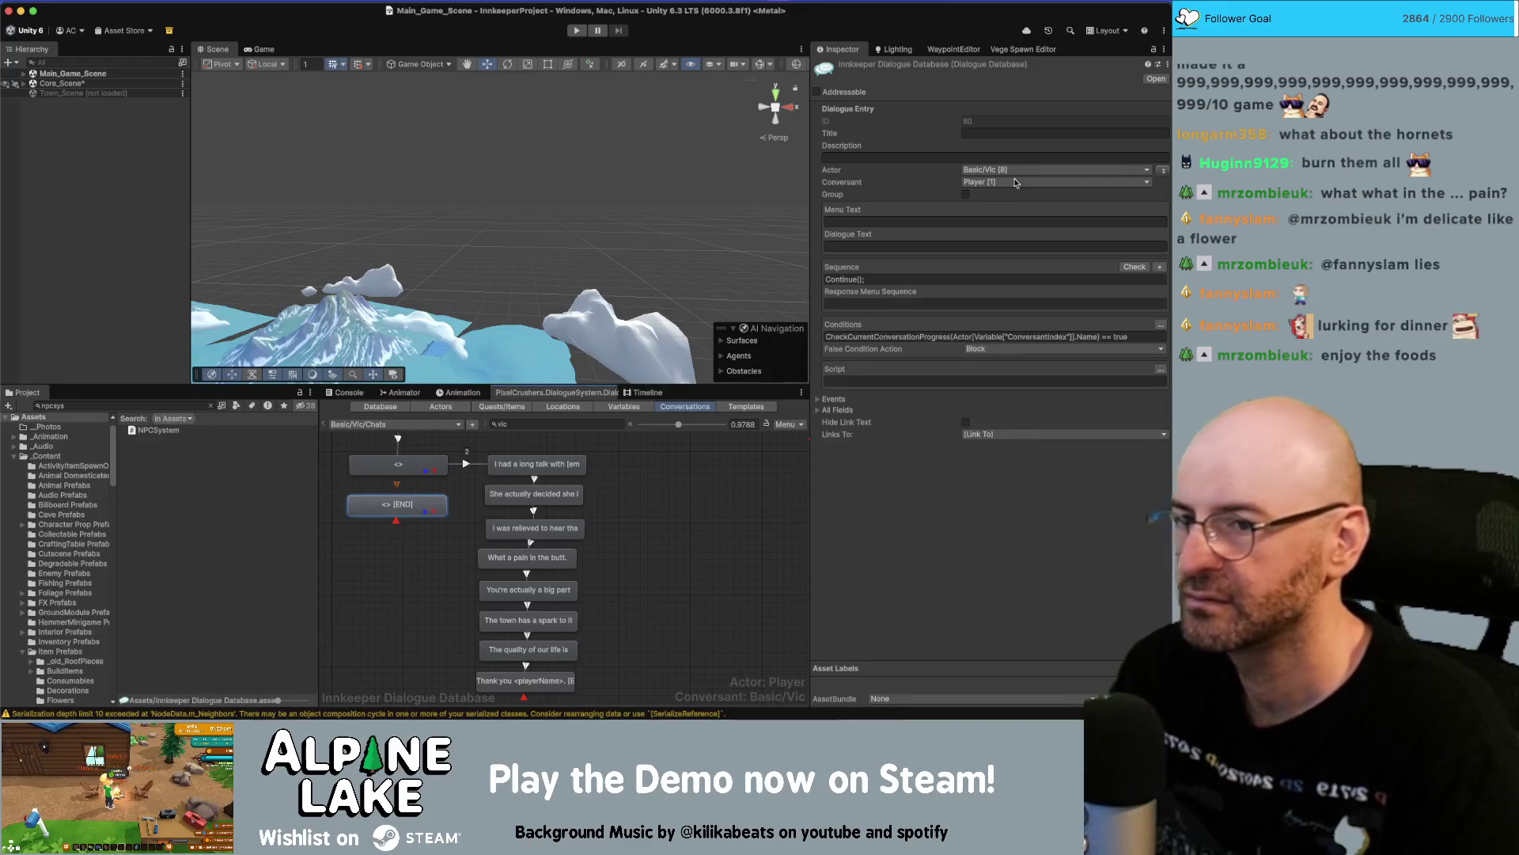
click(1039, 134)
text(D)
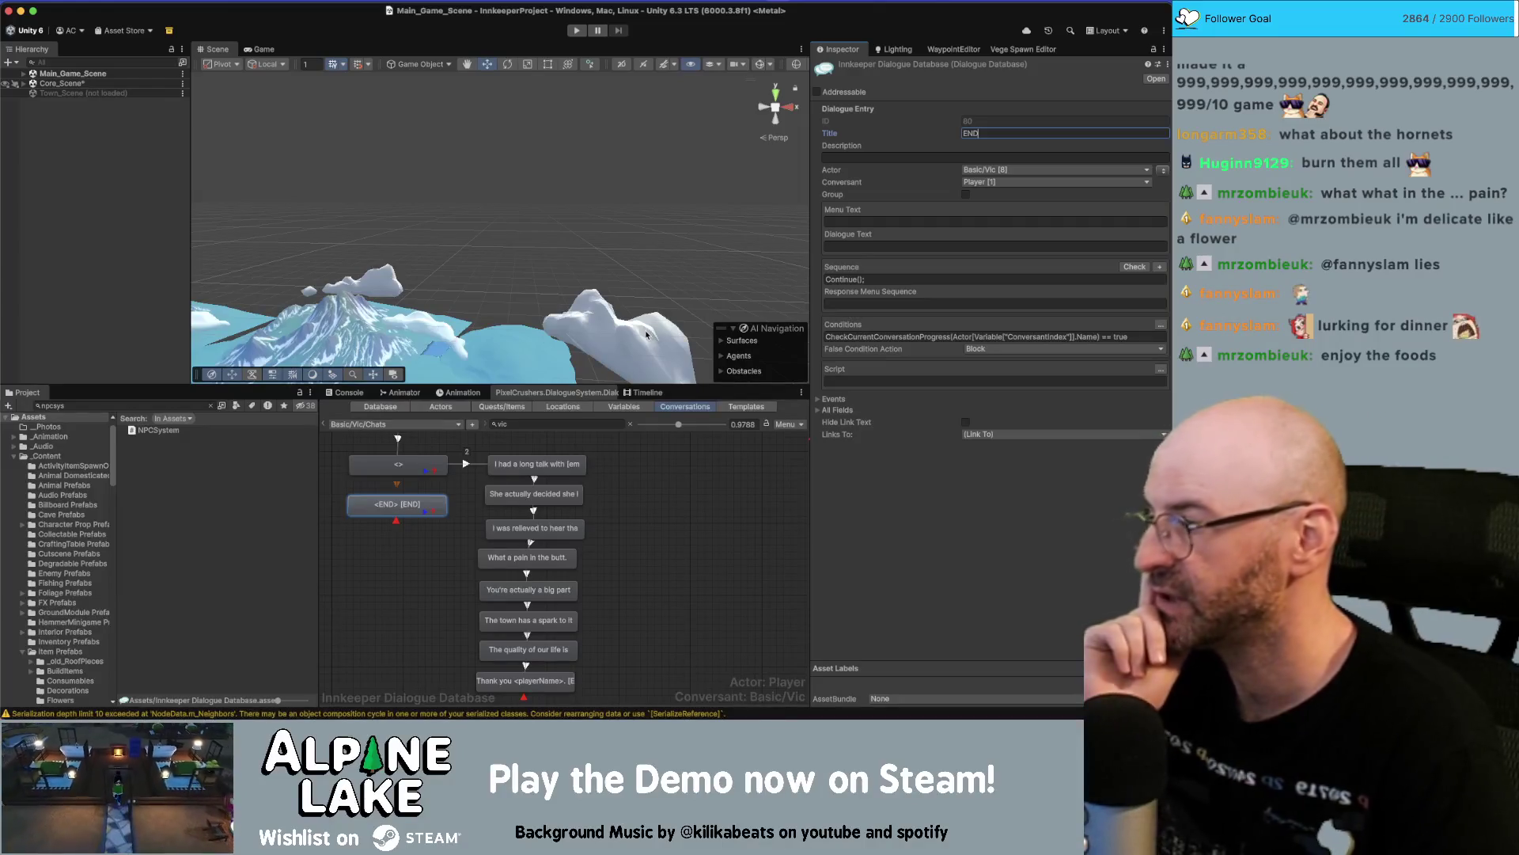
click(630, 515)
Nudge the five lines from 'What a pain in the butt' to 'Thank you' right, then bring up Miro.
scroll(506, 546, down, 1)
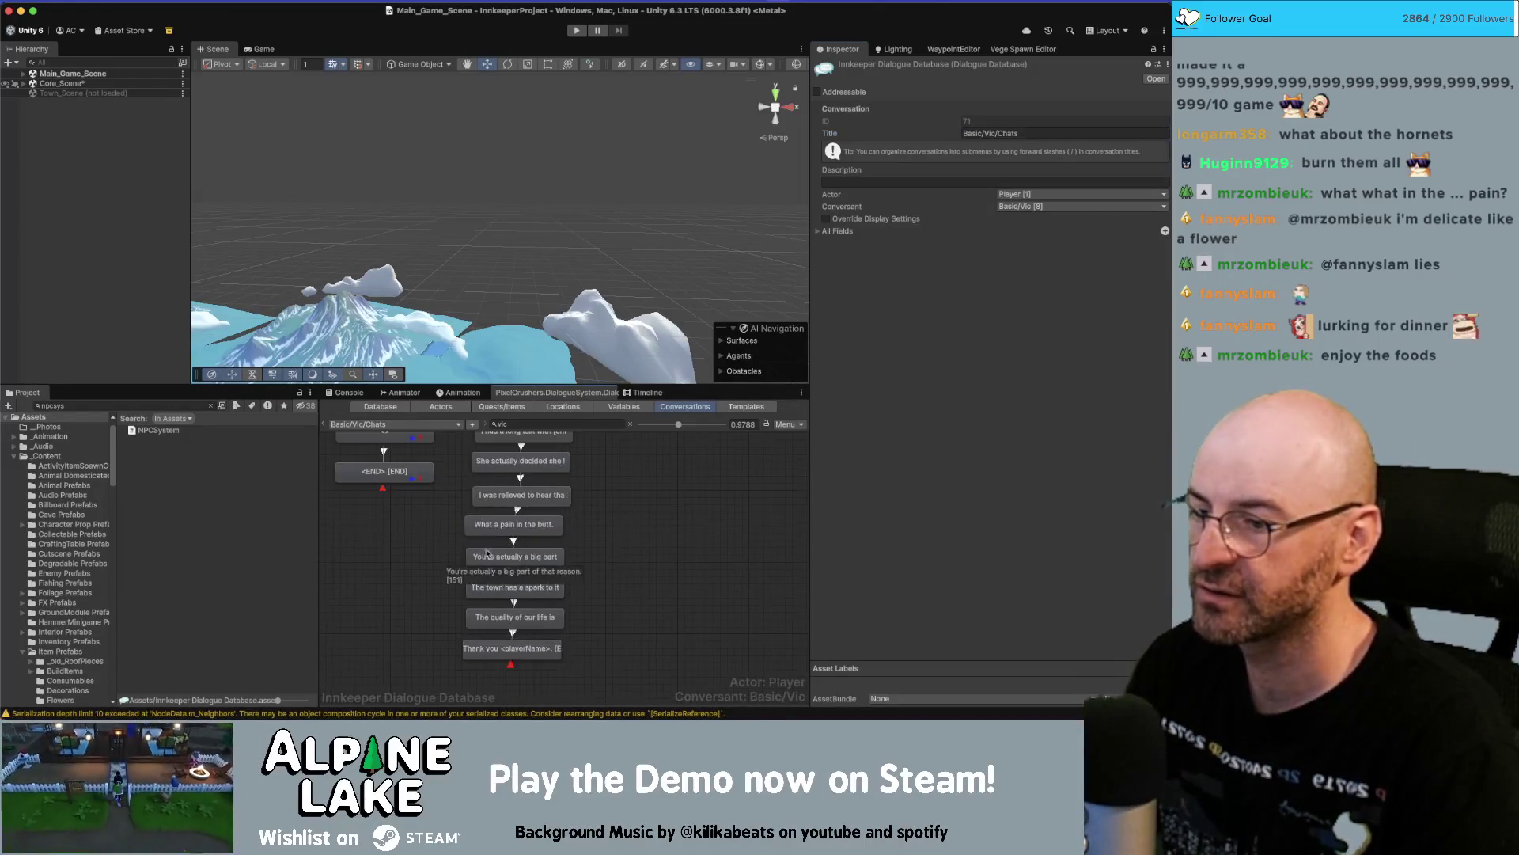
drag(455, 516, 573, 665)
drag(510, 526, 520, 528)
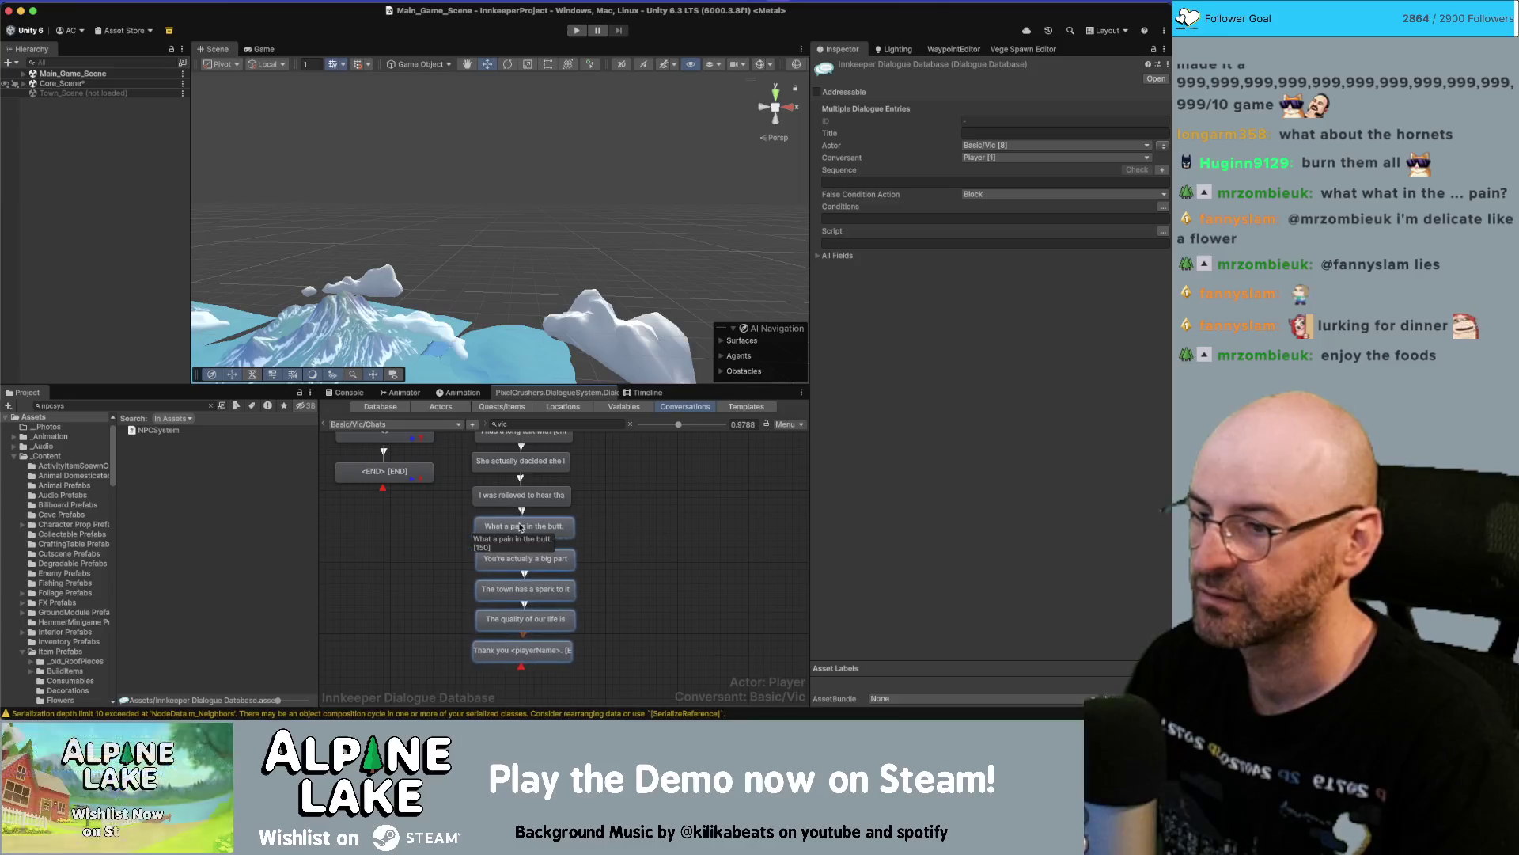
click(660, 550)
scroll(665, 554, up, 2)
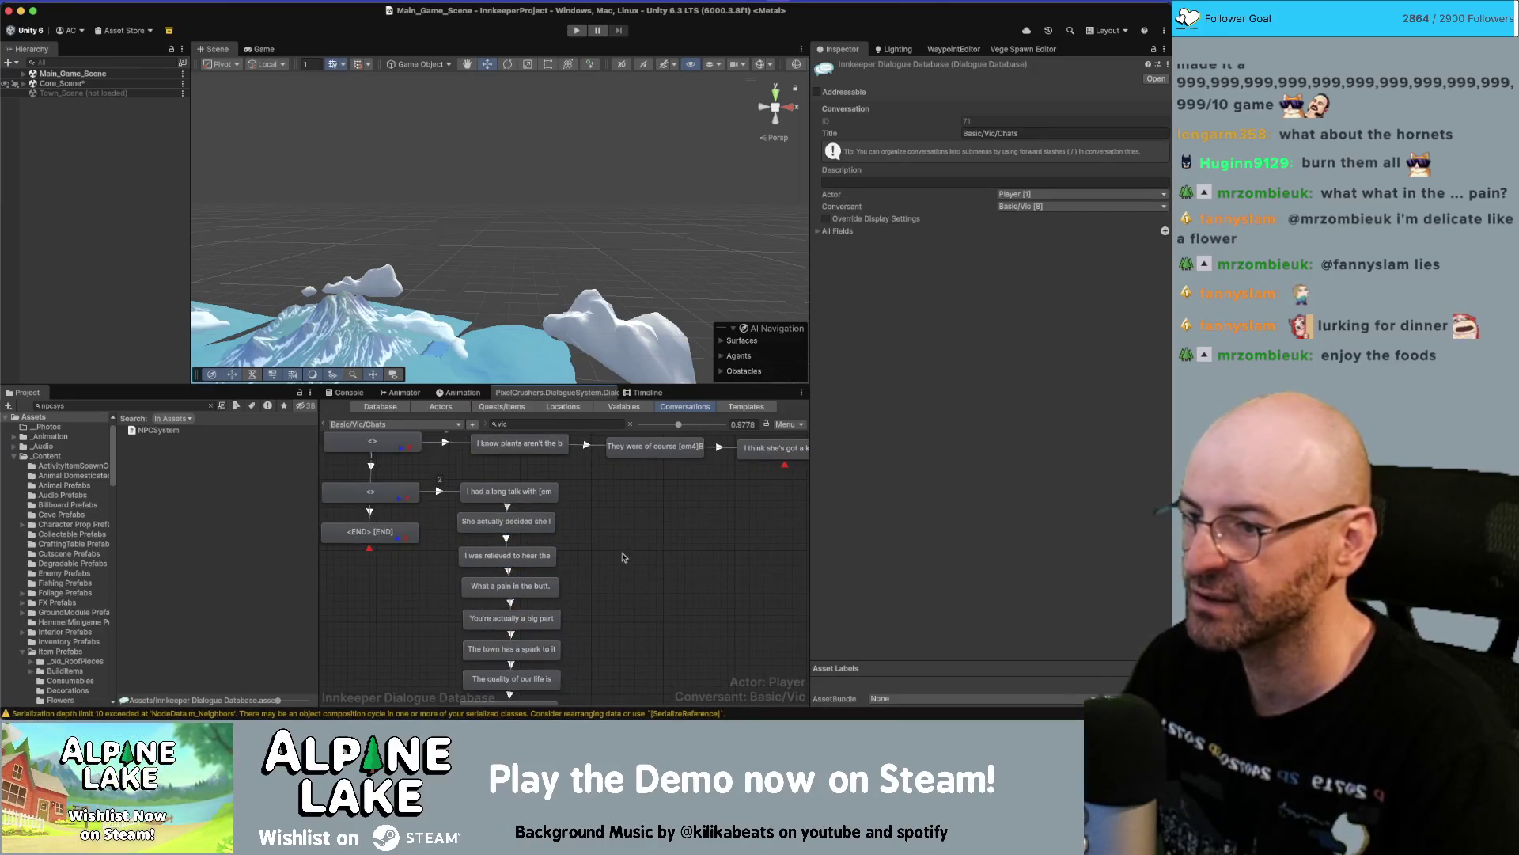
key(super+Tab)
click(777, 431)
scroll(760, 415, right, 2)
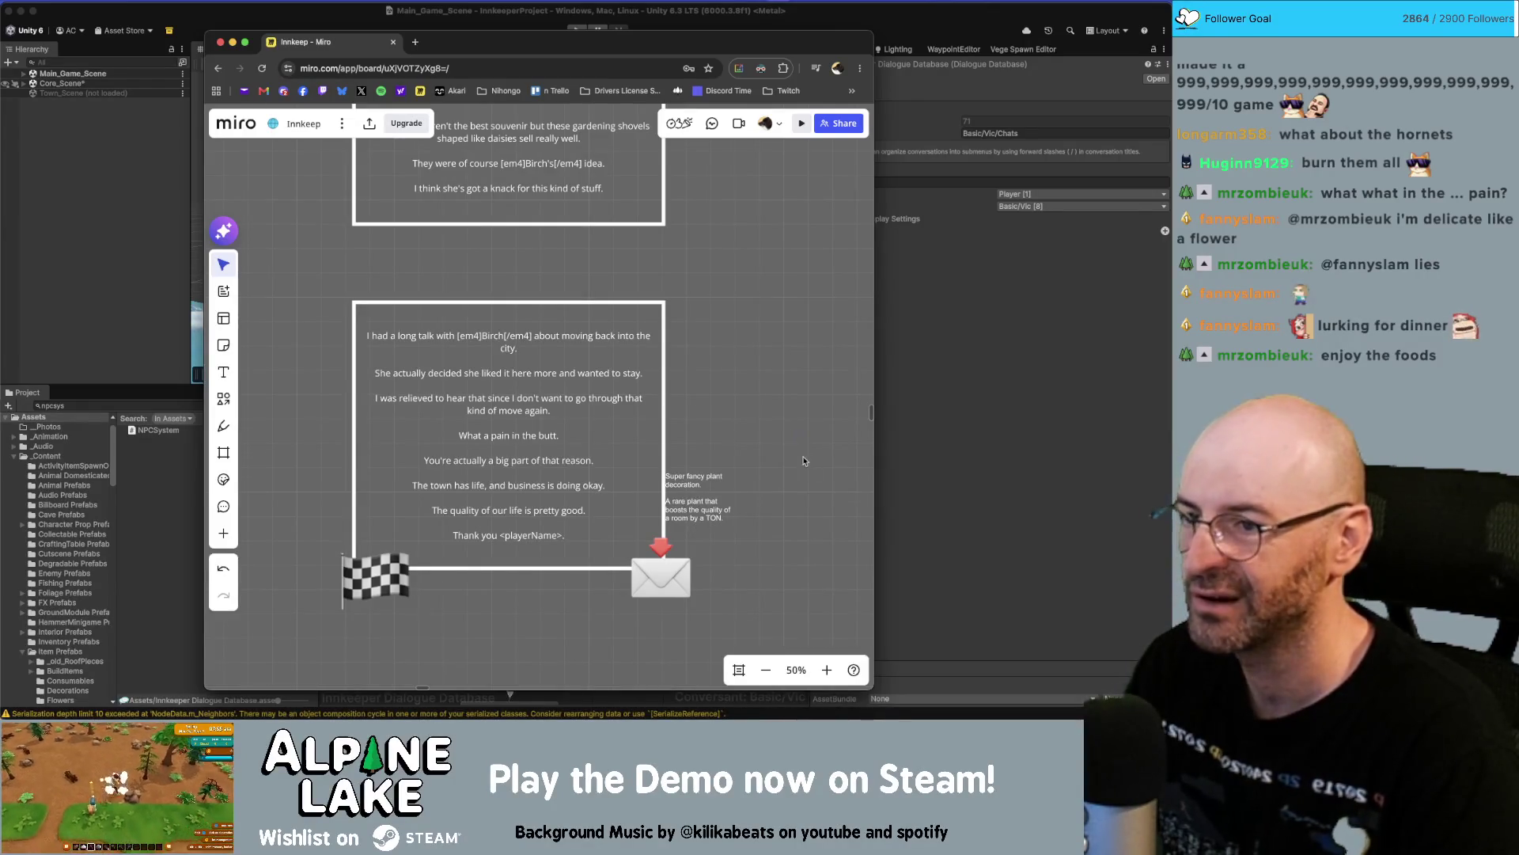
Shrink the checkmark on the 'I got a favor to ask.' card and tuck it at its lower-right corner.
scroll(690, 531, down, 10)
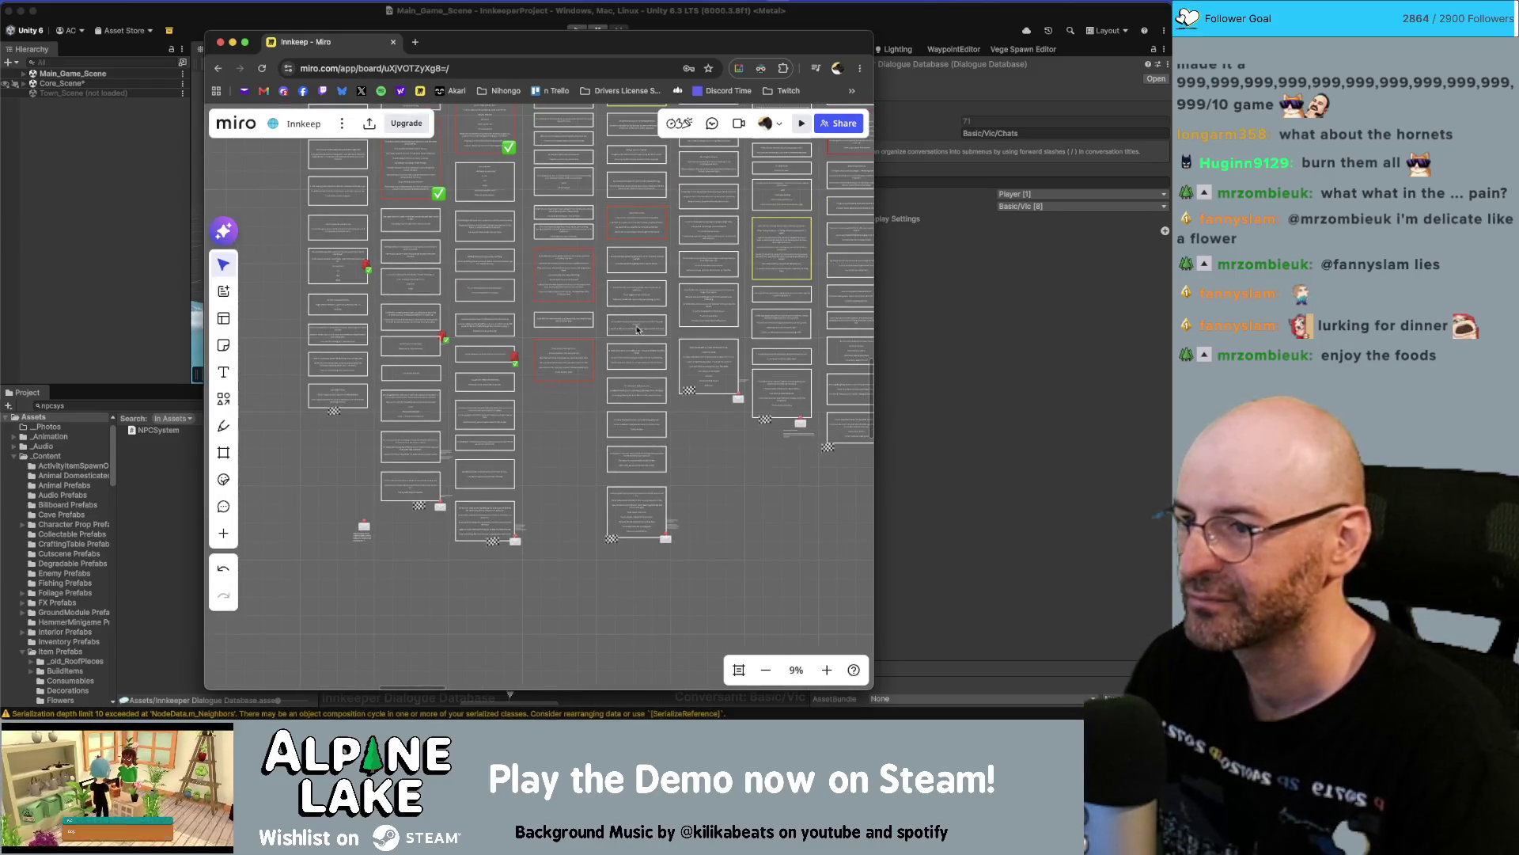
scroll(679, 524, up, 3)
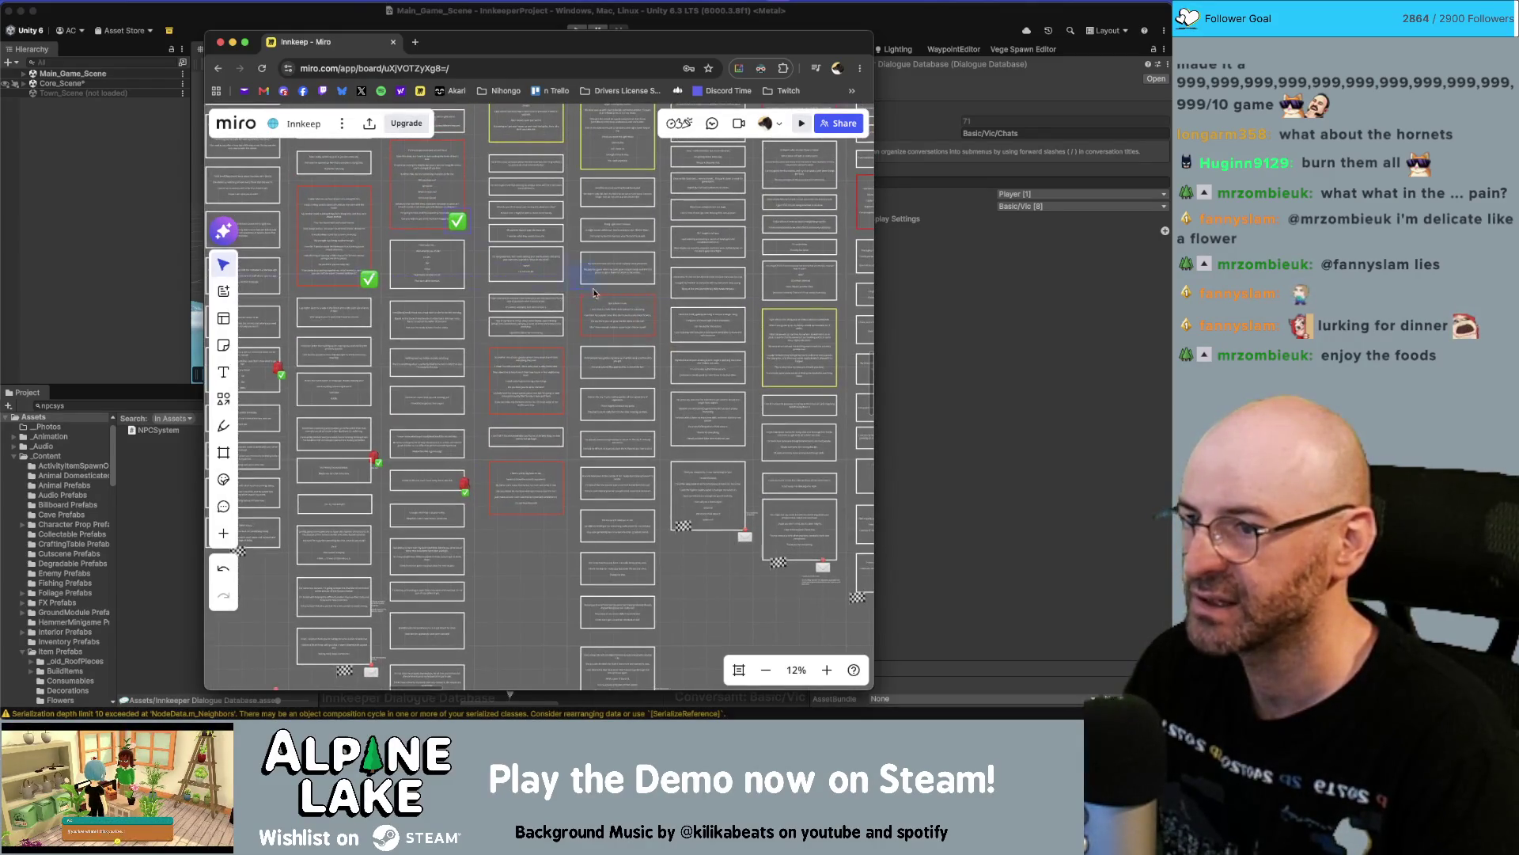
scroll(648, 326, up, 5)
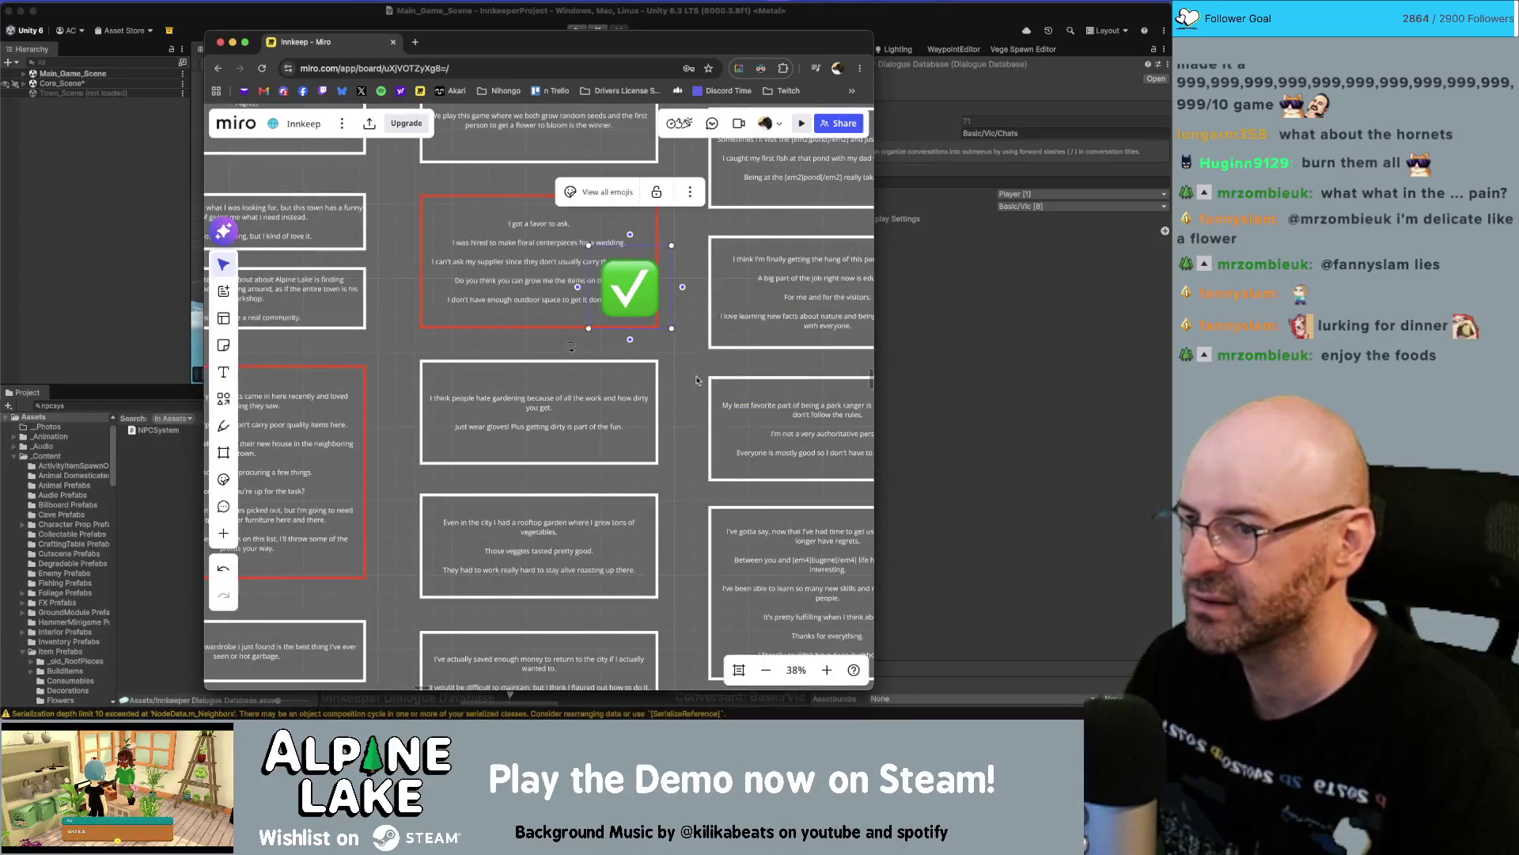
click(641, 397)
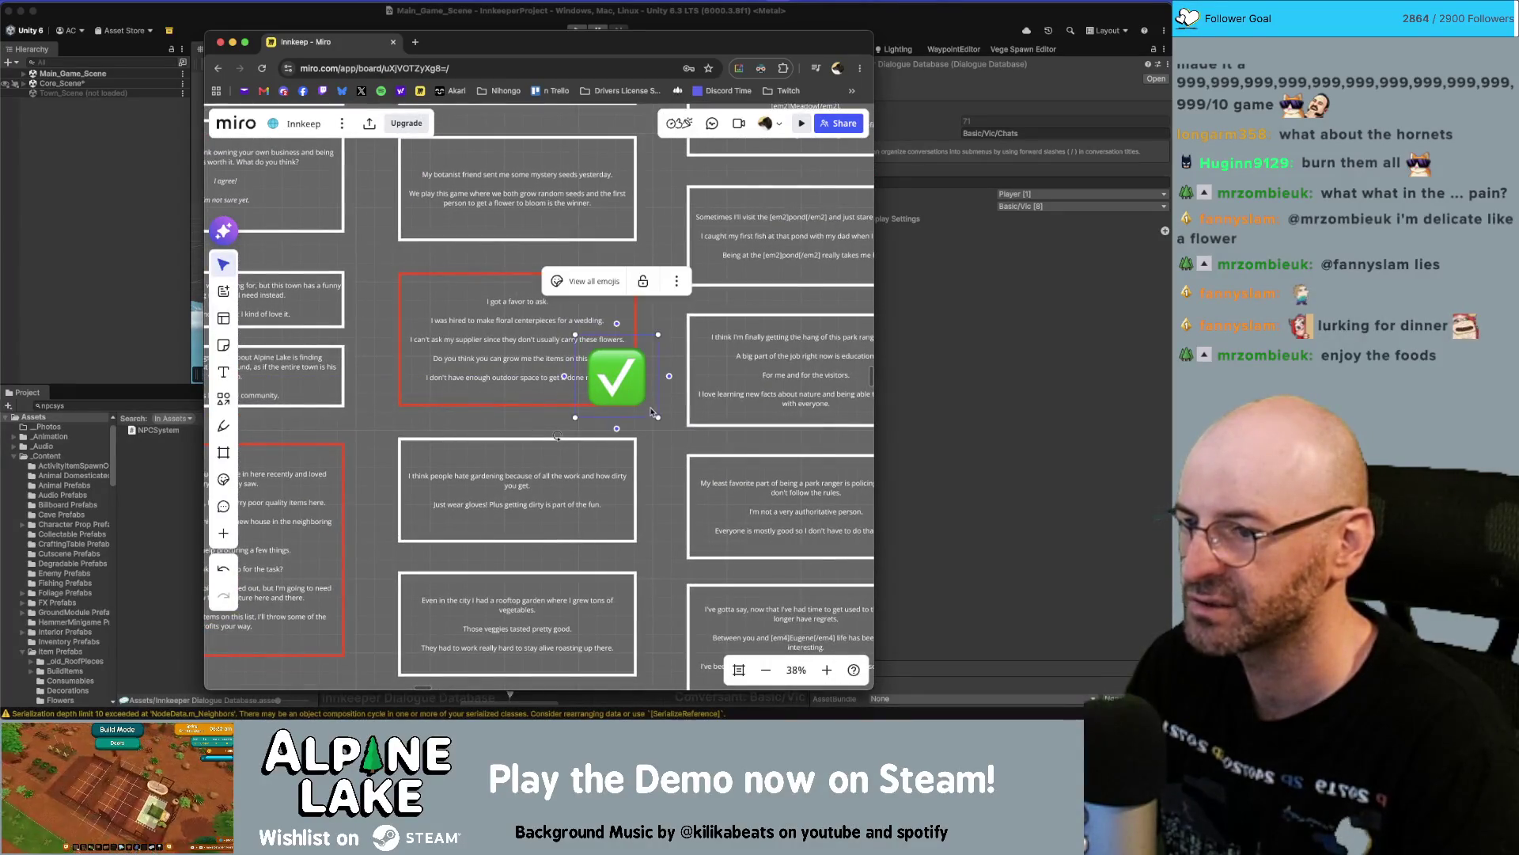
mouse_move(657, 415)
mouse_down()
mouse_move(629, 388)
mouse_move(641, 396)
mouse_up()
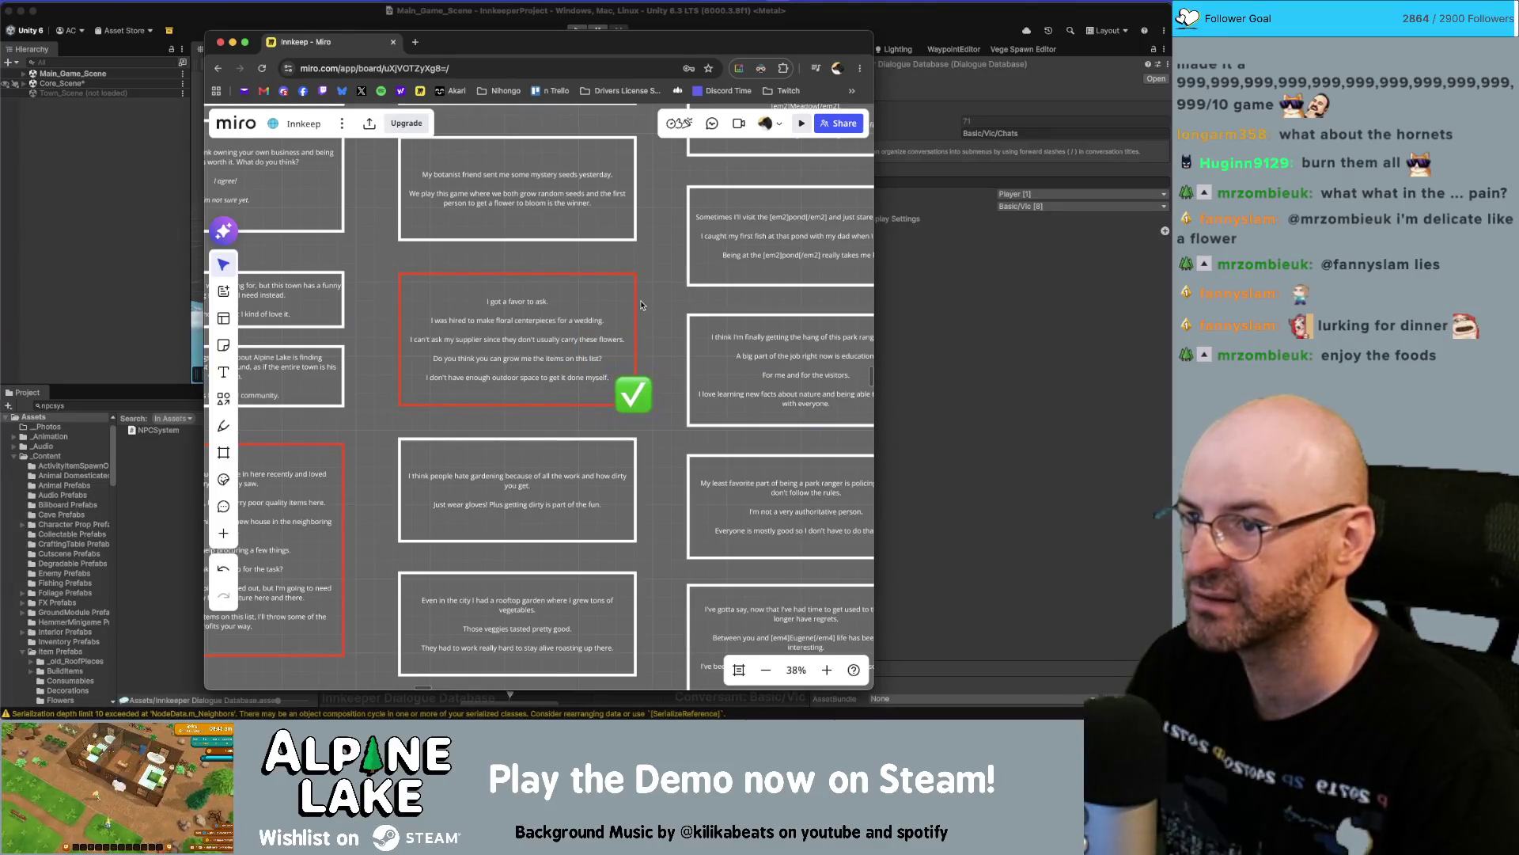
scroll(601, 390, down, 10)
scroll(589, 452, up, 2)
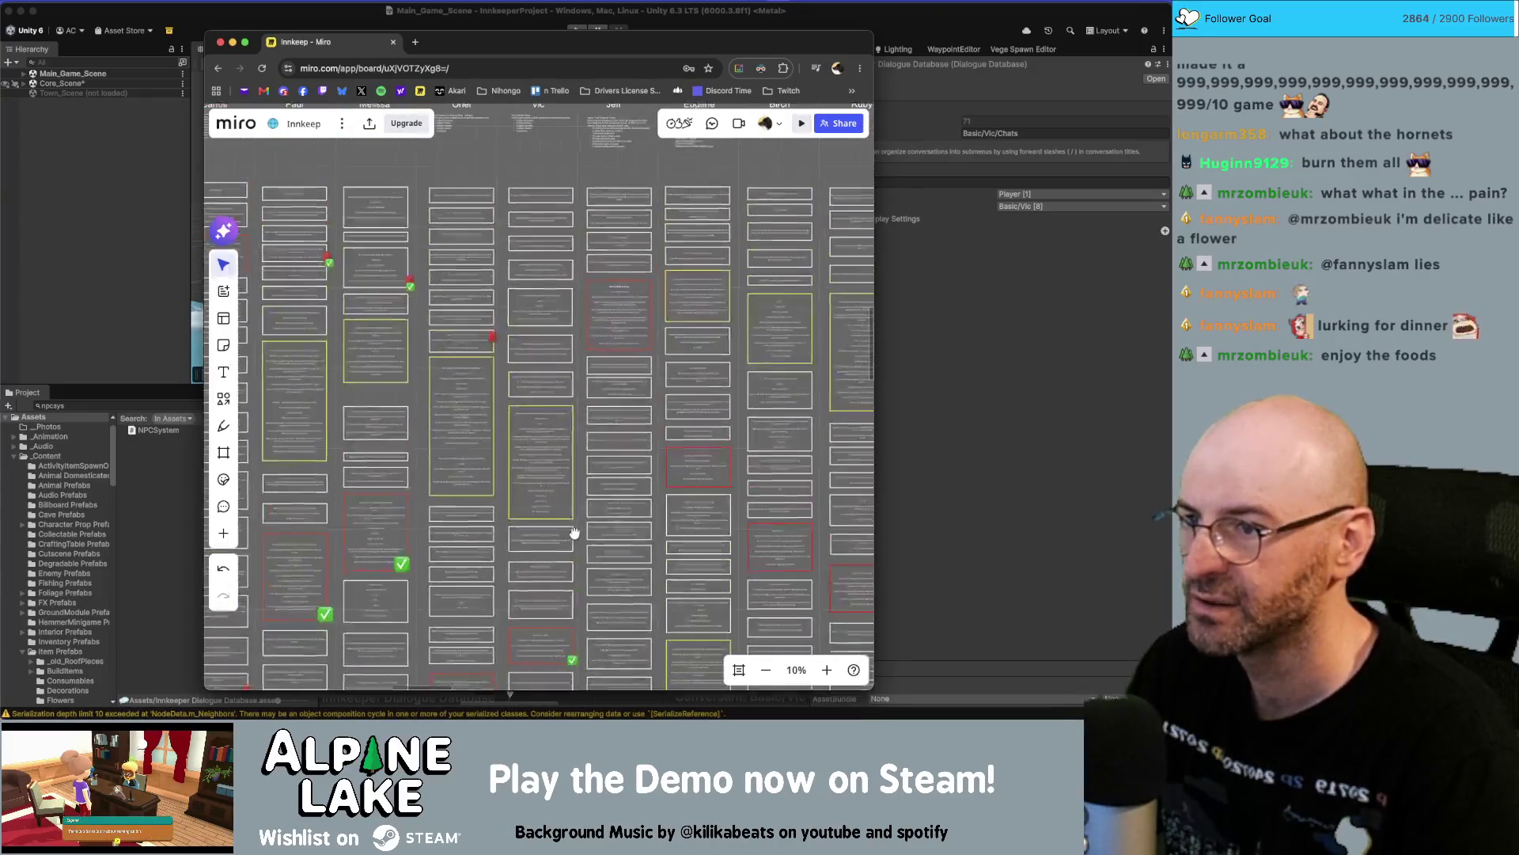
scroll(592, 339, up, 3)
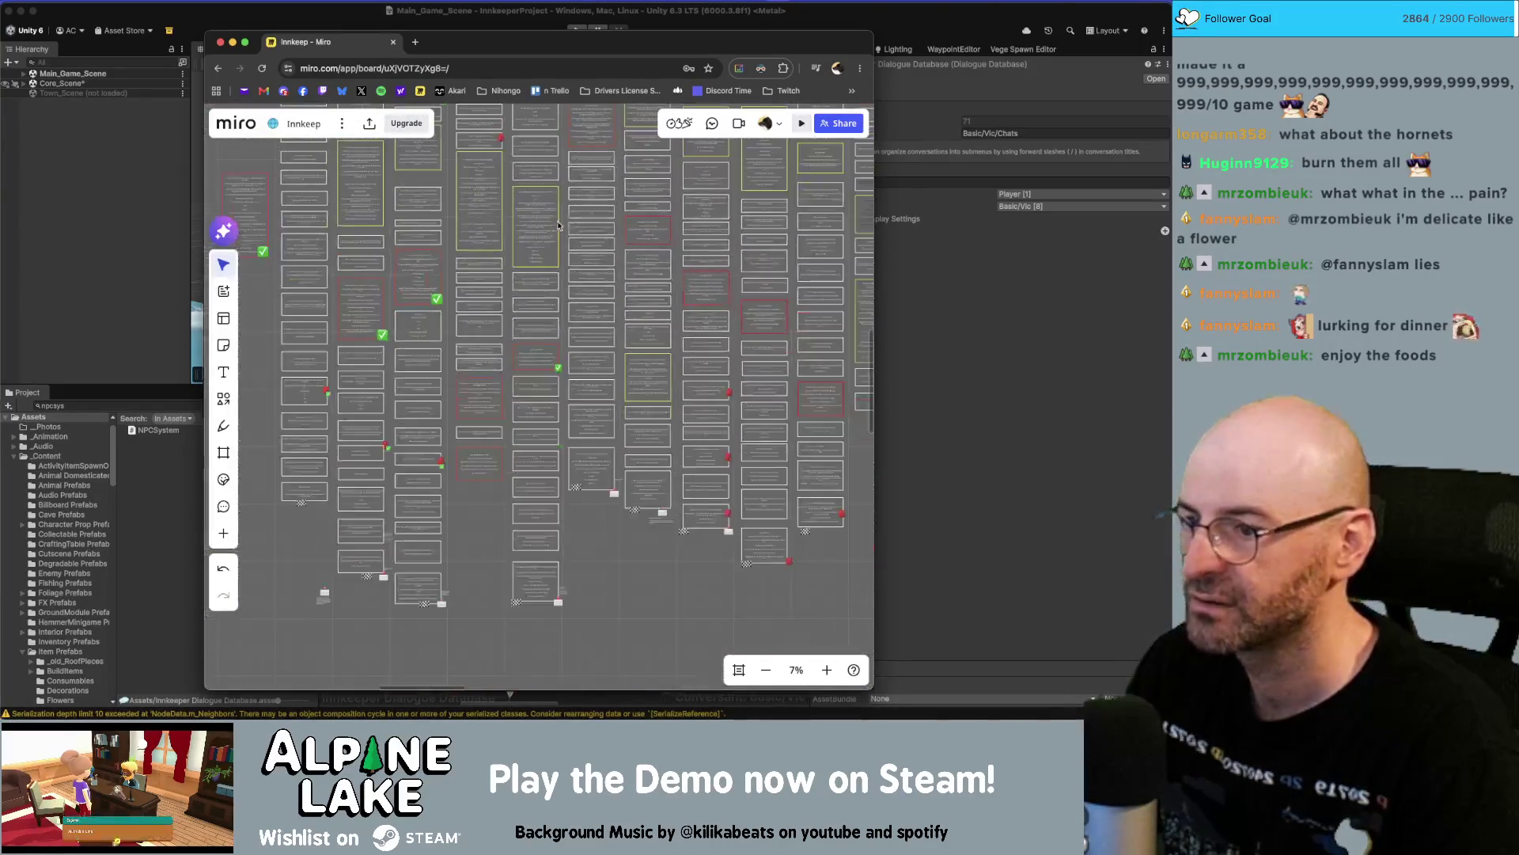
scroll(553, 243, up, 6)
scroll(553, 242, up, 2)
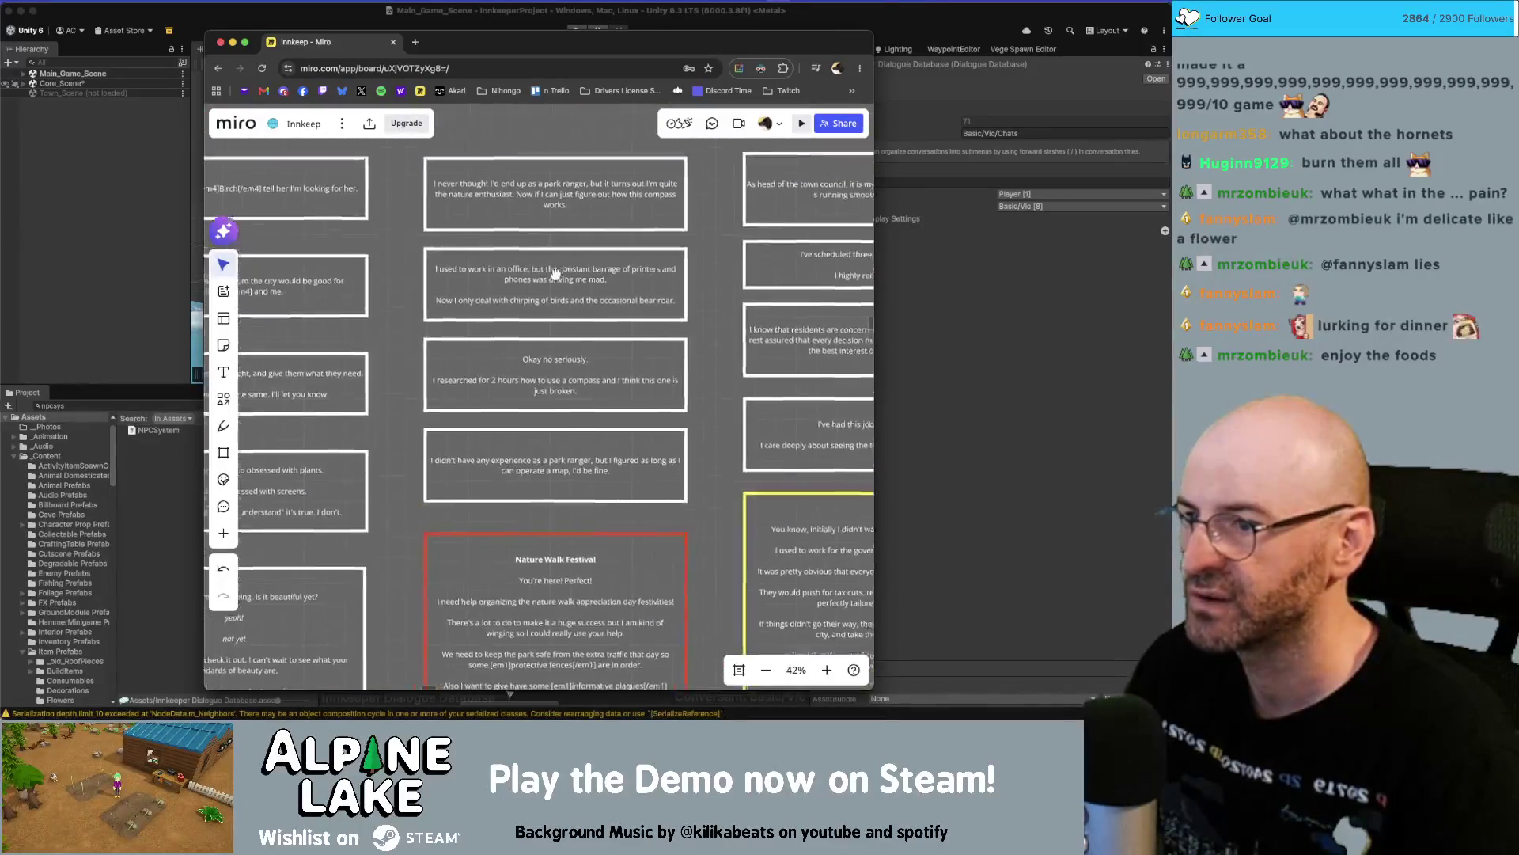
click(942, 332)
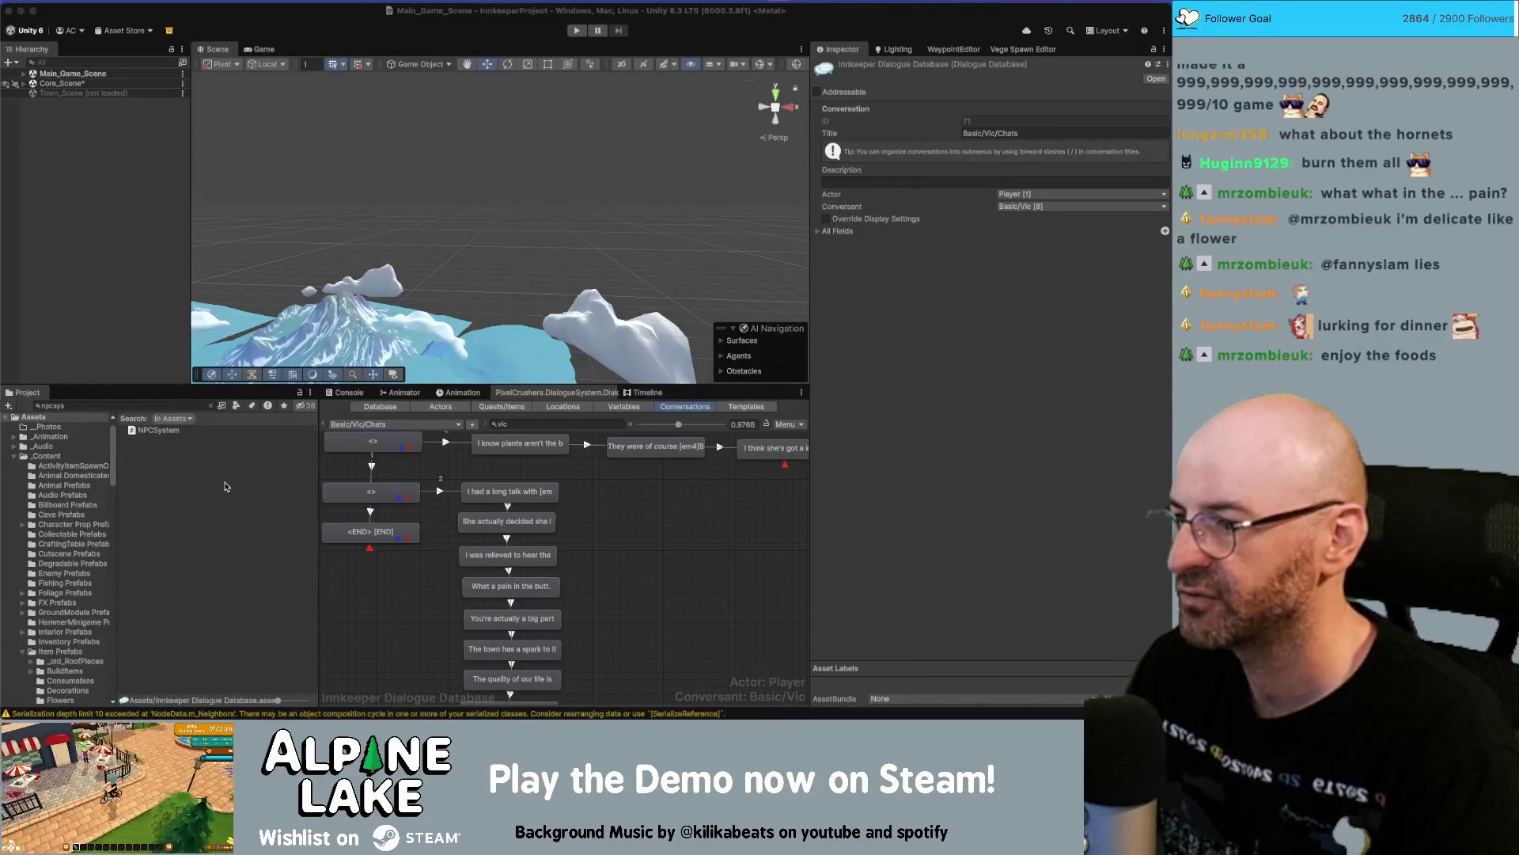
Replace the 'vic' conversation filter with 'jeff' and load Jeff's Chats conversation.
click(690, 338)
click(511, 423)
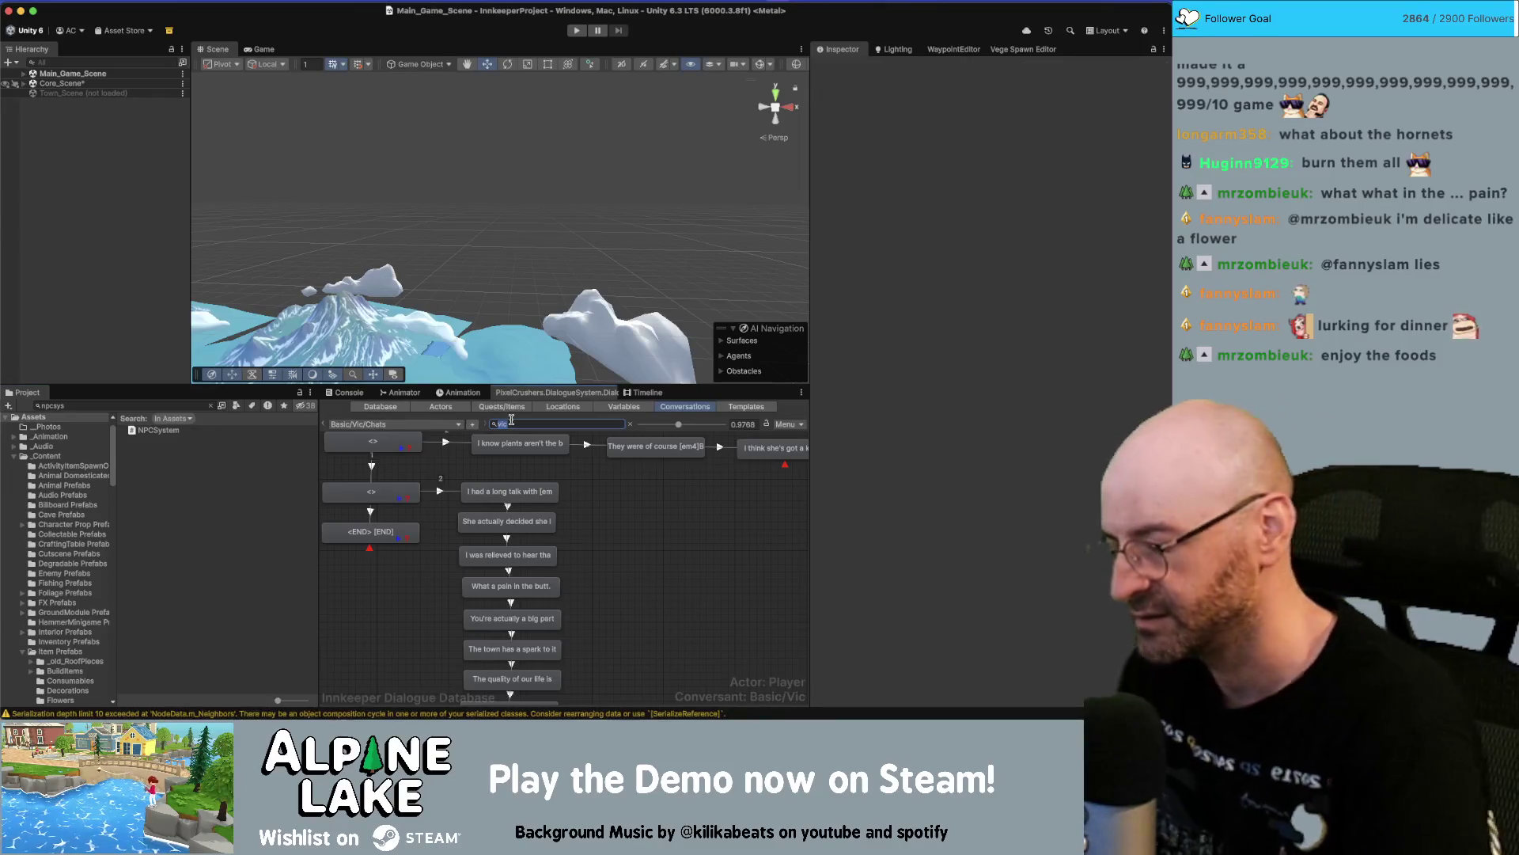
key(BackSpace)
key(BackSpace)
key(BackSpace)
text(jeff)
click(436, 425)
mouse_move(396, 443)
mouse_move(479, 443)
click(535, 462)
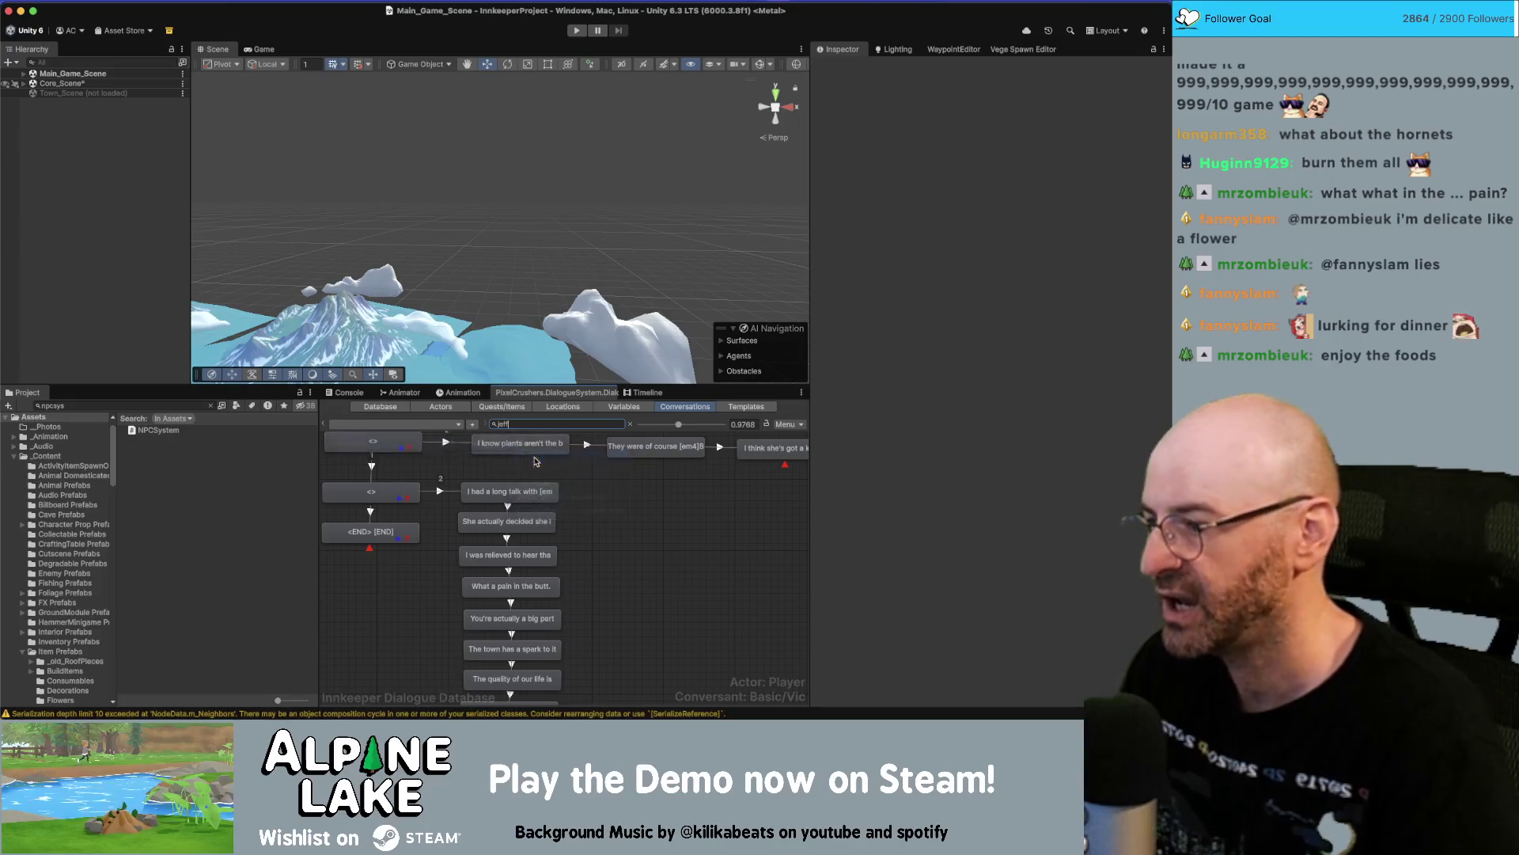
Link the END node onward to the node below it.
scroll(685, 507, down, 10)
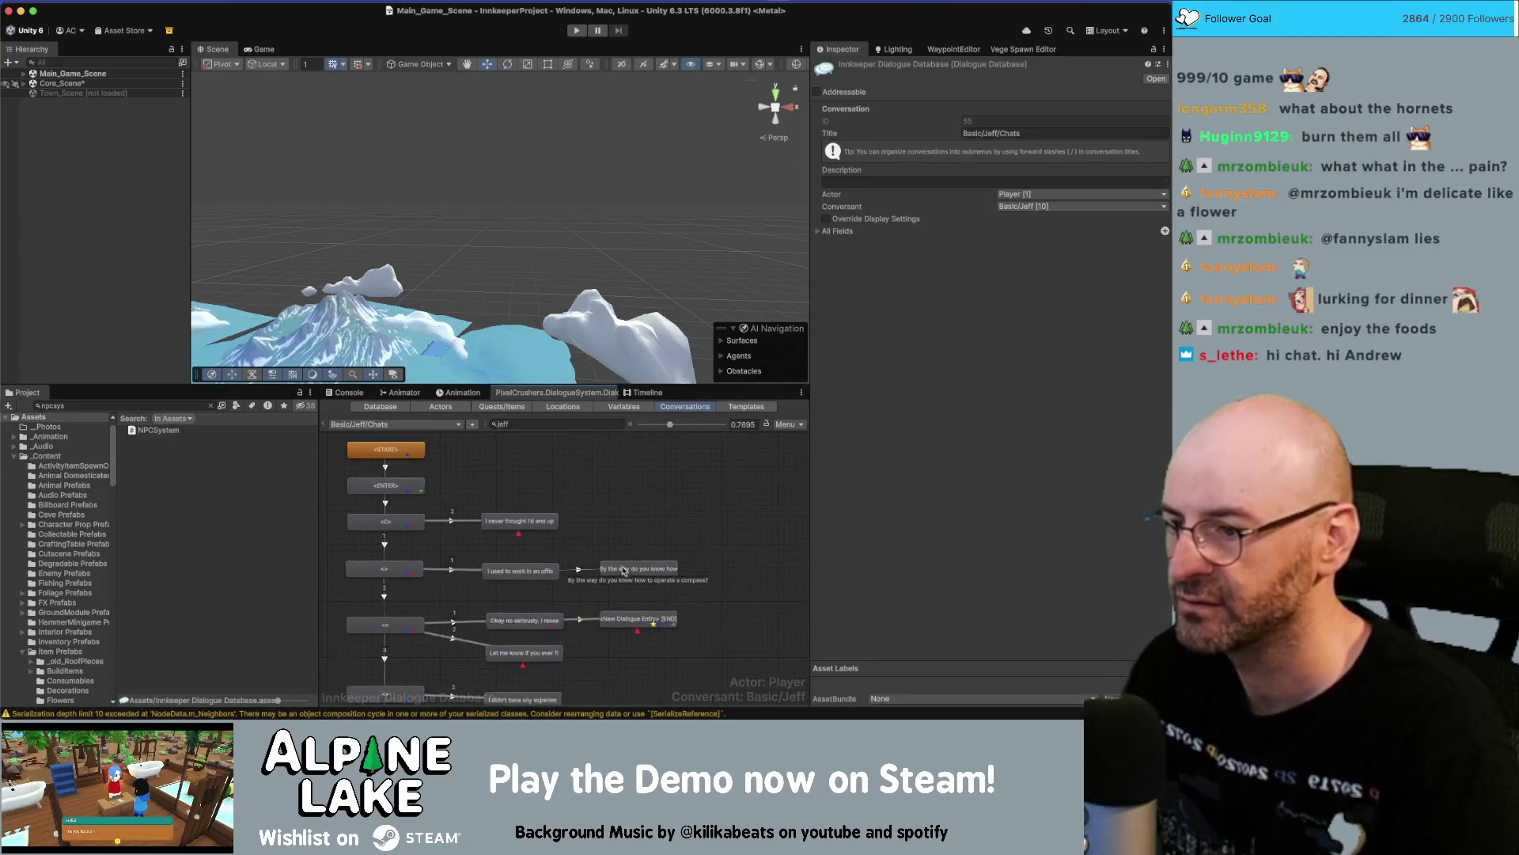
scroll(465, 477, up, 6)
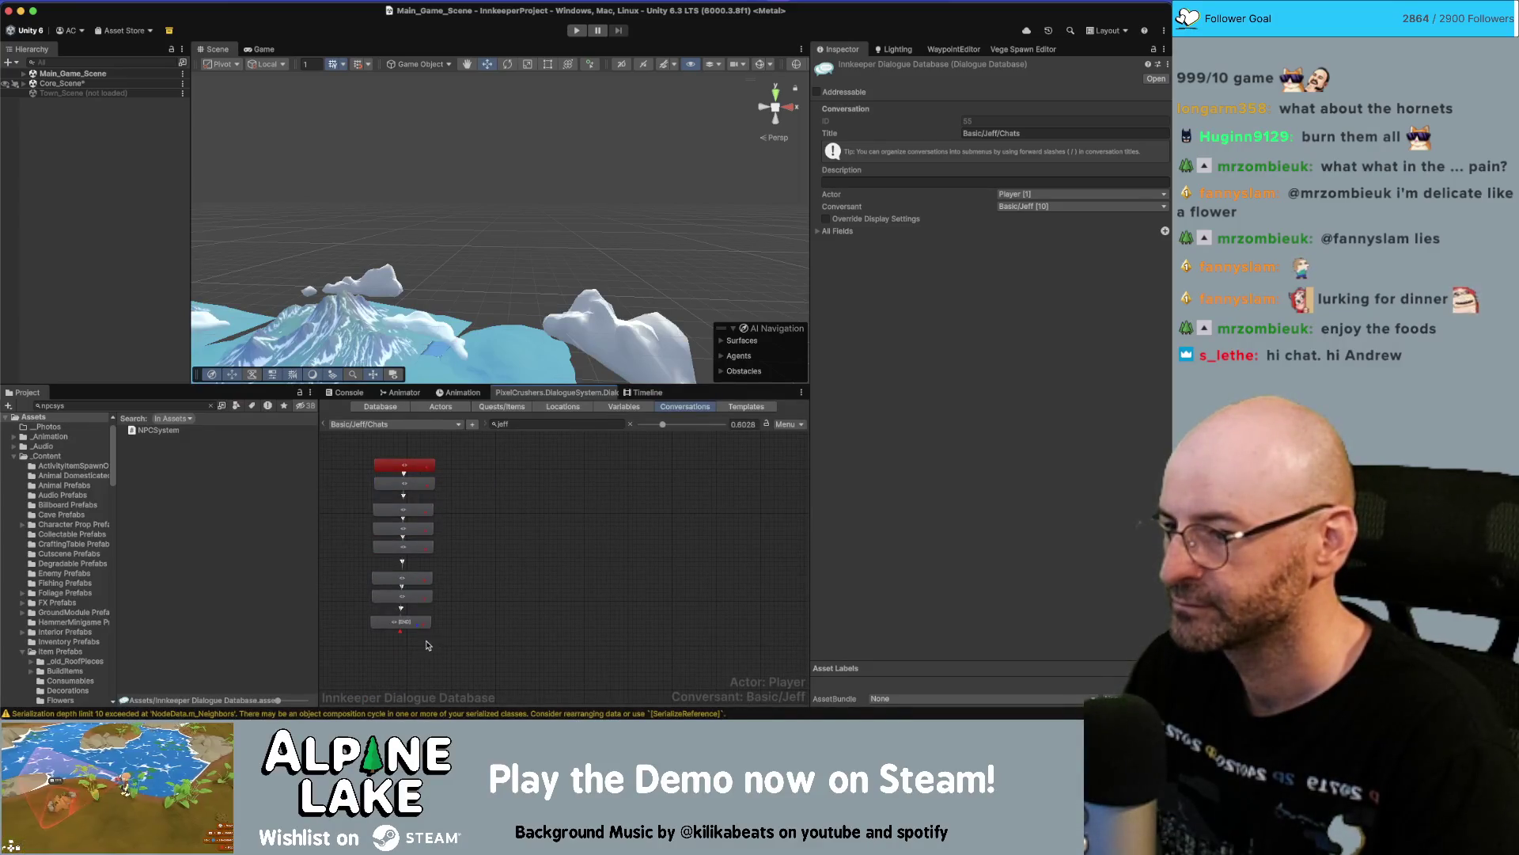
scroll(491, 509, up, 2)
right_click(405, 500)
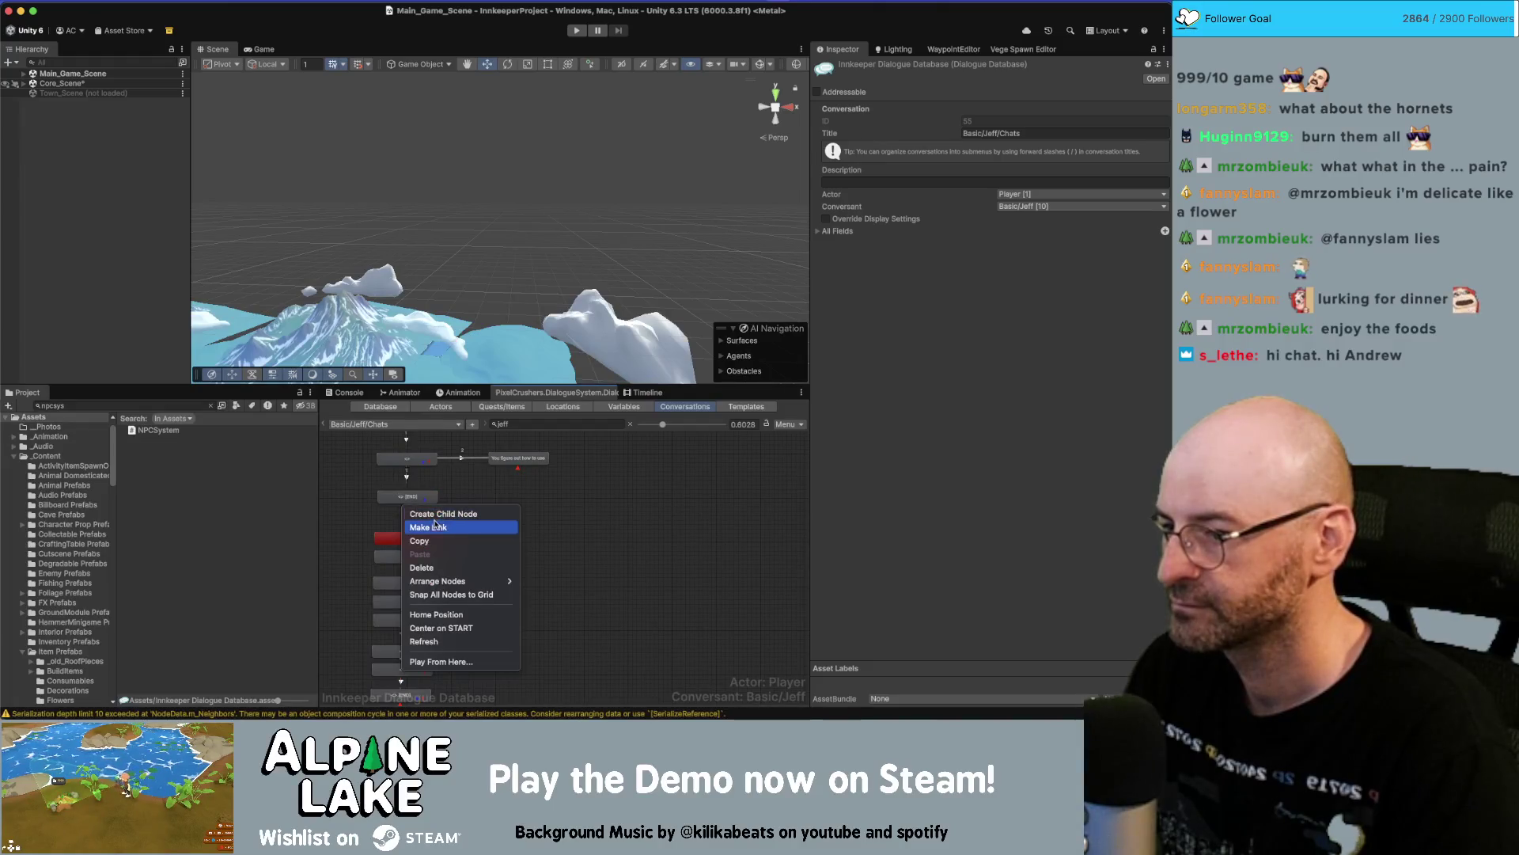
click(435, 527)
click(411, 536)
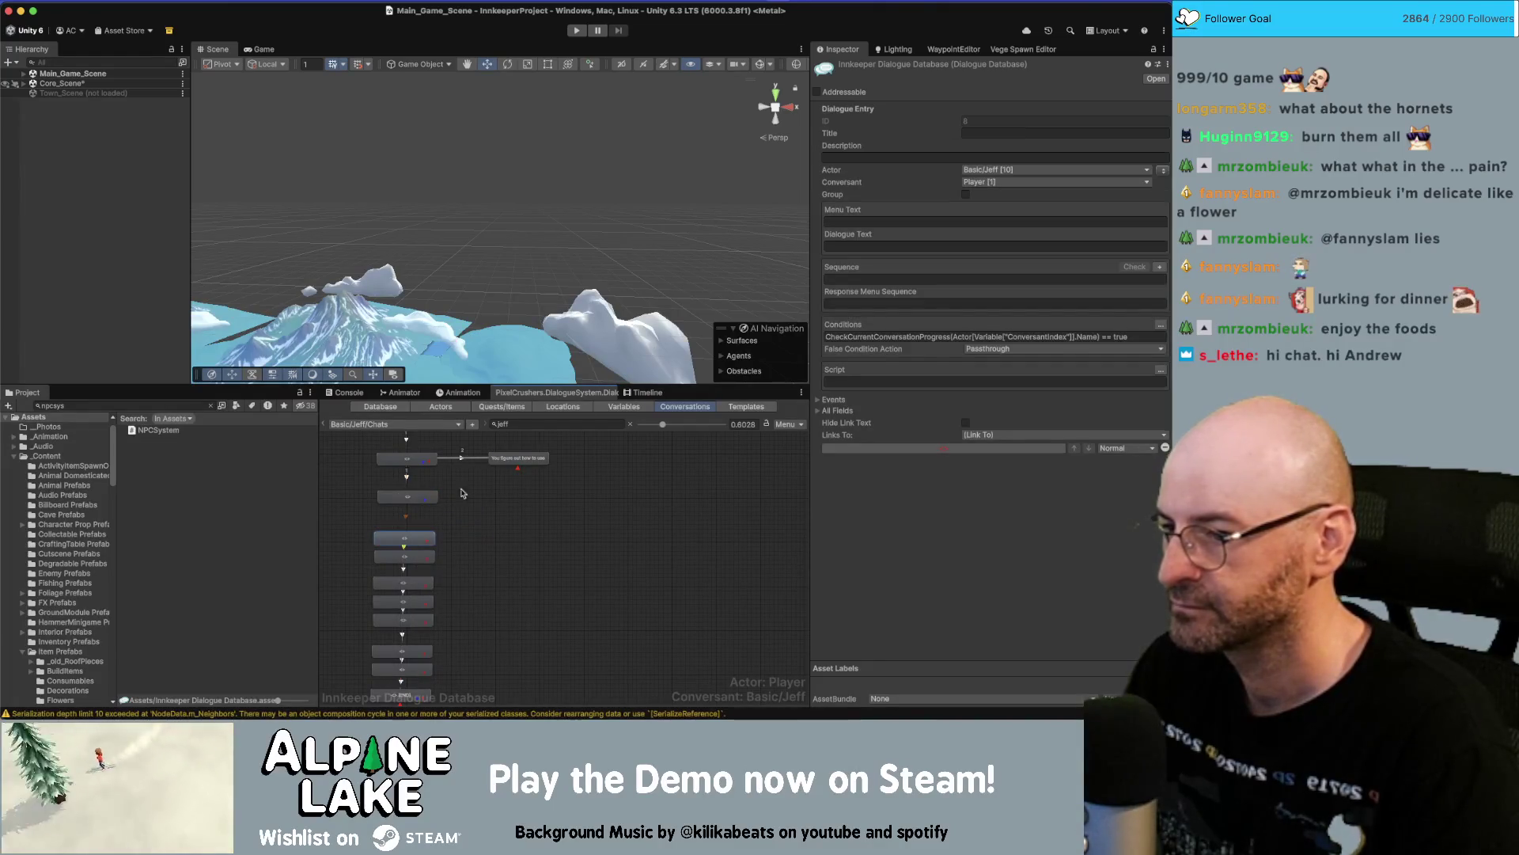
Give the whole node column the Continue() sequence.
click(401, 498)
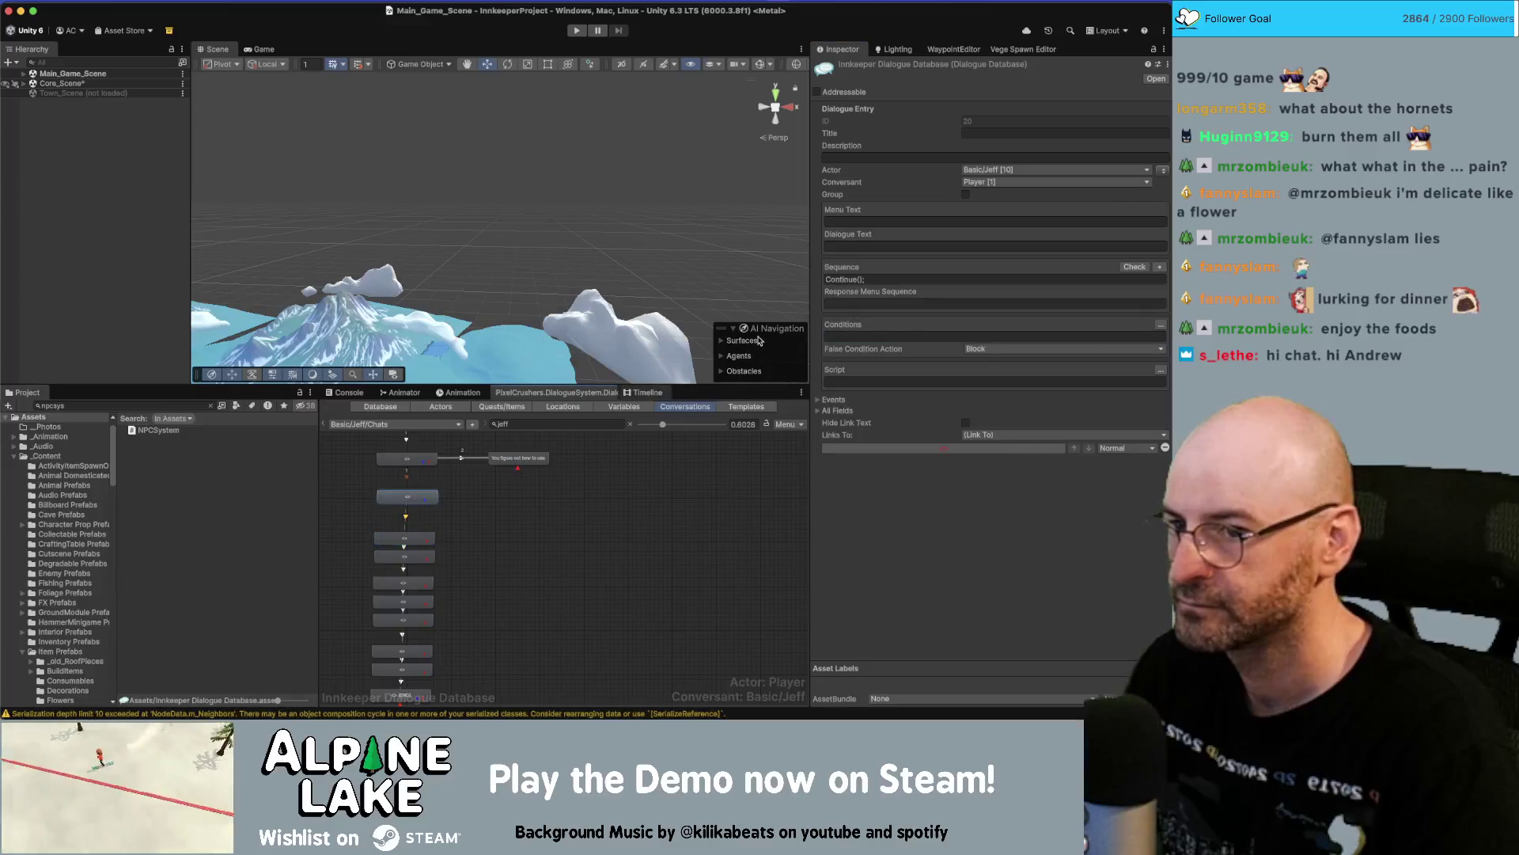
click(414, 541)
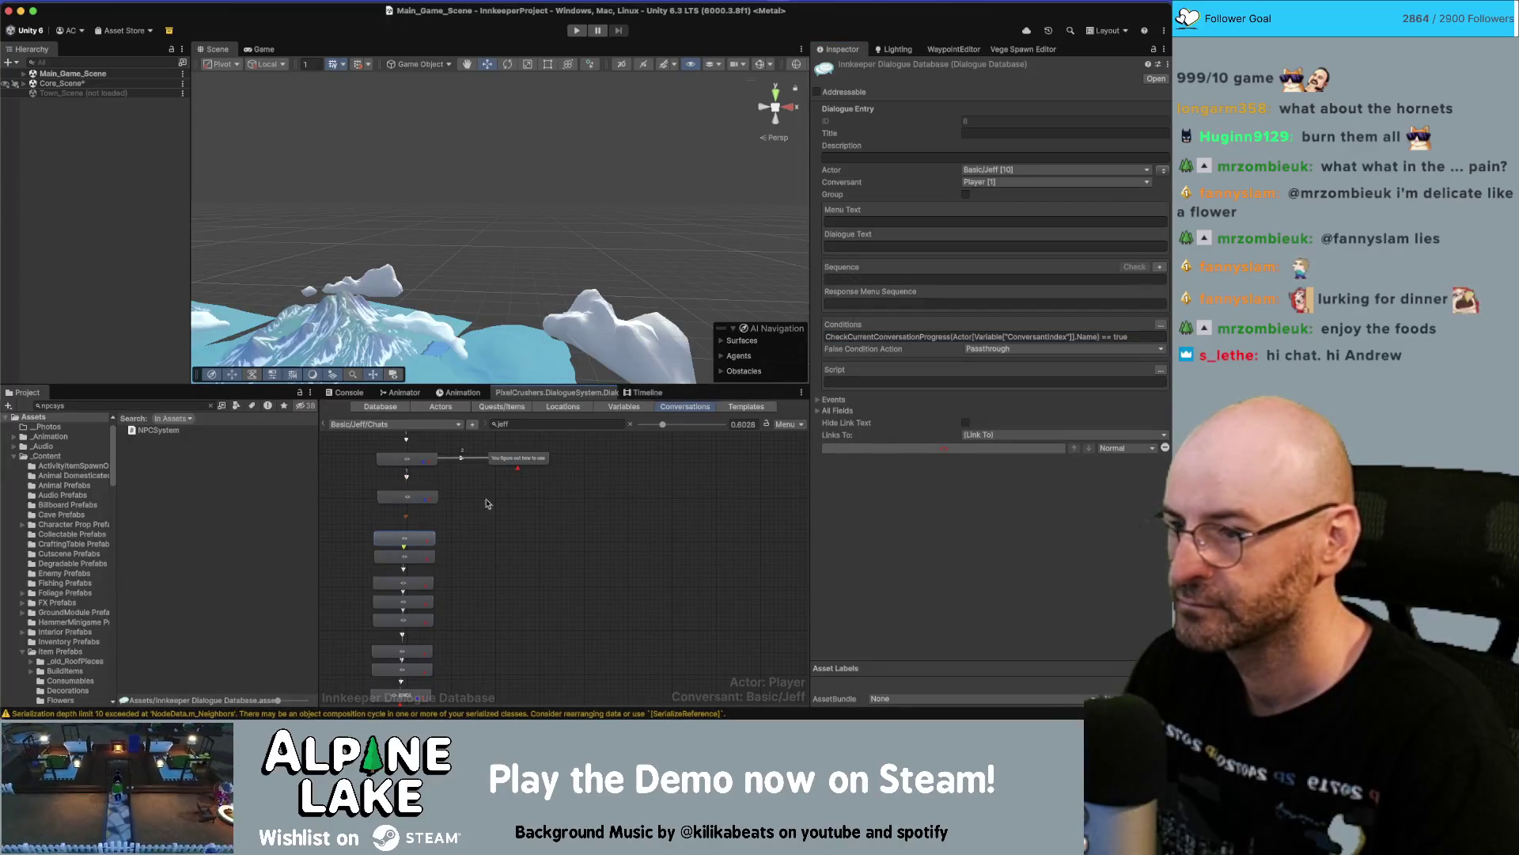
scroll(539, 474, down, 3)
drag(456, 444, 386, 640)
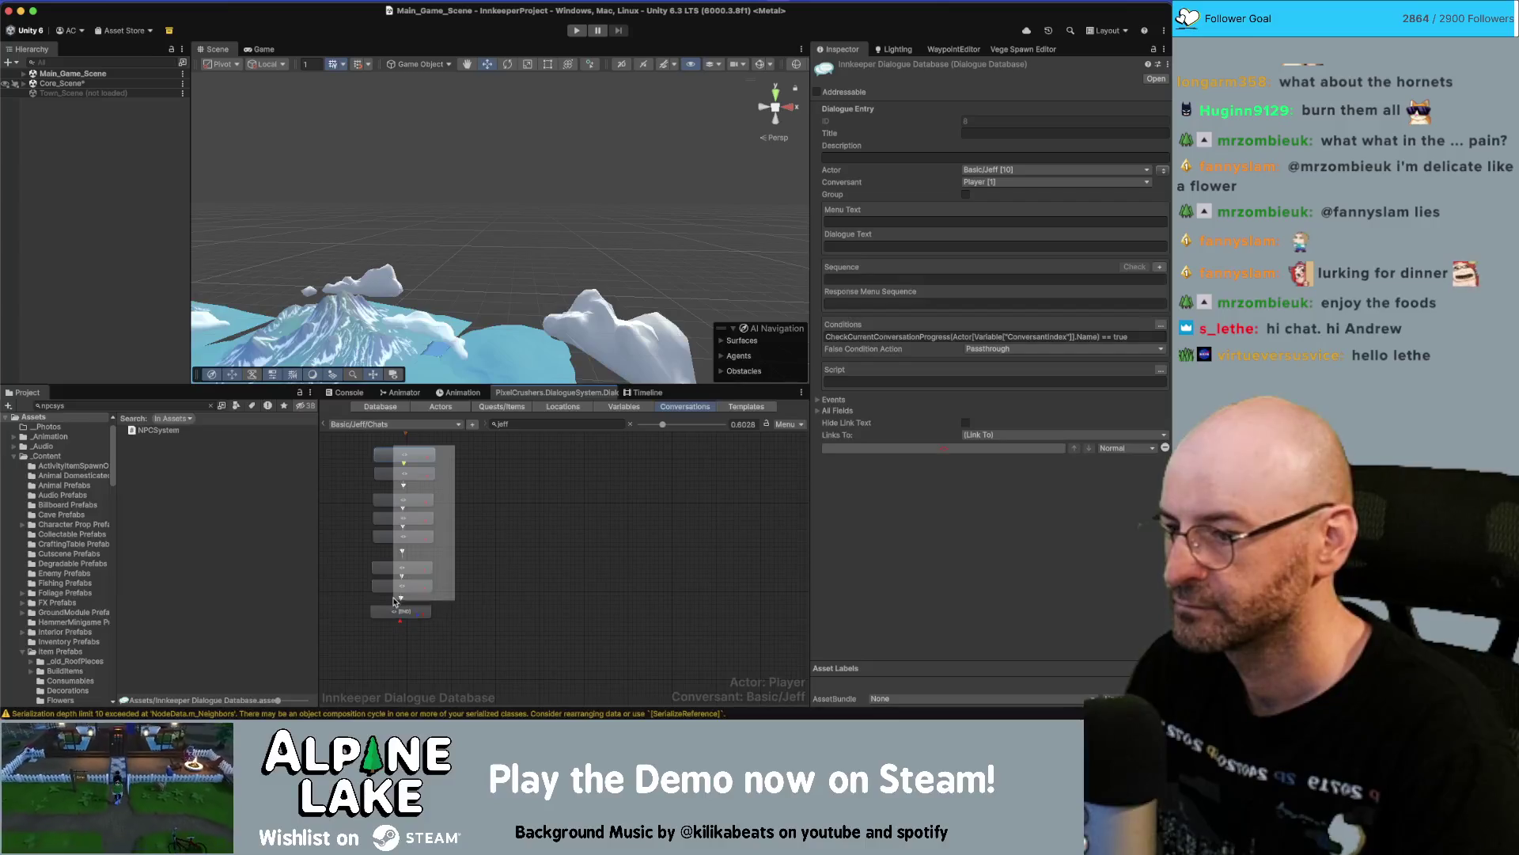
click(855, 183)
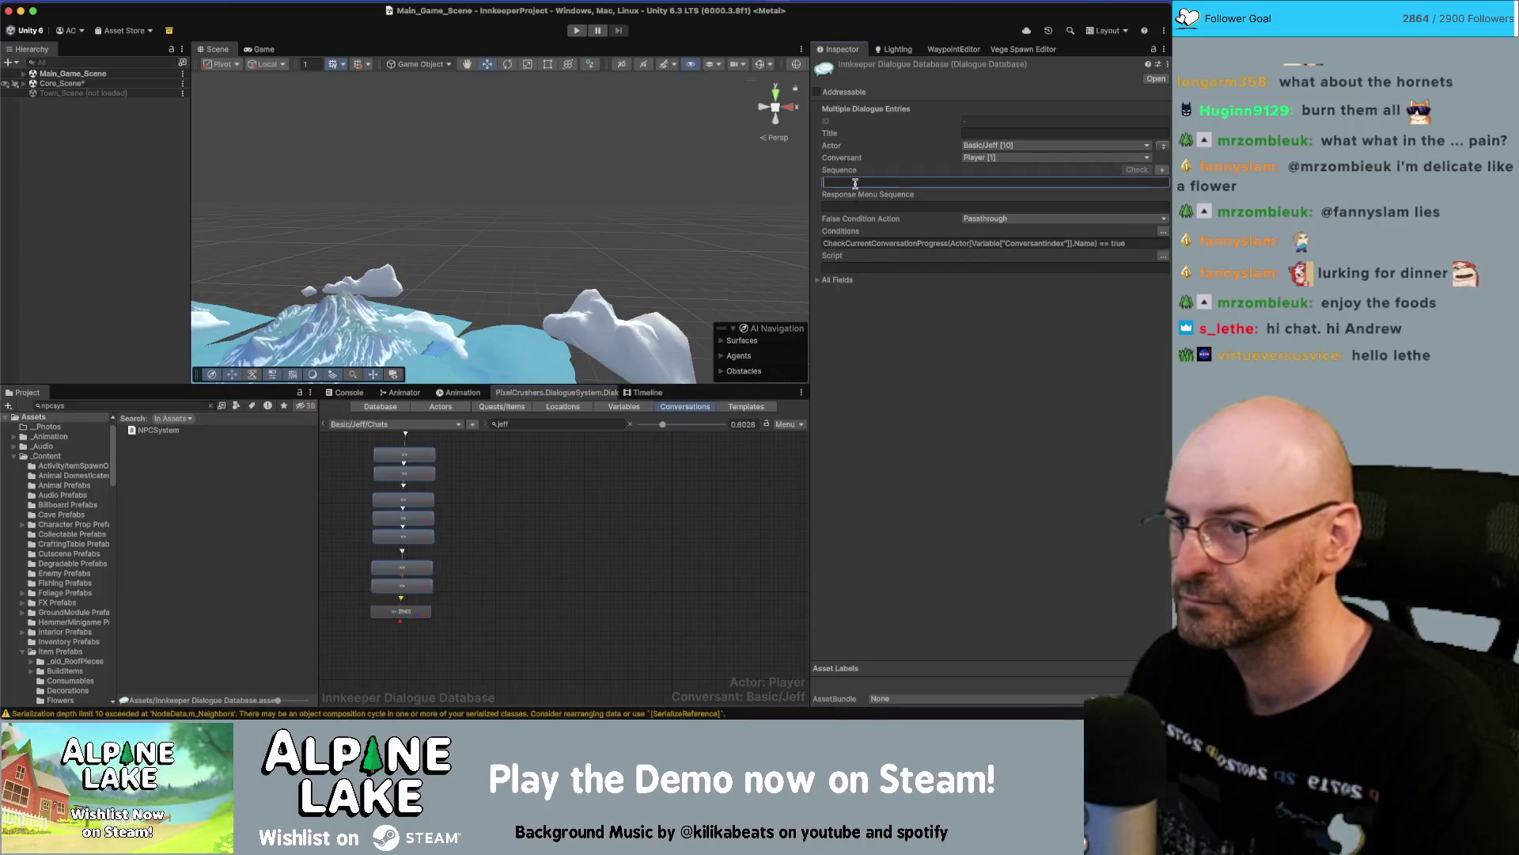
text(Continue()
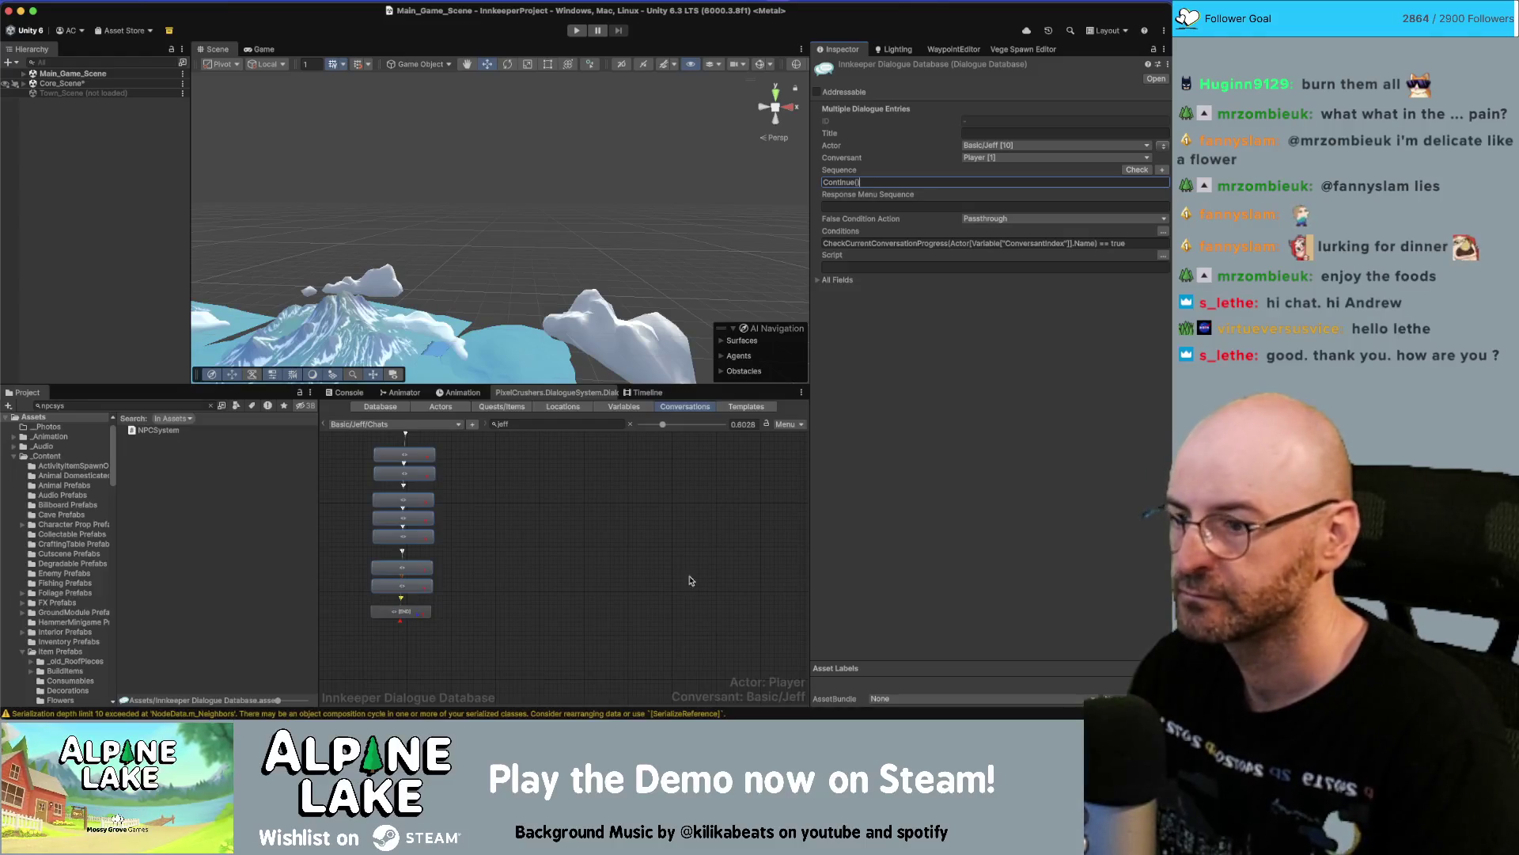
click(558, 553)
Glance at Jeff's Quests conversation, then return to Jeff's Chats.
scroll(522, 581, up, 3)
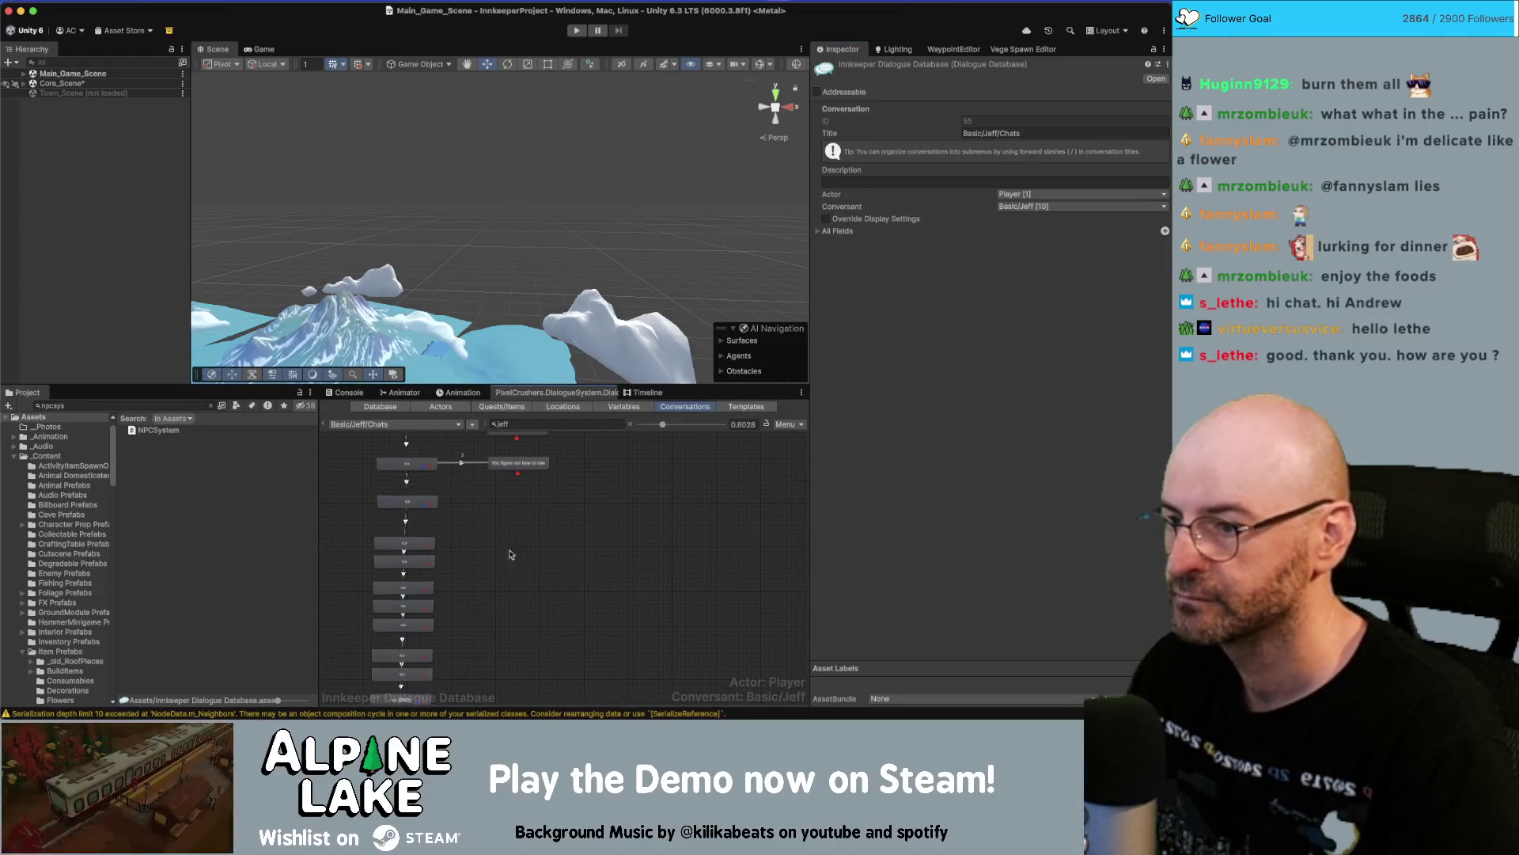
click(456, 425)
mouse_move(396, 444)
mouse_move(483, 443)
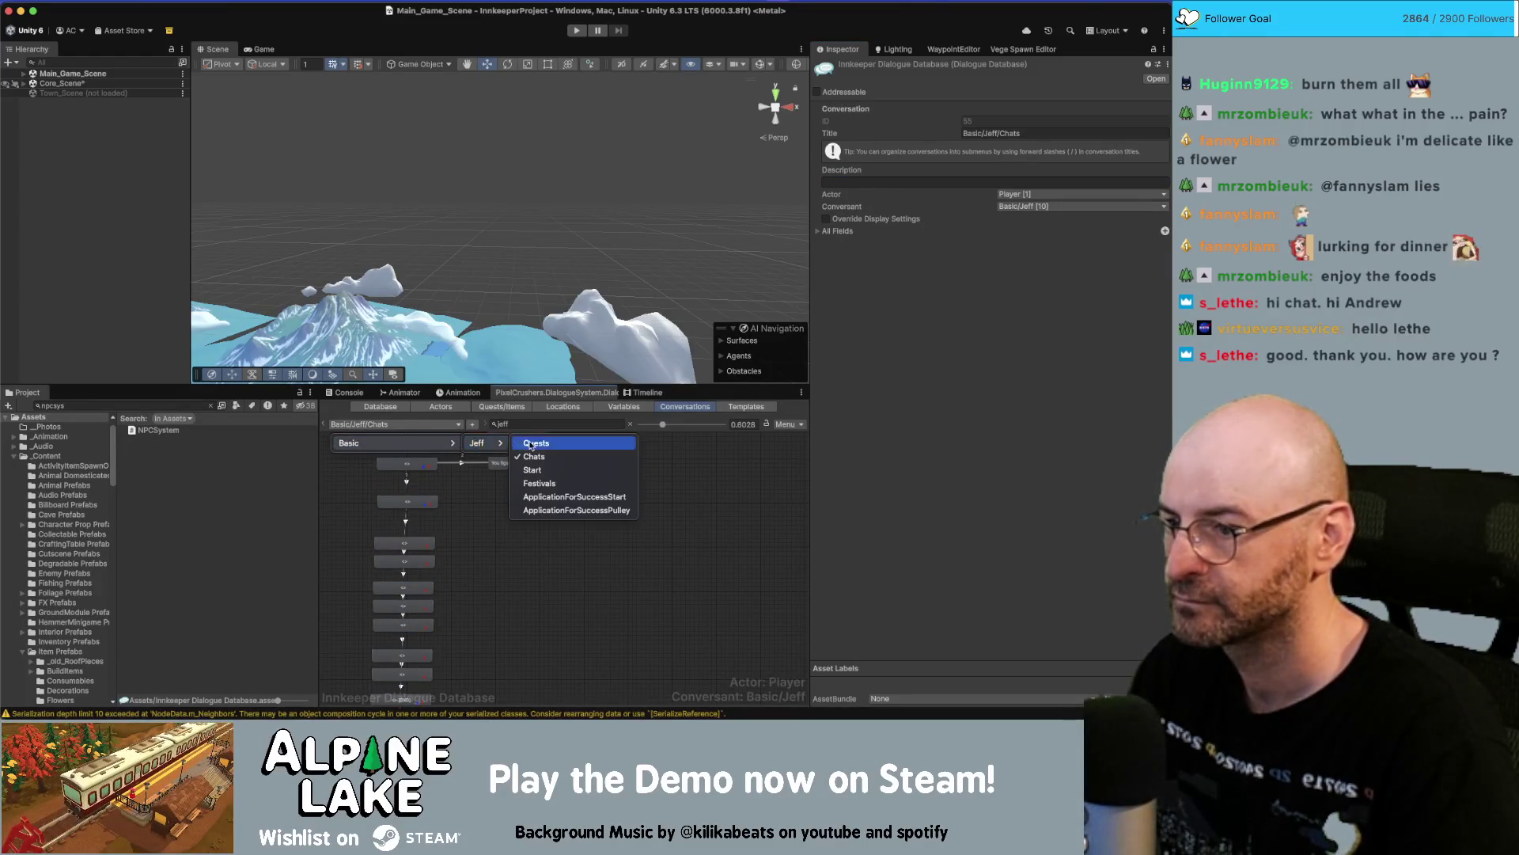
click(532, 443)
click(395, 425)
mouse_move(396, 444)
mouse_move(488, 445)
click(534, 452)
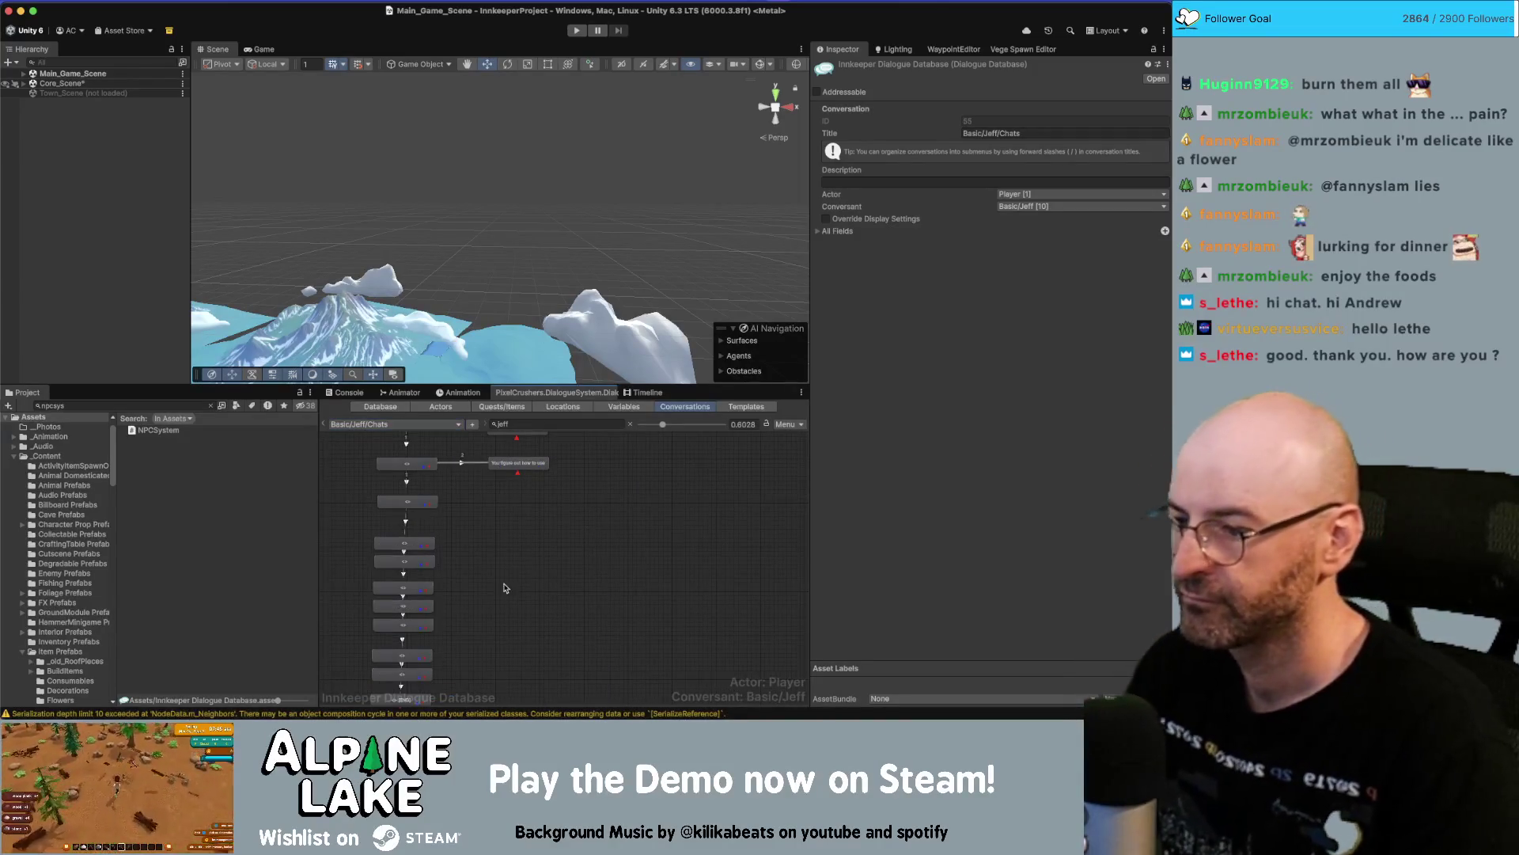
Scroll to the top of the Chats graph and bring the Miro board forward.
scroll(532, 485, up, 5)
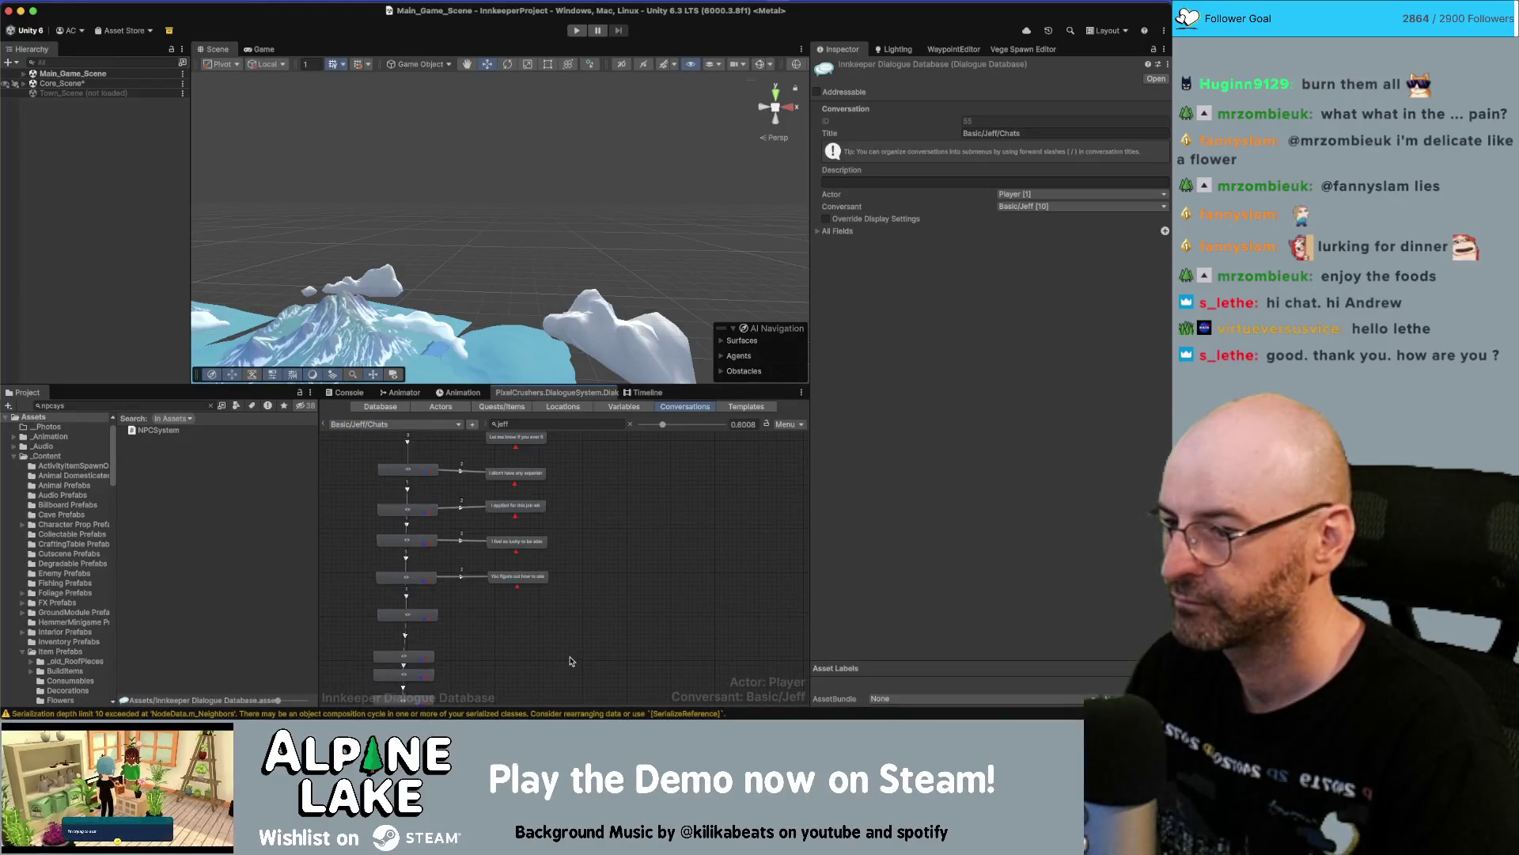
scroll(577, 637, up, 5)
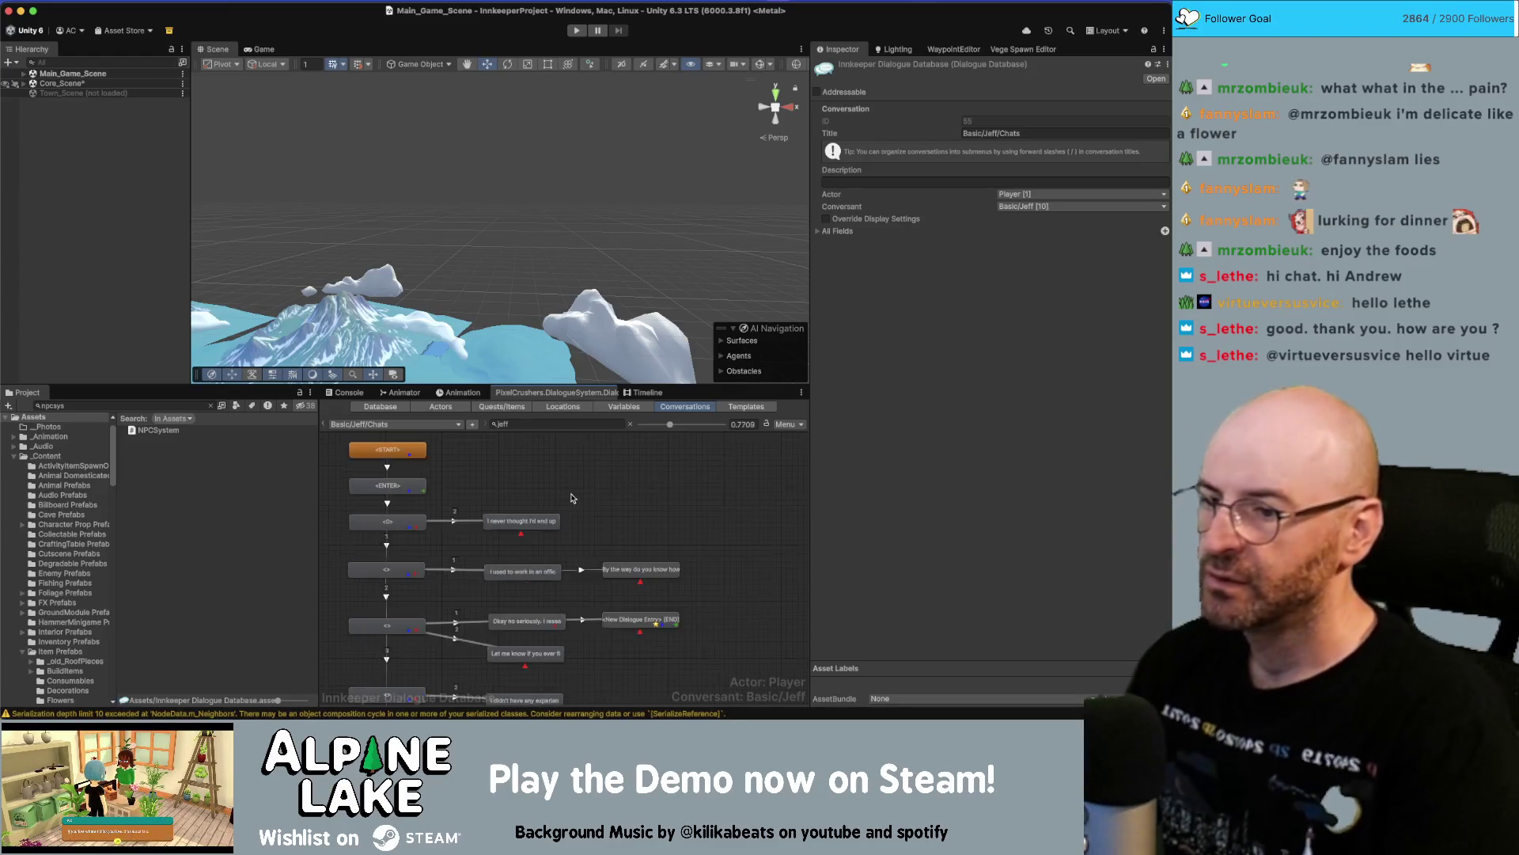
scroll(555, 503, up, 3)
key(super+Tab)
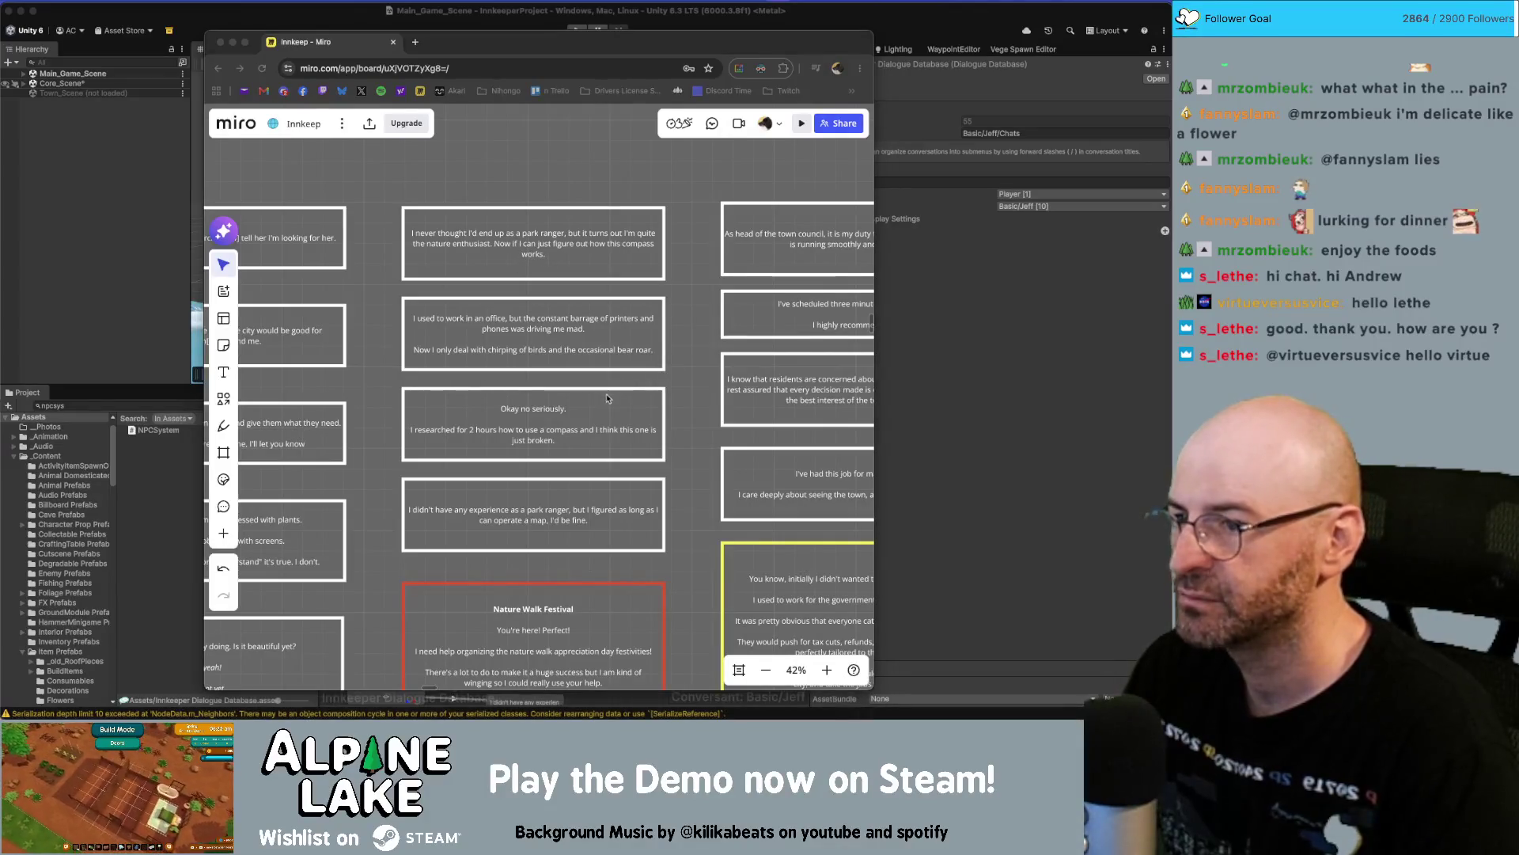
Strip the [em1] tags around 'compass' from the 'I never thought I'd end up' line.
key(super+Tab)
click(510, 521)
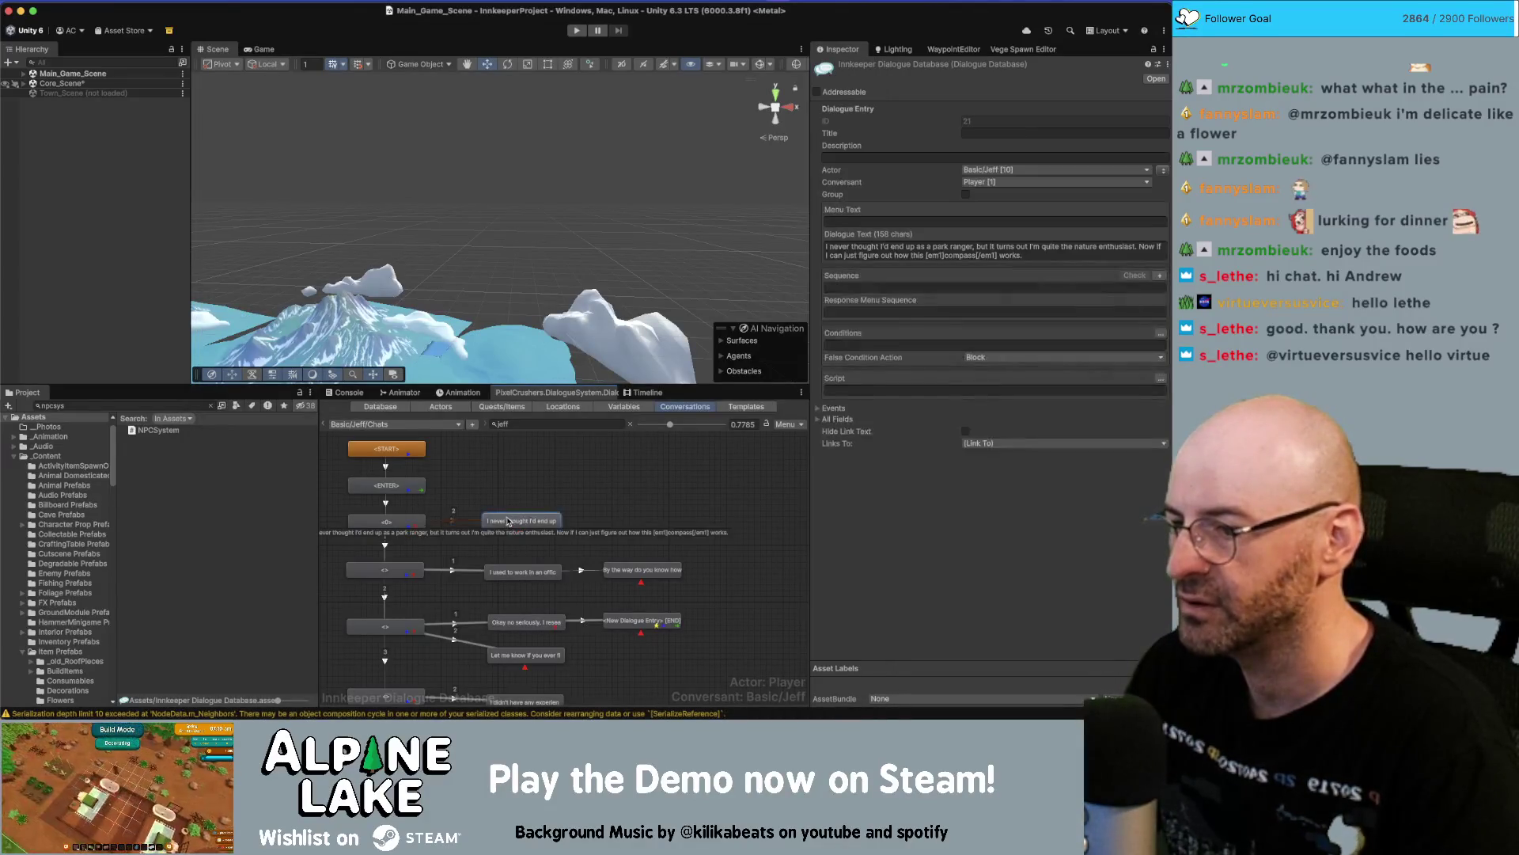
click(970, 254)
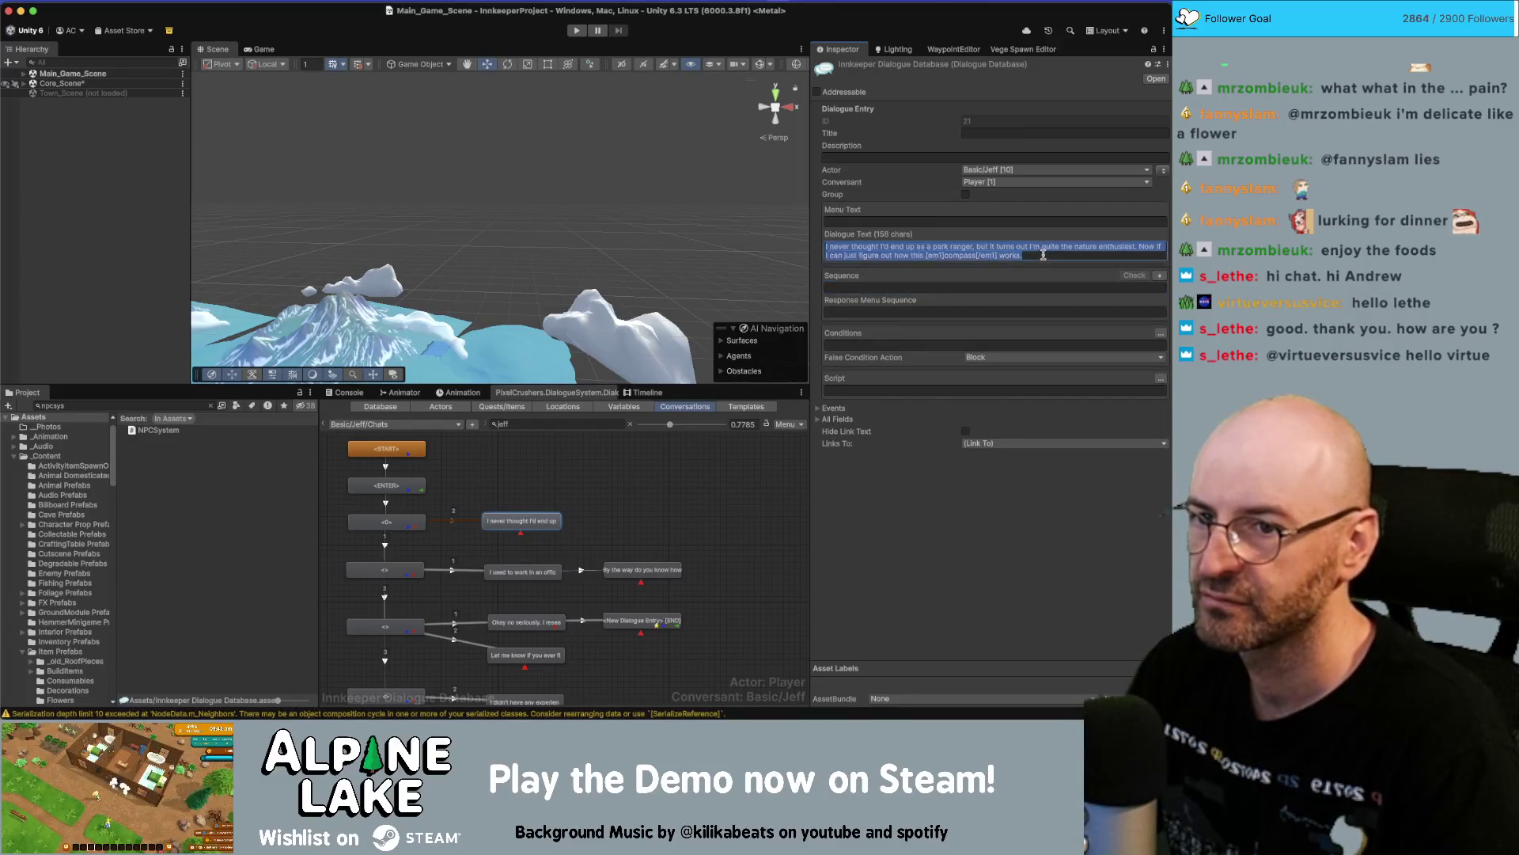
key(Delete)
key(BackSpace)
key(BackSpace)
key(BackSpace)
key(Delete)
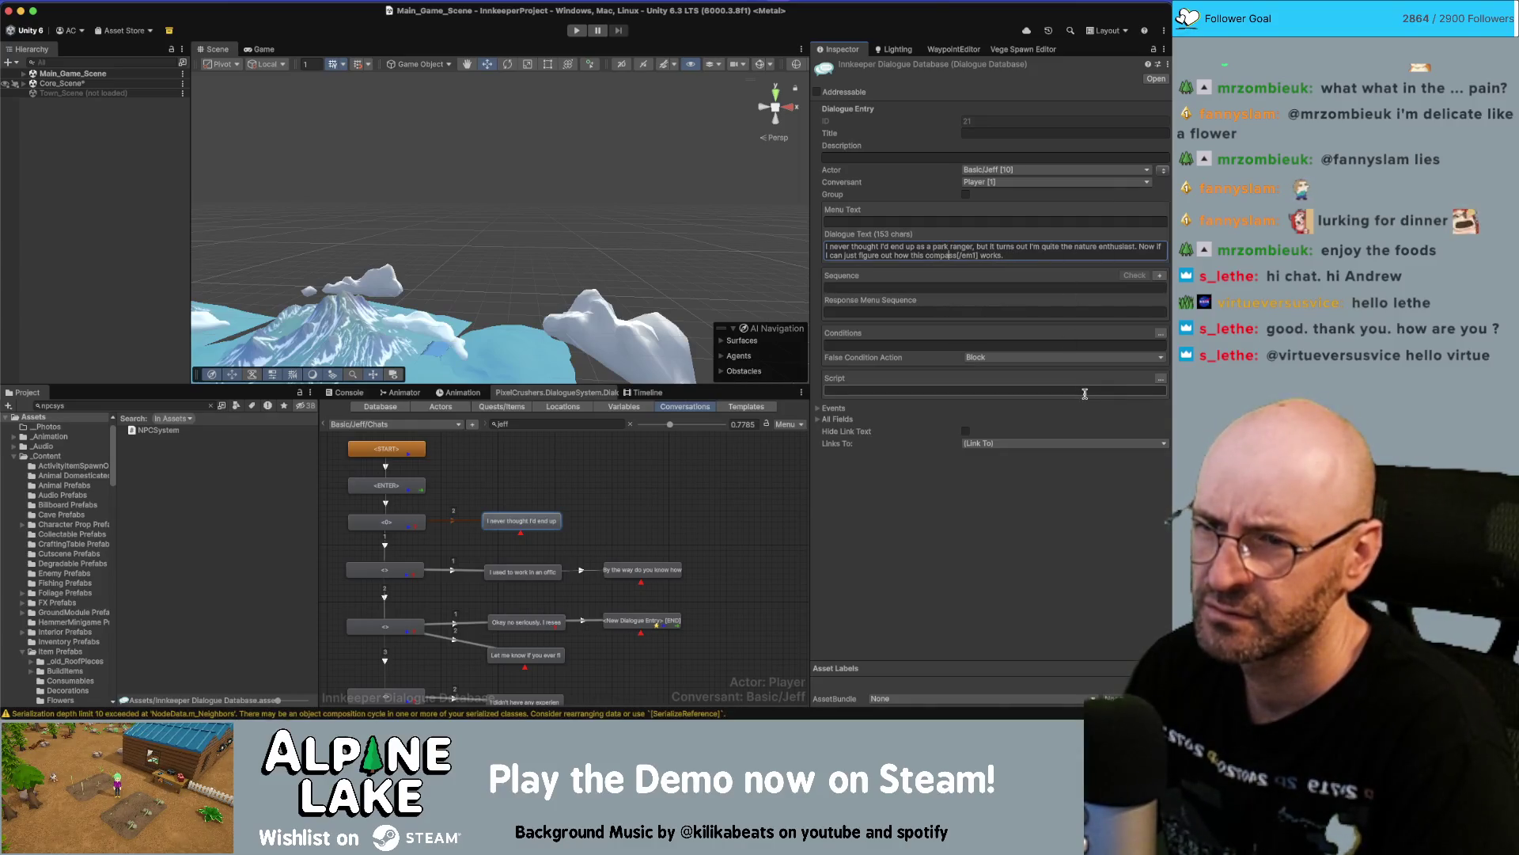
key(Delete)
key(Delete)
key(Delete)
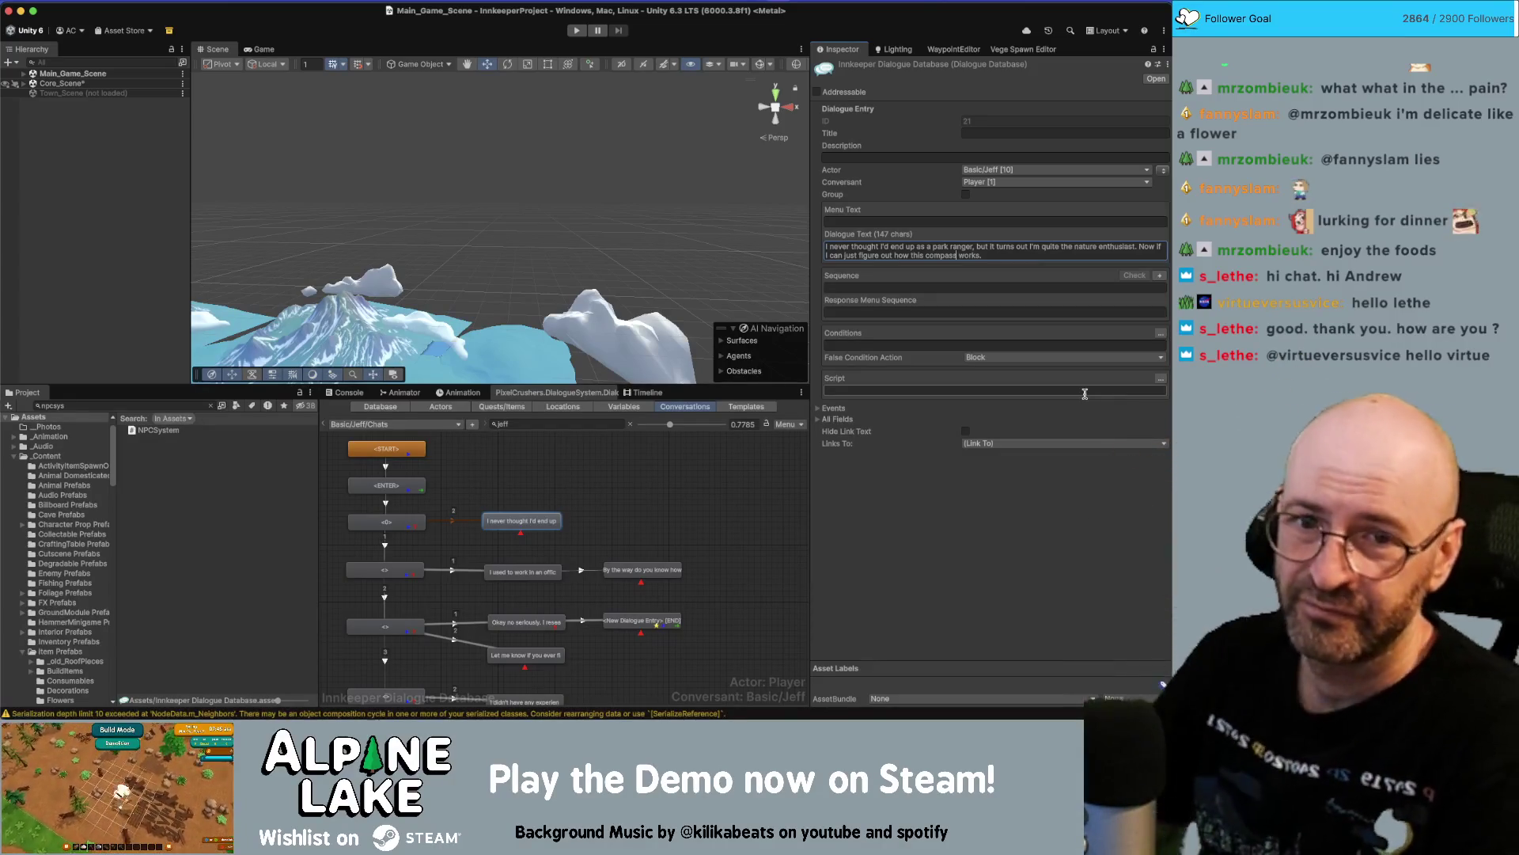
Review the 'I used to work in an office' line, then open Obsidian's Road To Release 2026 note.
key(super+Tab)
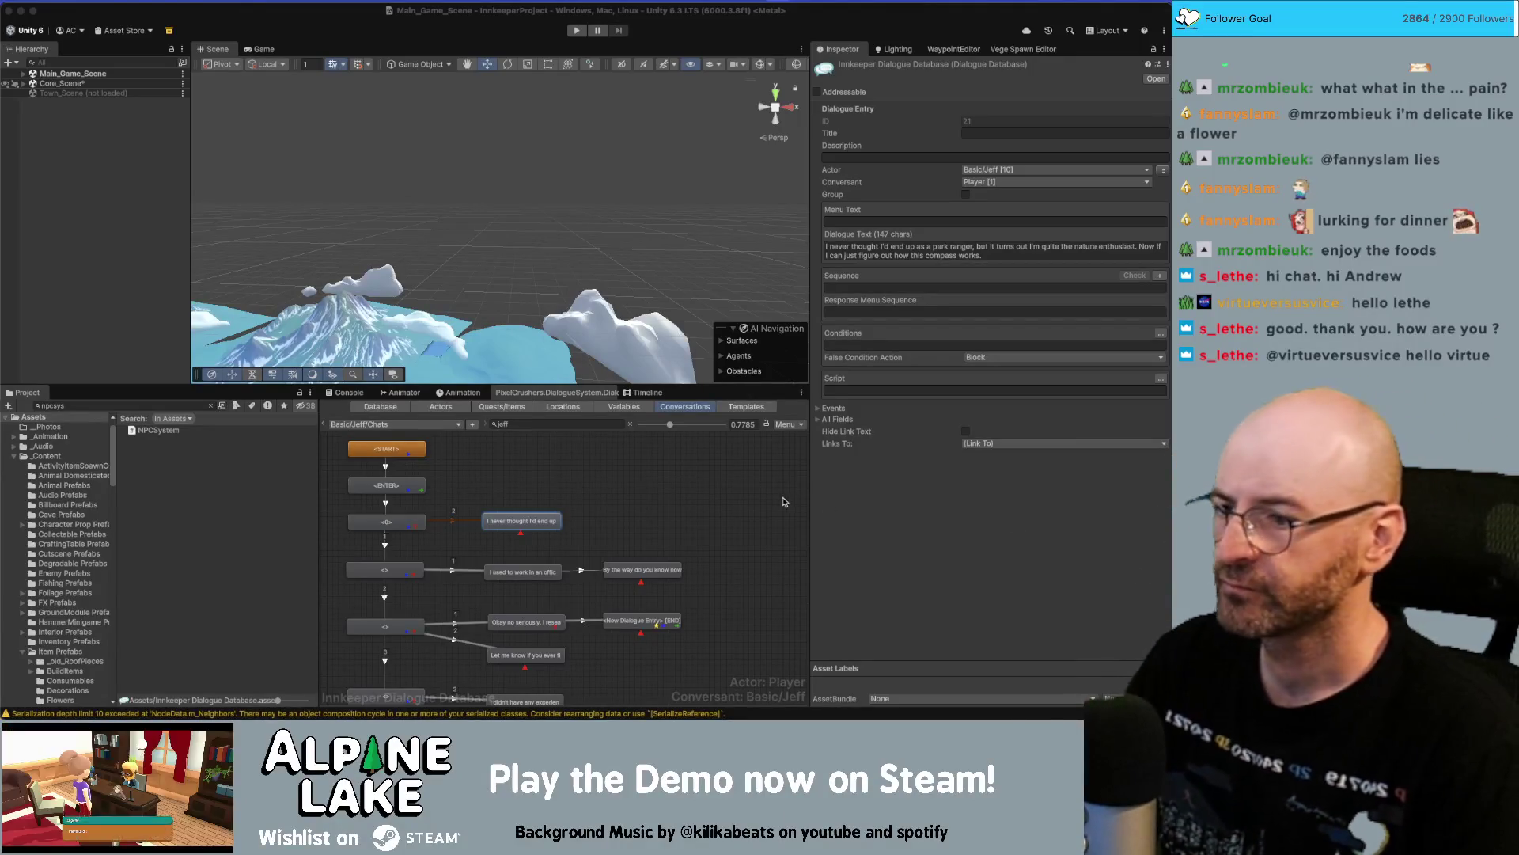
click(599, 491)
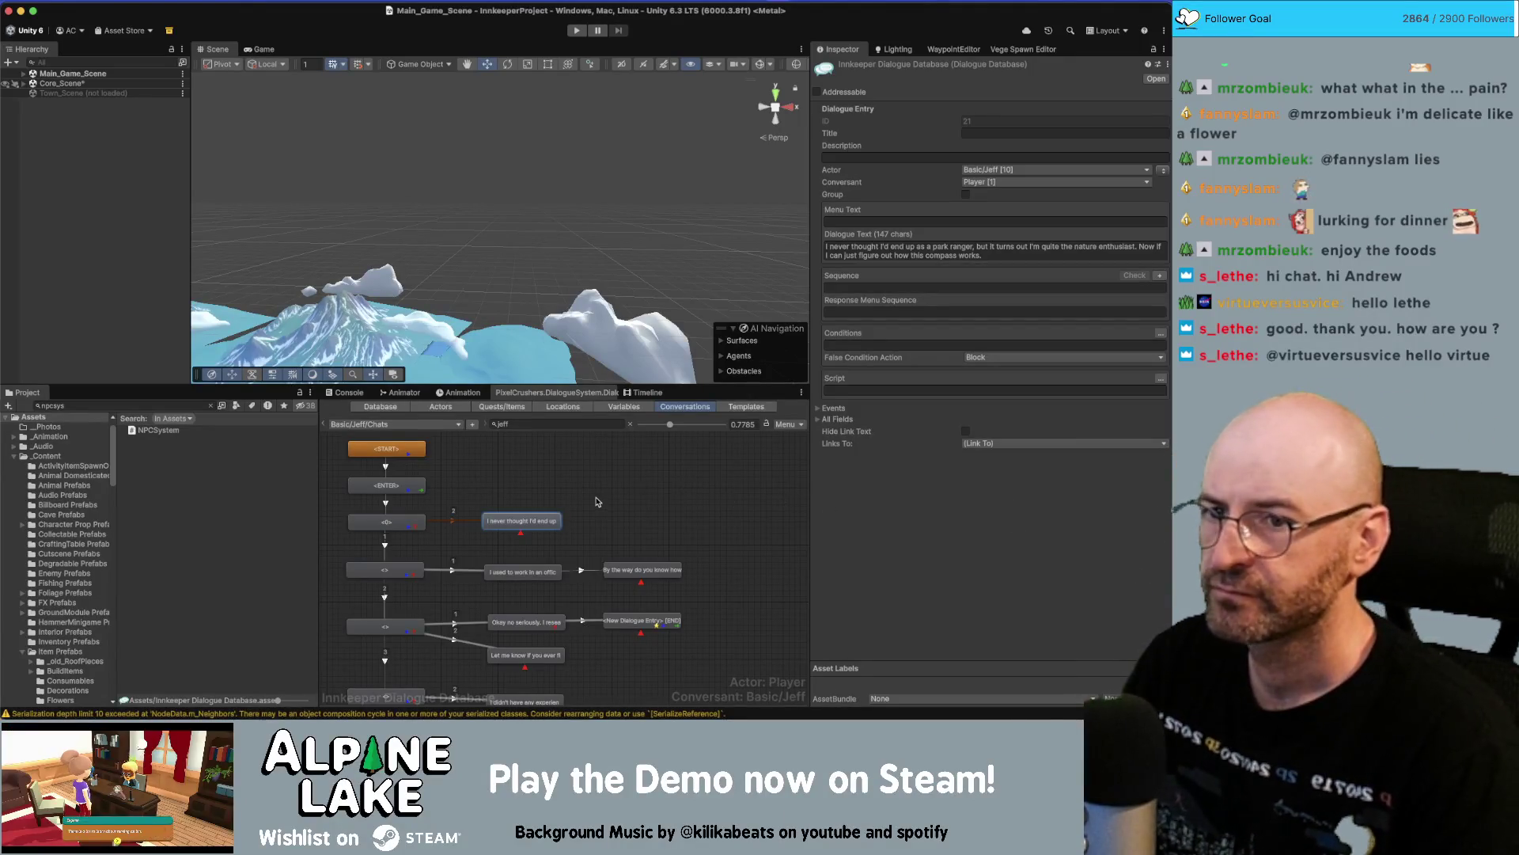
click(538, 521)
click(531, 575)
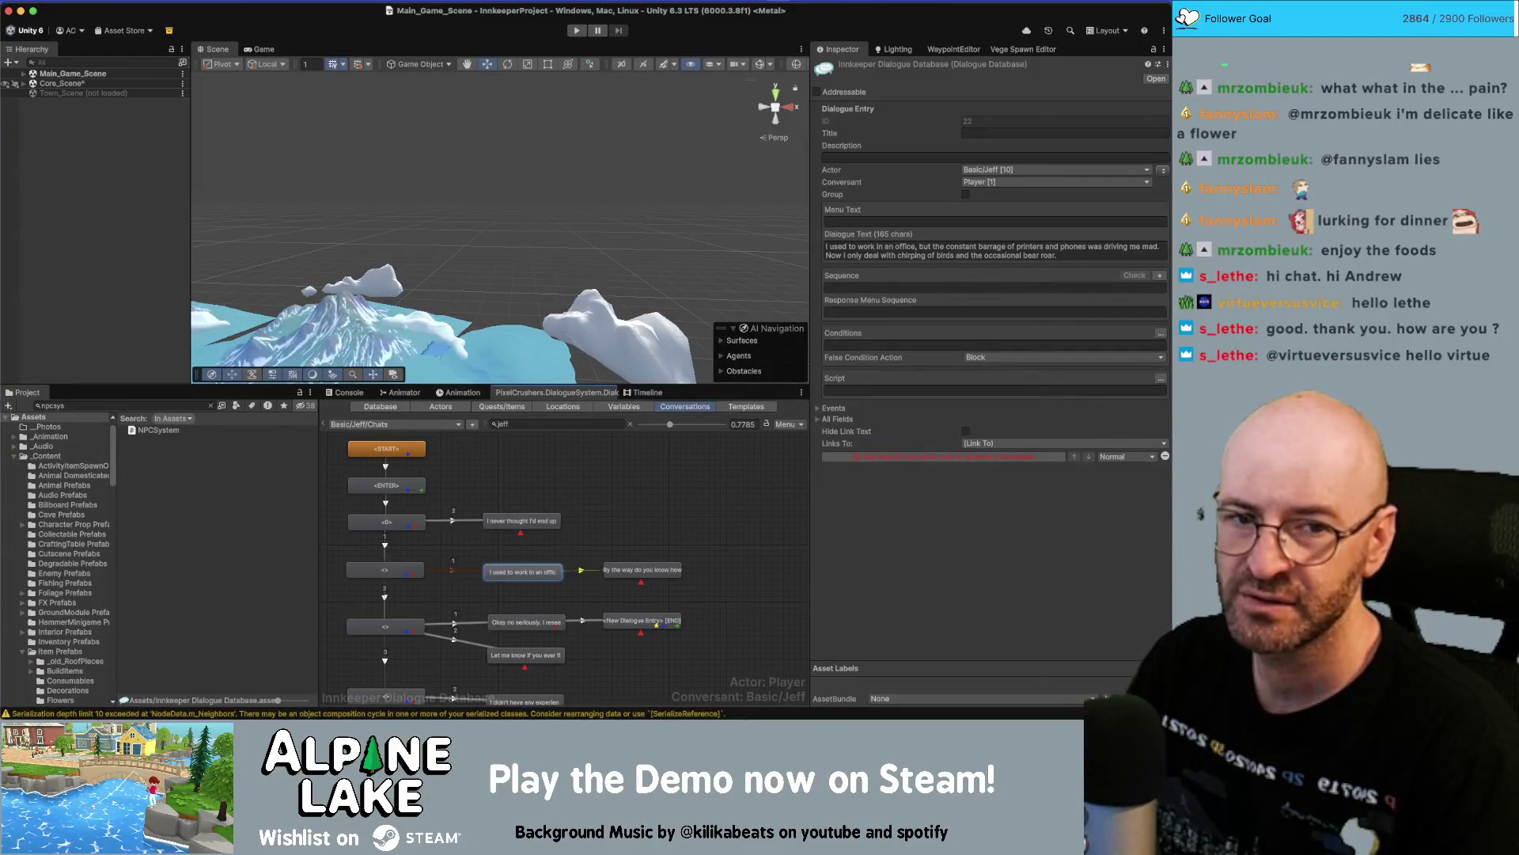
key(super+Tab)
click(488, 147)
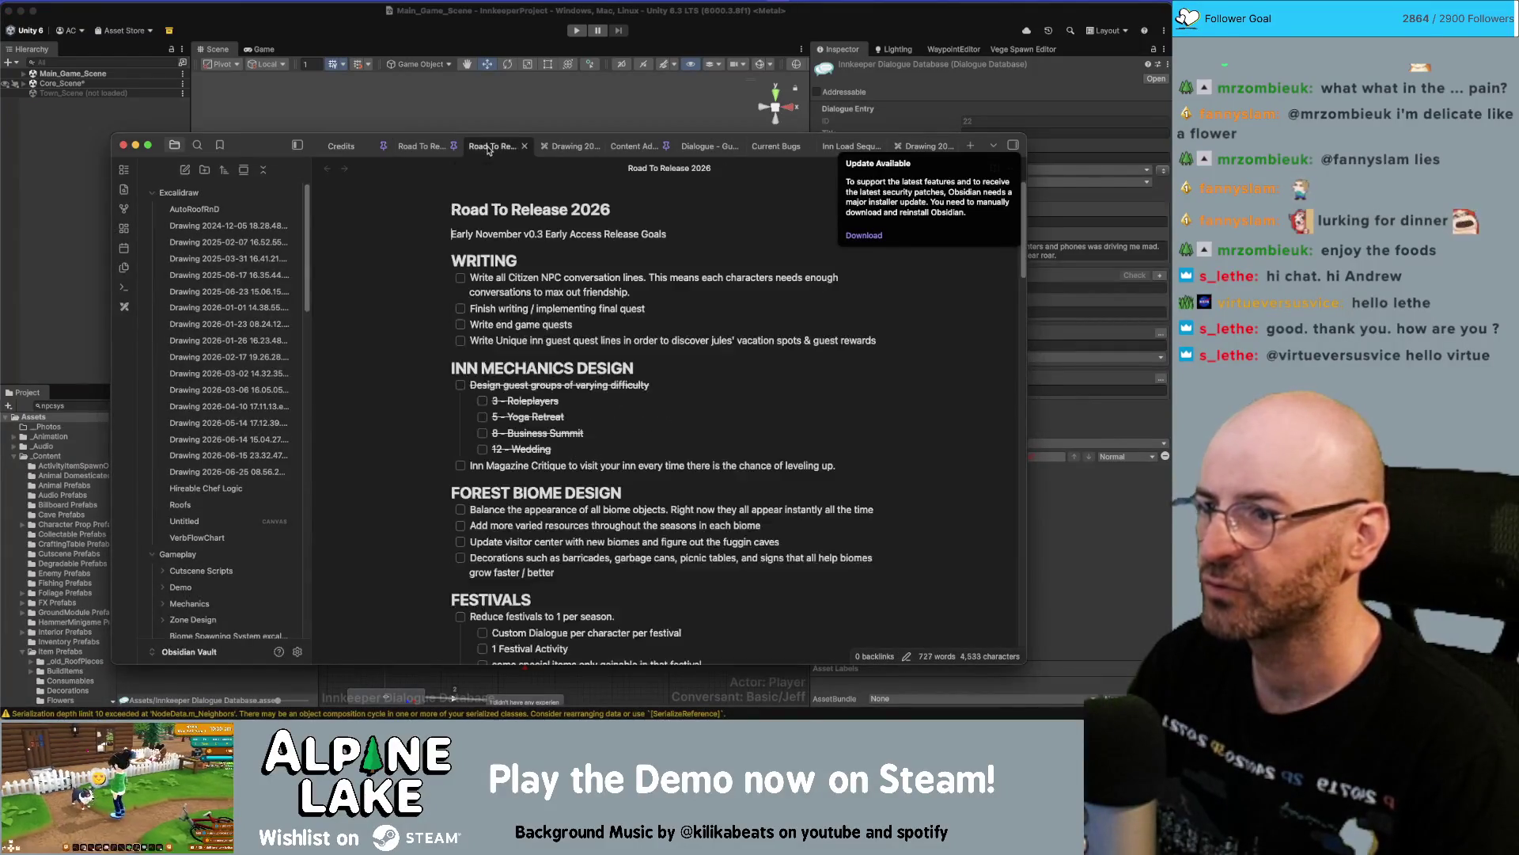
Search the note for 'cave' to reach CAVES under 1.0 mechanics left out.
scroll(637, 373, down, 5)
scroll(619, 377, down, 12)
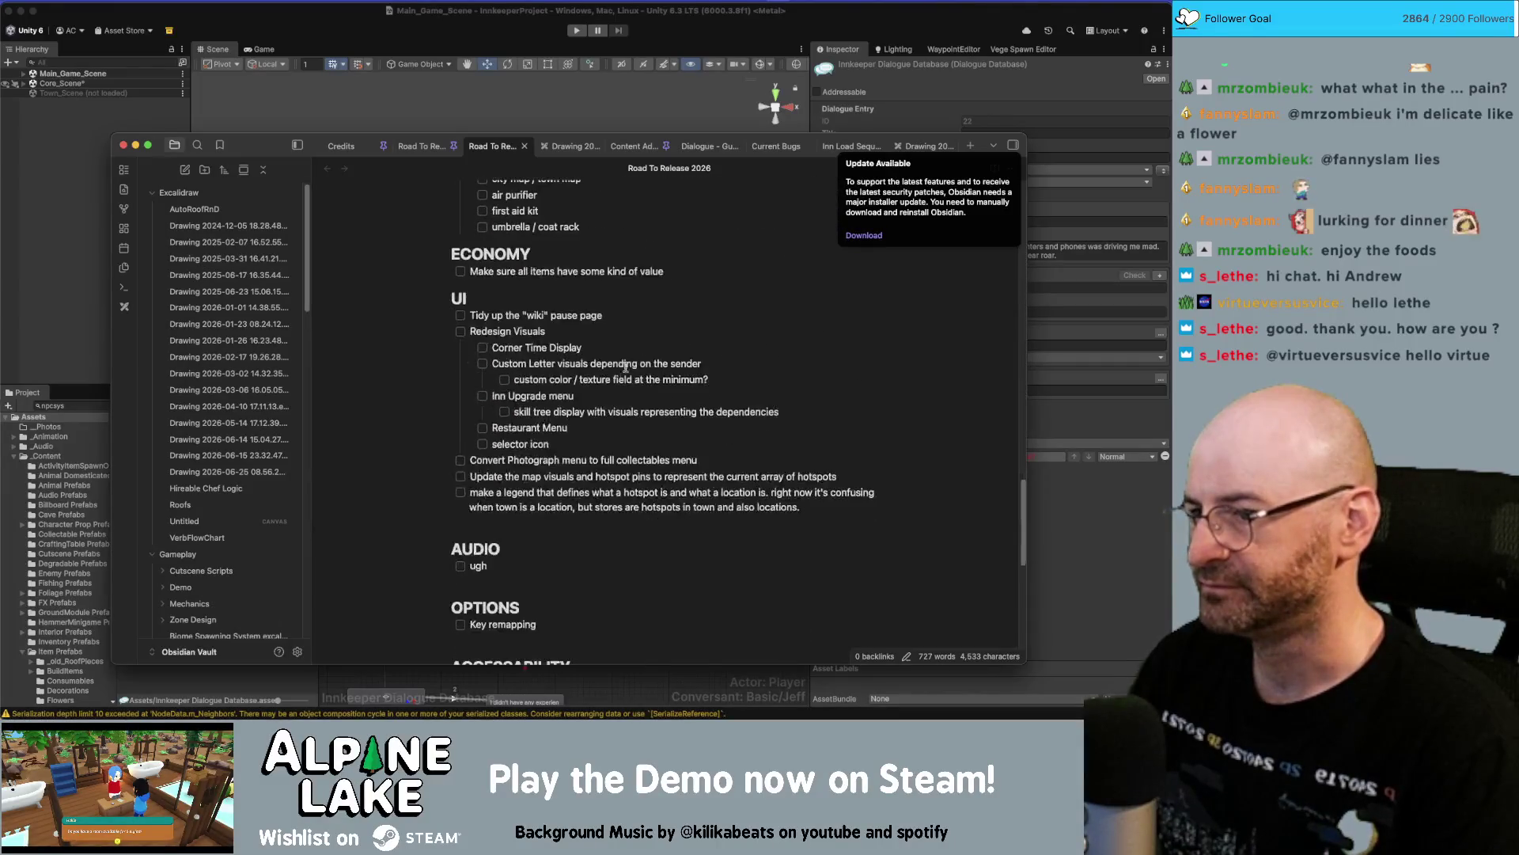
key(super+f)
text(cave)
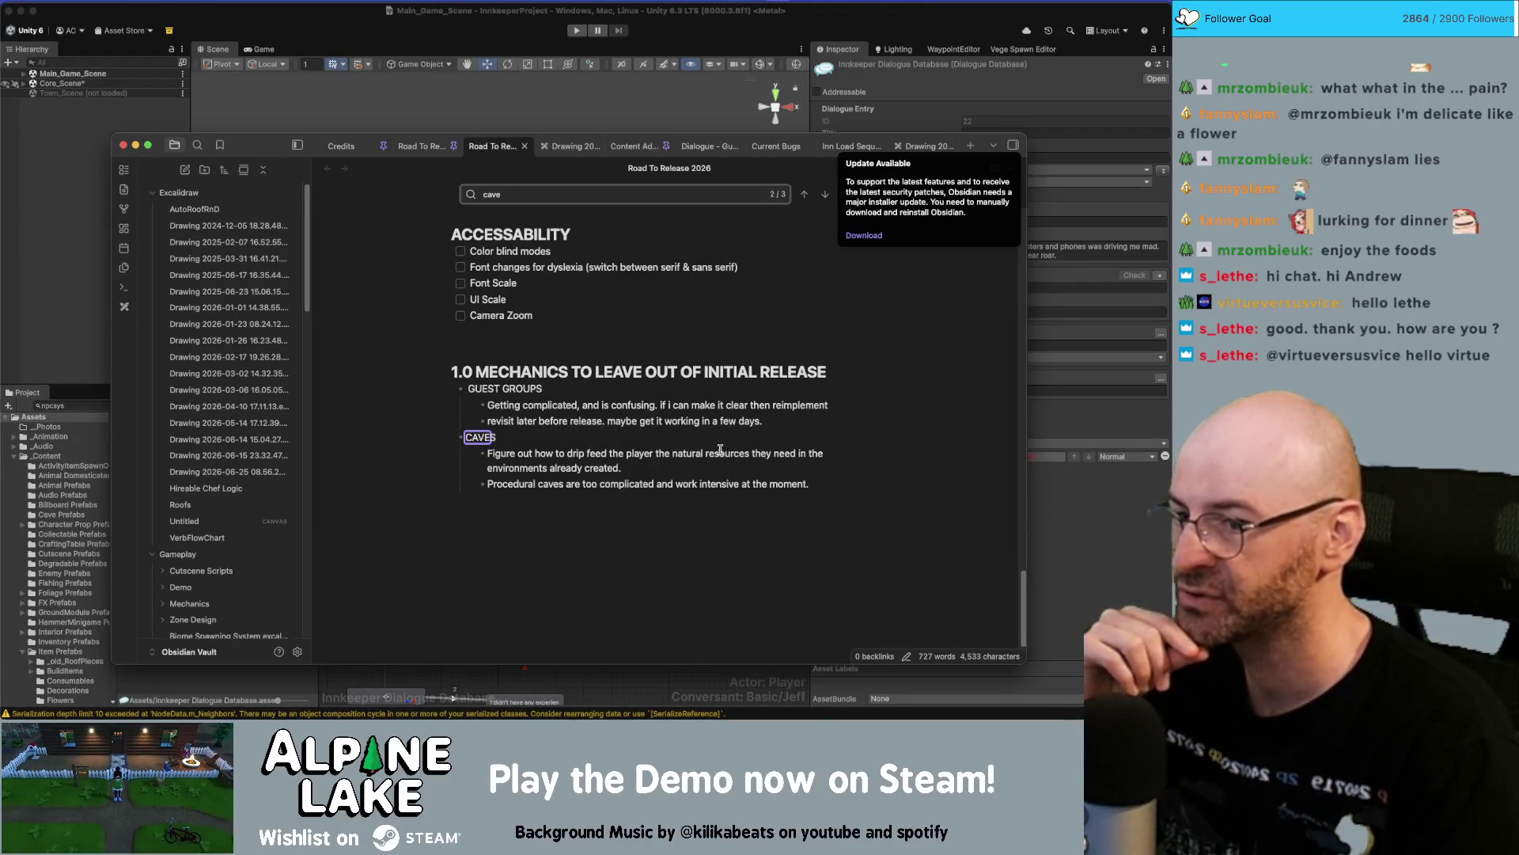
click(546, 485)
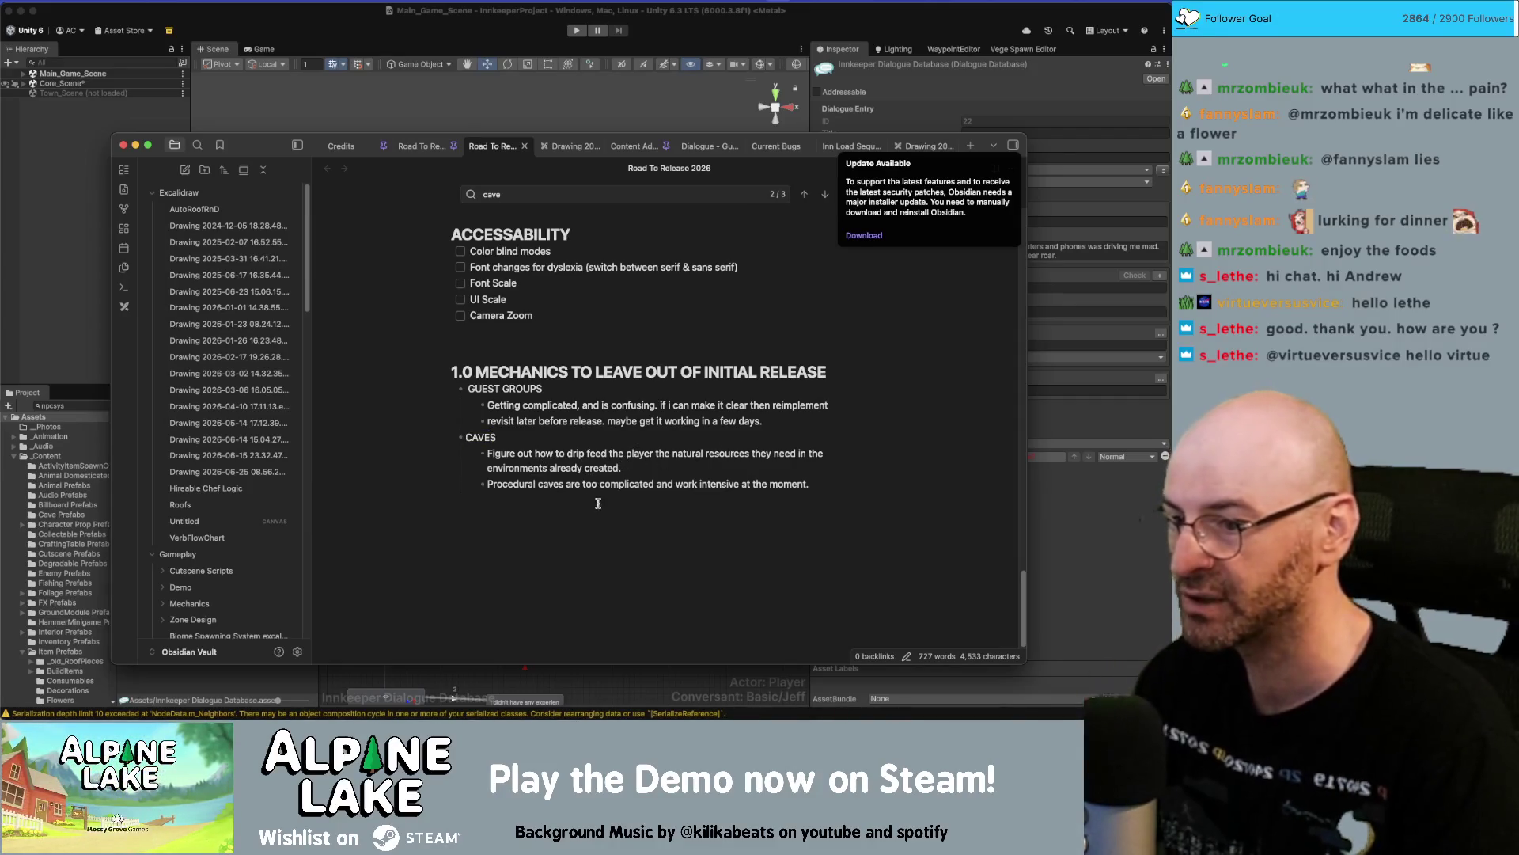